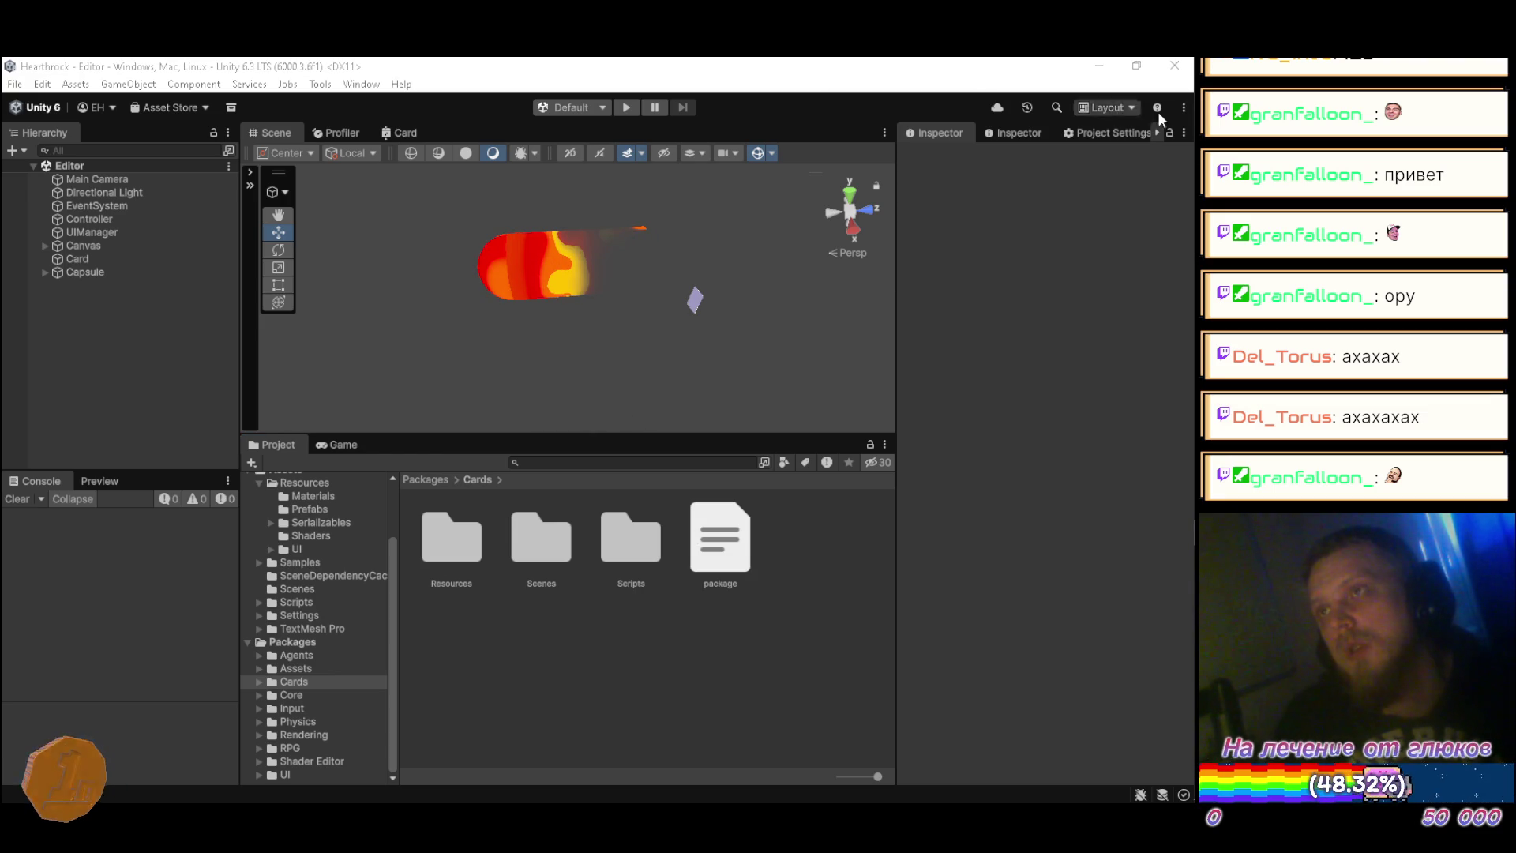
Step: Minimize the Unity editor to reveal the desktop
mouse_move(1187, 131)
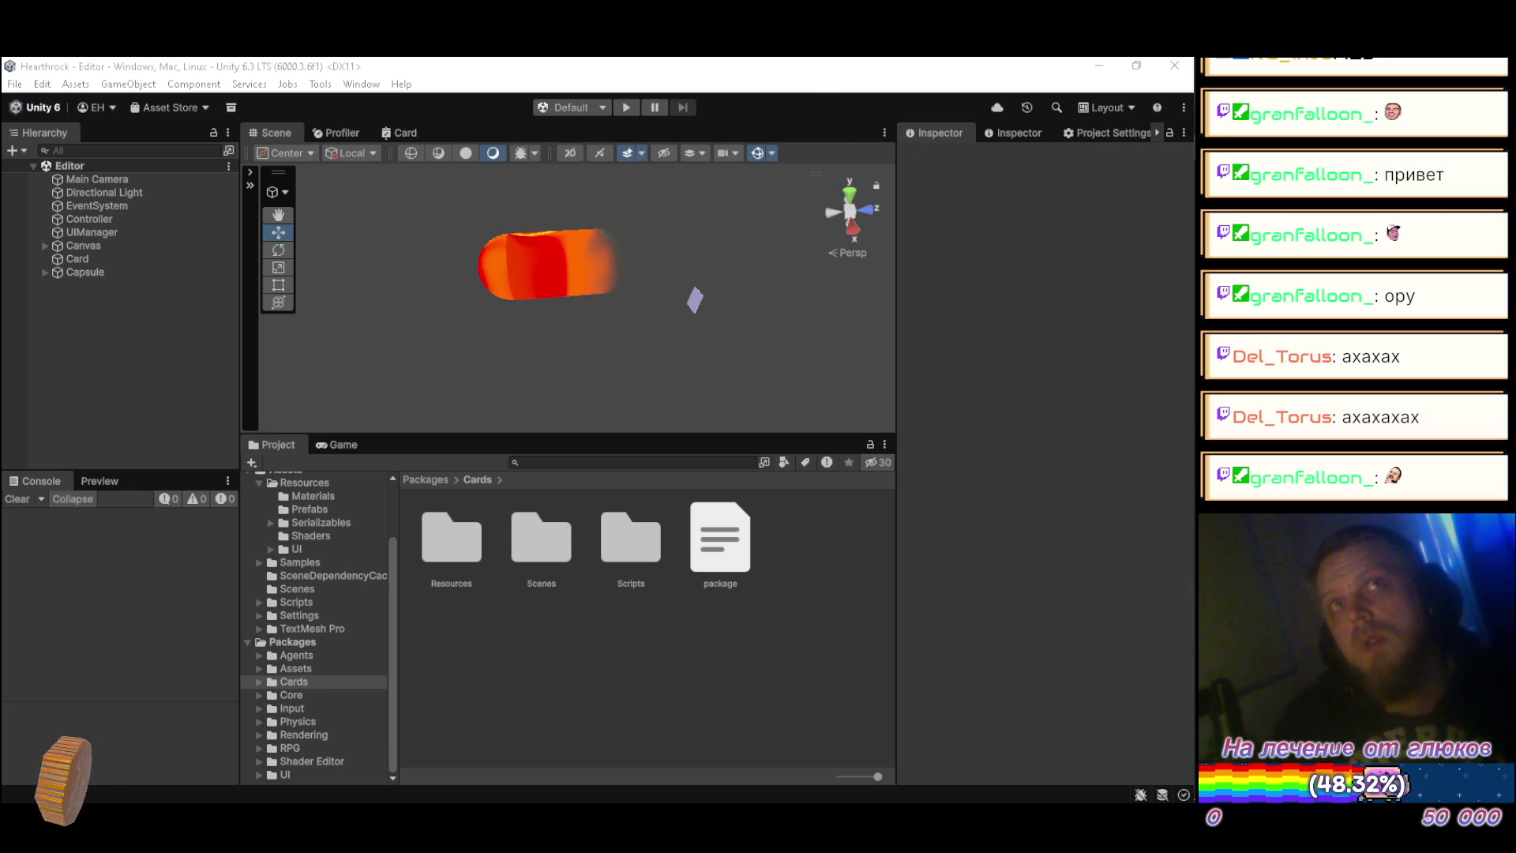
mouse_move(1195, 299)
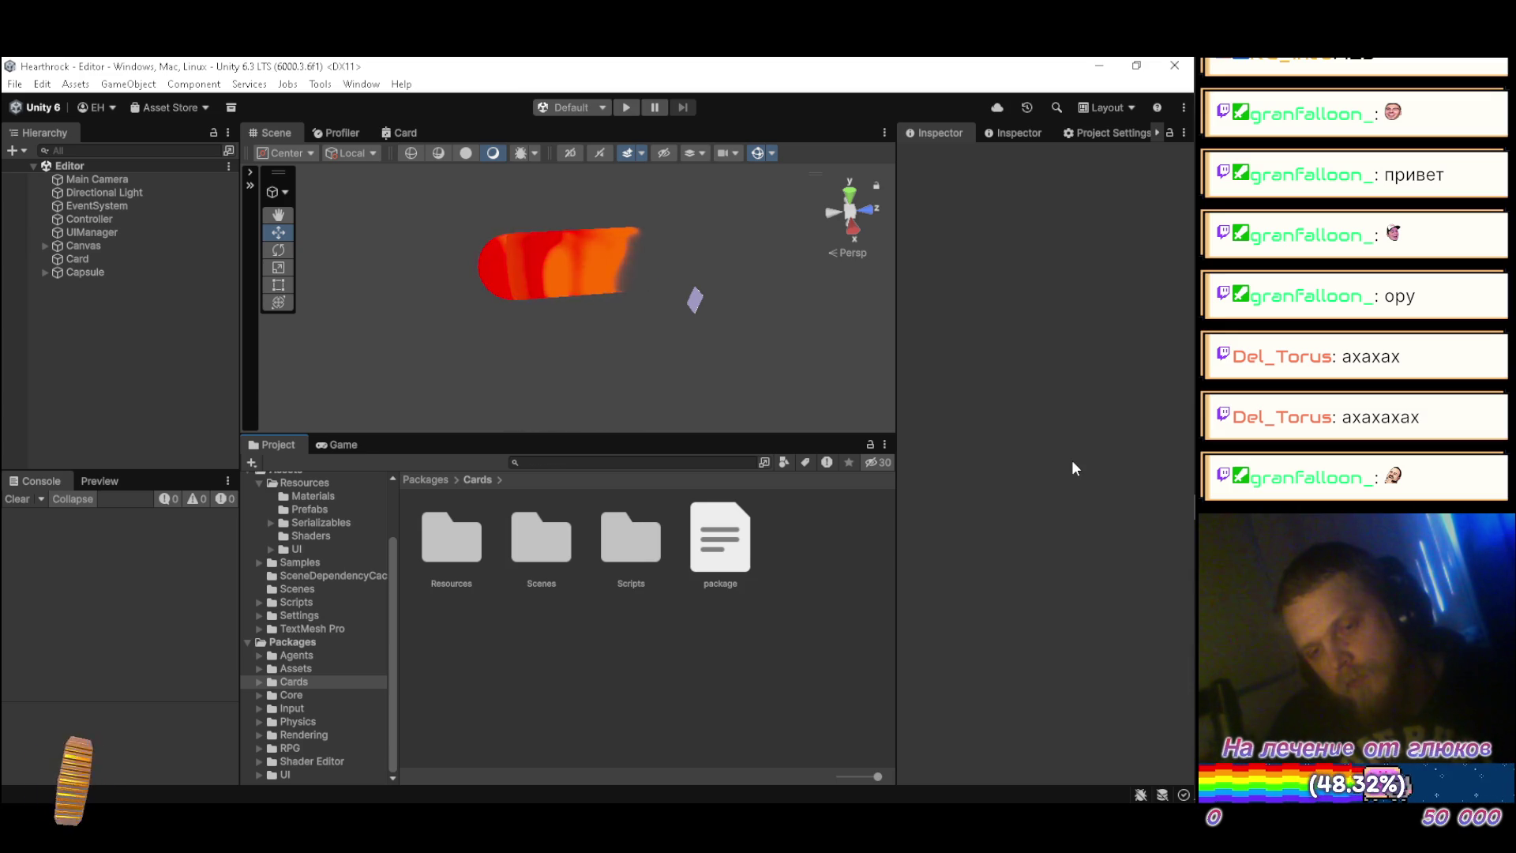
mouse_move(1173, 600)
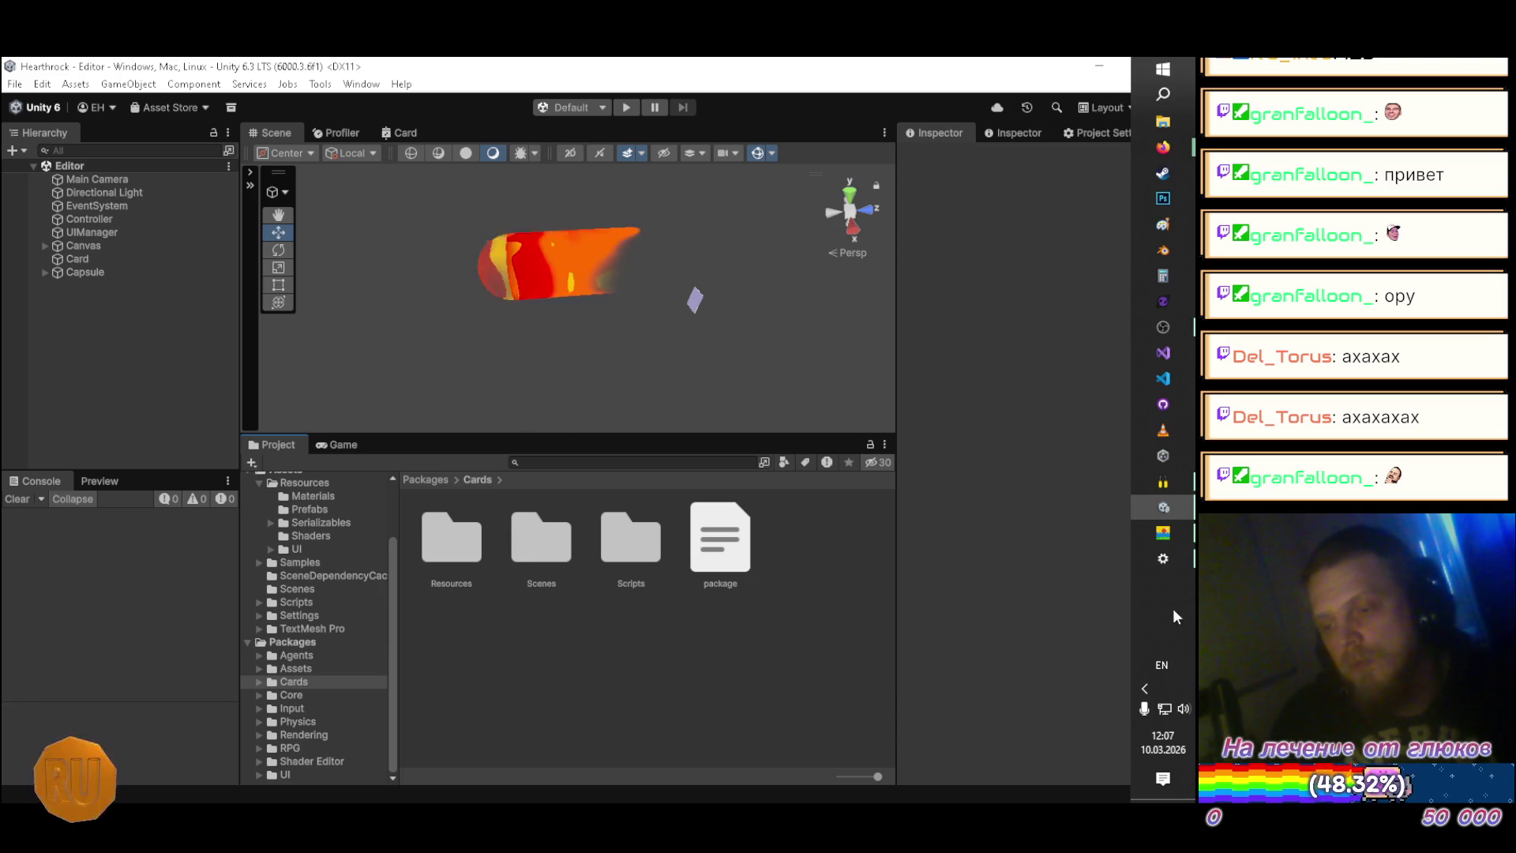
left_click(1099, 67)
Step: Open Unity Hub from the system tray and launch the StreamOverlay project
mouse_move(1184, 553)
left_click(1144, 687)
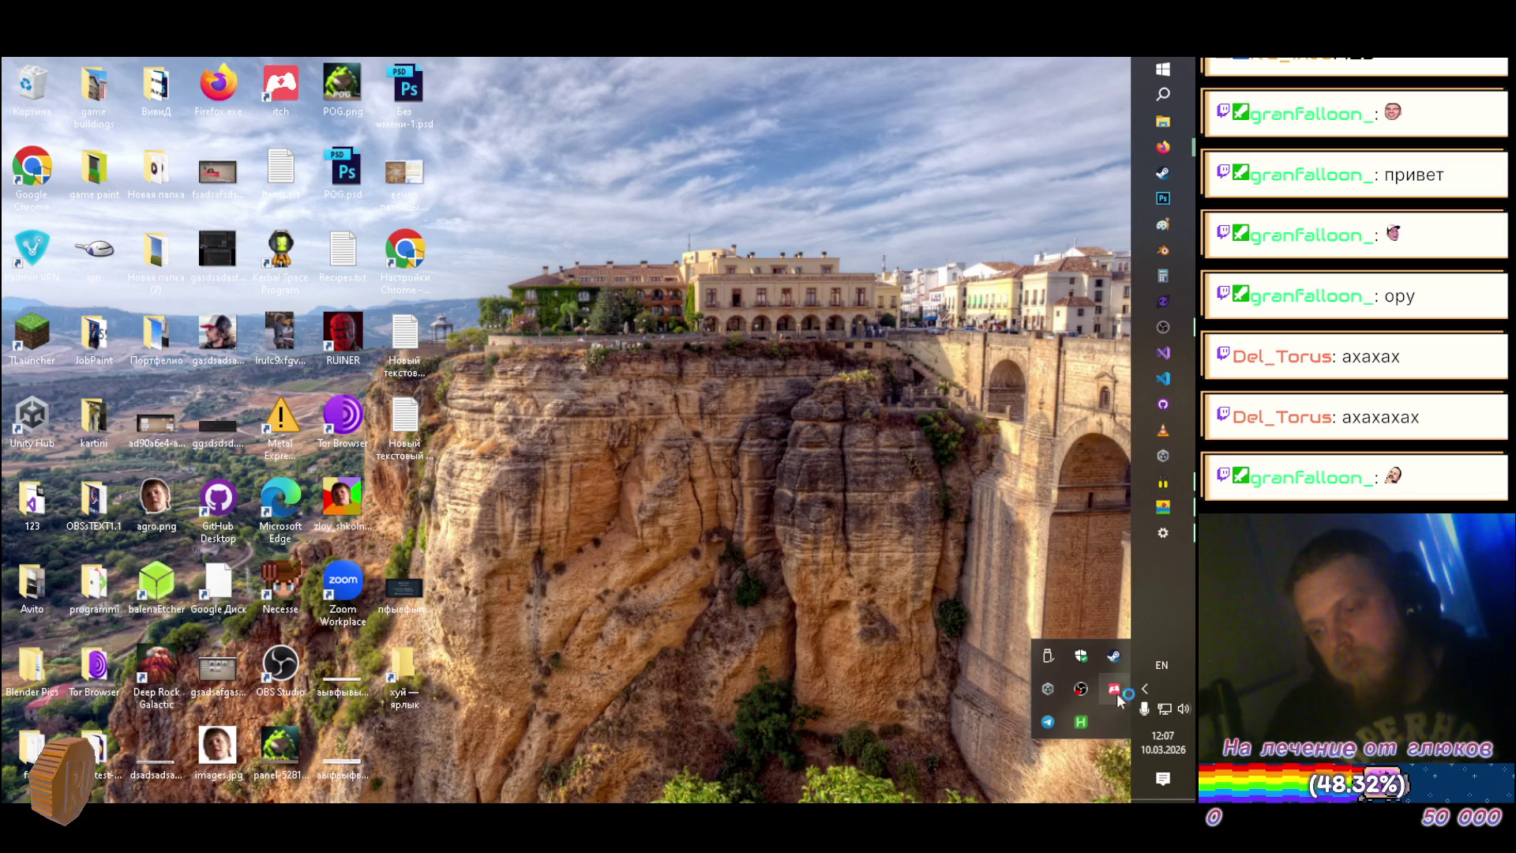
right_click(1045, 690)
left_click(945, 646)
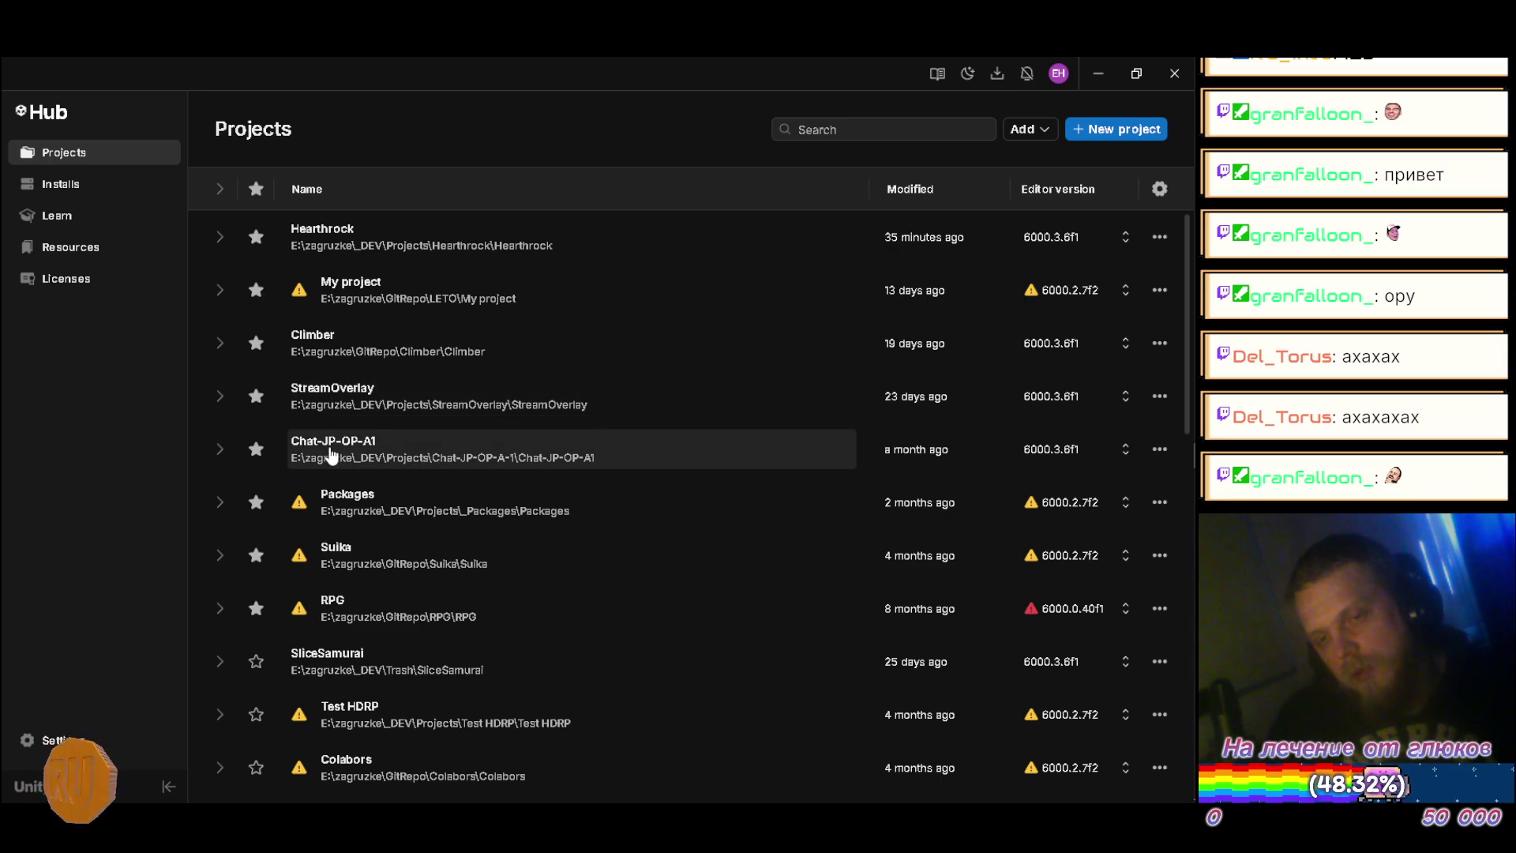
left_click(330, 401)
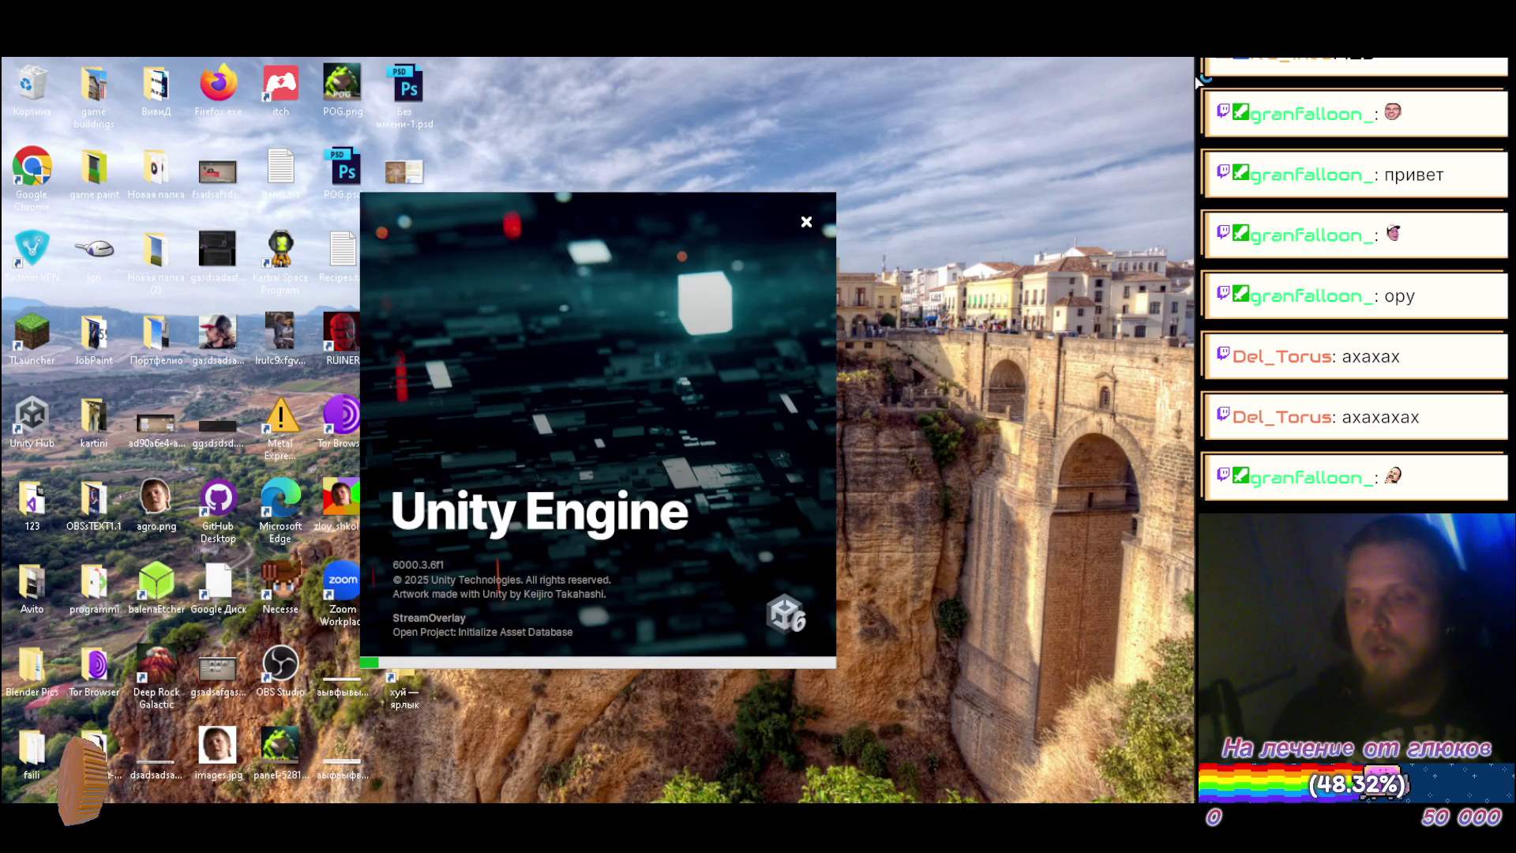
left_click(789, 159)
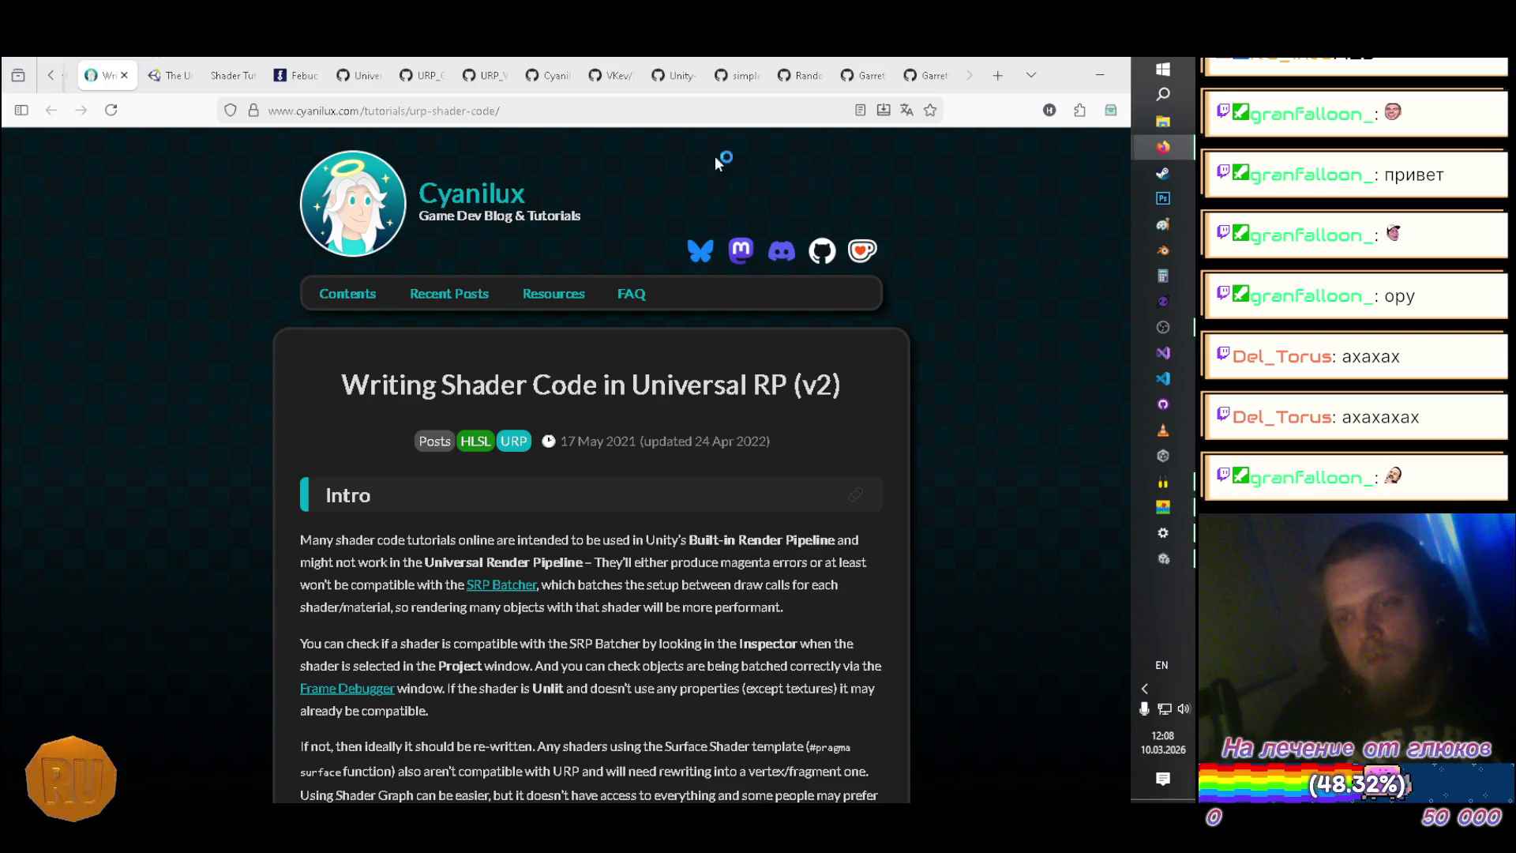
Step: Switch to the YouTube Music tab and skip to the next track
left_click(51, 75)
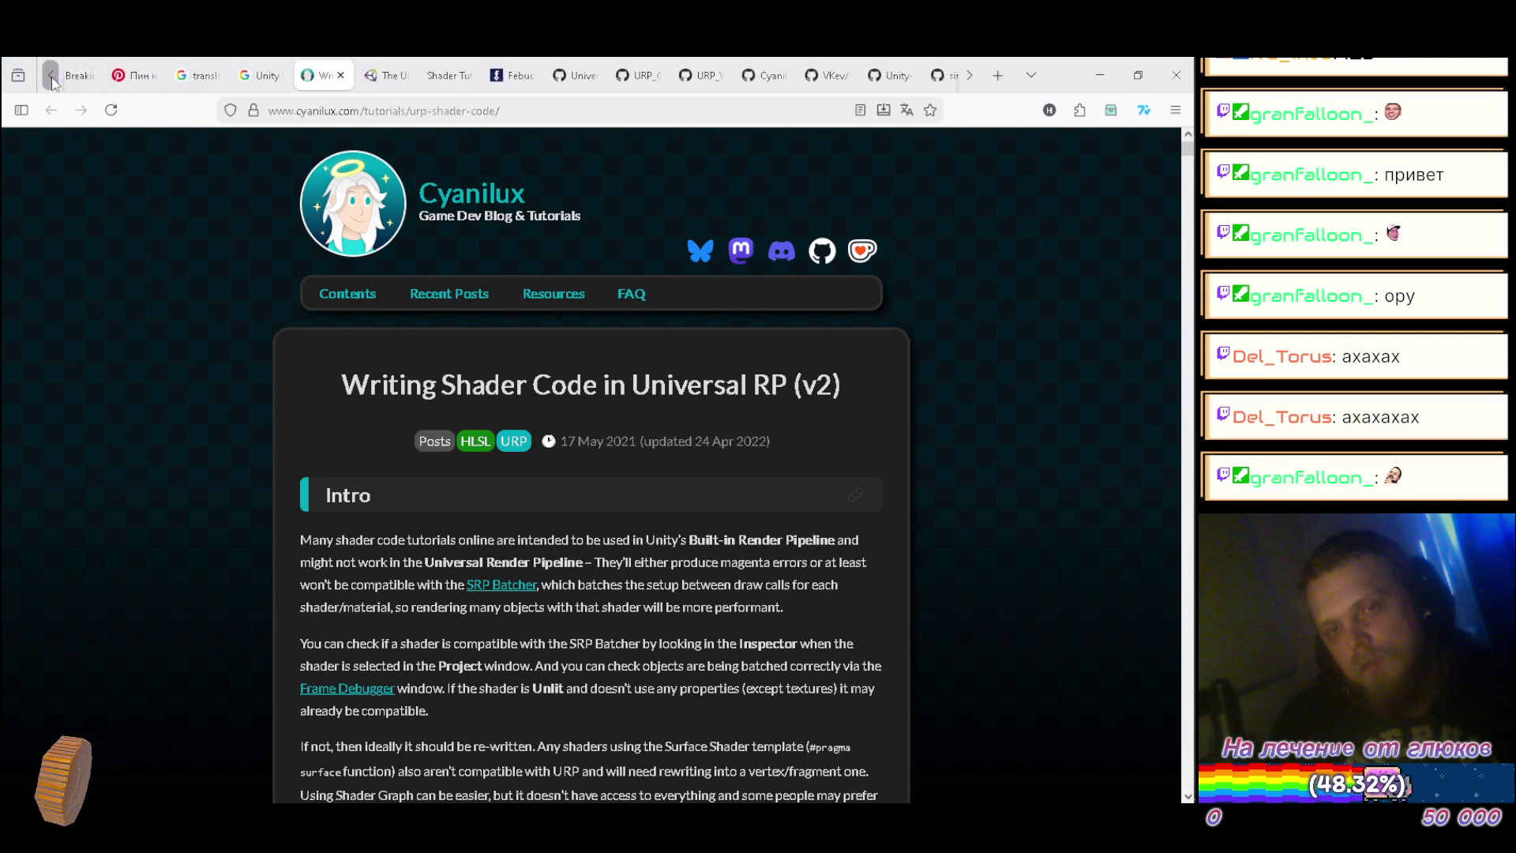
left_click(246, 75)
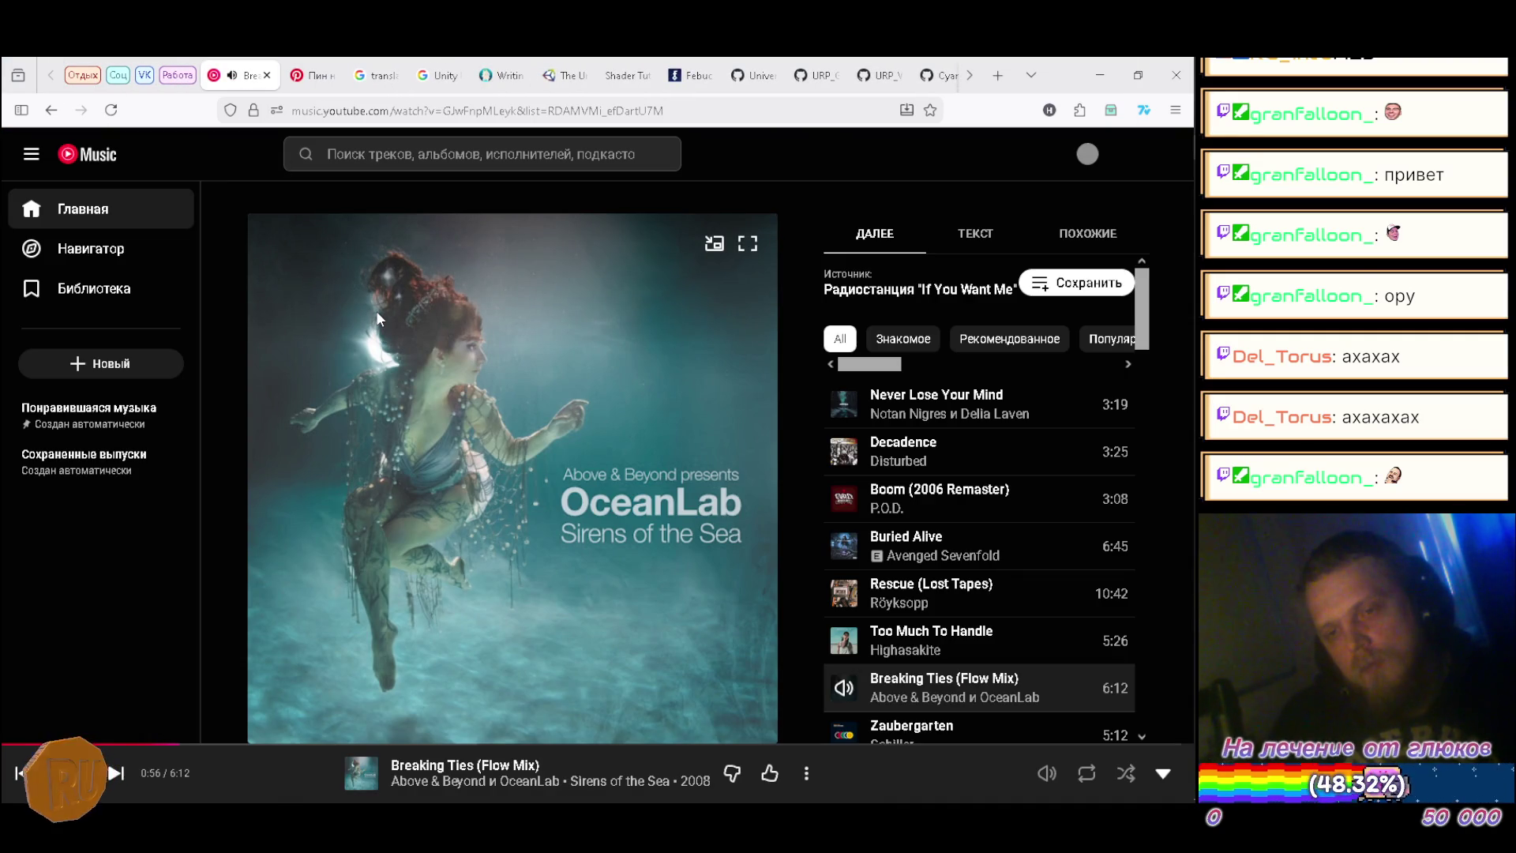
scroll(999, 446, "down", 3)
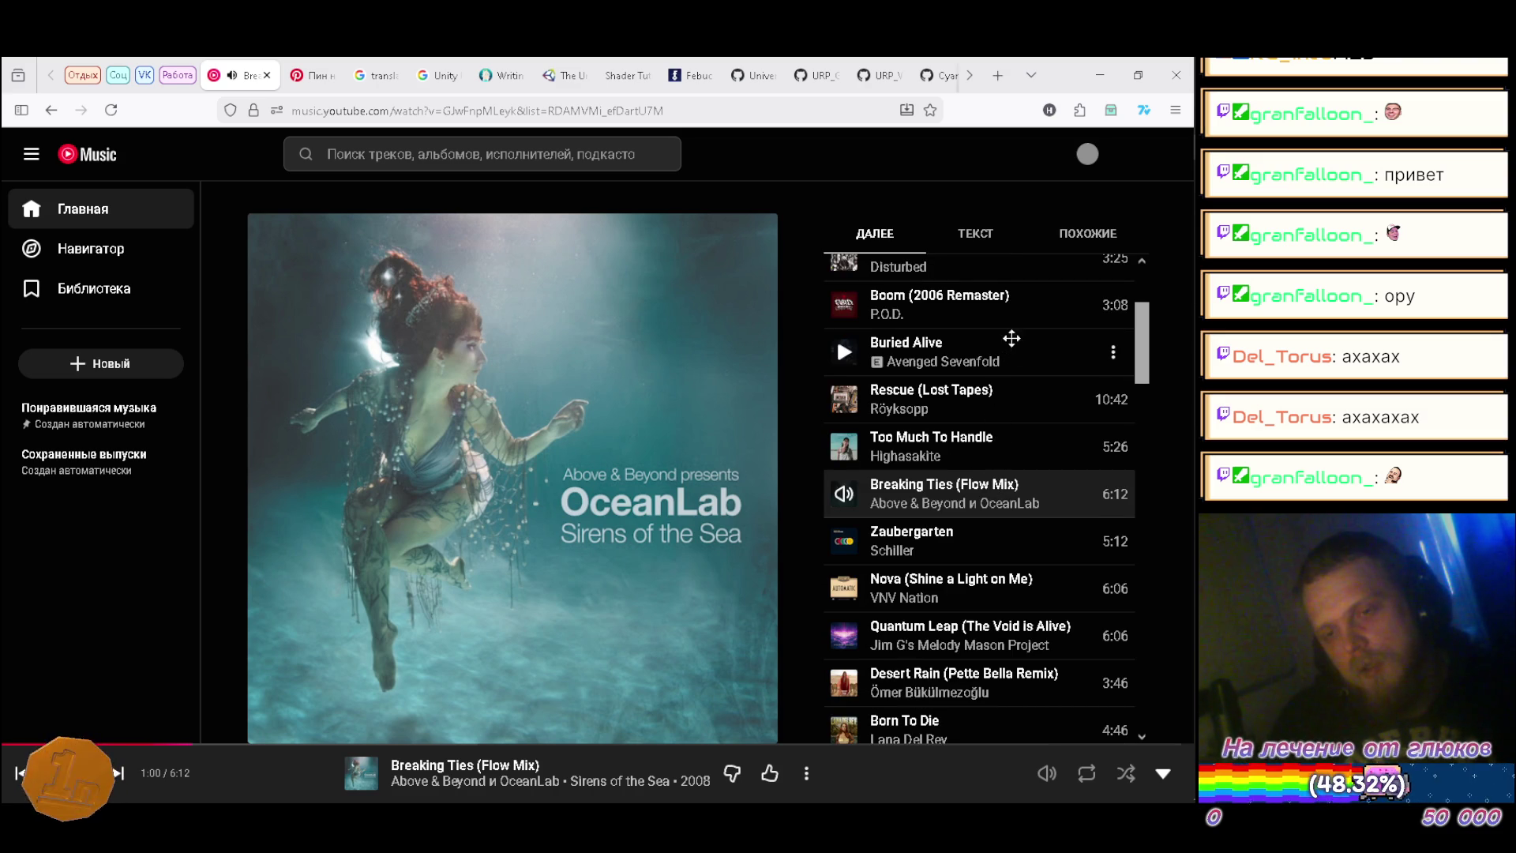
scroll(1013, 335, "down", 1)
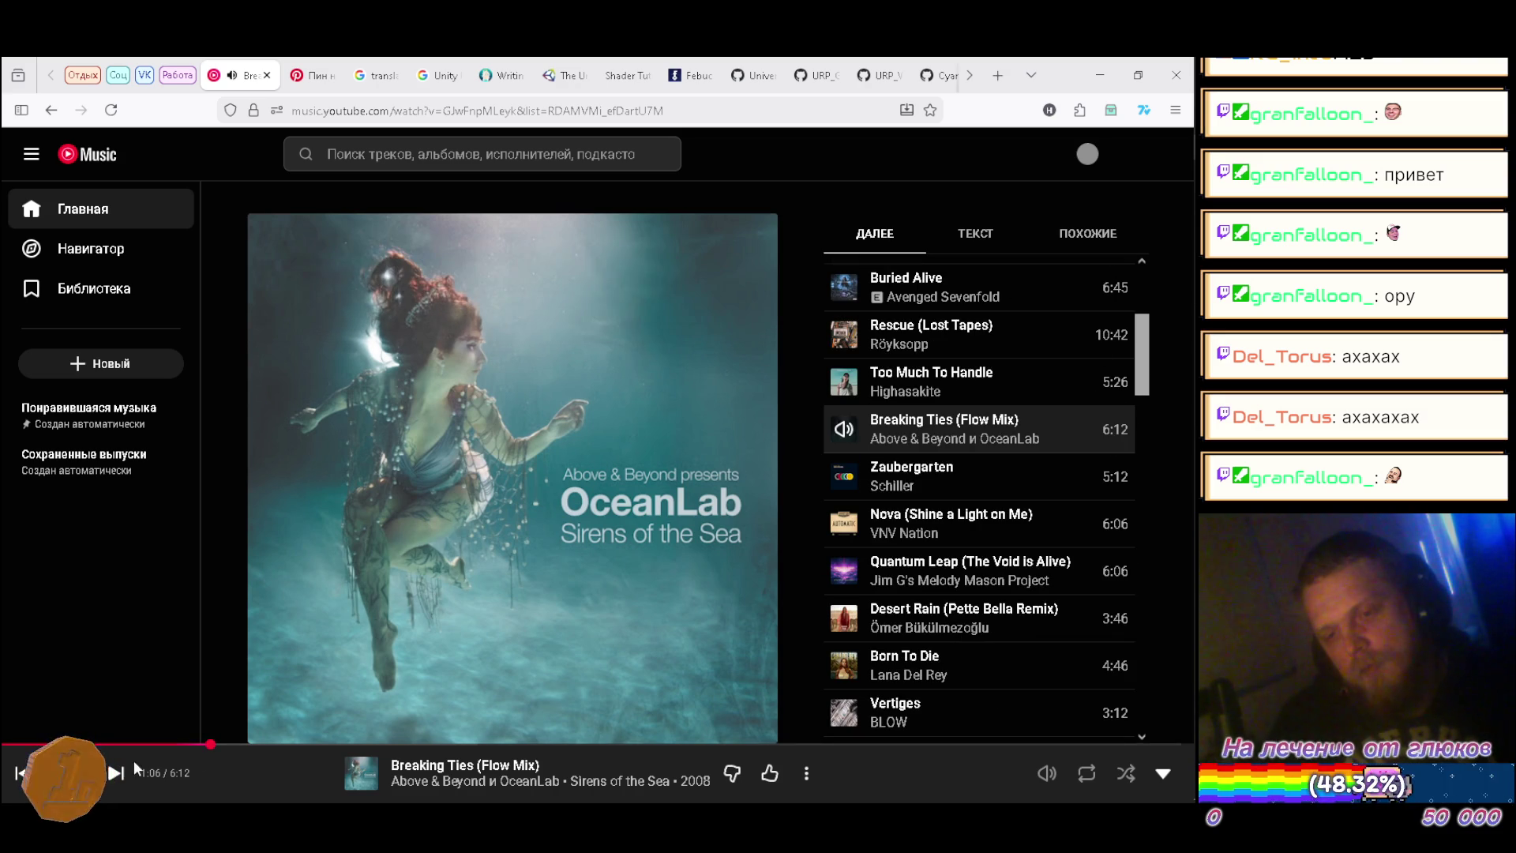
left_click(116, 773)
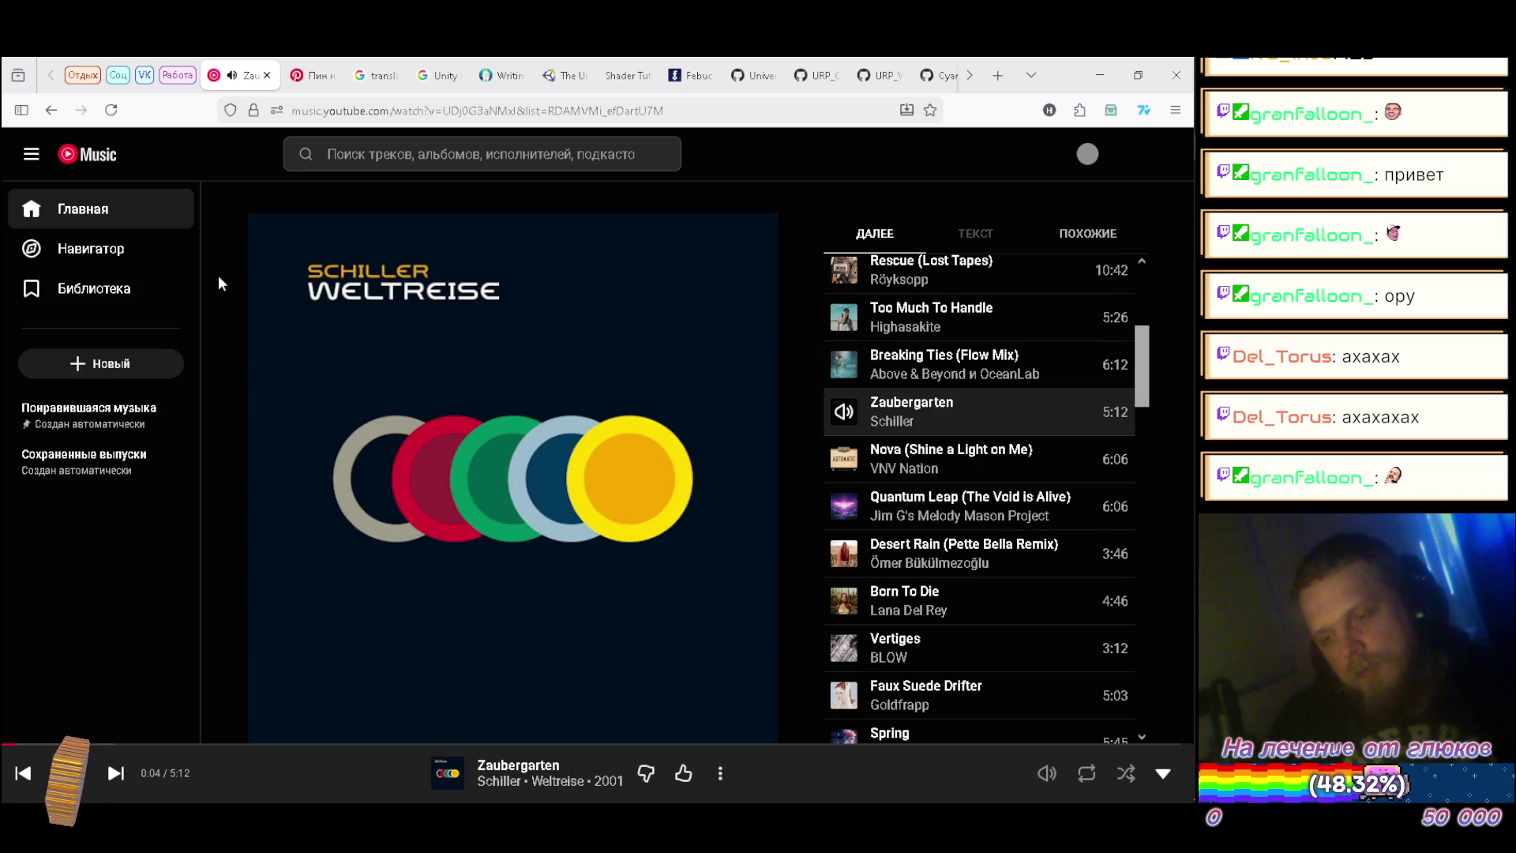
Step: From the Home recommendations, set Chelsea Wolfe's '16 Psyche' to play next
left_click(124, 217)
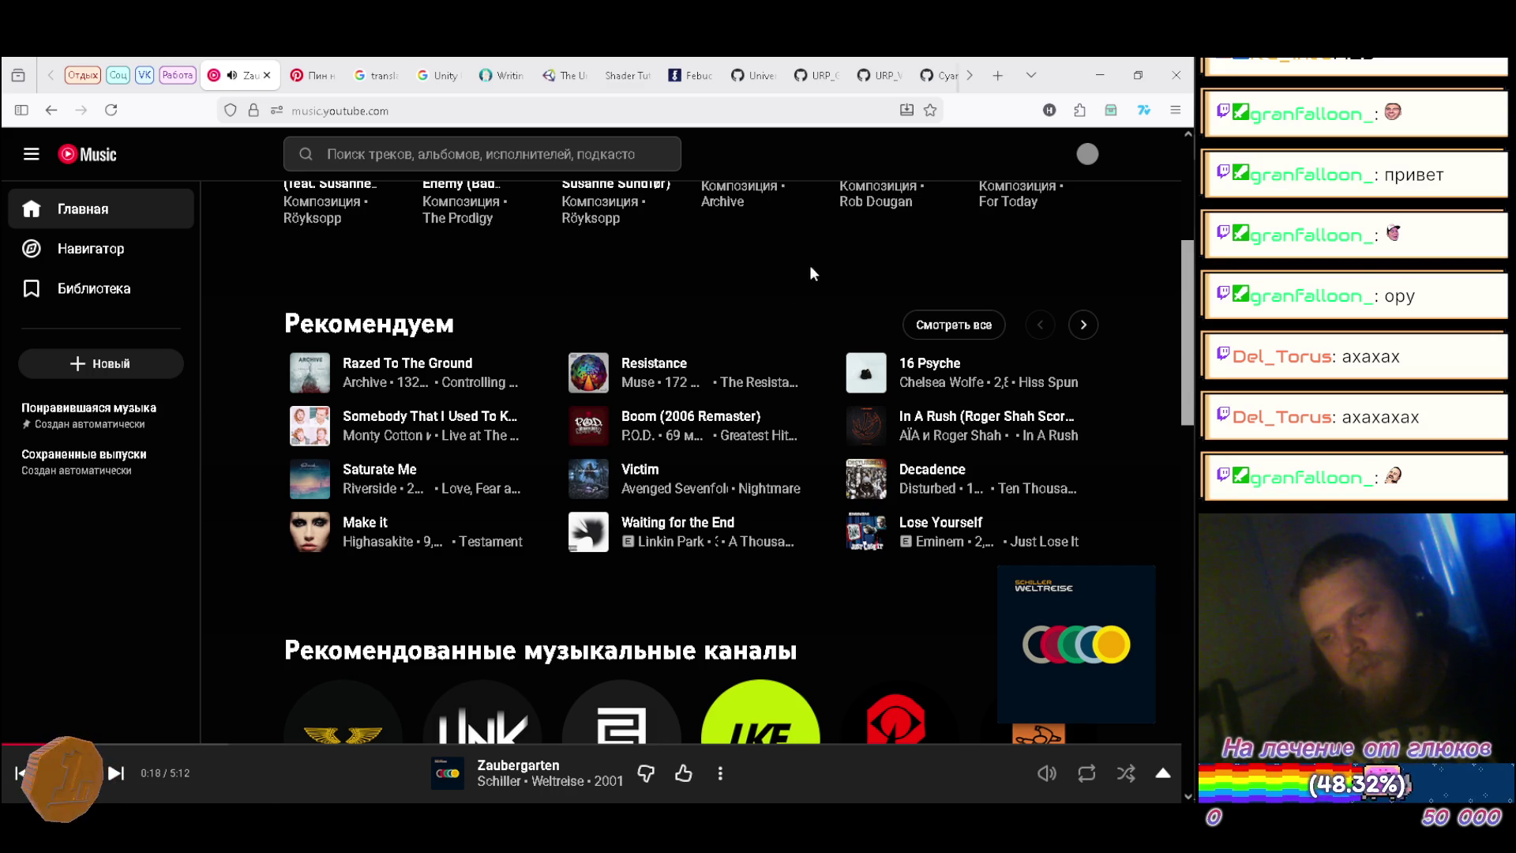
scroll(1027, 253, "down", 1)
left_click(1088, 235)
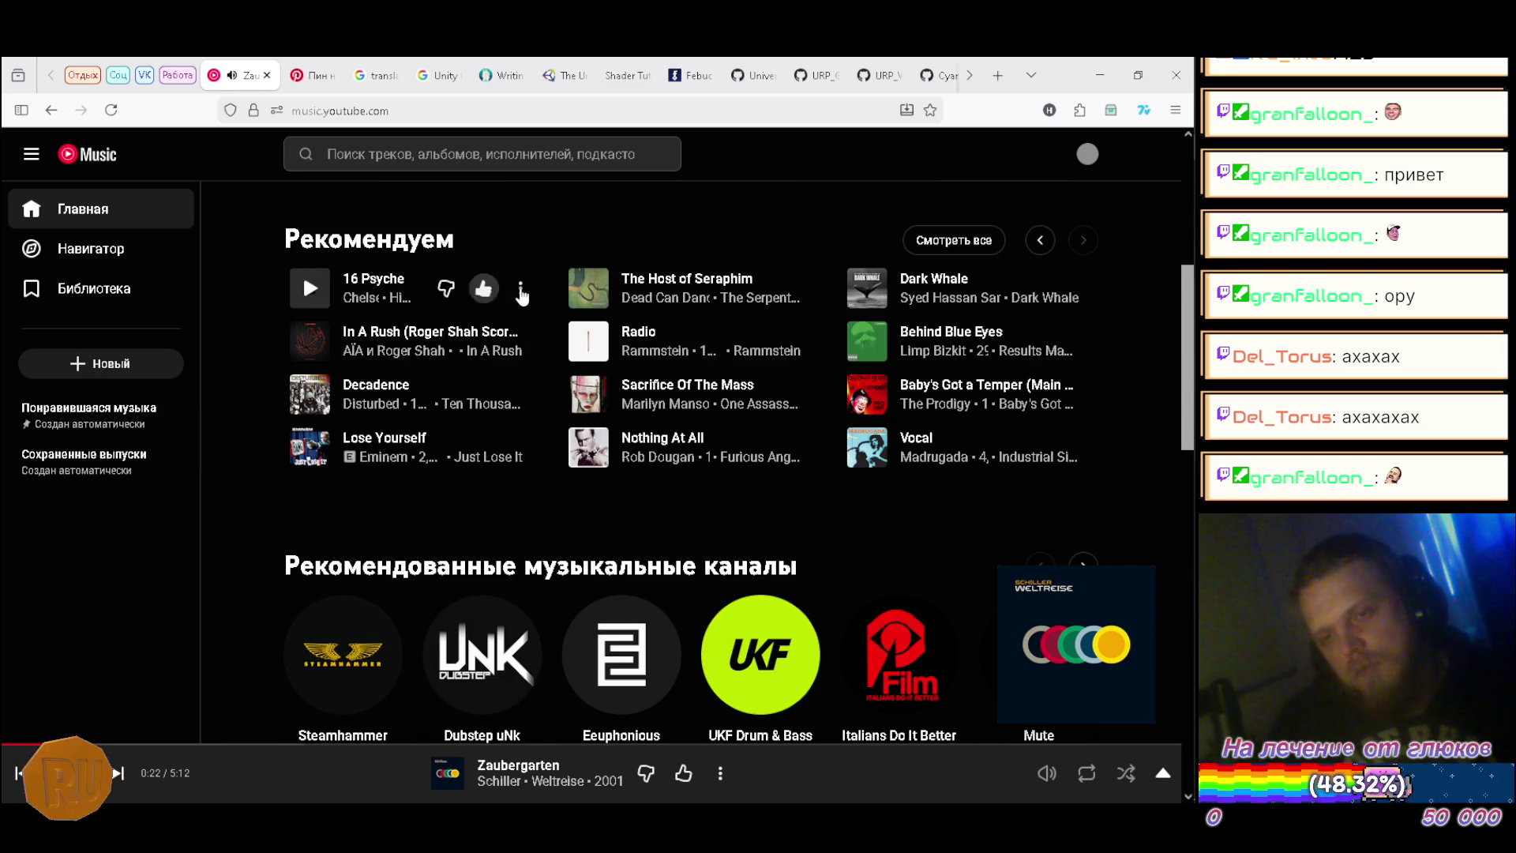
left_click(525, 290)
left_click(632, 348)
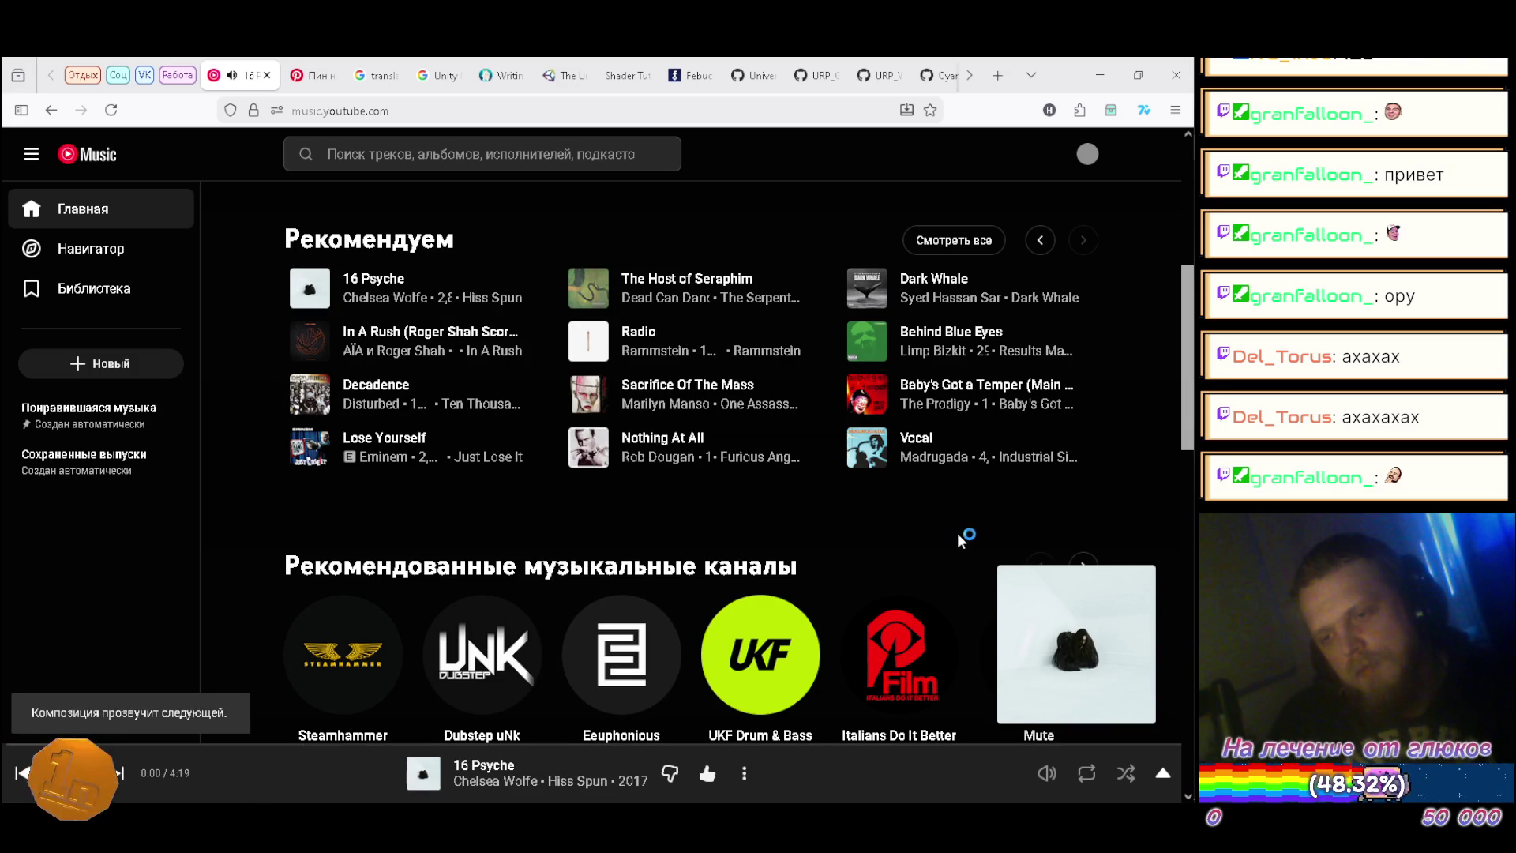
scroll(973, 528, "up", 5)
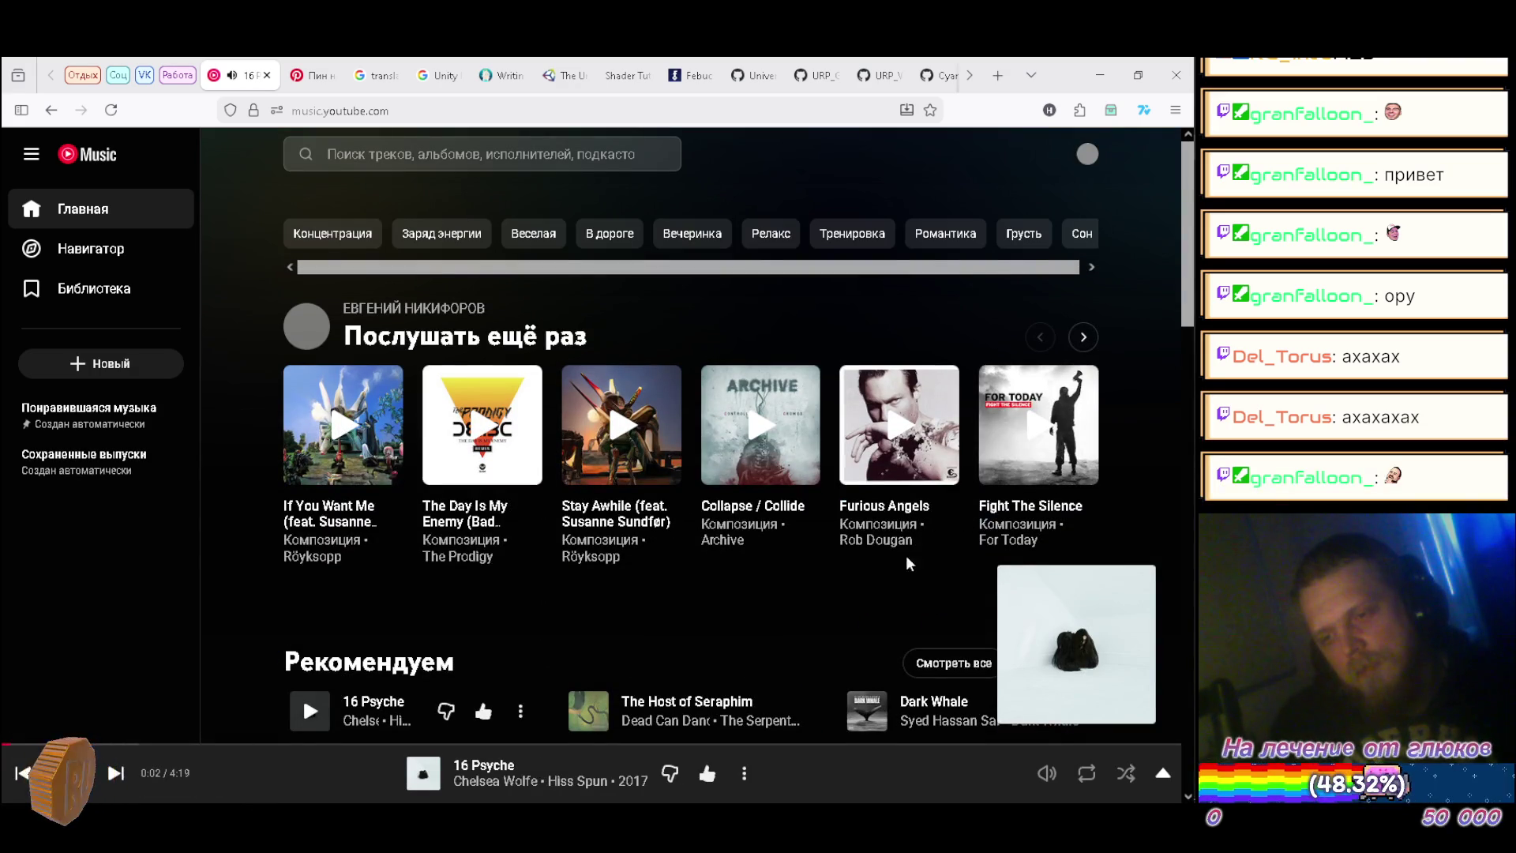
left_click(1167, 559)
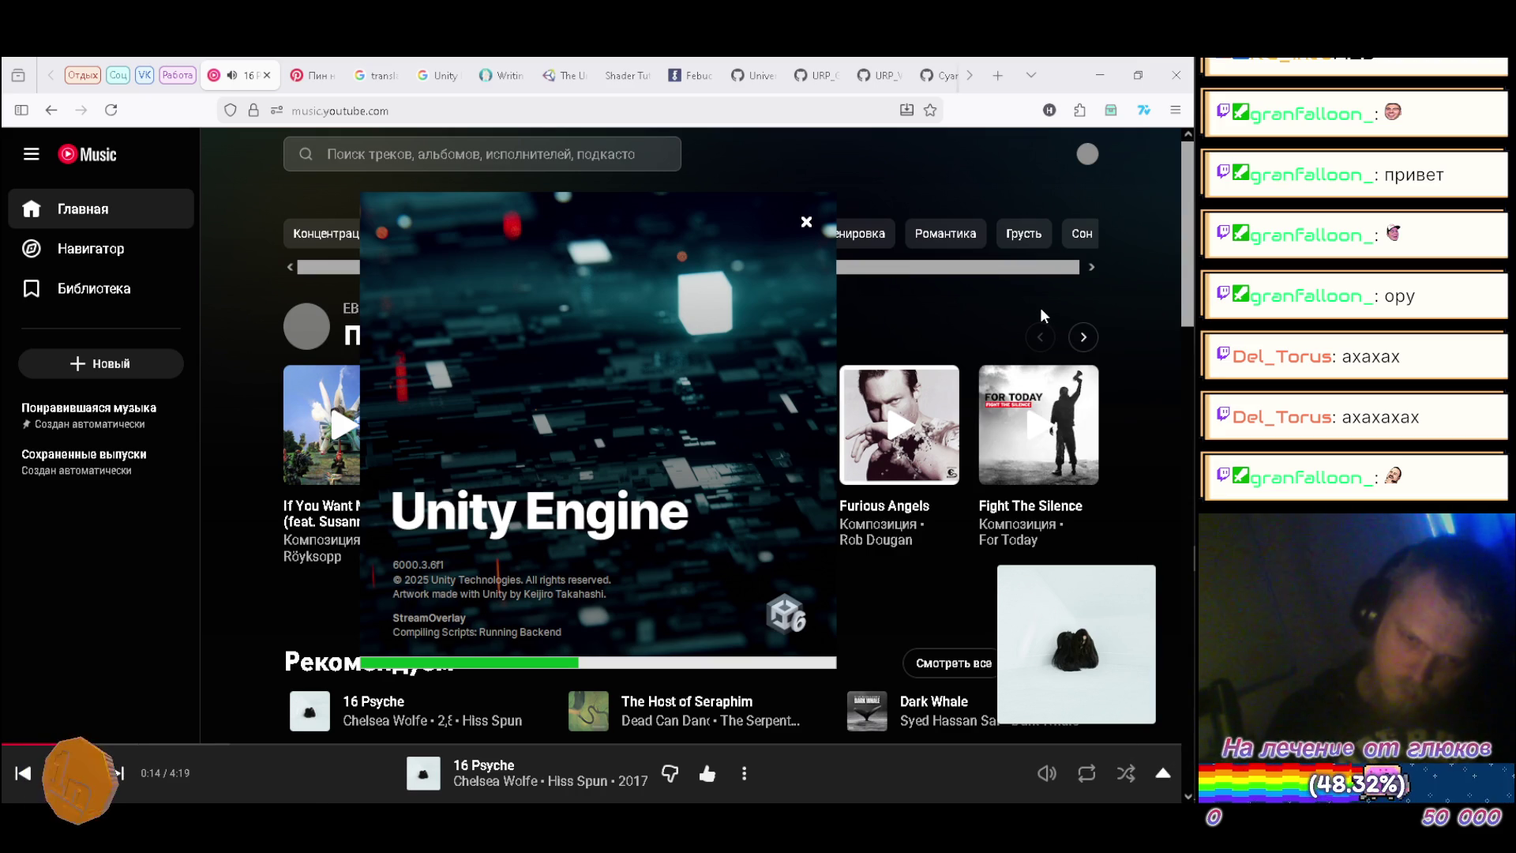
Step: Reopen Unity Hub's project list from the tray overflow's Unity Hub icon menu
mouse_move(1194, 438)
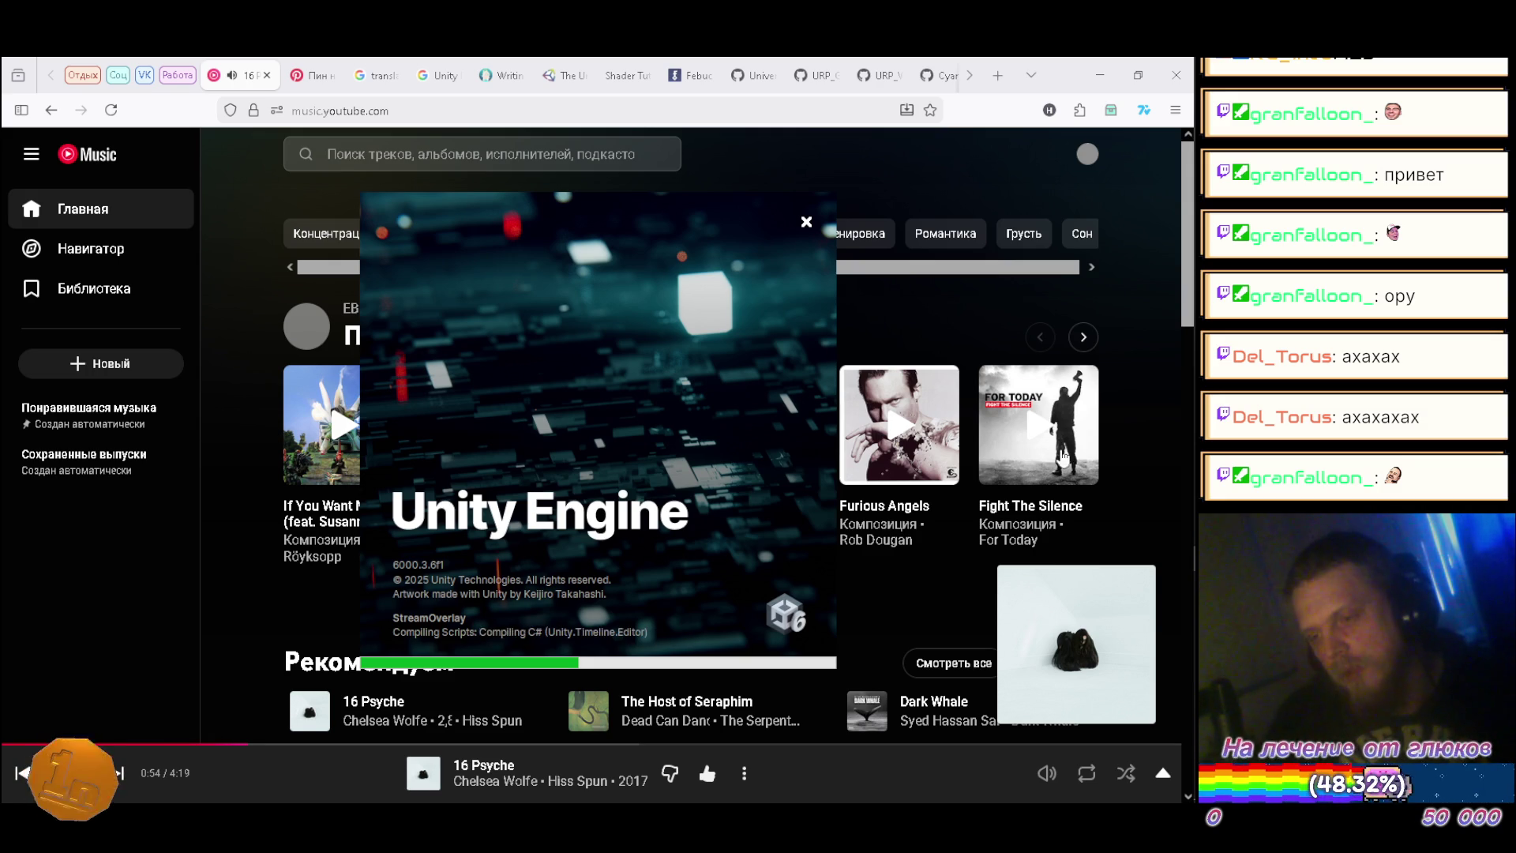
mouse_move(1139, 534)
left_click(1144, 688)
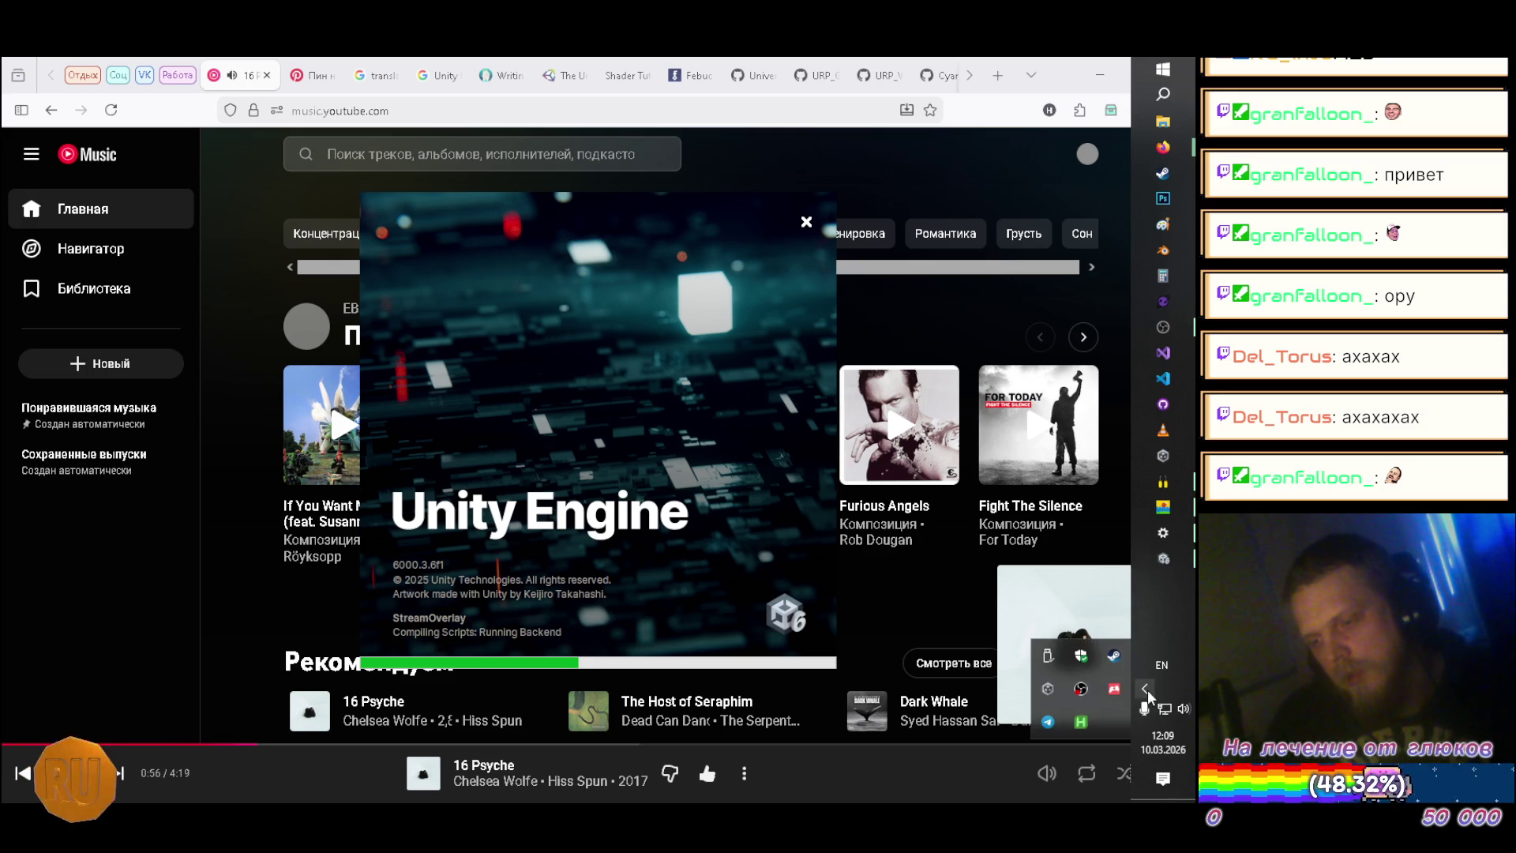
right_click(1078, 692)
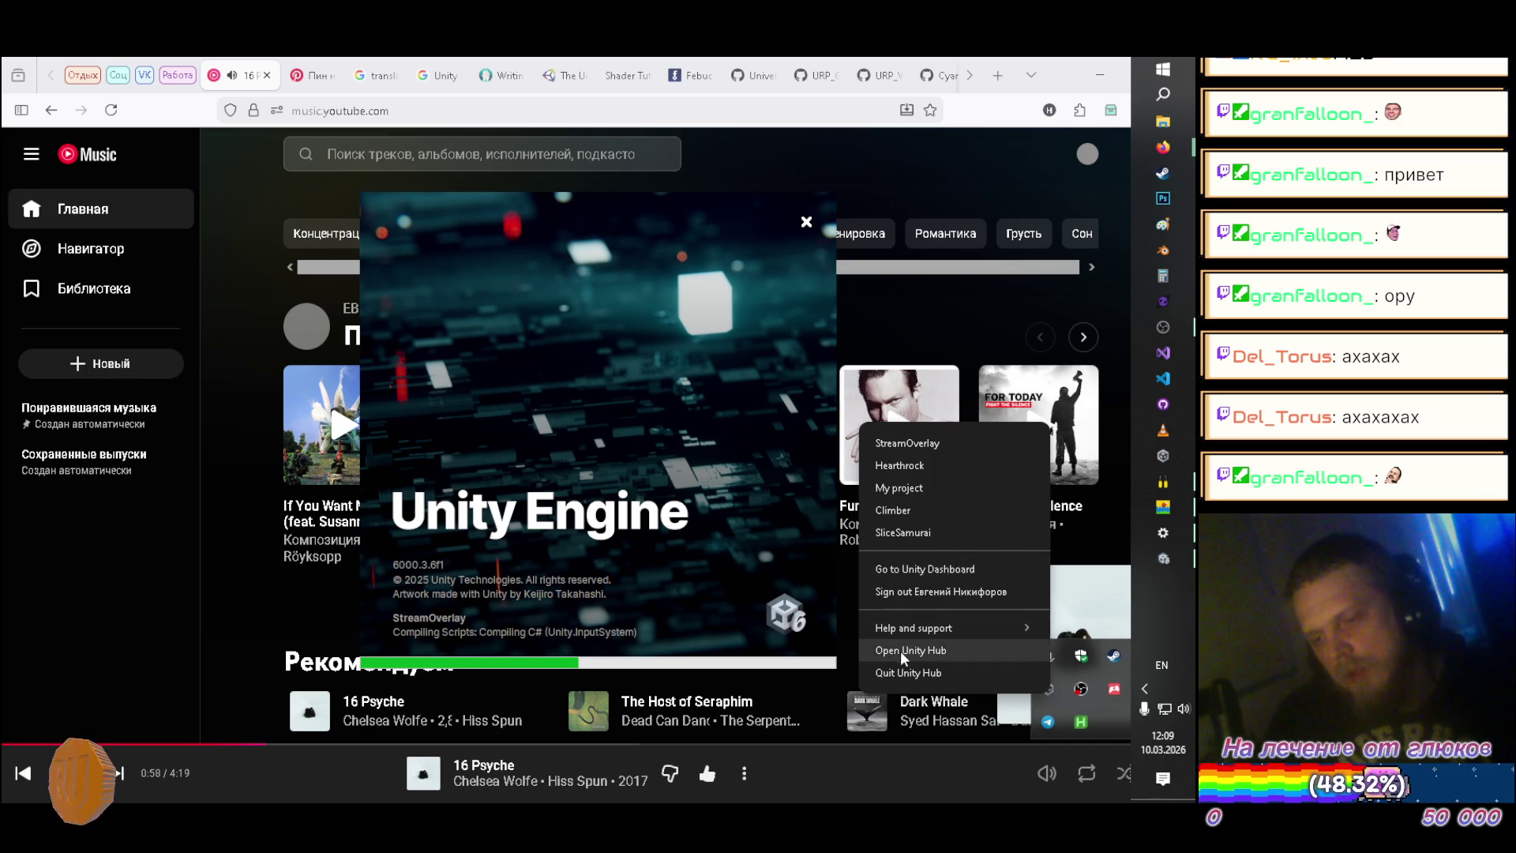
left_click(900, 651)
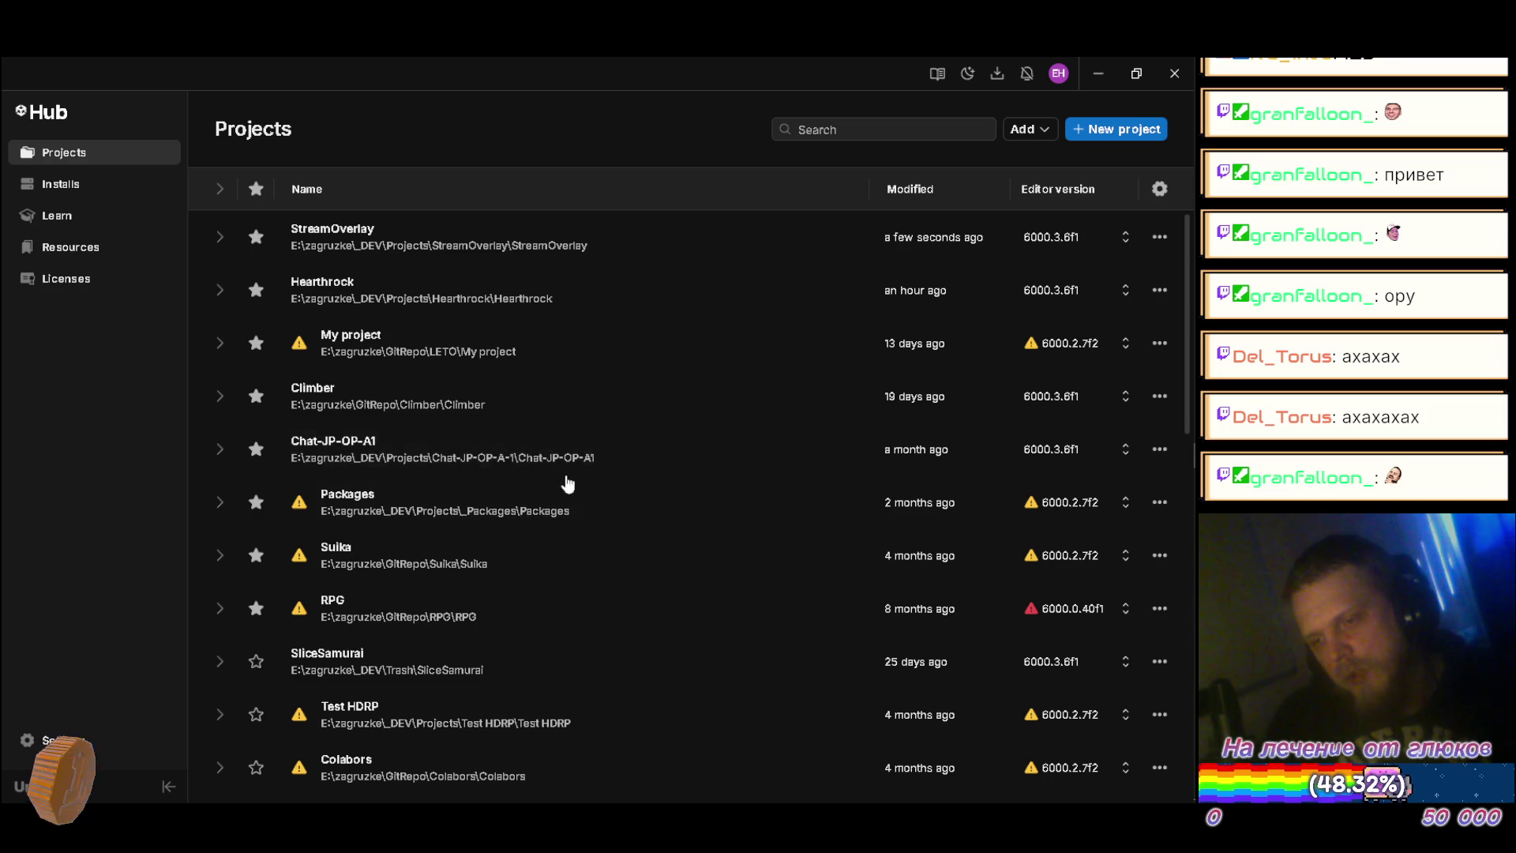
Step: Launch Chat-JP-OP-A1 from the Hub and nudge the StreamOverlay splash window upward
left_click(357, 454)
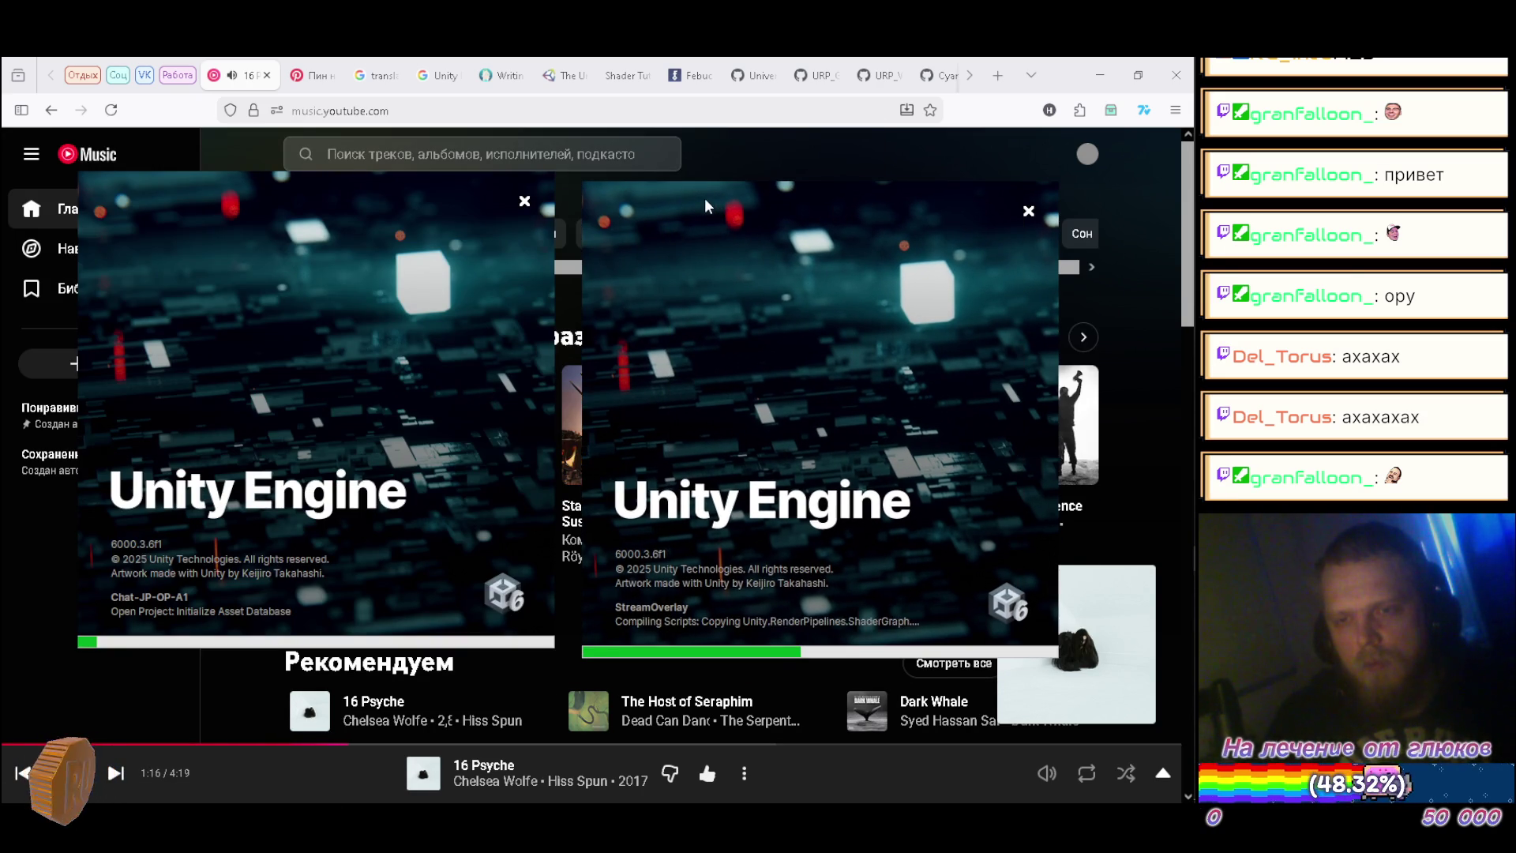
left_click_drag(705, 206, 709, 198)
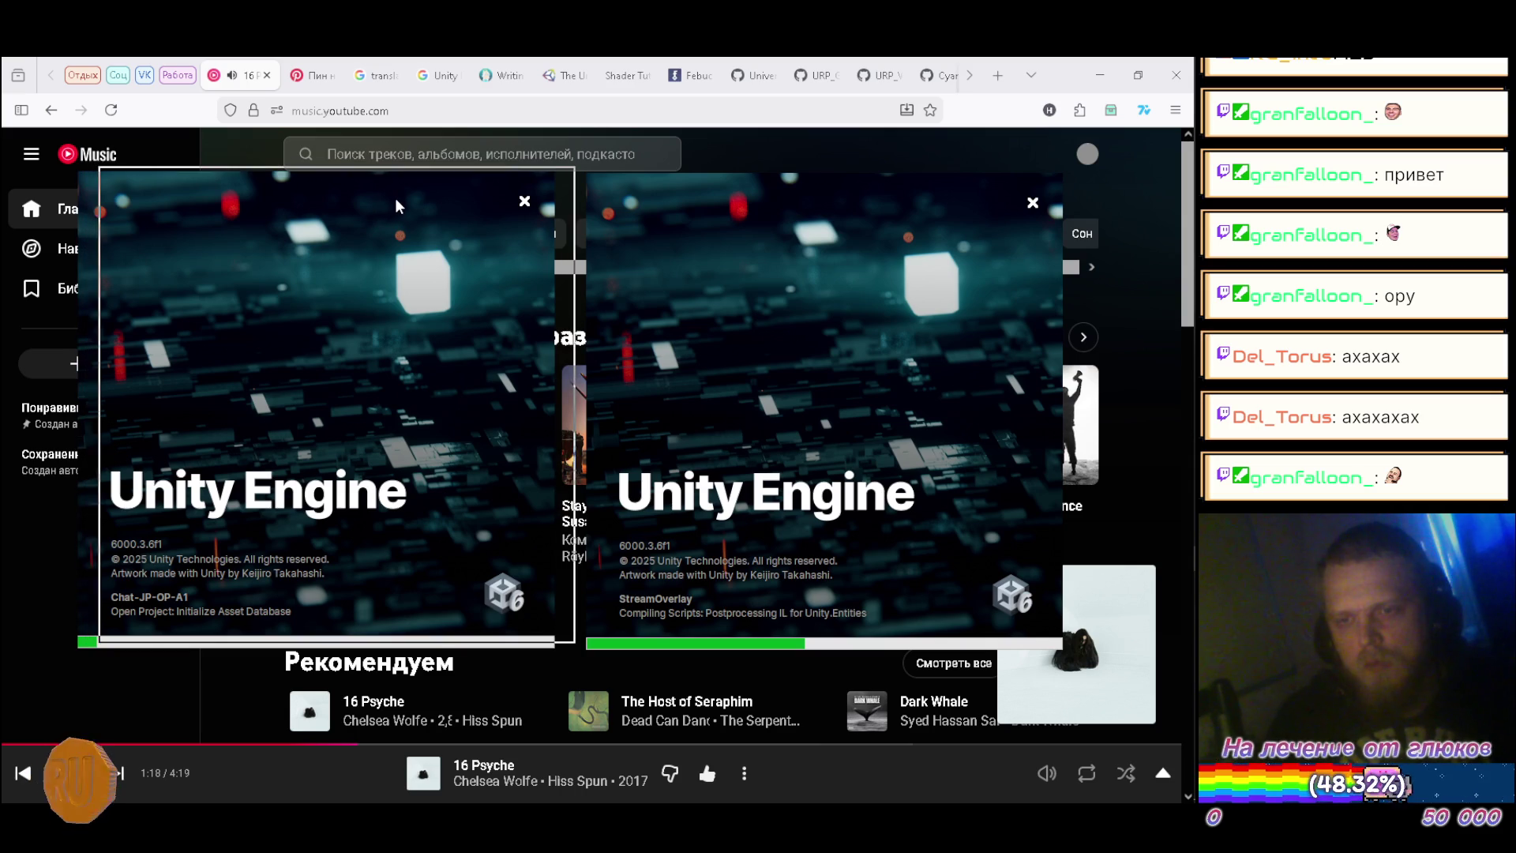
left_click_drag(694, 197, 698, 194)
left_click(572, 156)
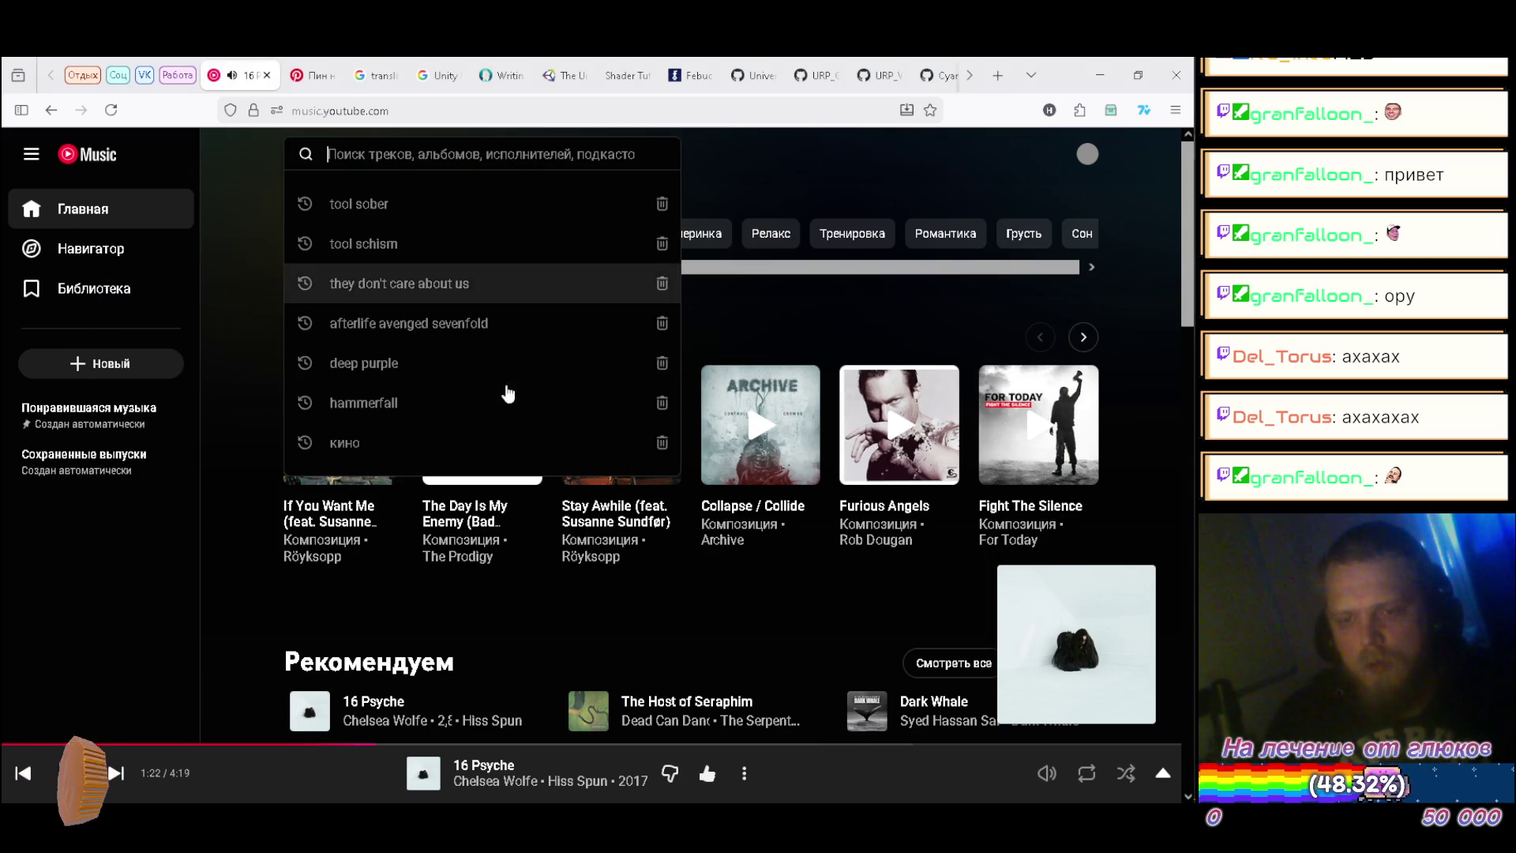
Step: Browse Chelsea Wolfe's top tracks, then search YouTube Music for 'chelsea wolfe lycan'
left_click(490, 780)
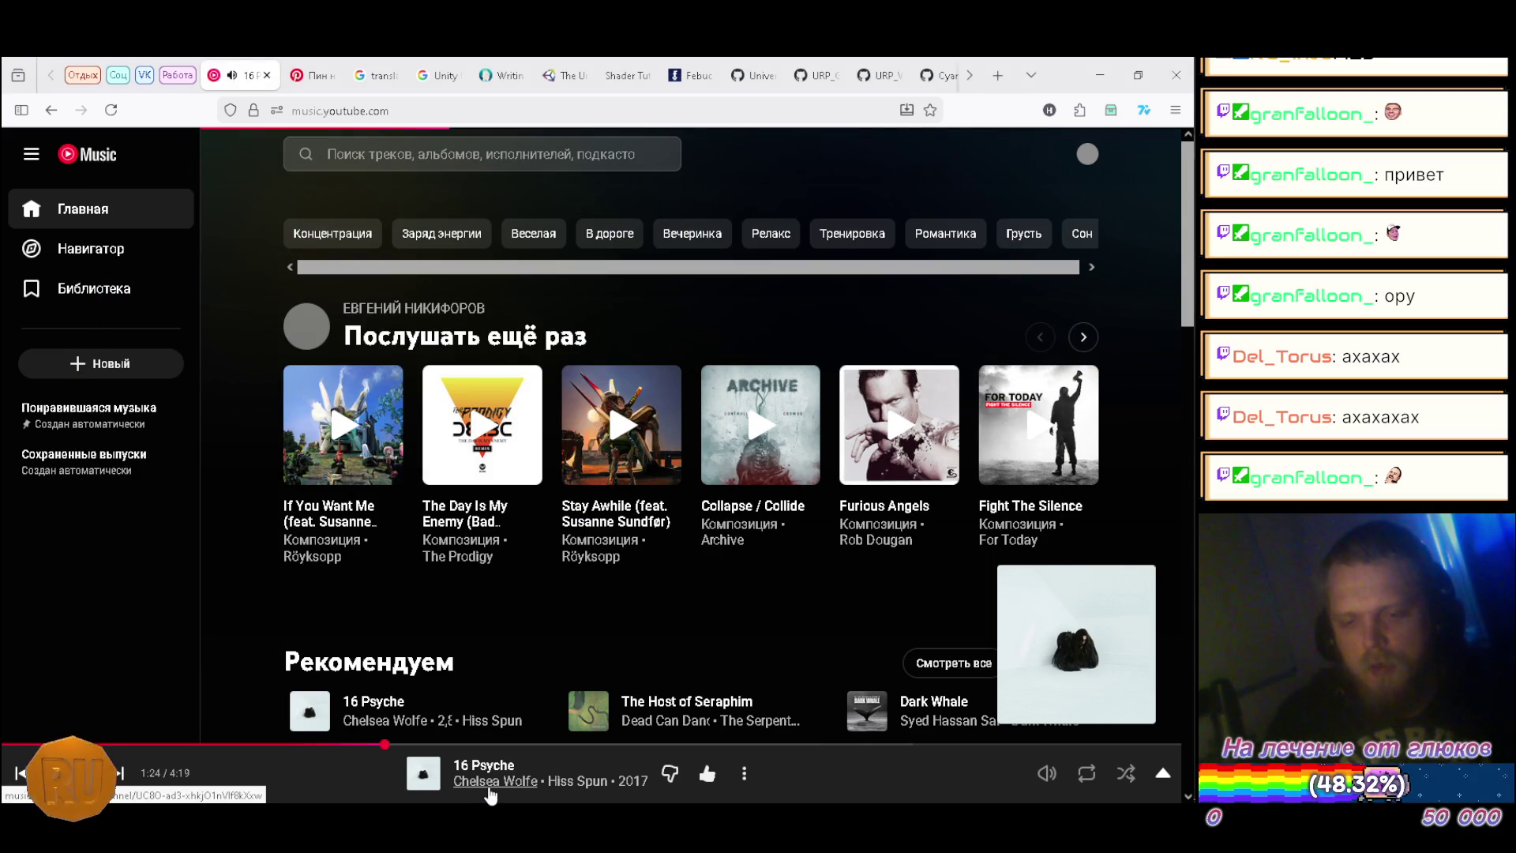
scroll(679, 300, "down", 3)
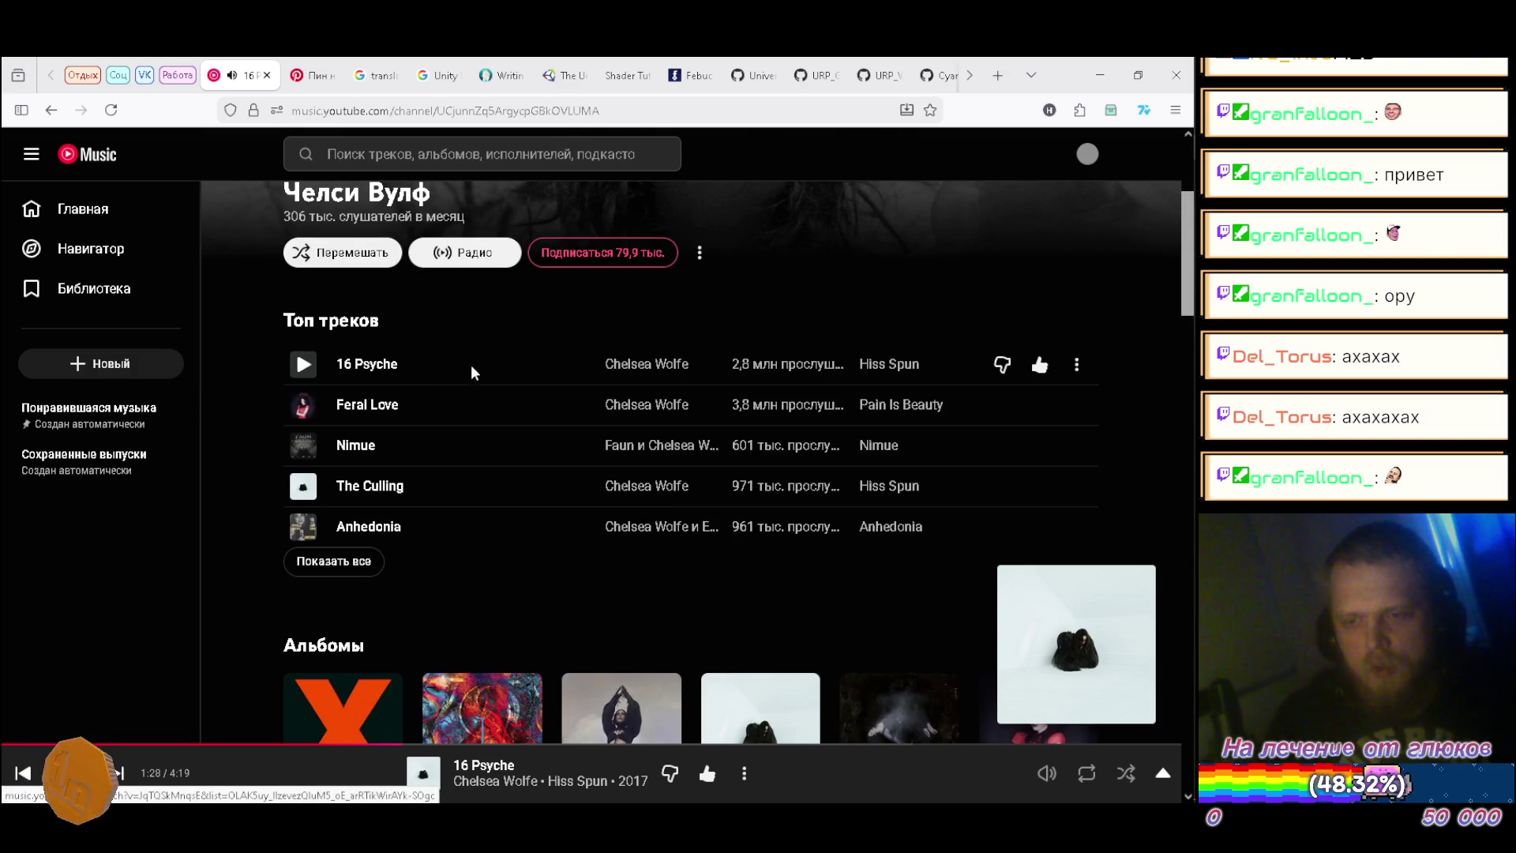
left_click(320, 568)
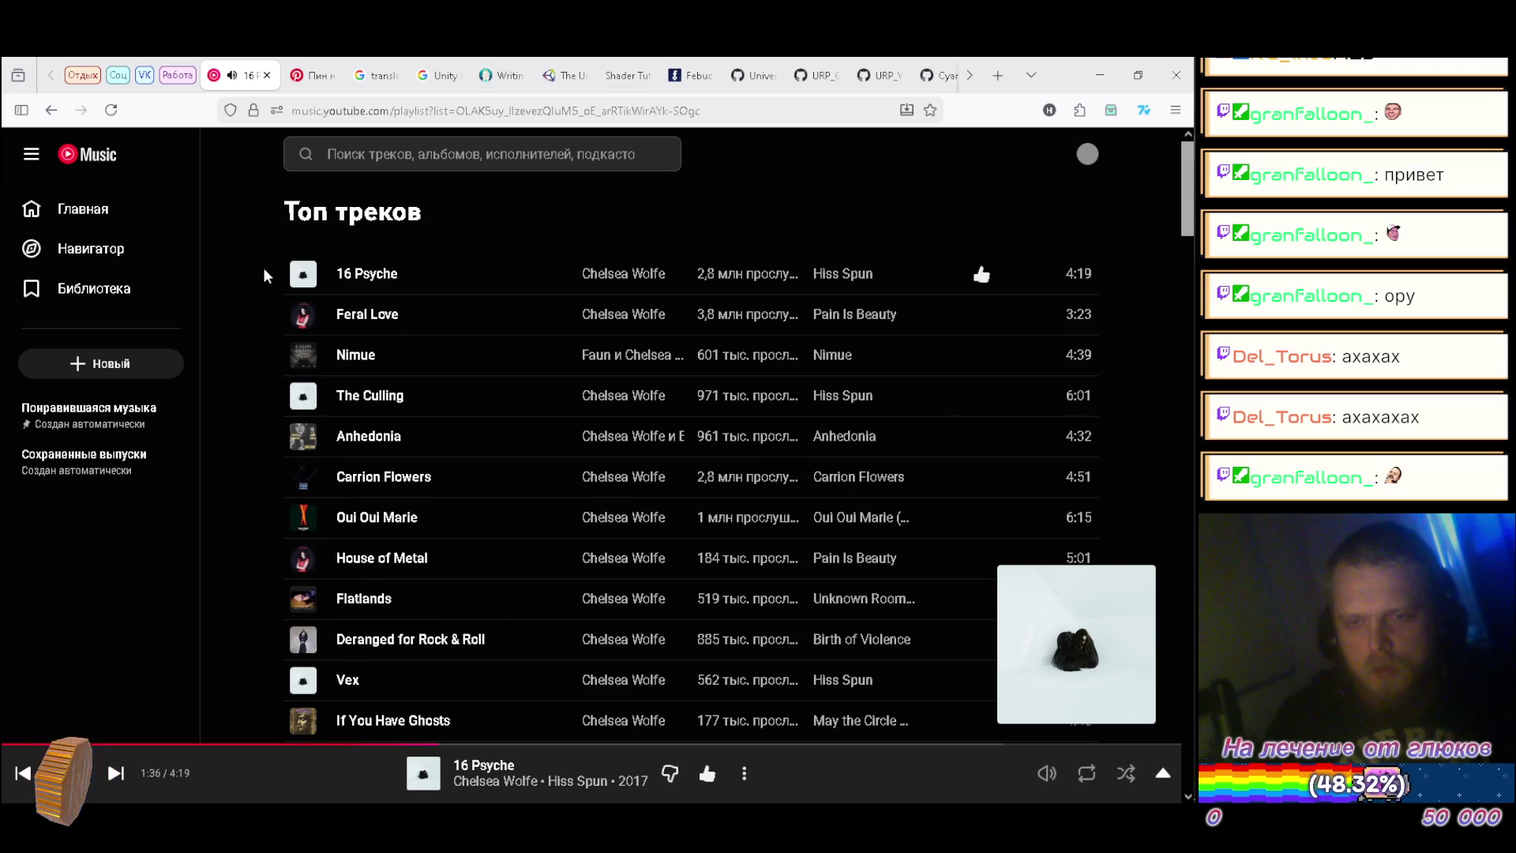
left_click(487, 154)
type("ch")
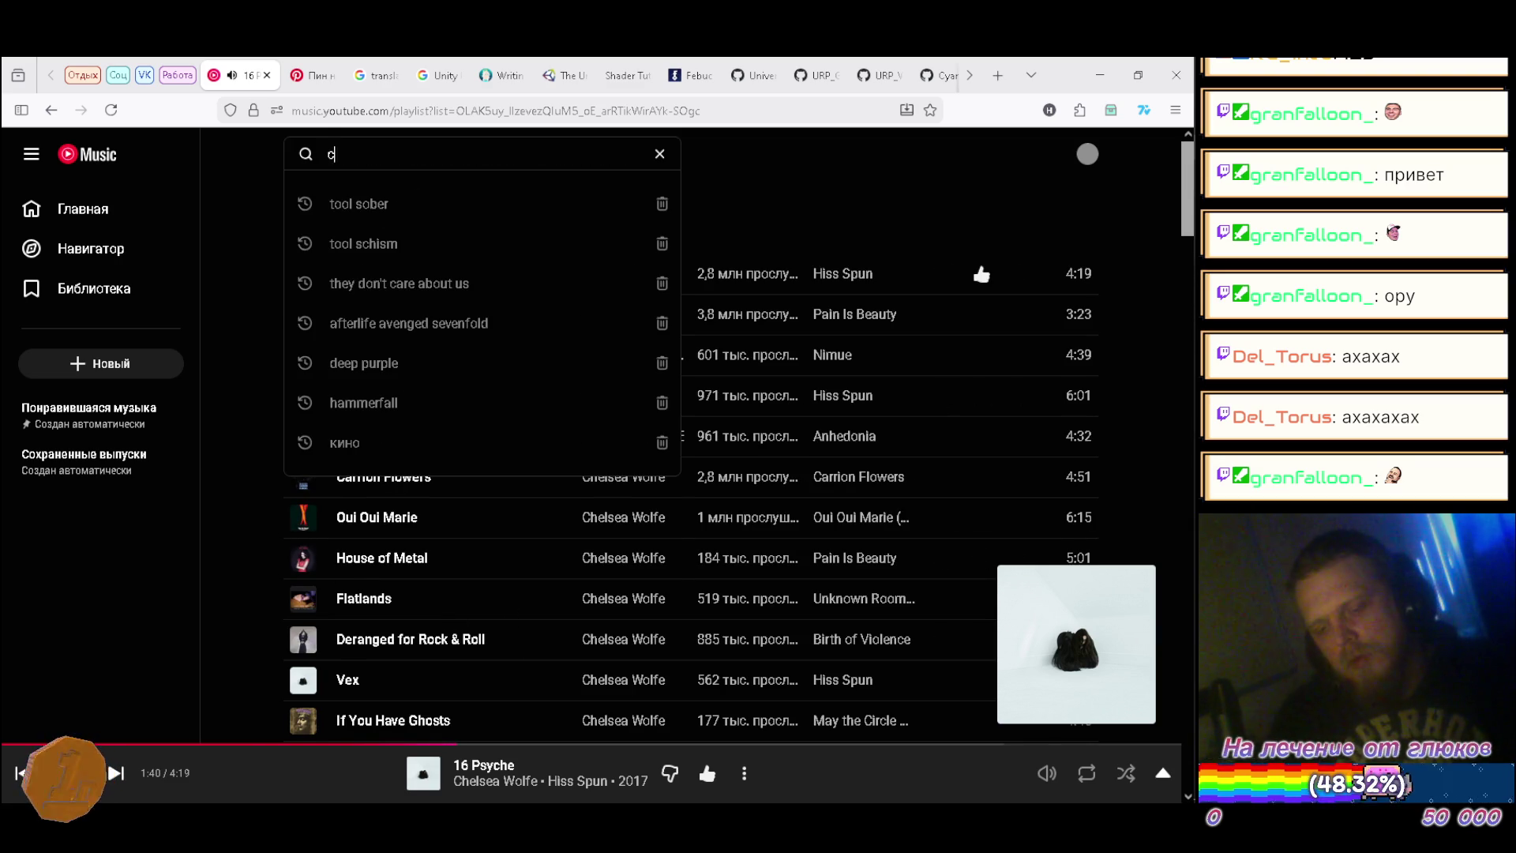
type("els")
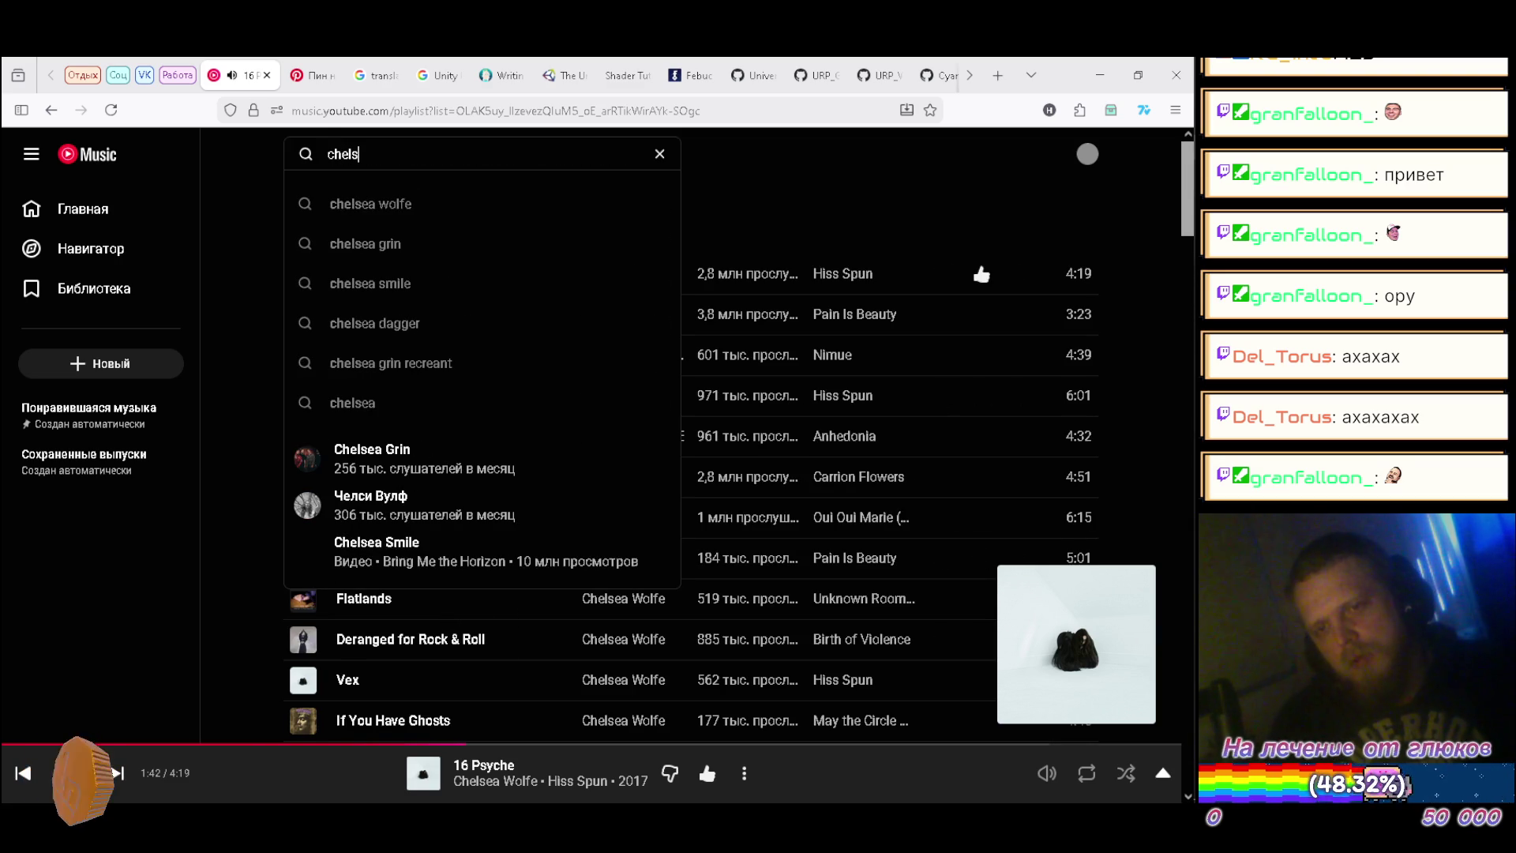
key("Down")
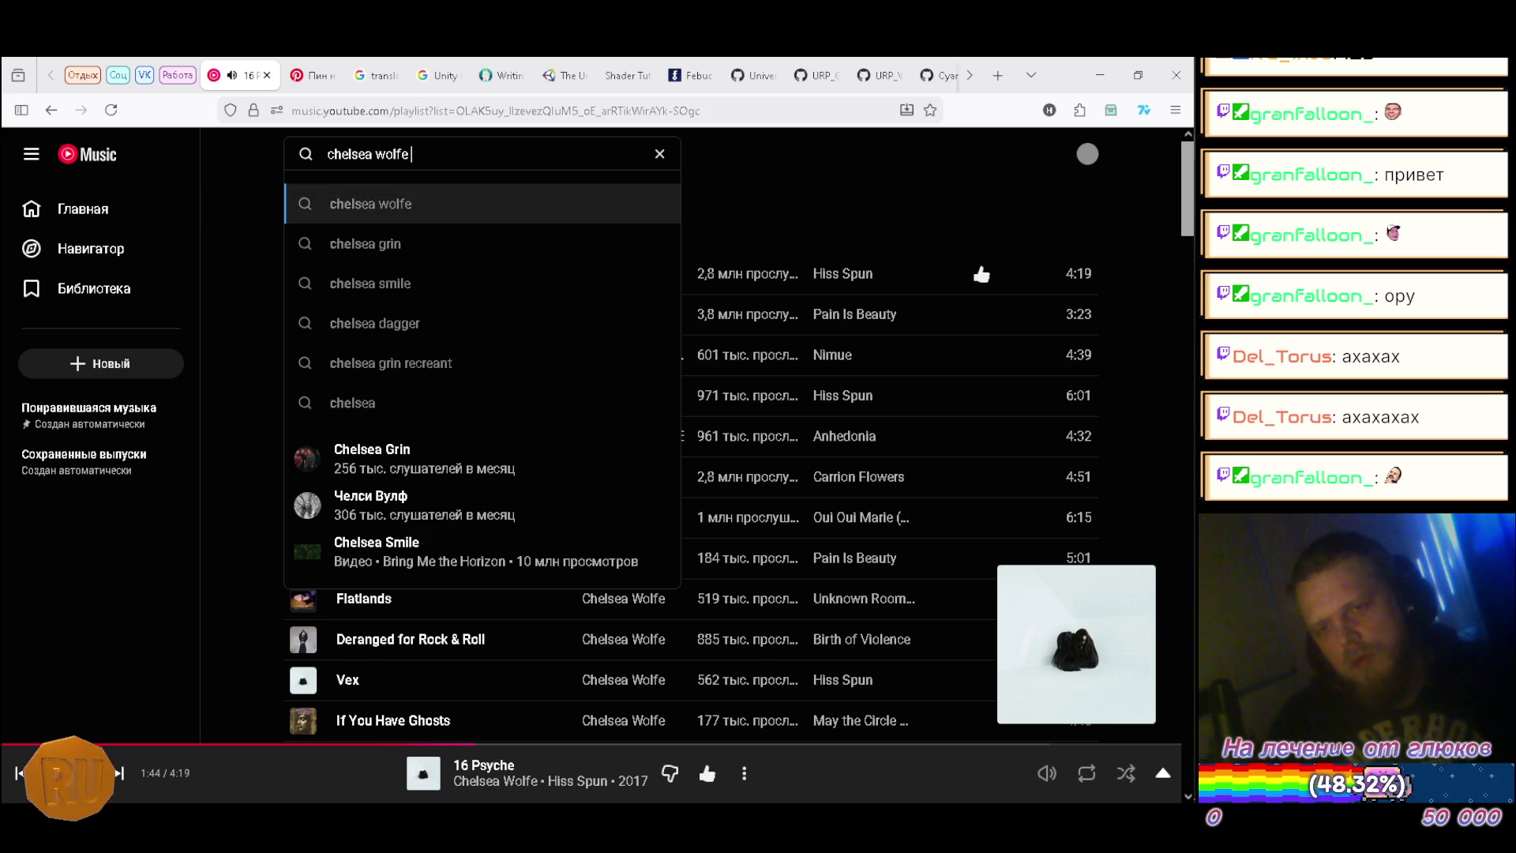
type("yca")
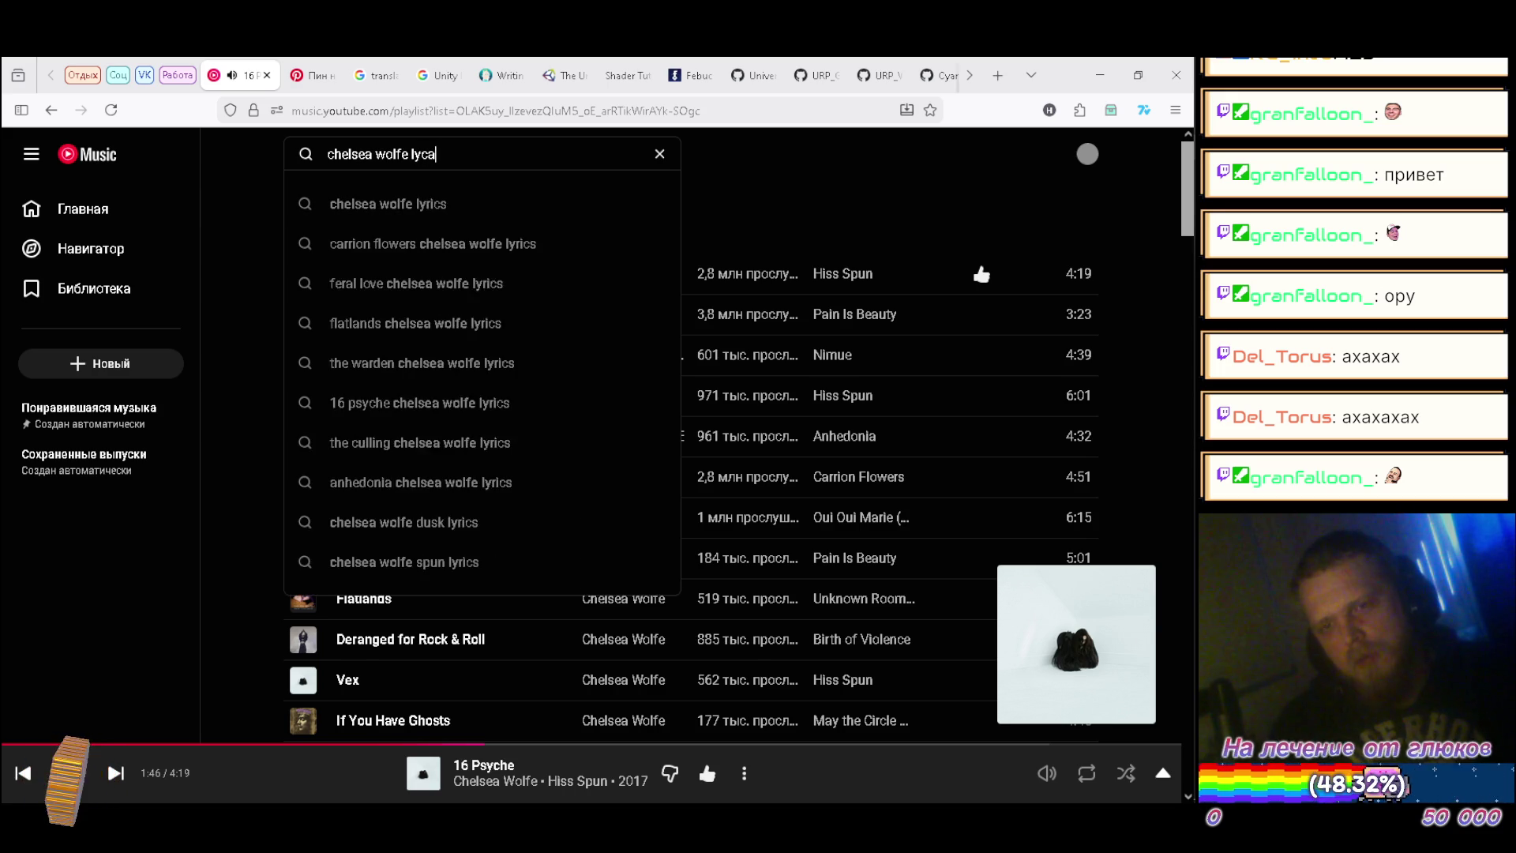
type("n")
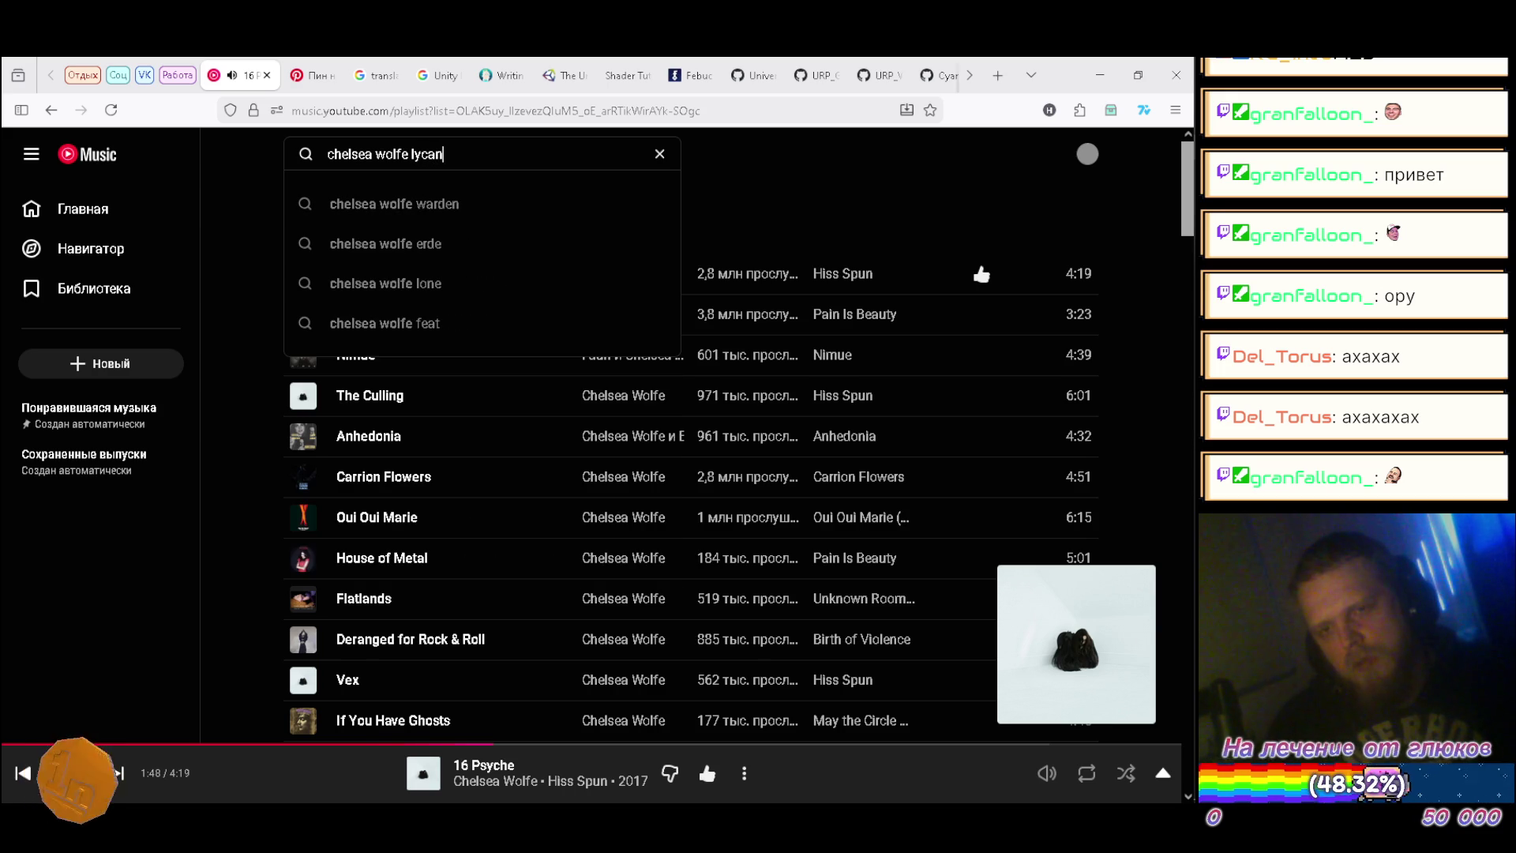
key("Return")
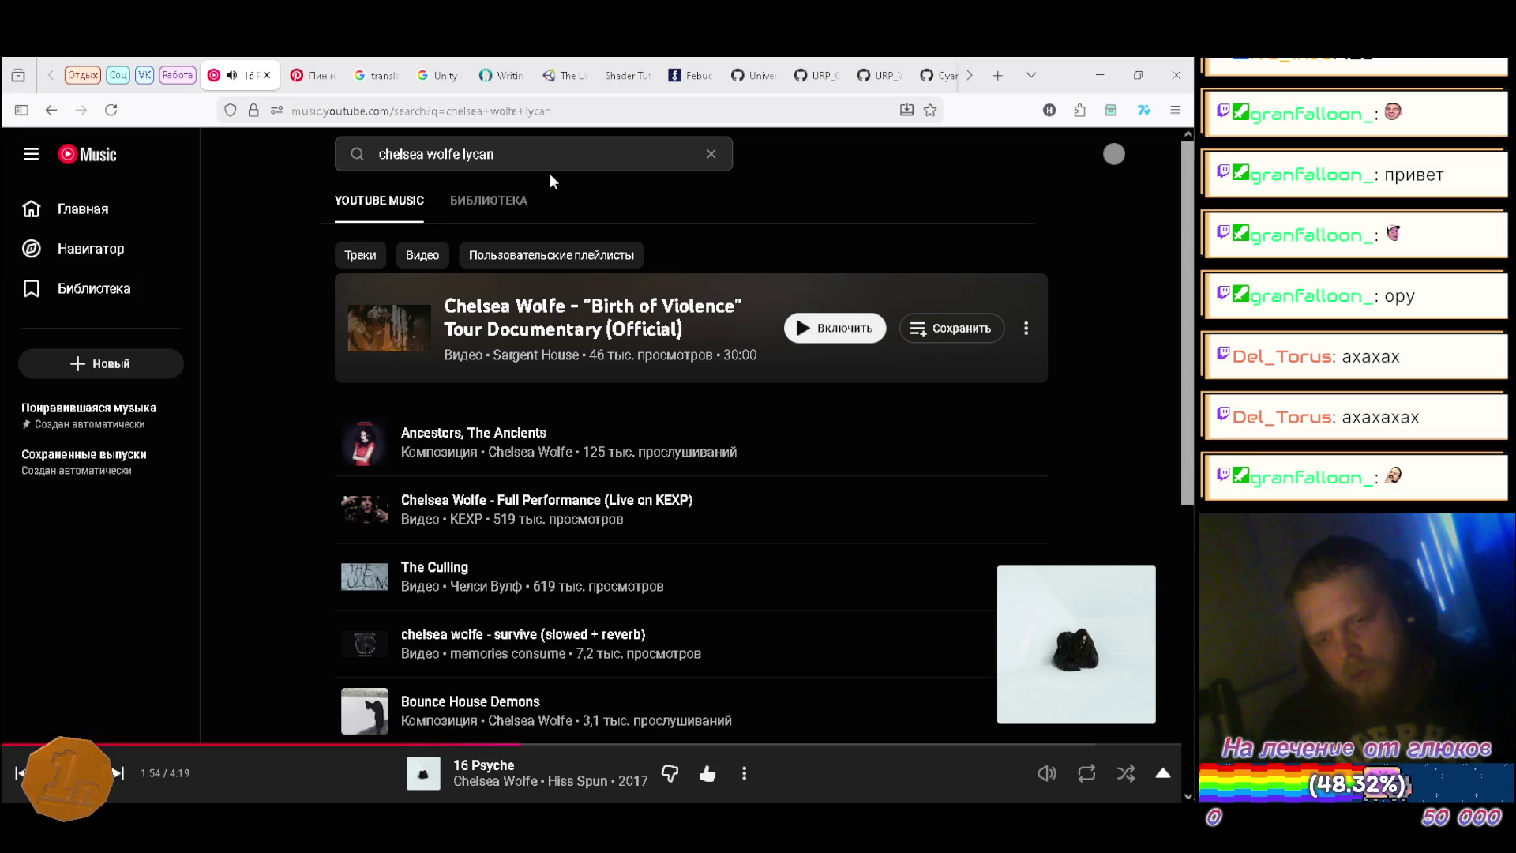
Step: Search the same text on Google in a new tab, clear the box, and open the now-playing queue
left_click_drag(494, 155, 285, 163)
right_click(416, 158)
left_click(474, 364)
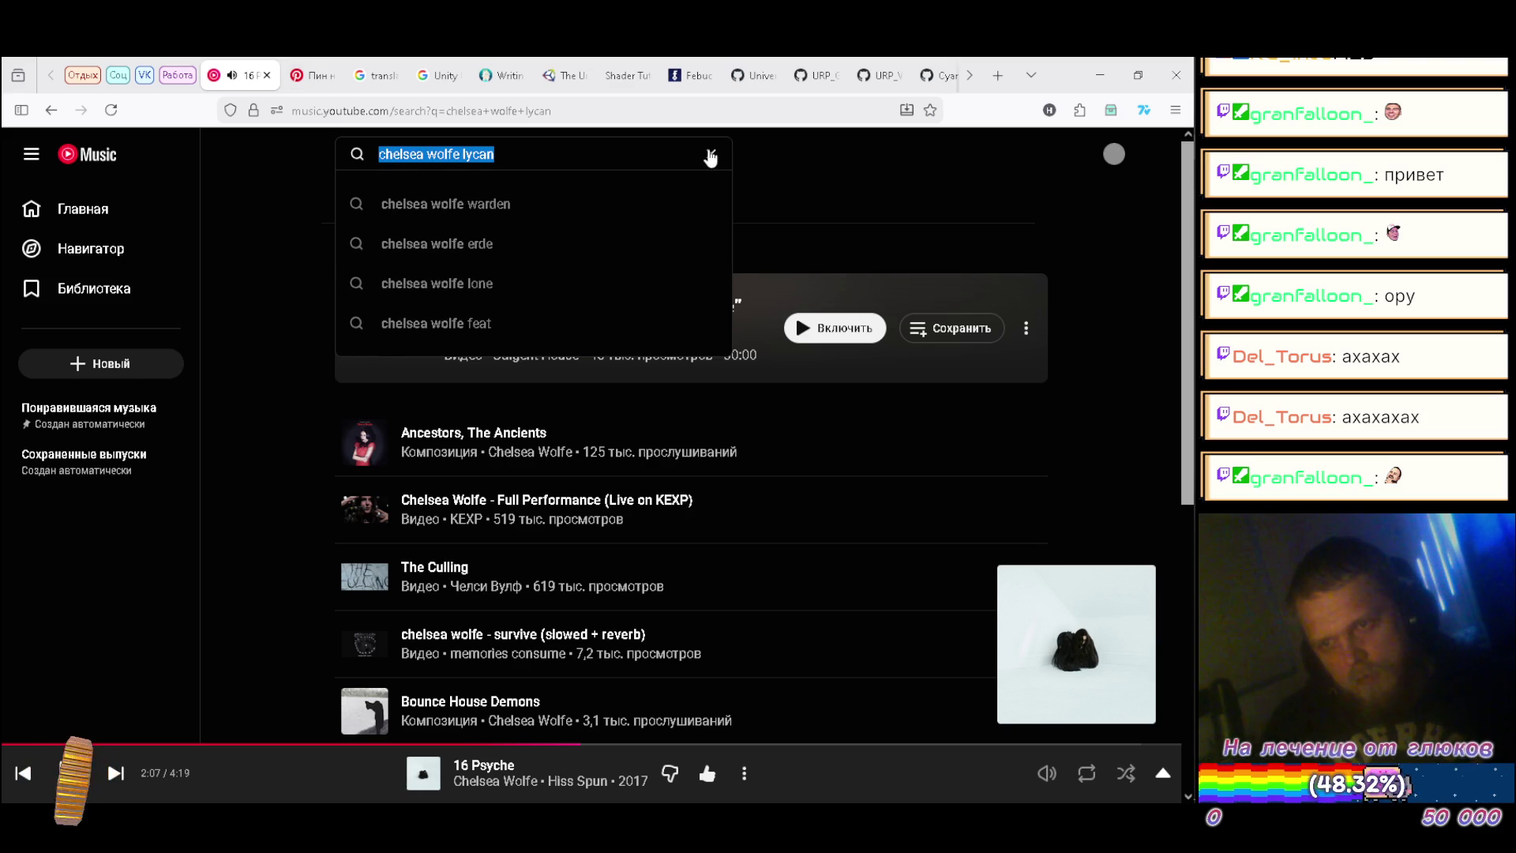
left_click(710, 153)
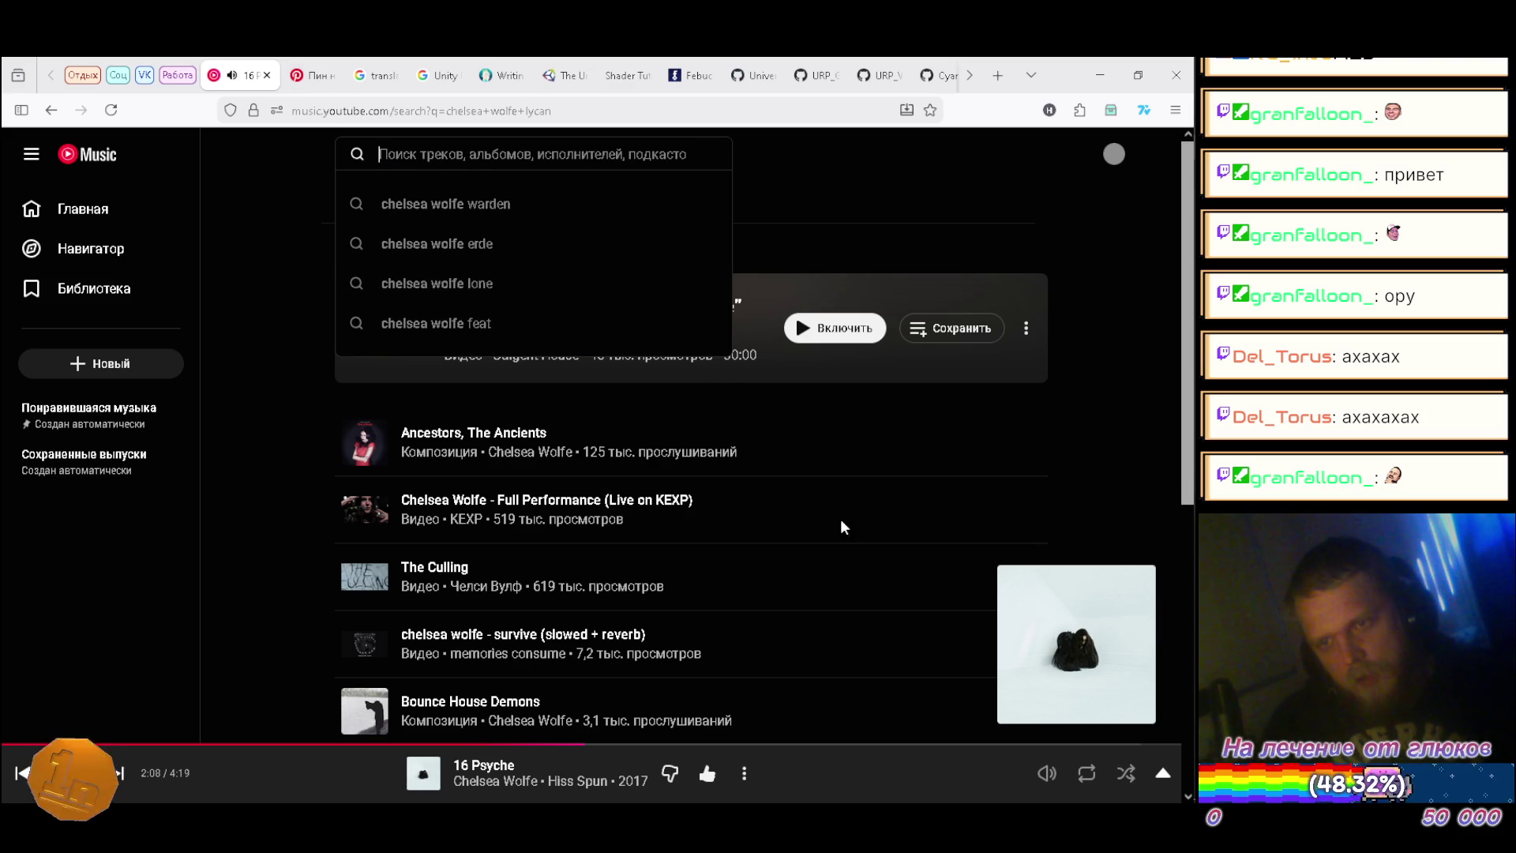
left_click(860, 778)
mouse_move(1196, 512)
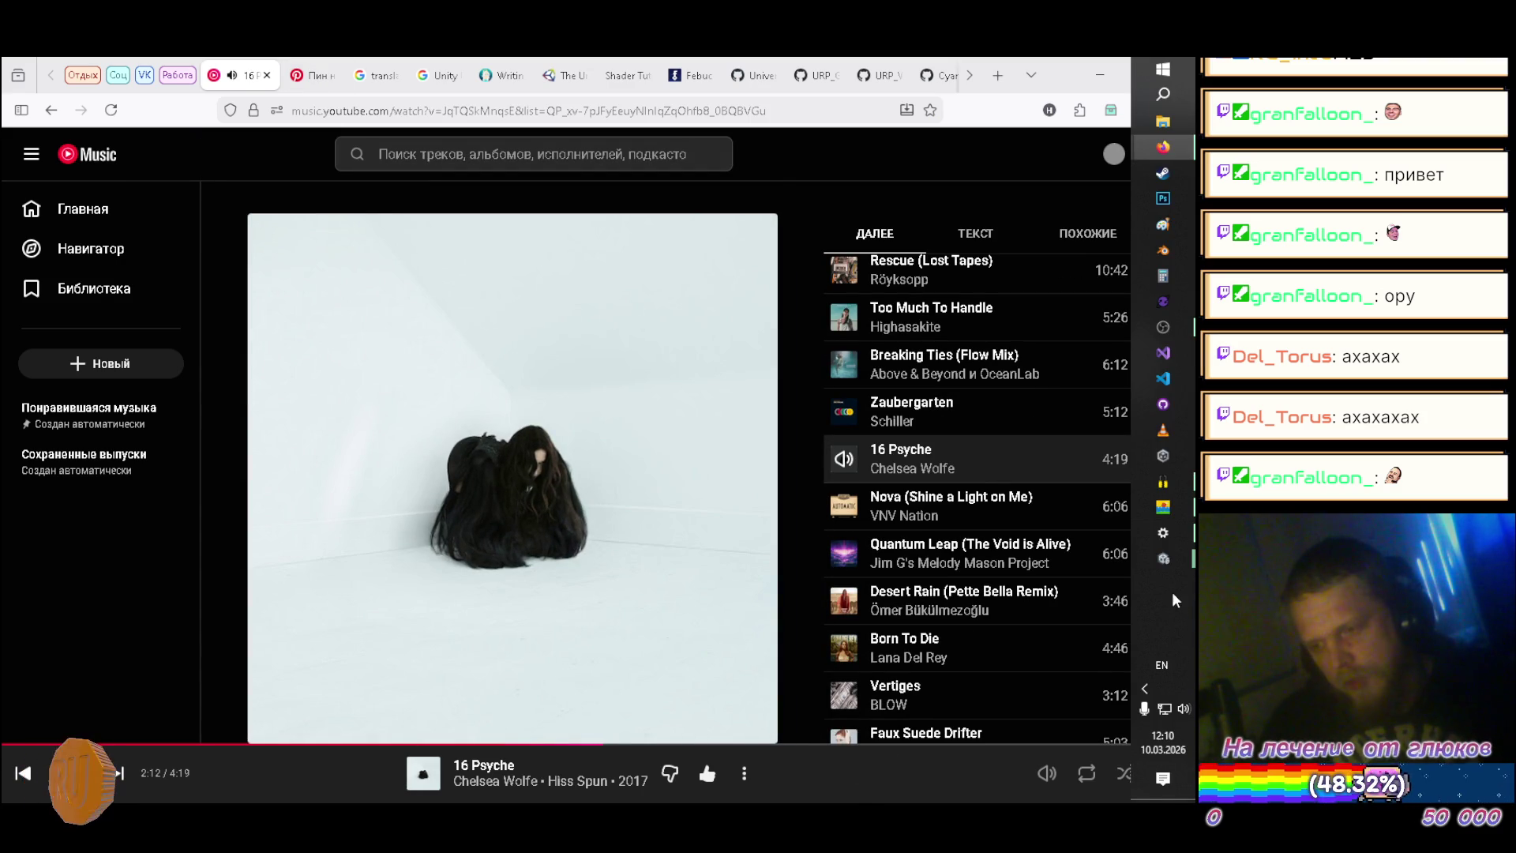
Step: Bring the StreamOverlay and Chat-JP-OP-A1 splash windows forward and arrange them side by side
mouse_move(1167, 558)
left_click(1072, 553)
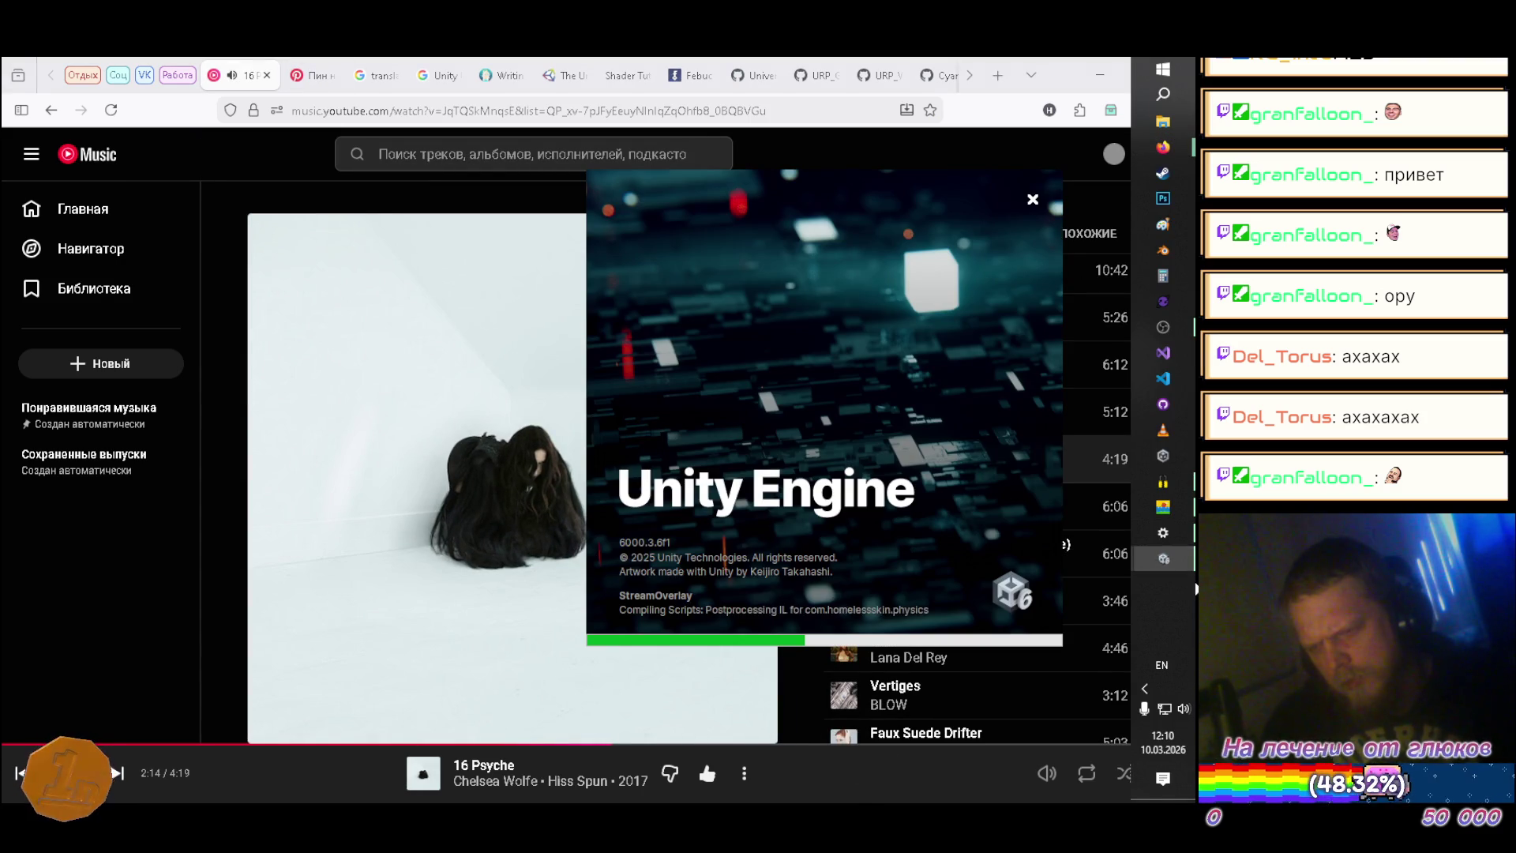
left_click(1073, 572)
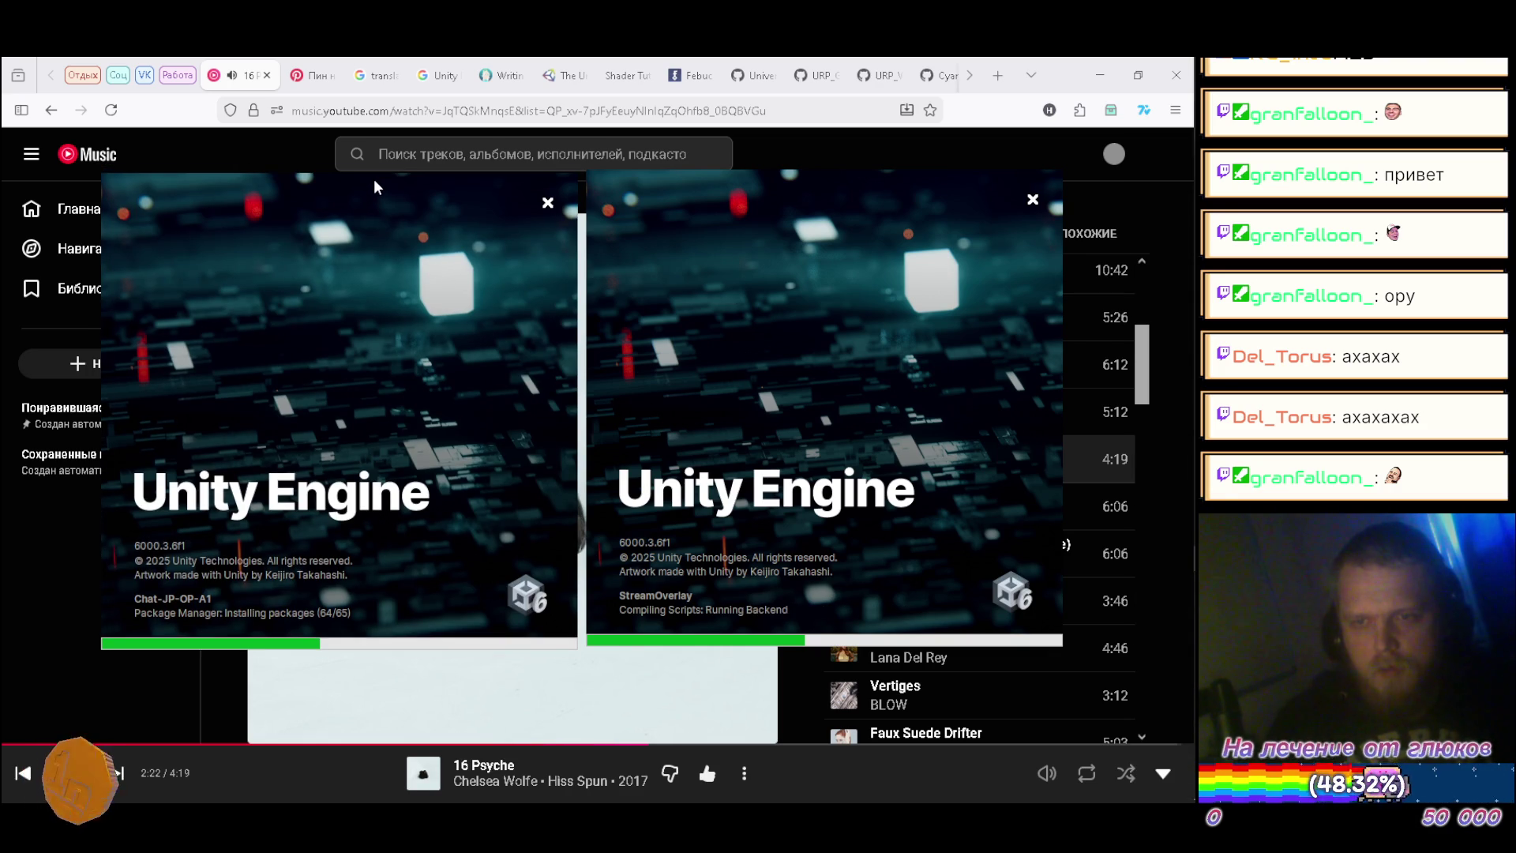
left_click_drag(374, 187, 401, 191)
left_click_drag(751, 190, 753, 201)
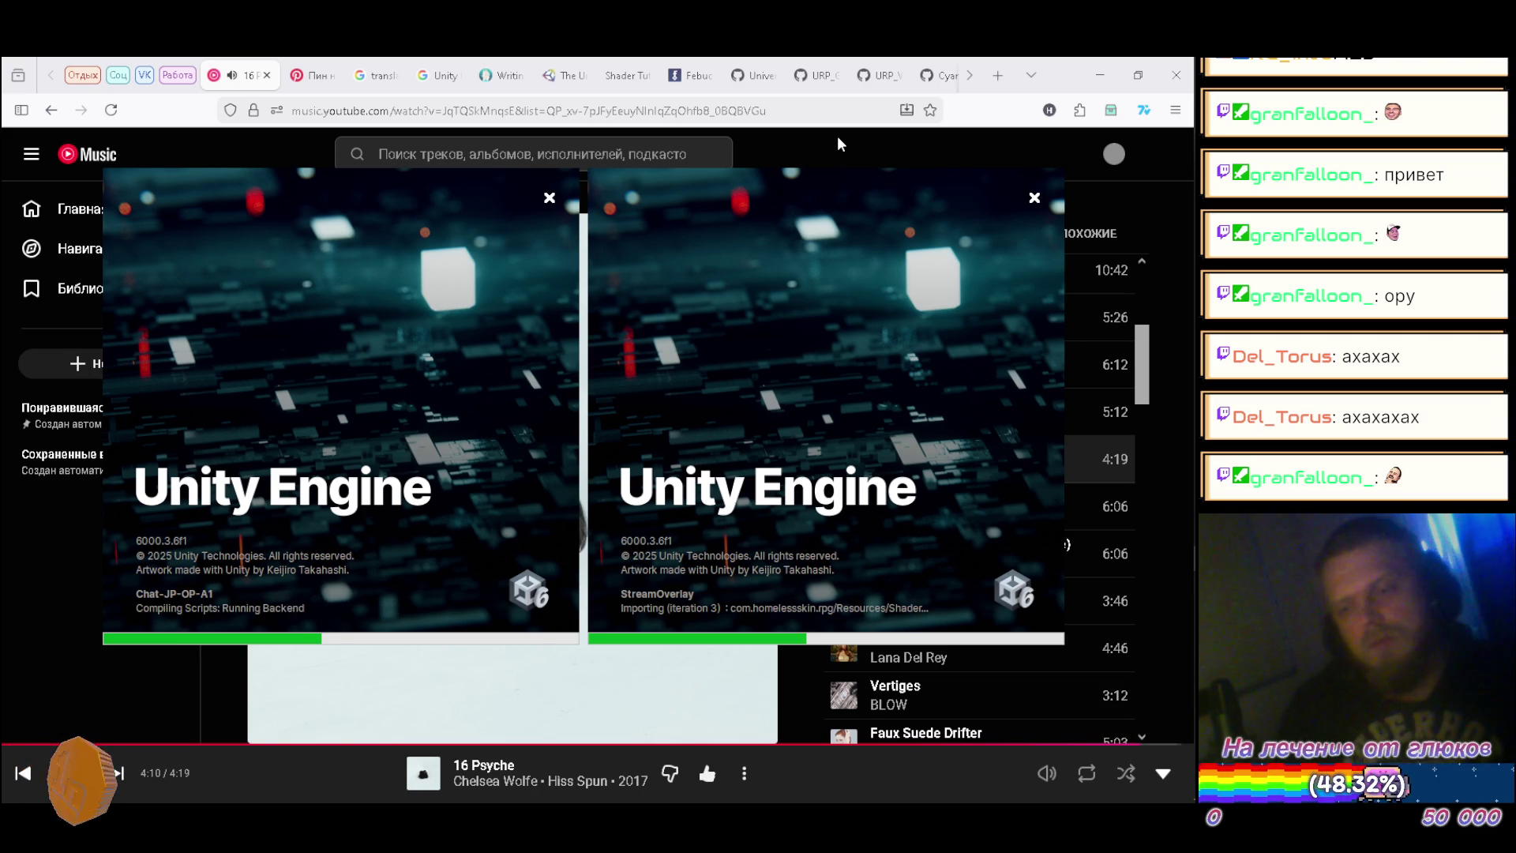
mouse_move(1177, 603)
left_click(1144, 688)
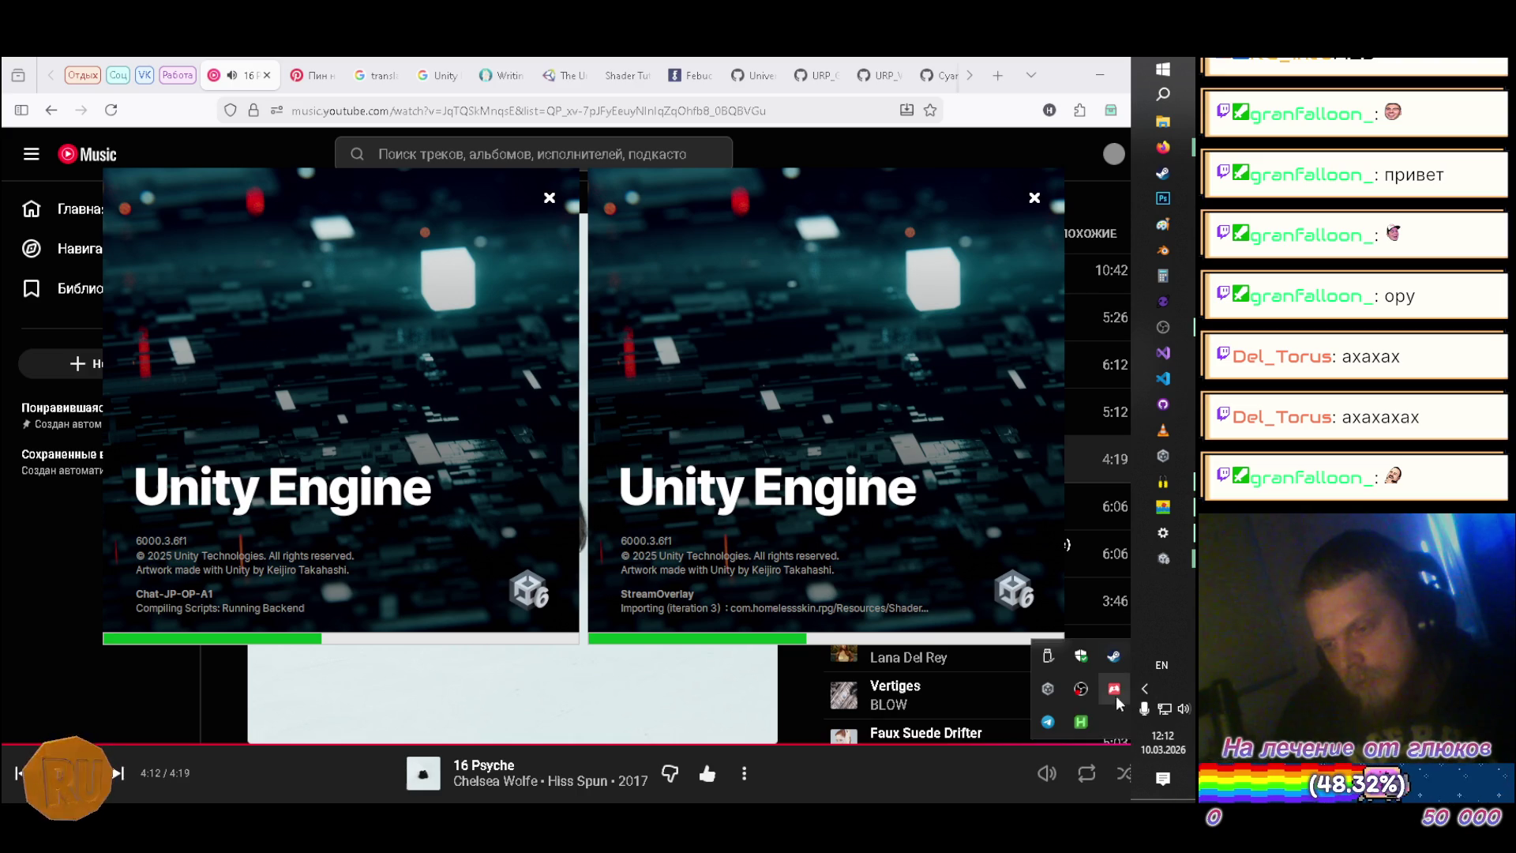
Step: Open Unity Hub's Installs page and start Install Editor, listing 6.3 LTS, 6.0 and 2022.3 LTS
right_click(1055, 692)
left_click(941, 649)
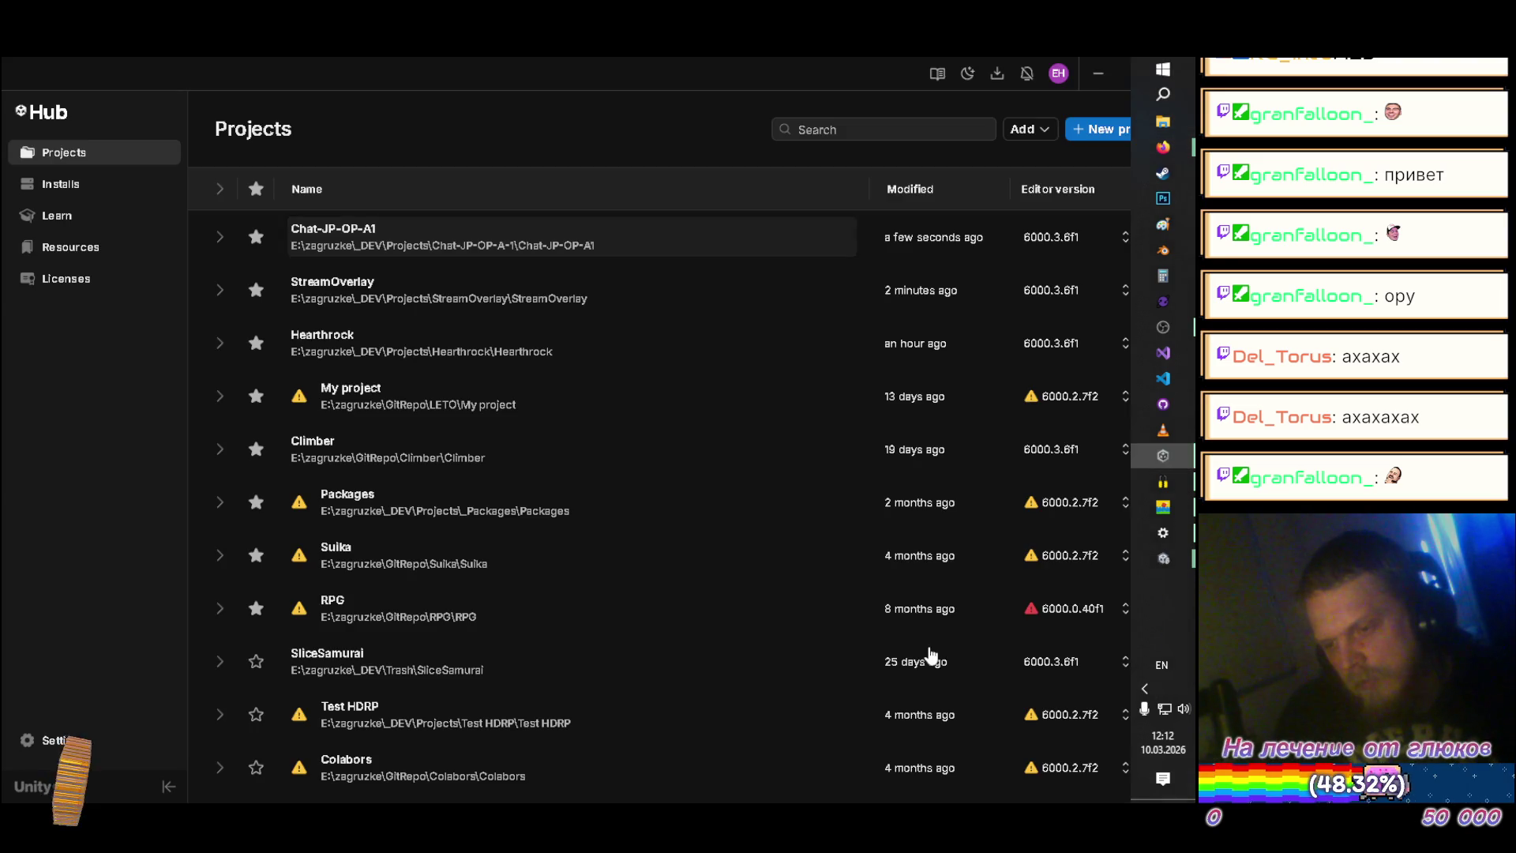
left_click(67, 183)
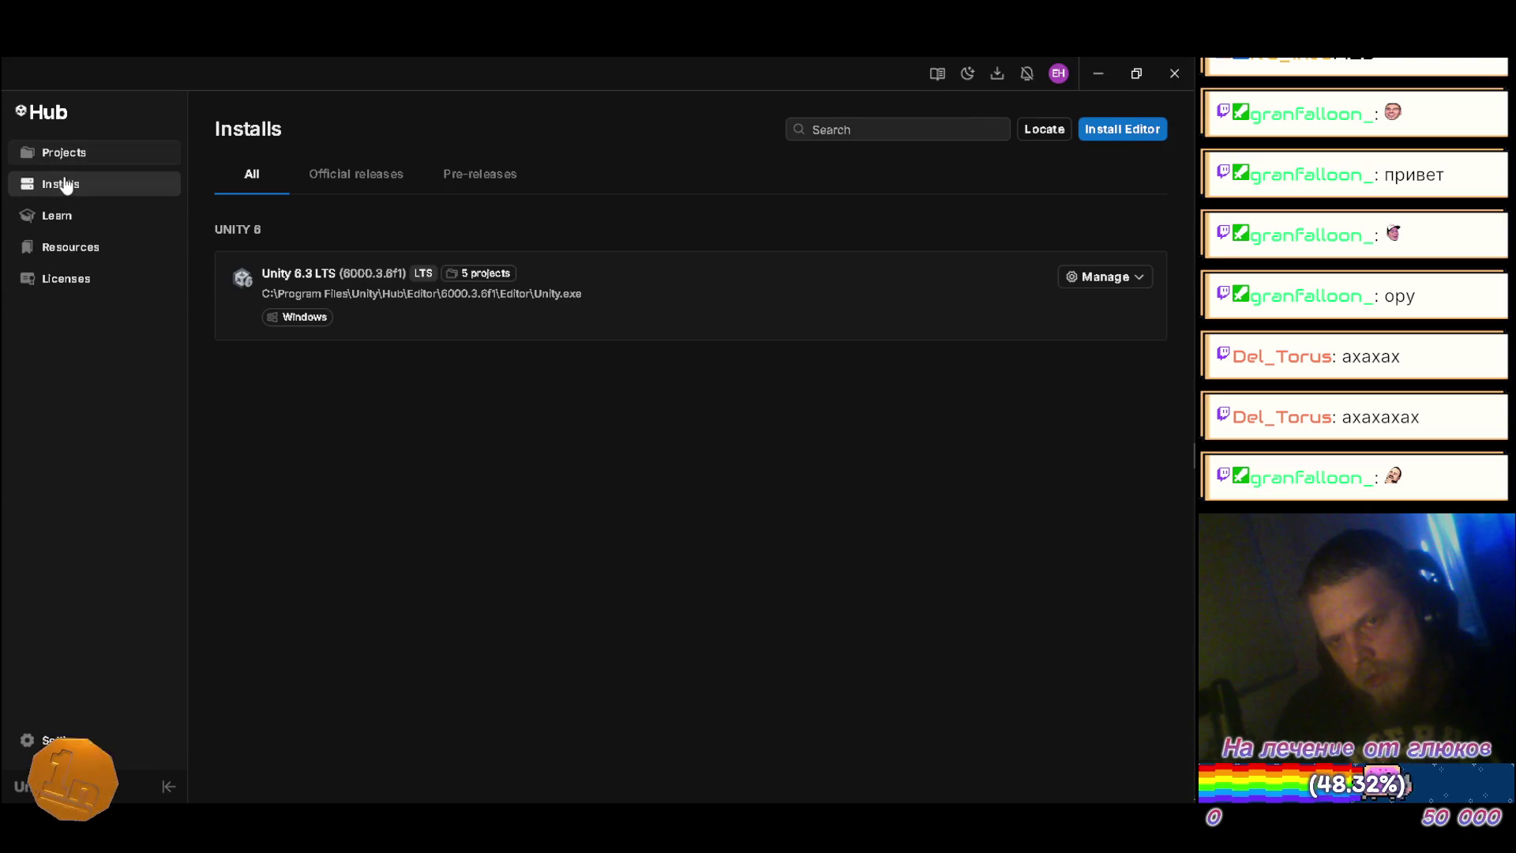
left_click(1111, 135)
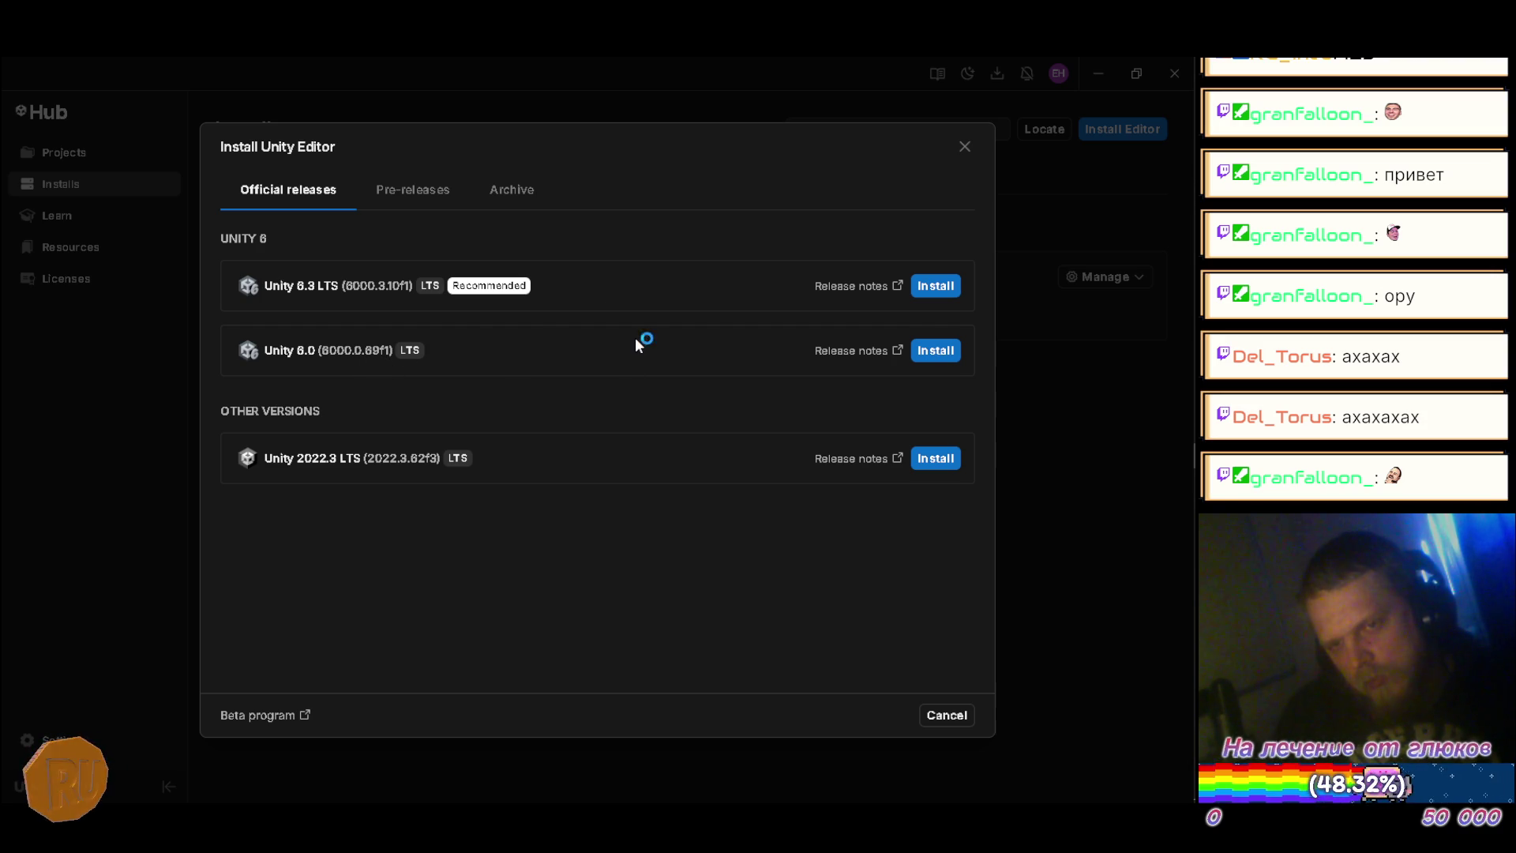
Step: Switch the install dialog to Pre-releases, showing Unity 6.5 Alpha and Unity 6.4 Beta
left_click(416, 190)
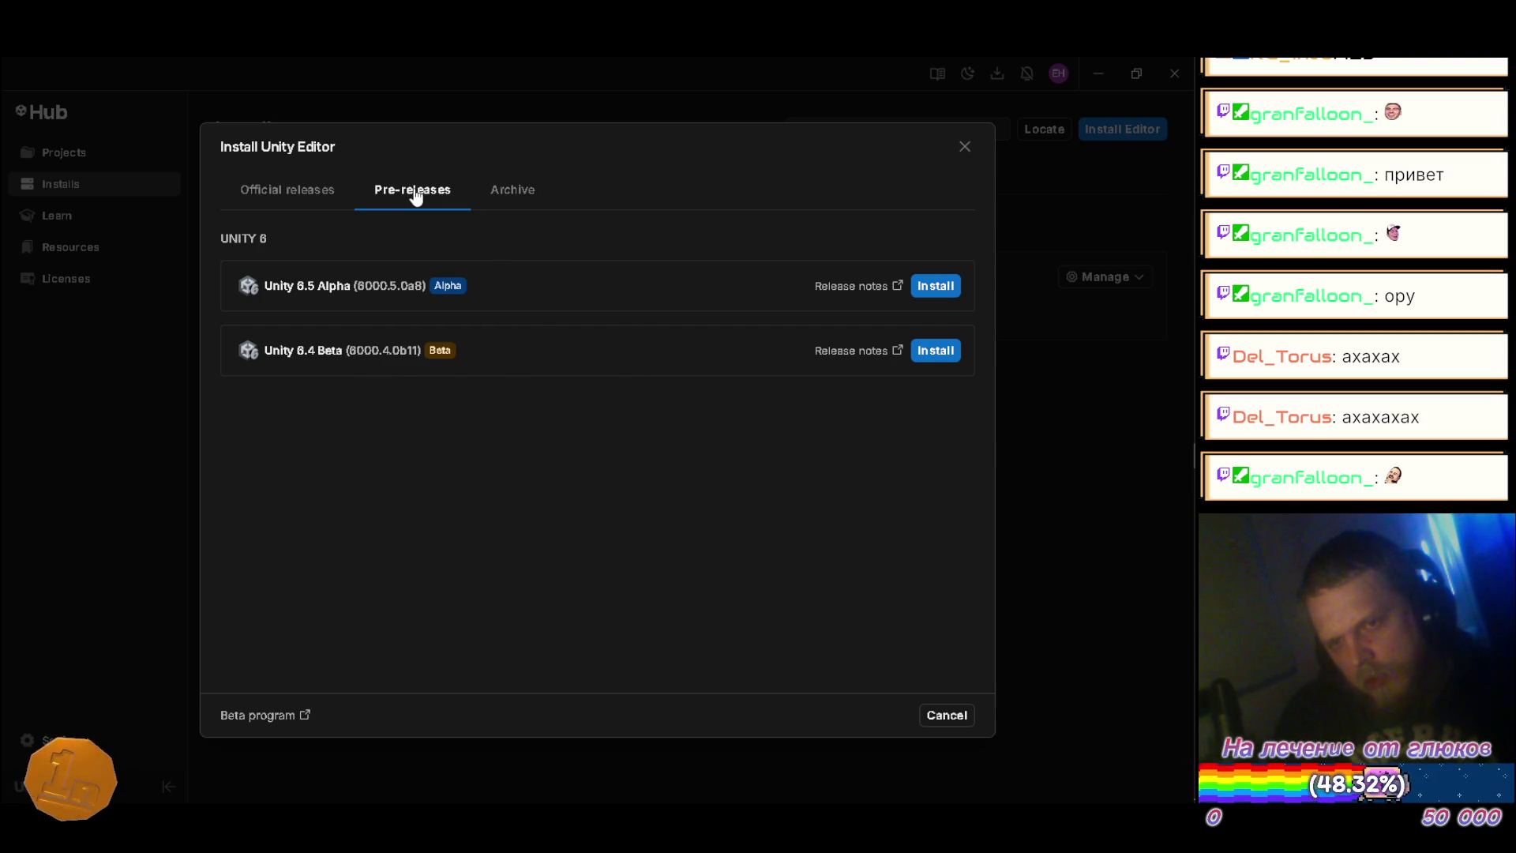
left_click(509, 197)
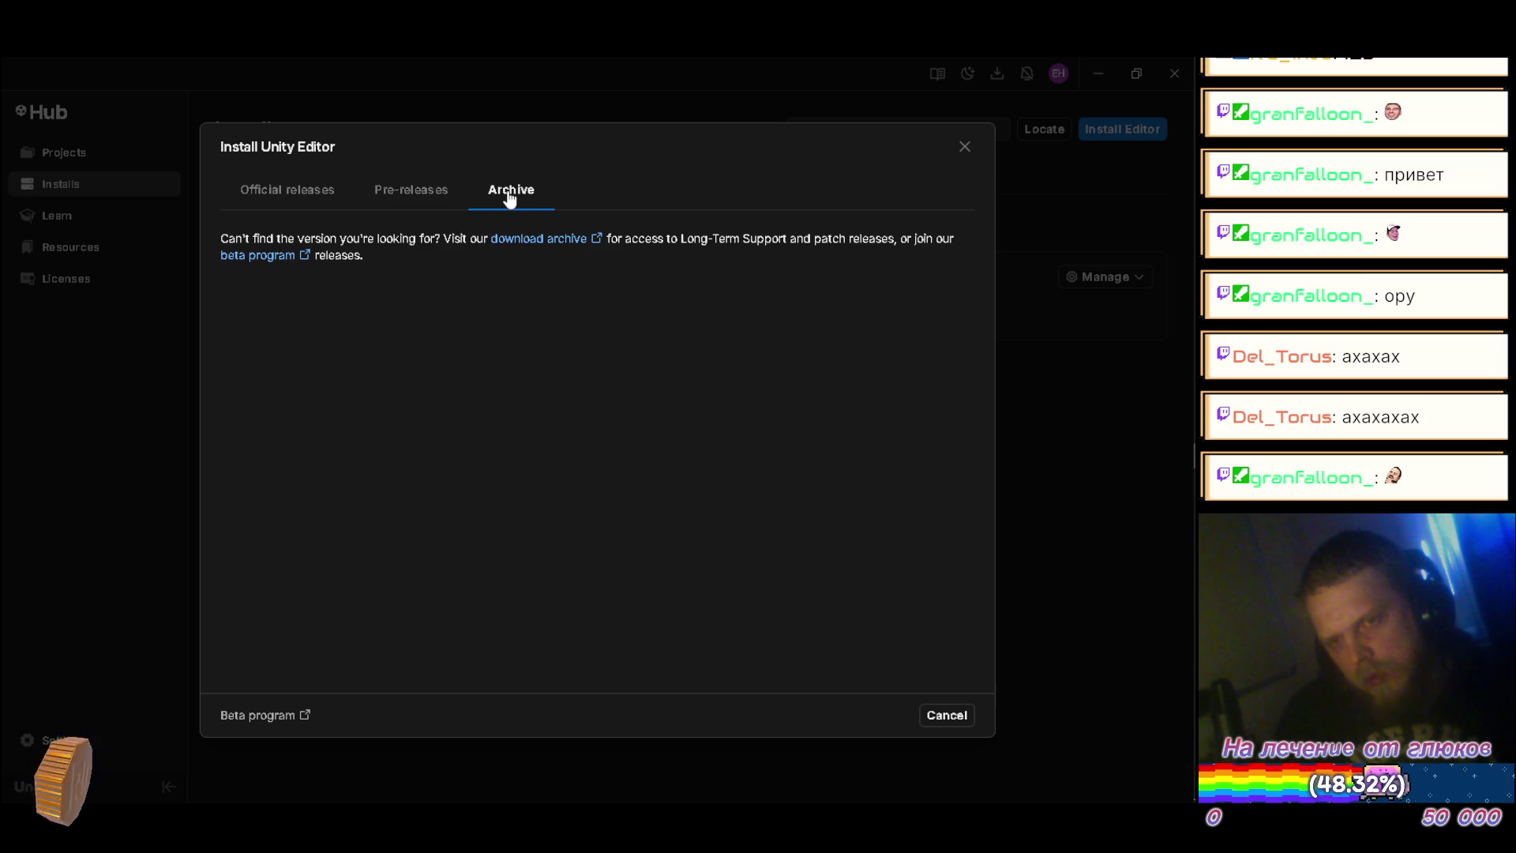
left_click(327, 194)
left_click(411, 194)
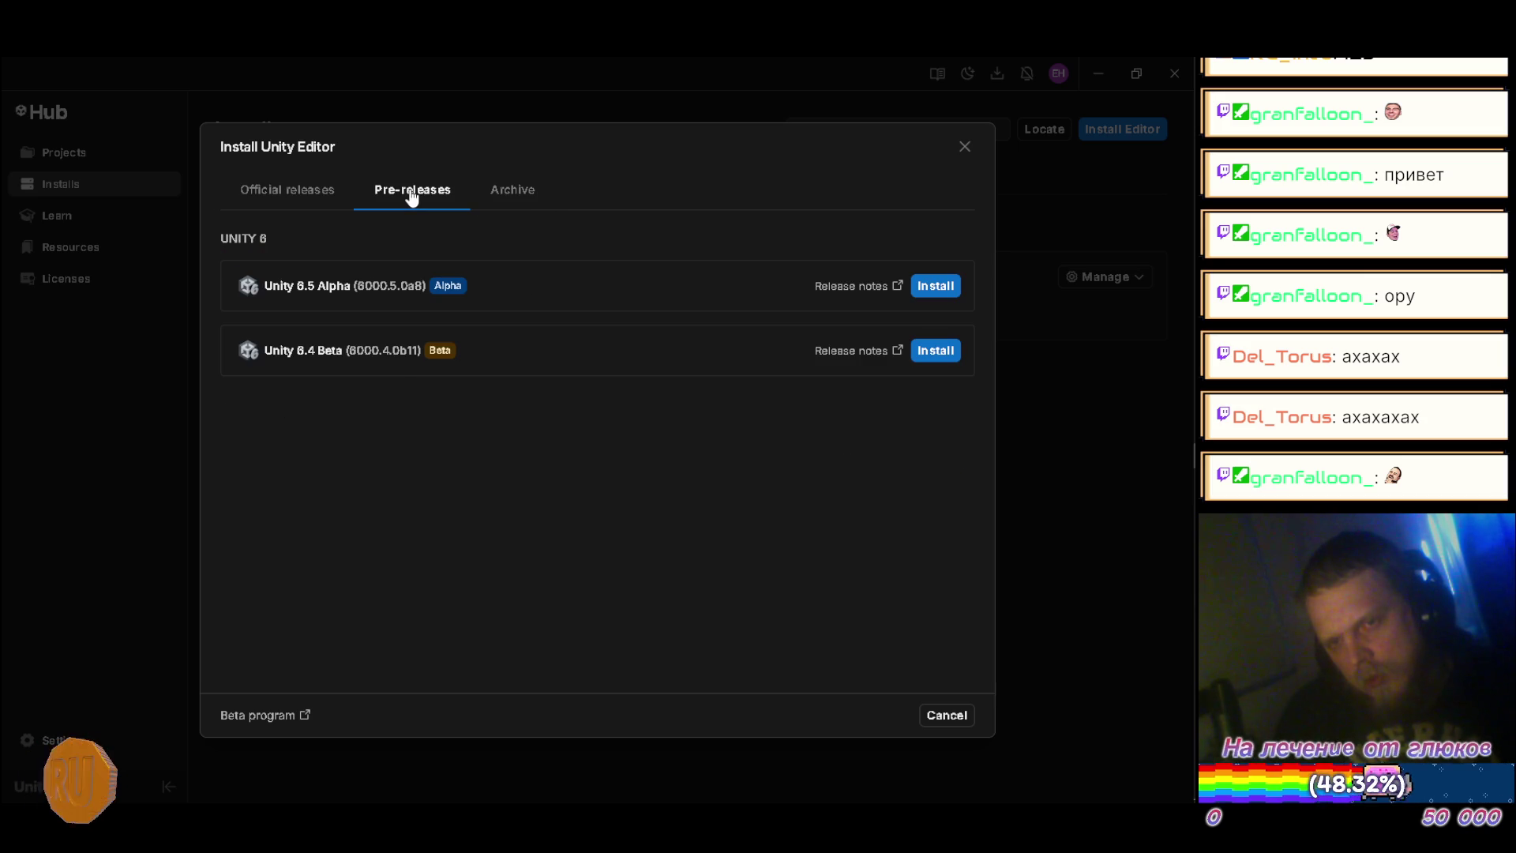
Step: Close the Install Unity Editor dialog and the Unity Hub window
left_click(310, 197)
left_click(963, 148)
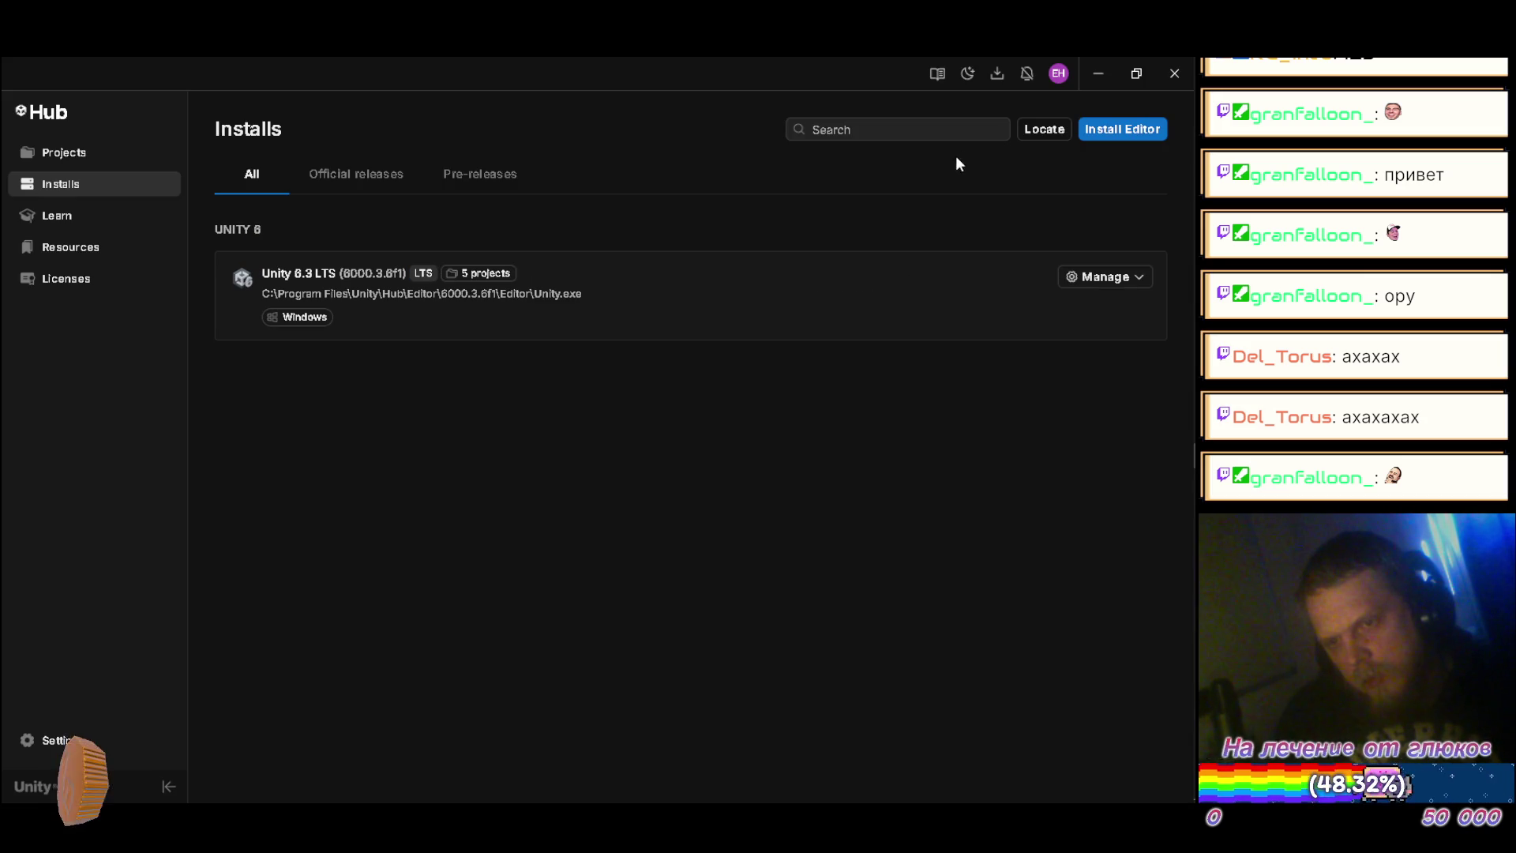
left_click(81, 153)
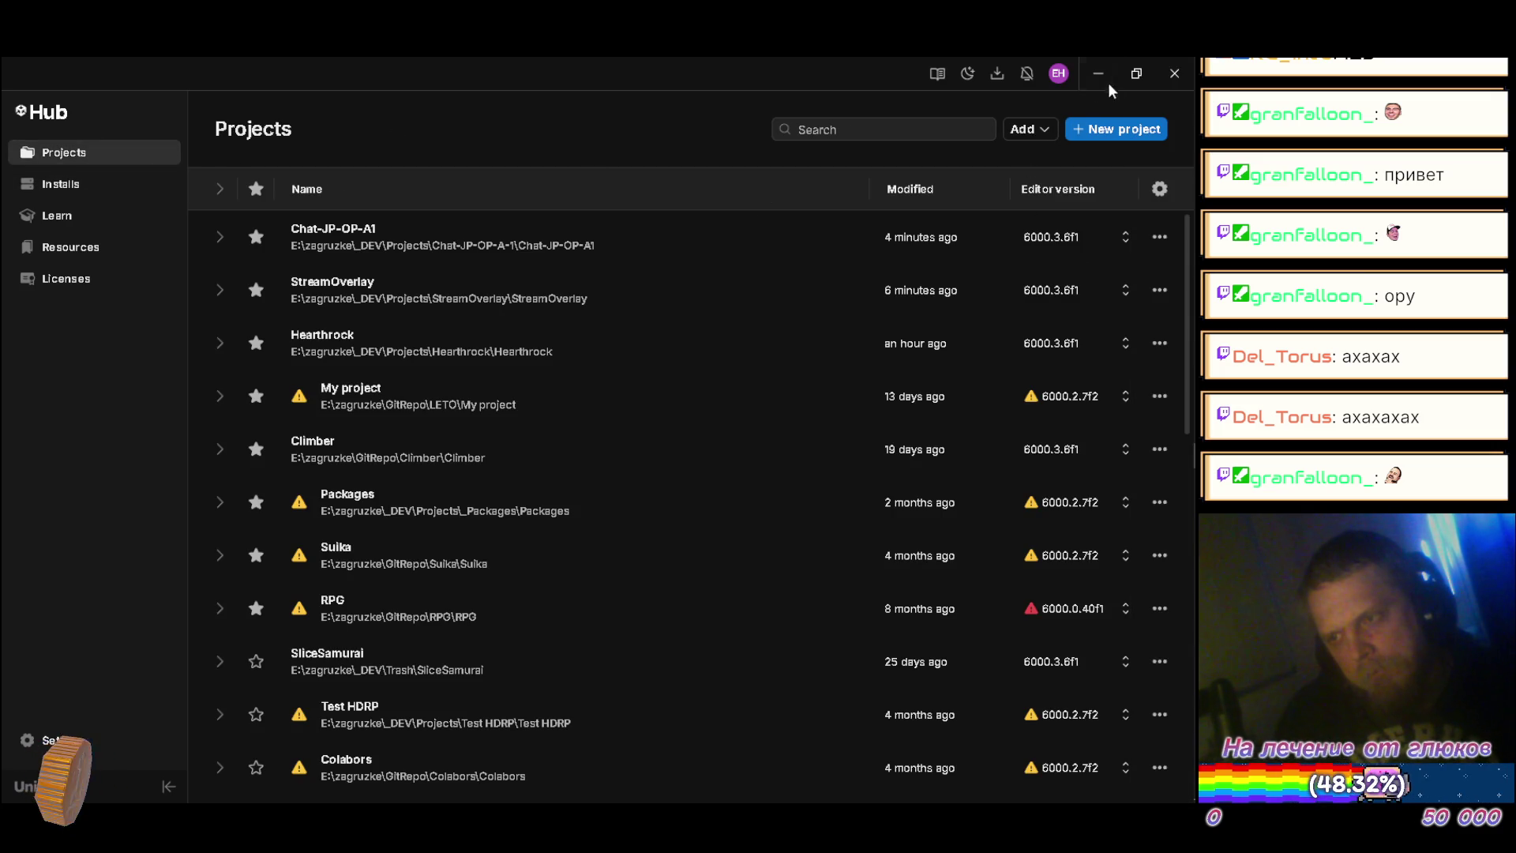
left_click(1186, 79)
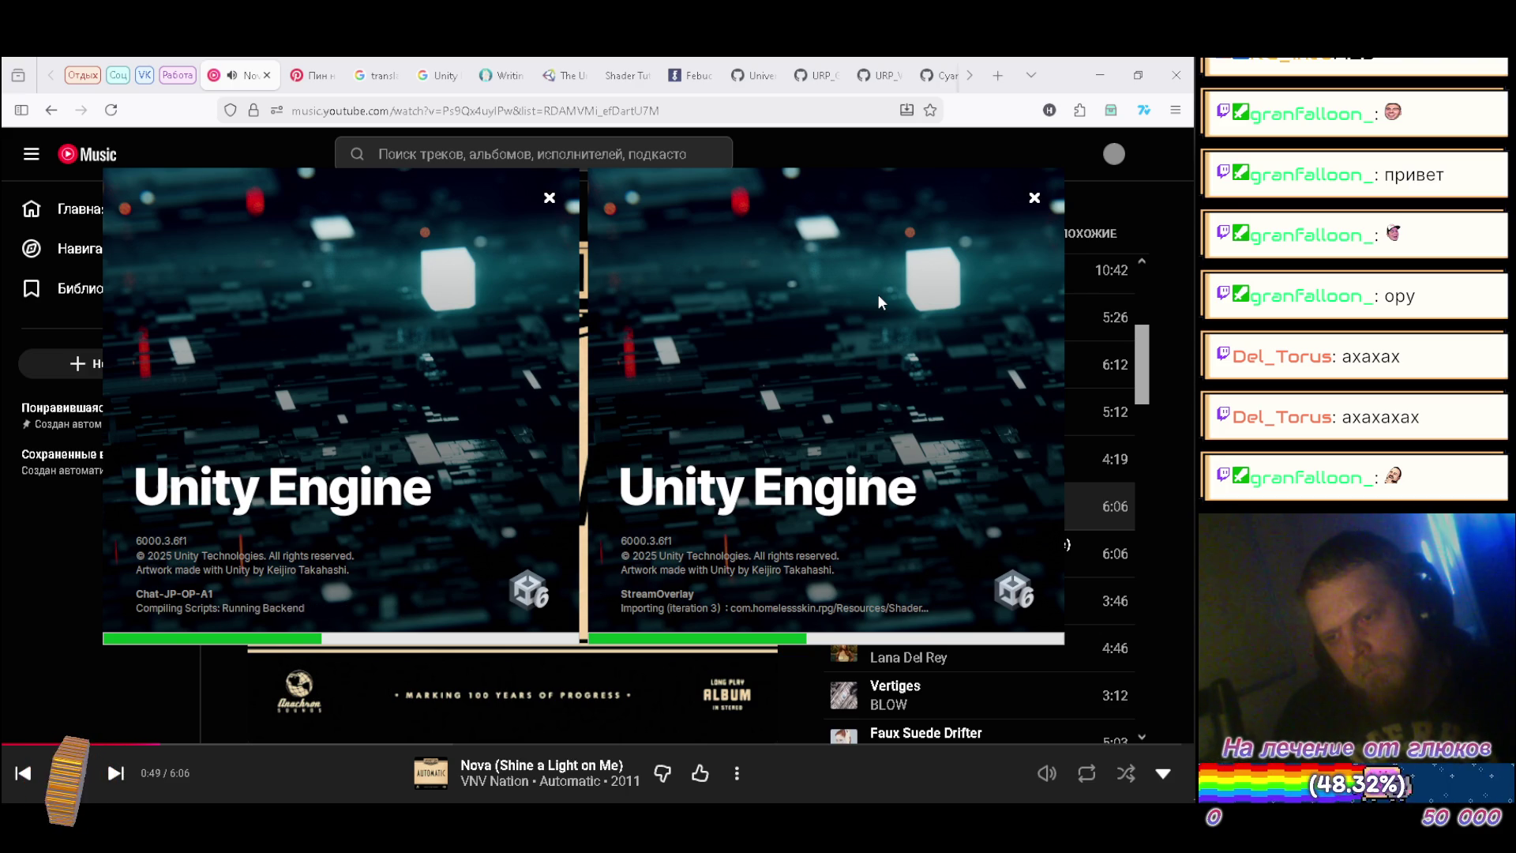
Step: Open a new blank Firefox tab
mouse_move(1195, 376)
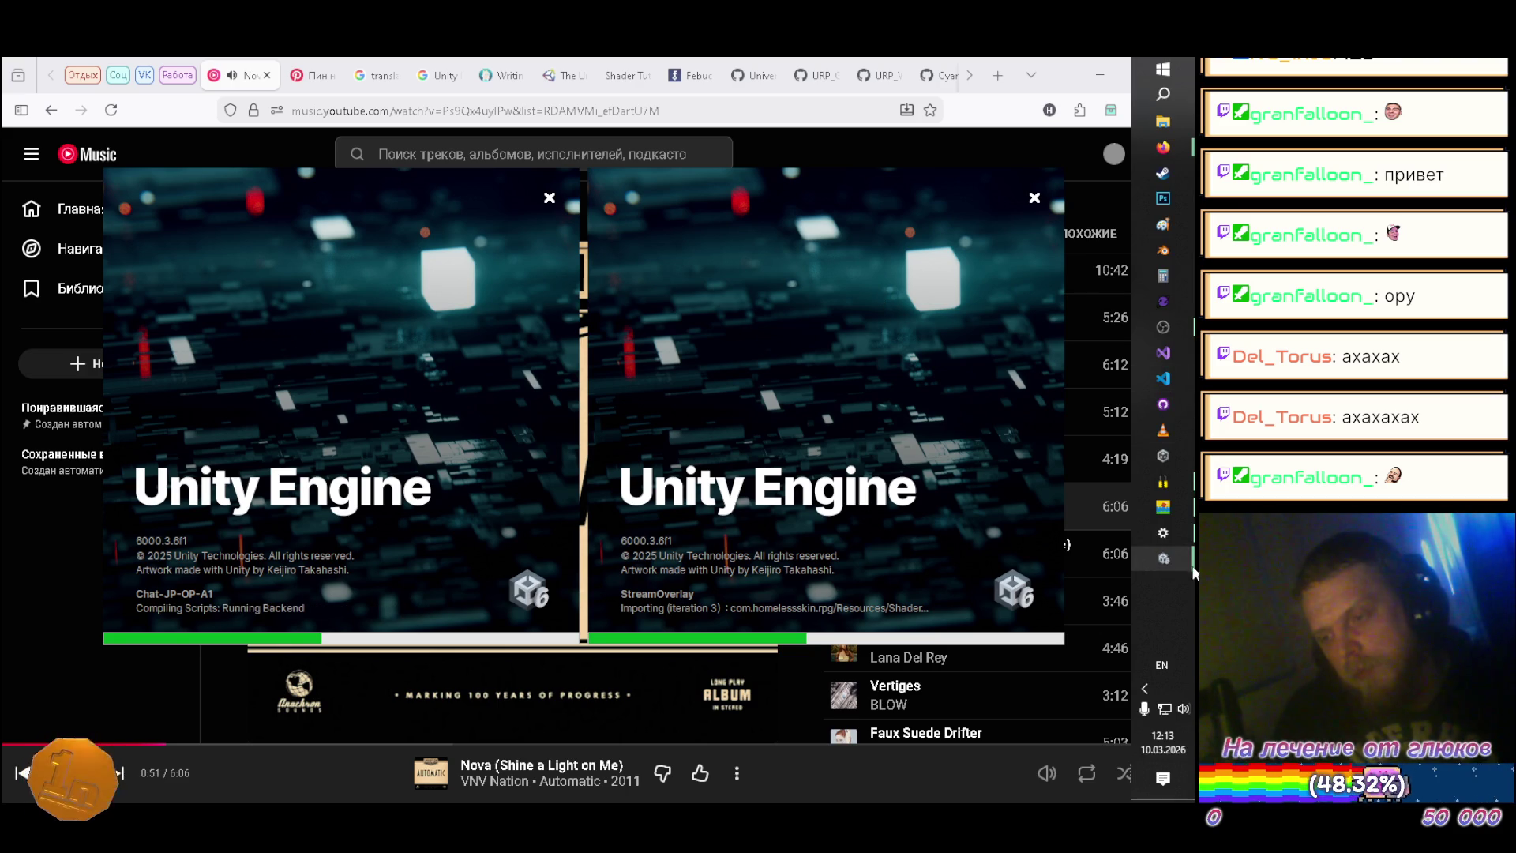
left_click(1144, 689)
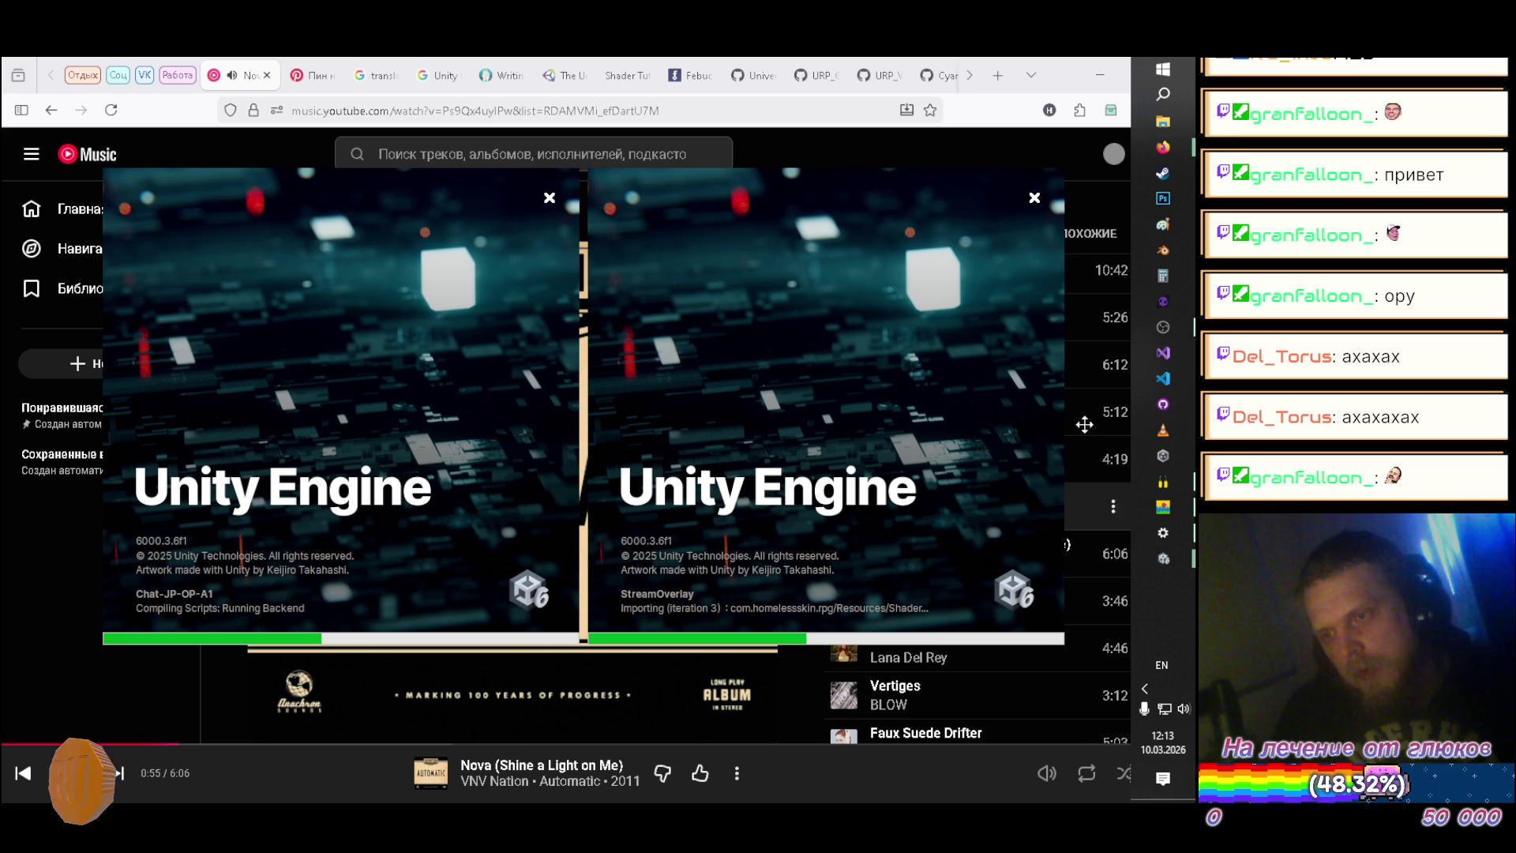
left_click(997, 76)
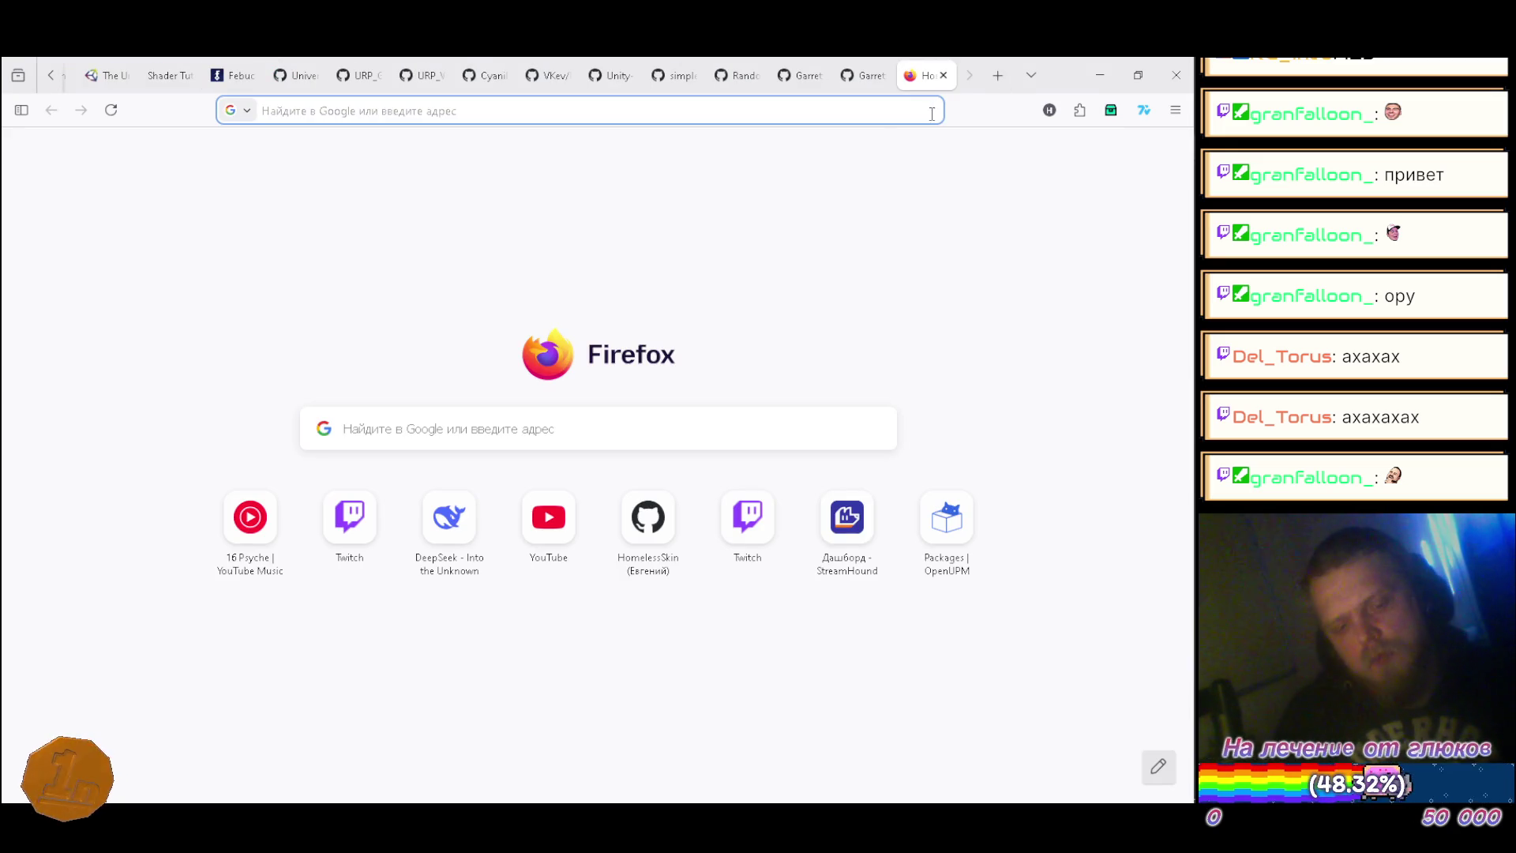
Step: Google 'c# update unity', then refine the query to 'upcoming c# version update unity'
type("c# update unit")
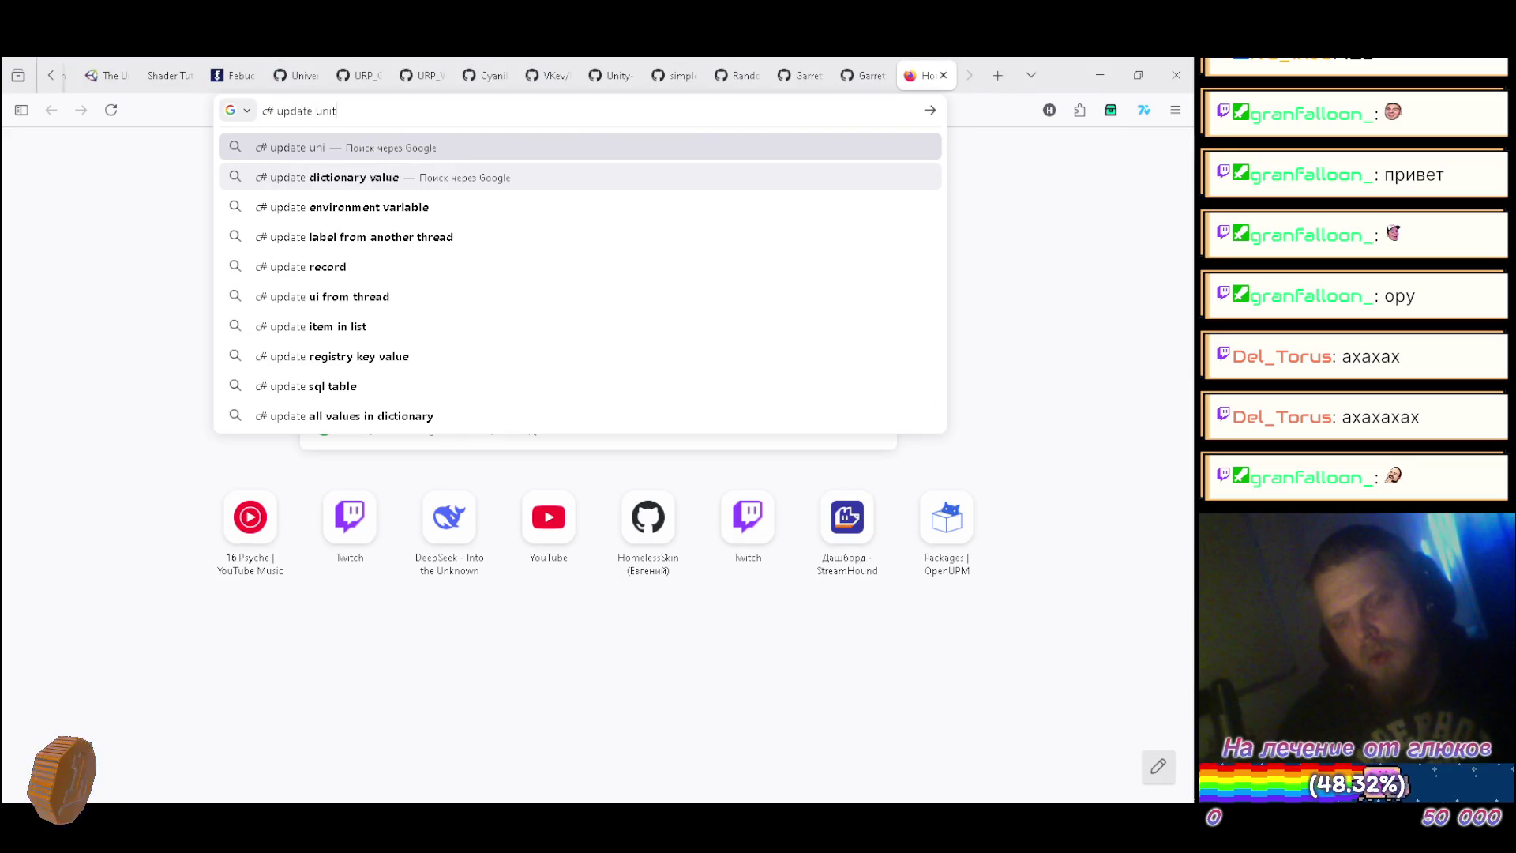
type("y")
key("Return")
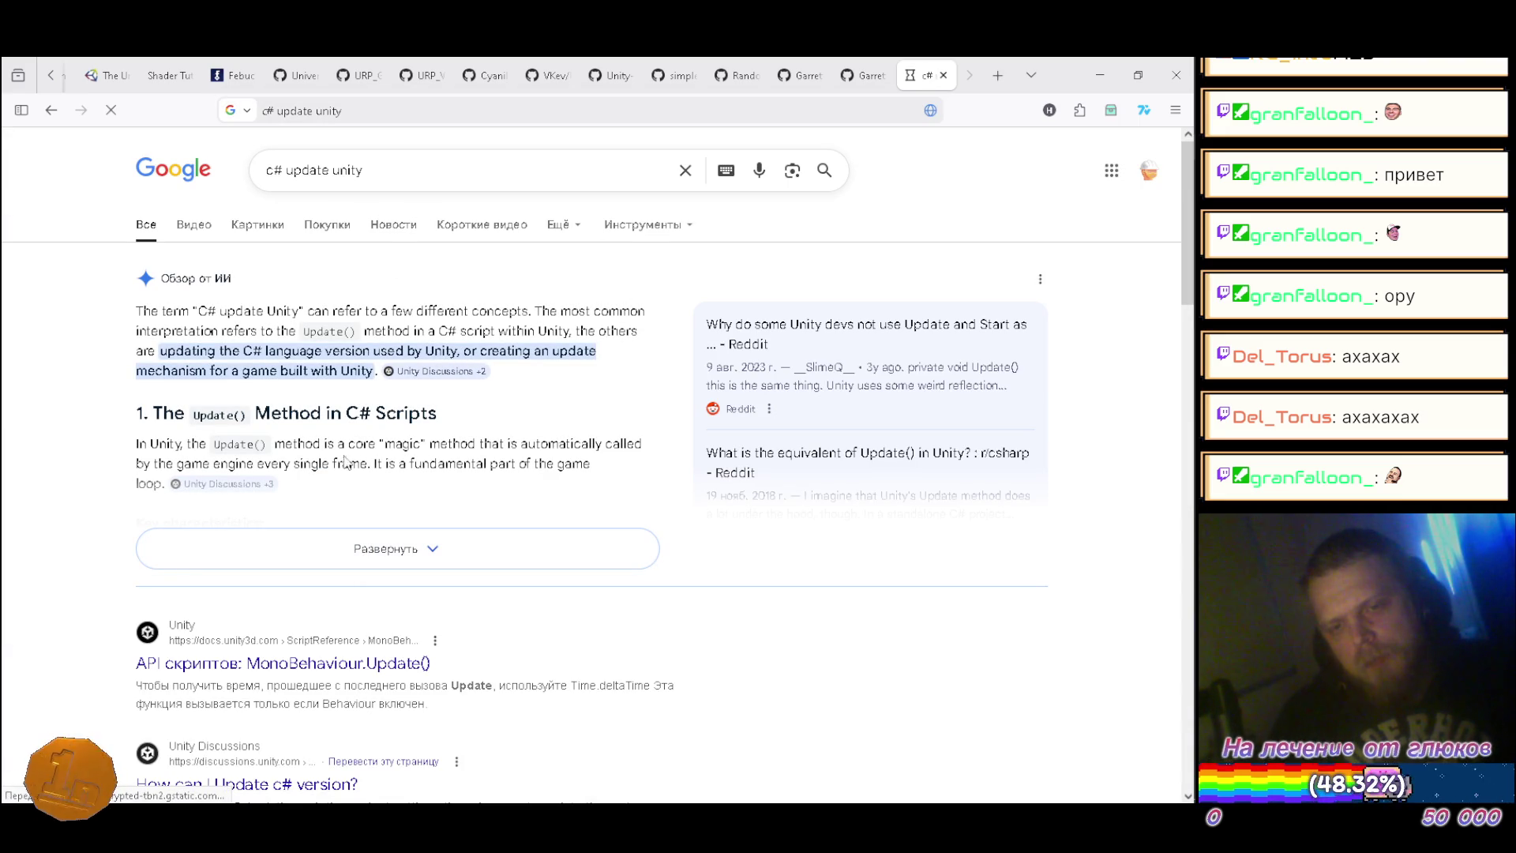
left_click(407, 177)
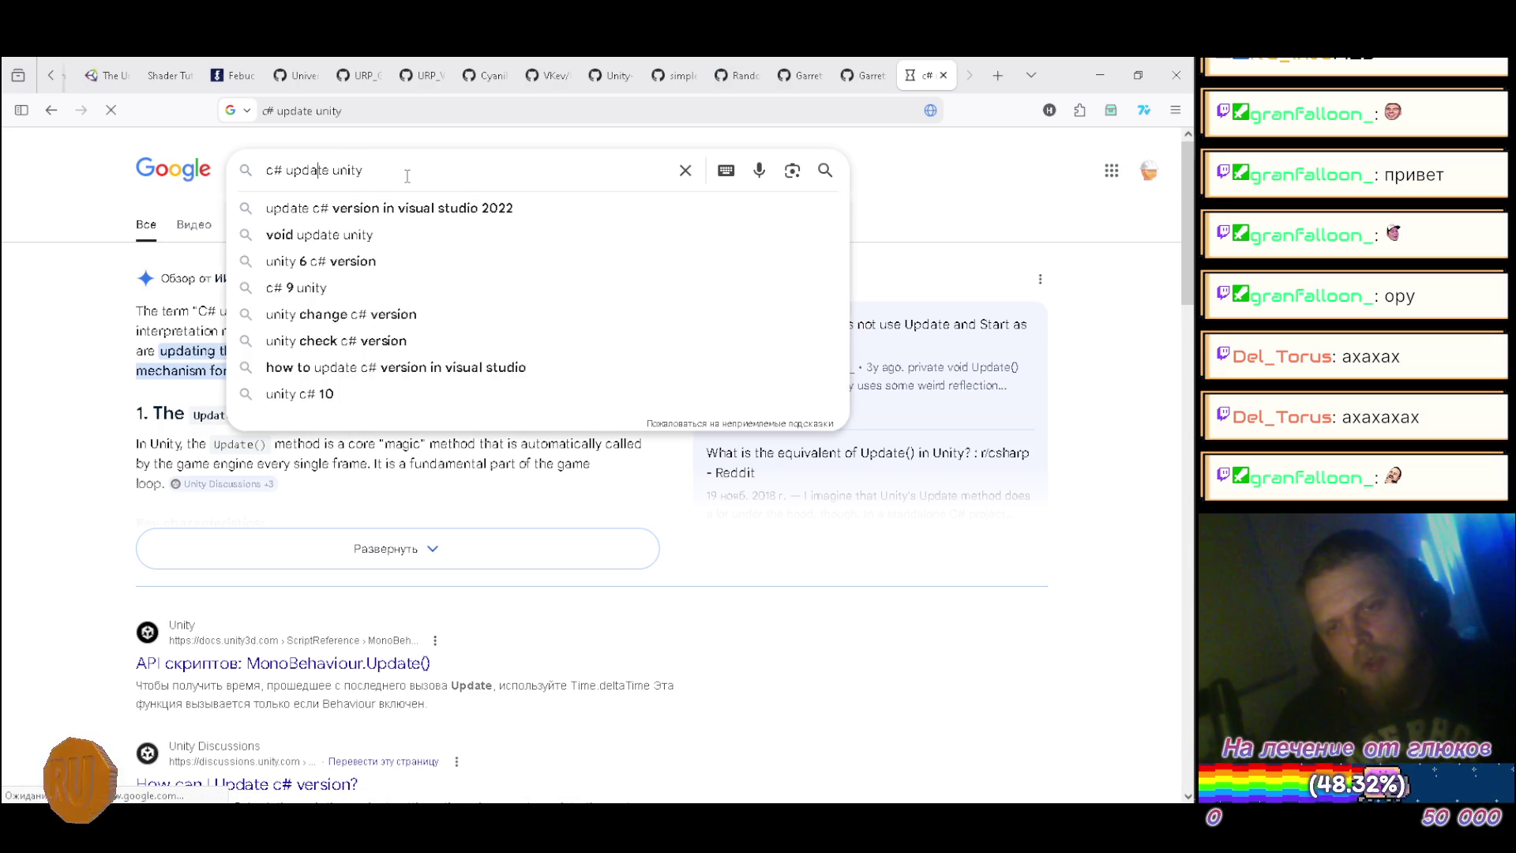
type("ve")
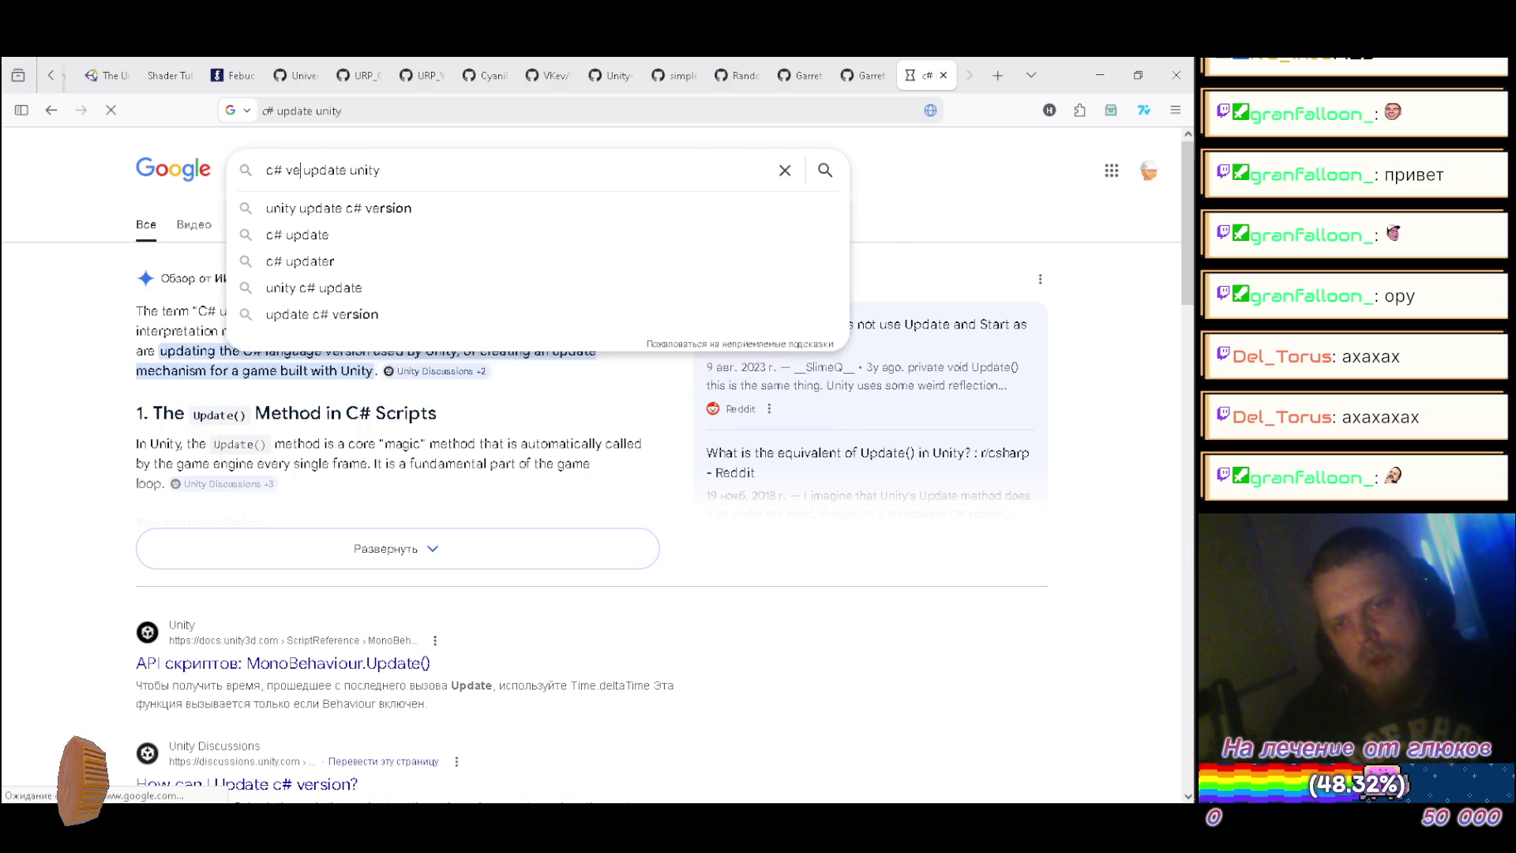
type("rsin")
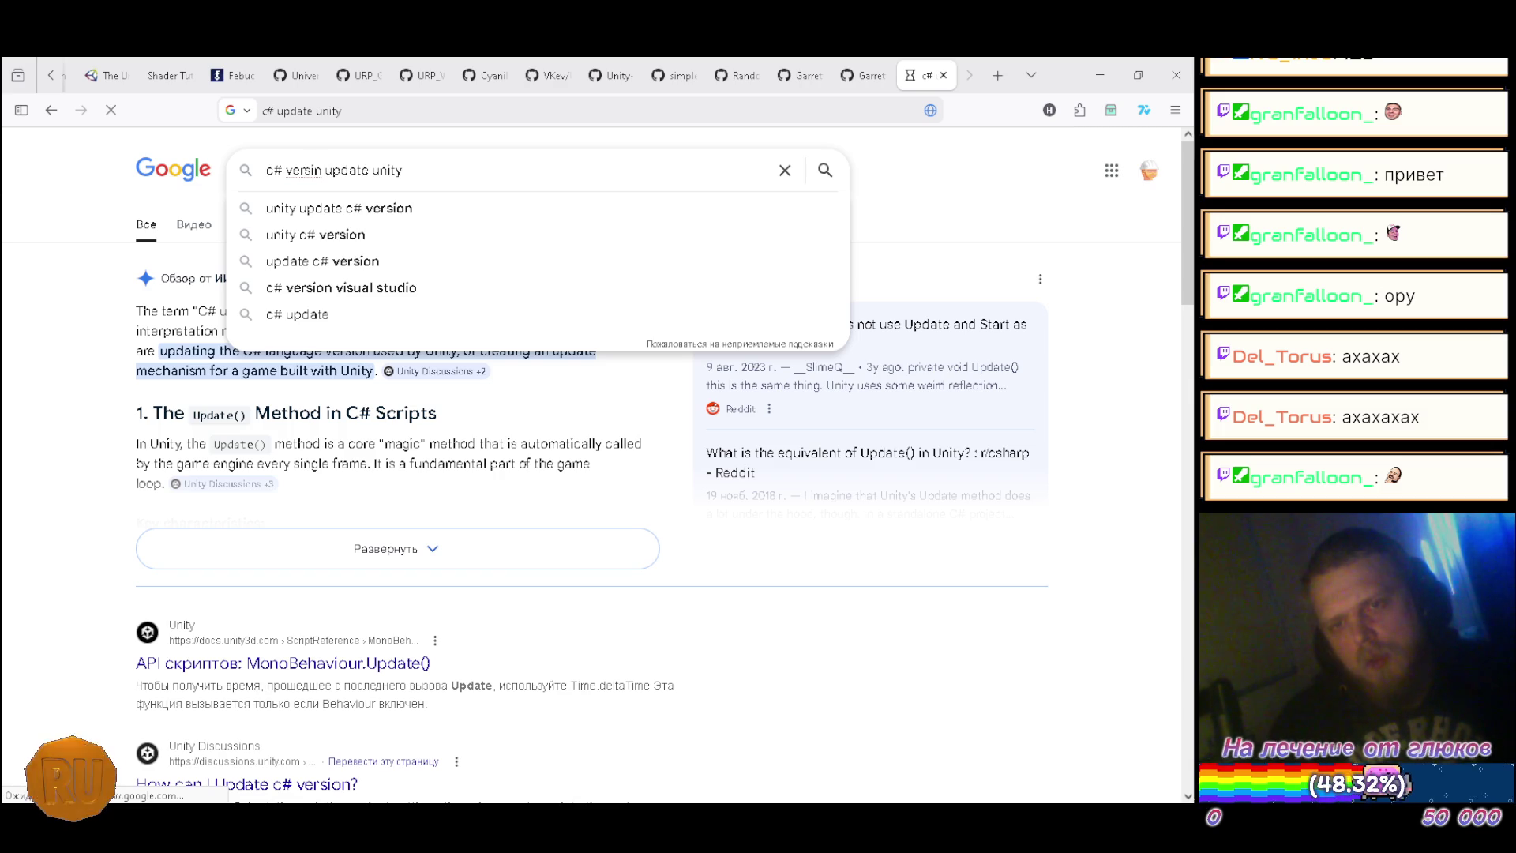
key("Left")
type("o")
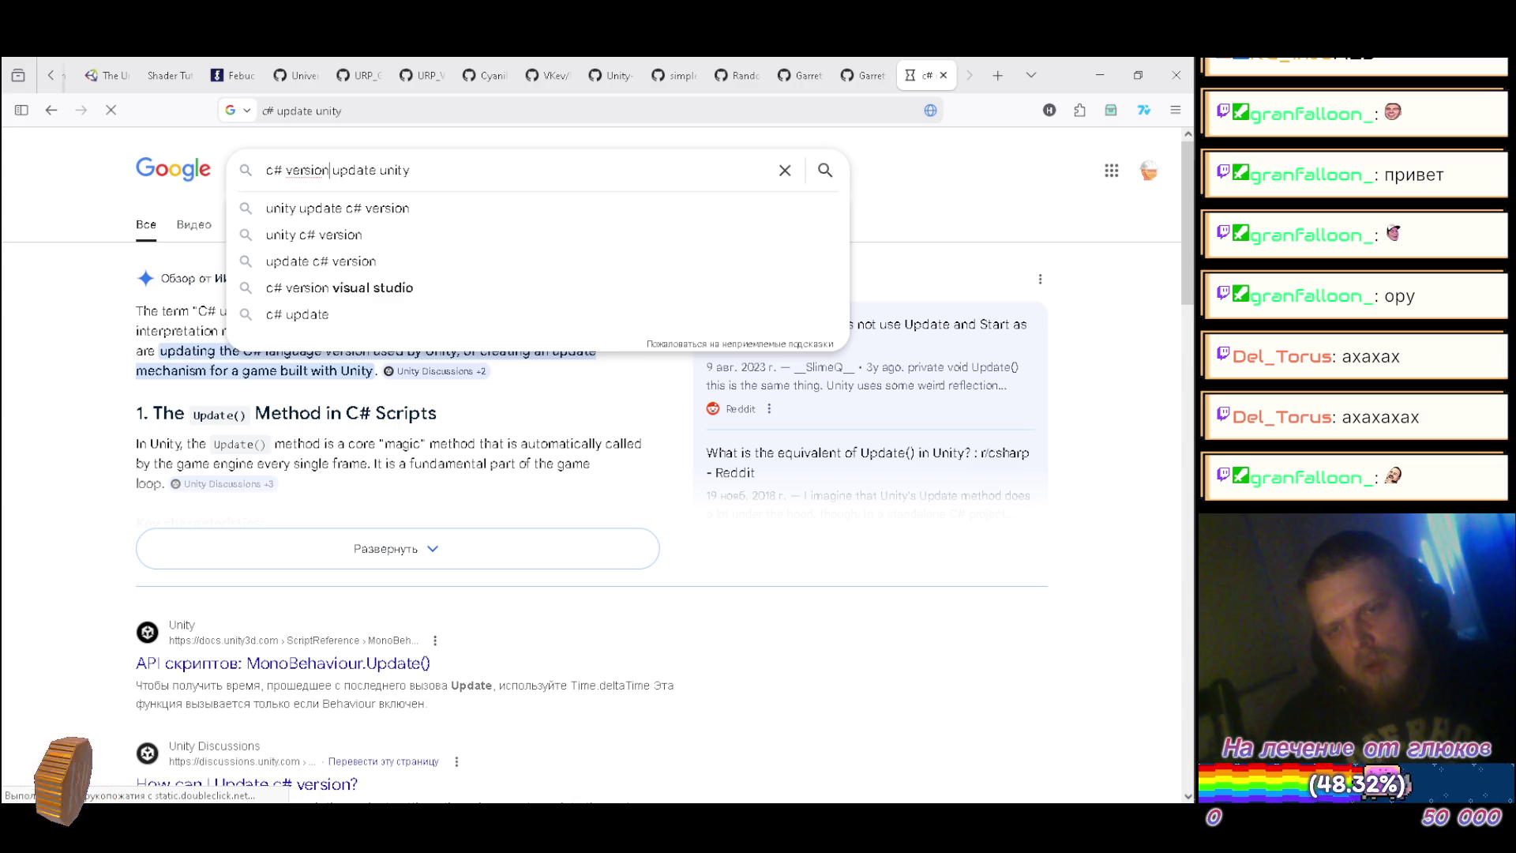
left_click(284, 170)
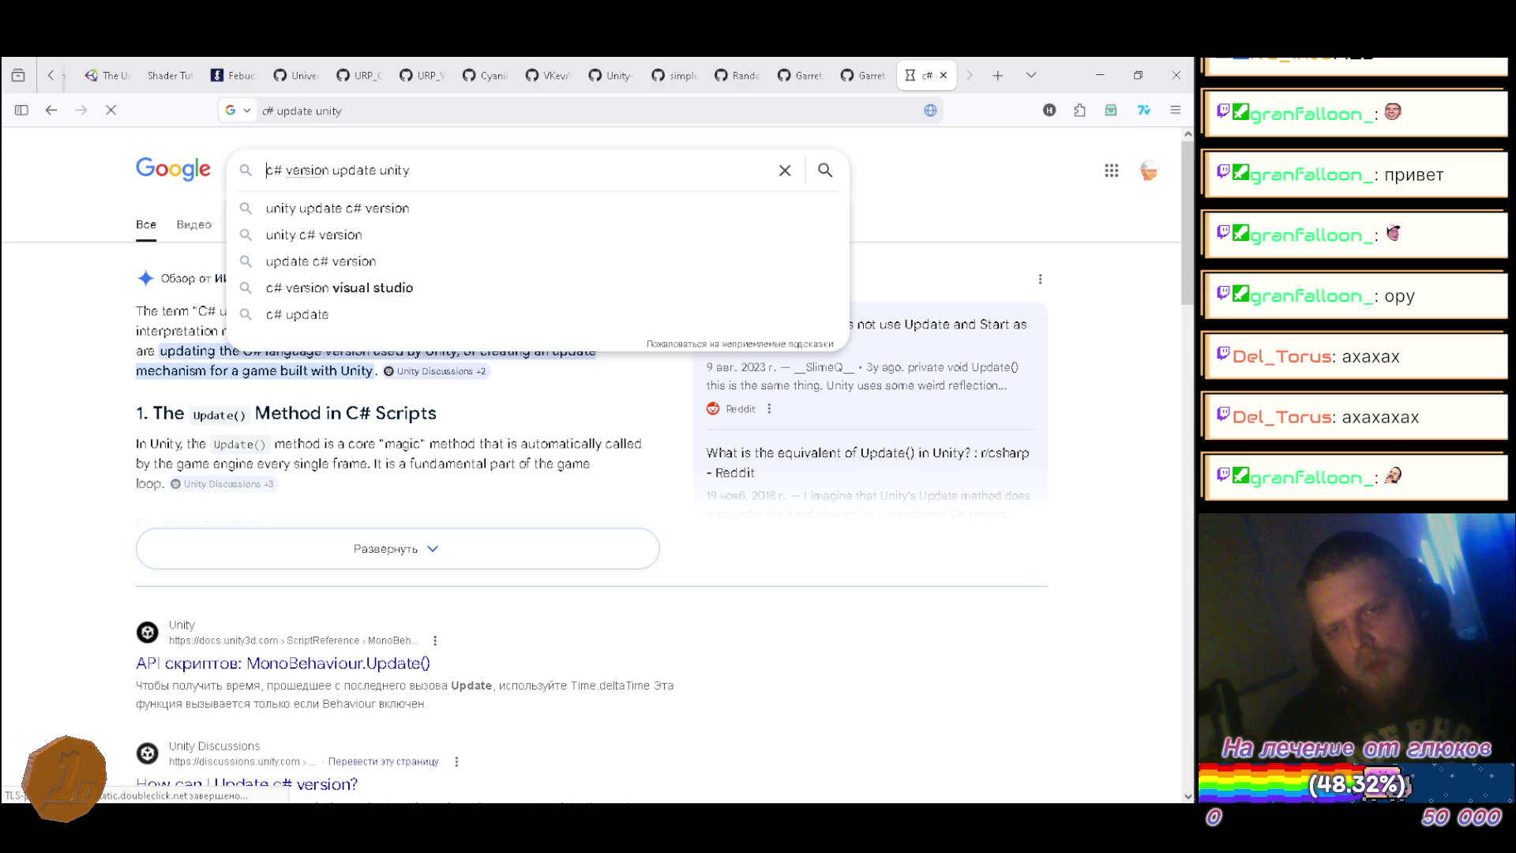
type("upcoming")
key("Return")
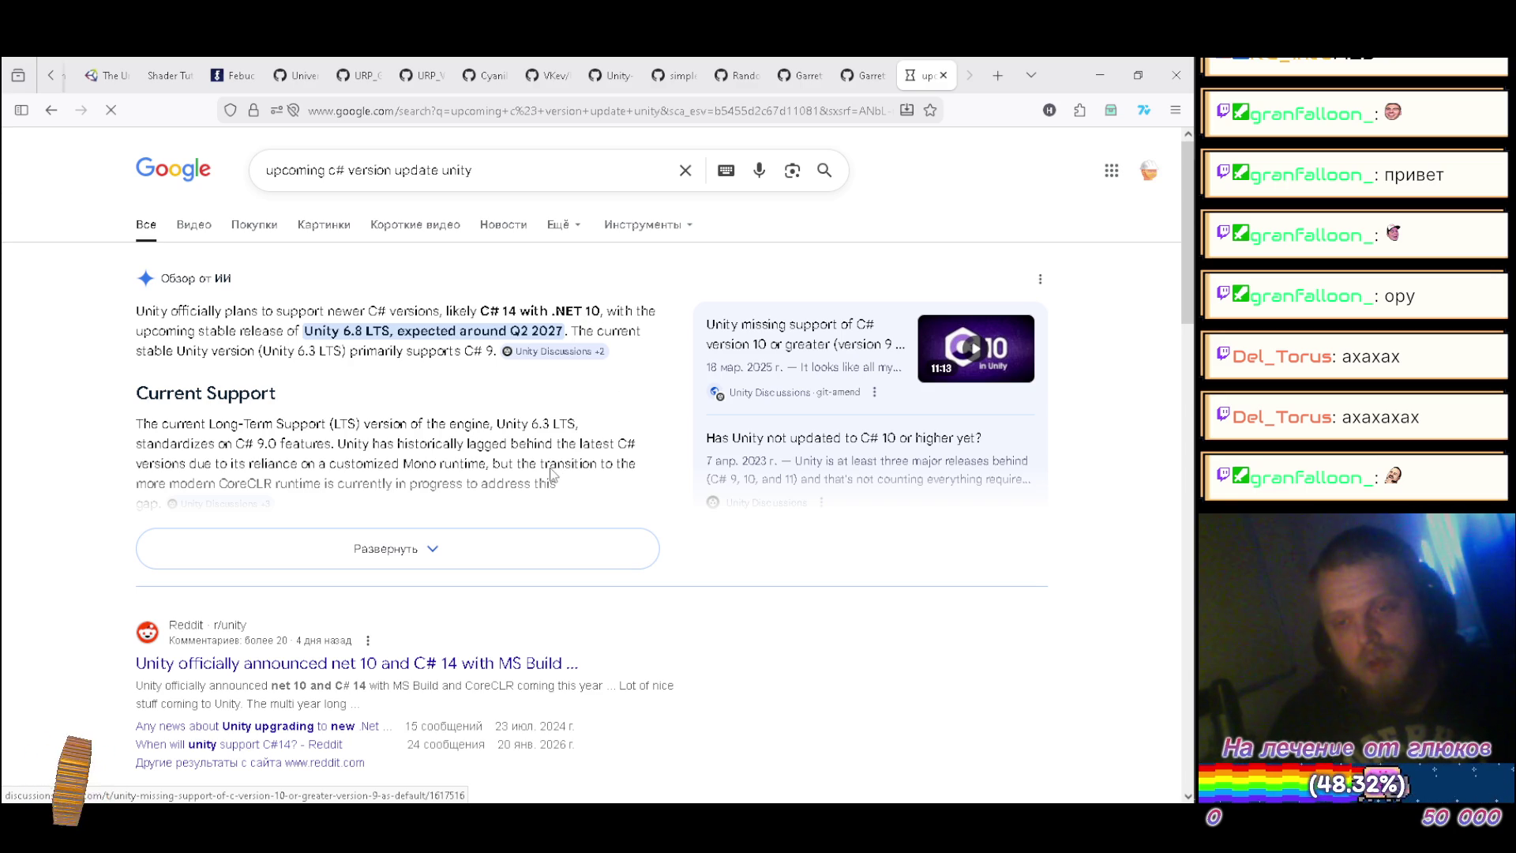
double_click(509, 309)
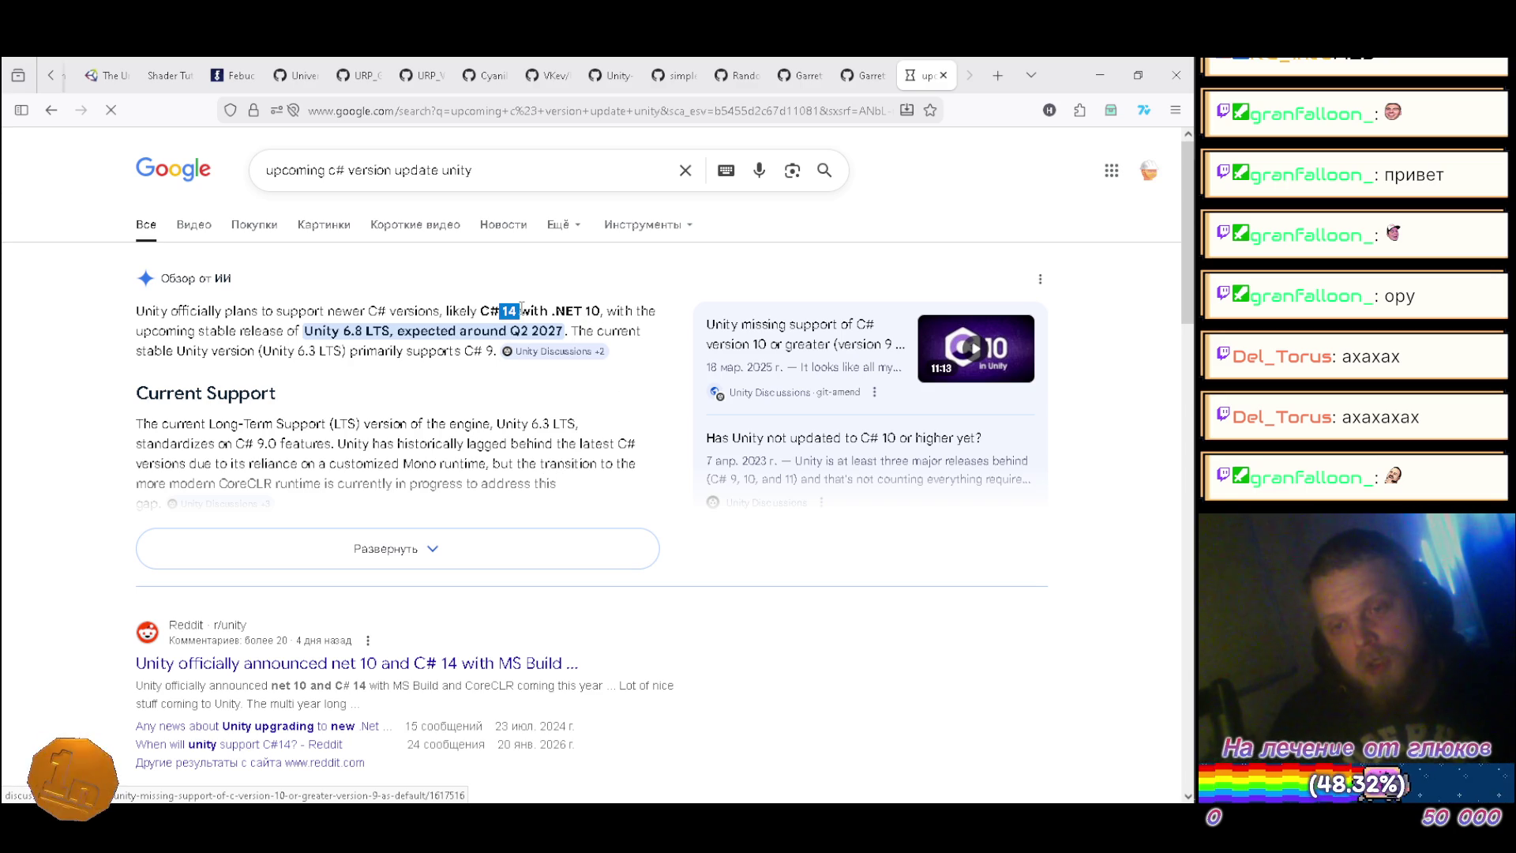
left_click_drag(550, 309, 602, 310)
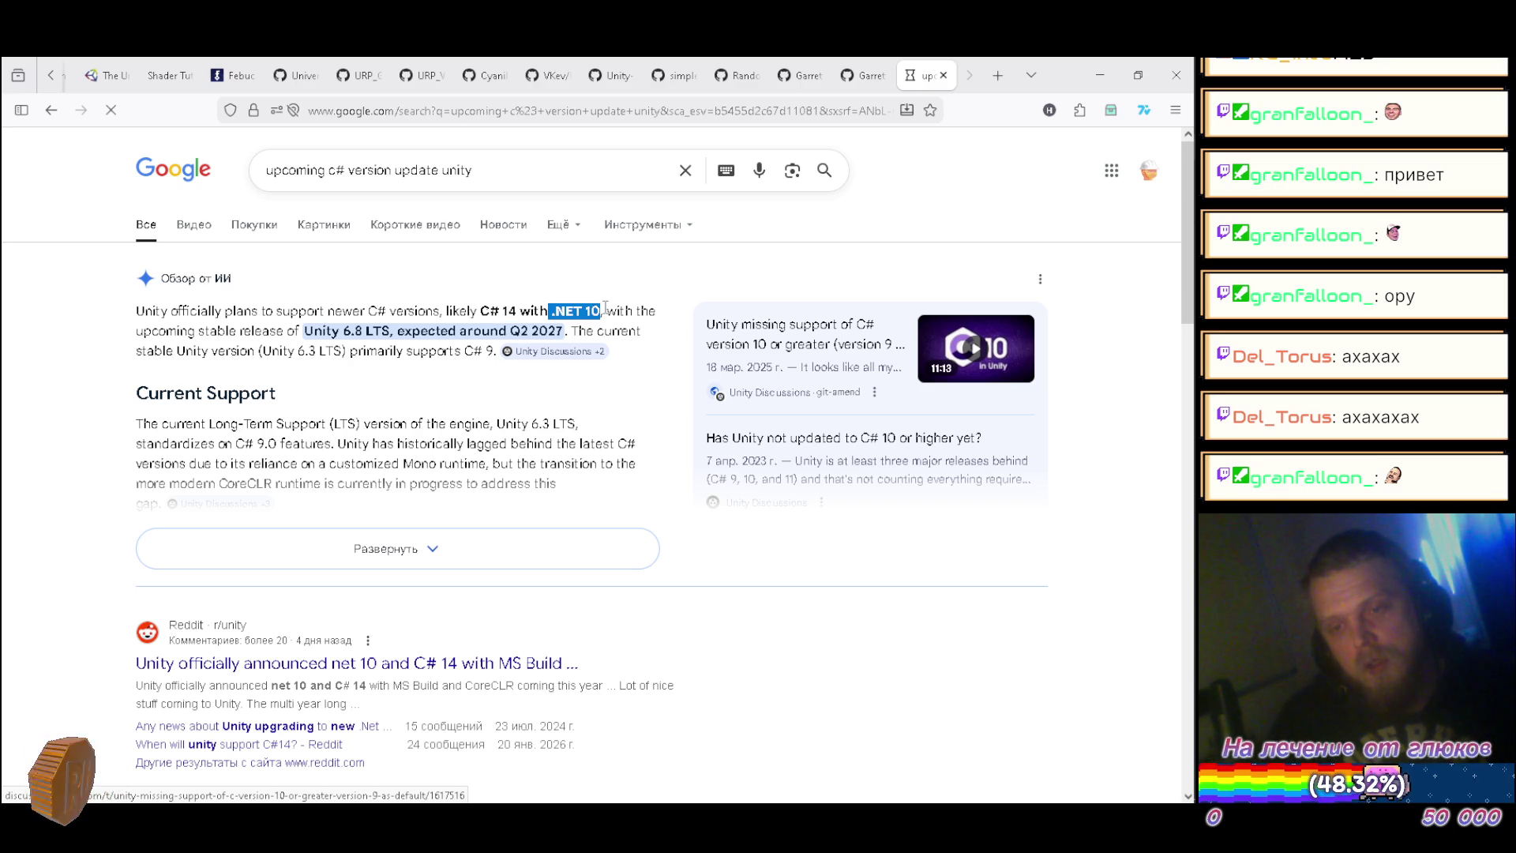
left_click_drag(505, 311, 529, 310)
left_click(510, 311)
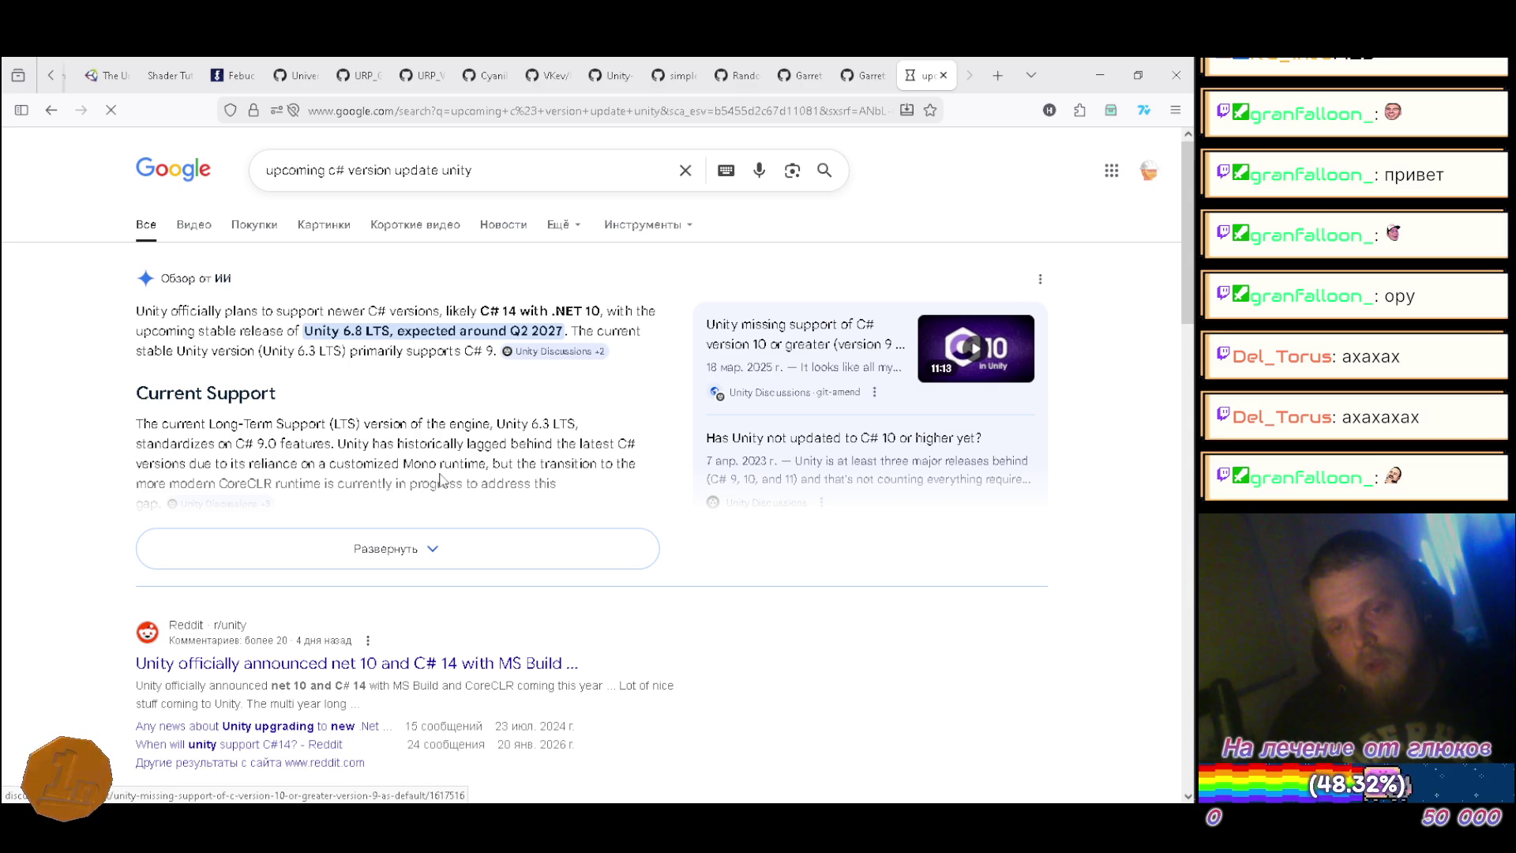
left_click(396, 546)
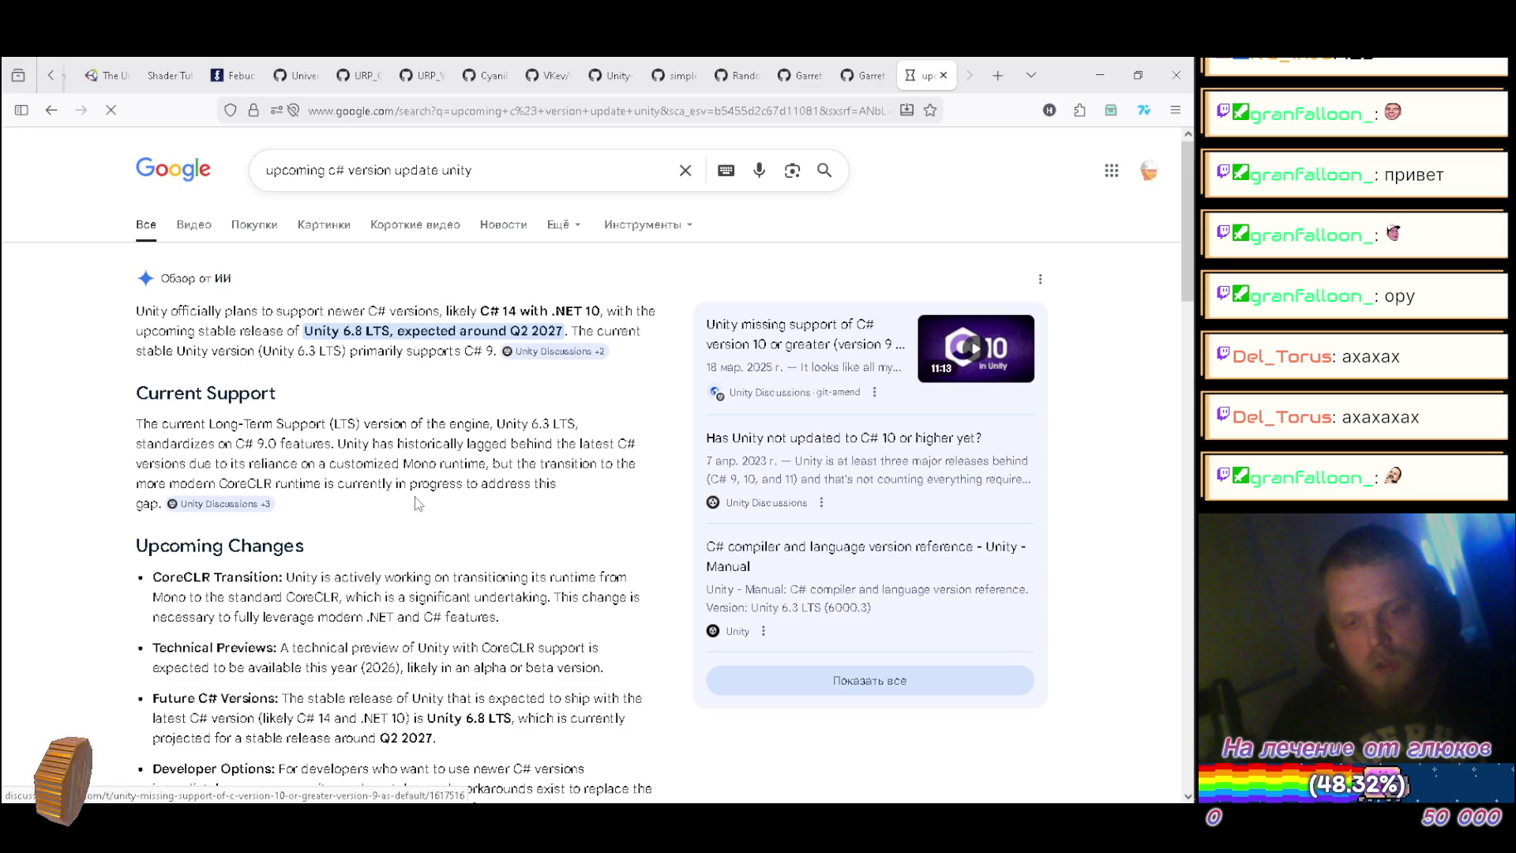
Step: Read the expanded AI overview's Upcoming Changes and Reddit results, then return to the top
scroll(416, 506, "down", 2)
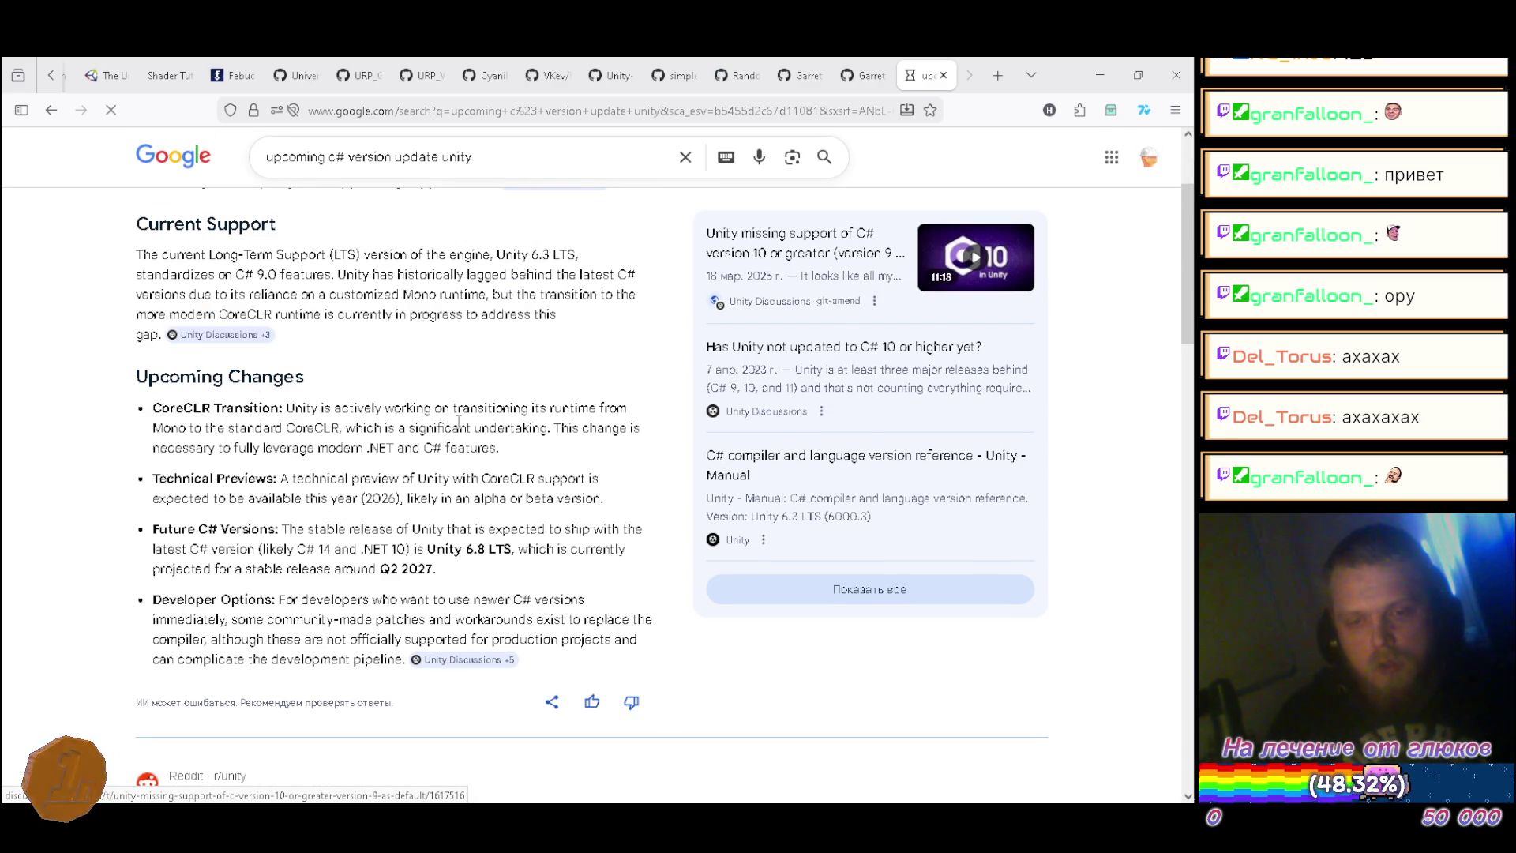
scroll(457, 419, "down", 2)
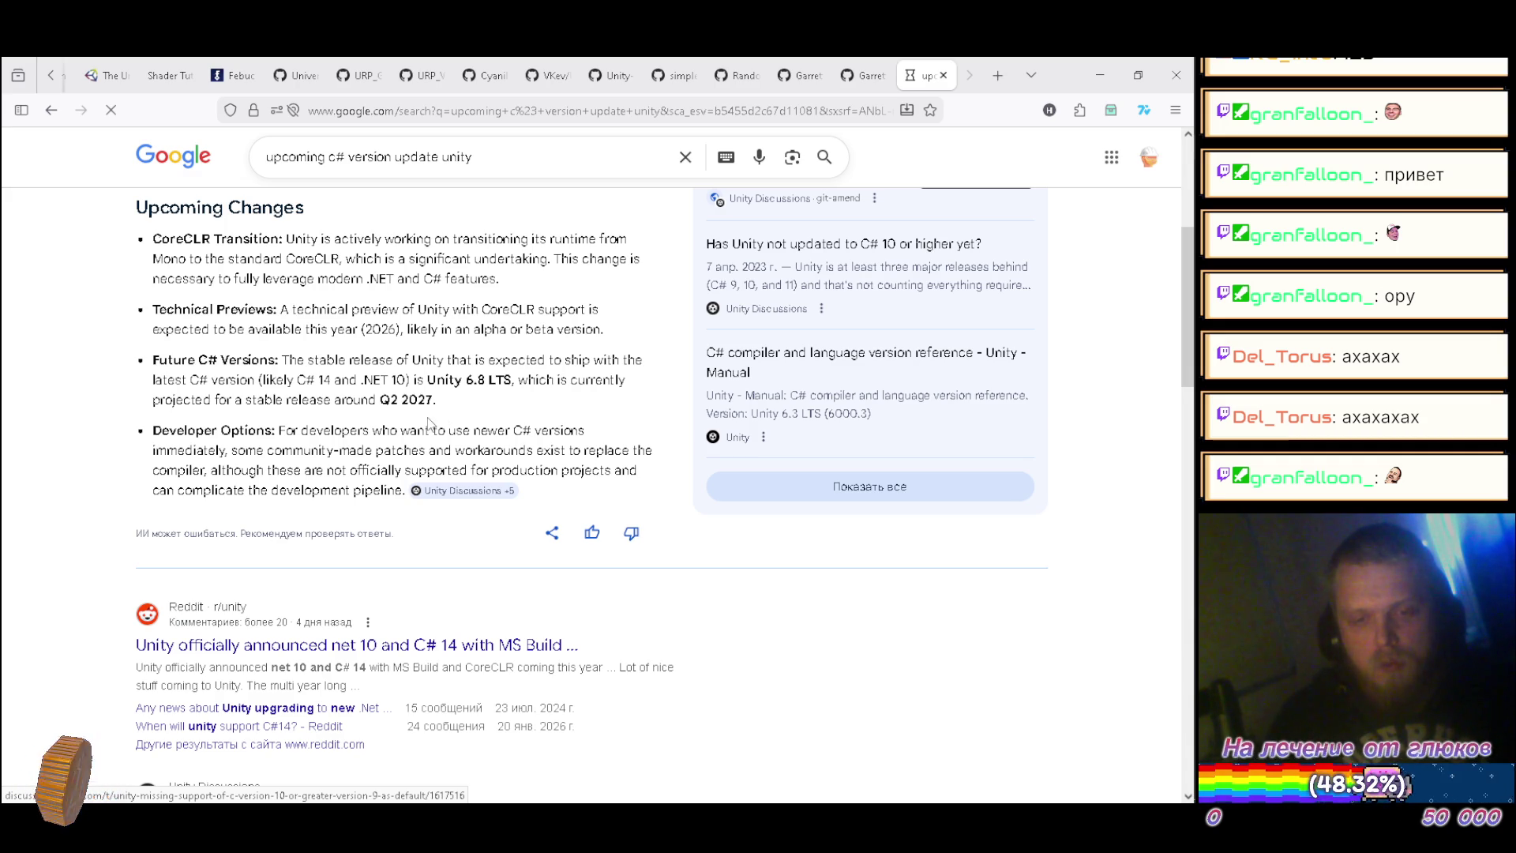
scroll(422, 429, "up", 5)
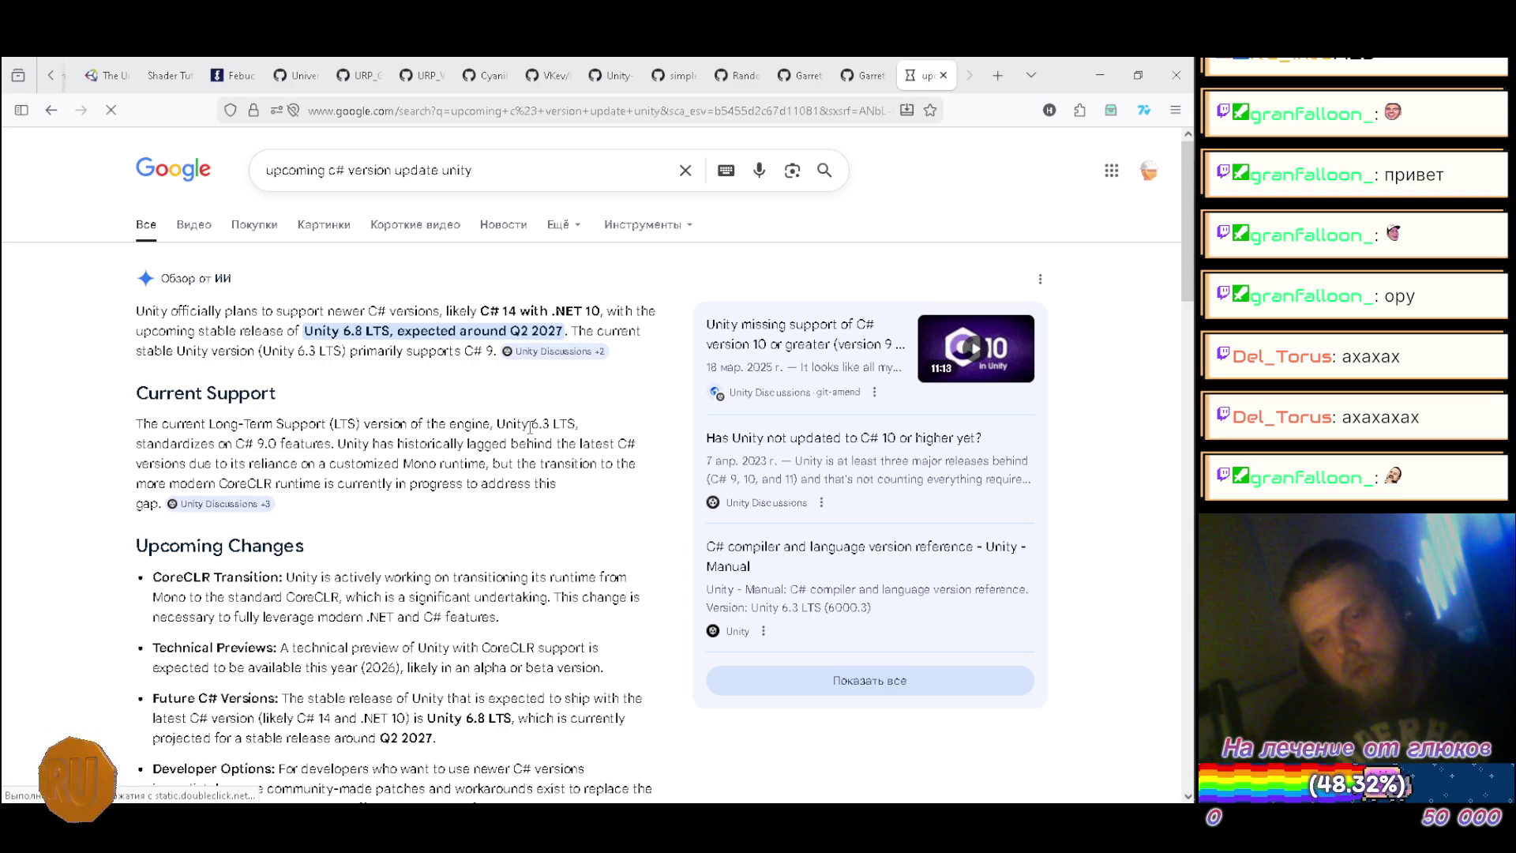
scroll(530, 426, "down", 1)
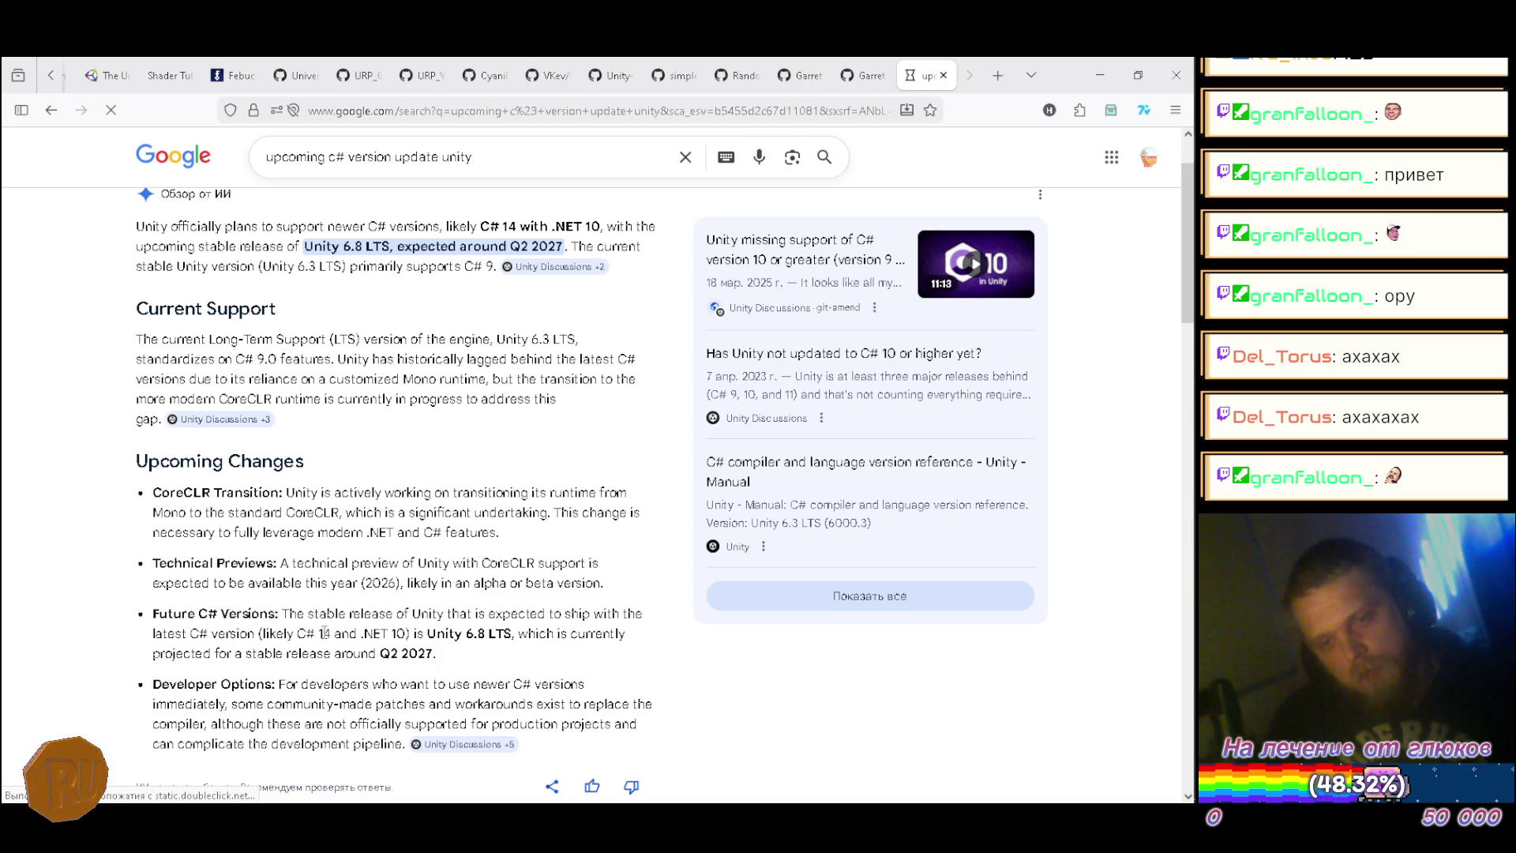
scroll(369, 583, "down", 3)
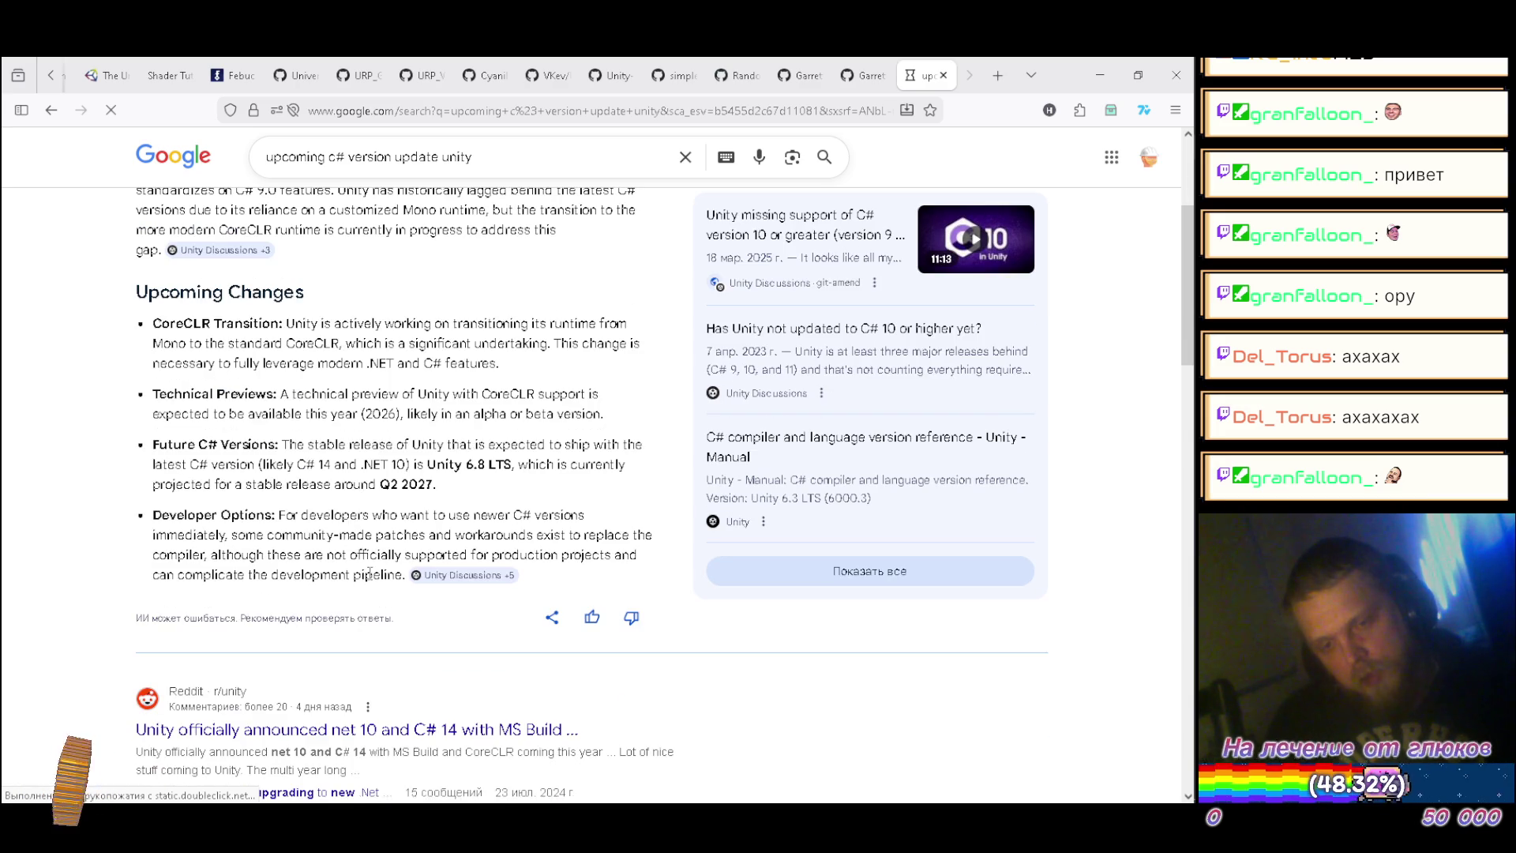
scroll(359, 580, "down", 2)
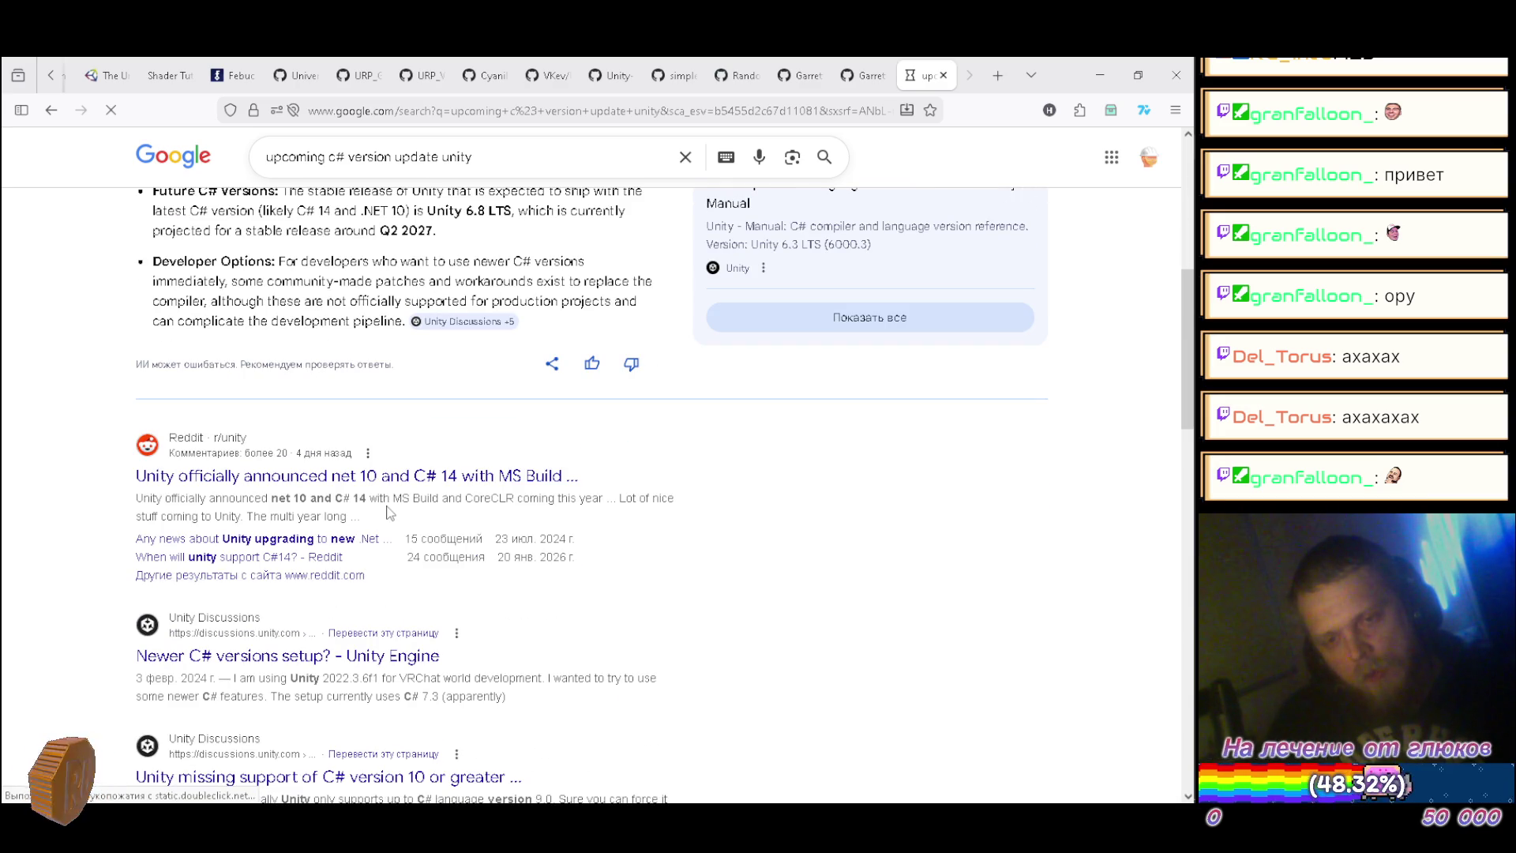
scroll(395, 503, "up", 6)
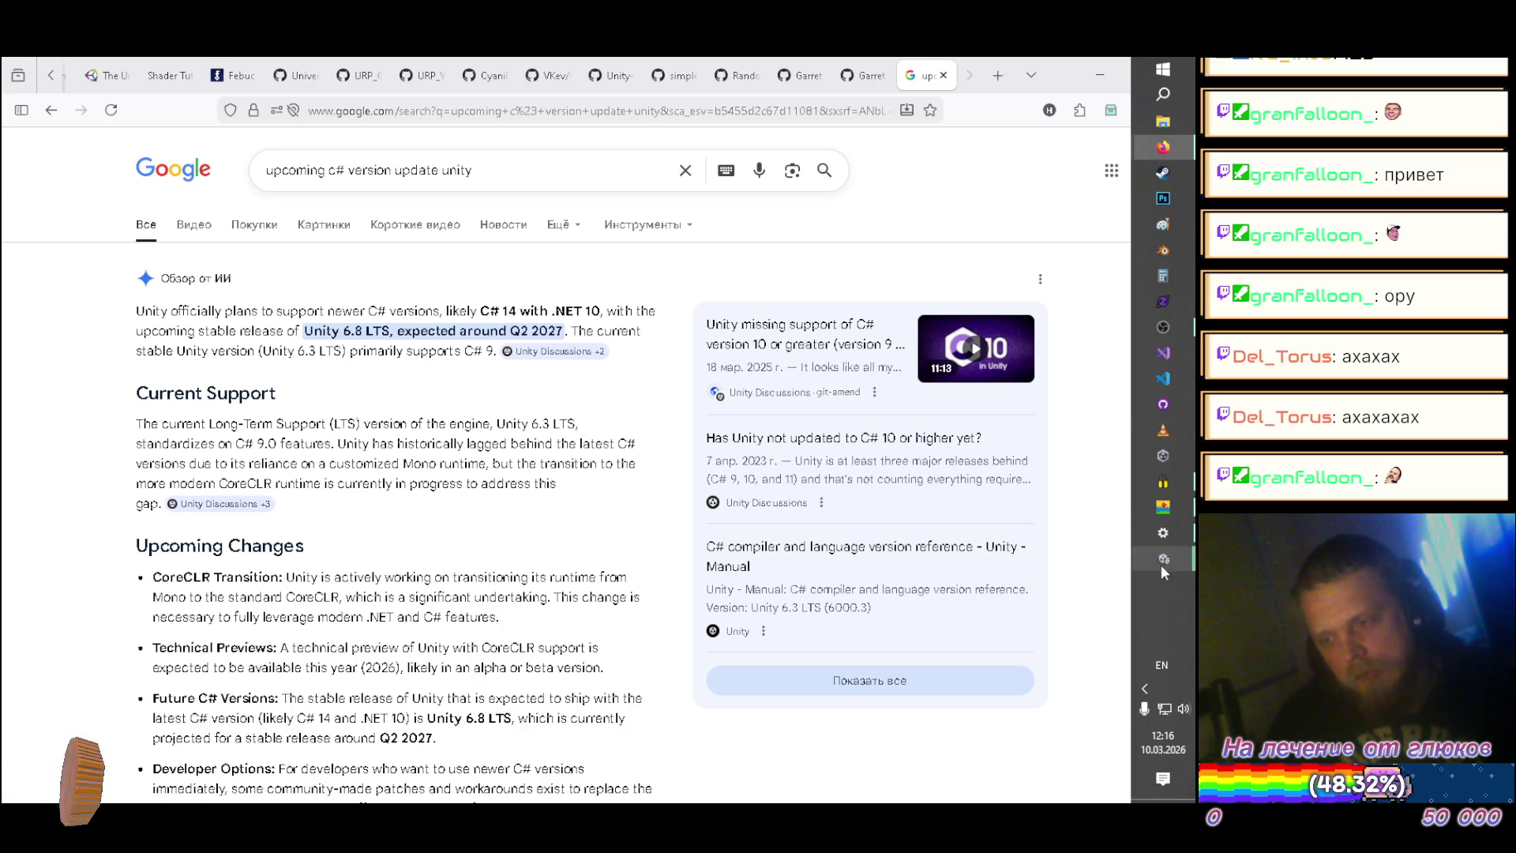
Step: Bring the loading Unity projects forward, ending on Chat-JP-OP-A1's SampleScene_NDI editor window
mouse_move(1168, 557)
left_click(1057, 546)
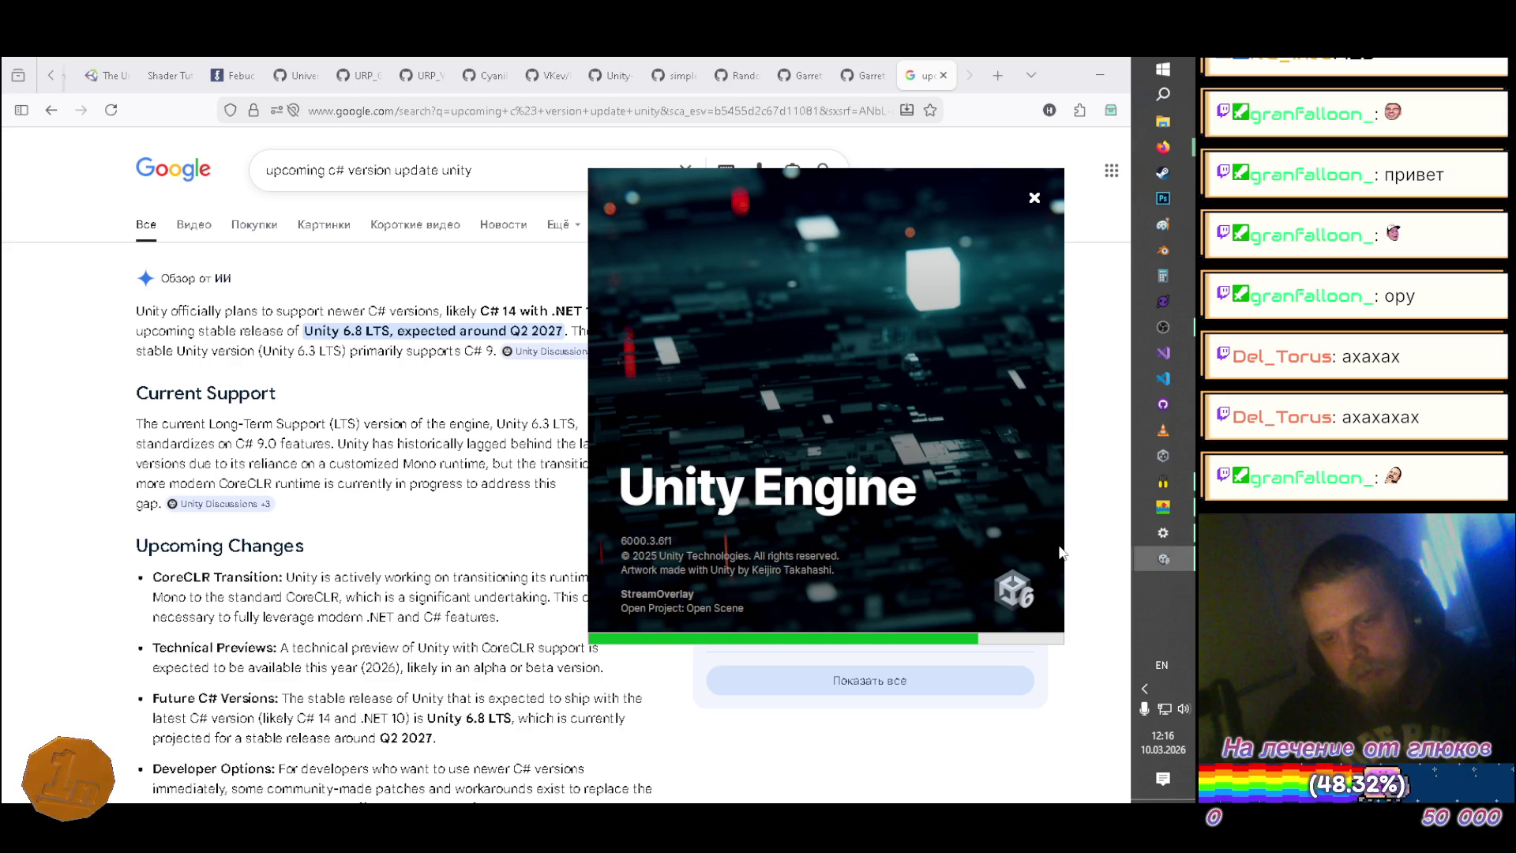
mouse_move(1176, 570)
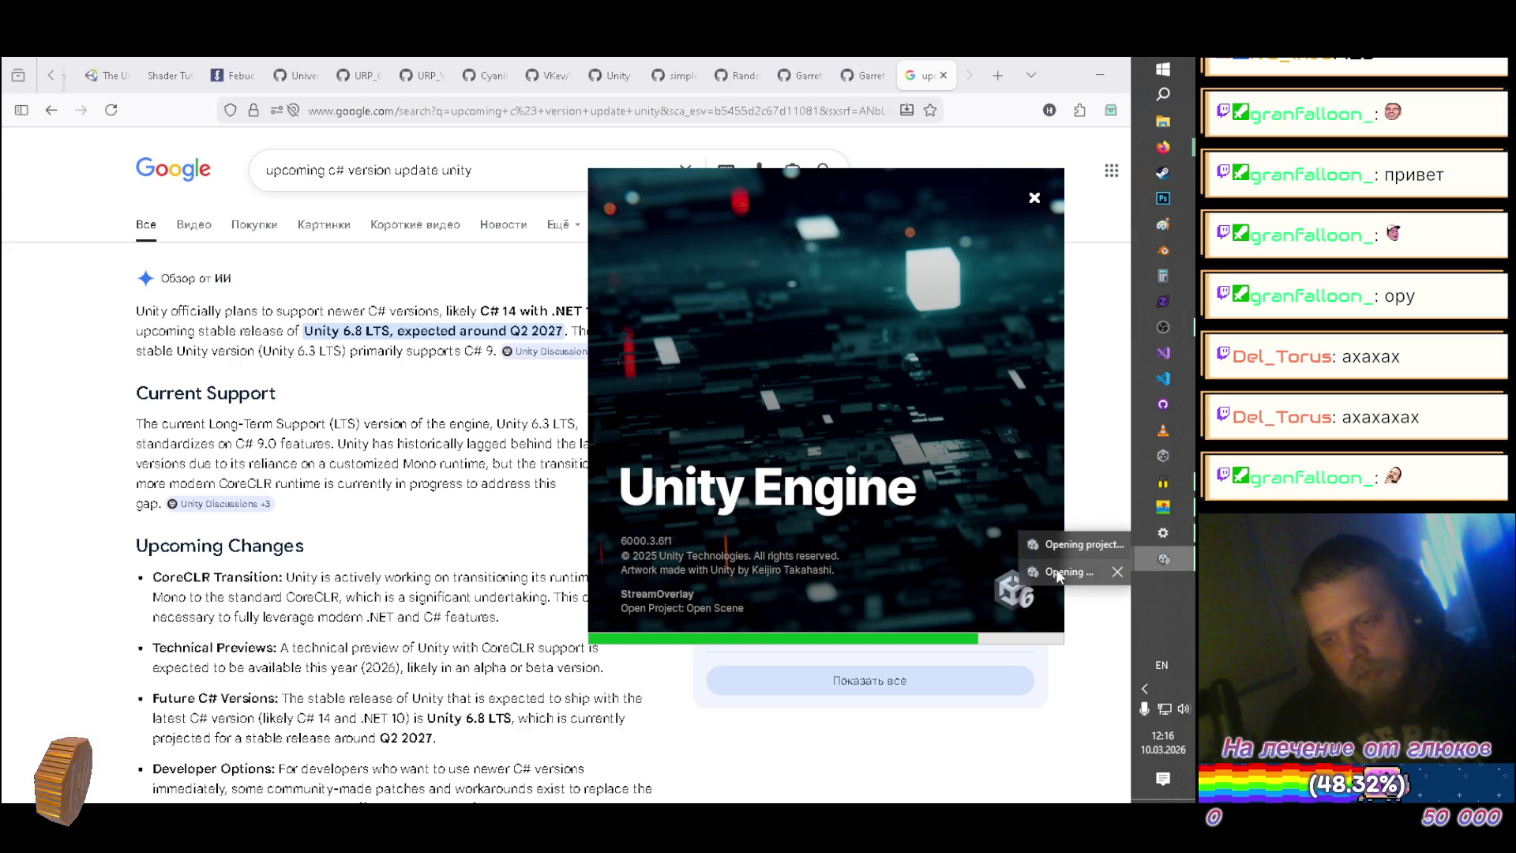
left_click(1058, 572)
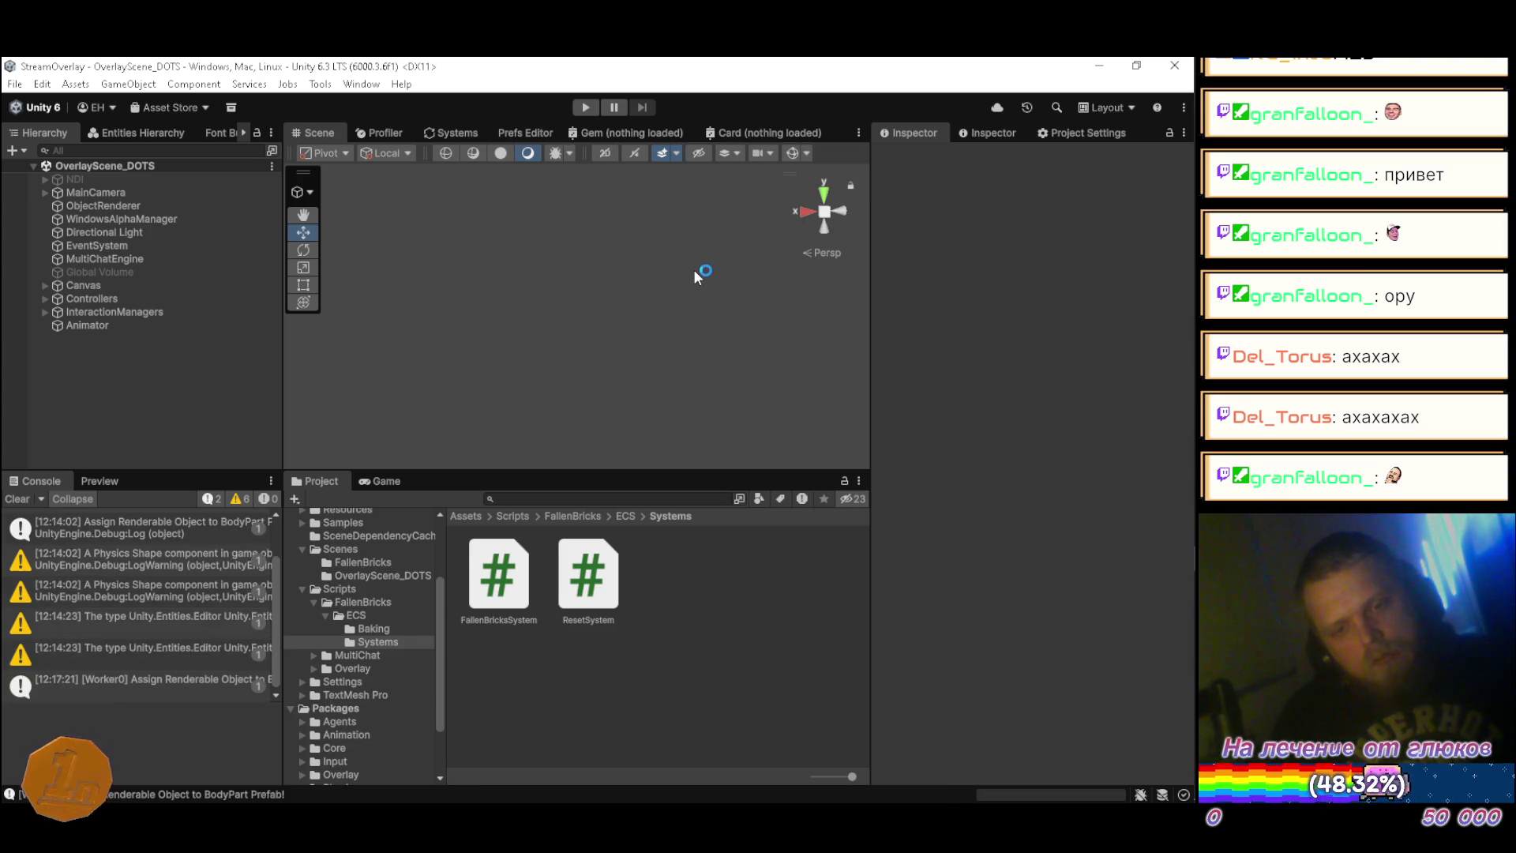
mouse_move(1195, 483)
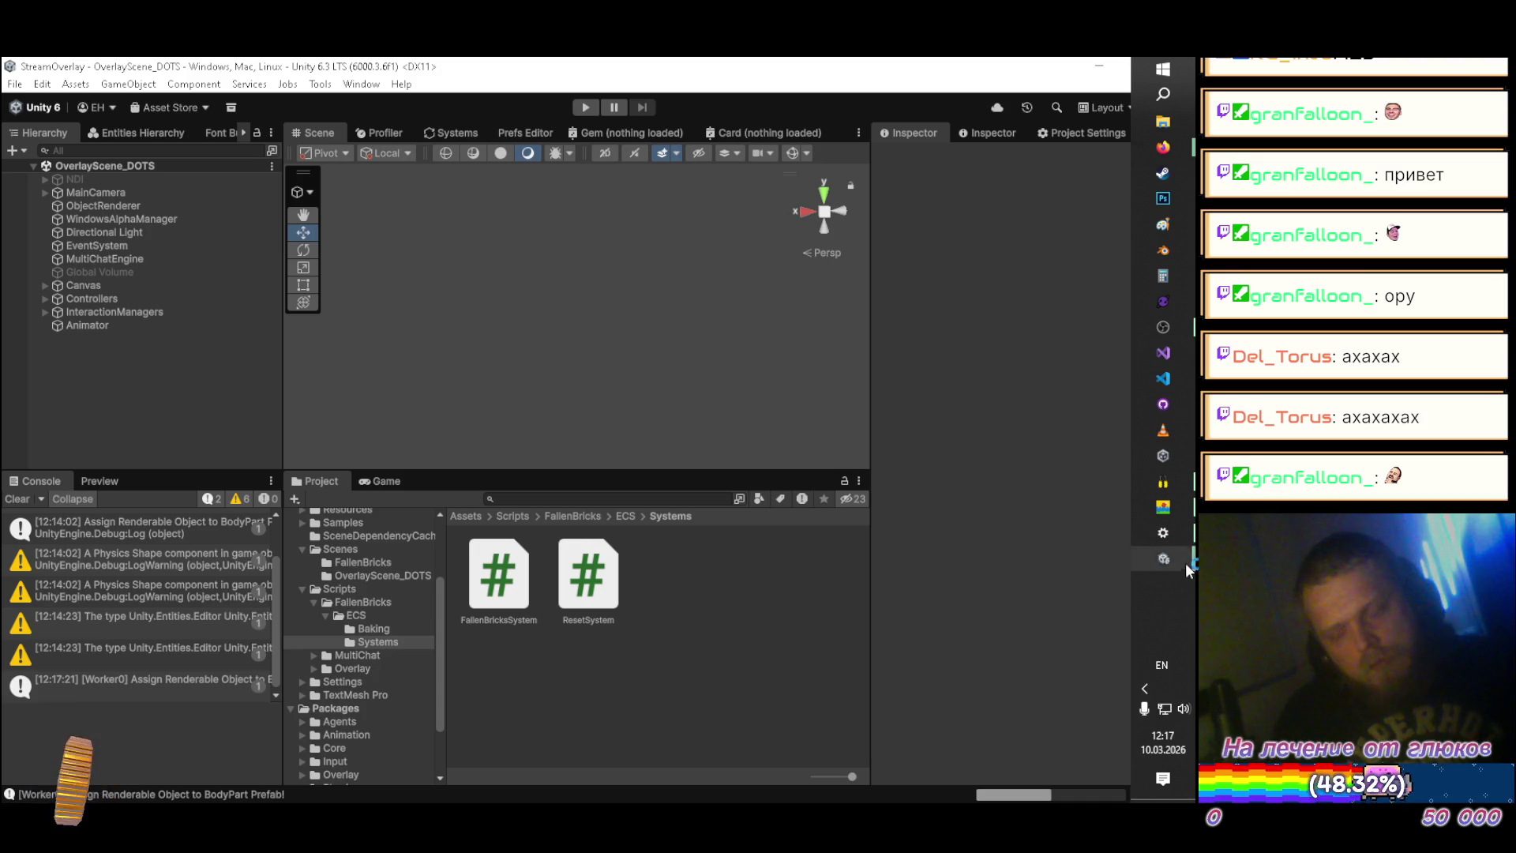
mouse_move(1168, 556)
left_click(902, 572)
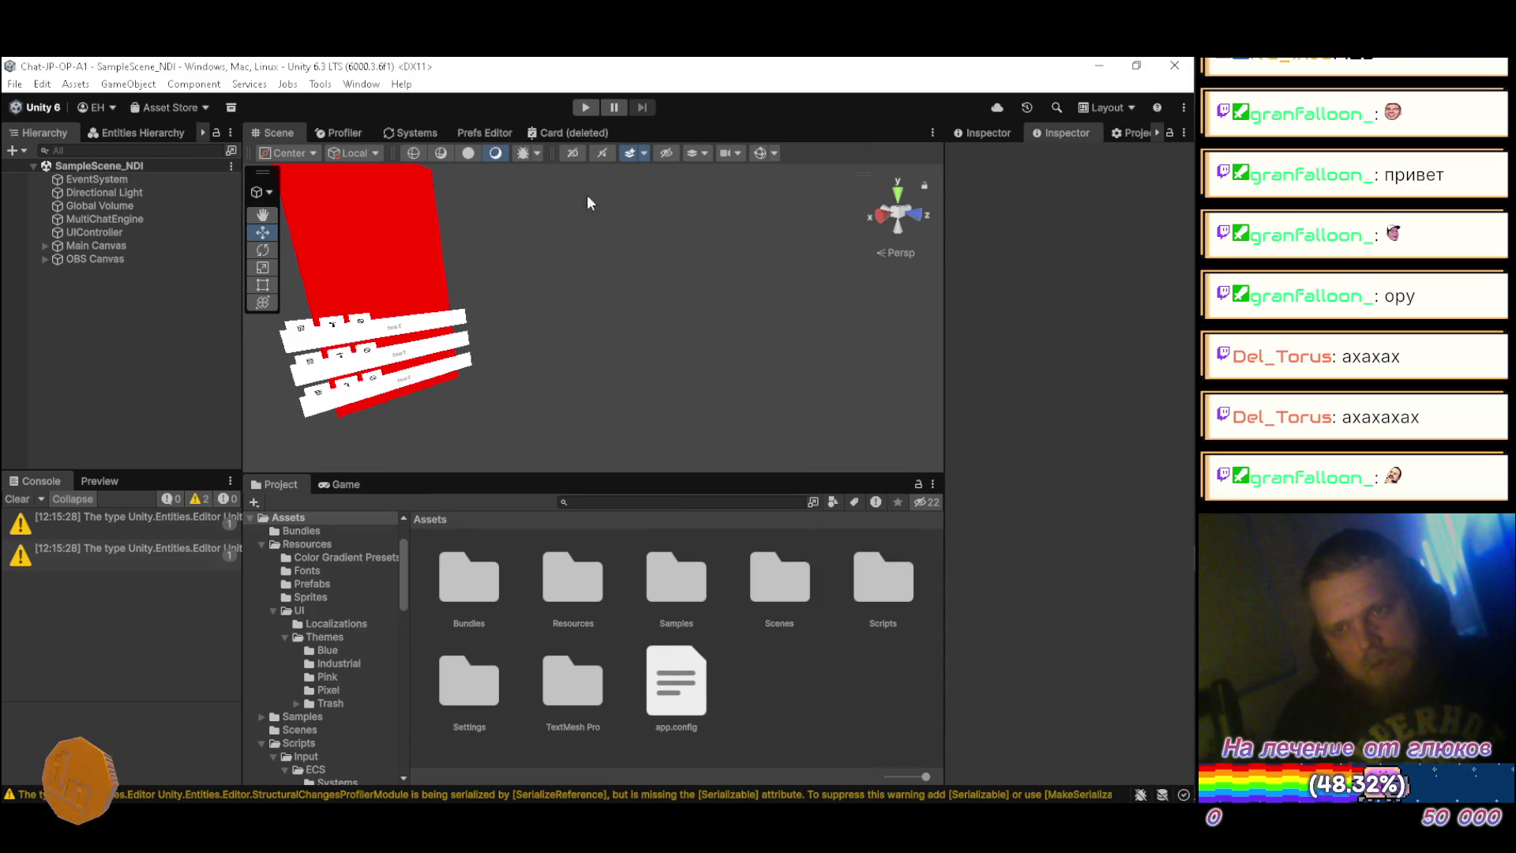
Step: Switch the Scene view to 2D and pan with the Hand tool to center the chat cards
left_click(573, 152)
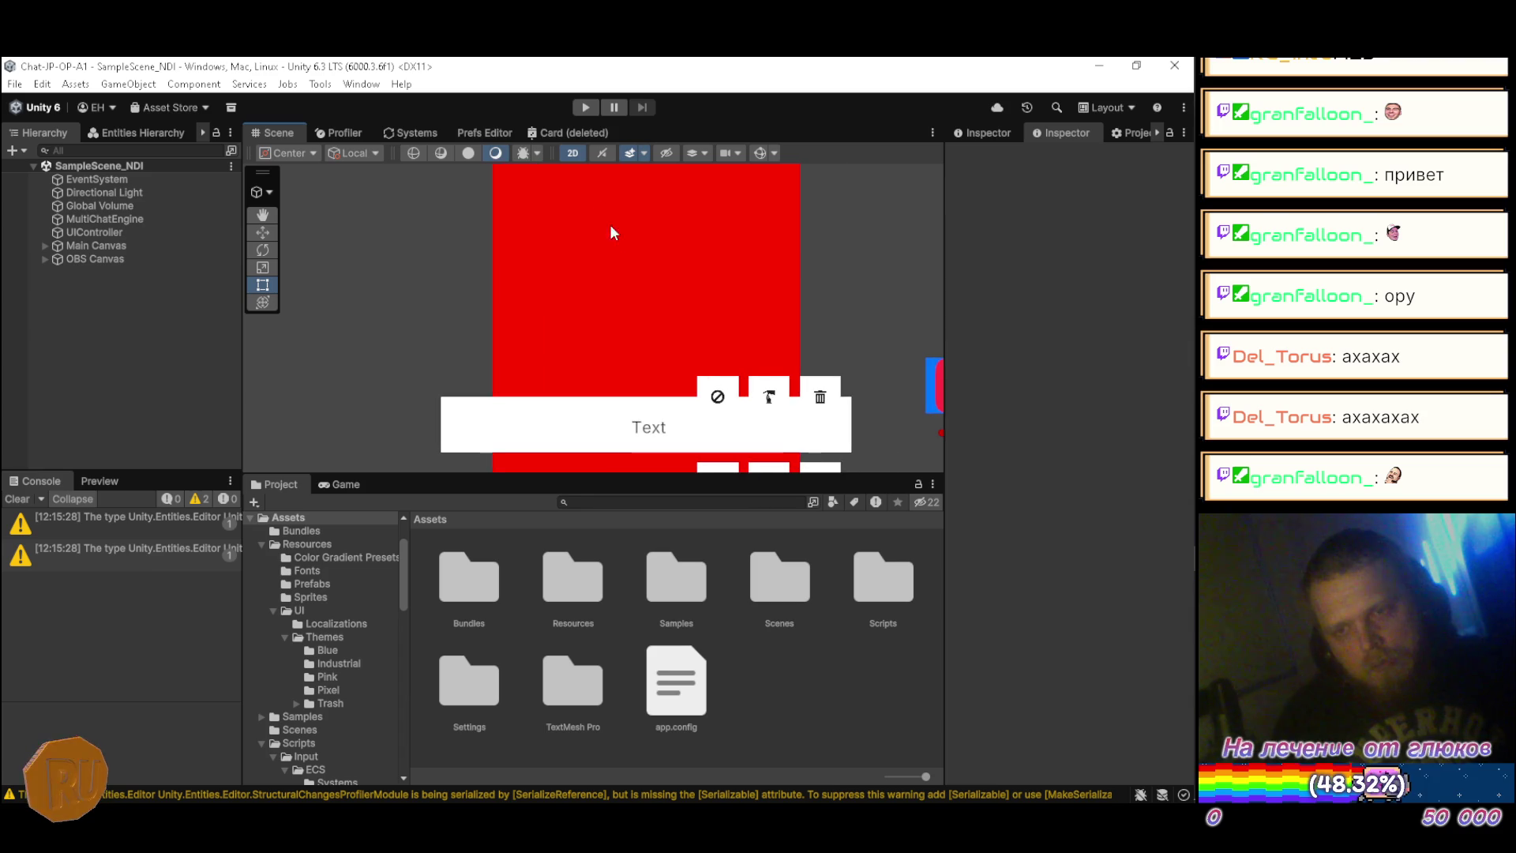
scroll(669, 357, "down", 5)
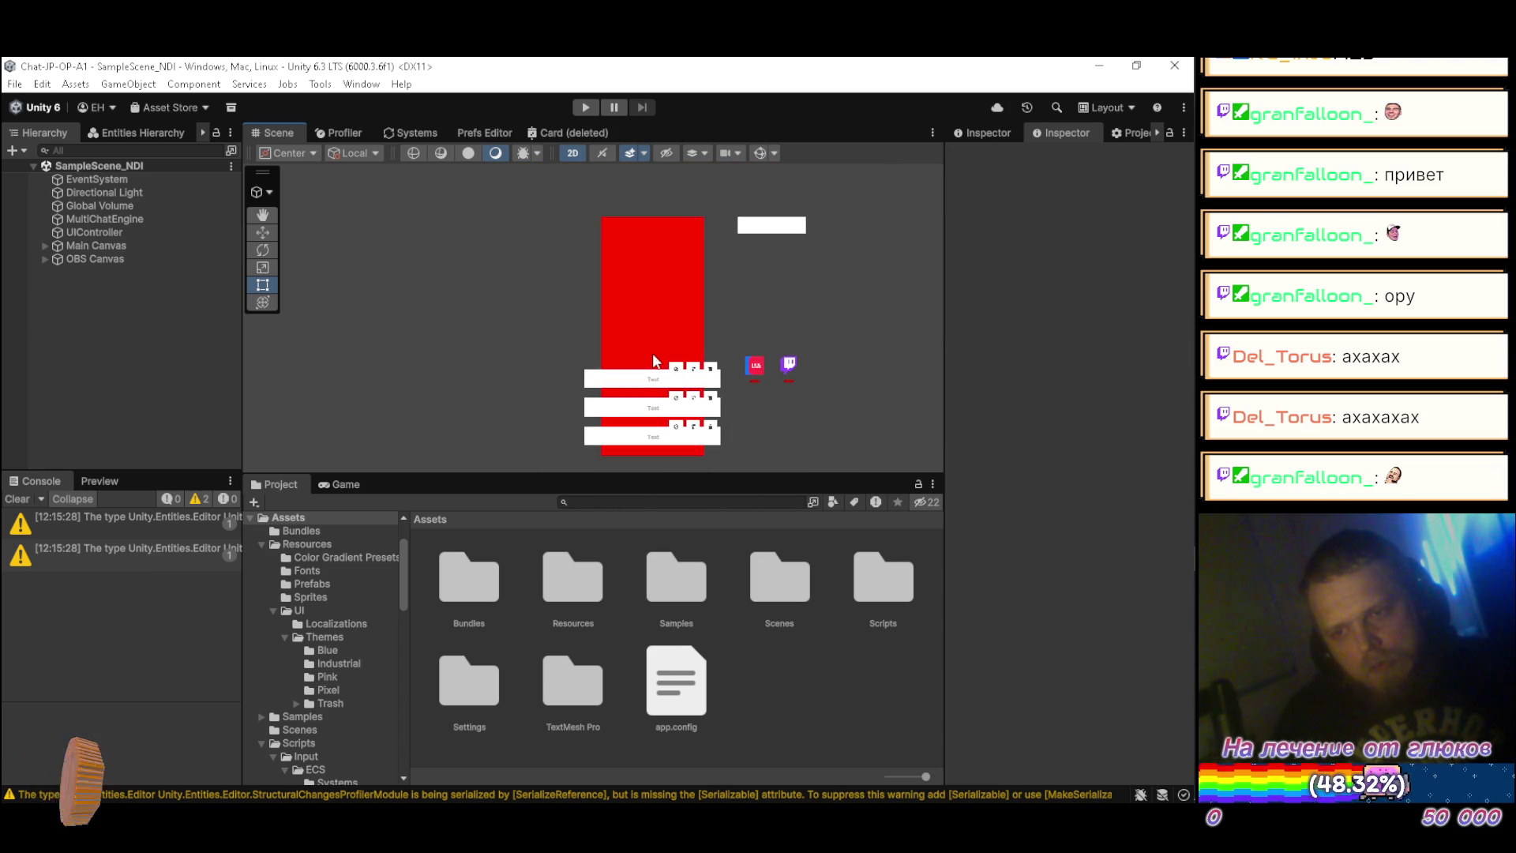
left_click(262, 214)
left_click_drag(551, 332, 473, 309)
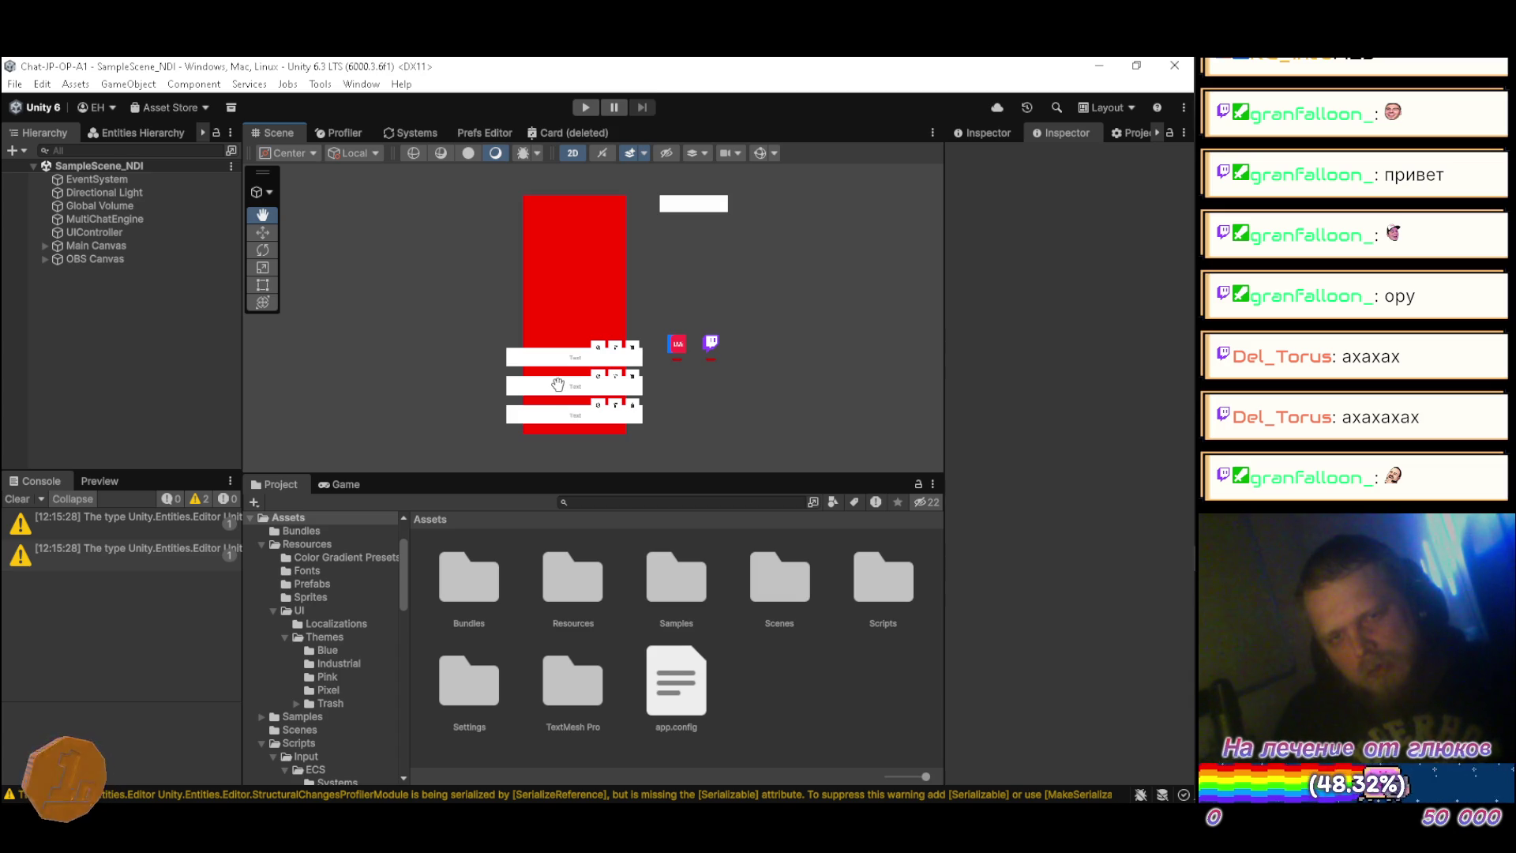
left_click_drag(600, 346, 571, 347)
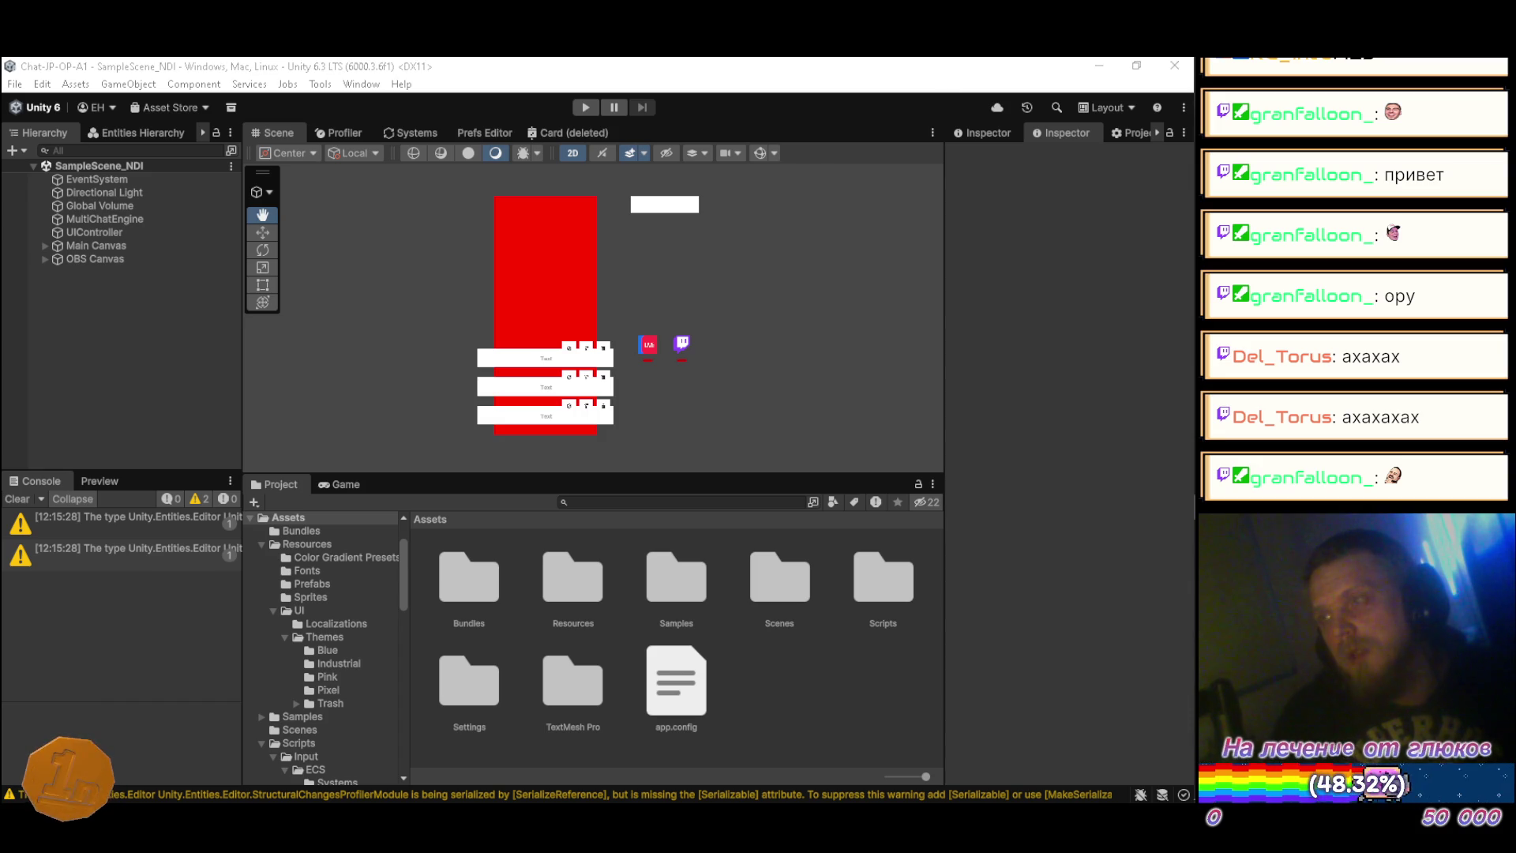
Step: Fine-tune pan and zoom to frame the three 'Text' message cards and platform icons
mouse_move(1162, 147)
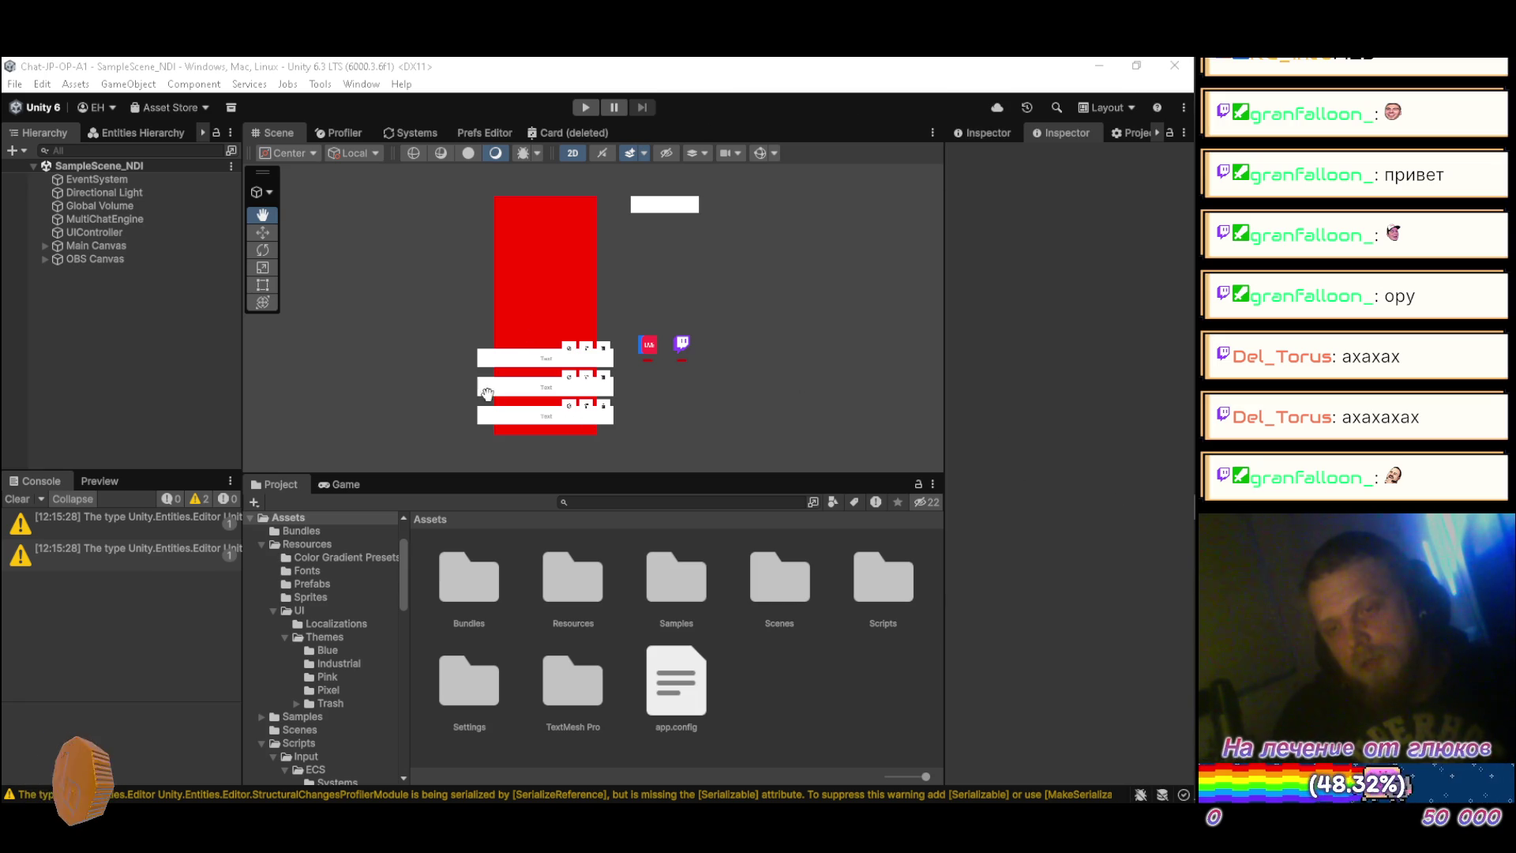
left_click_drag(548, 378, 530, 380)
scroll(511, 393, "up", 10)
scroll(563, 332, "down", 10)
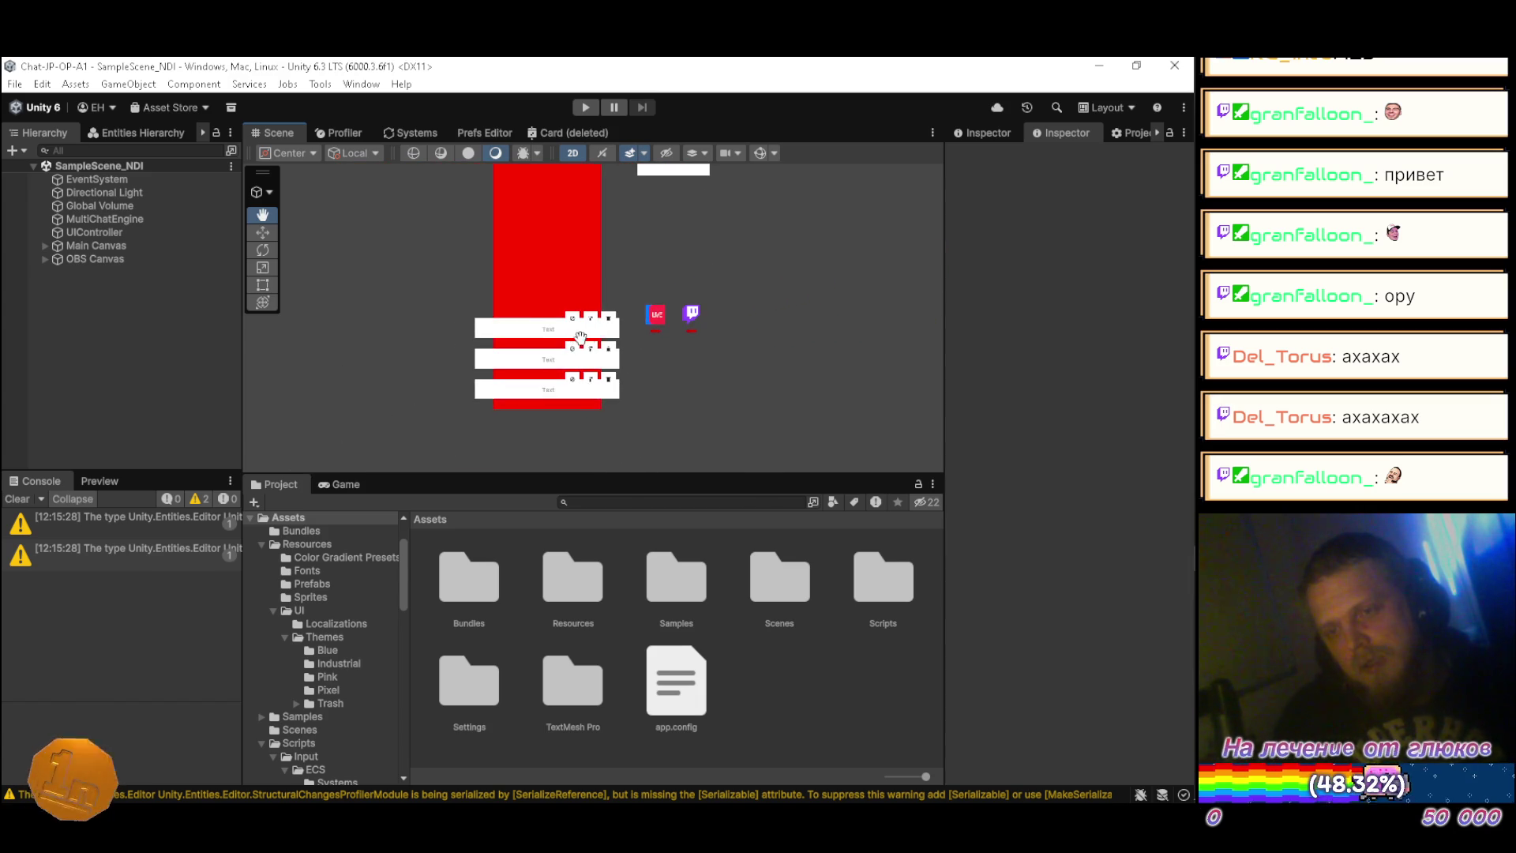
left_click_drag(597, 329, 526, 347)
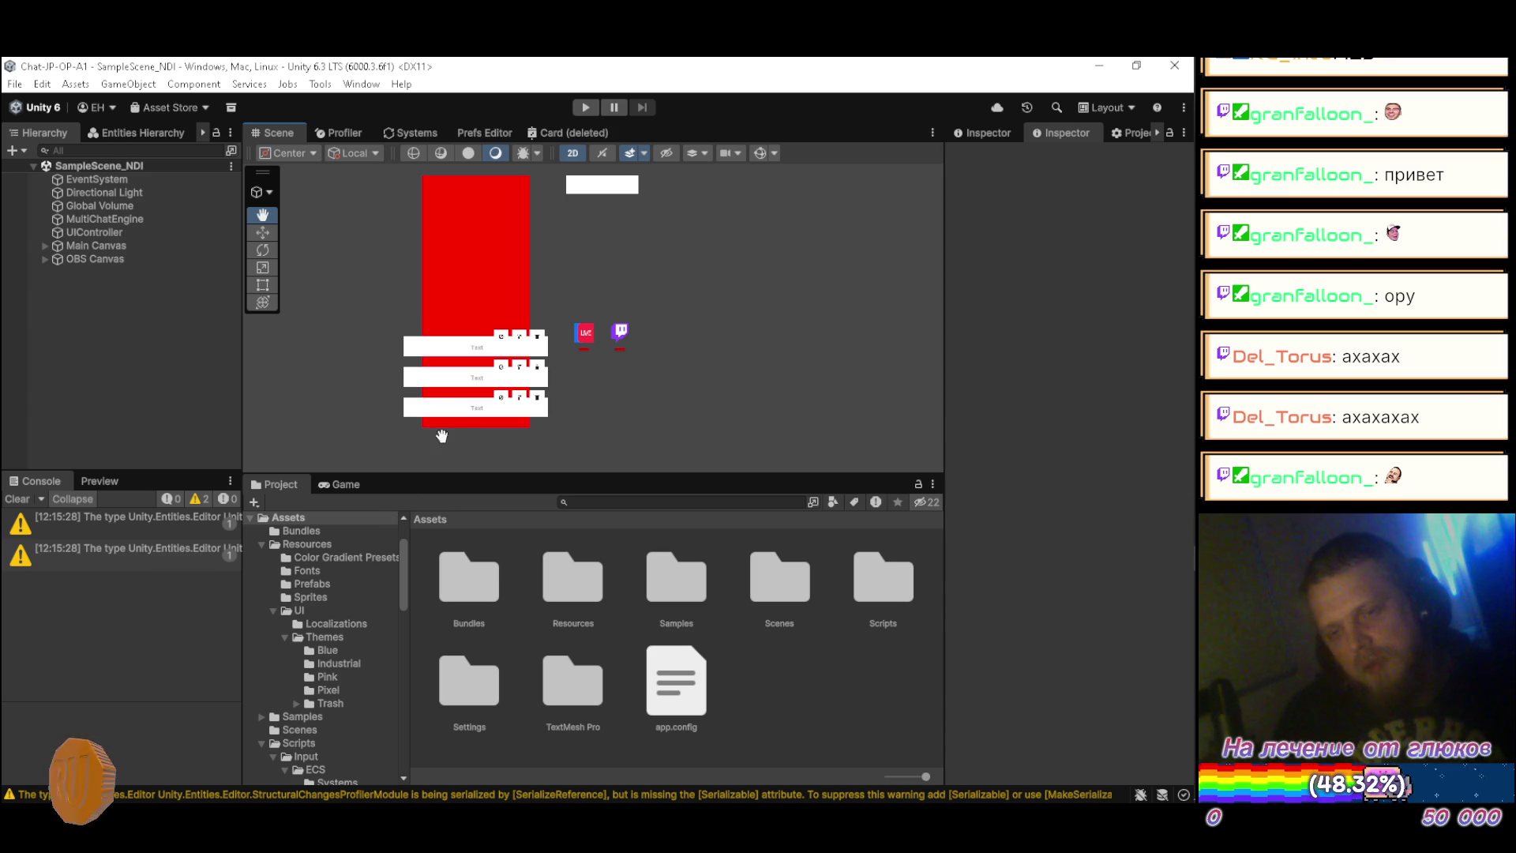
mouse_move(652, 307)
left_mouse_down()
mouse_move(699, 308)
mouse_move(697, 333)
left_mouse_up()
scroll(348, 598, "down", 5)
Step: Collapse the UI.Themes and UI package folders along with their Scripts, Resources and Themes subfolders
scroll(352, 606, "down", 10)
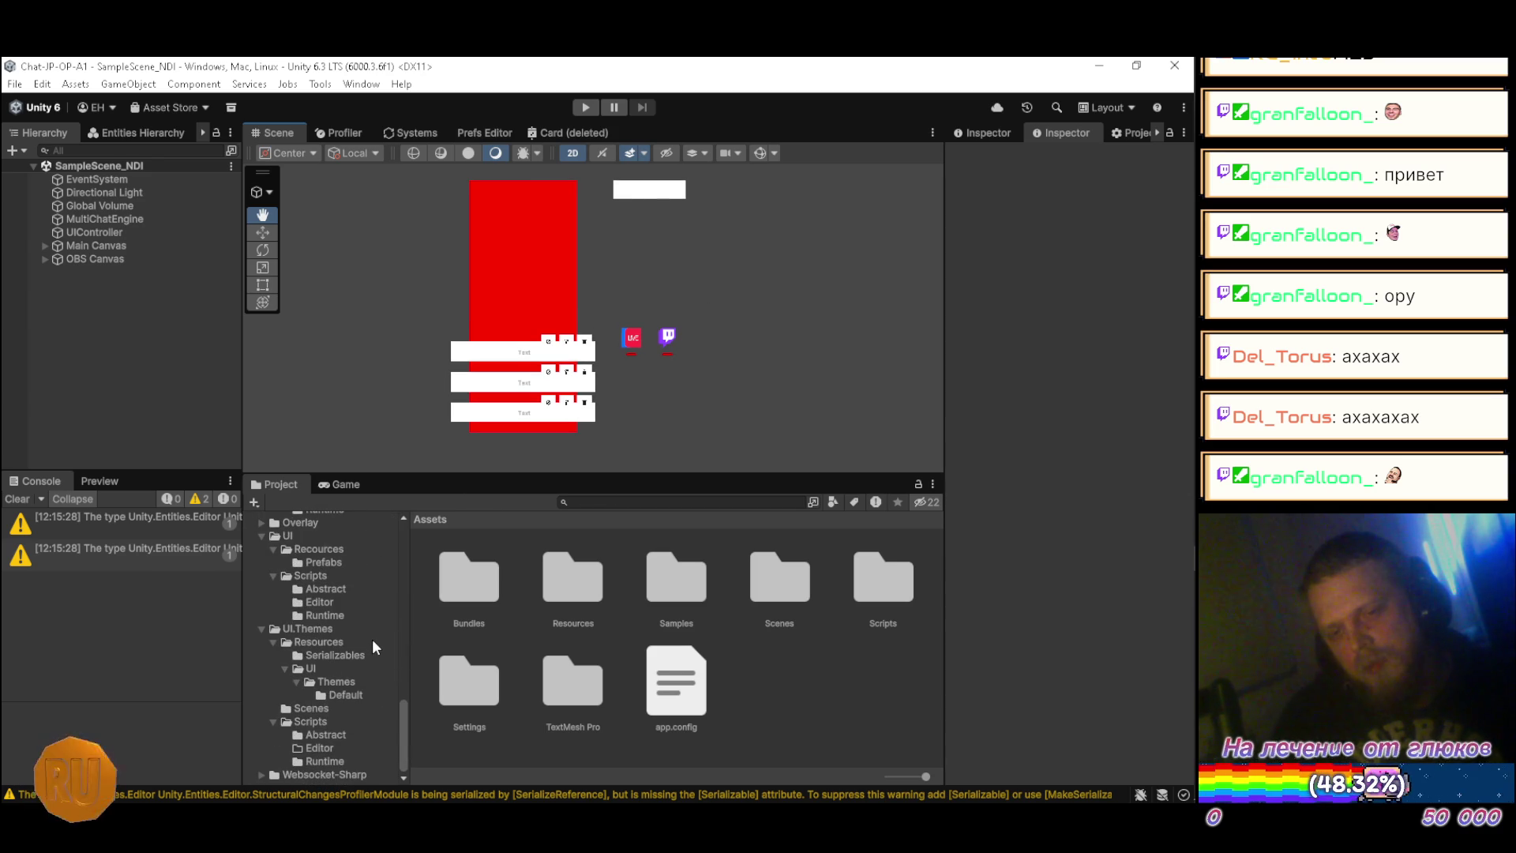
left_click(267, 718)
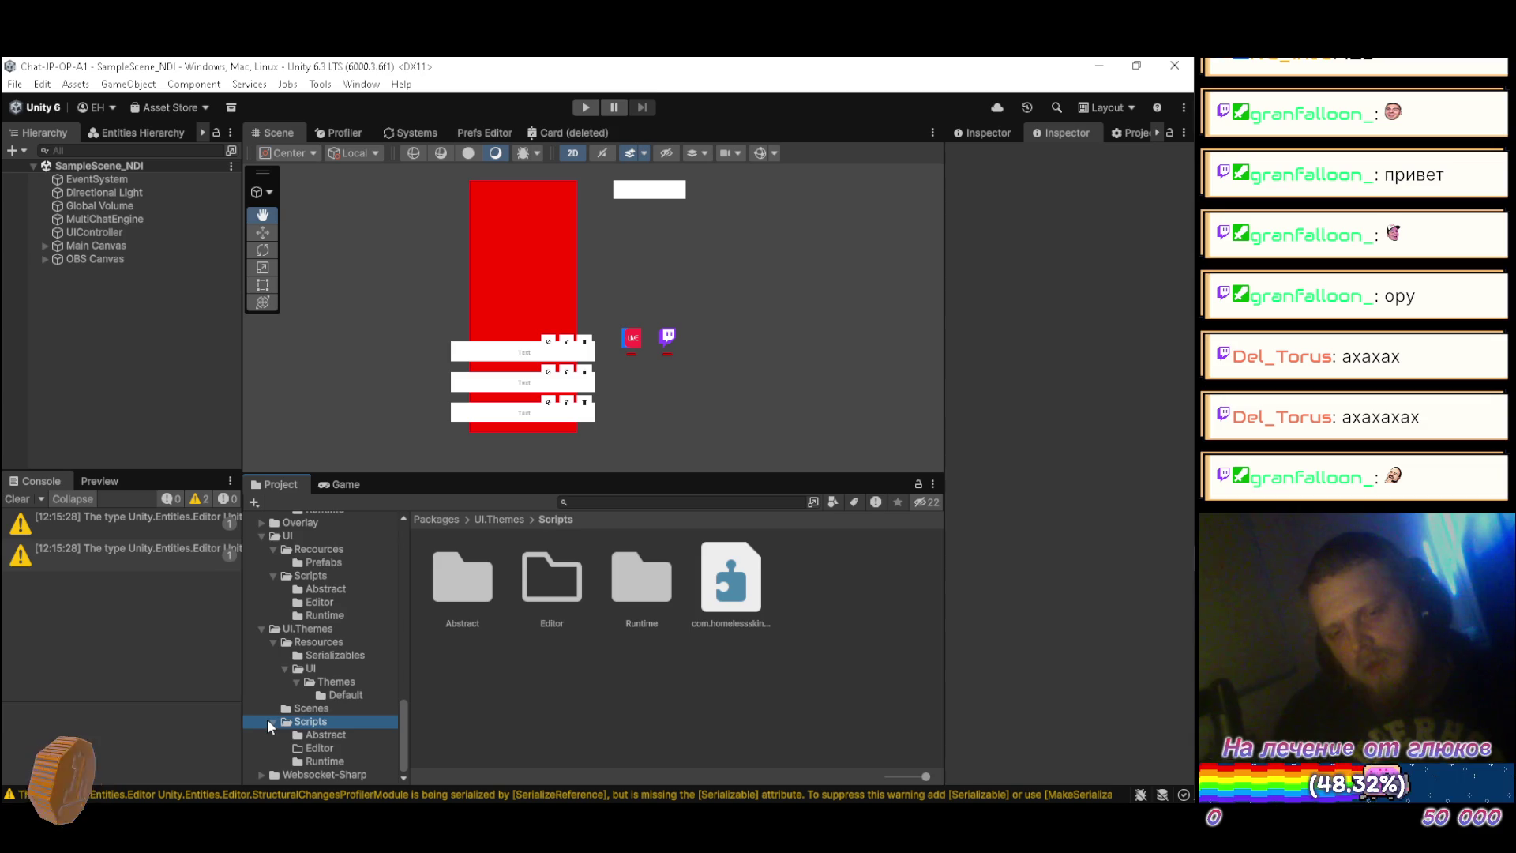
left_click(273, 721)
left_click(296, 718)
left_click(283, 722)
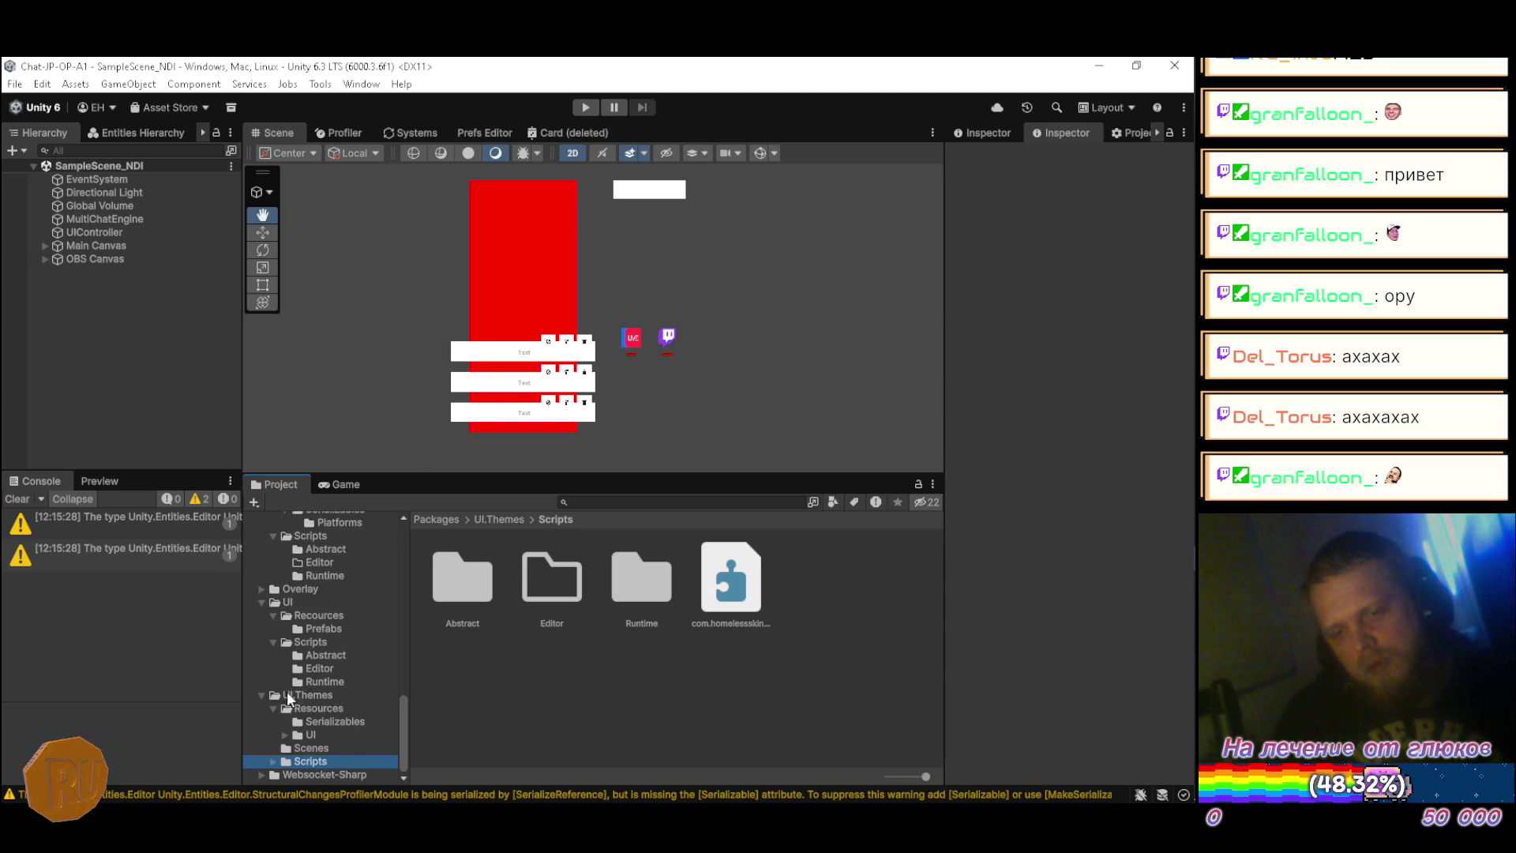
left_click(273, 708)
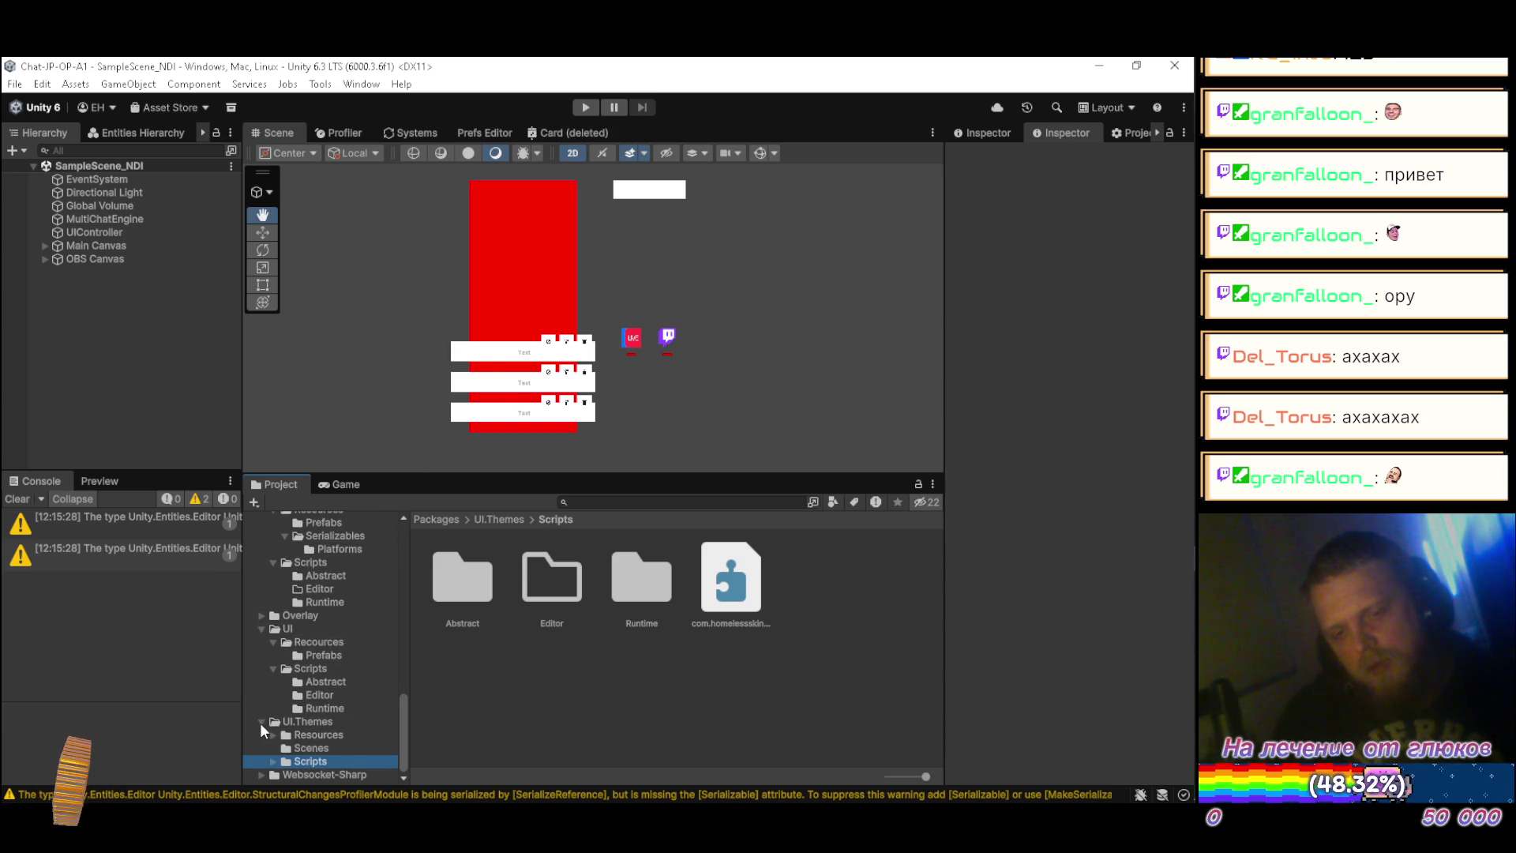
left_click(261, 722)
left_click(272, 708)
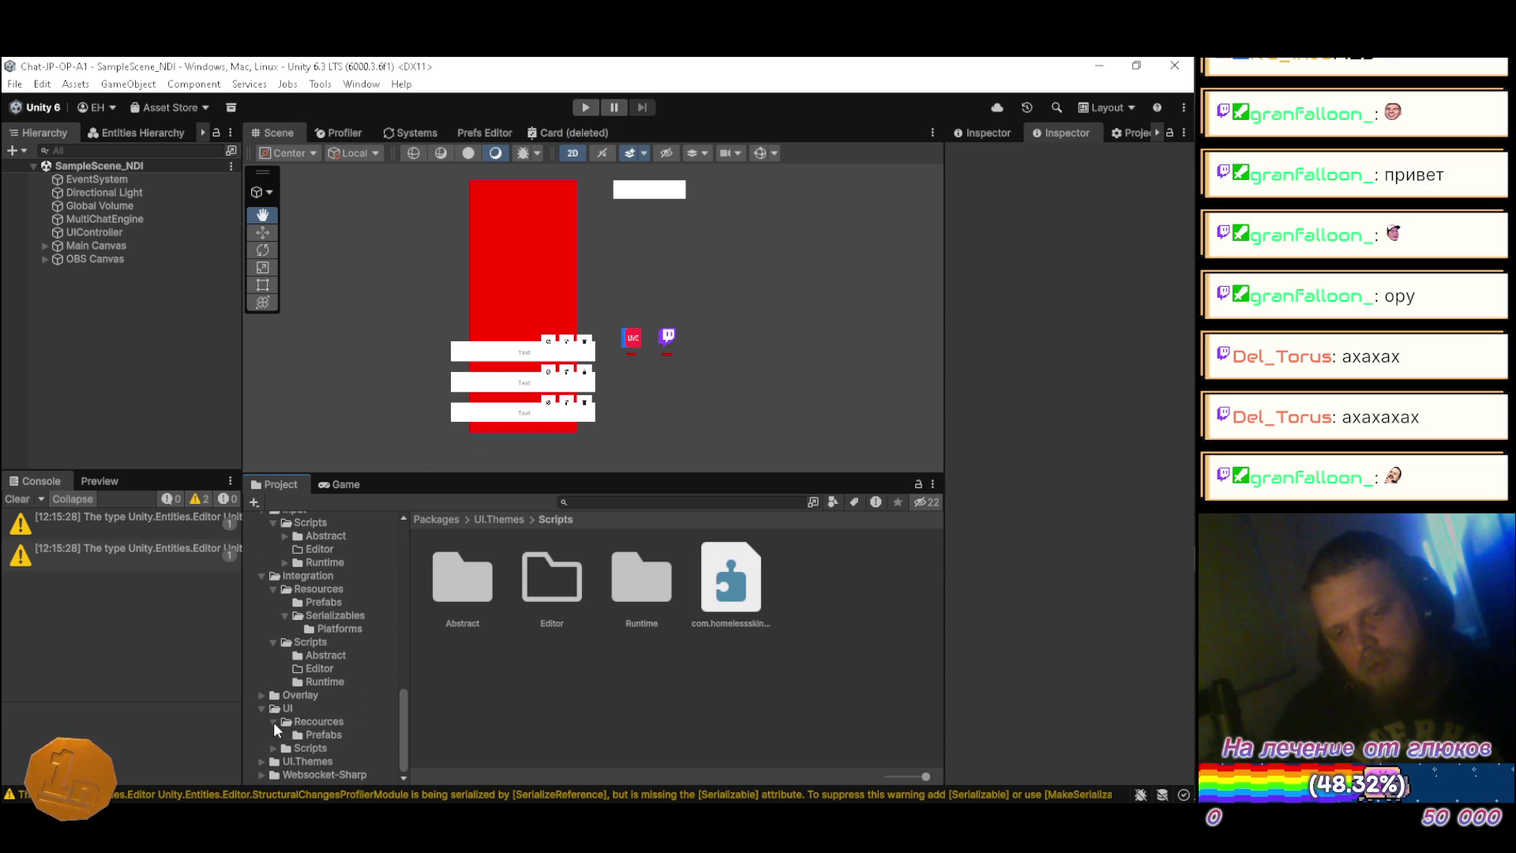
left_click(273, 721)
left_click(261, 722)
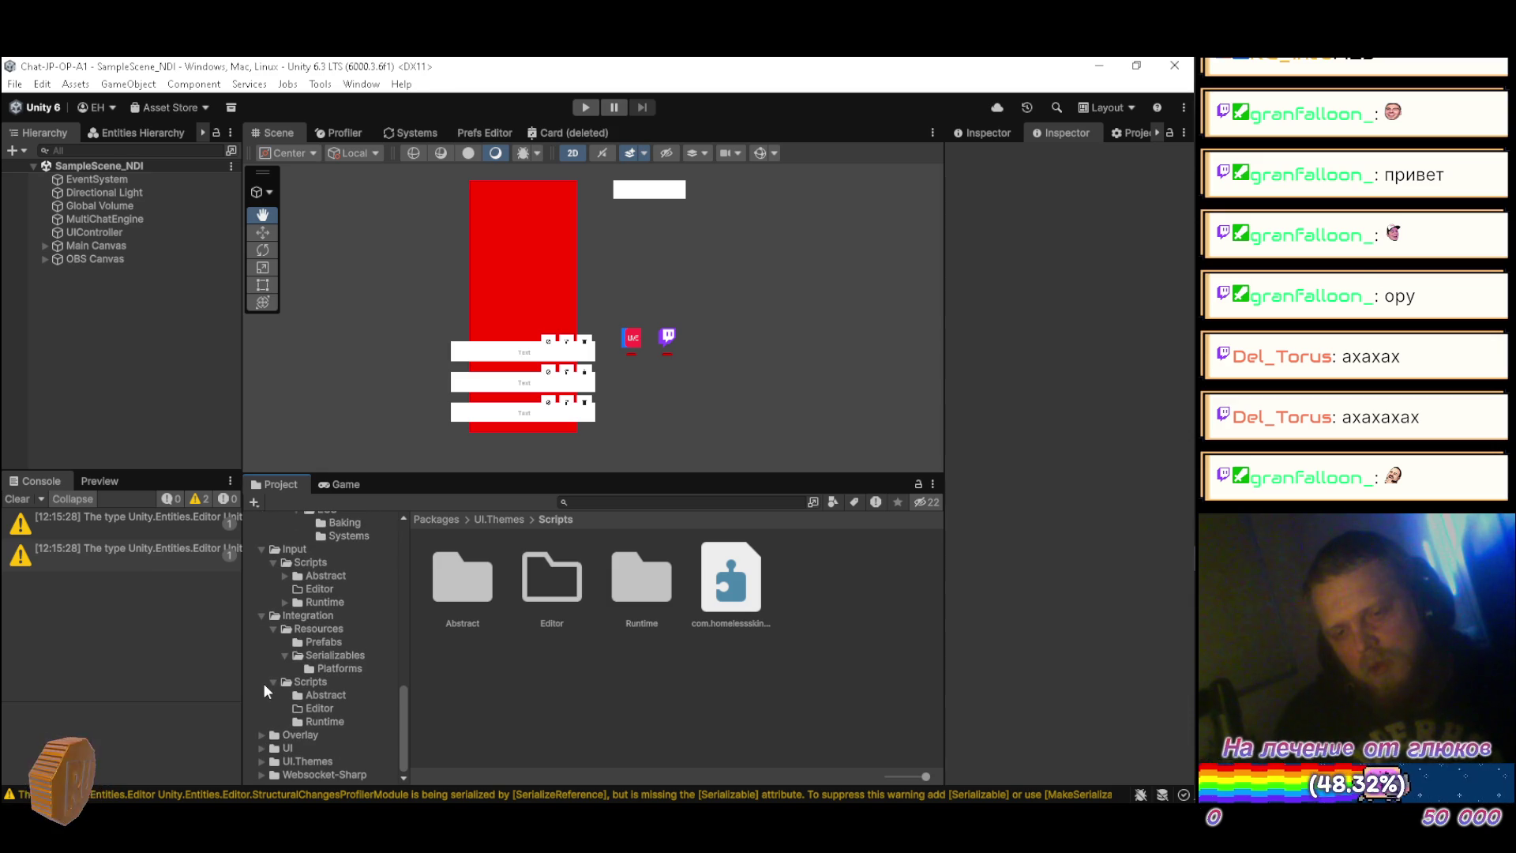
Step: Collapse the Integration, Input and Core package folders and all their subfolders
left_click(273, 682)
left_click(284, 696)
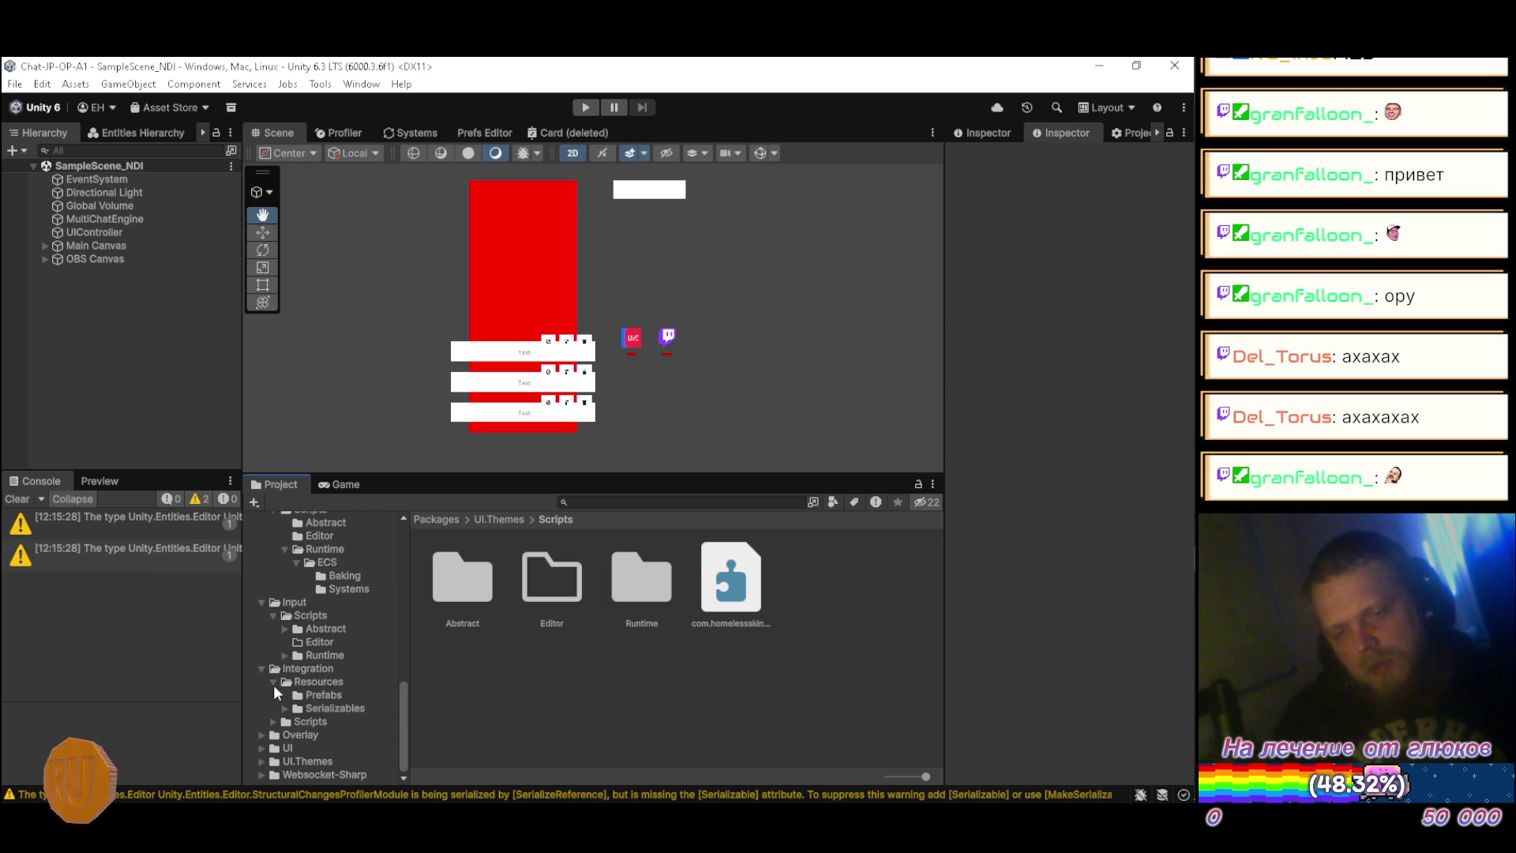
left_click(273, 683)
left_click(260, 694)
left_click(273, 670)
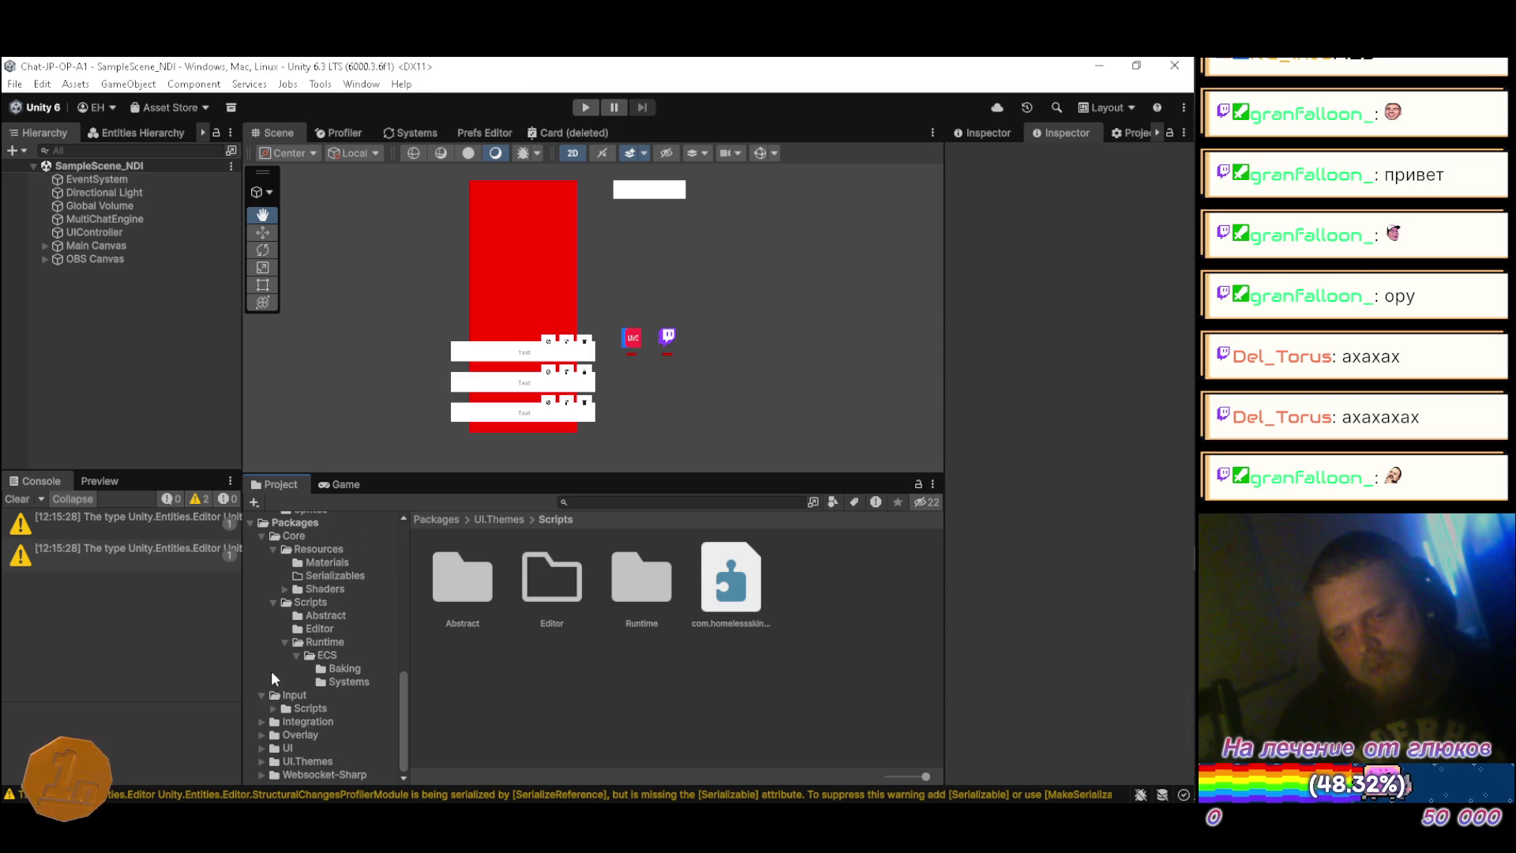
left_click(261, 694)
left_click(297, 670)
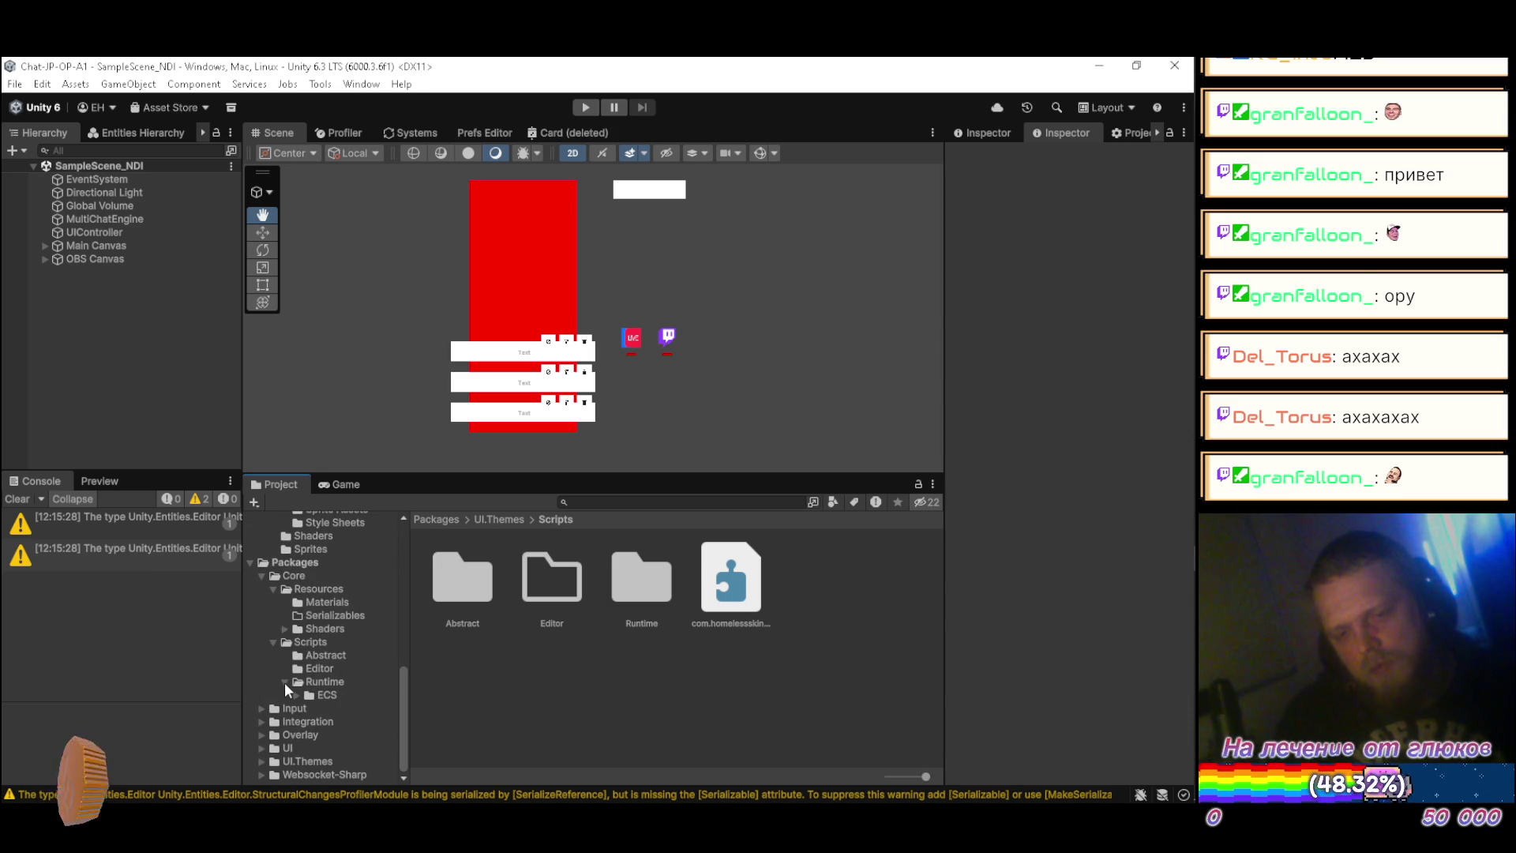
left_click(284, 682)
left_click(272, 655)
left_click(270, 645)
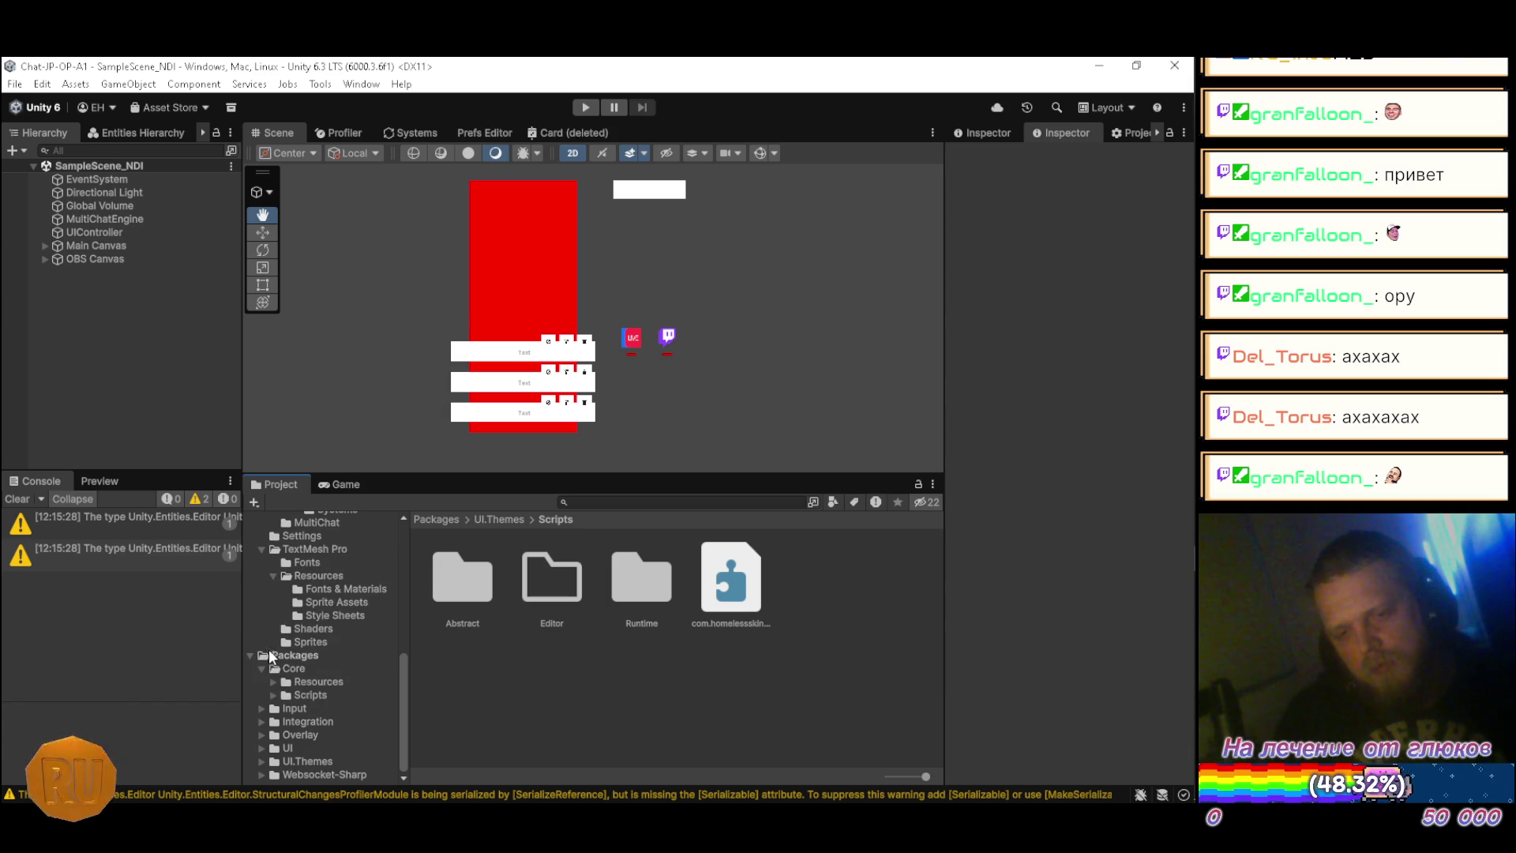
left_click(263, 669)
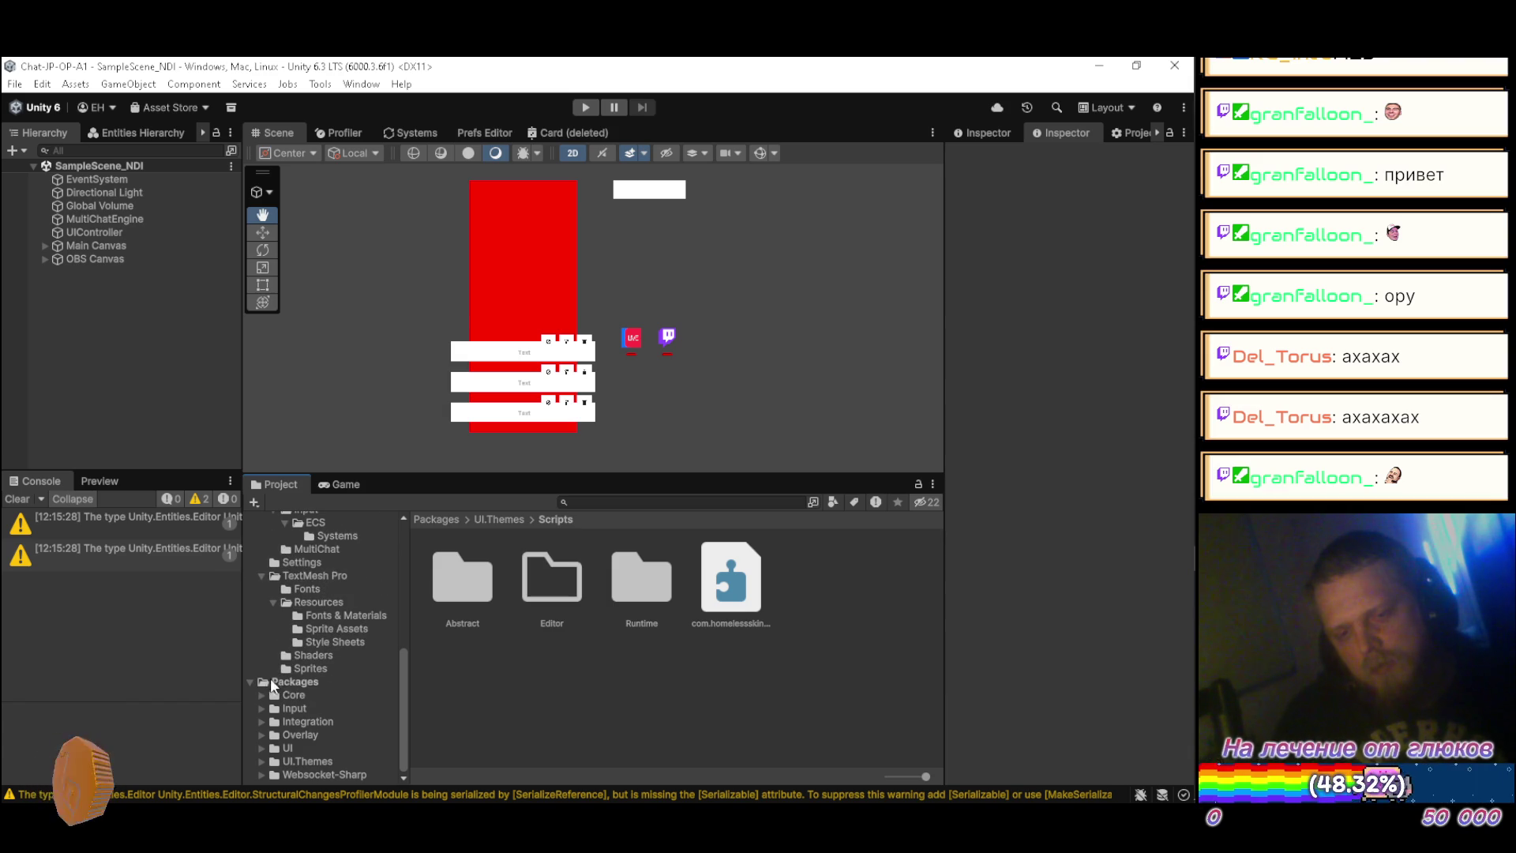
Step: Collapse TextMesh Pro, Scripts, Themes, UI and Resources under Assets, then widen the side panel
left_click(273, 601)
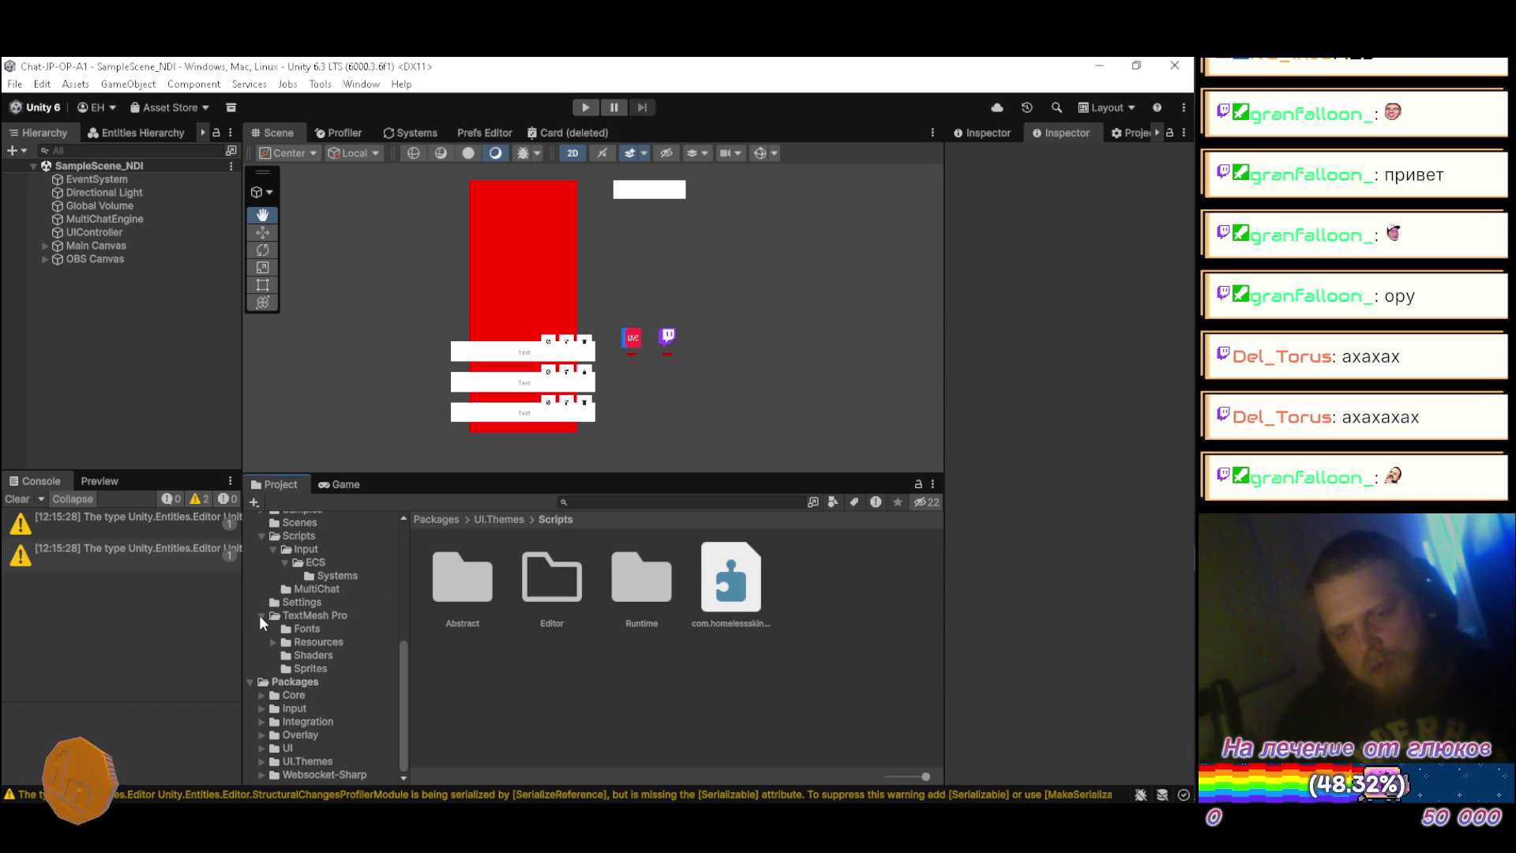
left_click(260, 615)
left_click(284, 615)
left_click(273, 615)
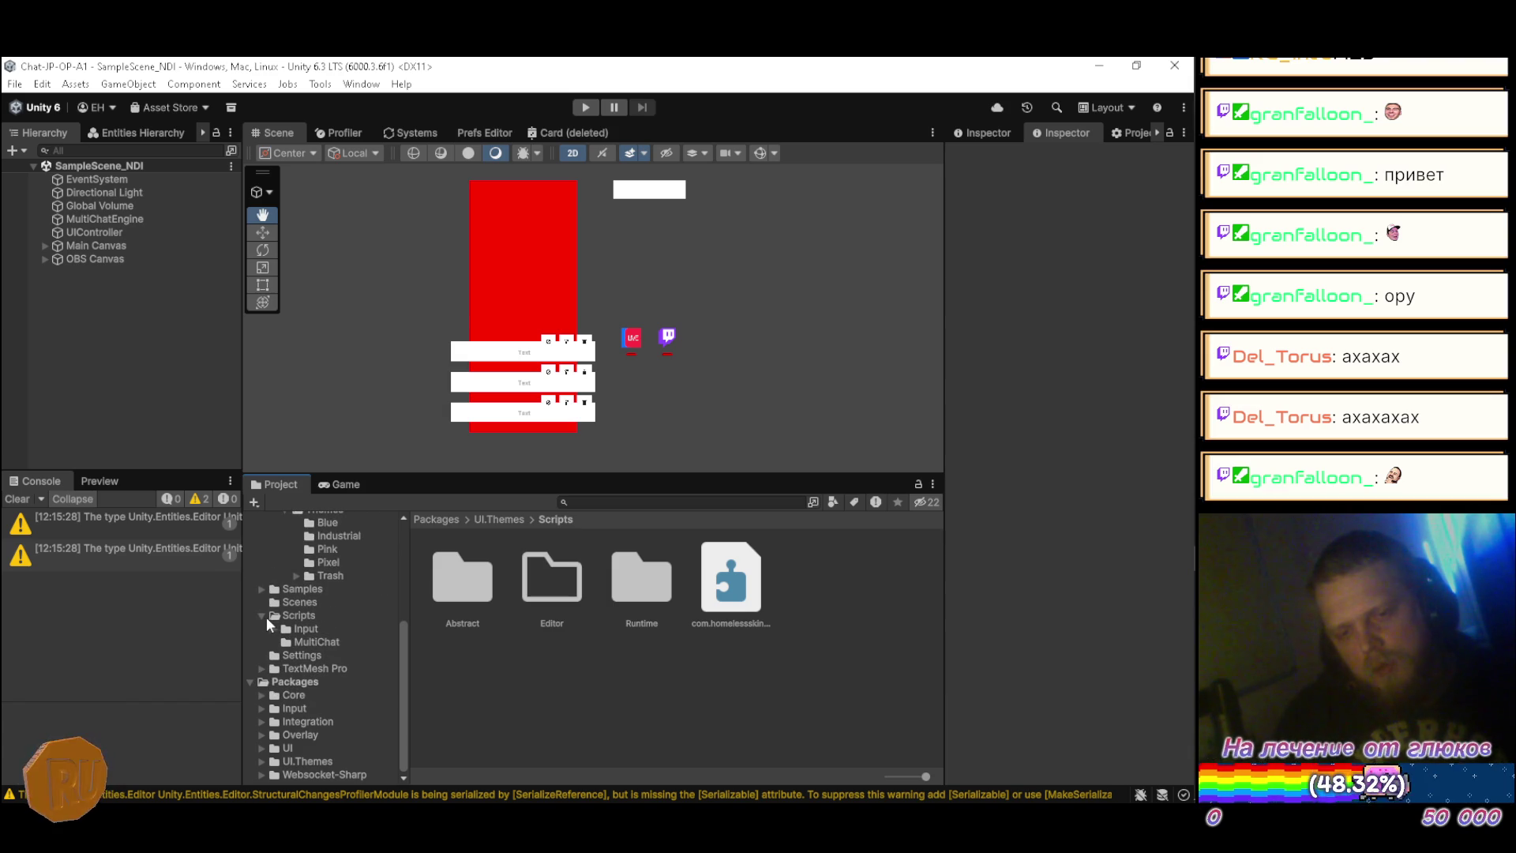
left_click(263, 627)
left_click(284, 536)
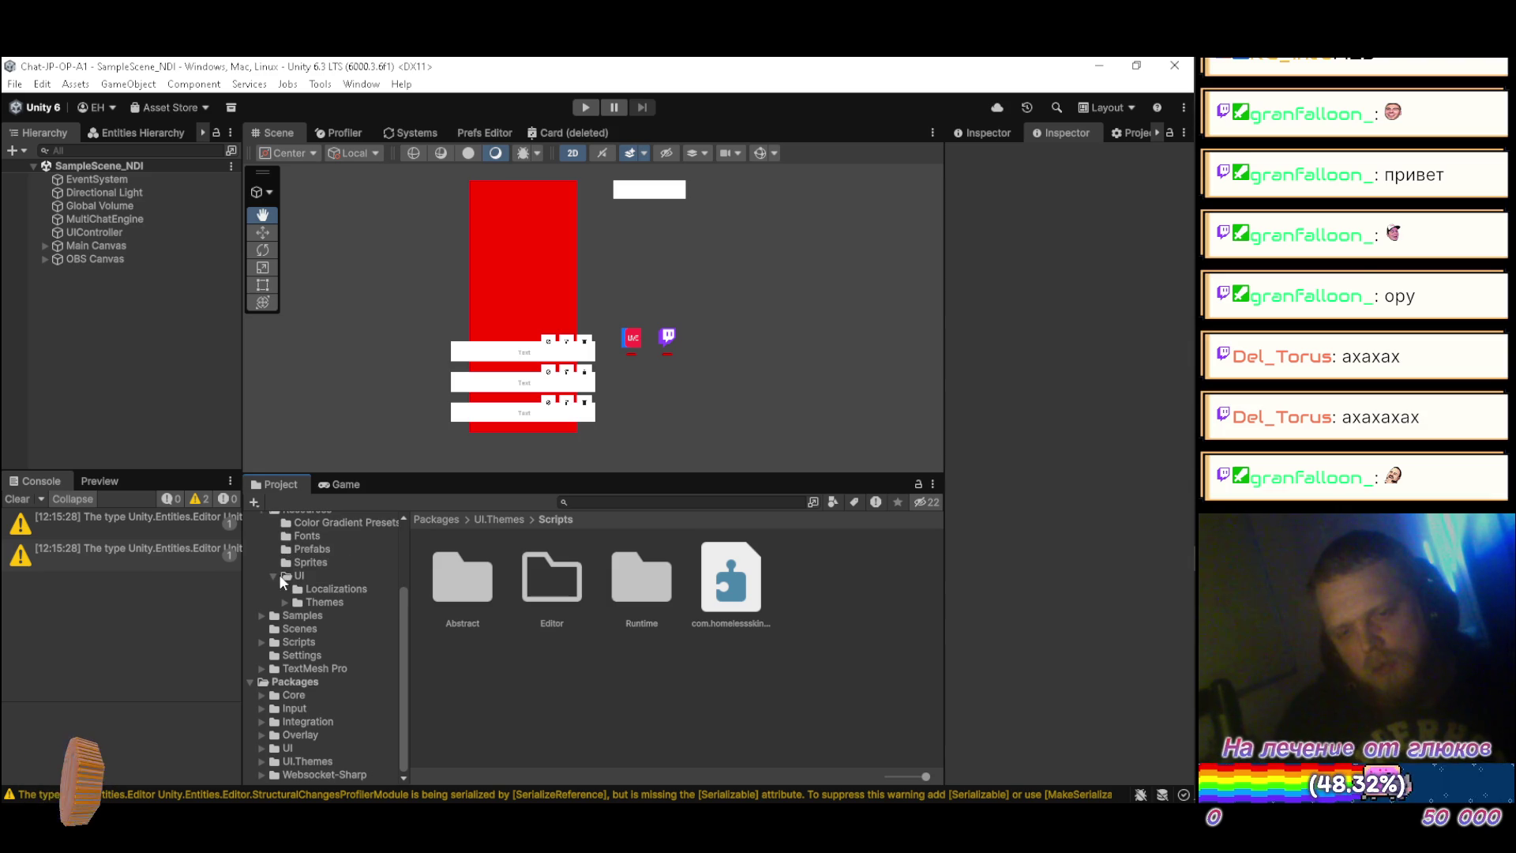
left_click(272, 574)
left_click(262, 537)
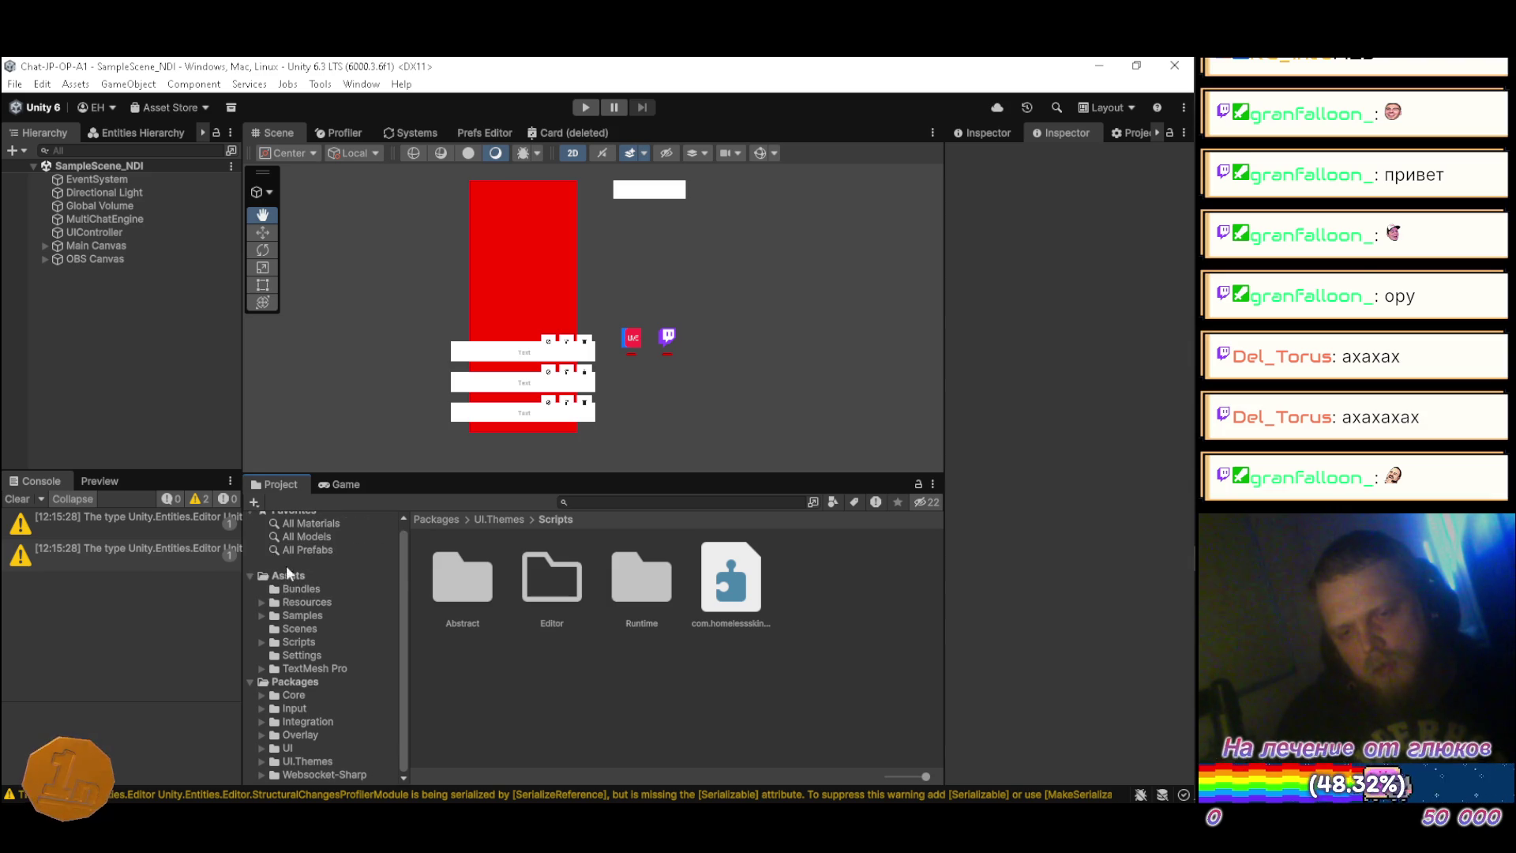
scroll(277, 620, "down", 1)
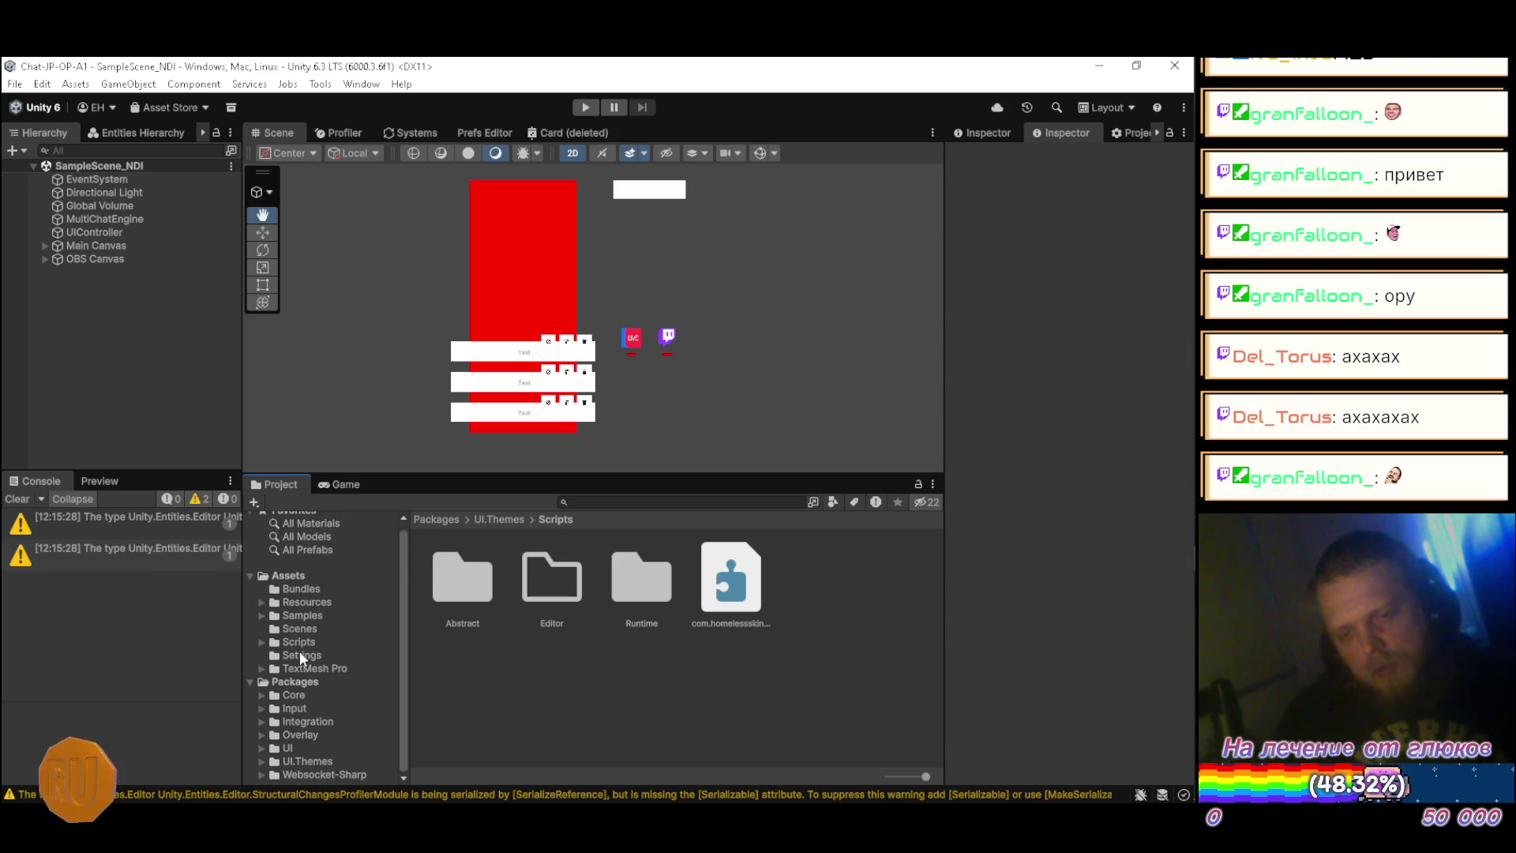
left_click_drag(943, 414, 799, 414)
Step: Open the Package Manager settings page, widened to show the New Scoped Registry fields, before returning to the browser
left_click(997, 131)
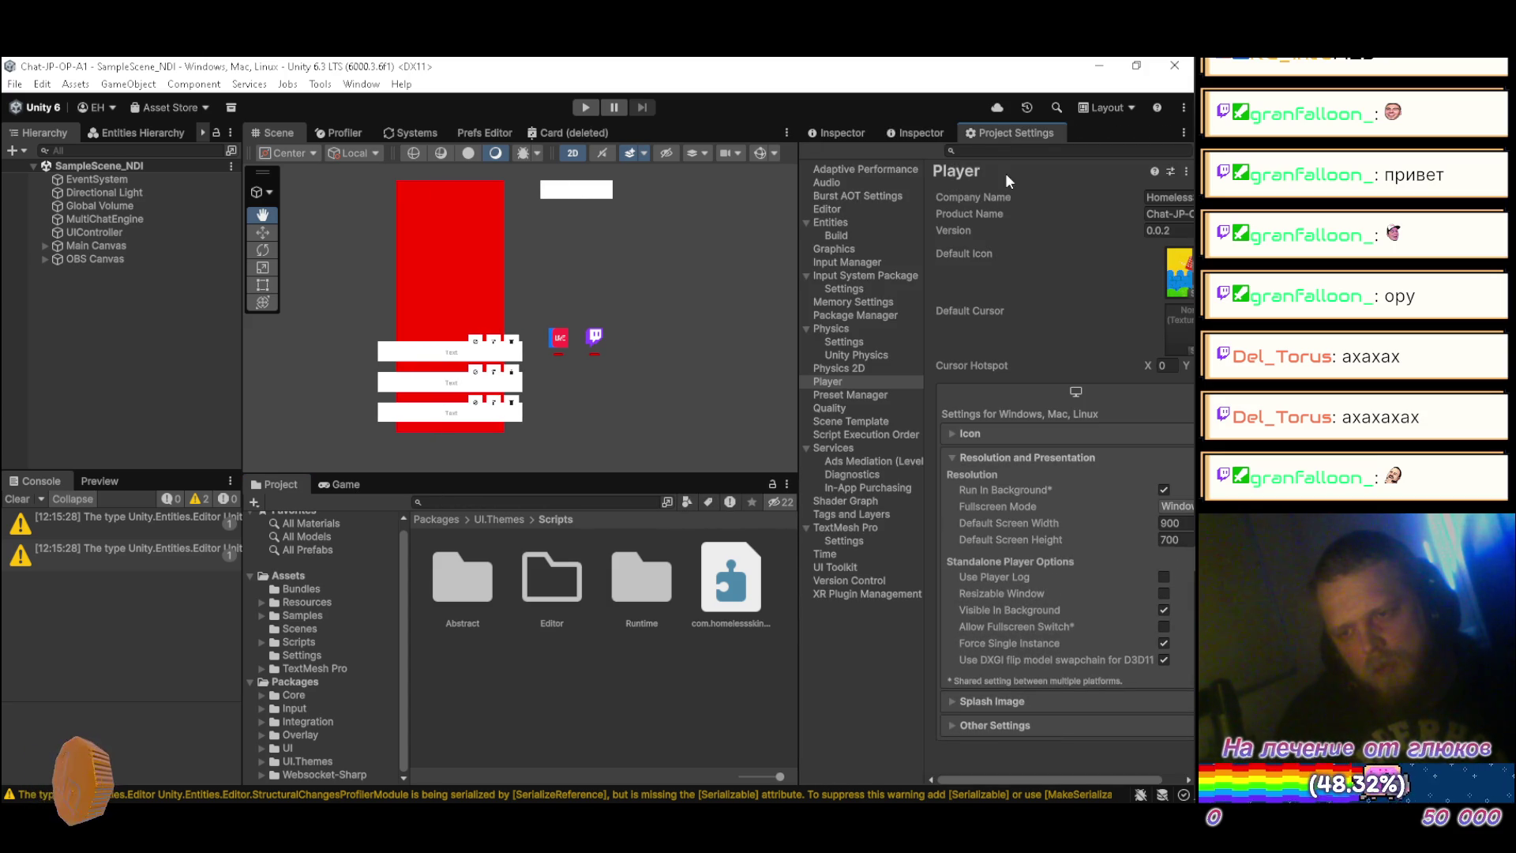
left_click_drag(796, 358, 734, 367)
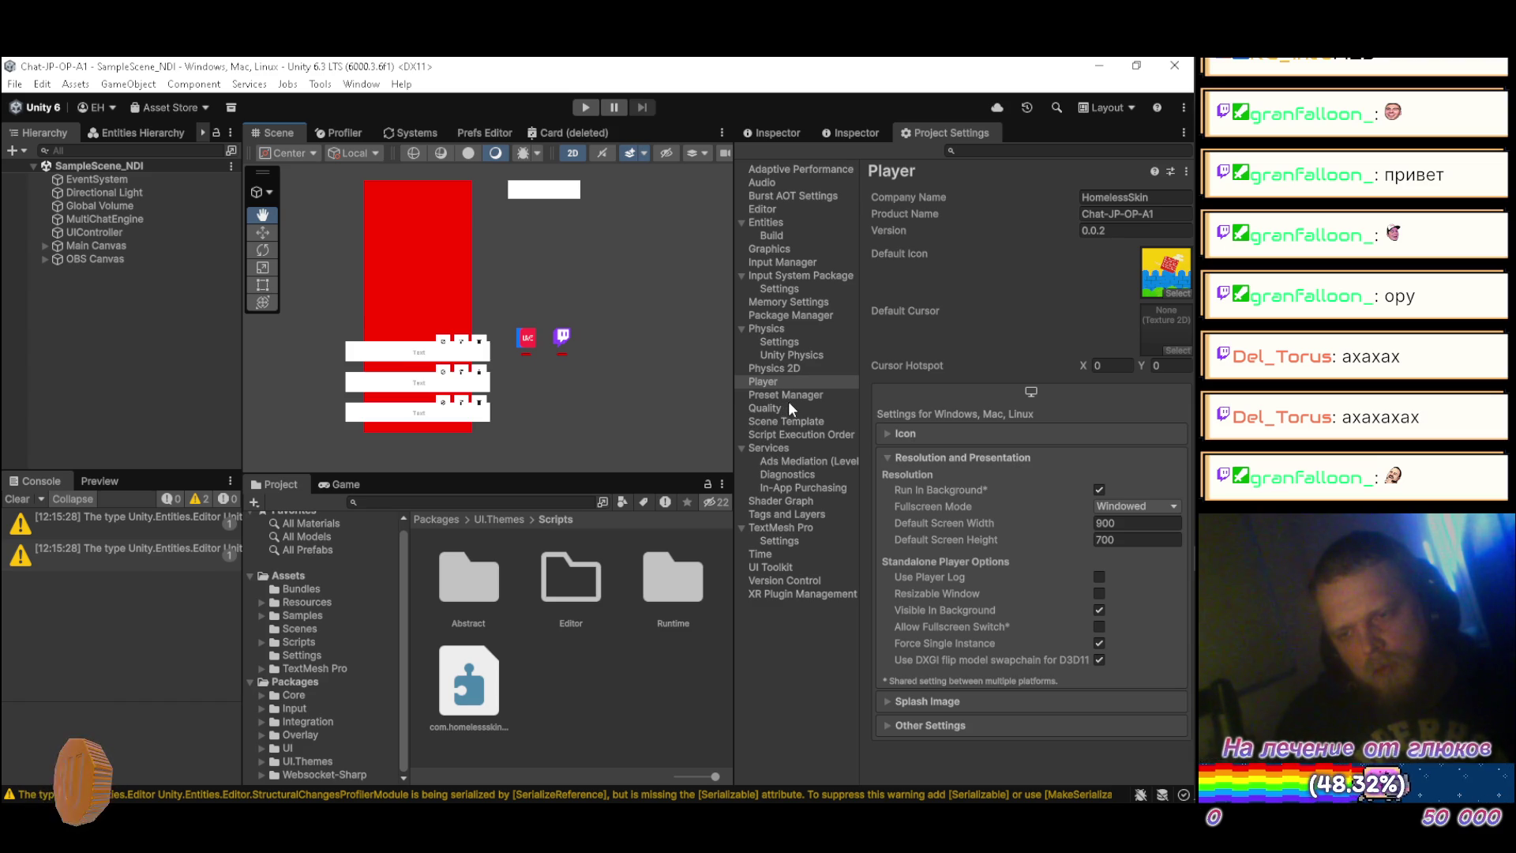
left_click(811, 316)
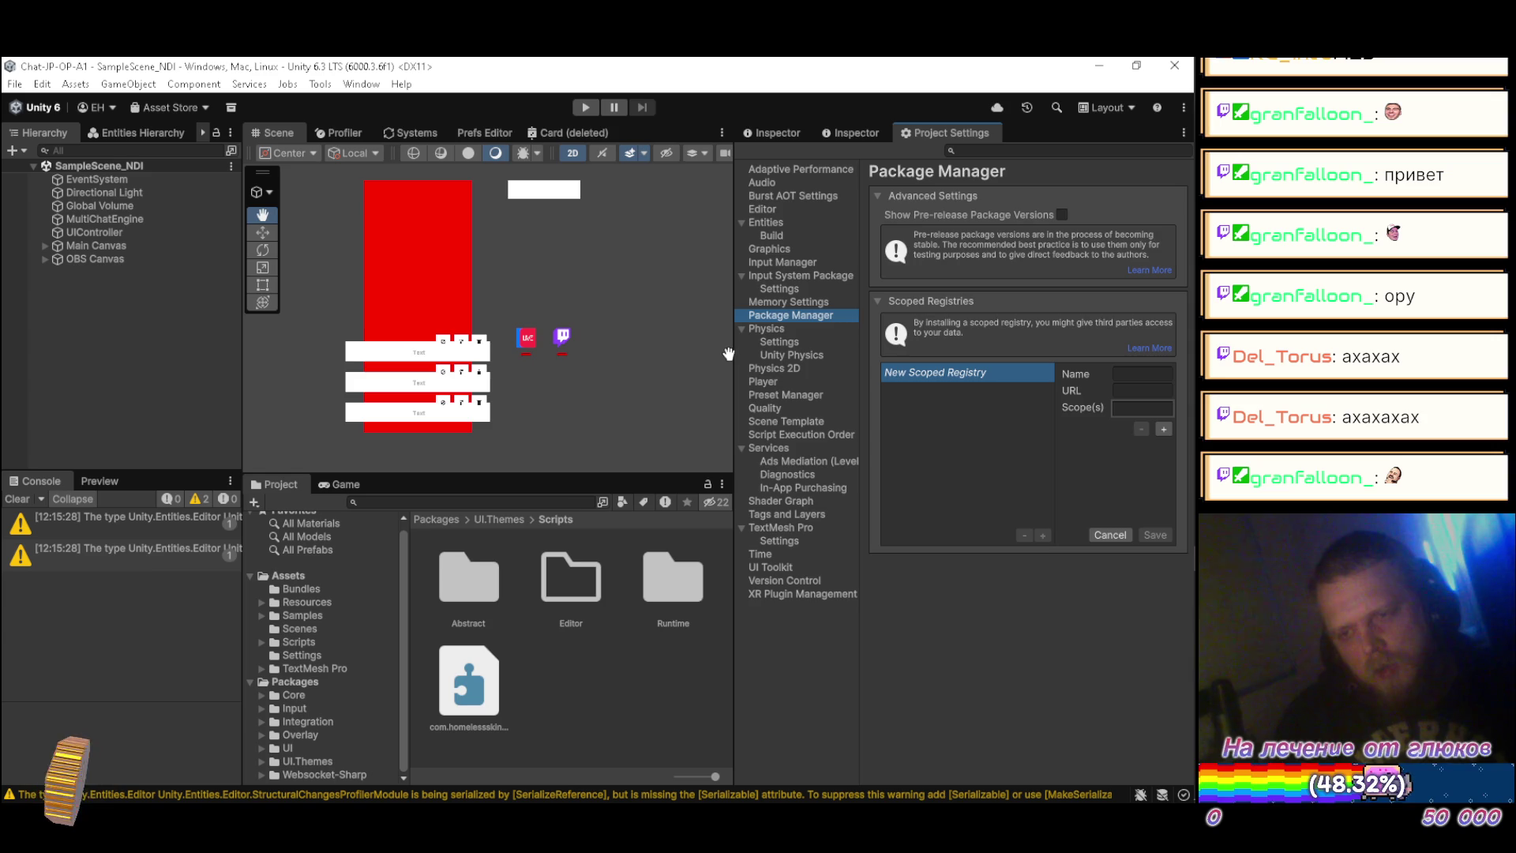
left_click_drag(726, 355, 634, 354)
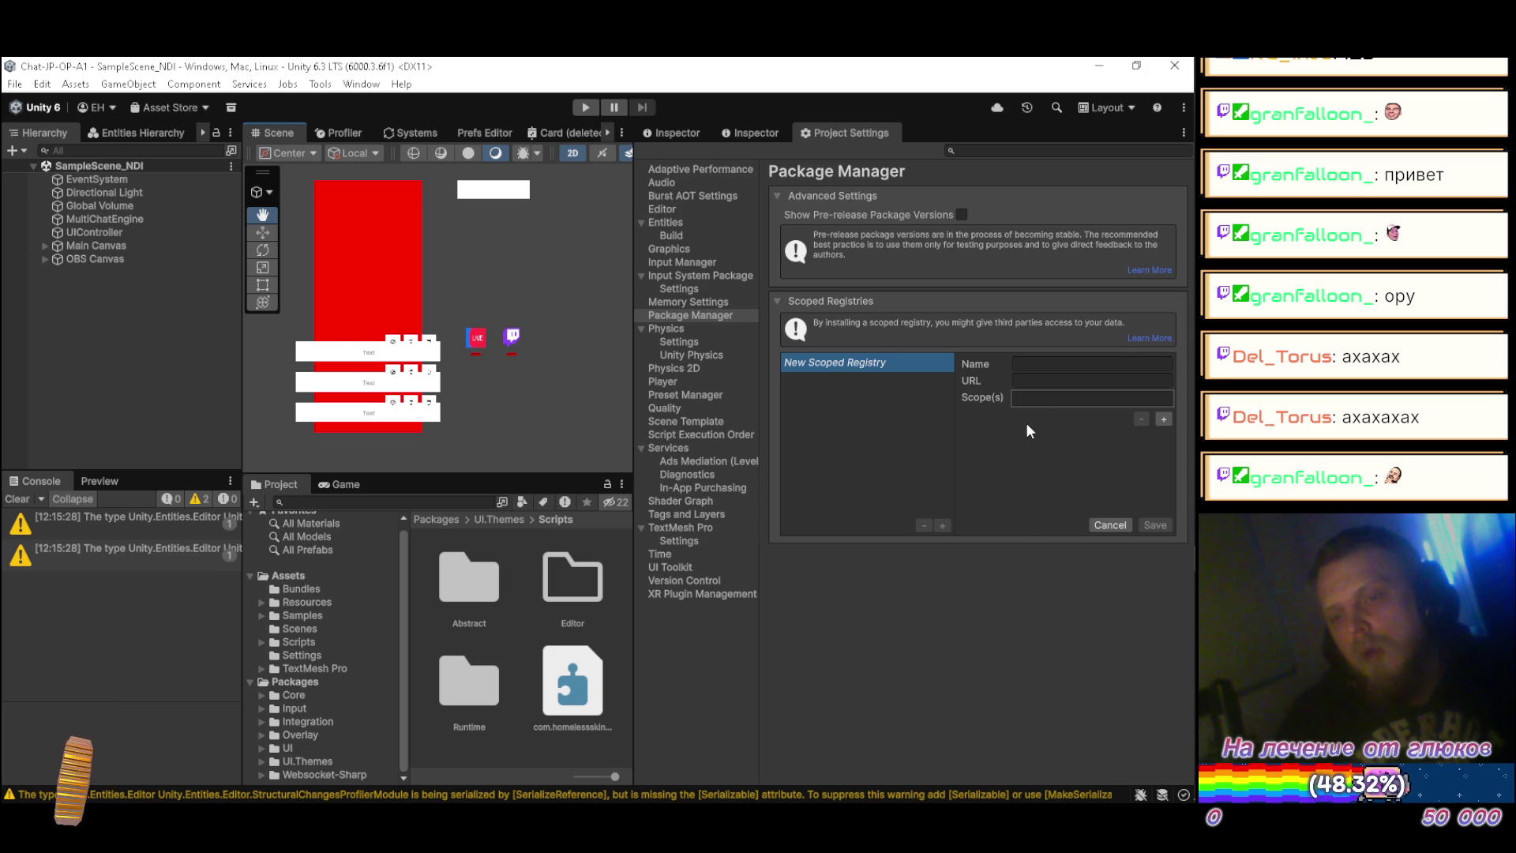
key("alt+Tab")
key("alt+Tab")
key("alt+Tab")
key("alt+Tab")
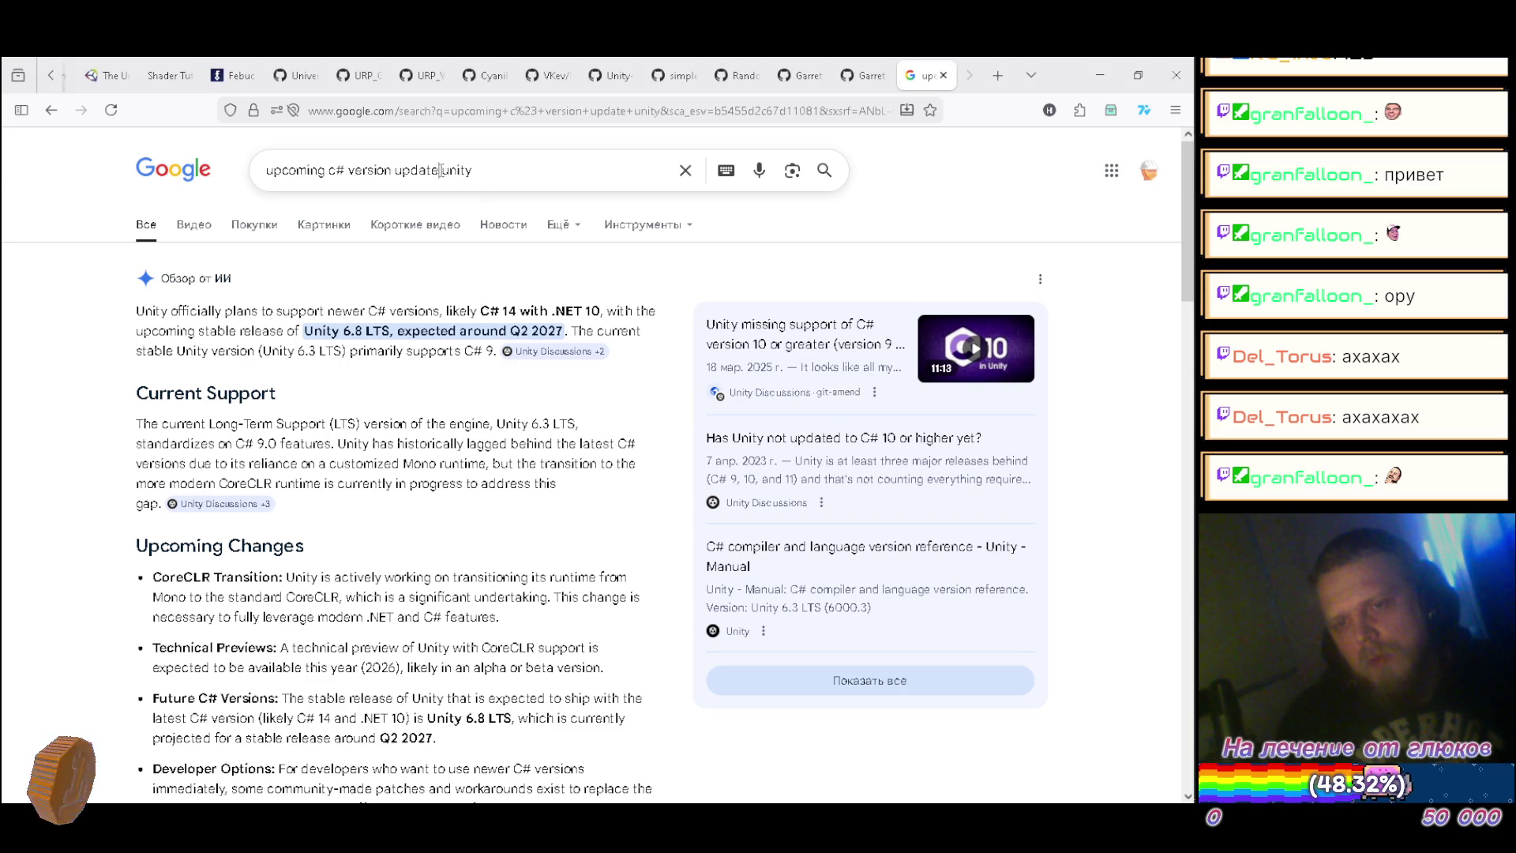
Step: Search Google for copying scoped registries from one project to another
left_click_drag(442, 169, 265, 170)
type("copy score")
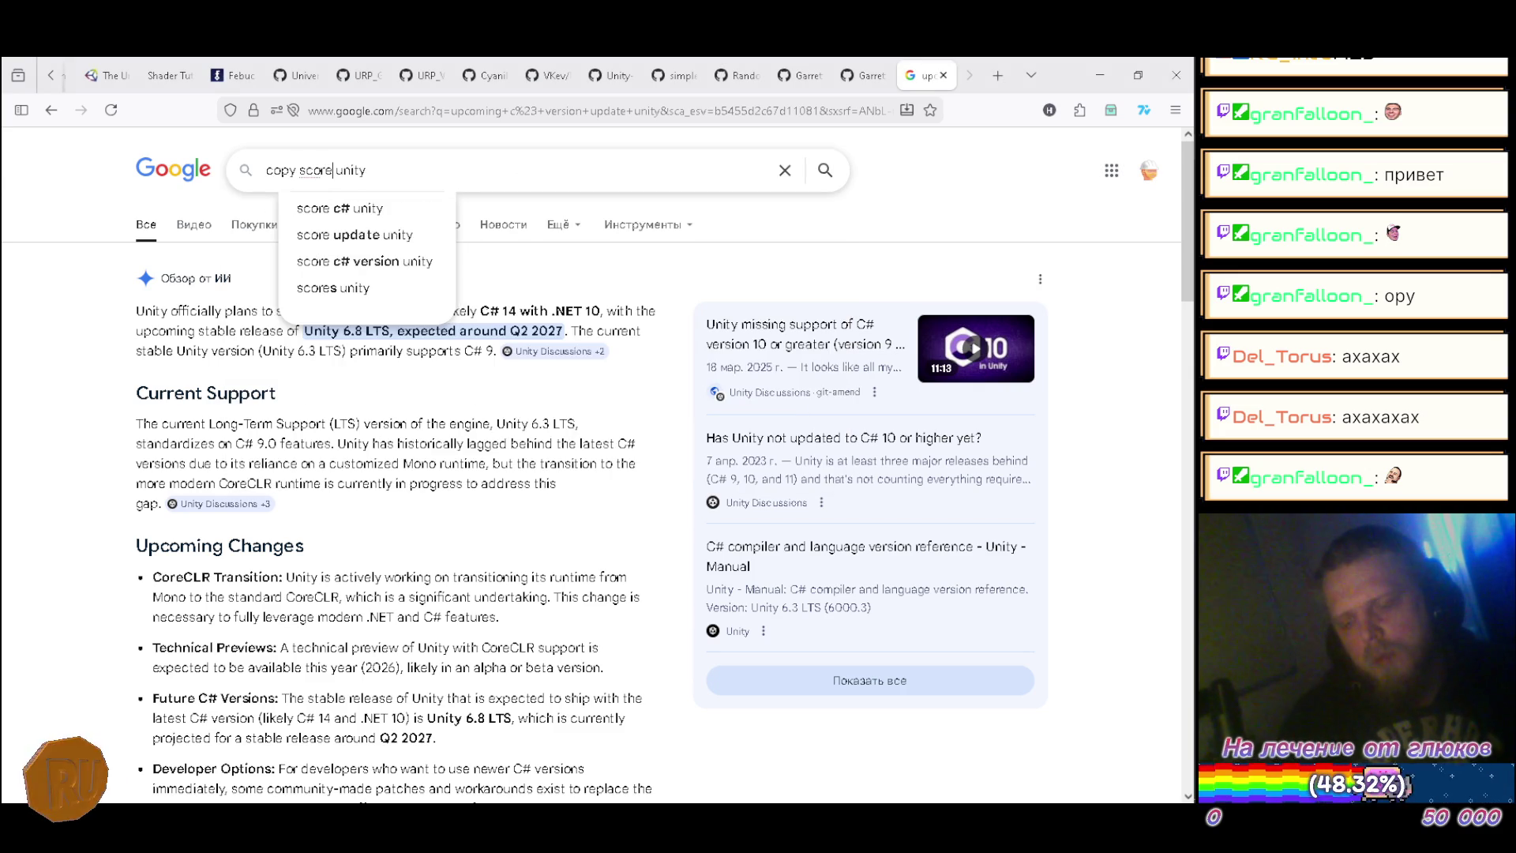
key("alt+Tab")
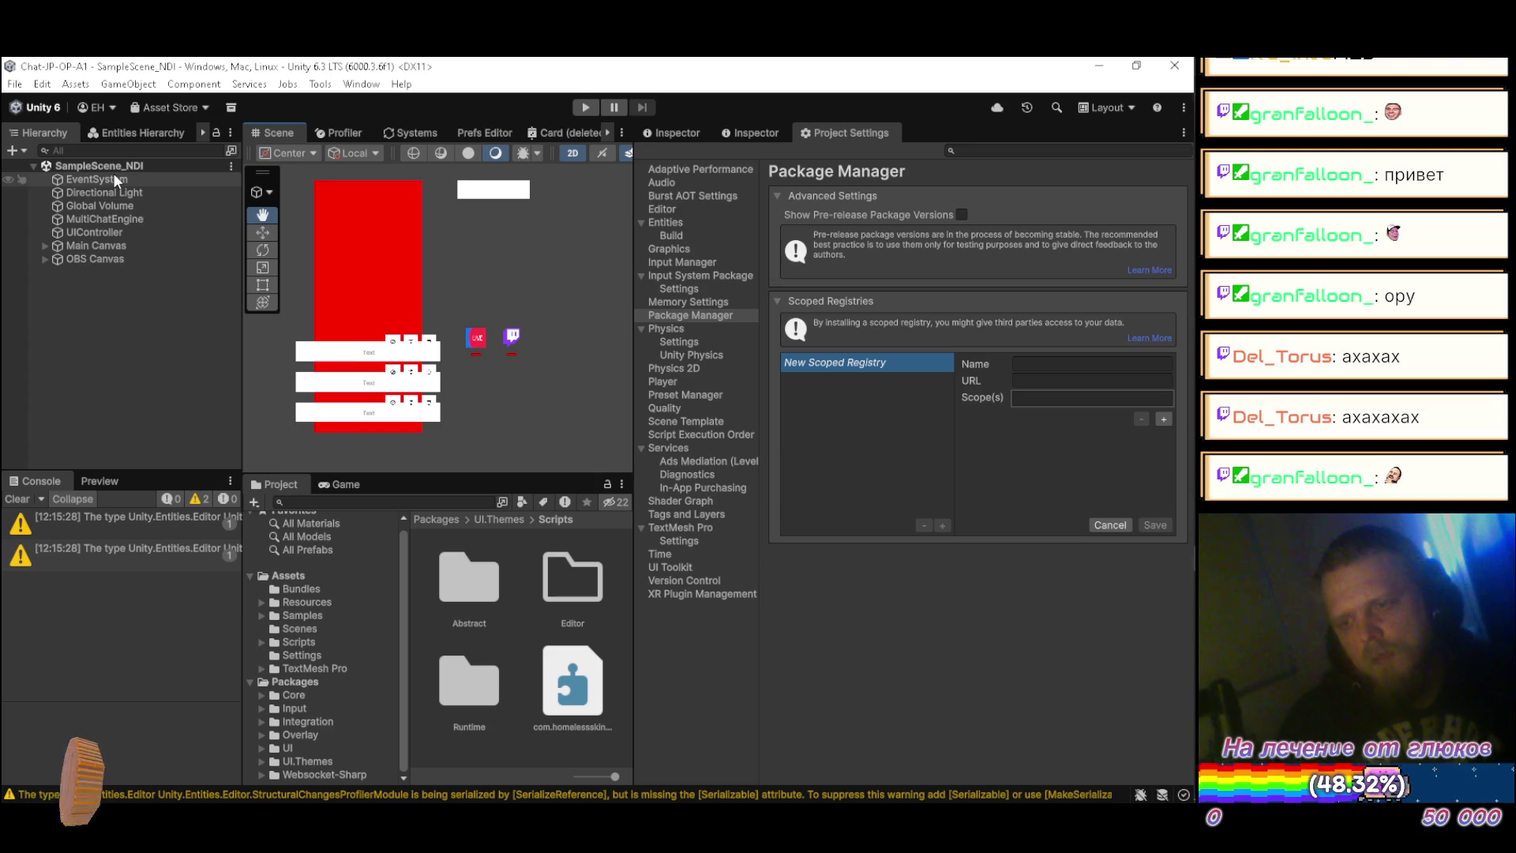
key("alt+Tab")
type("registries from unity")
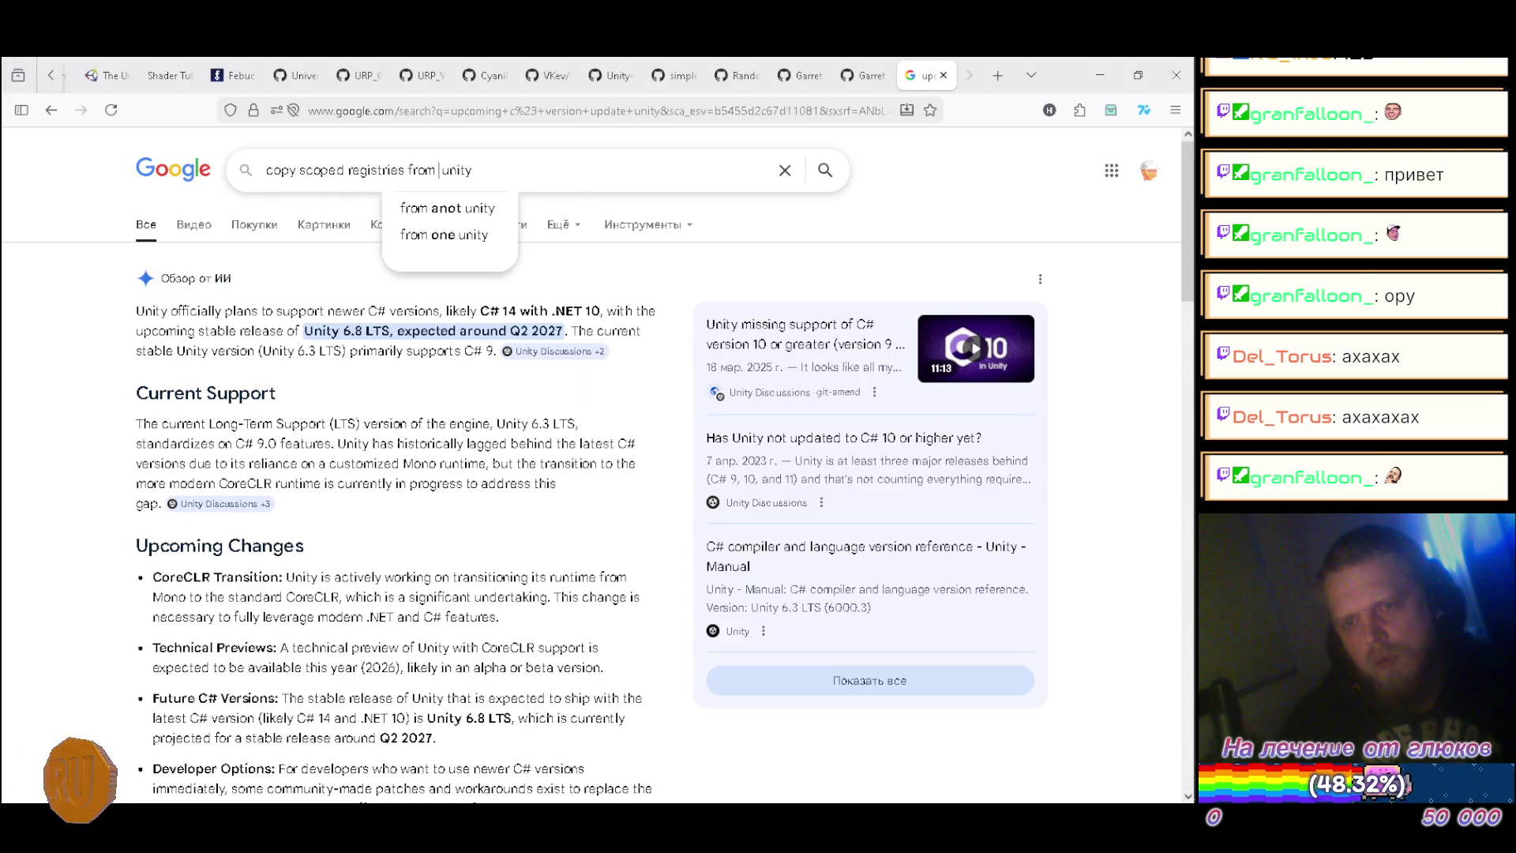
type("one proje")
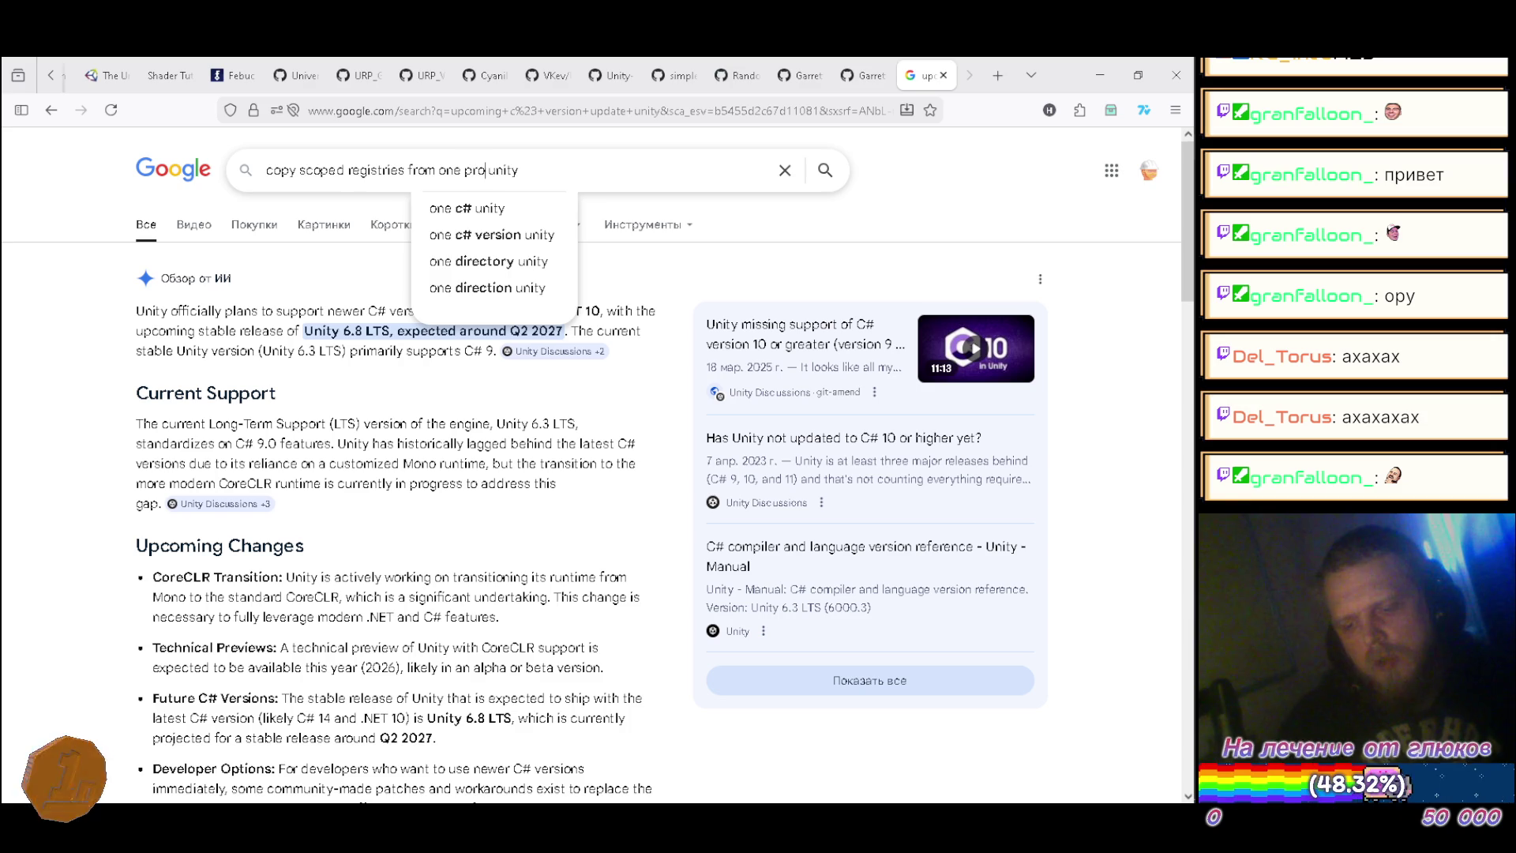
type("ct to ano")
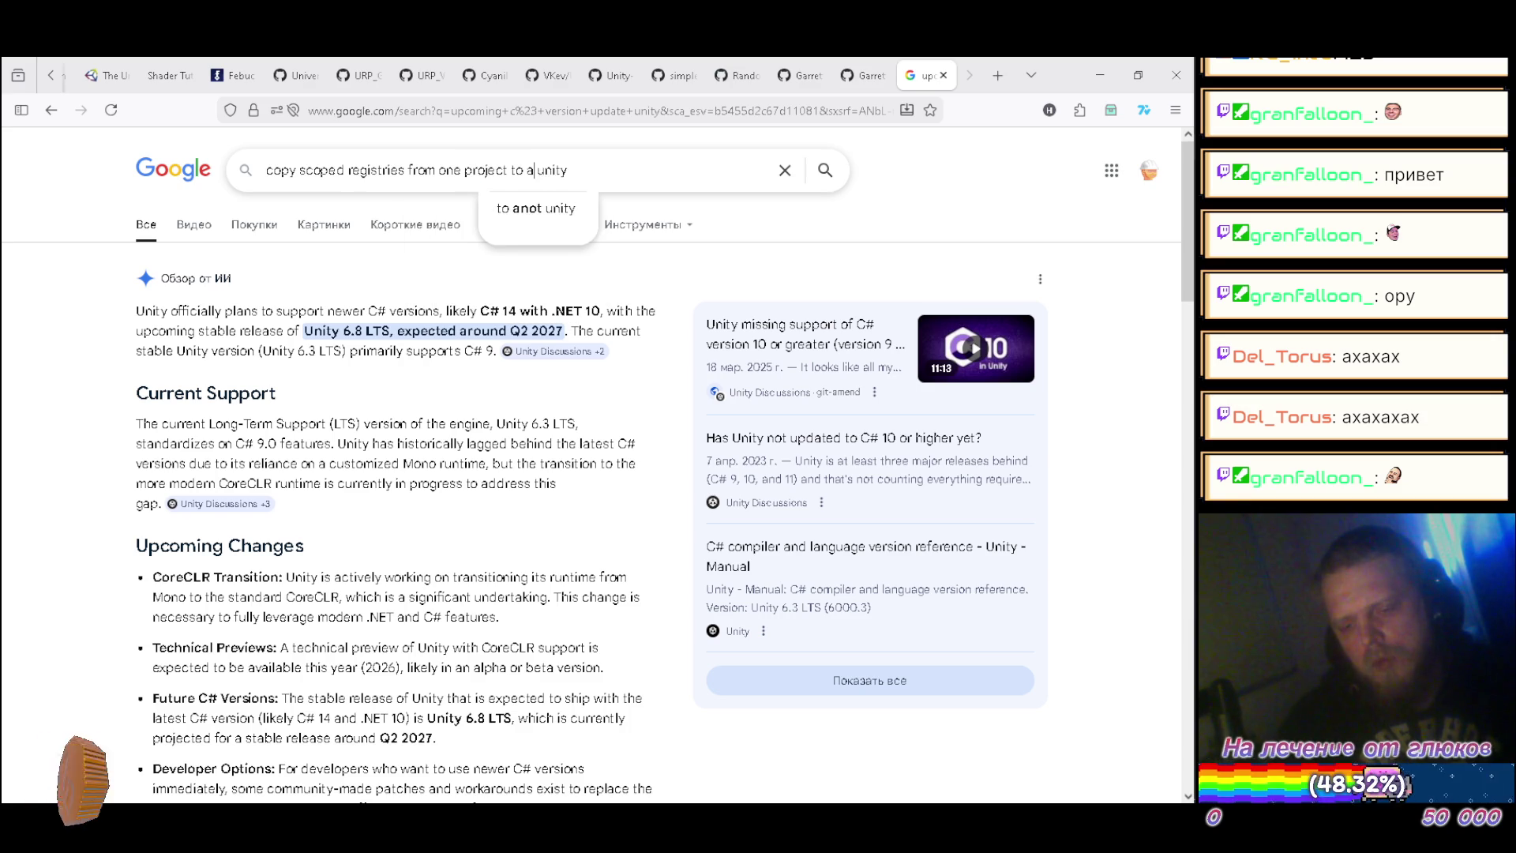
type("ther")
key("Return")
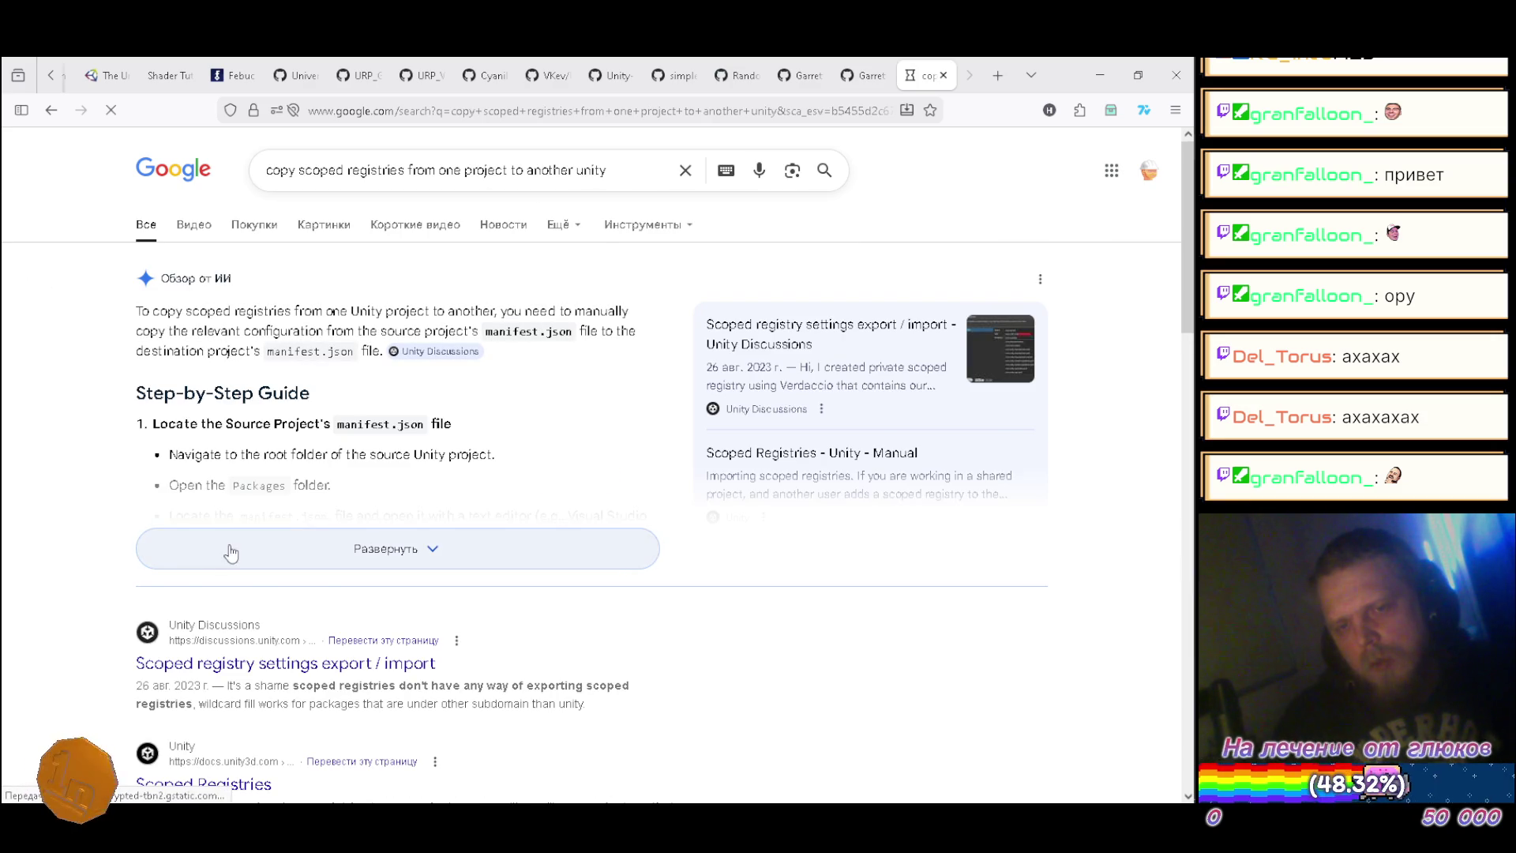
Step: Expand the AI overview and read through its step-by-step guide
left_click(221, 547)
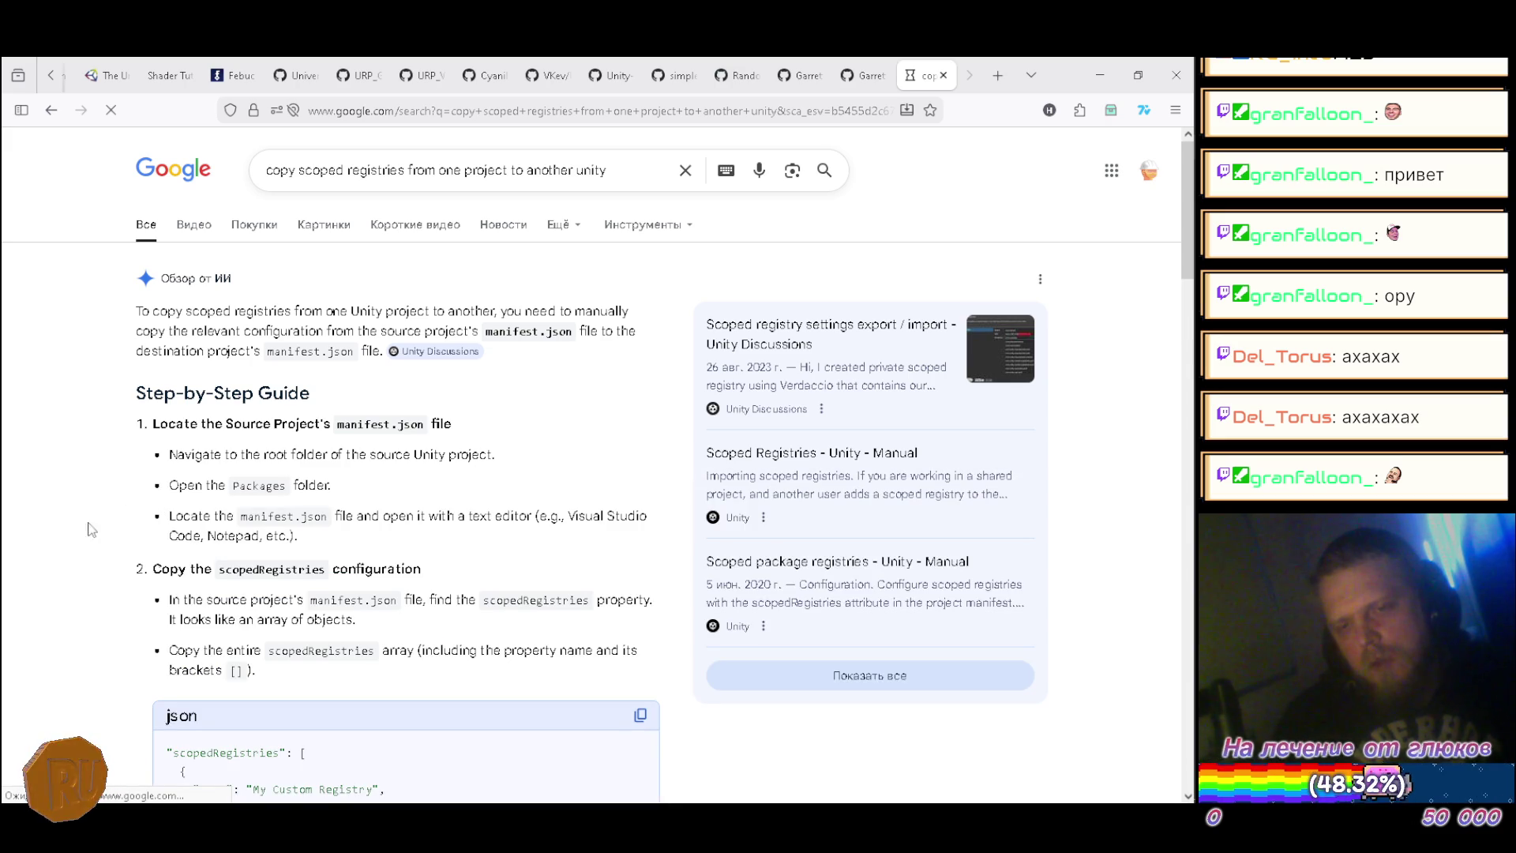
scroll(71, 458, "down", 3)
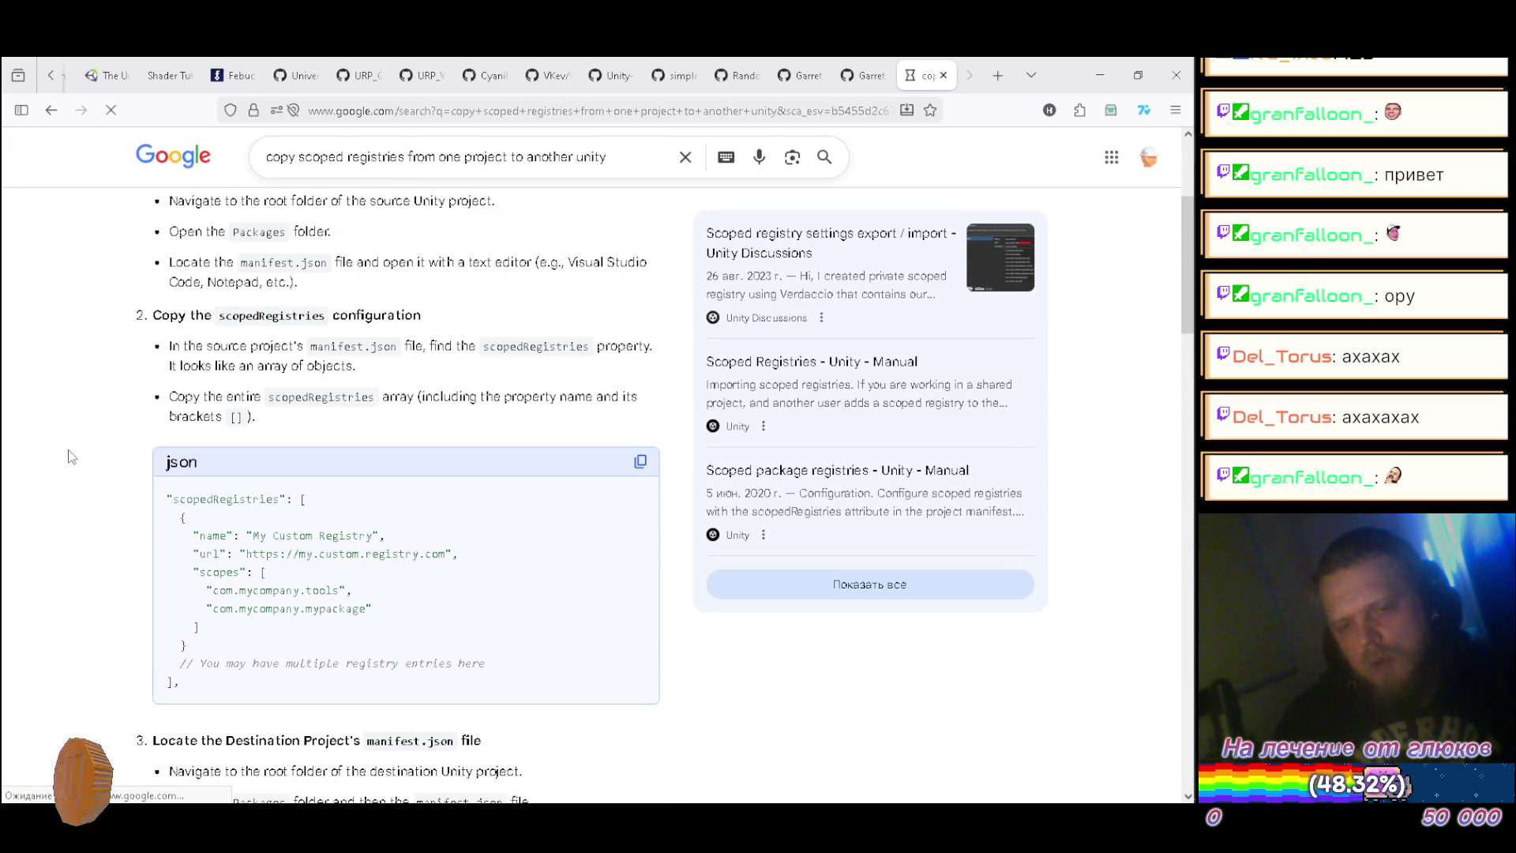
scroll(71, 457, "down", 2)
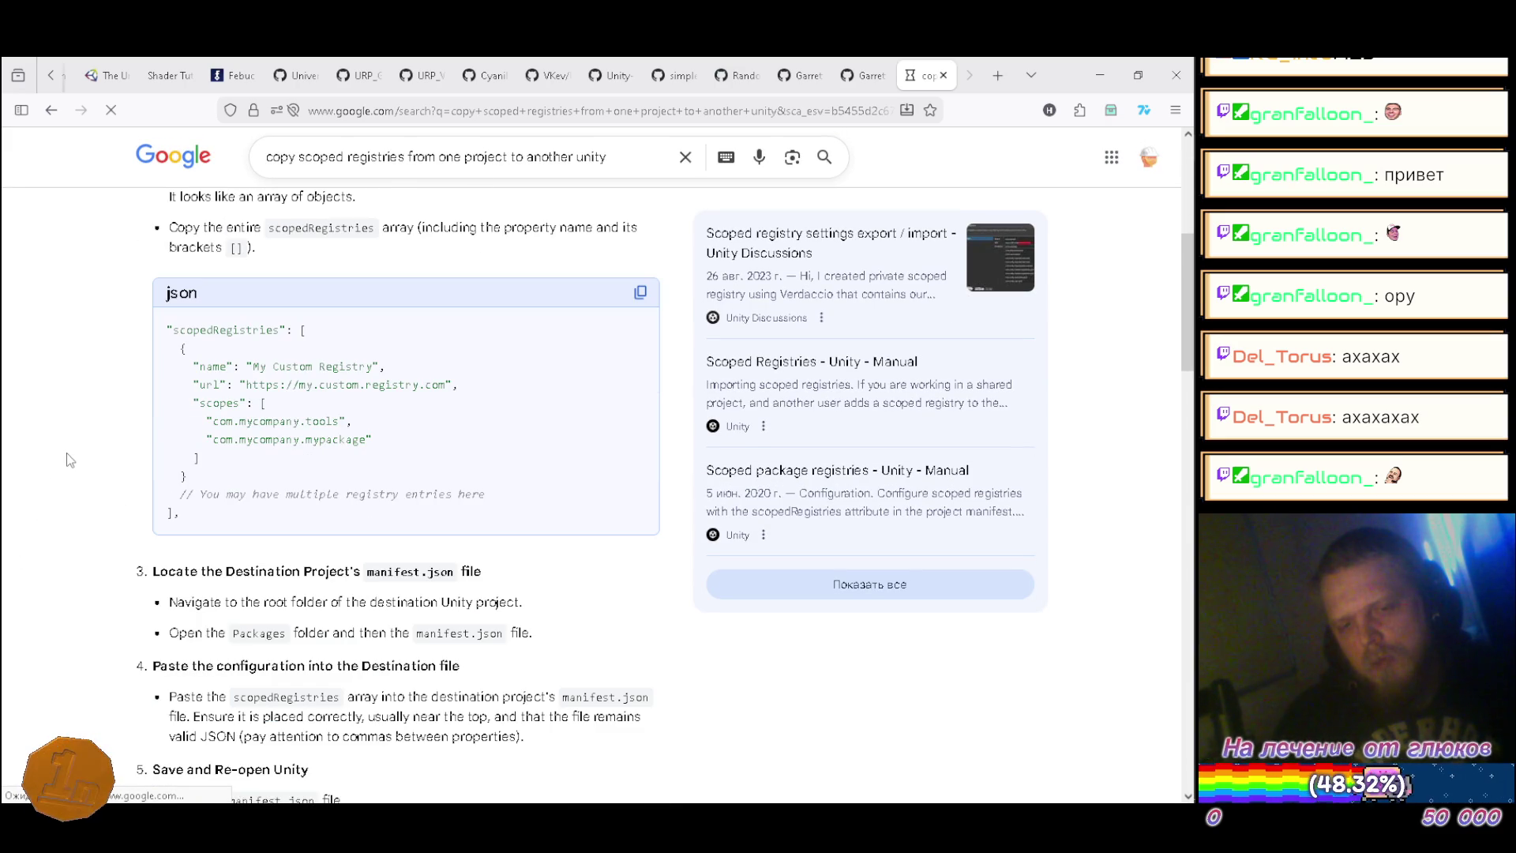
scroll(66, 454, "down", 4)
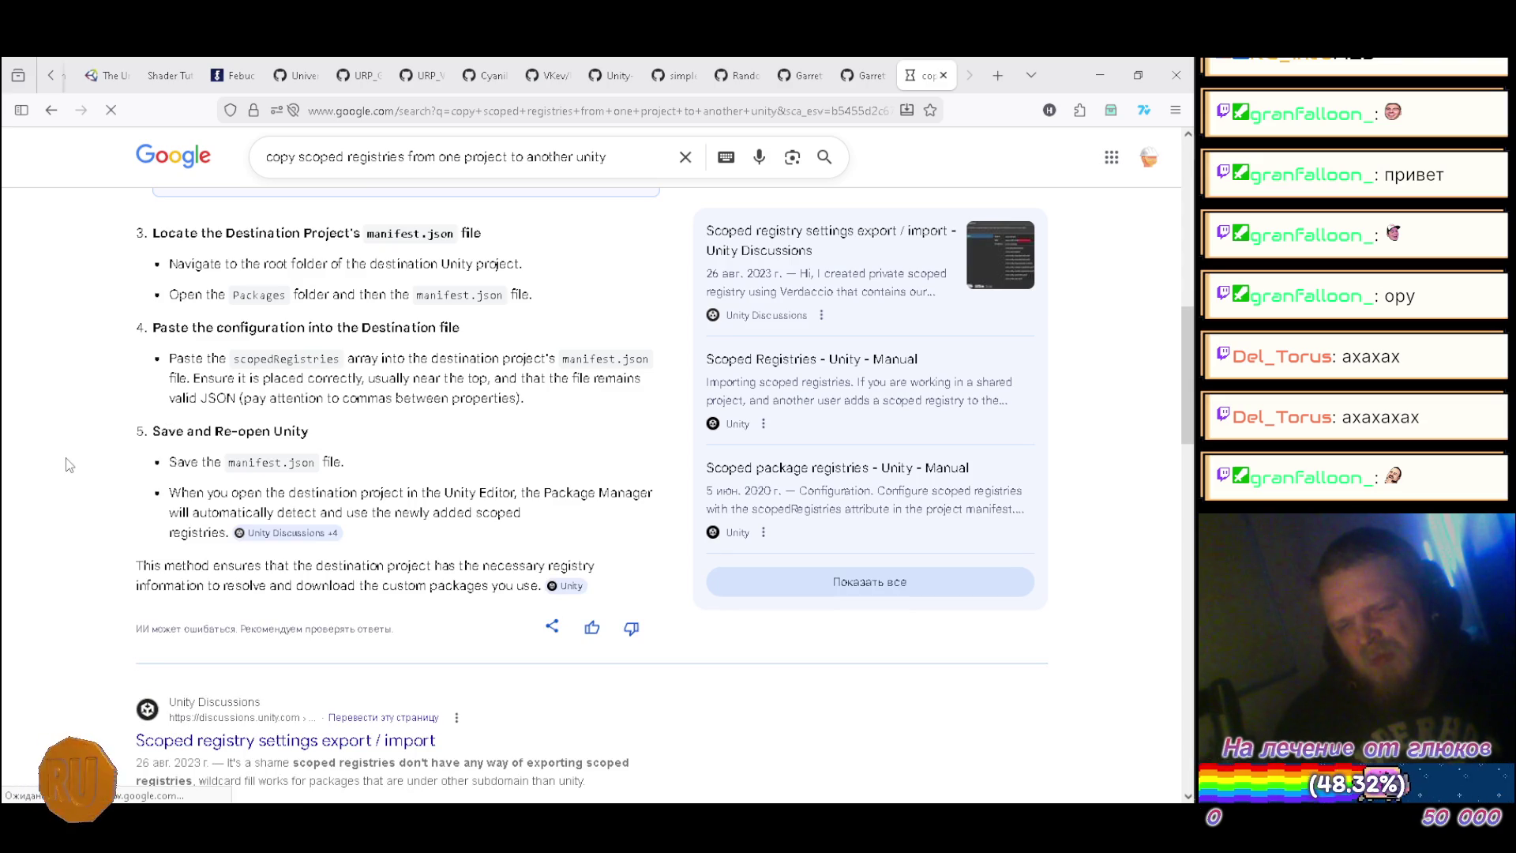
scroll(67, 464, "down", 3)
scroll(67, 464, "up", 12)
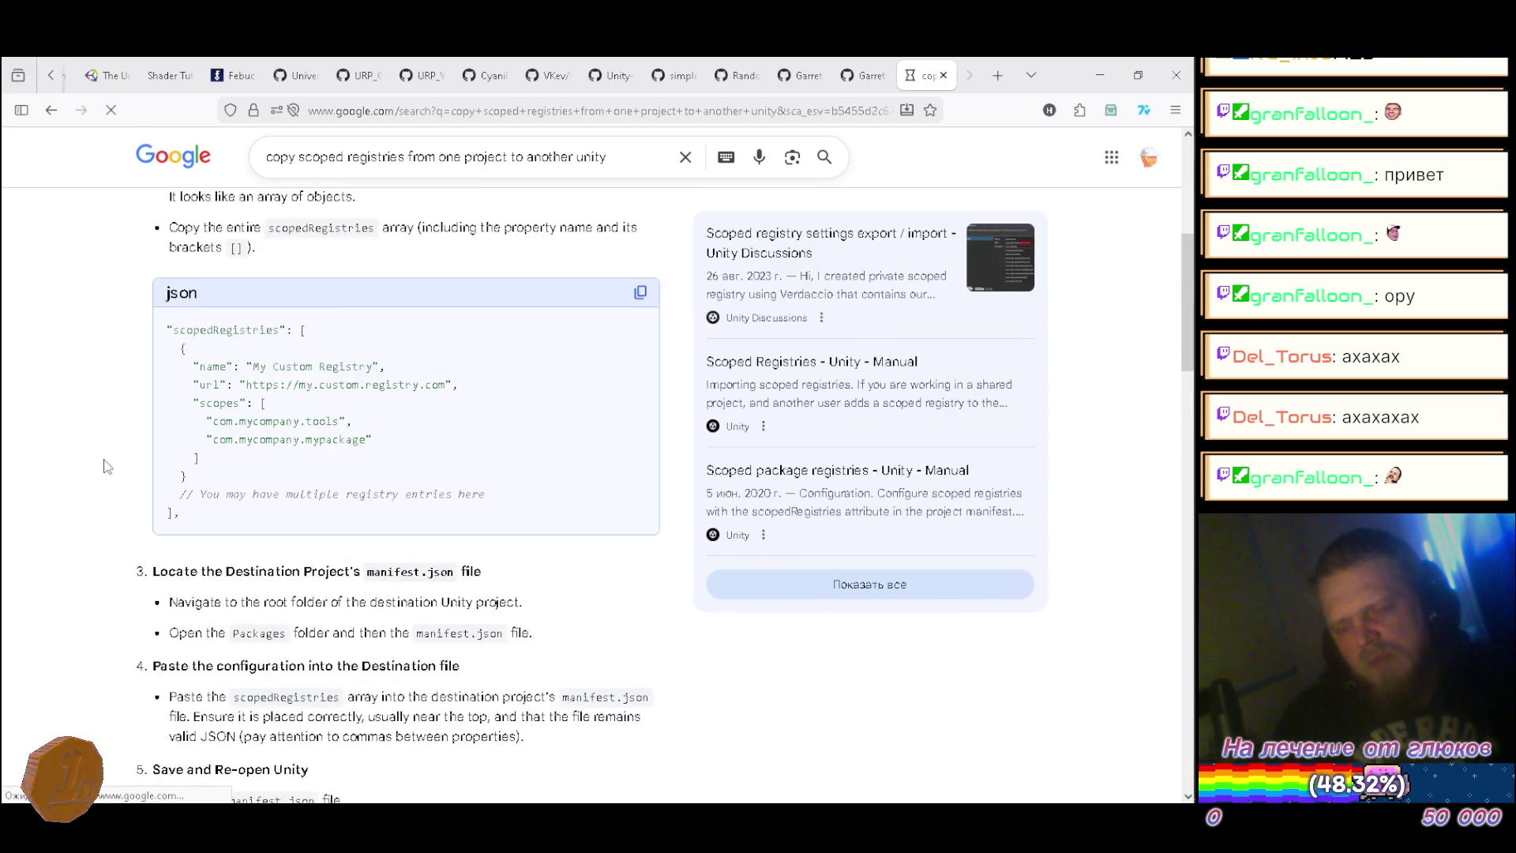
Step: Bring StreamOverlay's Unity window forward and reveal its Systems folder in File Explorer
mouse_move(1173, 559)
left_click(878, 545)
right_click(723, 597)
left_click(758, 135)
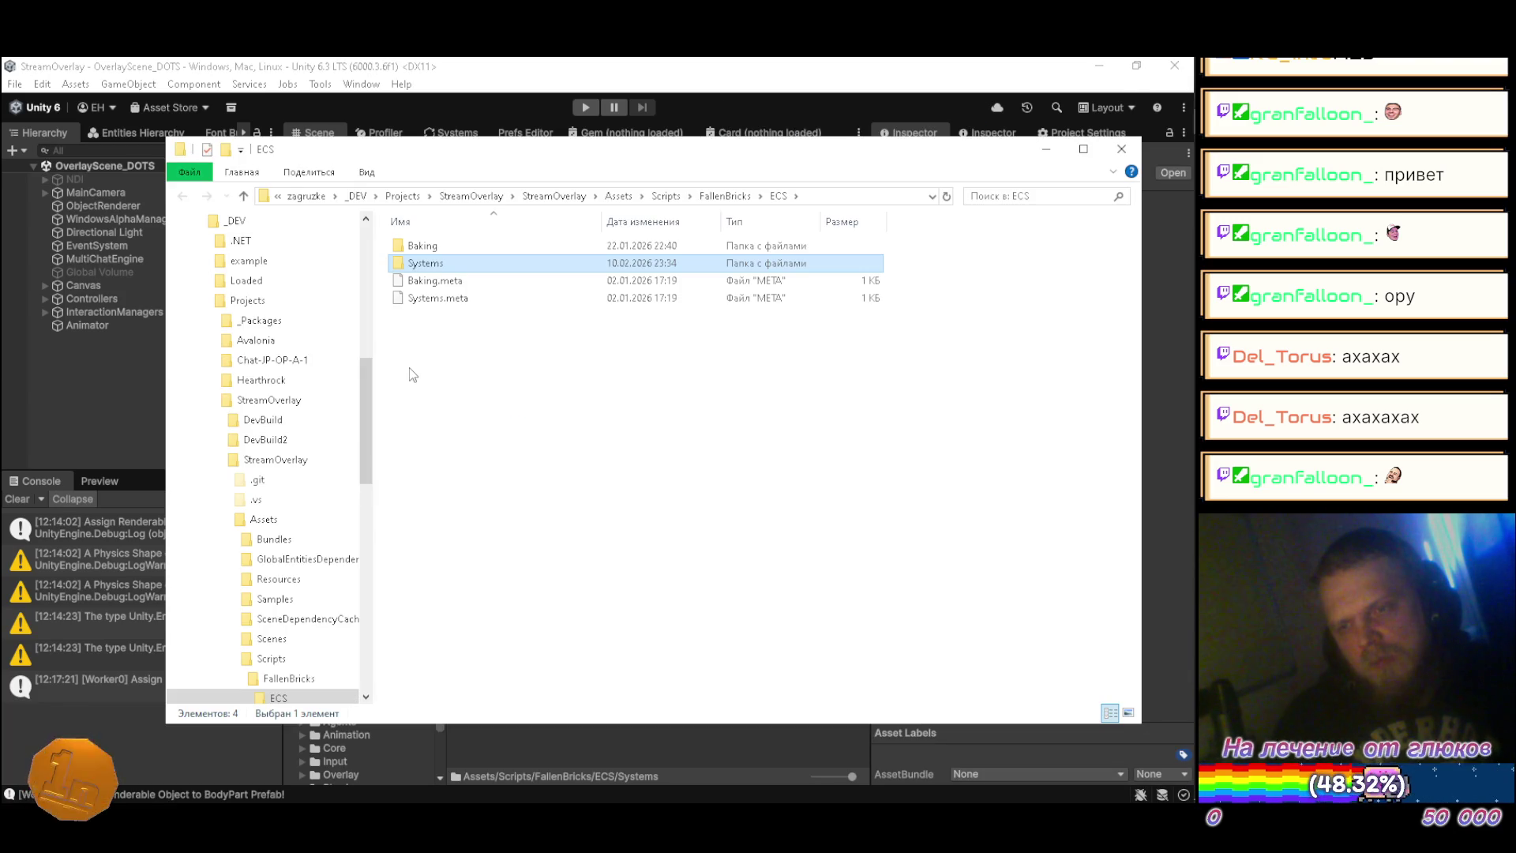
Step: Navigate up to Projects and open Chat-JP-OP-A1's Packages/manifest.json in VS Code
left_click(245, 196)
left_click(246, 197)
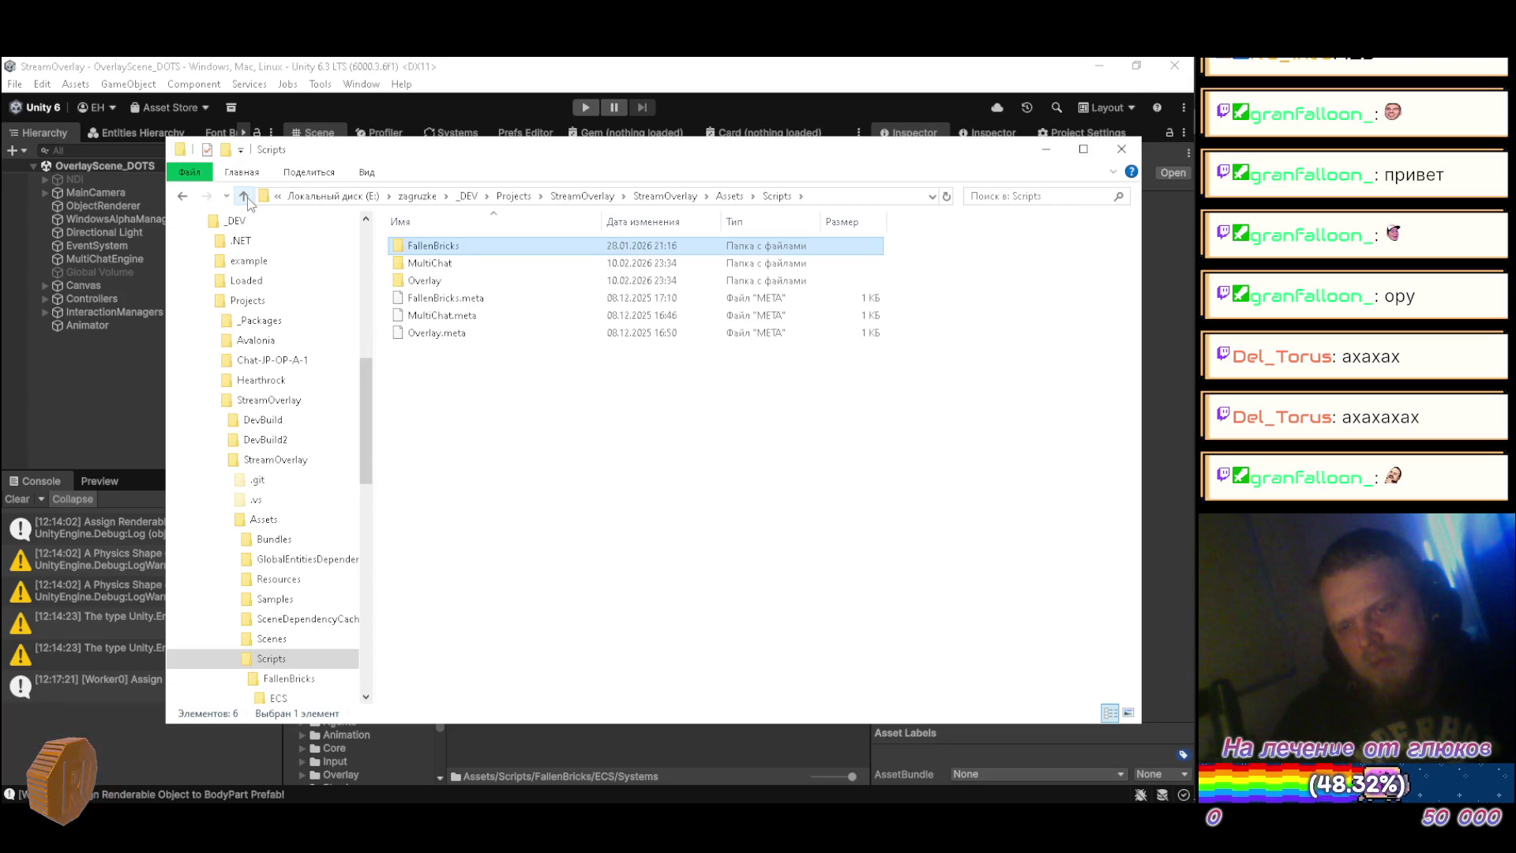
left_click(247, 197)
left_click(248, 198)
left_click(248, 197)
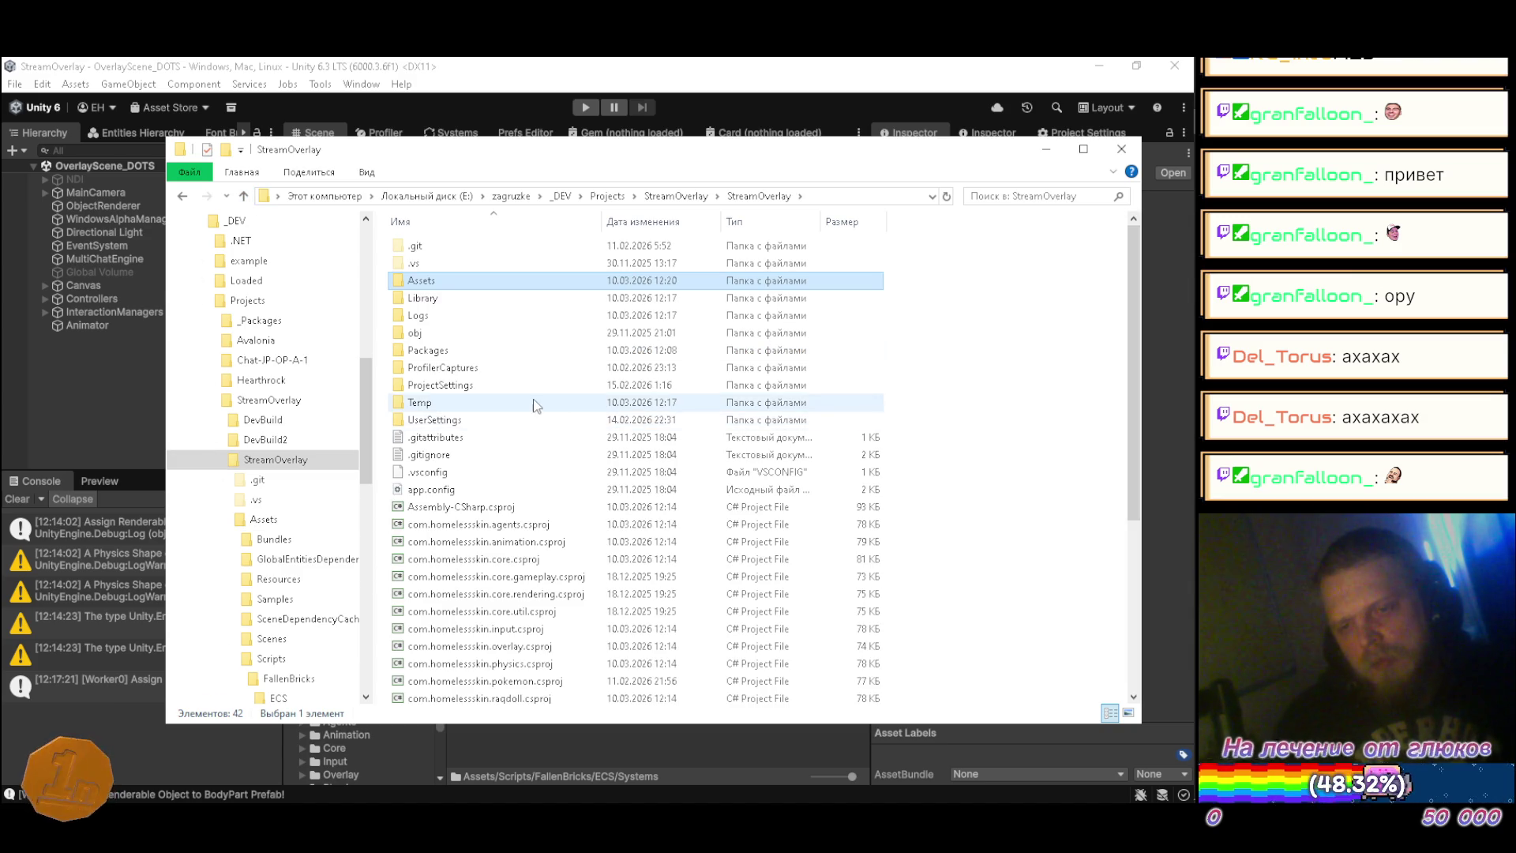
double_click(460, 281)
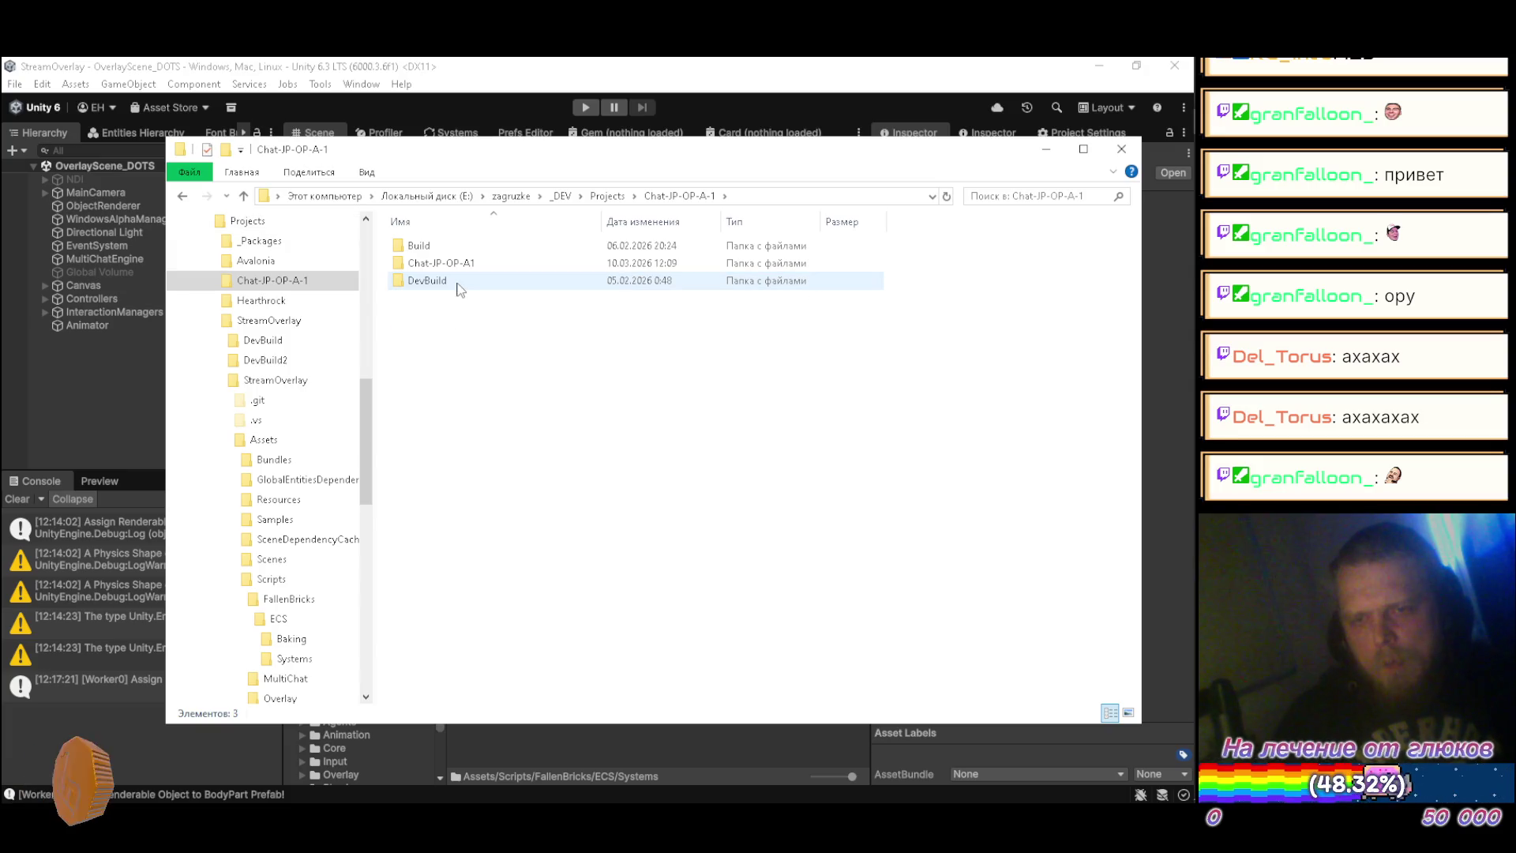
double_click(452, 264)
double_click(431, 350)
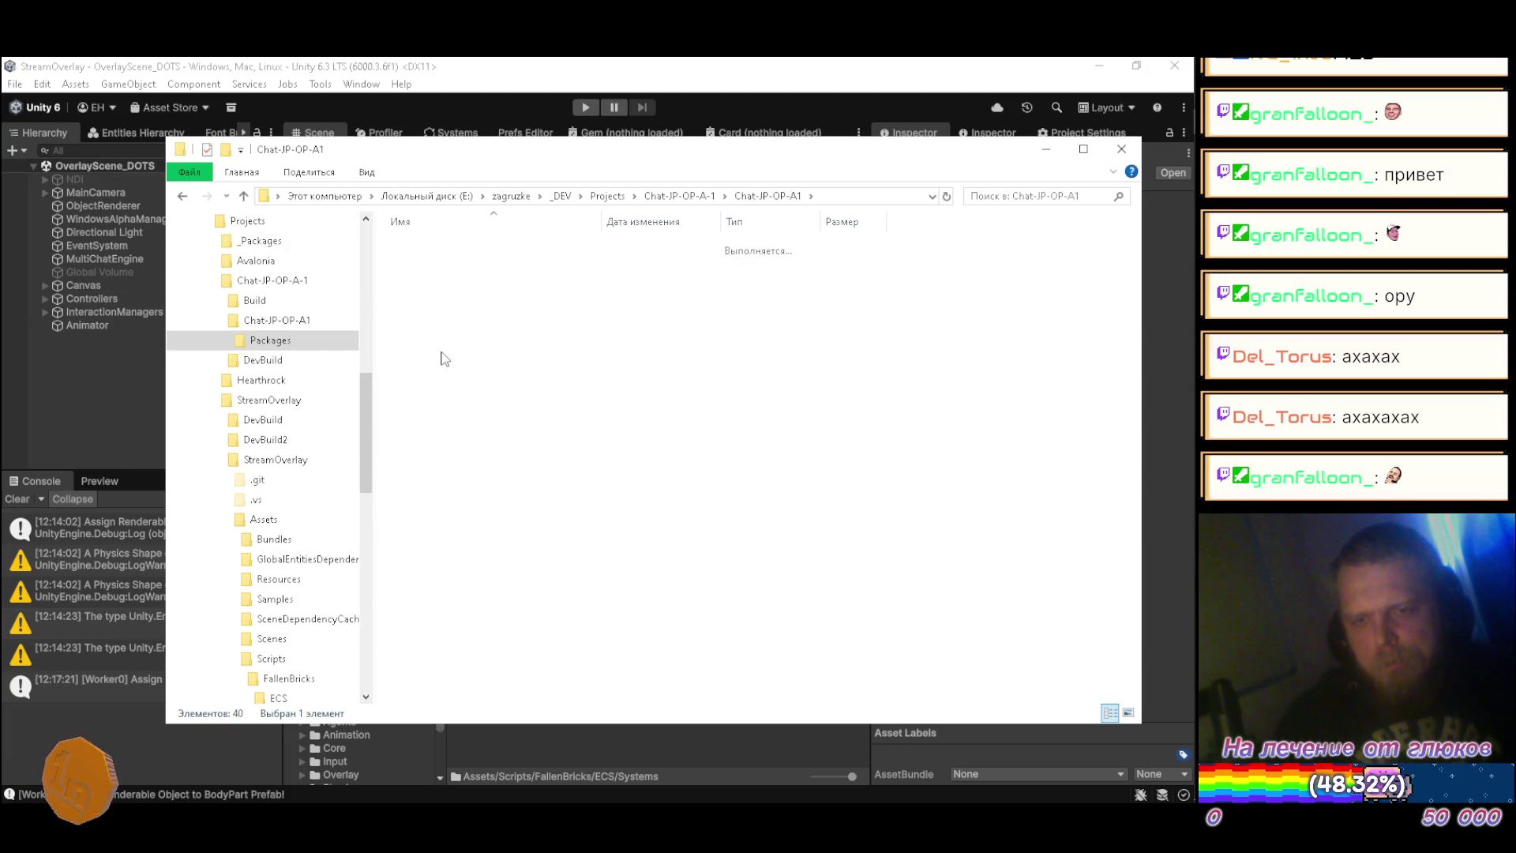
double_click(437, 576)
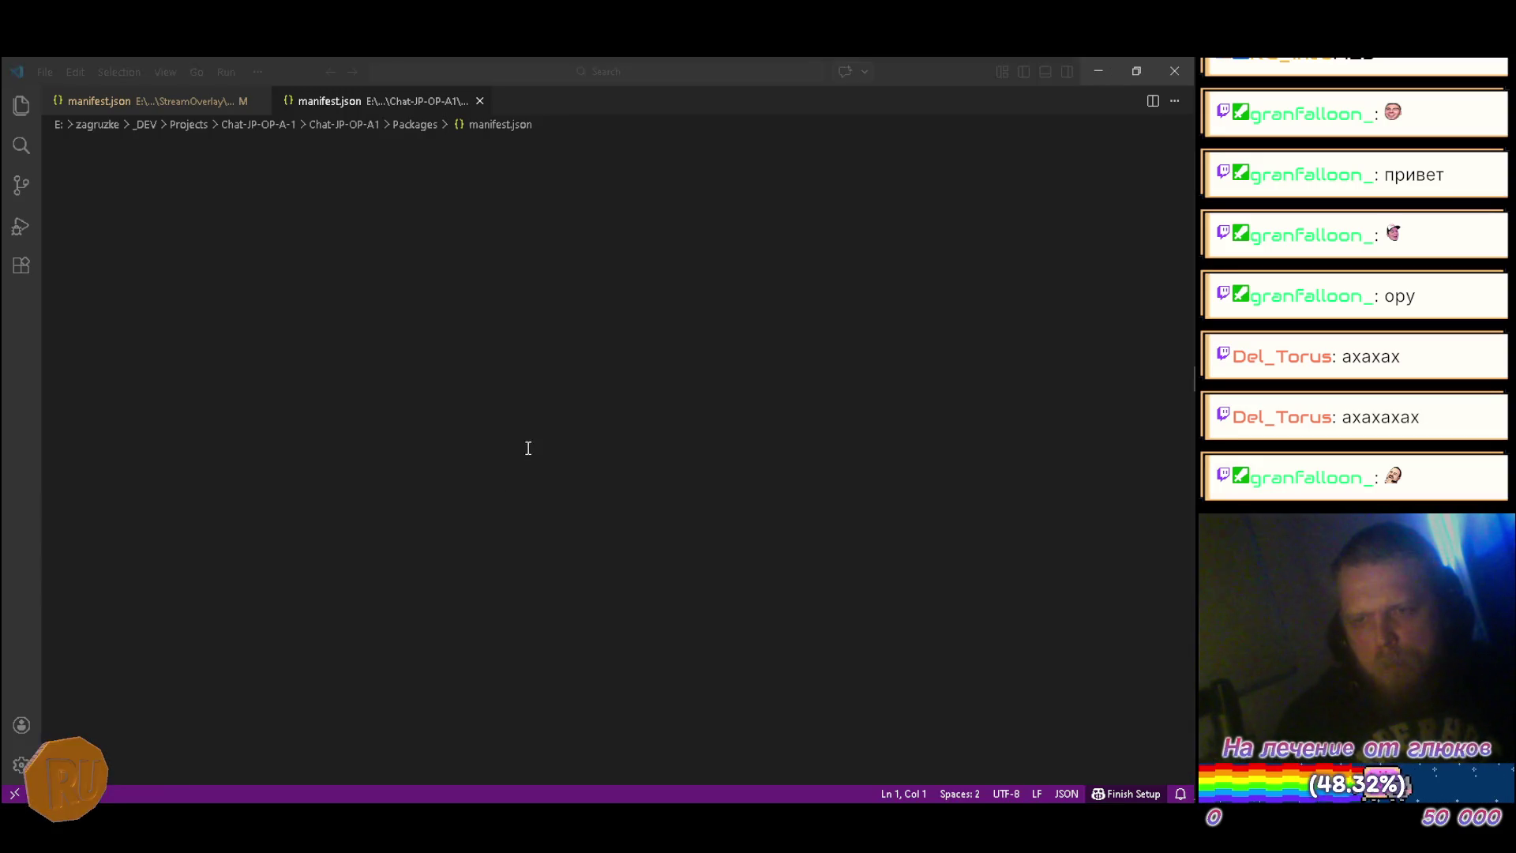
Step: Open Hearthrock's Packages/manifest.json in the code editor as well
key("alt+Tab")
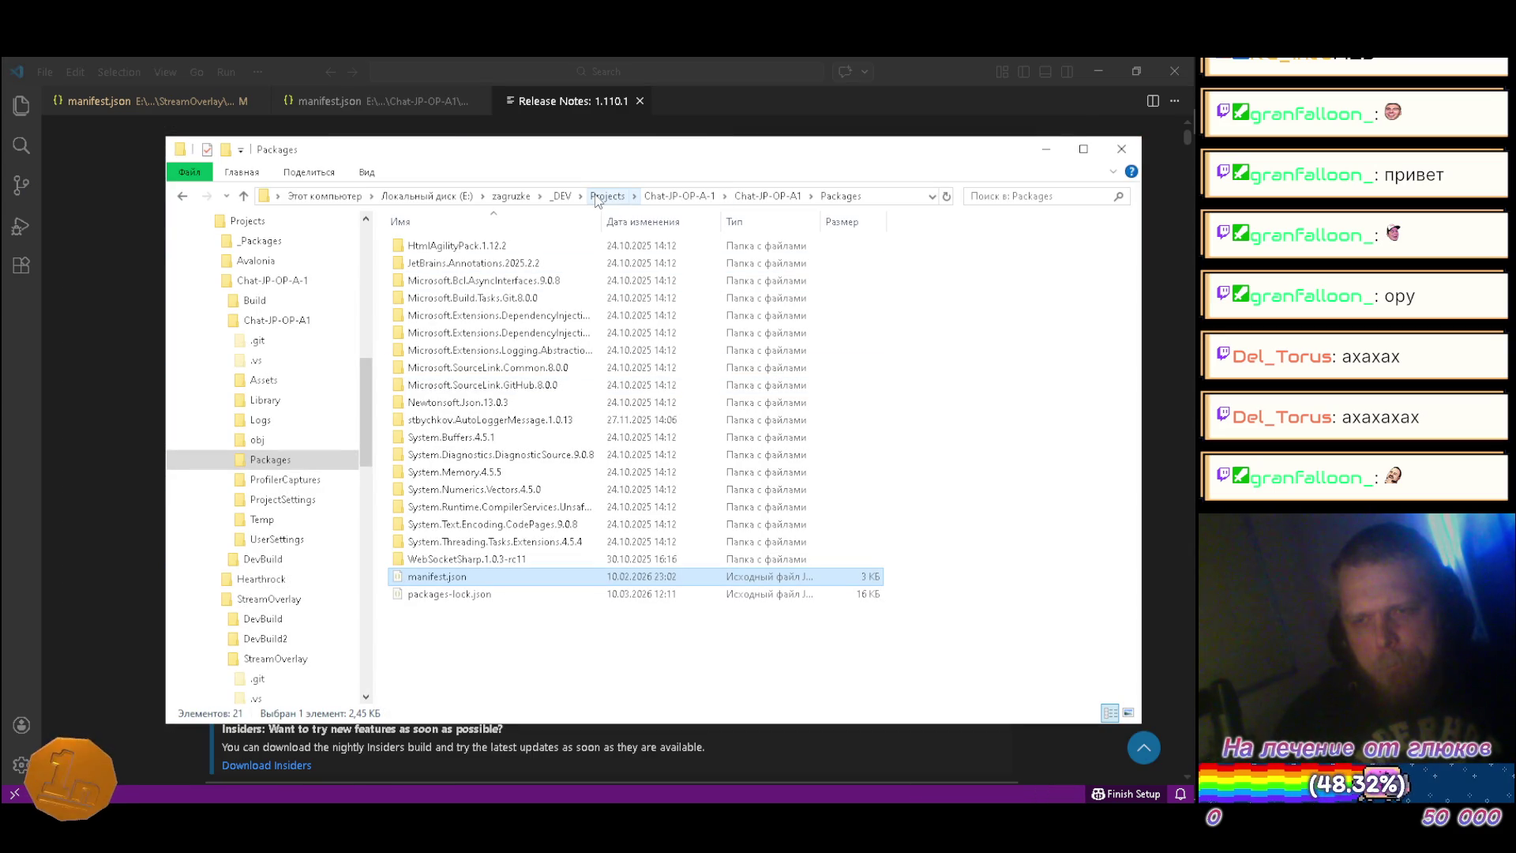
left_click(604, 196)
double_click(454, 303)
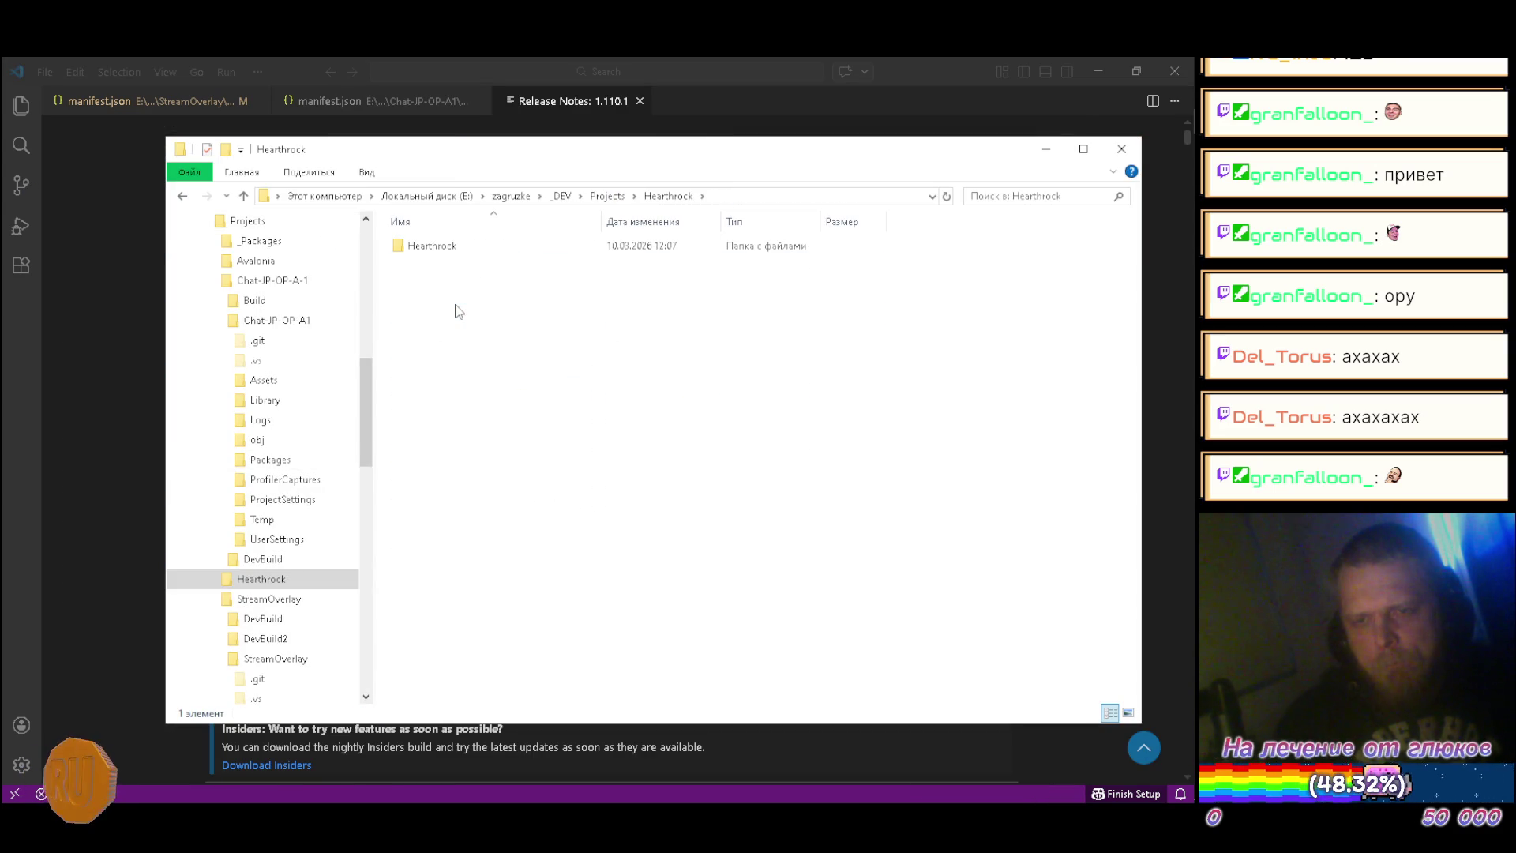
double_click(453, 249)
double_click(458, 350)
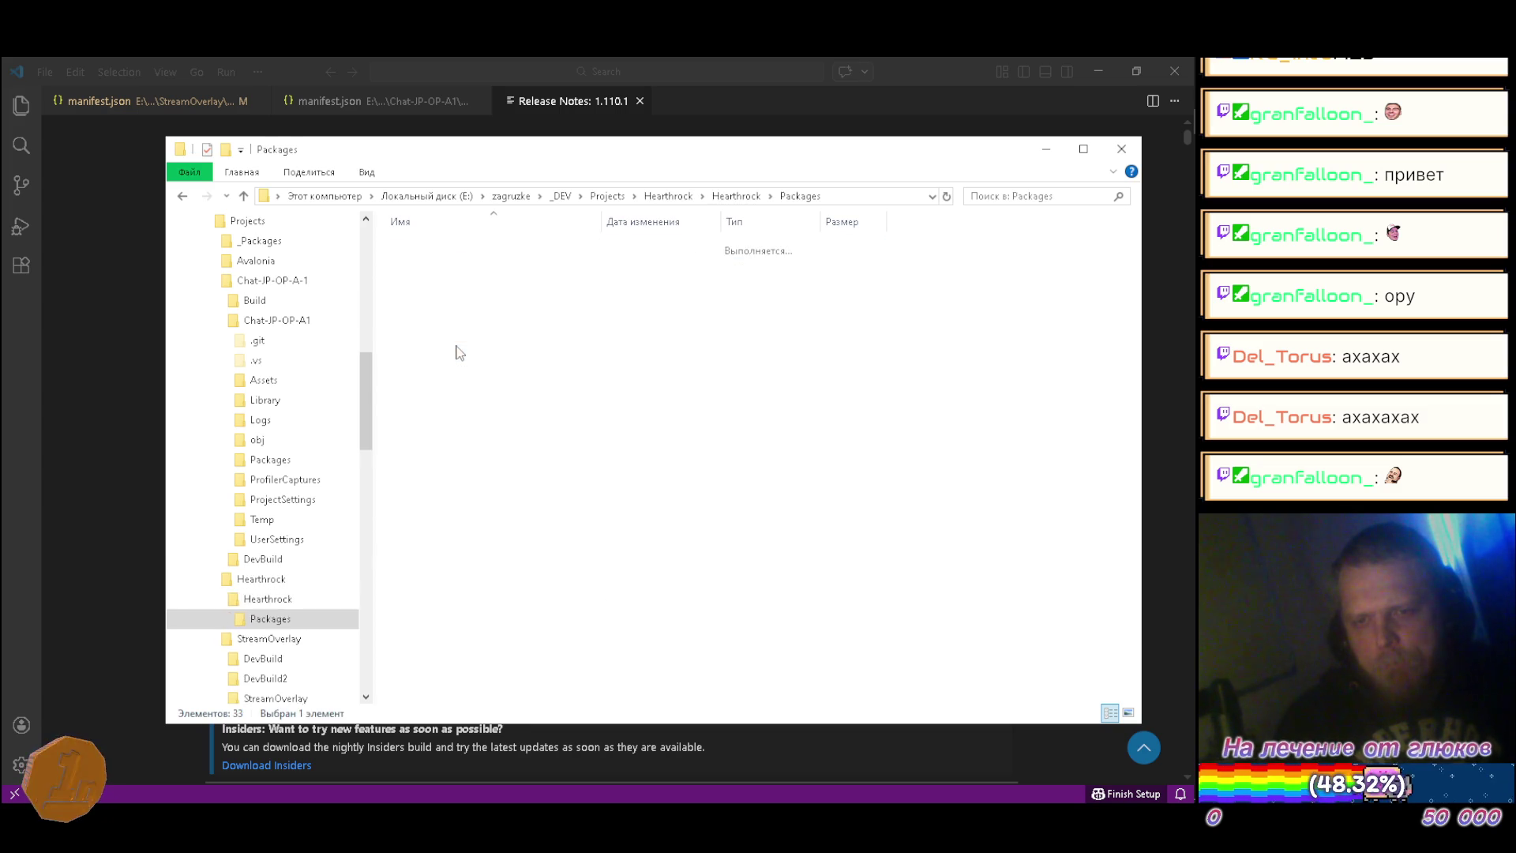
double_click(468, 247)
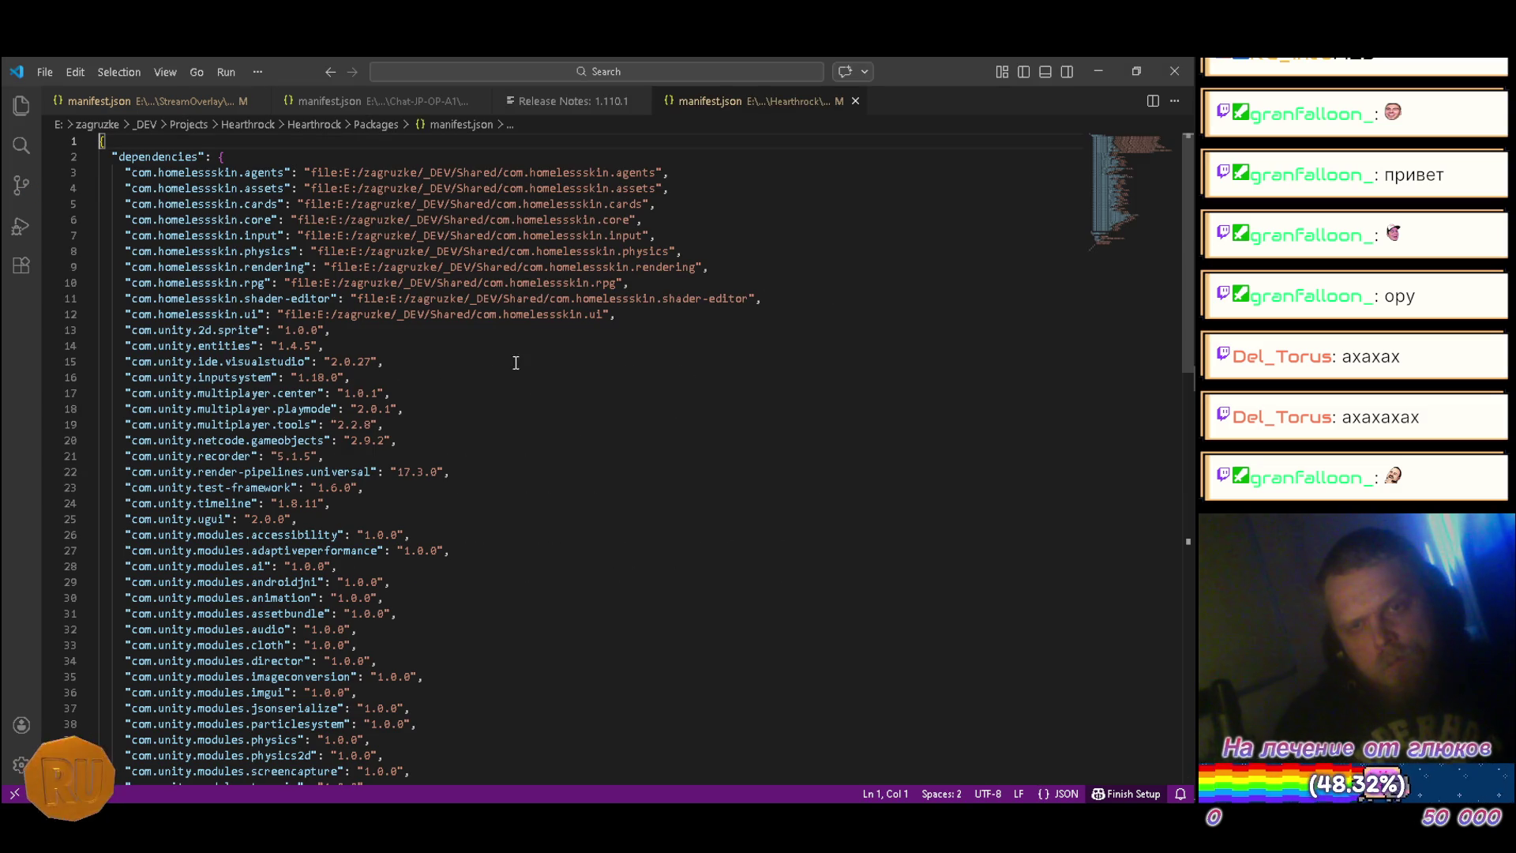
Step: Select Hearthrock's scopedRegistries block and close the release notes page
scroll(520, 373, "down", 15)
scroll(337, 408, "up", 1)
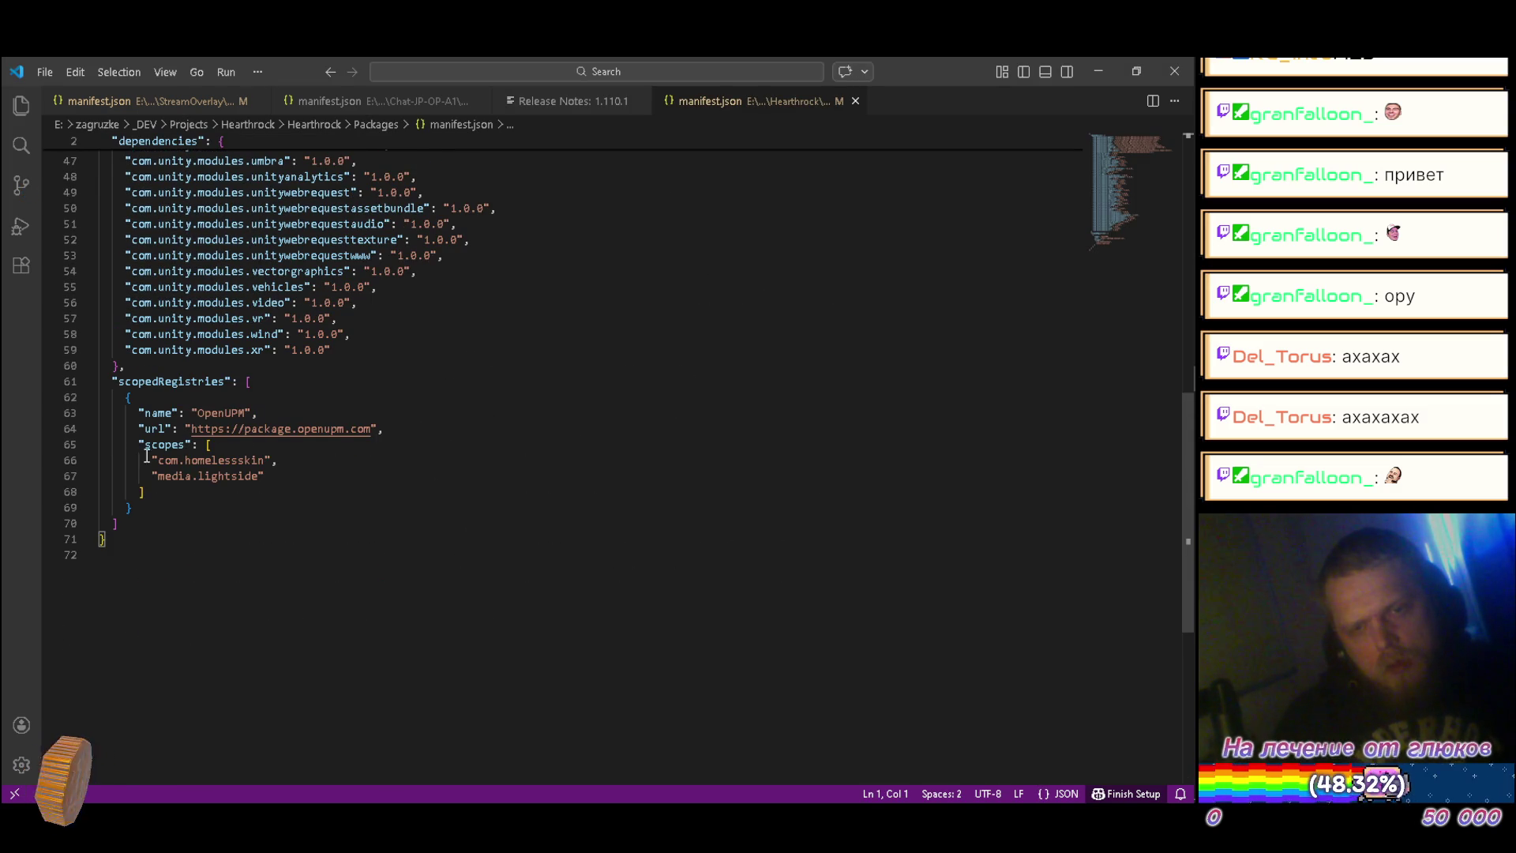
mouse_move(132, 524)
left_mouse_down()
mouse_move(137, 368)
mouse_move(123, 366)
left_mouse_up()
key("ctrl+c")
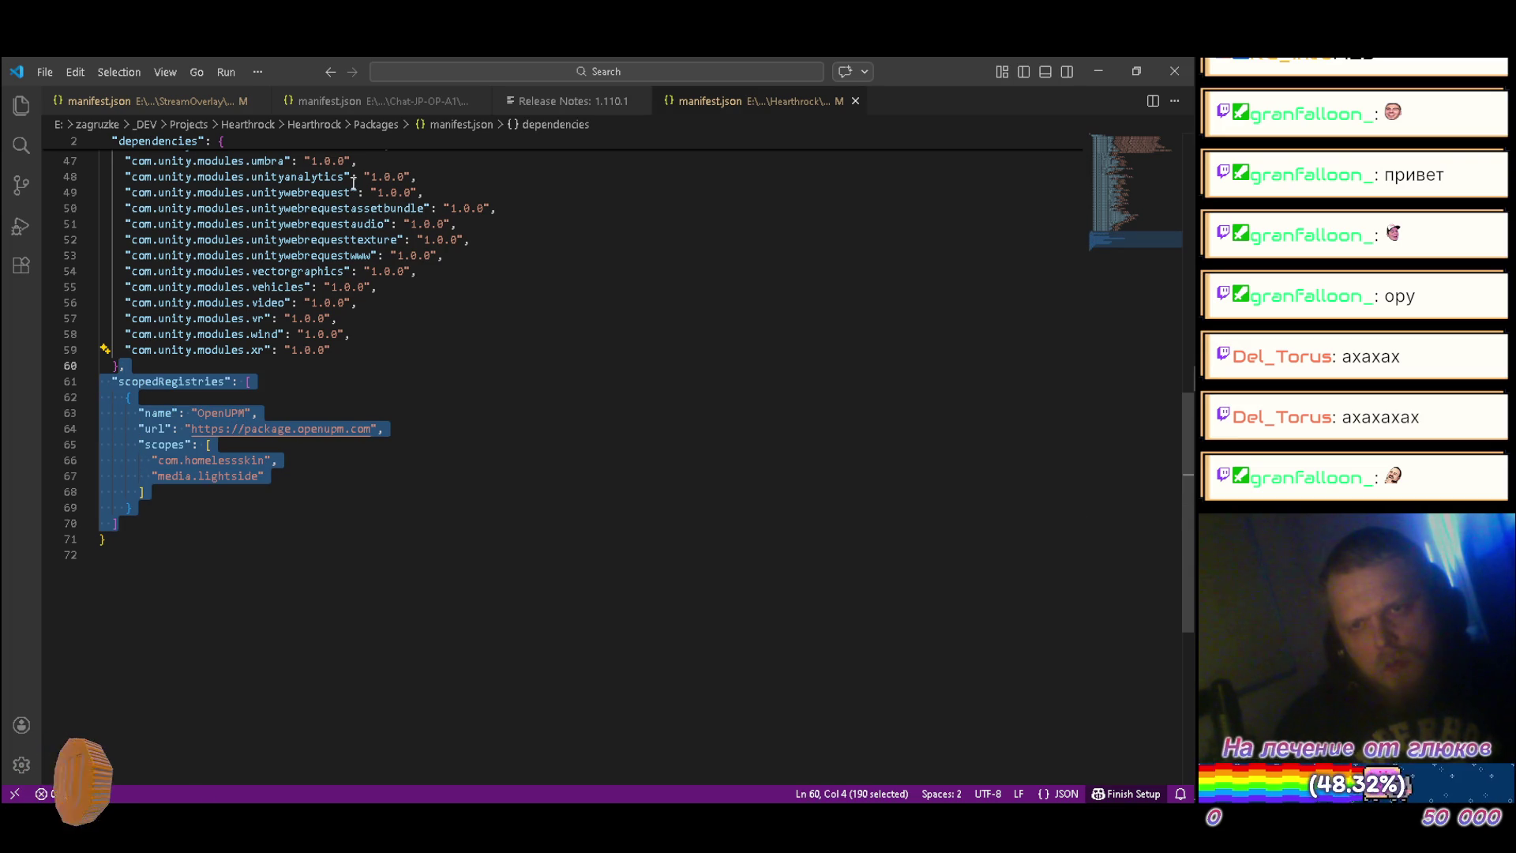
left_click(640, 101)
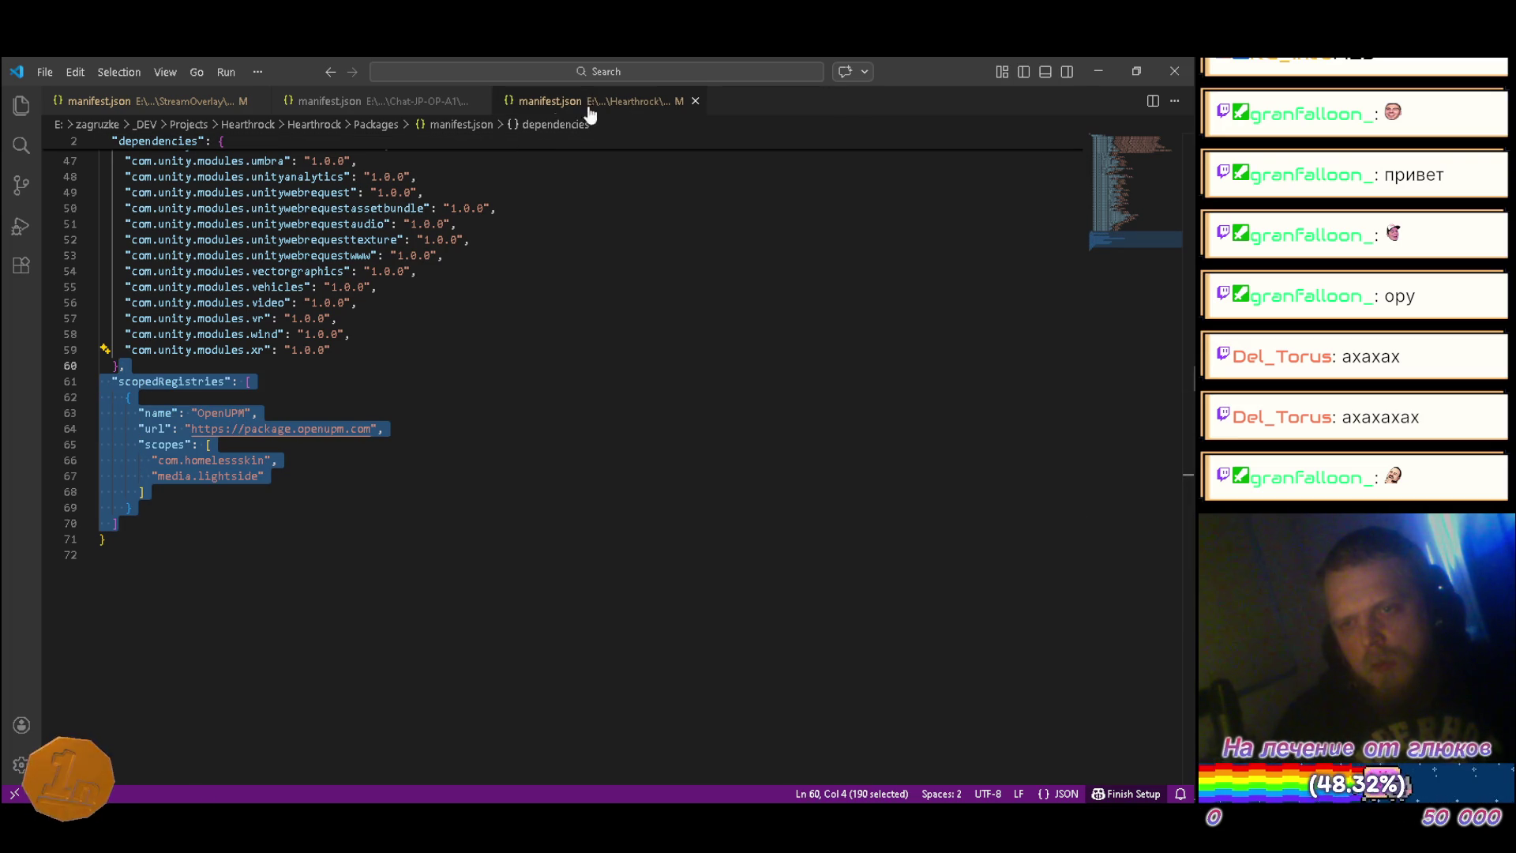
Step: Paste the OpenUPM scopedRegistries block after dependencies in Chat-JP-OP-A1's manifest and save
left_click(370, 110)
scroll(354, 439, "down", 10)
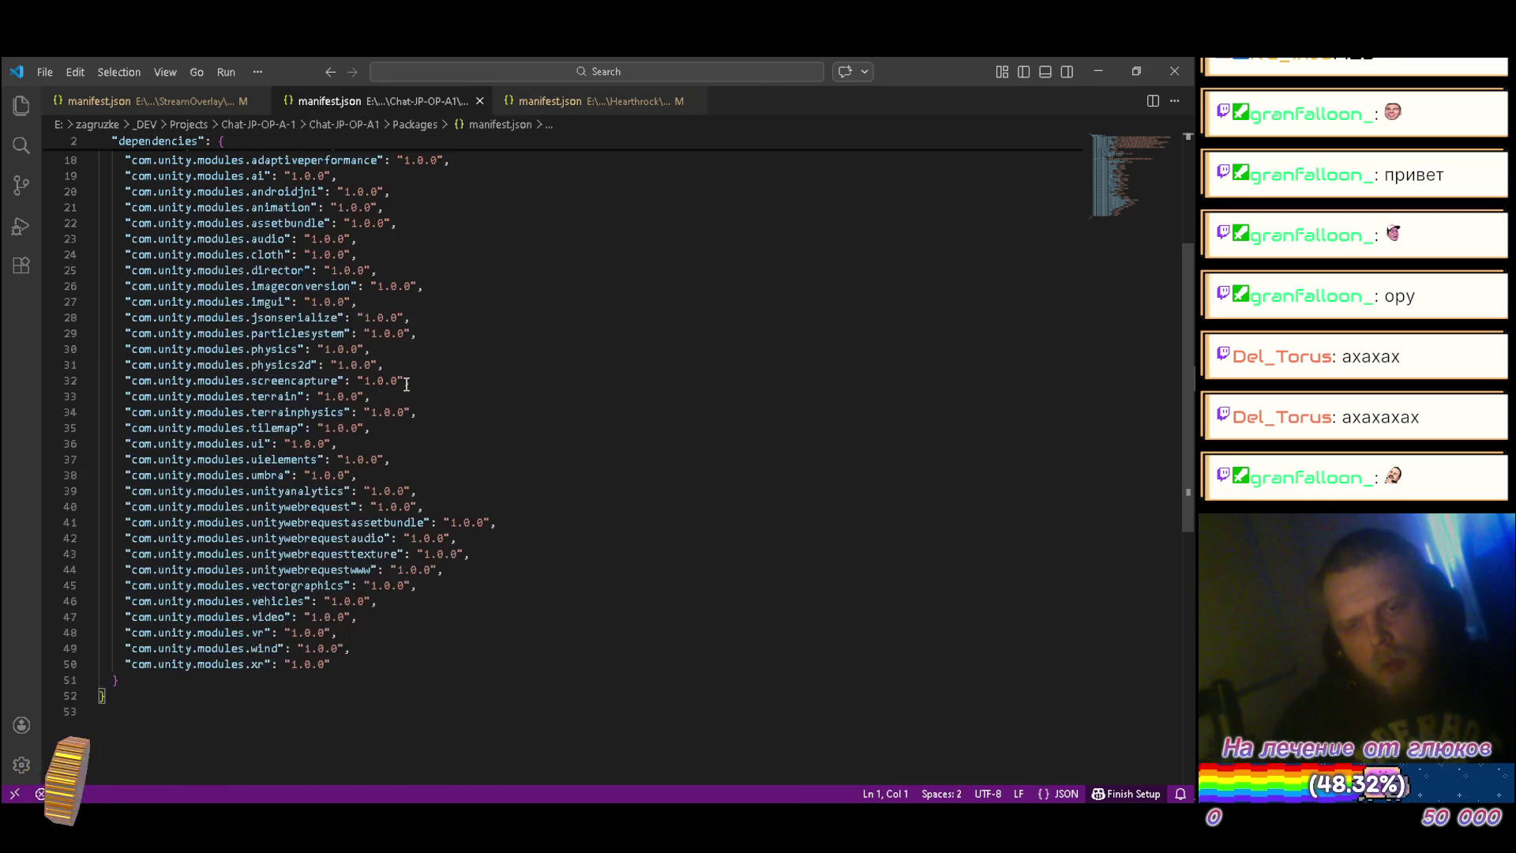
left_click(224, 473)
key("ctrl+v")
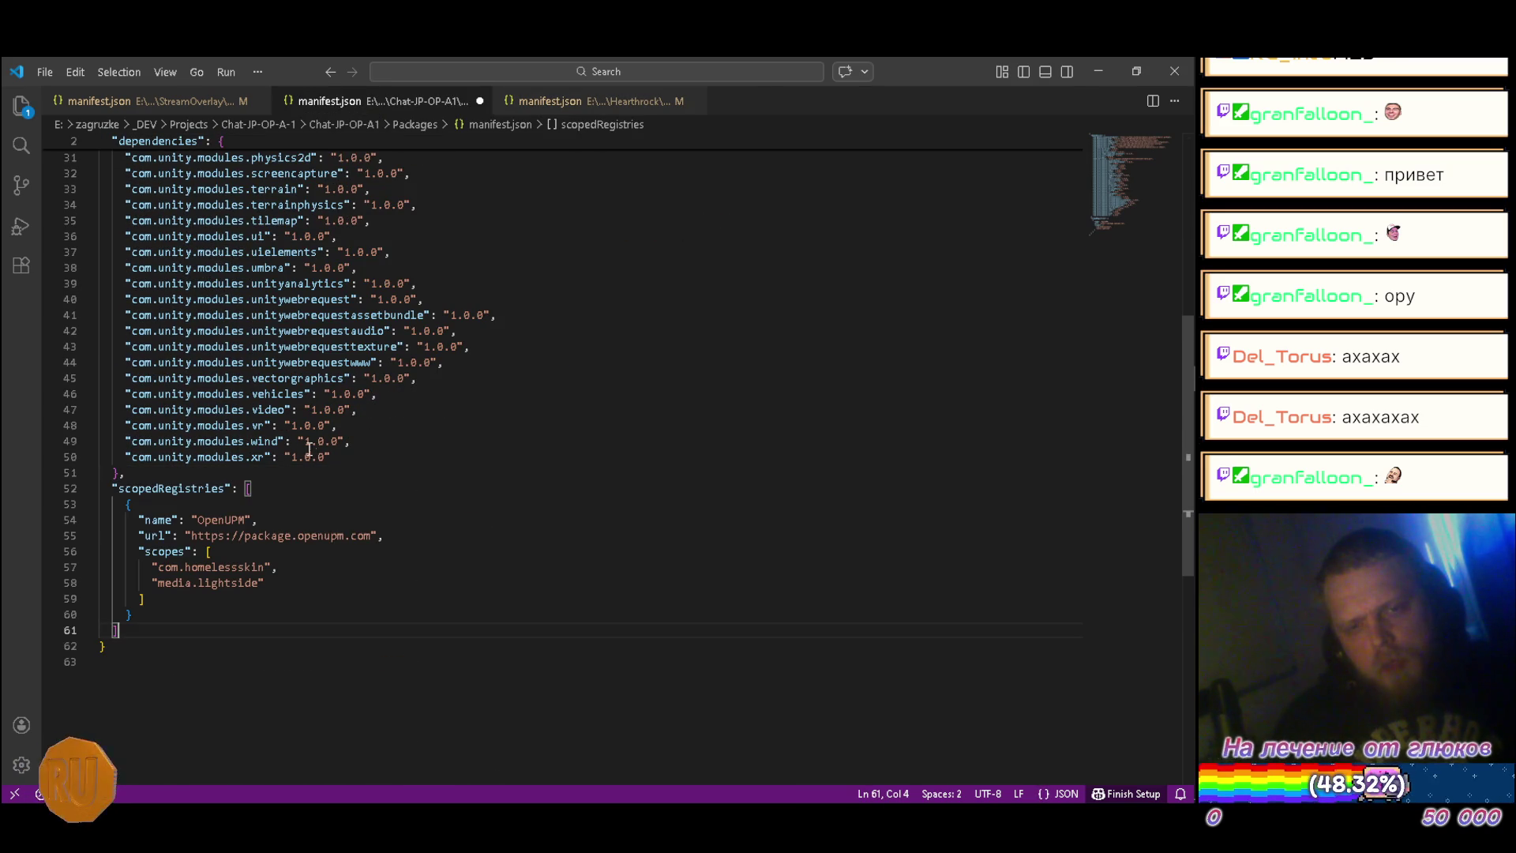
key("ctrl+s")
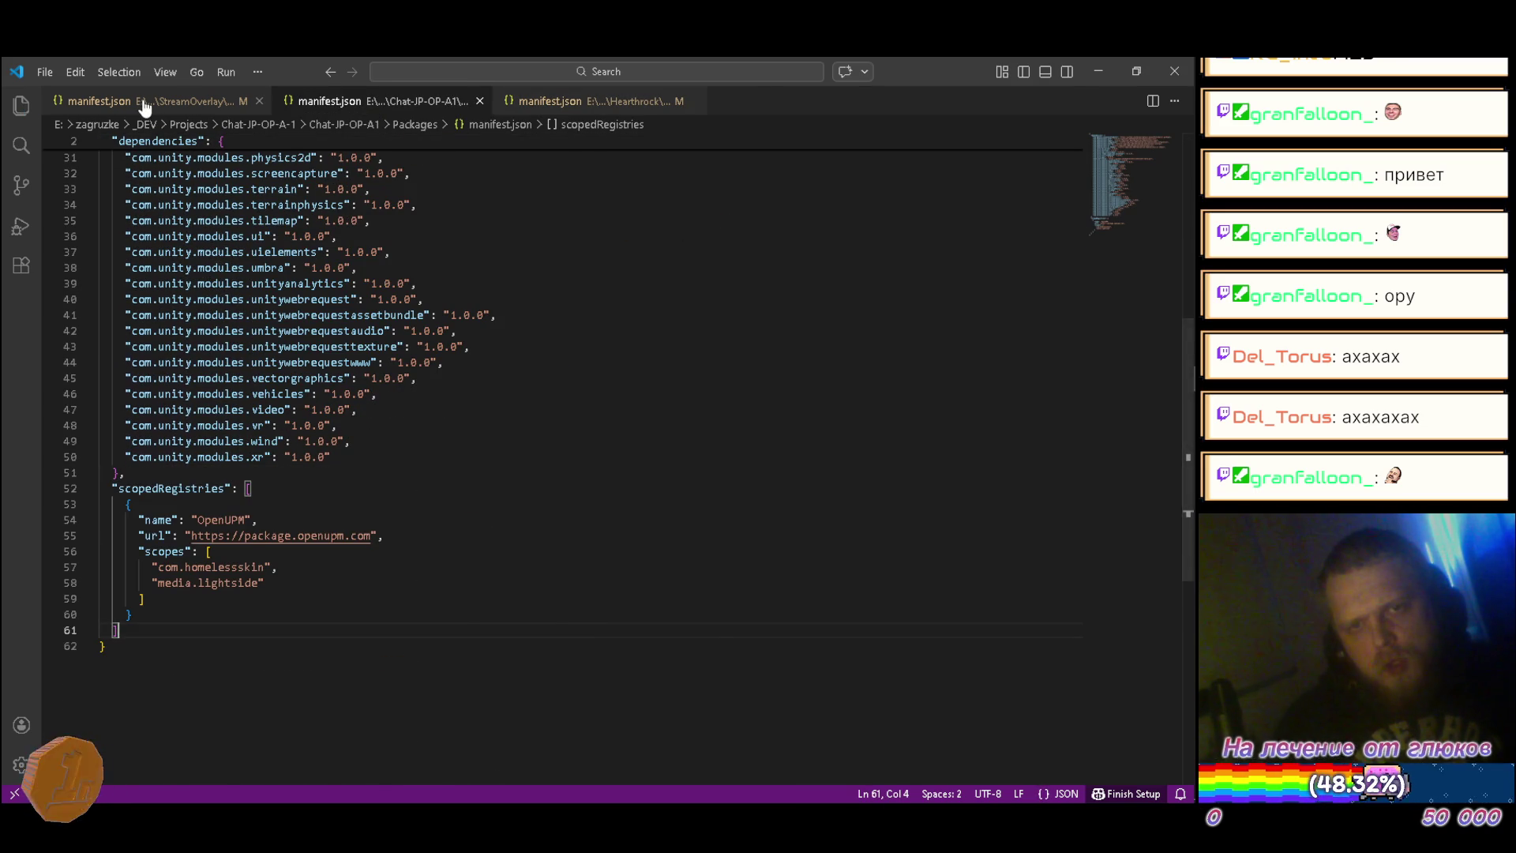
Step: Paste the same block after dependencies in StreamOverlay's manifest and save
left_click(142, 102)
scroll(199, 466, "down", 13)
left_click(184, 401)
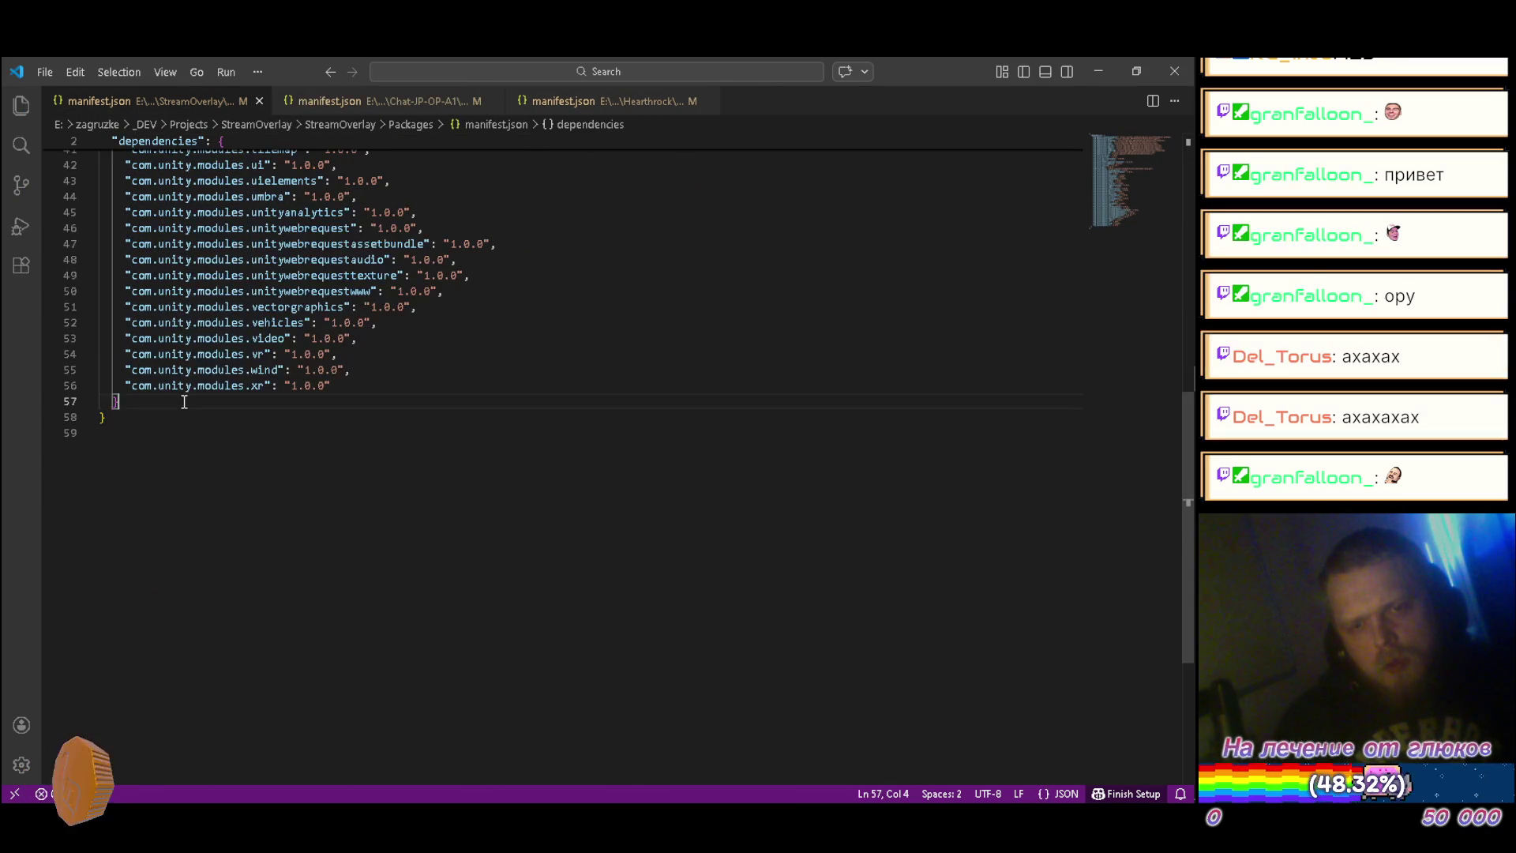
key("ctrl+v")
key("ctrl+s")
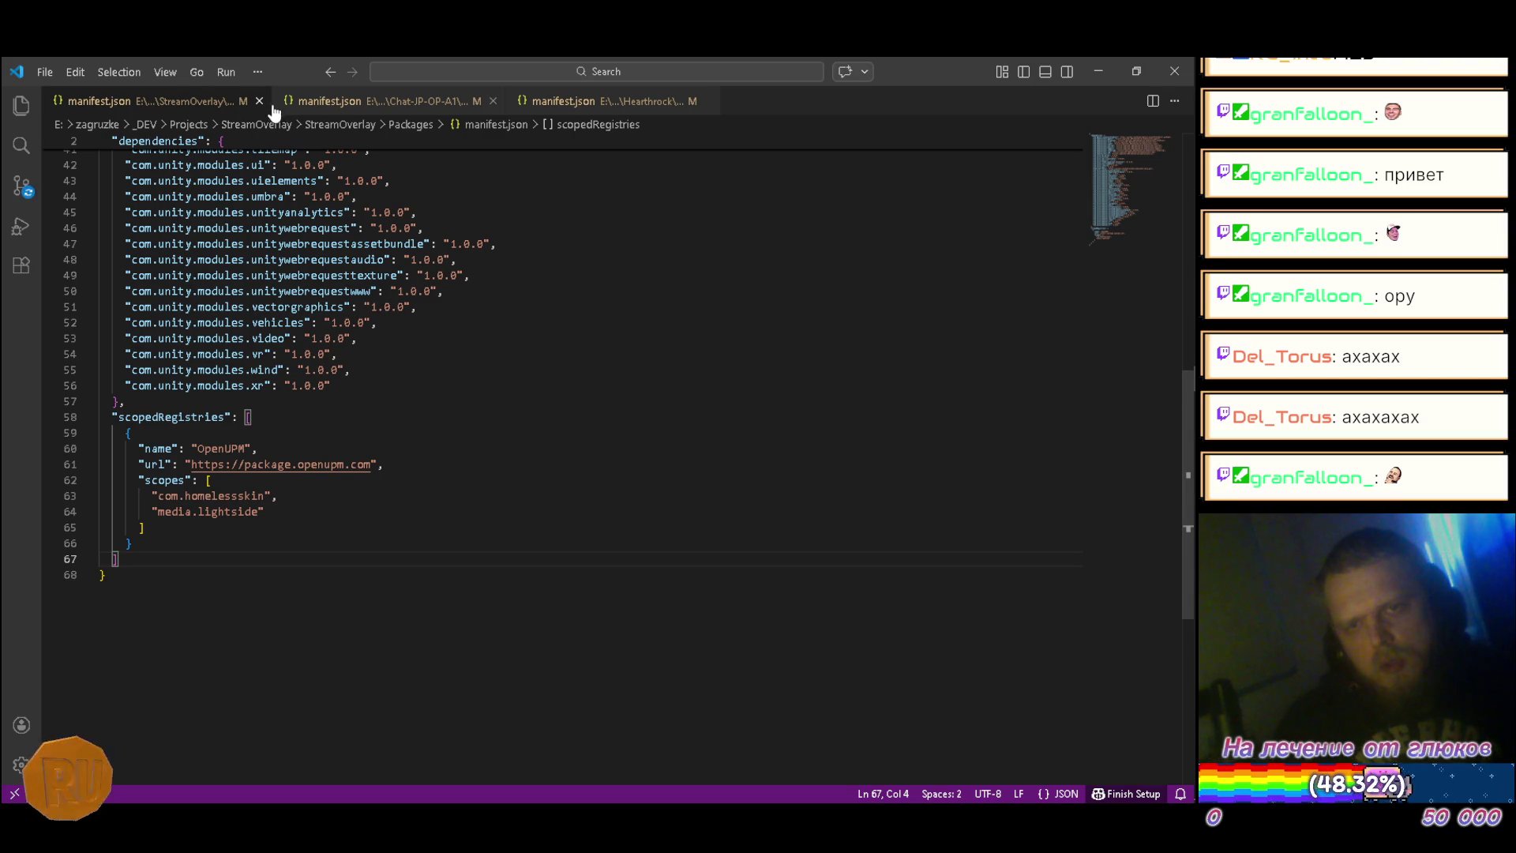
Step: Close all three manifest tabs and quit VS Code
left_click(260, 101)
left_click(261, 101)
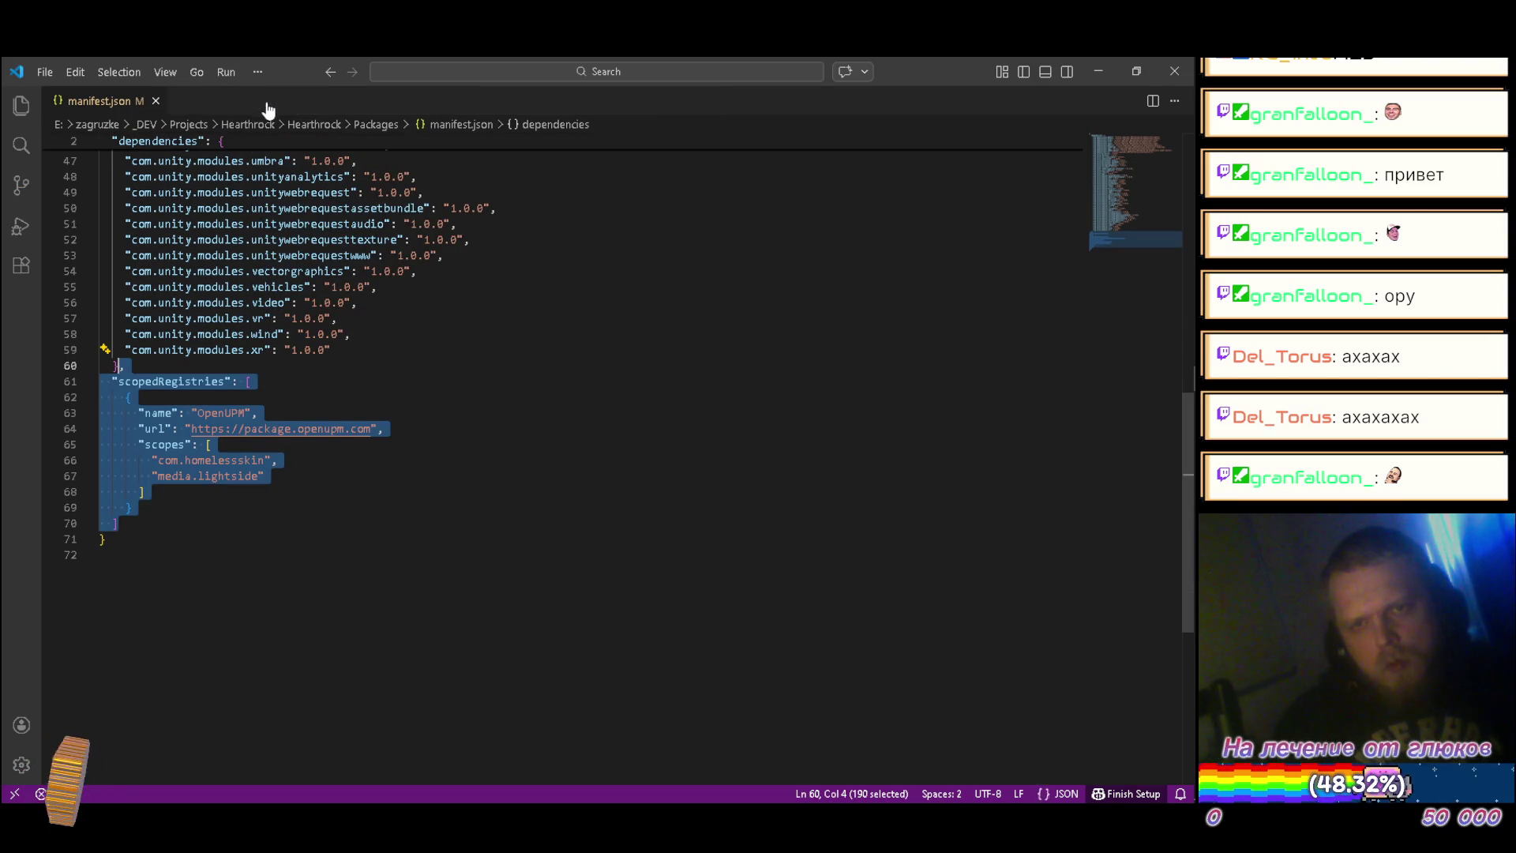
left_click(156, 101)
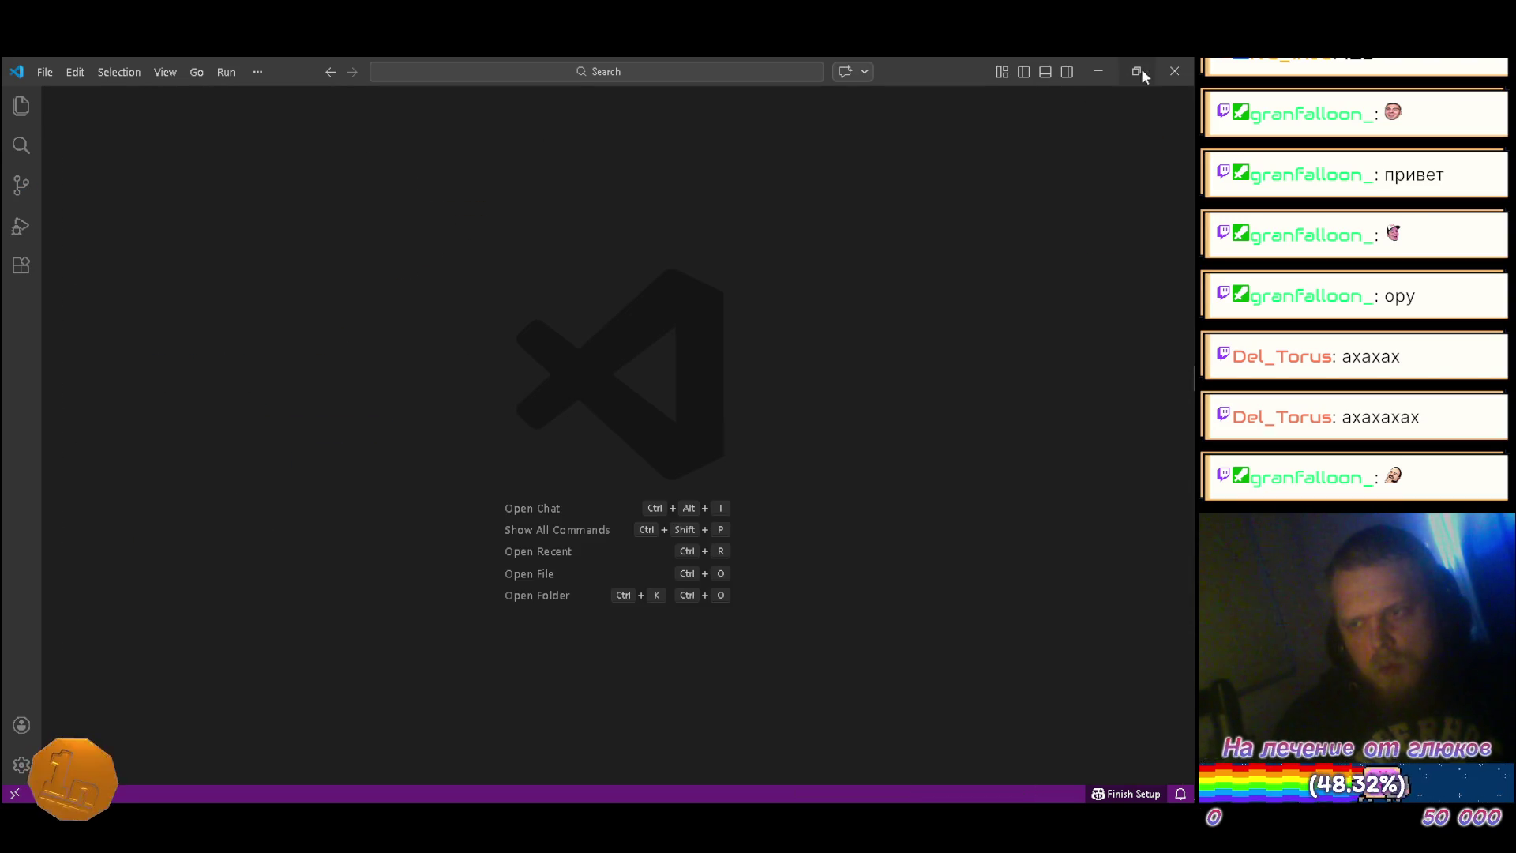
left_click(1171, 73)
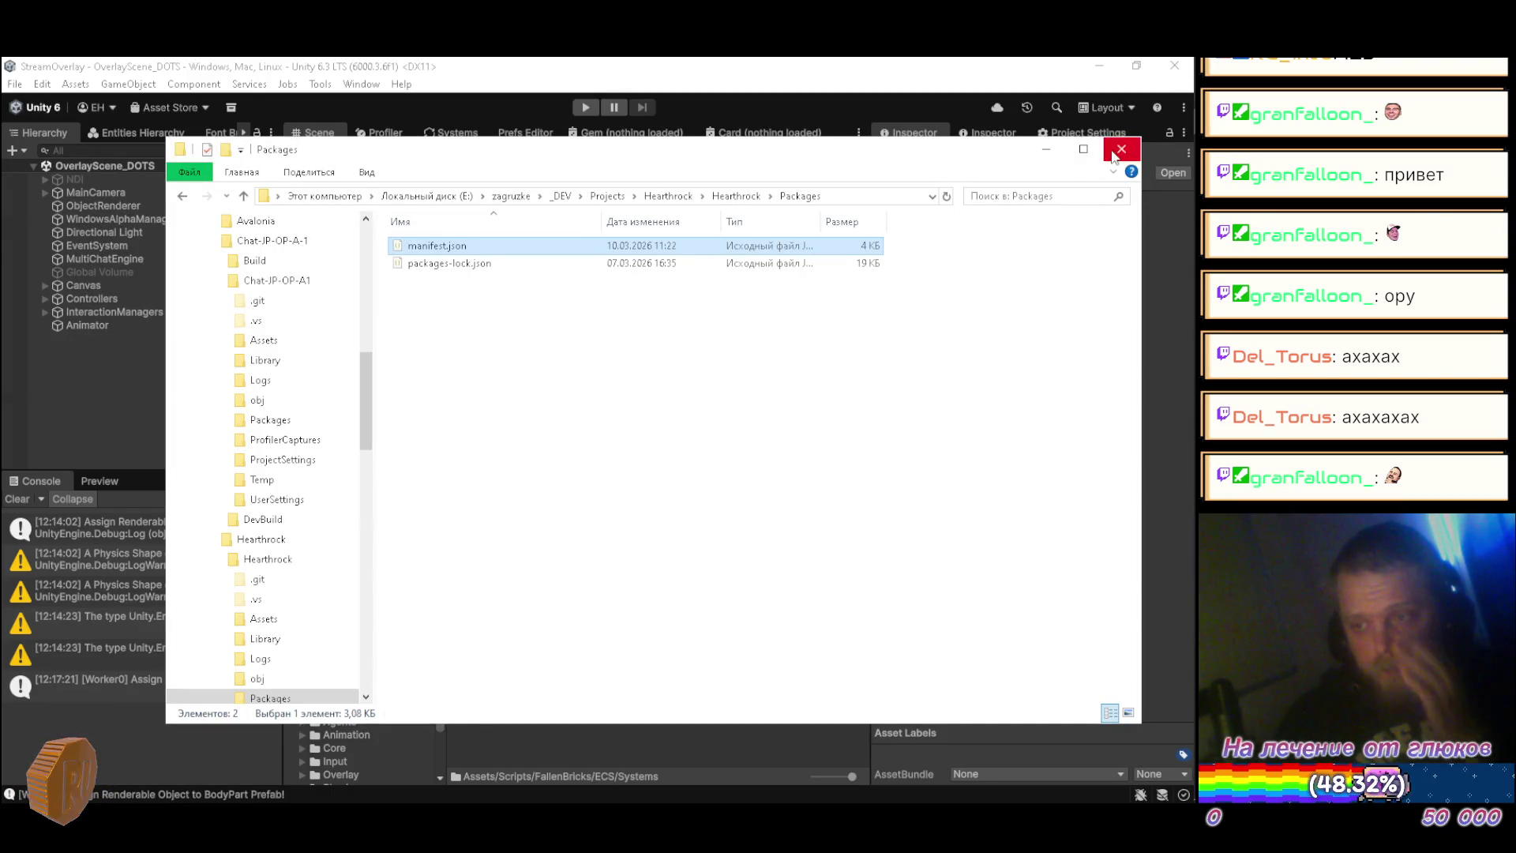
Step: Close Explorer, visit the Chat-JP-OP-A1 and StreamOverlay Unity windows, and dismiss the scoped-registry import notice
left_click(1121, 150)
mouse_move(1193, 578)
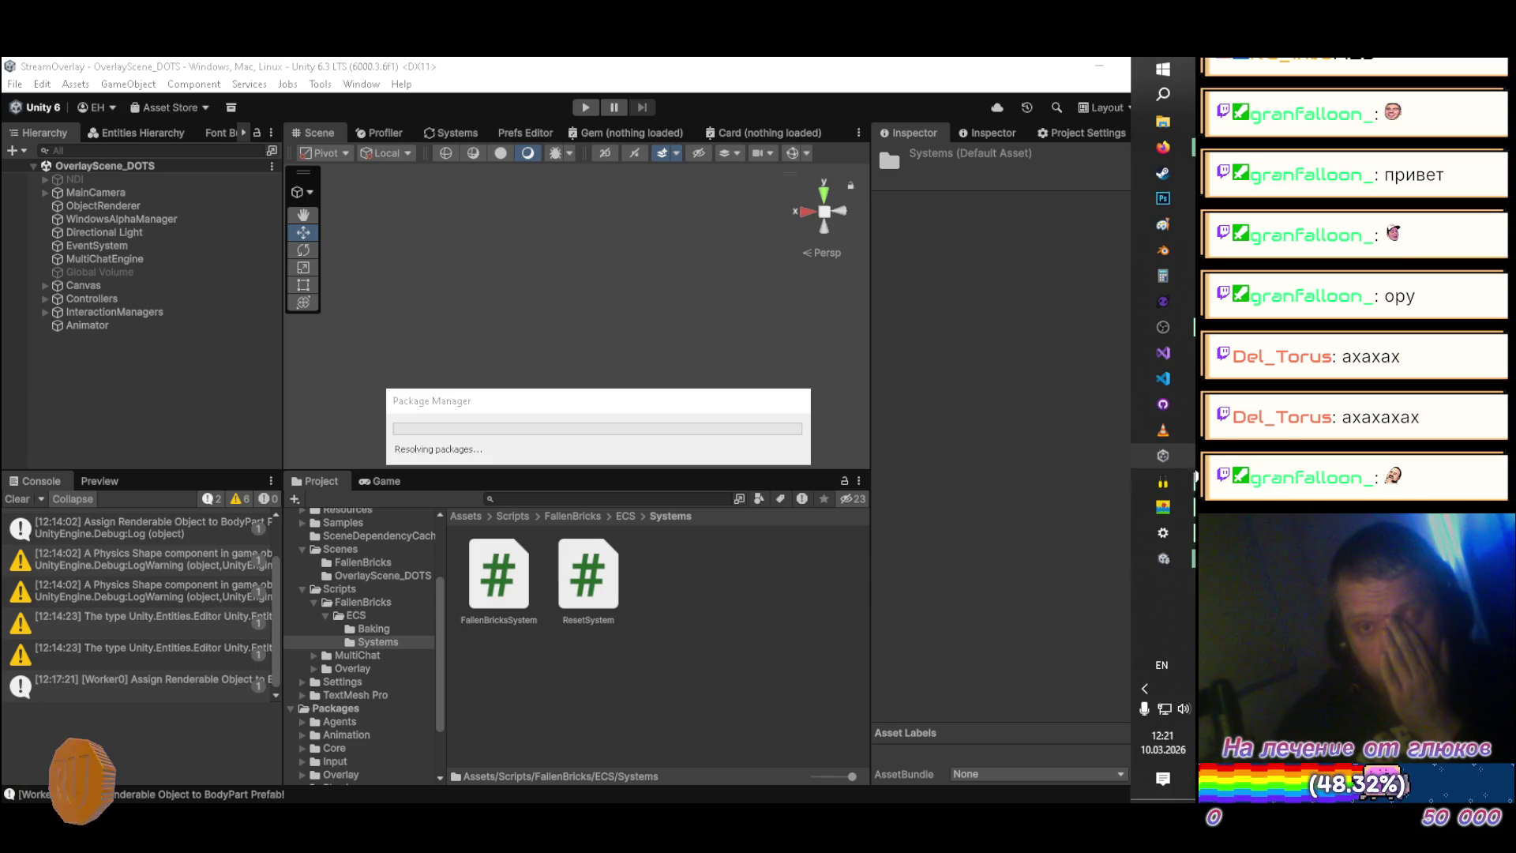
mouse_move(1163, 558)
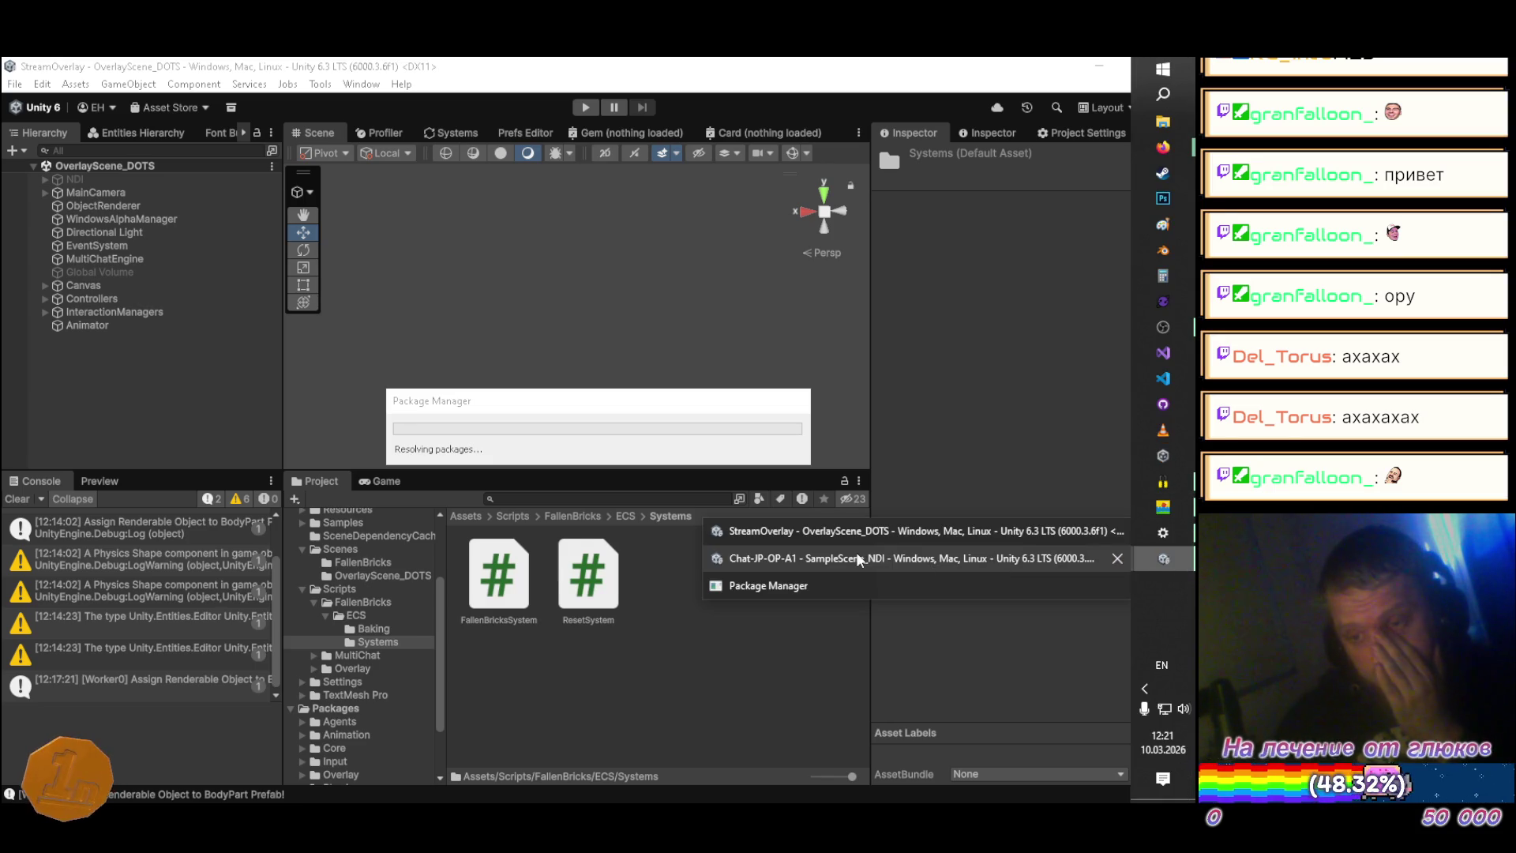
left_click(856, 558)
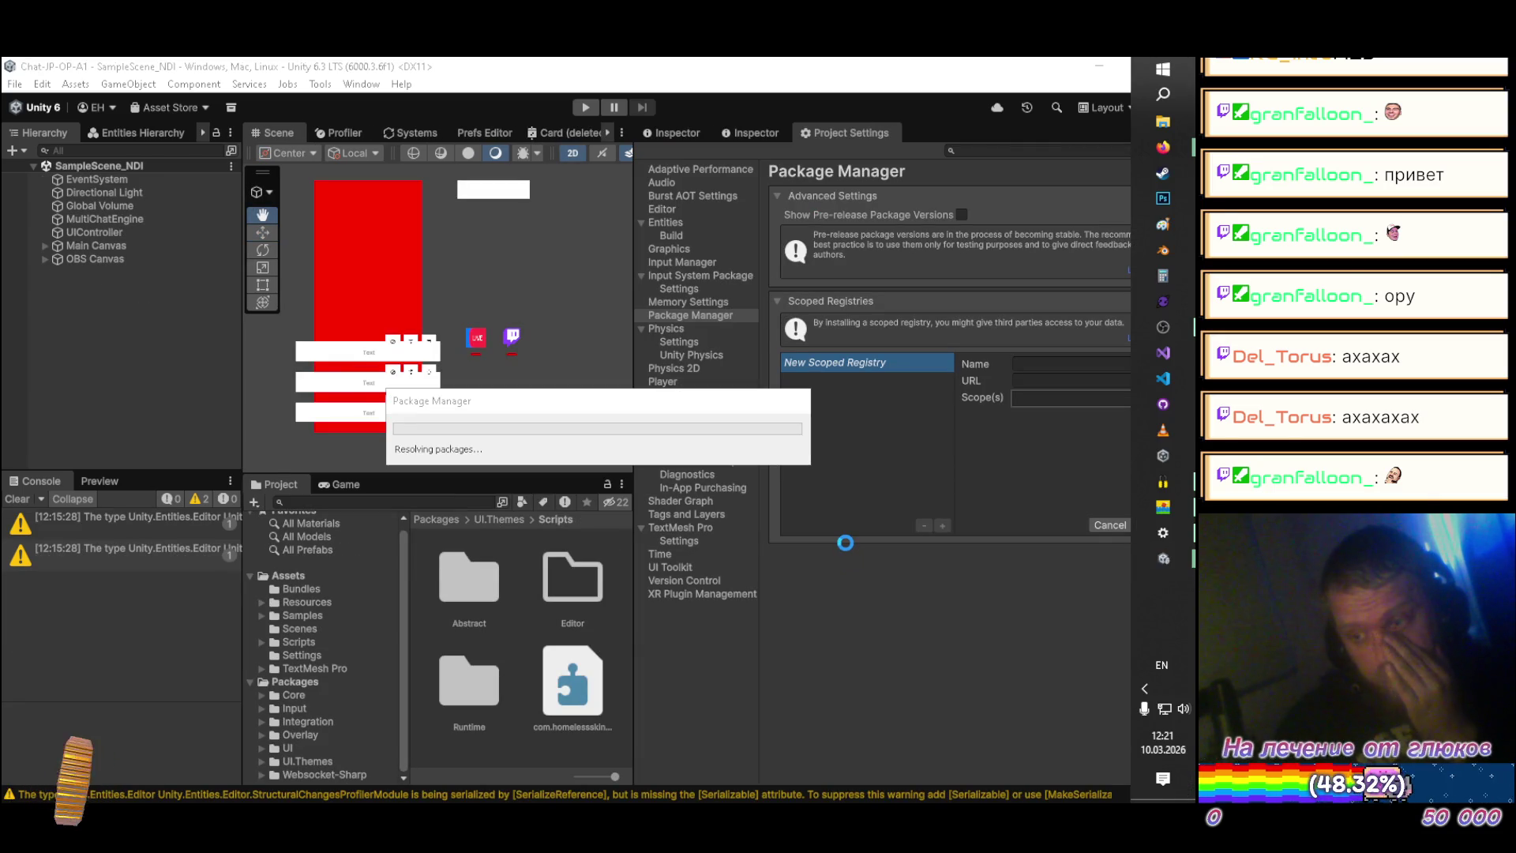
mouse_move(1159, 565)
left_click(867, 534)
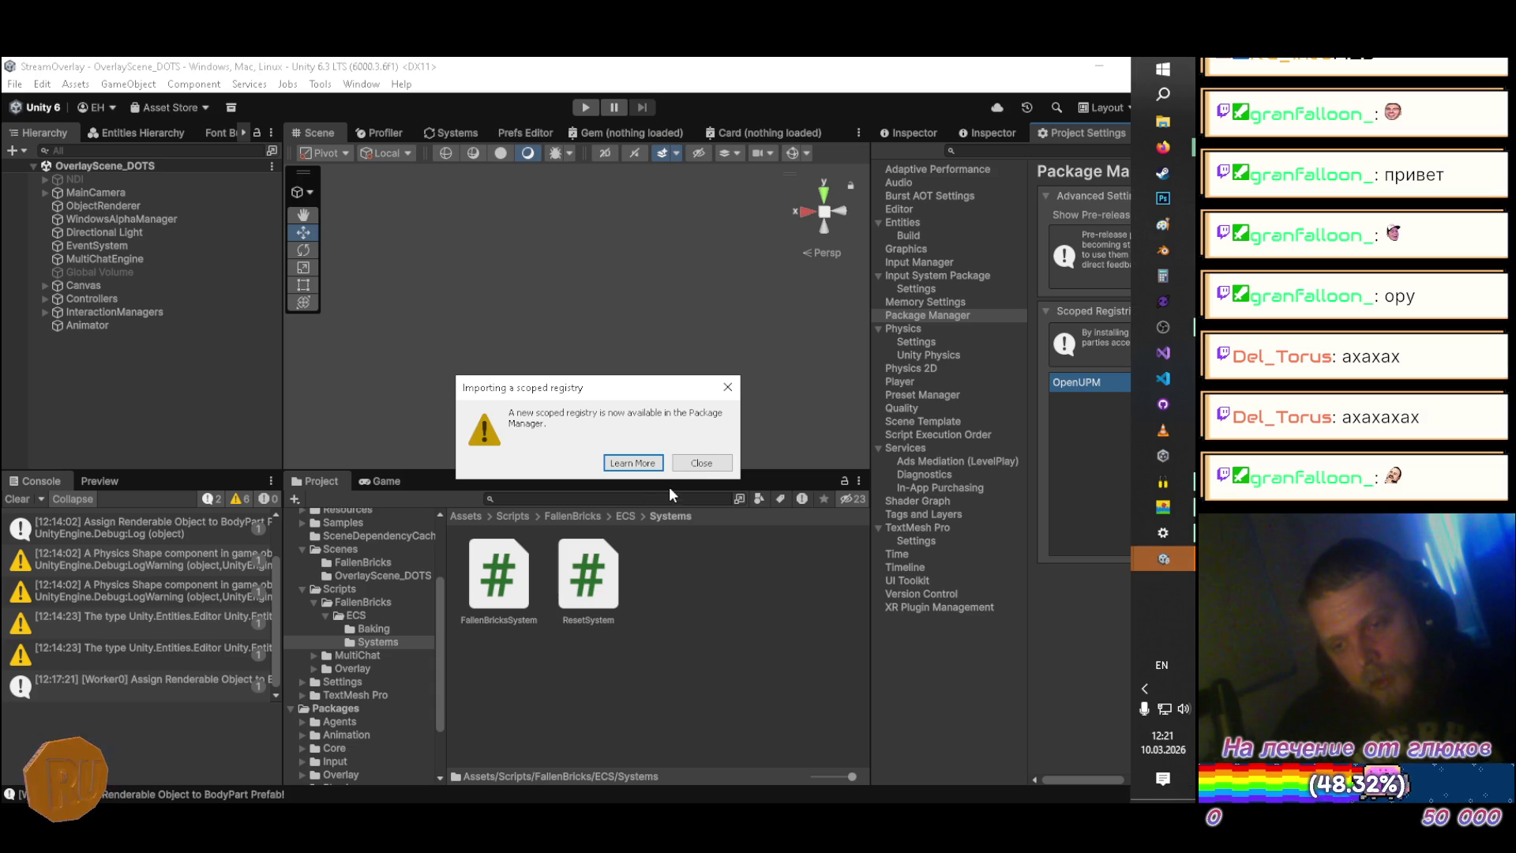
left_click(701, 463)
Step: In Chat-JP-OP-A1, show the Inspector, widen the Scene view and collapse the UI.Themes folder
mouse_move(1159, 558)
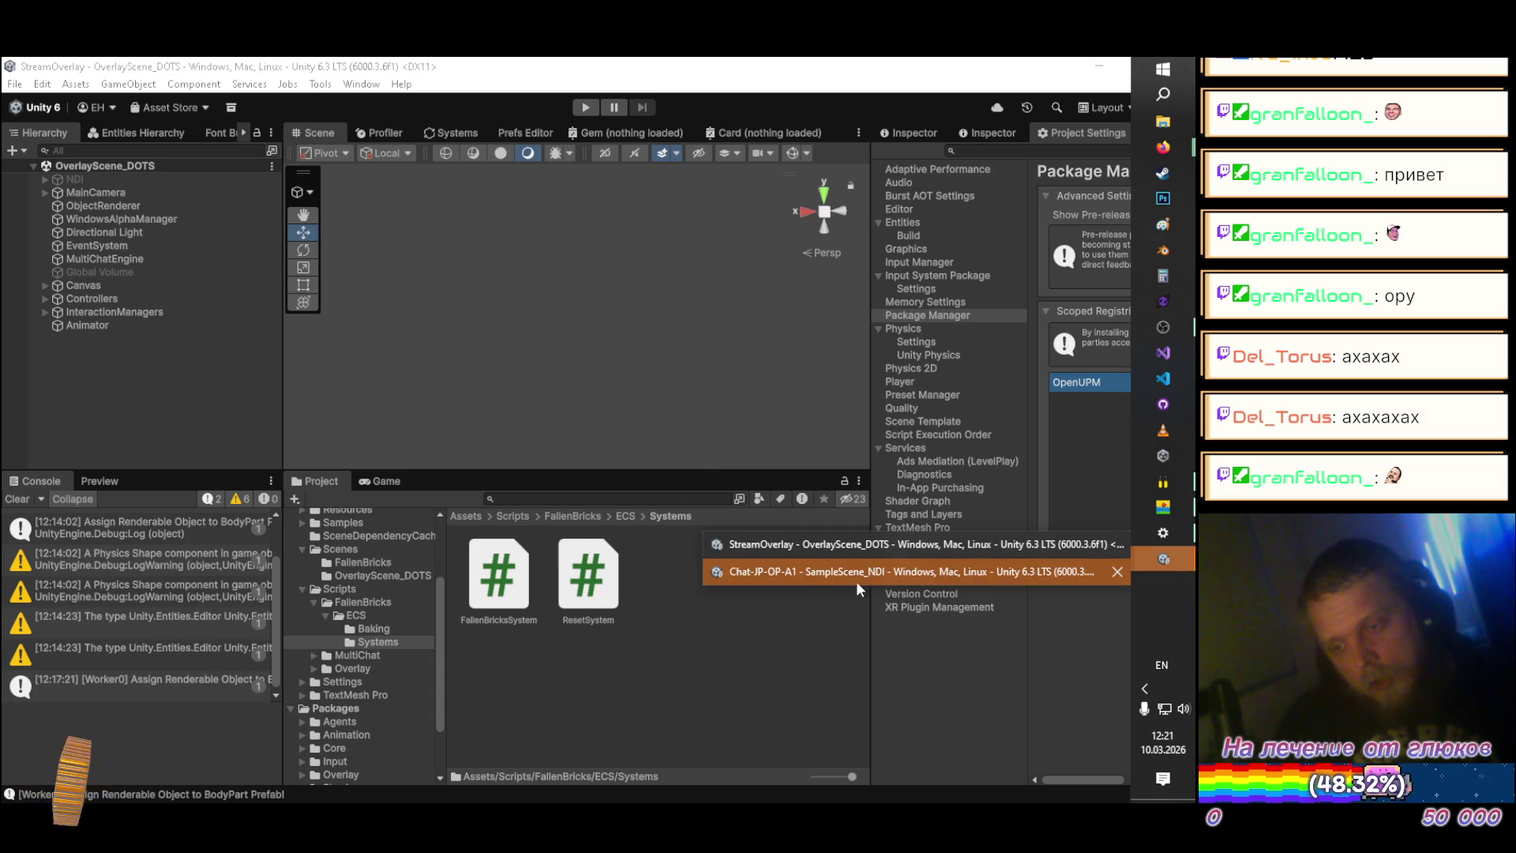
left_click(818, 568)
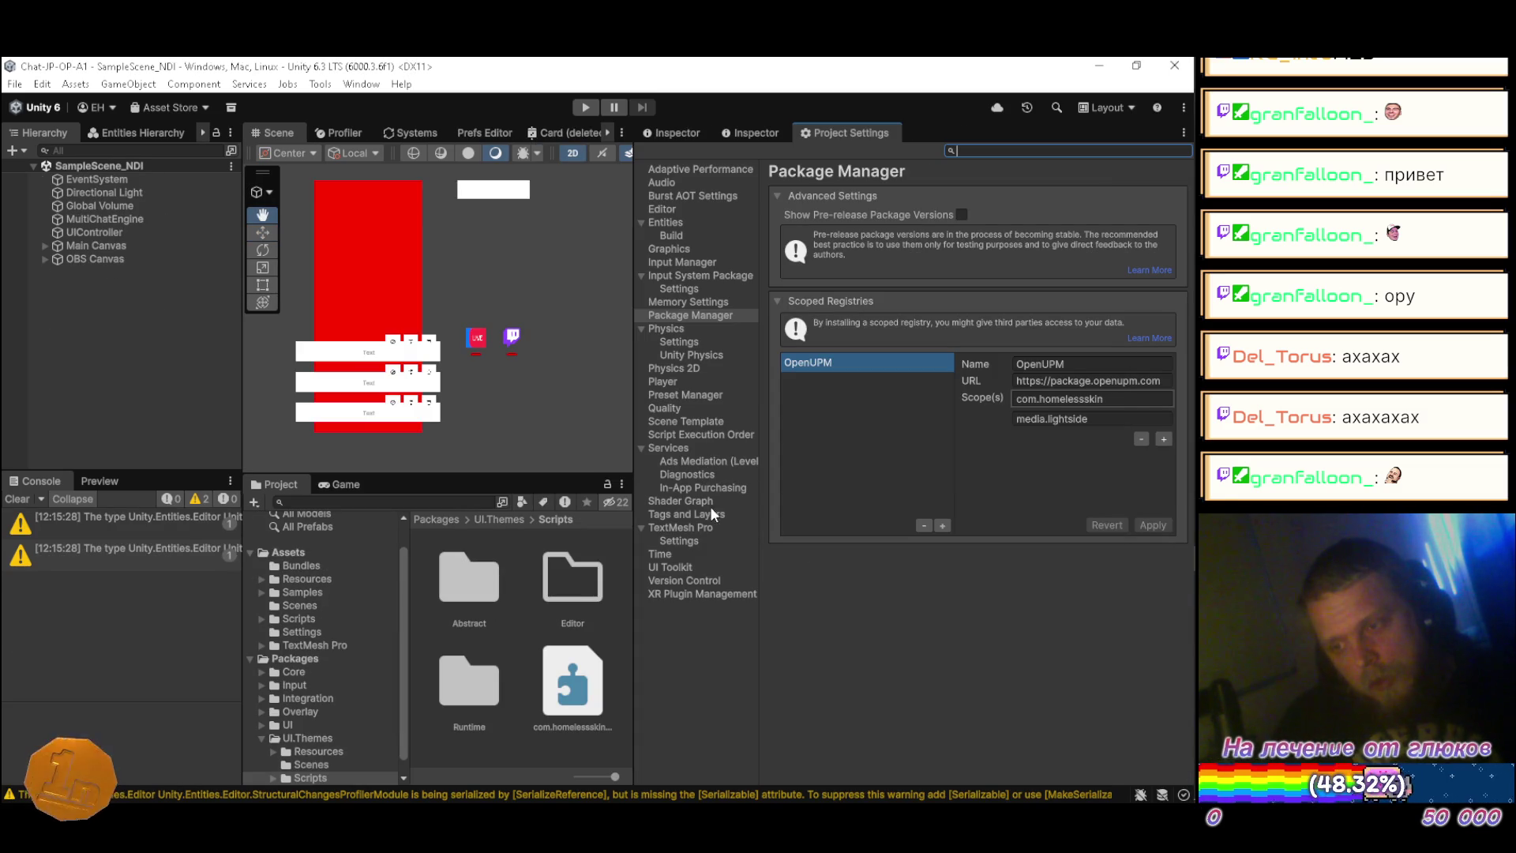
left_click(670, 128)
left_click_drag(635, 238, 900, 244)
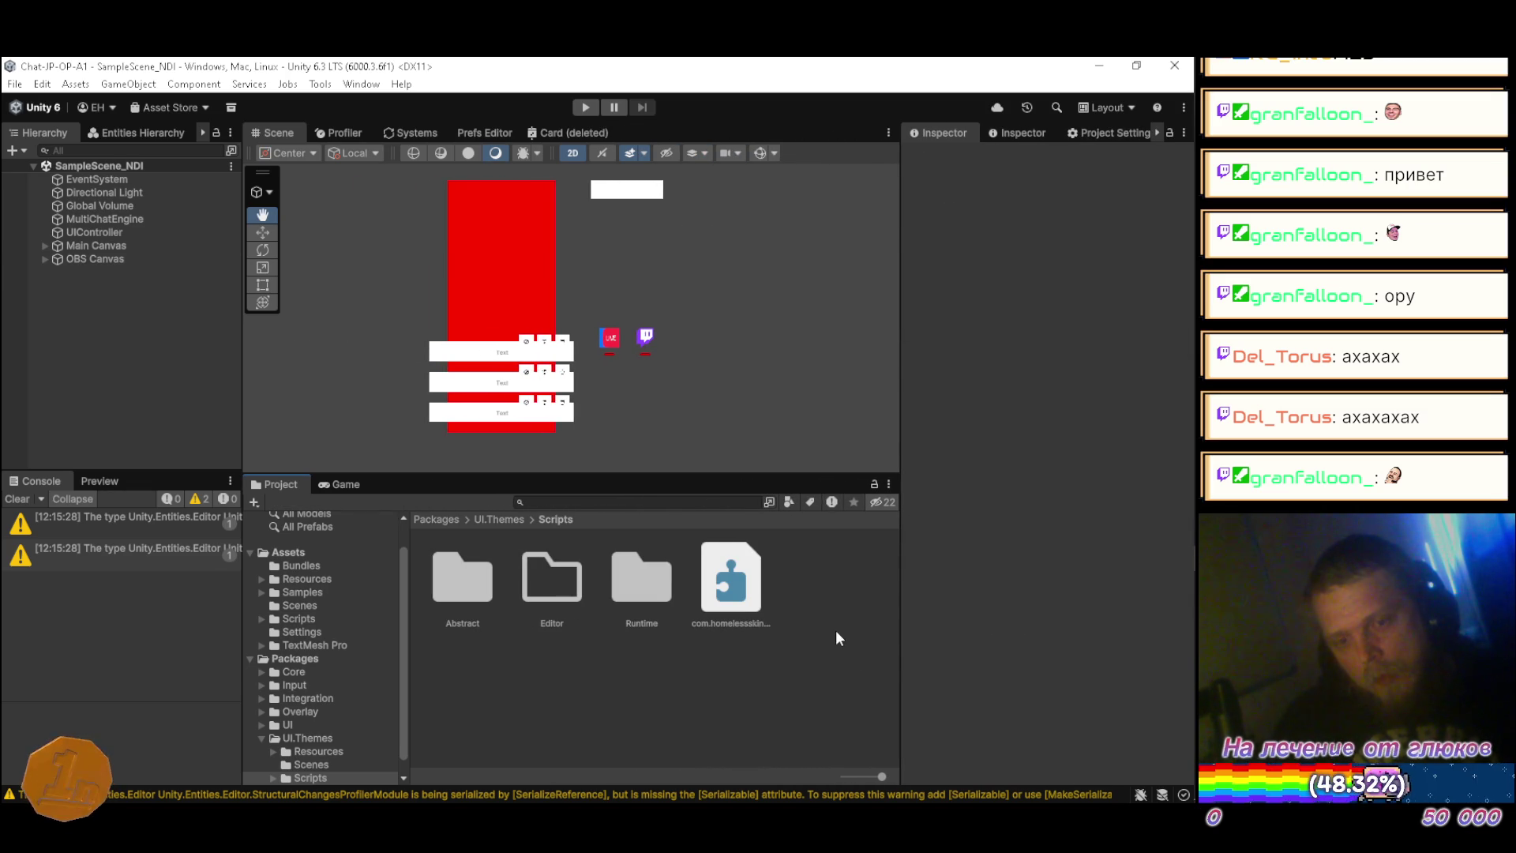
left_click(263, 736)
Step: Open Window > Package Management > Package Manager
left_click(362, 84)
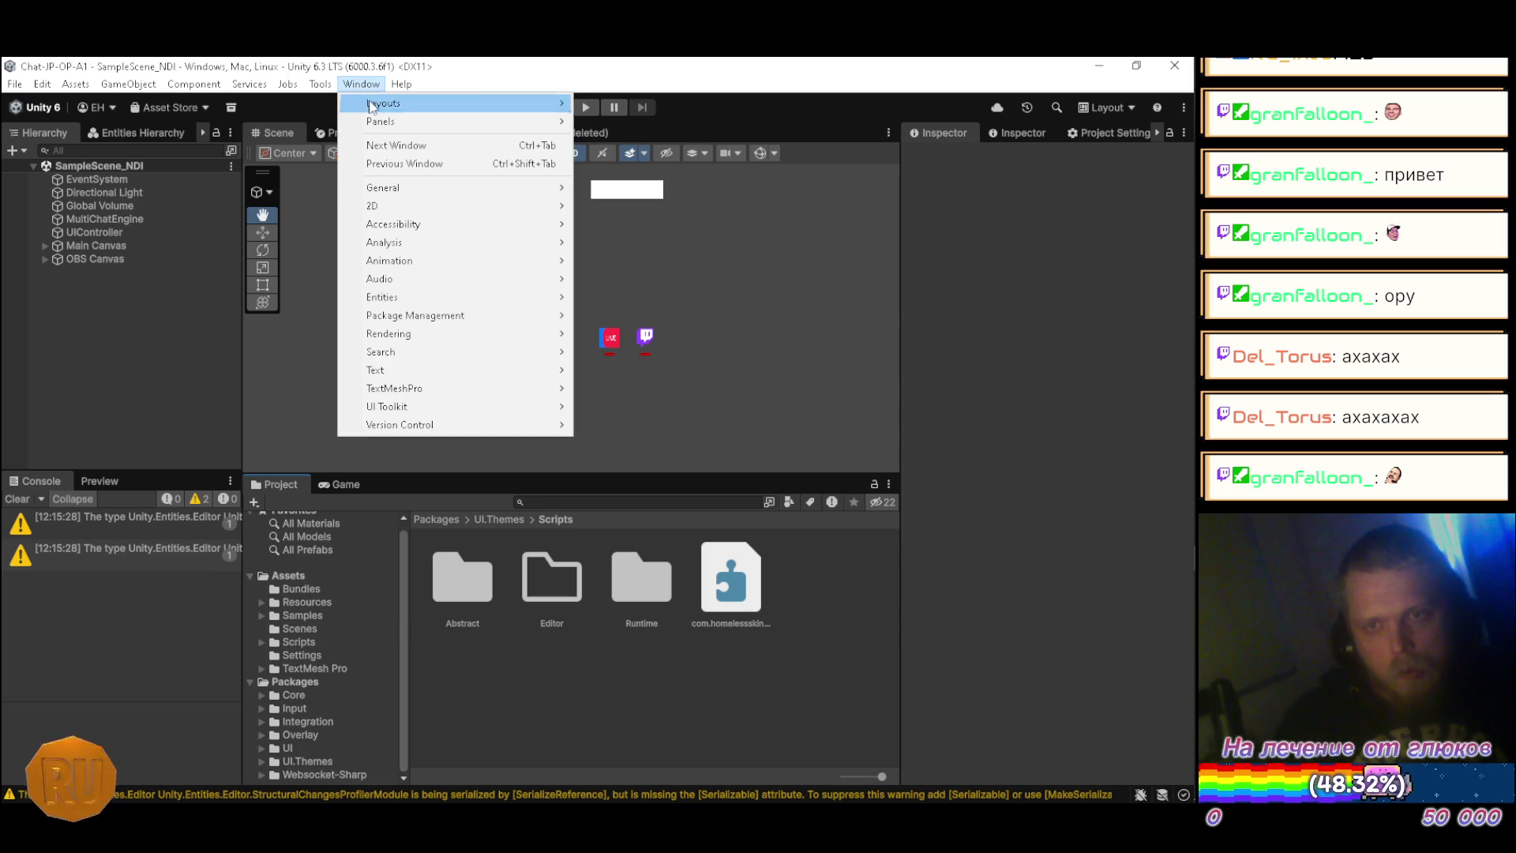
mouse_move(426, 315)
left_click(616, 316)
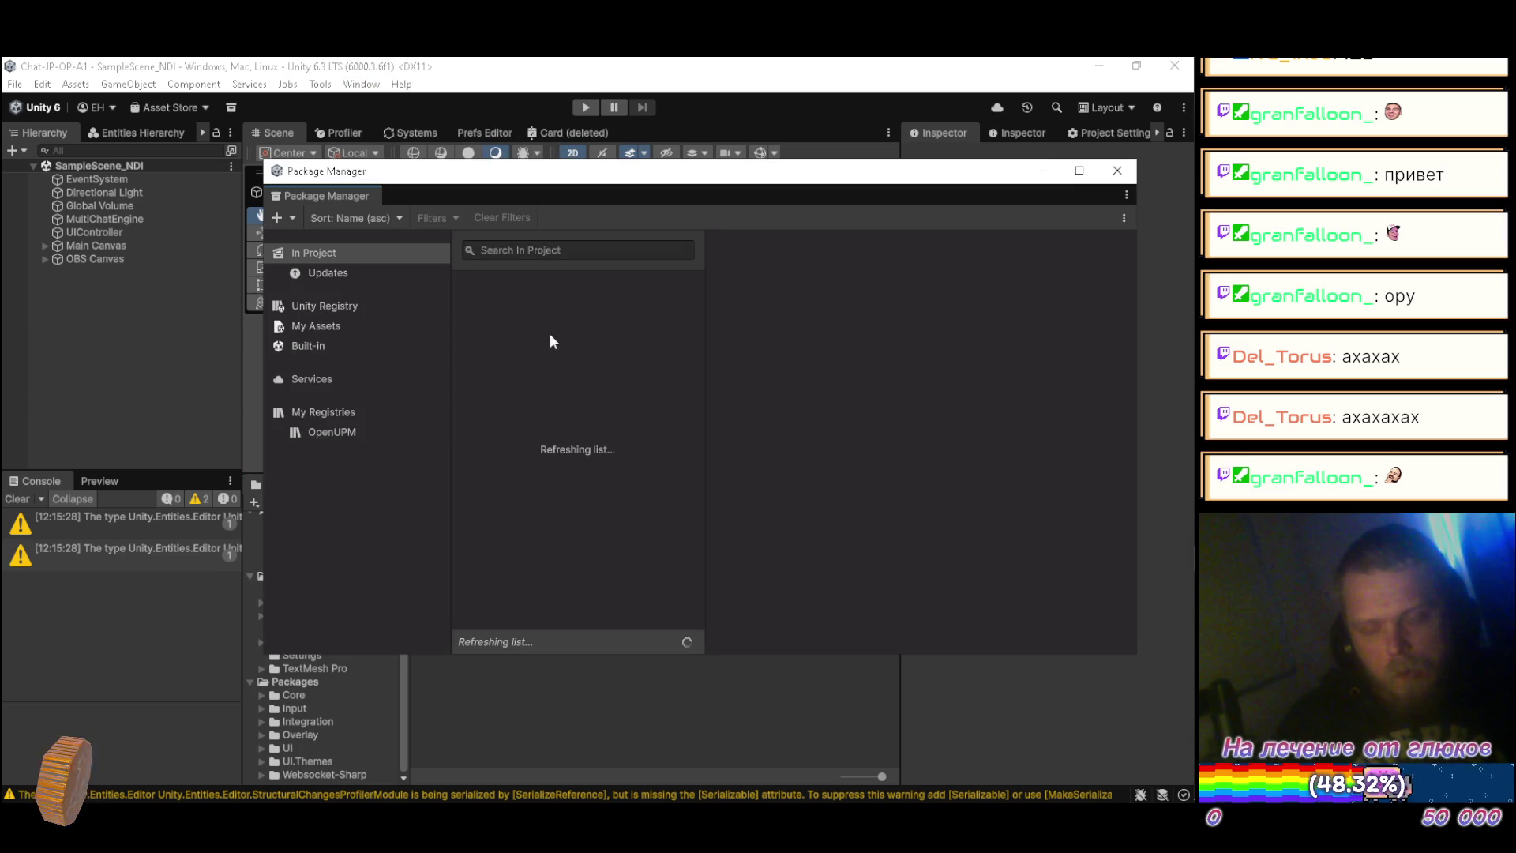
Step: List the OpenUPM registry packages, view Shader Editor and UniText details, then close Package Manager
left_click(328, 433)
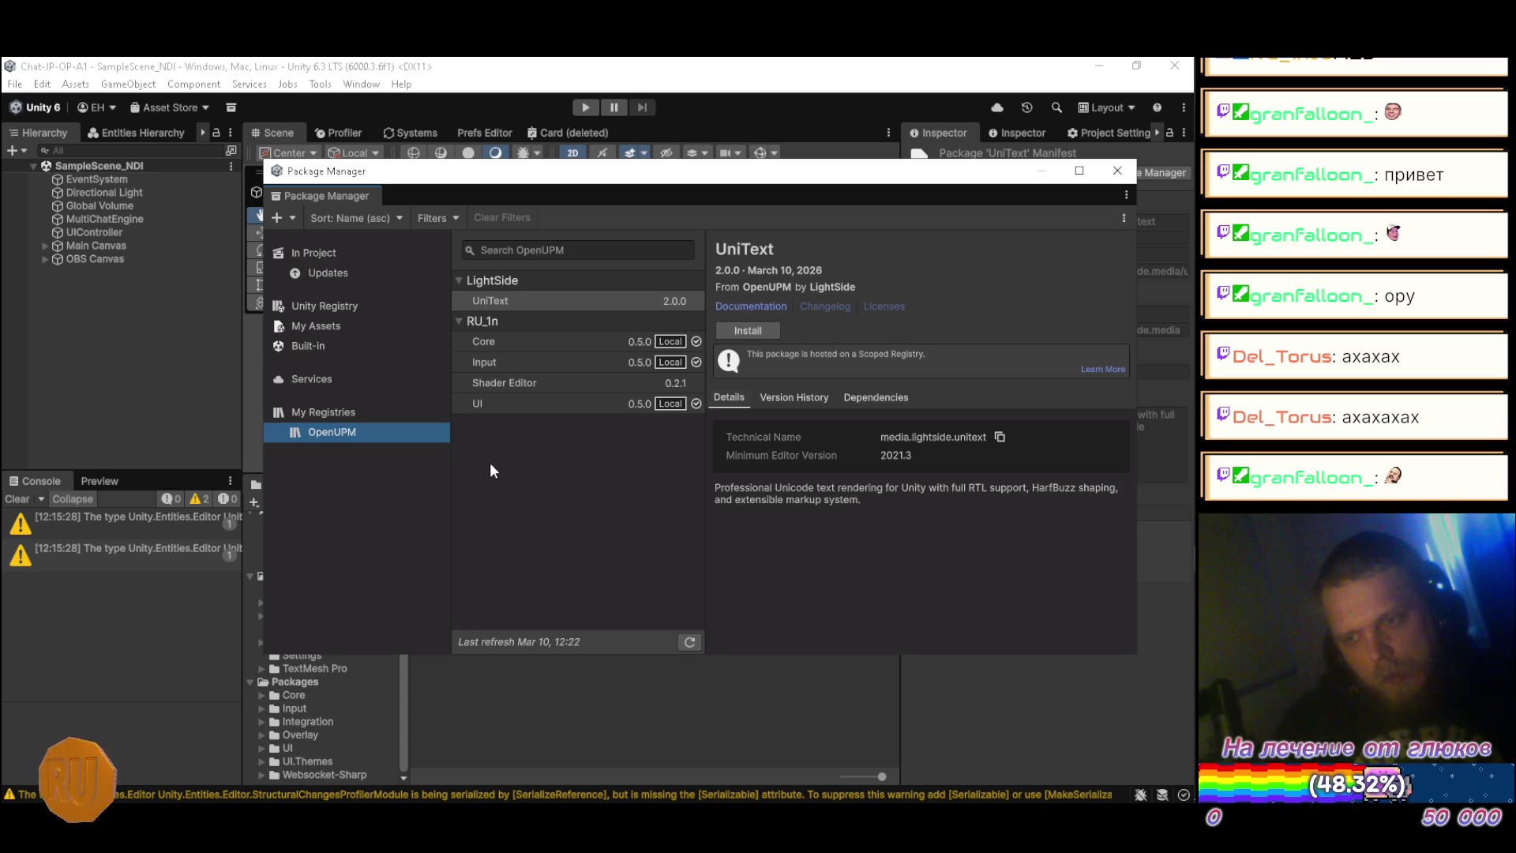
left_click(505, 375)
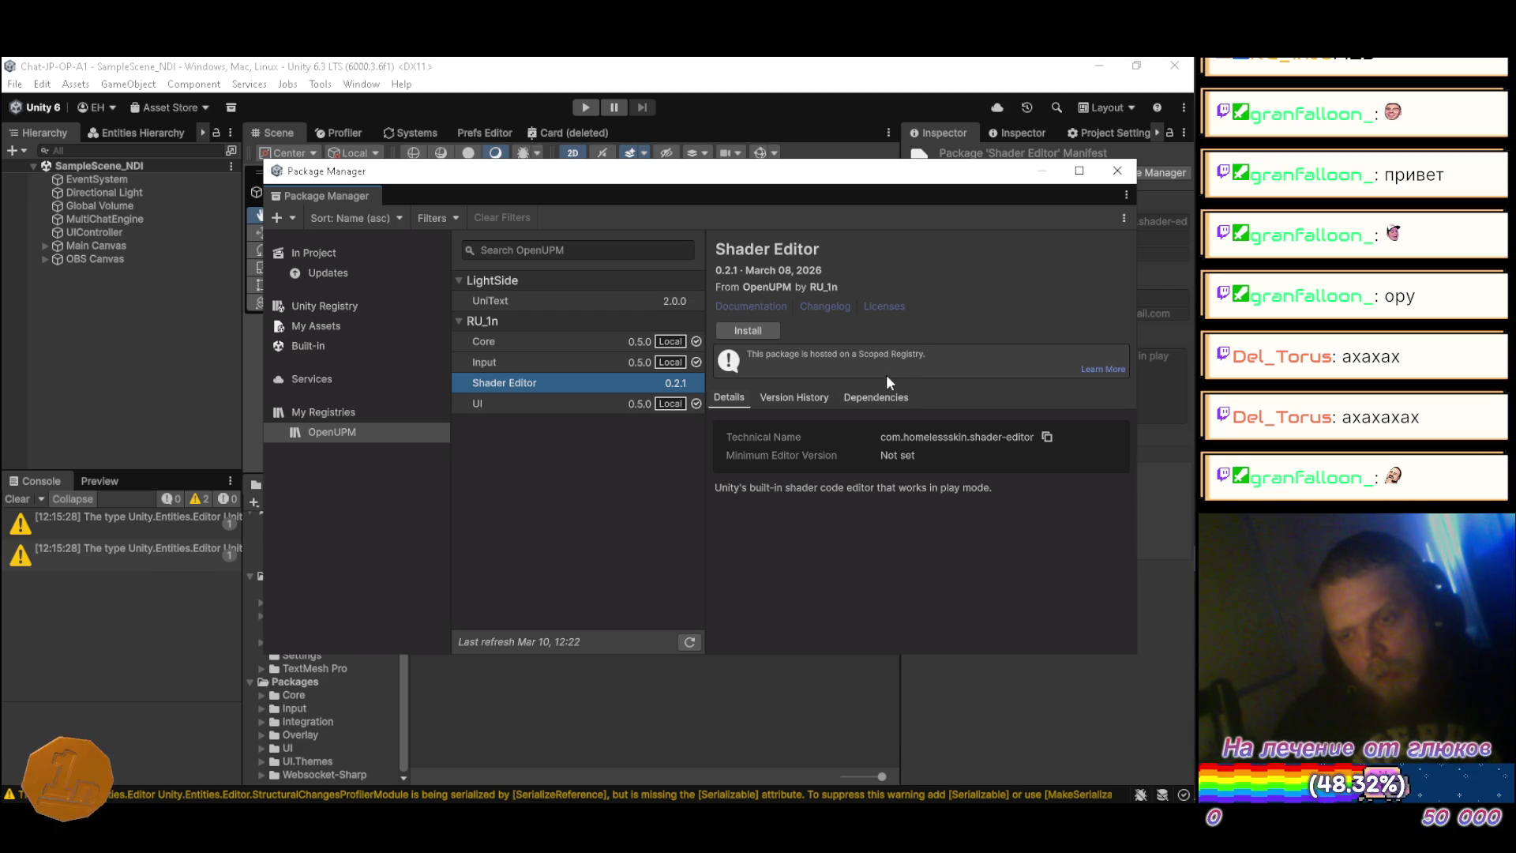
left_click(495, 297)
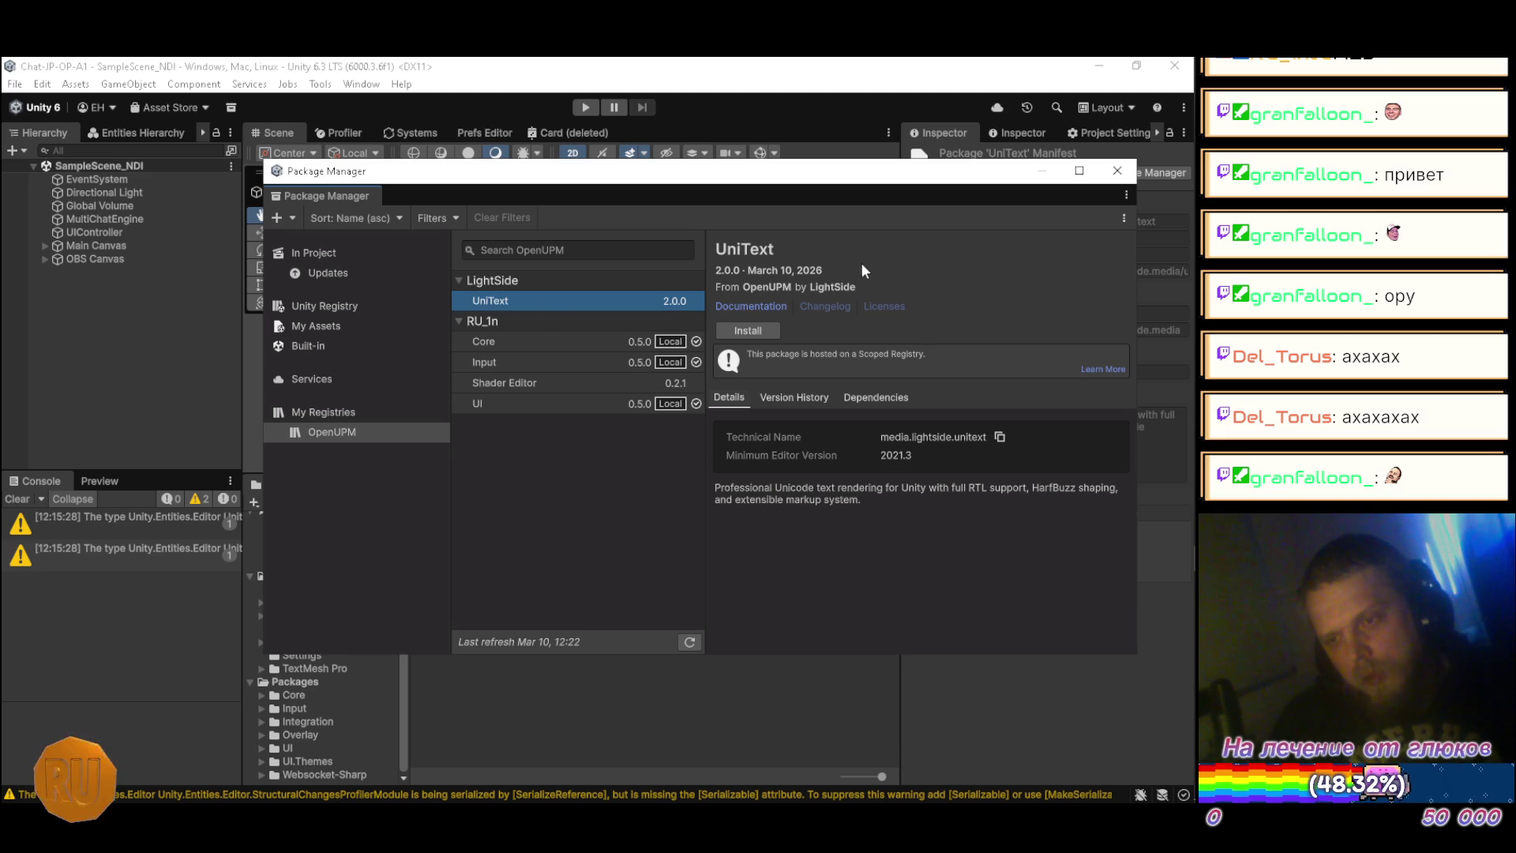
left_click(1116, 173)
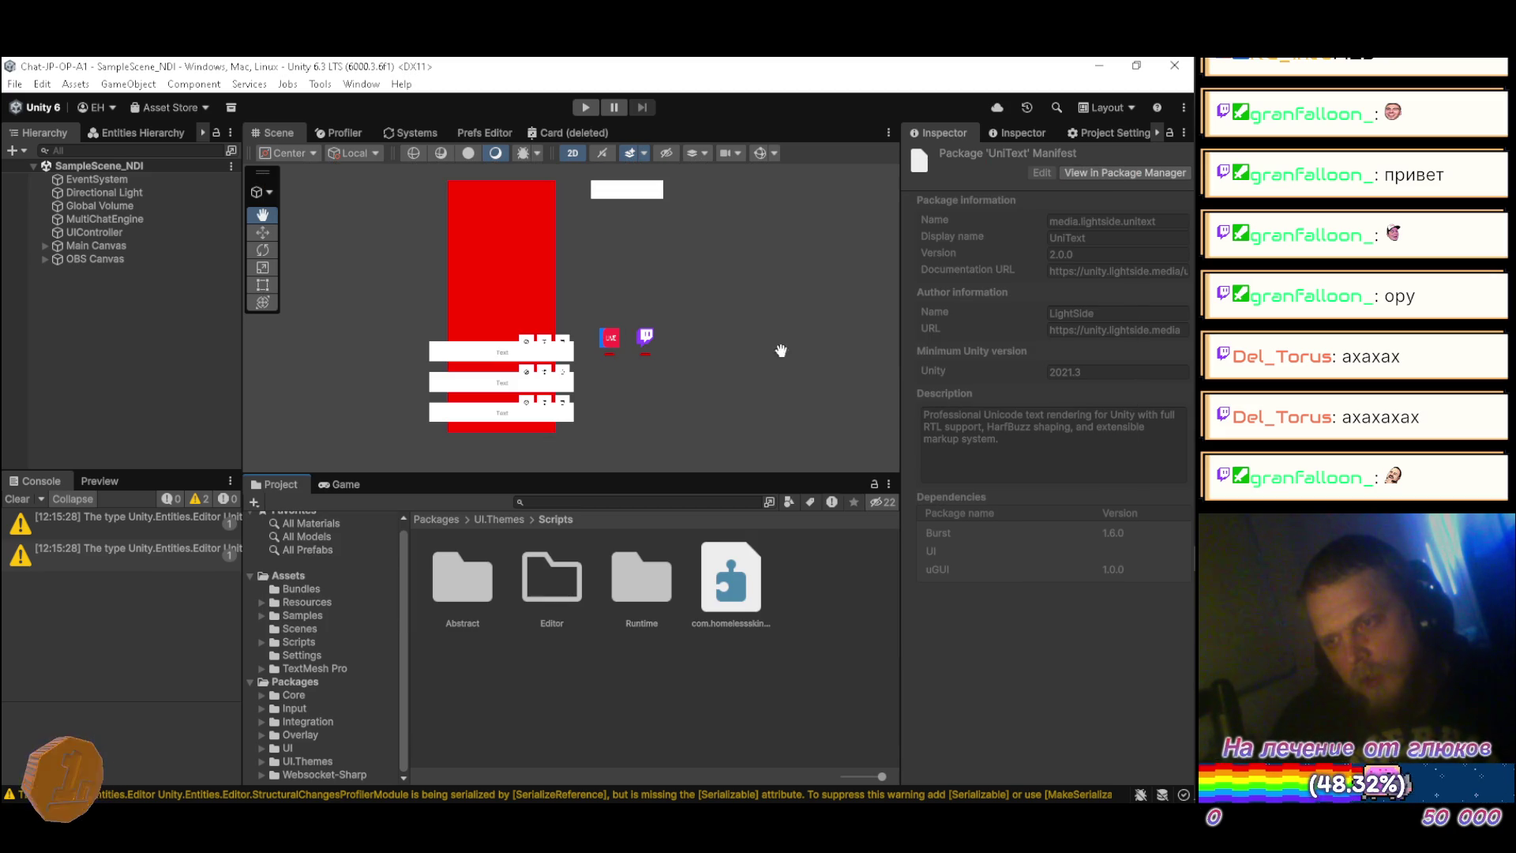
Step: Reopen the Package Manager and choose to install a package from disk
left_click(354, 88)
mouse_move(413, 315)
left_click(584, 315)
left_click(283, 217)
left_click(327, 260)
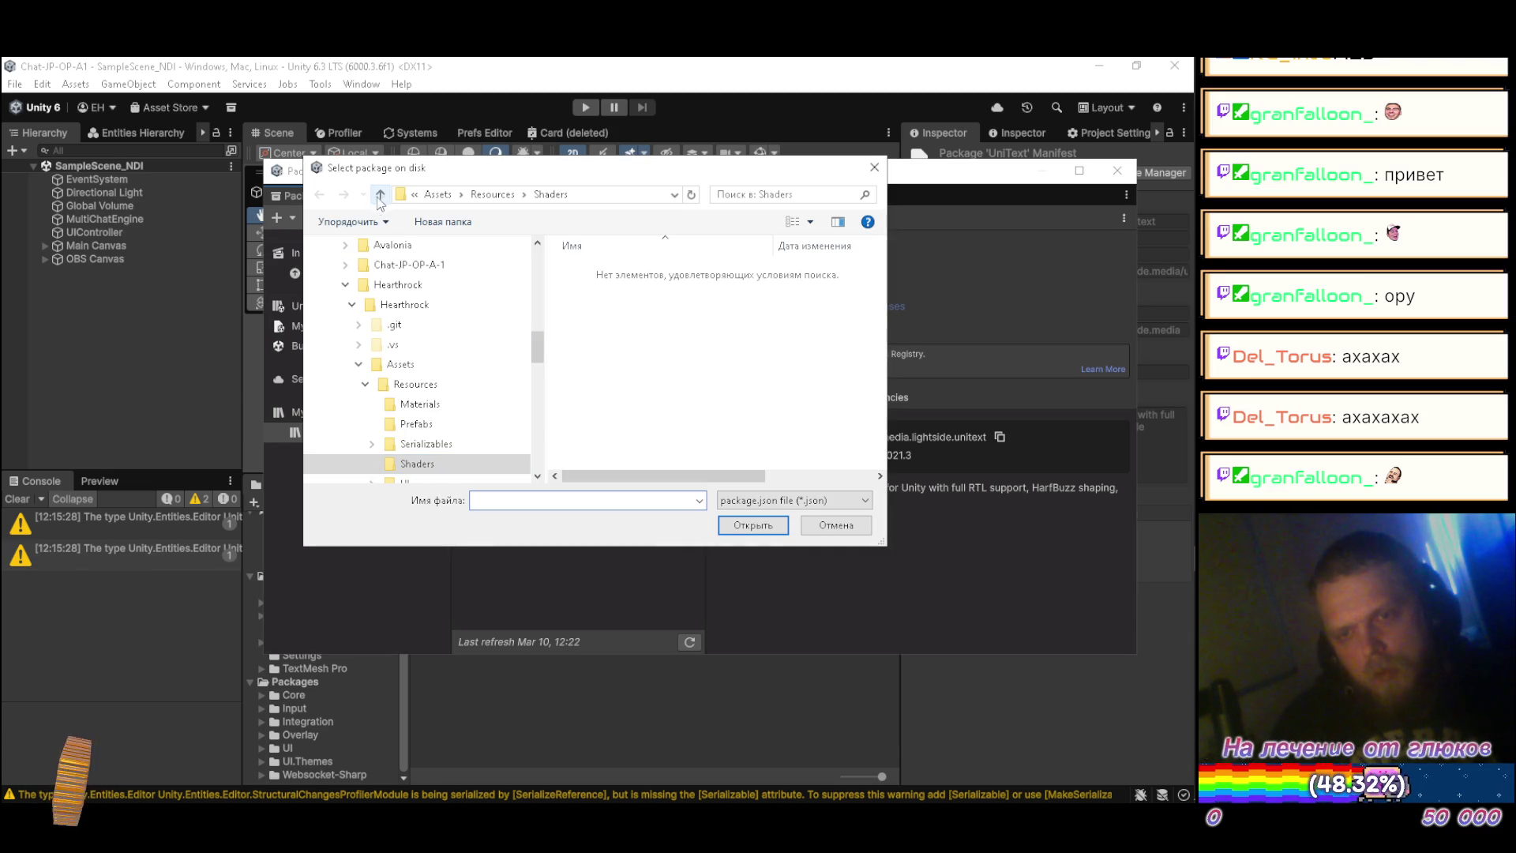
Step: Browse to _DEV/Shared/com.homelessskin.shader-editor and install Shader Editor from its package.json
left_click(380, 195)
left_click(380, 194)
left_click(381, 195)
left_click(381, 194)
left_click(381, 195)
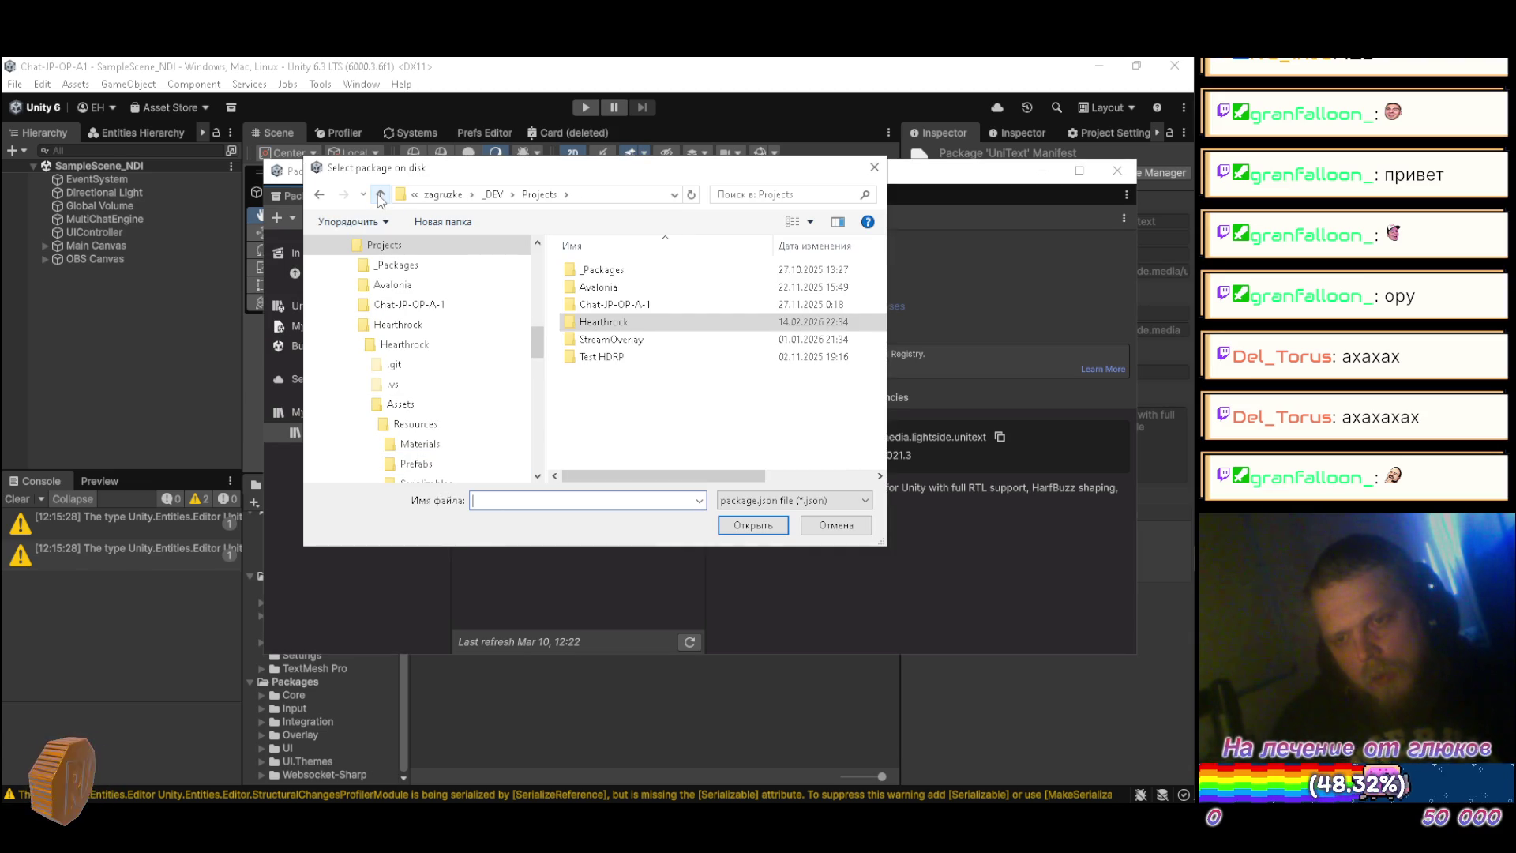
left_click(380, 194)
double_click(628, 339)
scroll(627, 337, "down", 3)
double_click(621, 362)
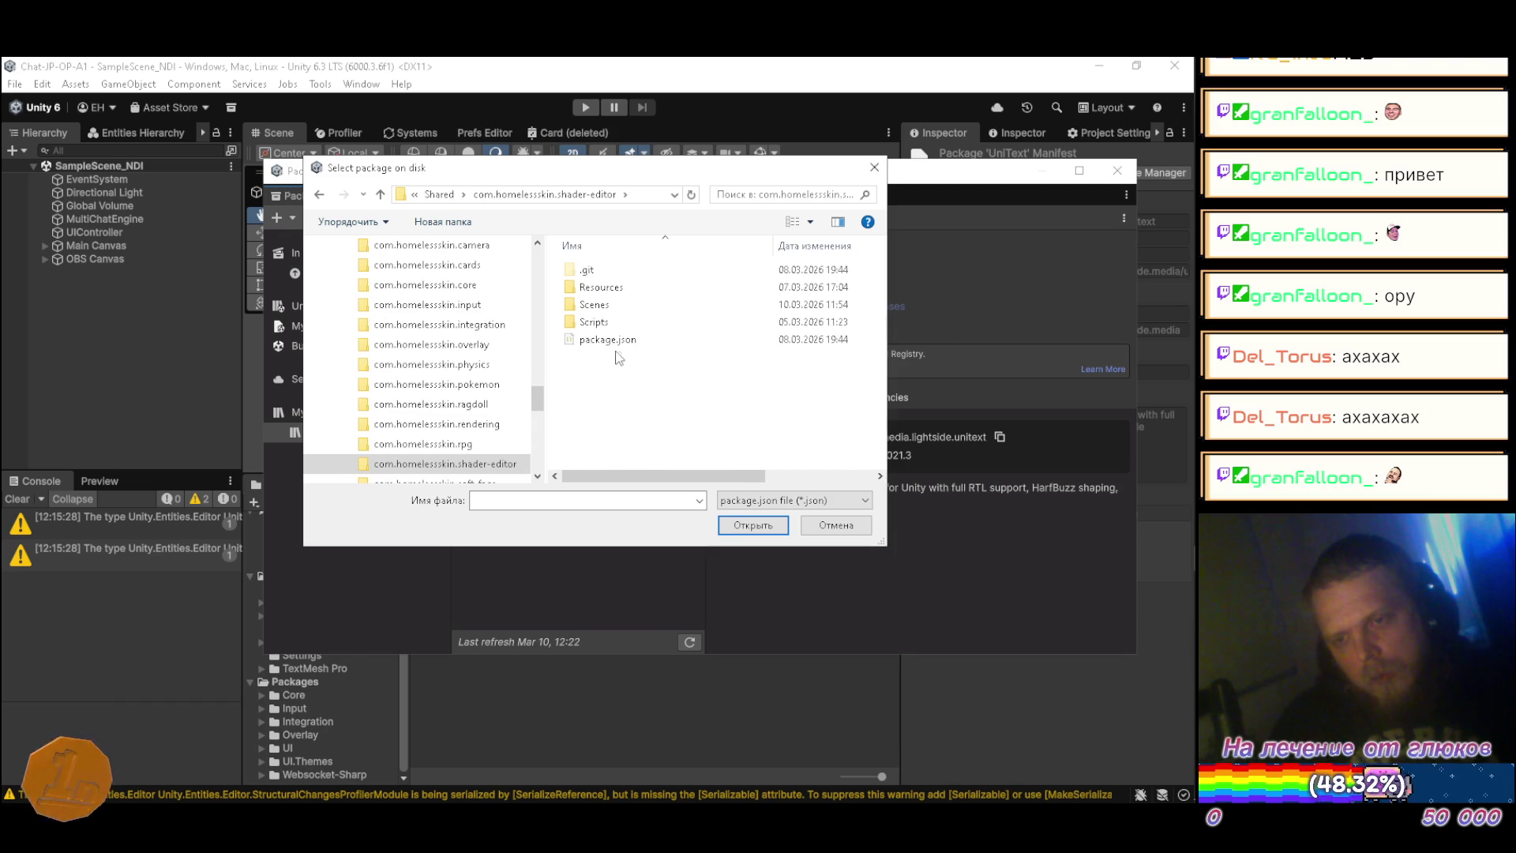
left_click(616, 340)
left_click(738, 527)
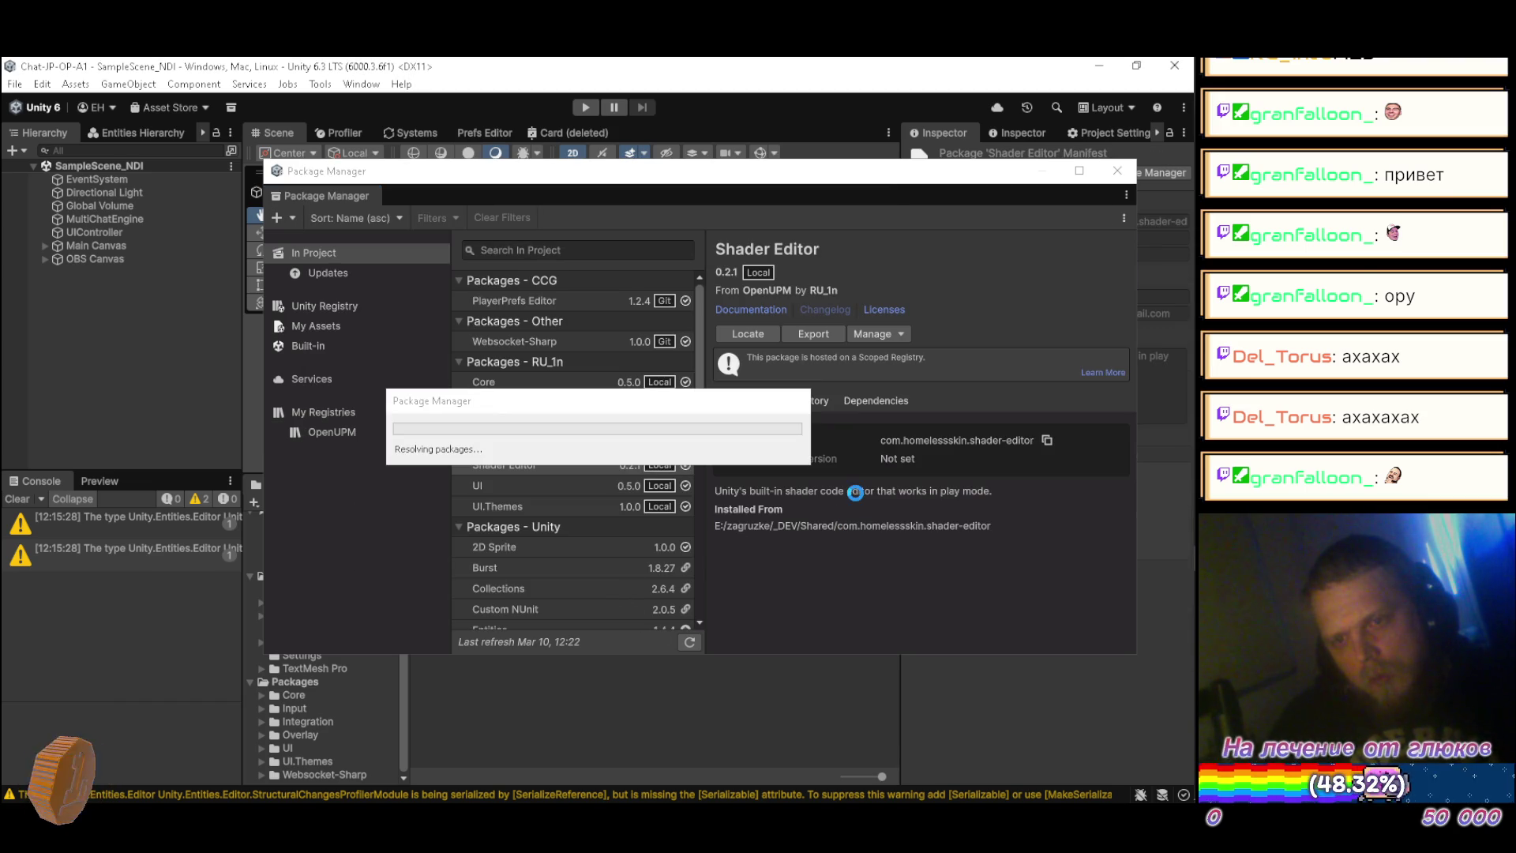
mouse_move(1166, 516)
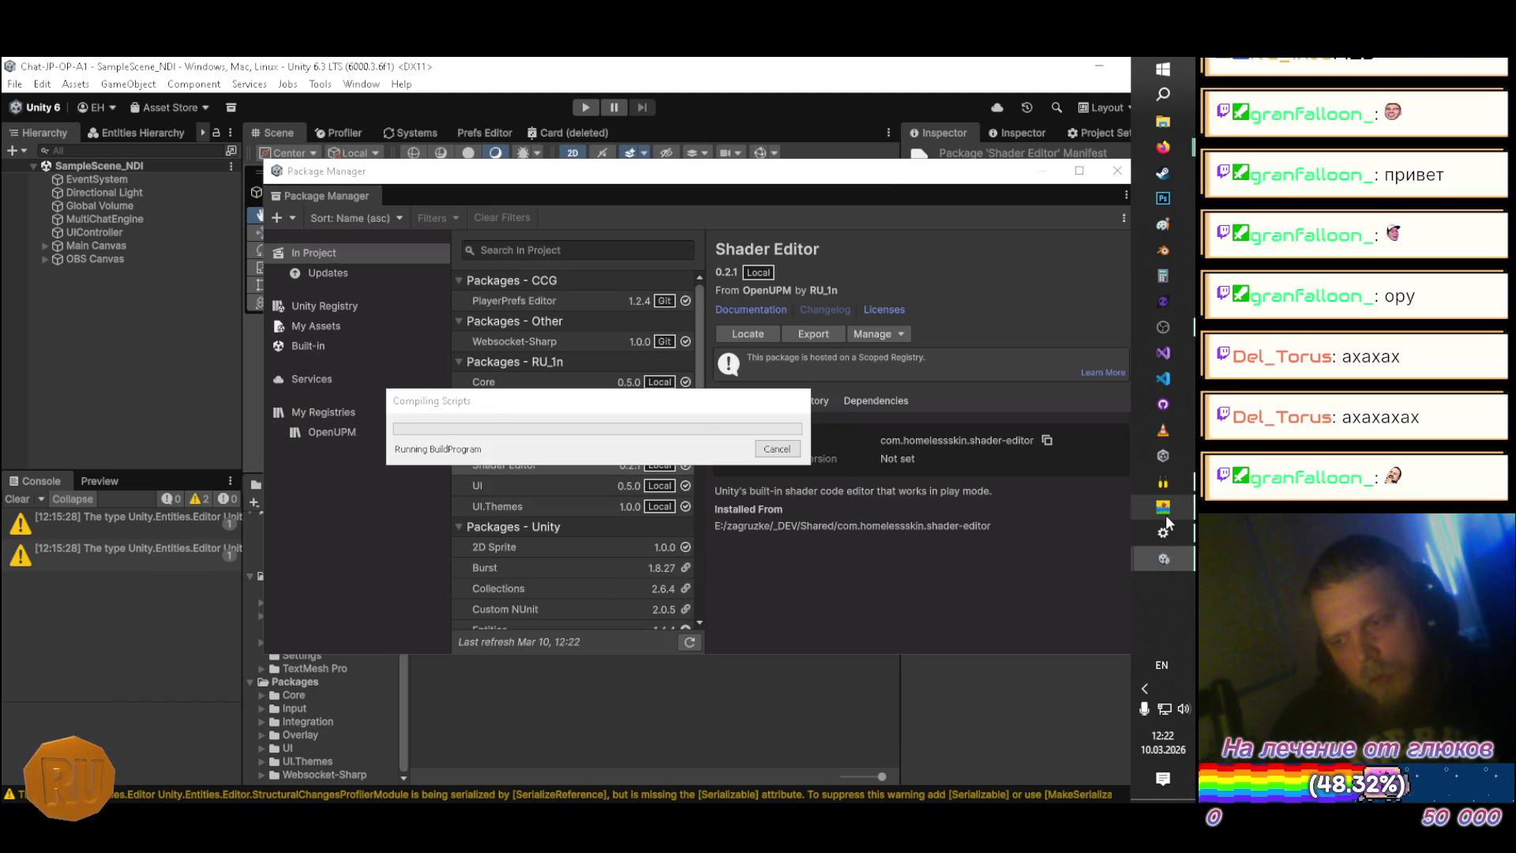
left_click(1172, 557)
Step: Bring the StreamOverlay project forward and open its Package Manager
left_click(815, 535)
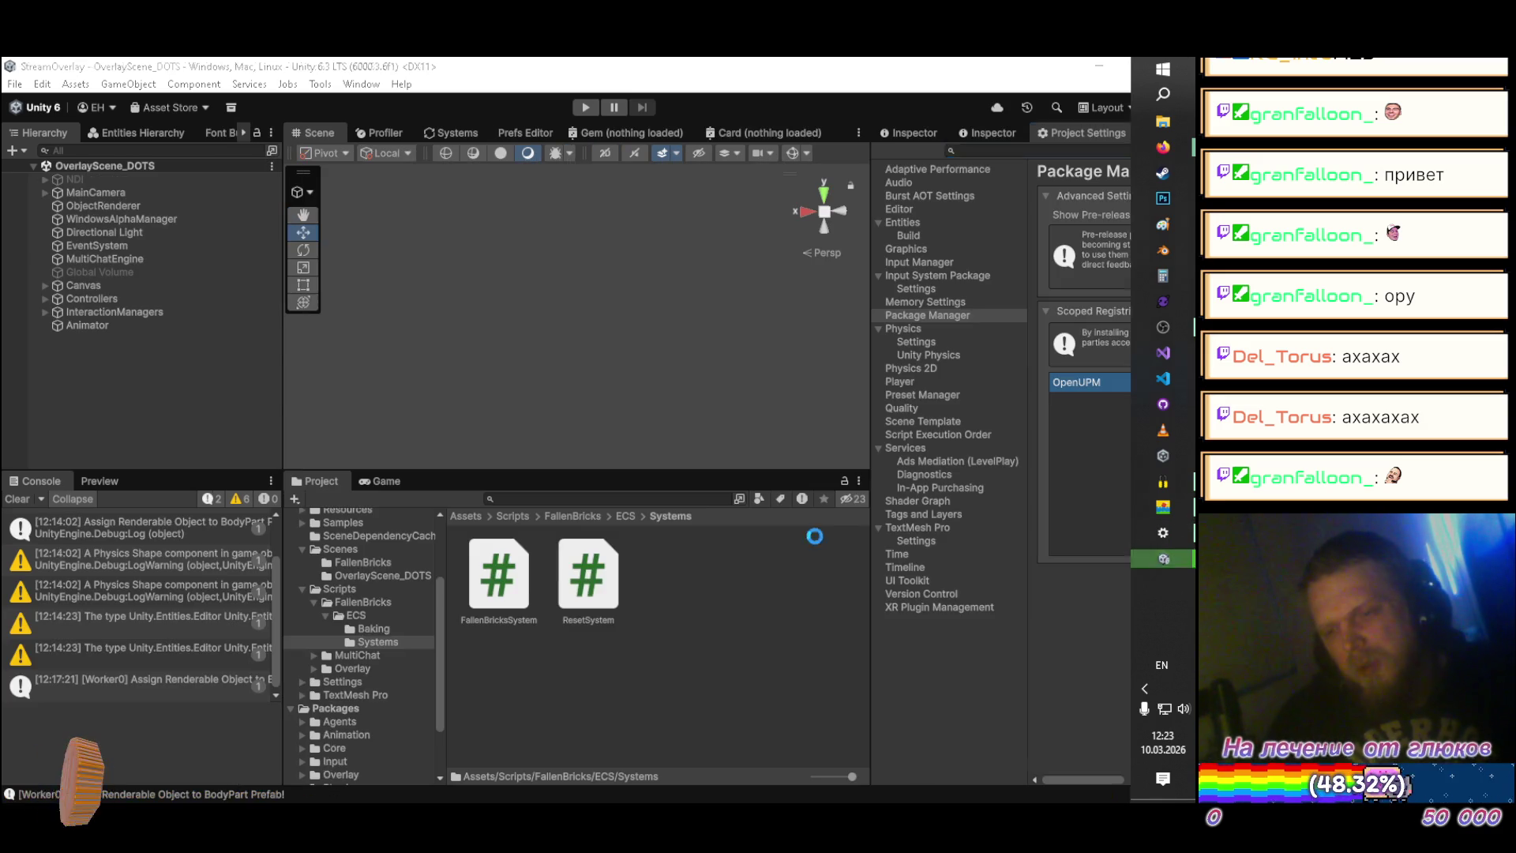
left_click(350, 84)
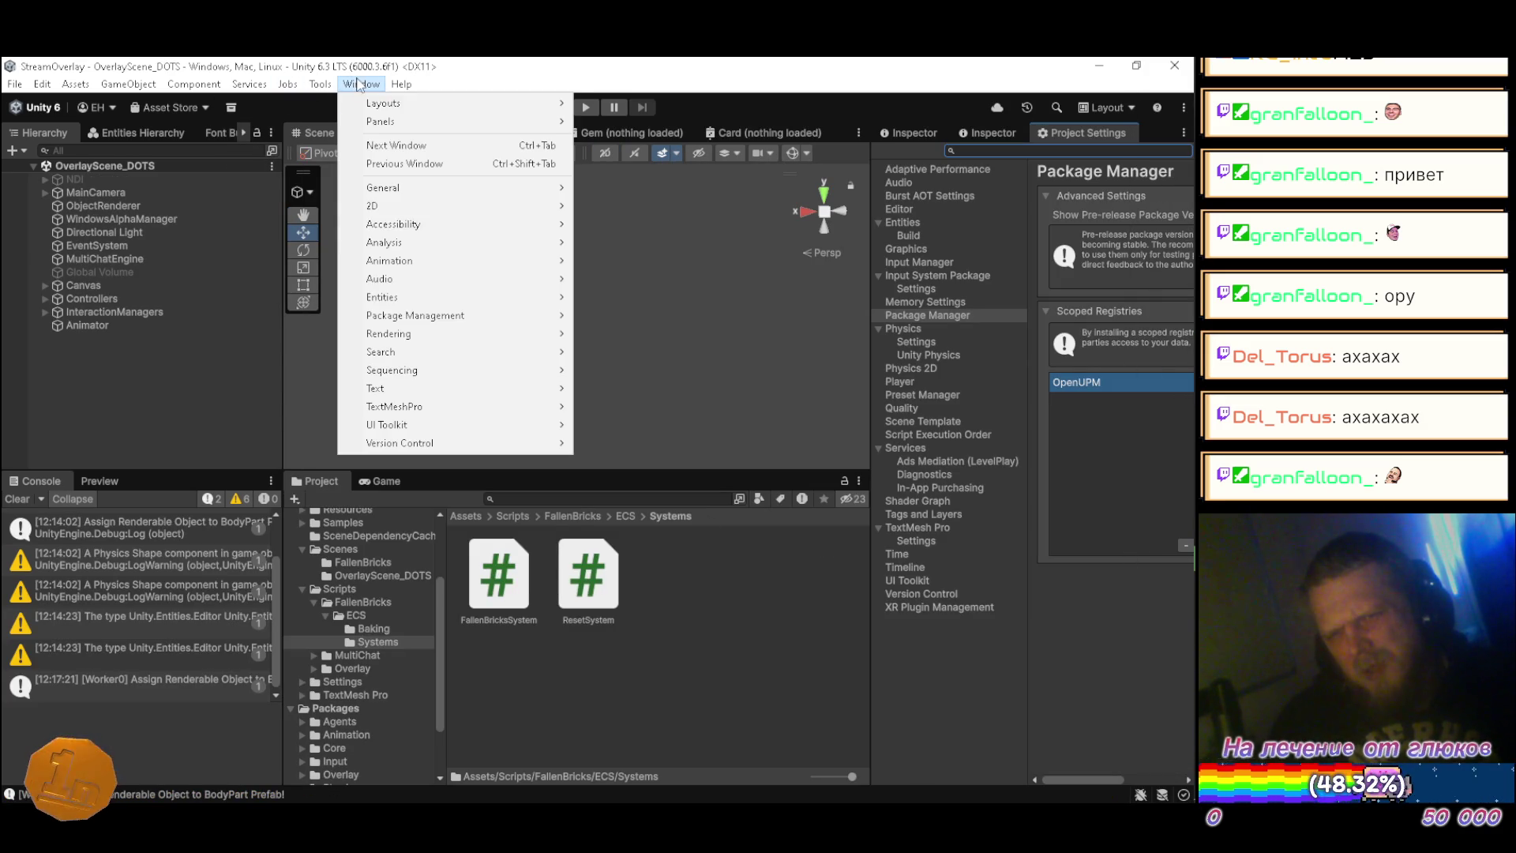
mouse_move(430, 314)
left_click(594, 314)
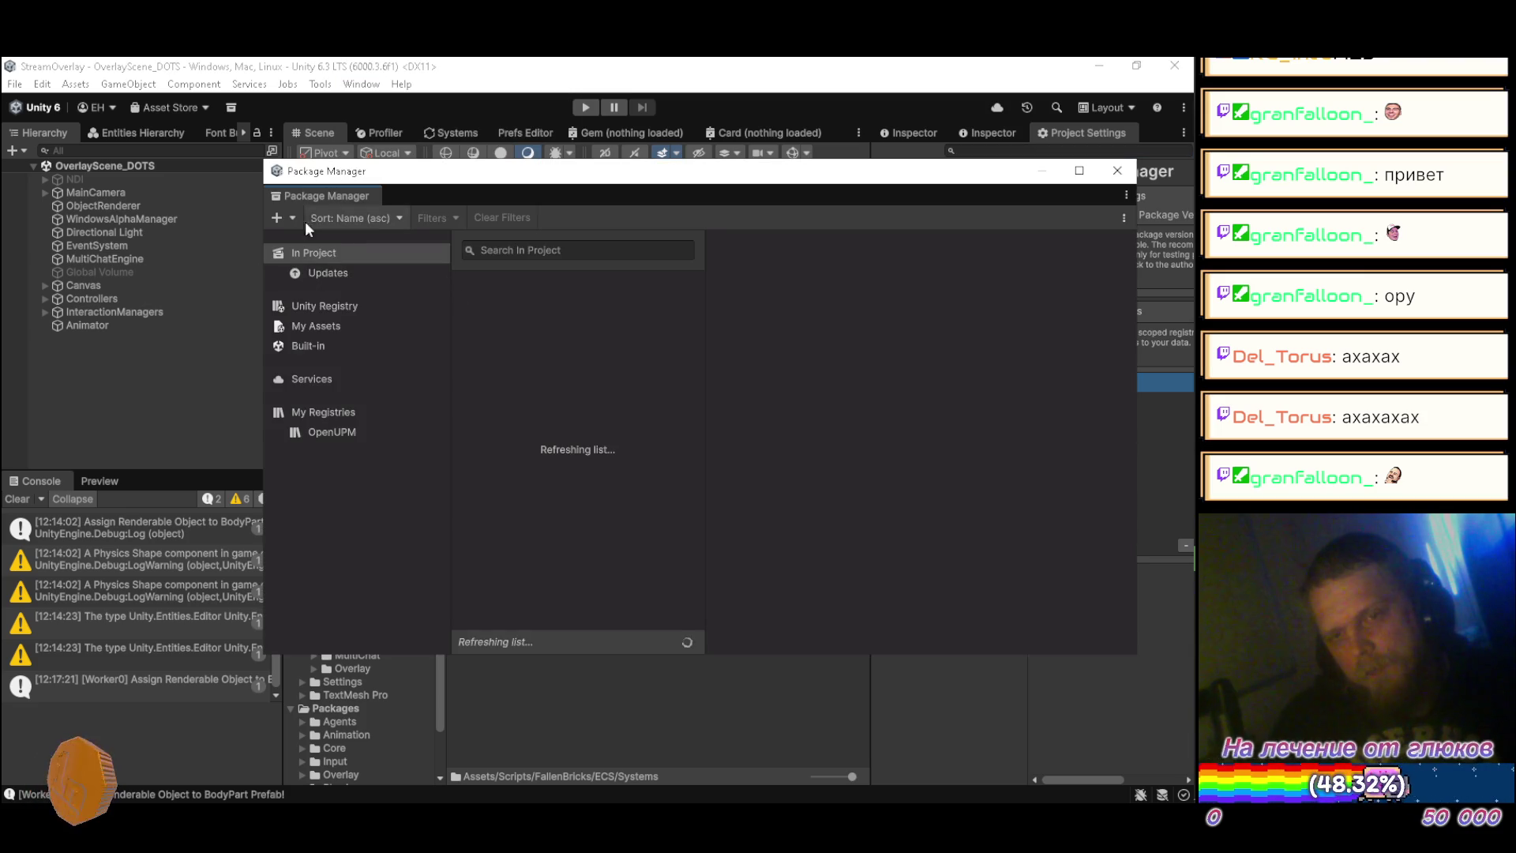
Step: Install Shader Editor 0.2.1 into StreamOverlay from the same package.json on disk
left_click(294, 217)
left_click(305, 240)
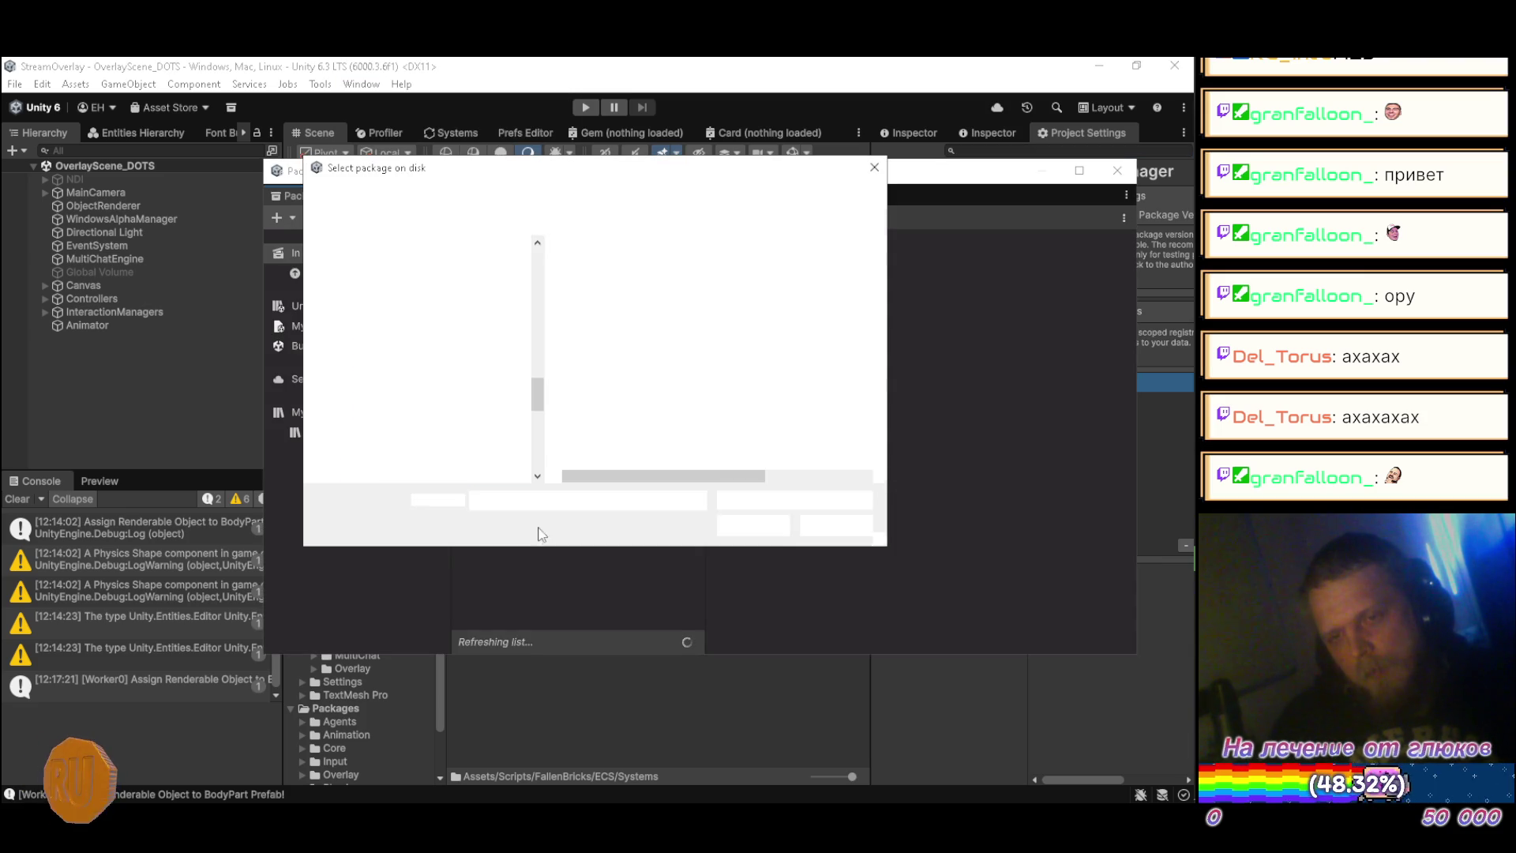
left_click(610, 346)
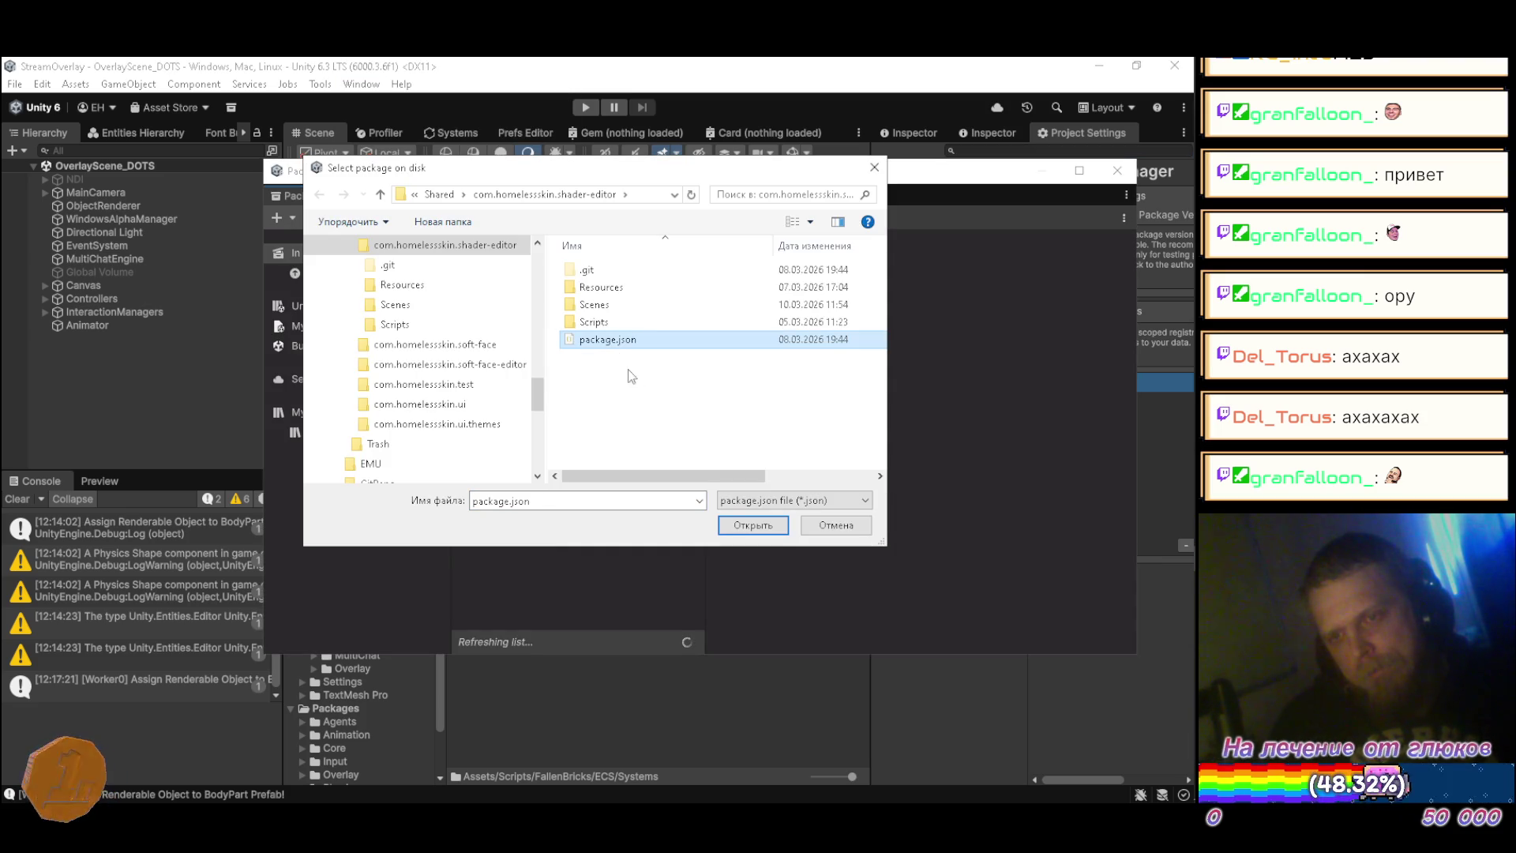
left_click(742, 521)
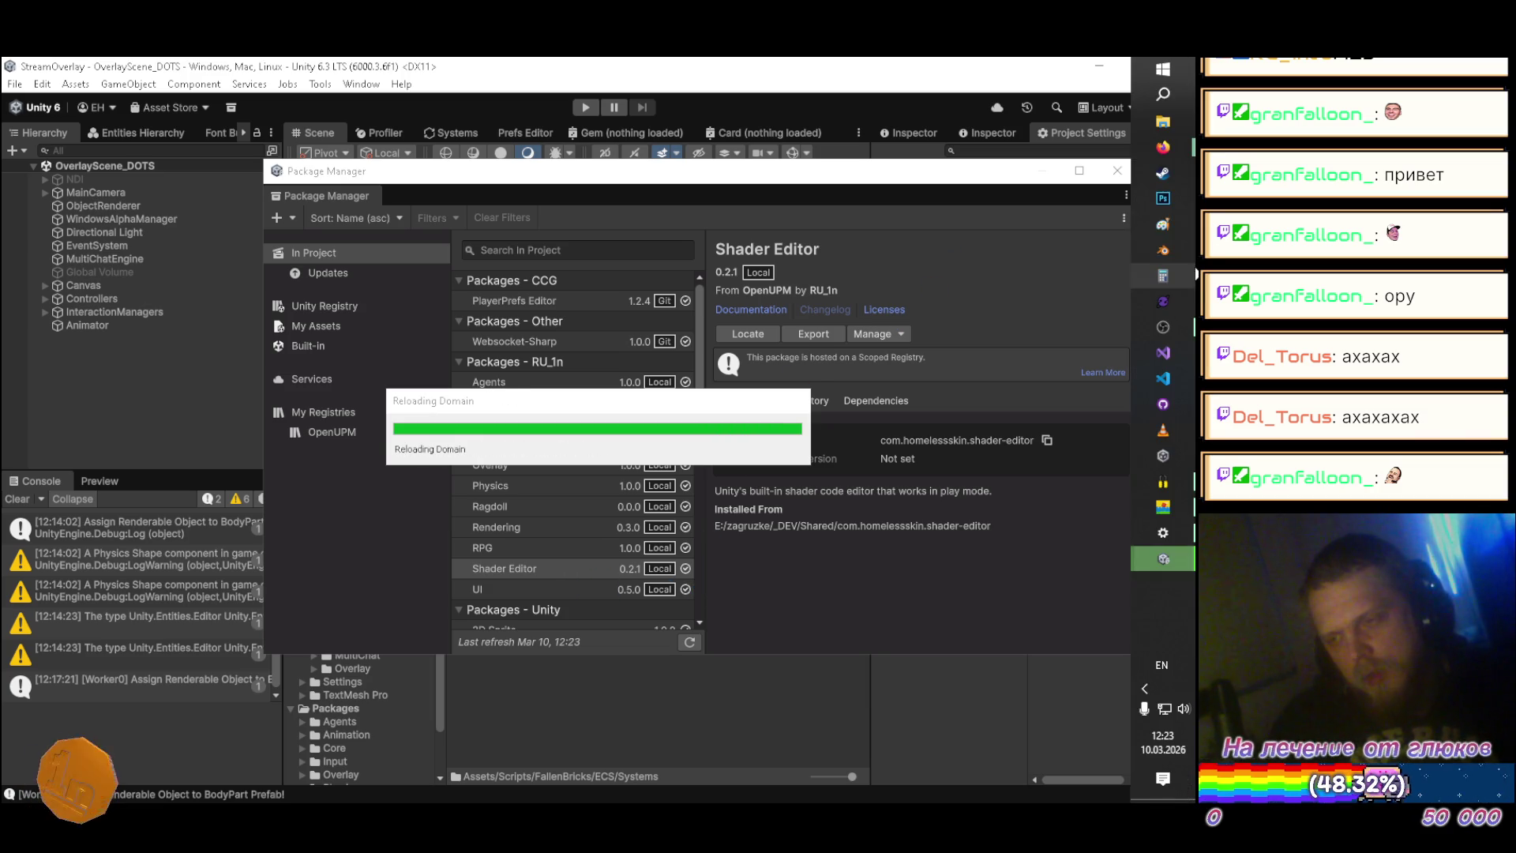
left_click(1168, 144)
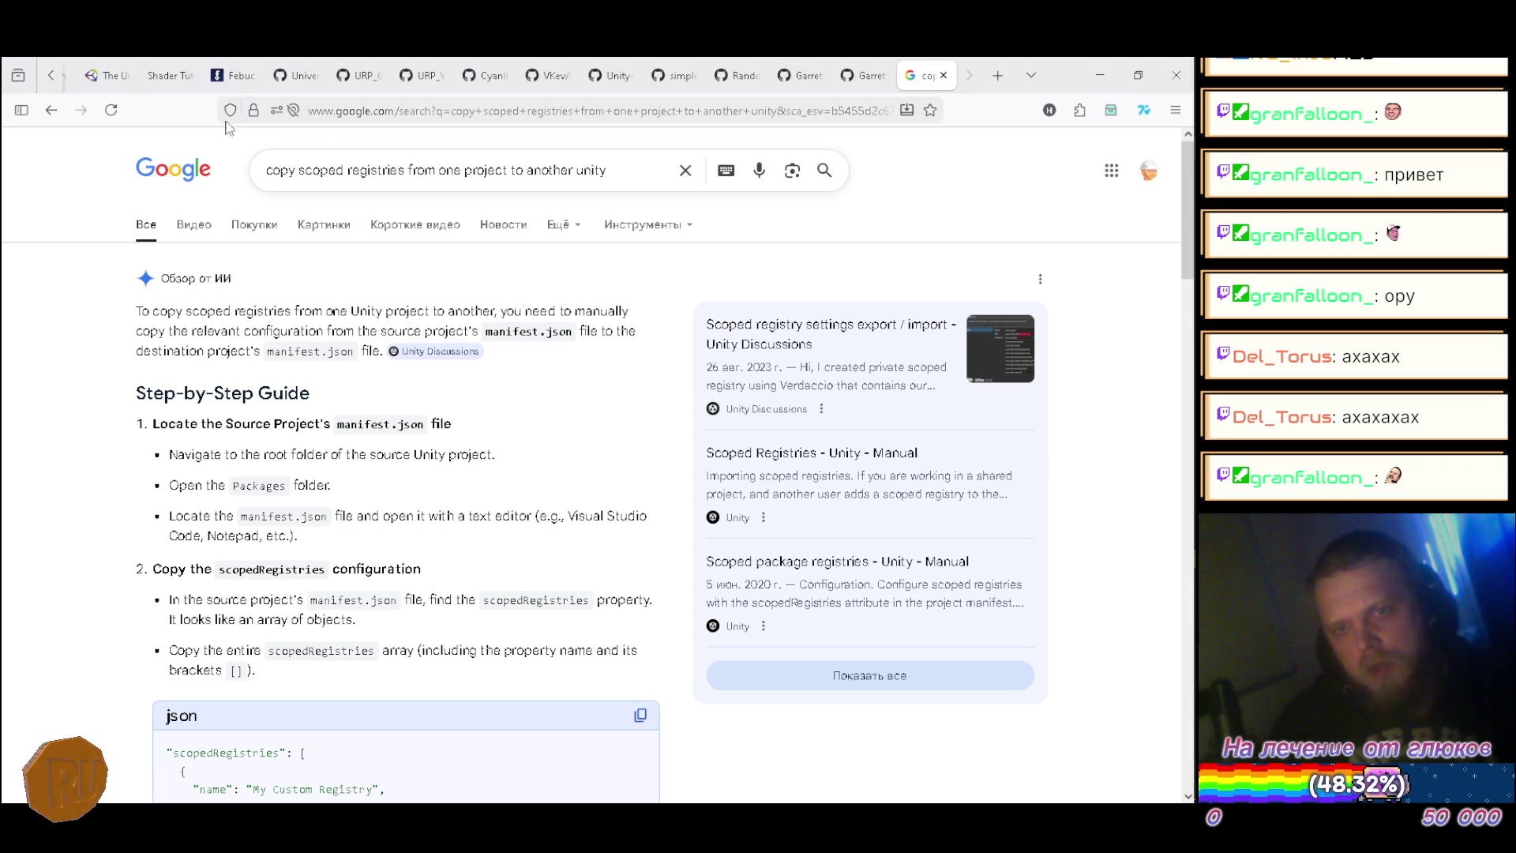
Step: Open the DeepSeek tab in the Работа group and reopen the earlier scene-switching chat
scroll(62, 87, "up", 5)
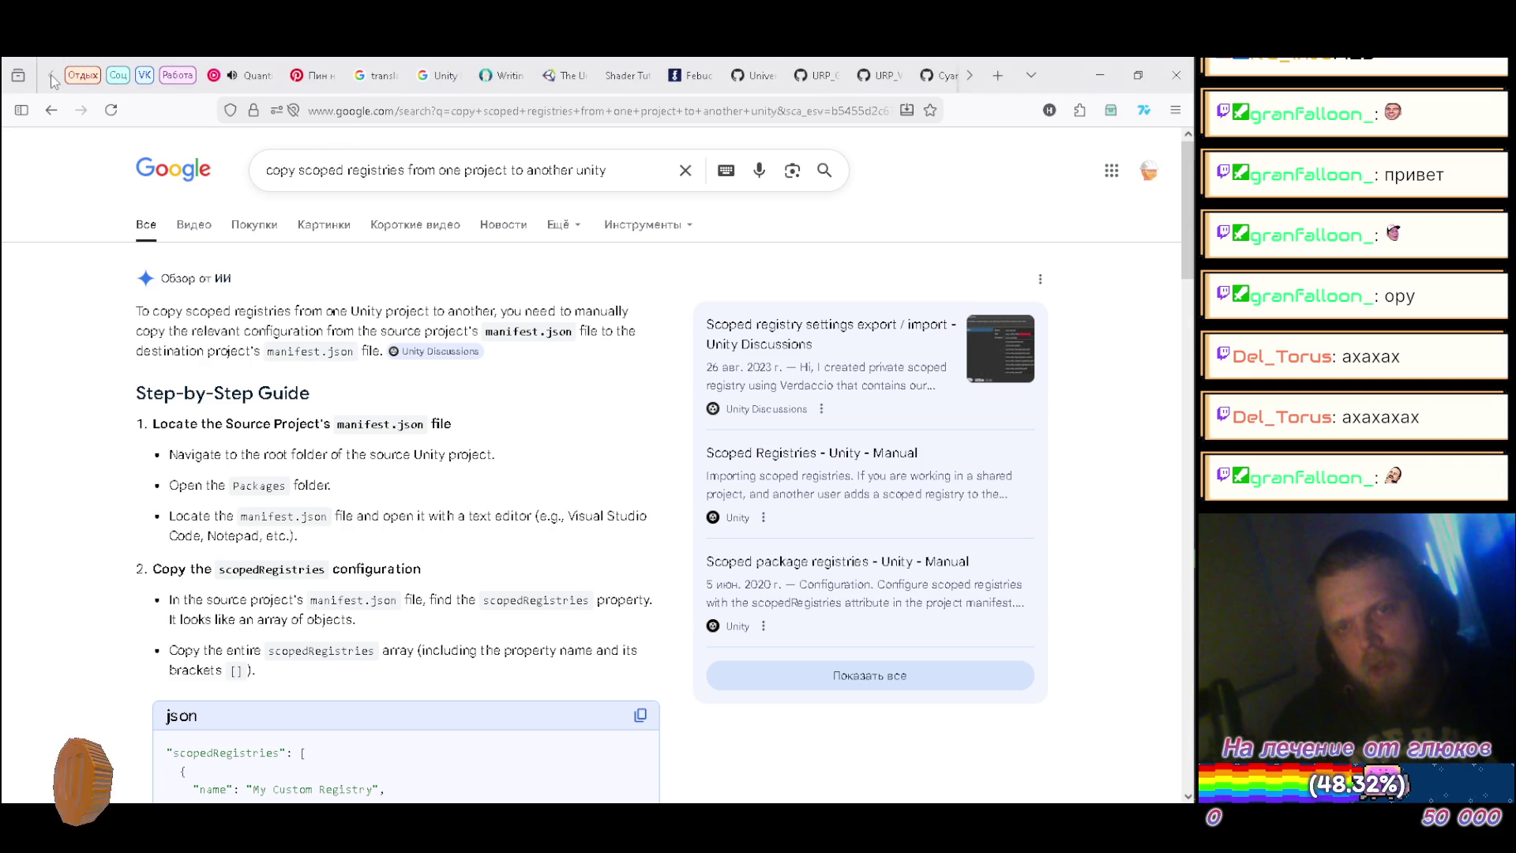
left_click(177, 75)
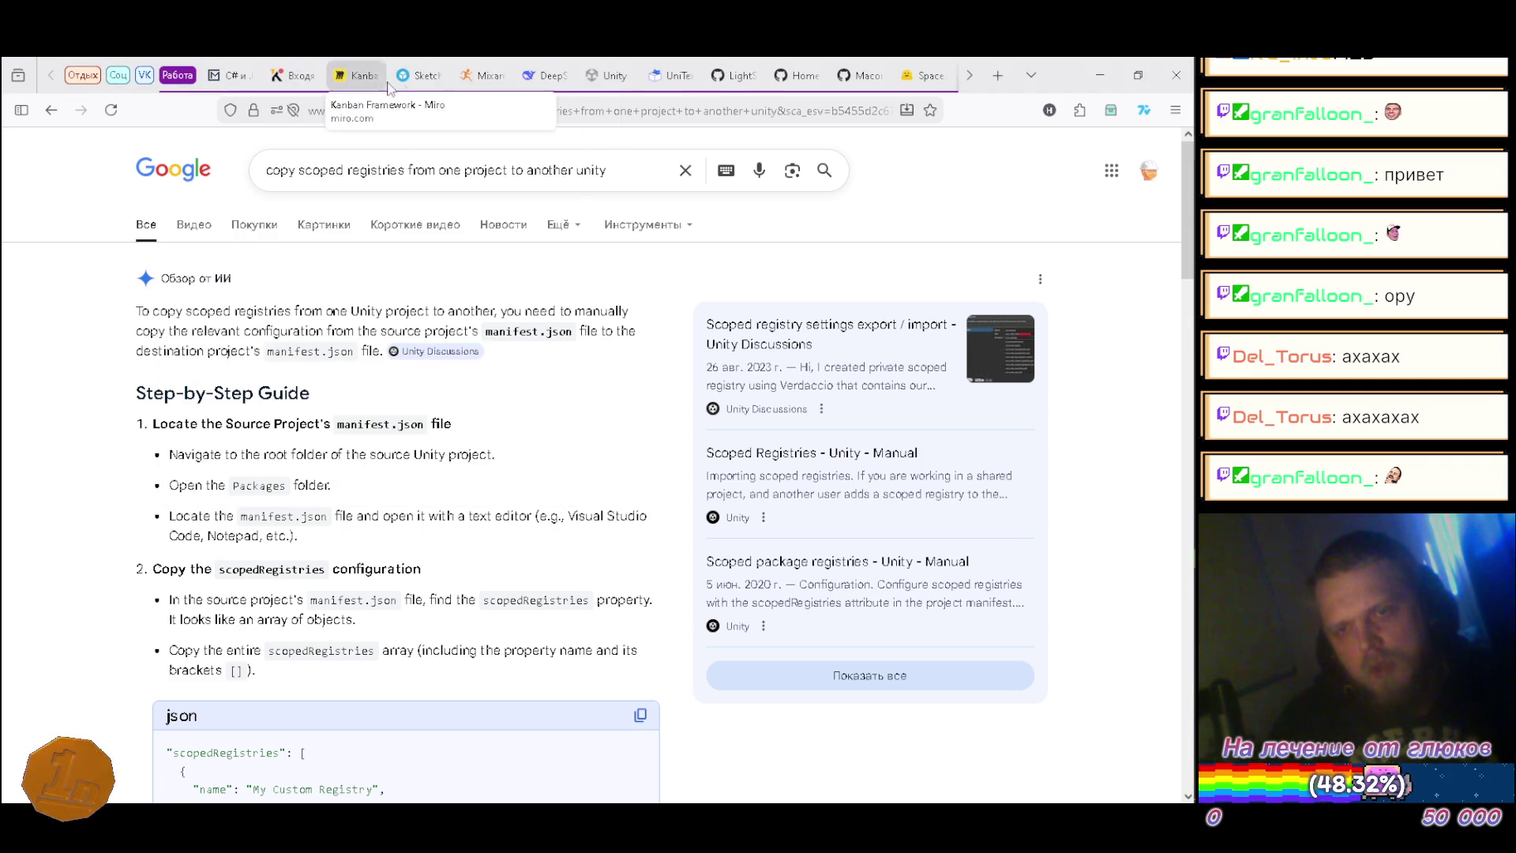
left_click(522, 78)
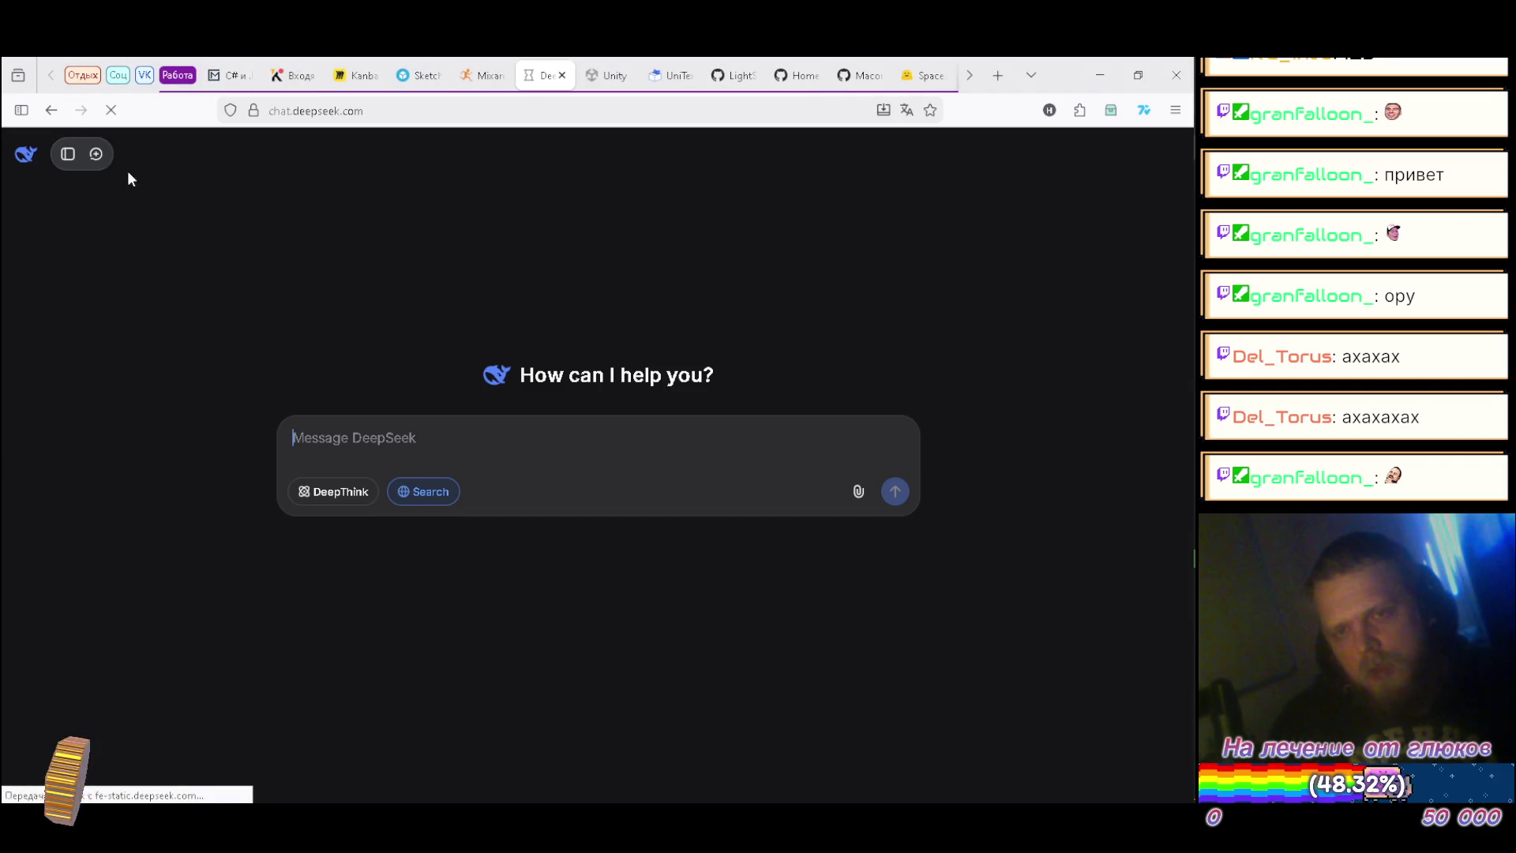
left_click(65, 153)
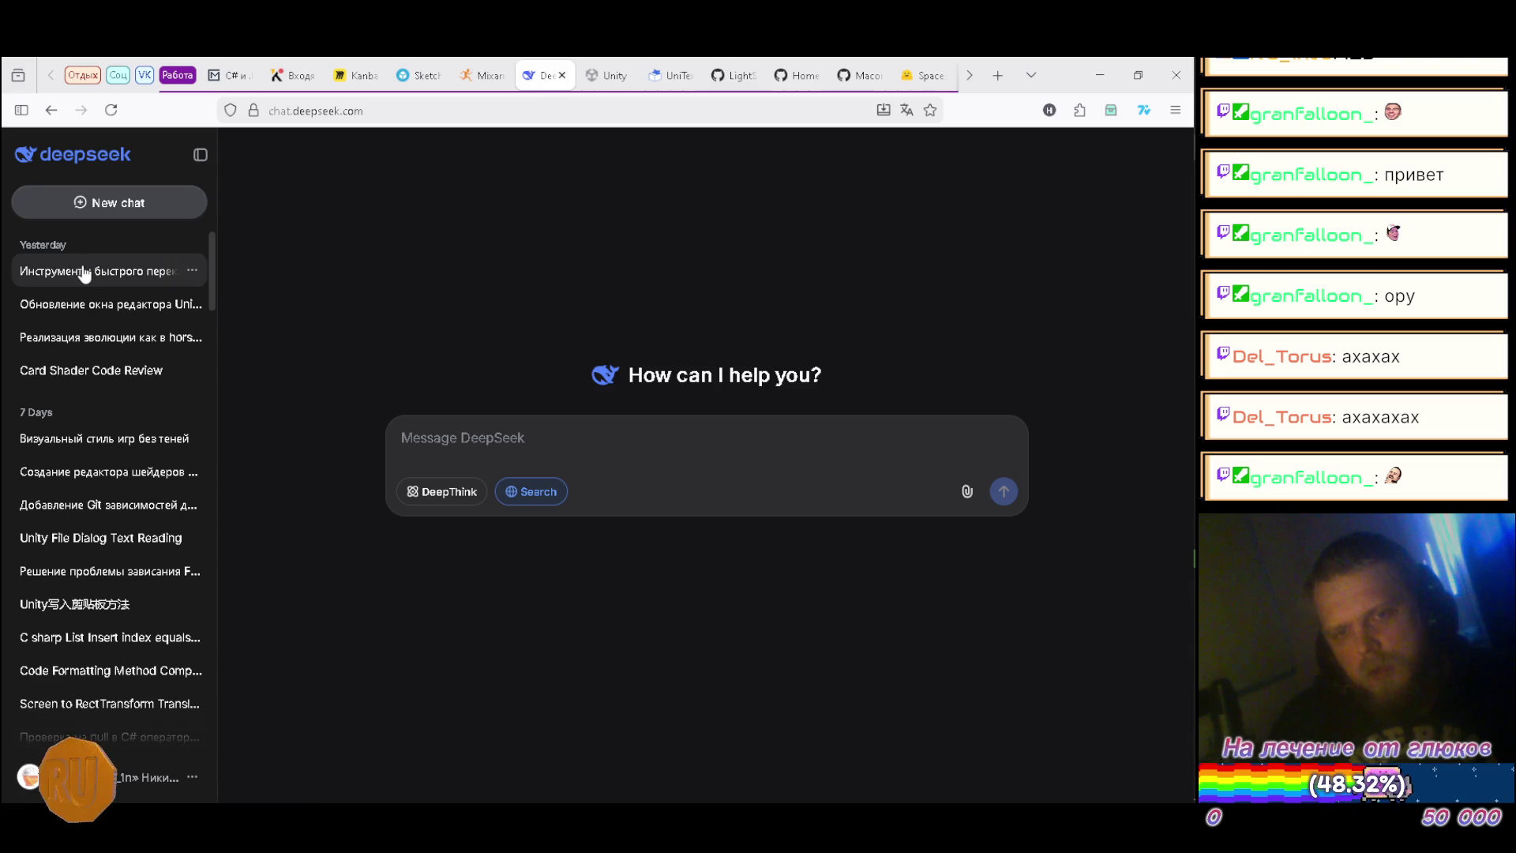
left_click(103, 270)
left_click(199, 154)
Step: Search Google for the recommended SceneSwitcherTool, then close the results tab
left_click_drag(378, 478, 482, 482)
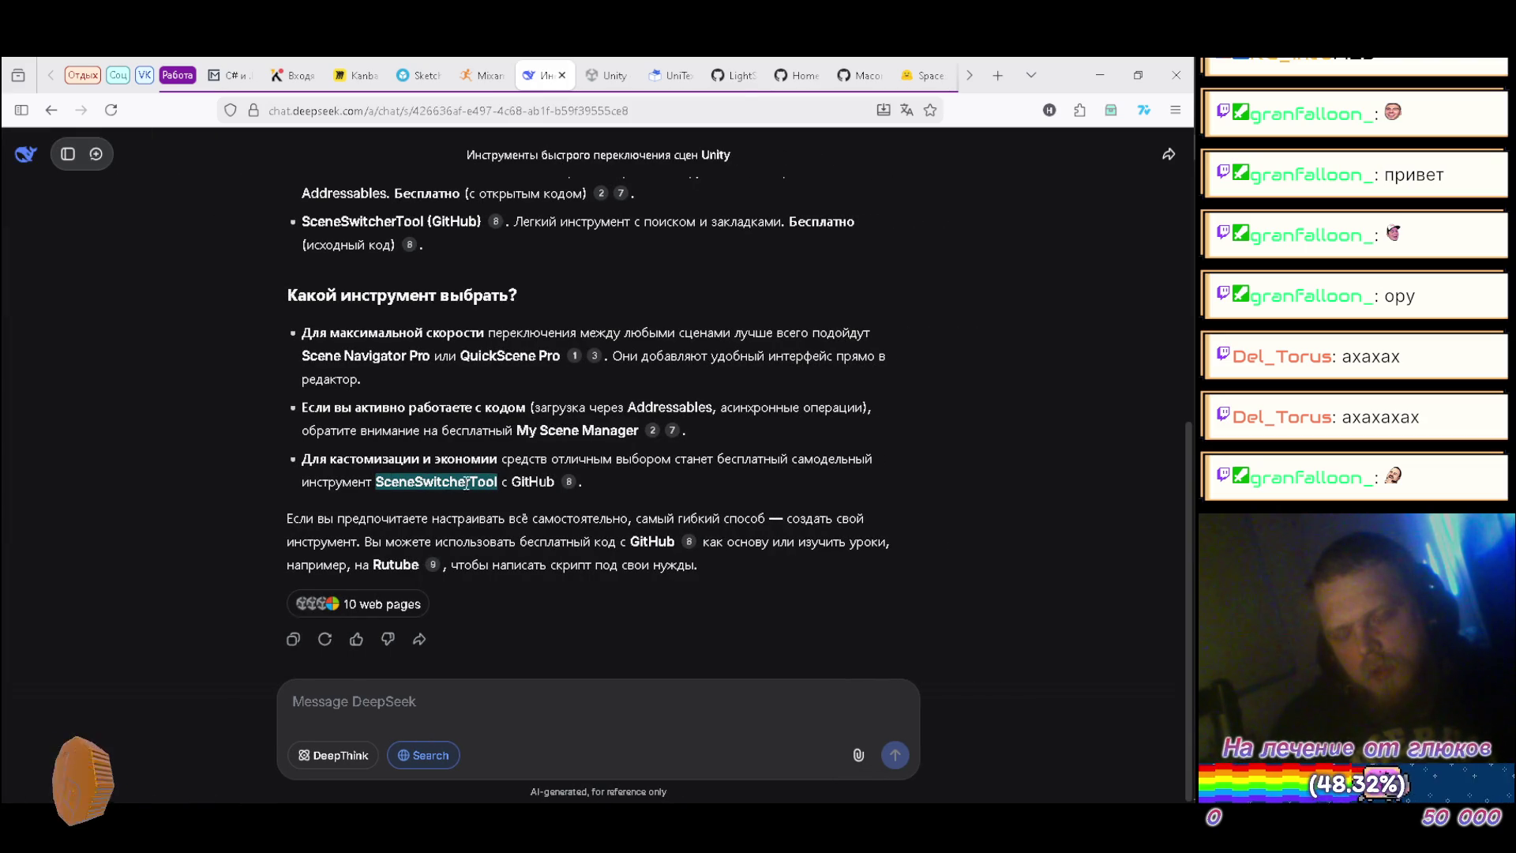
right_click(466, 483)
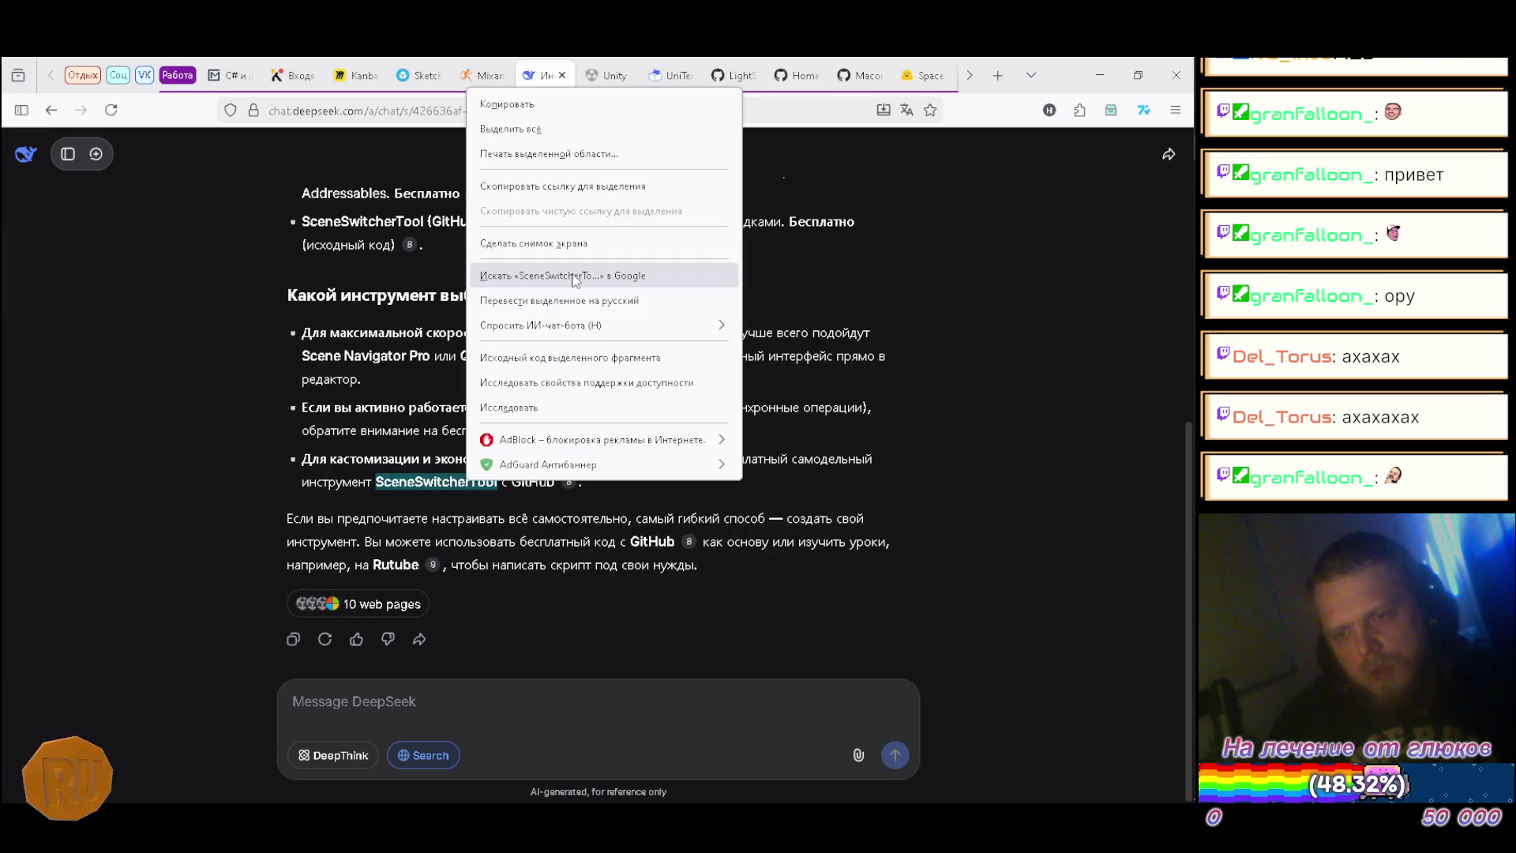
left_click(574, 277)
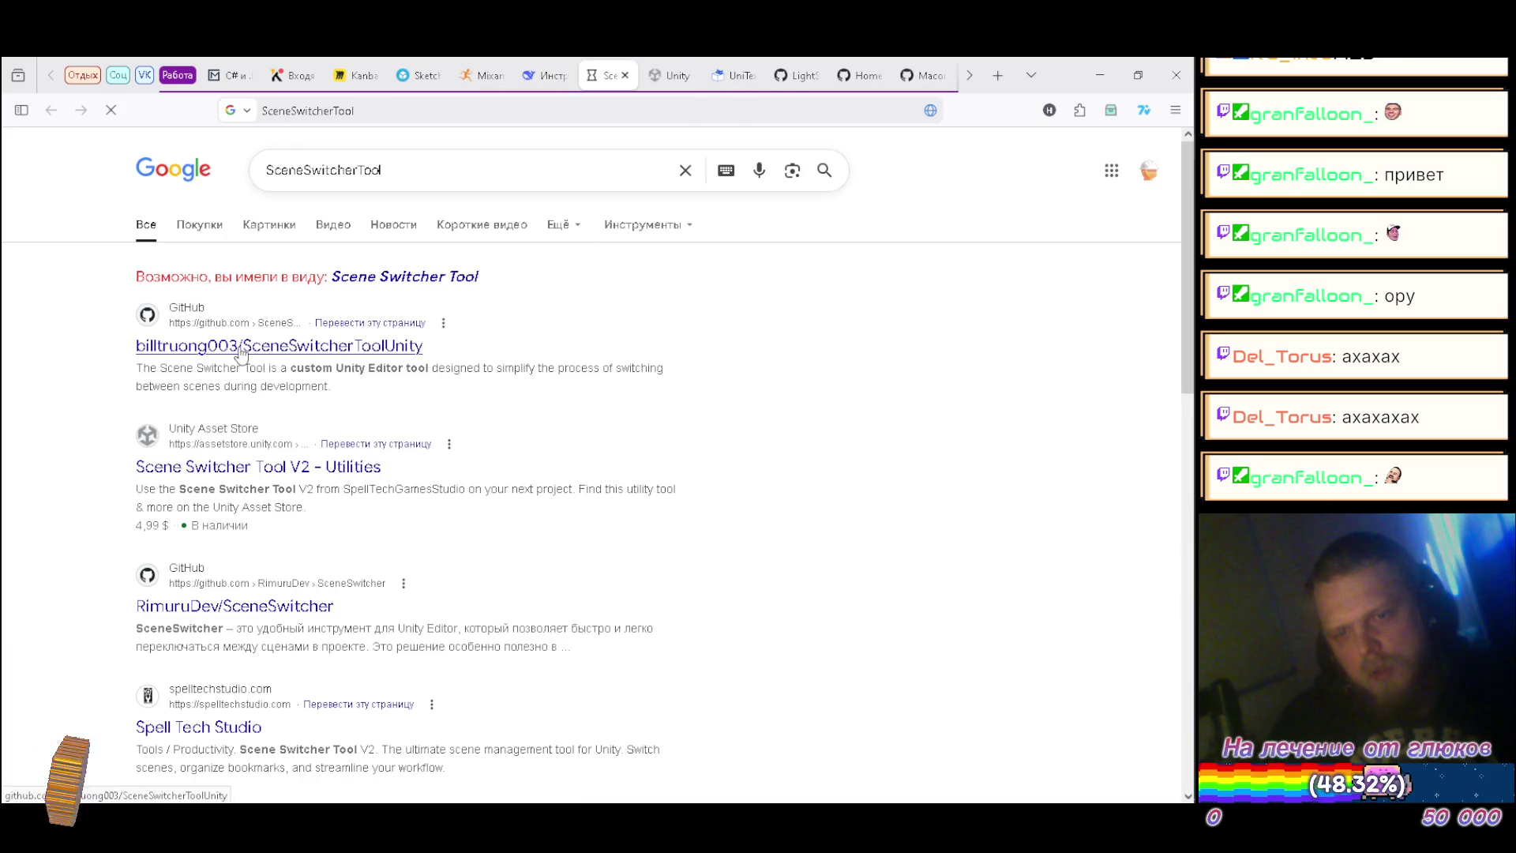
left_click(625, 75)
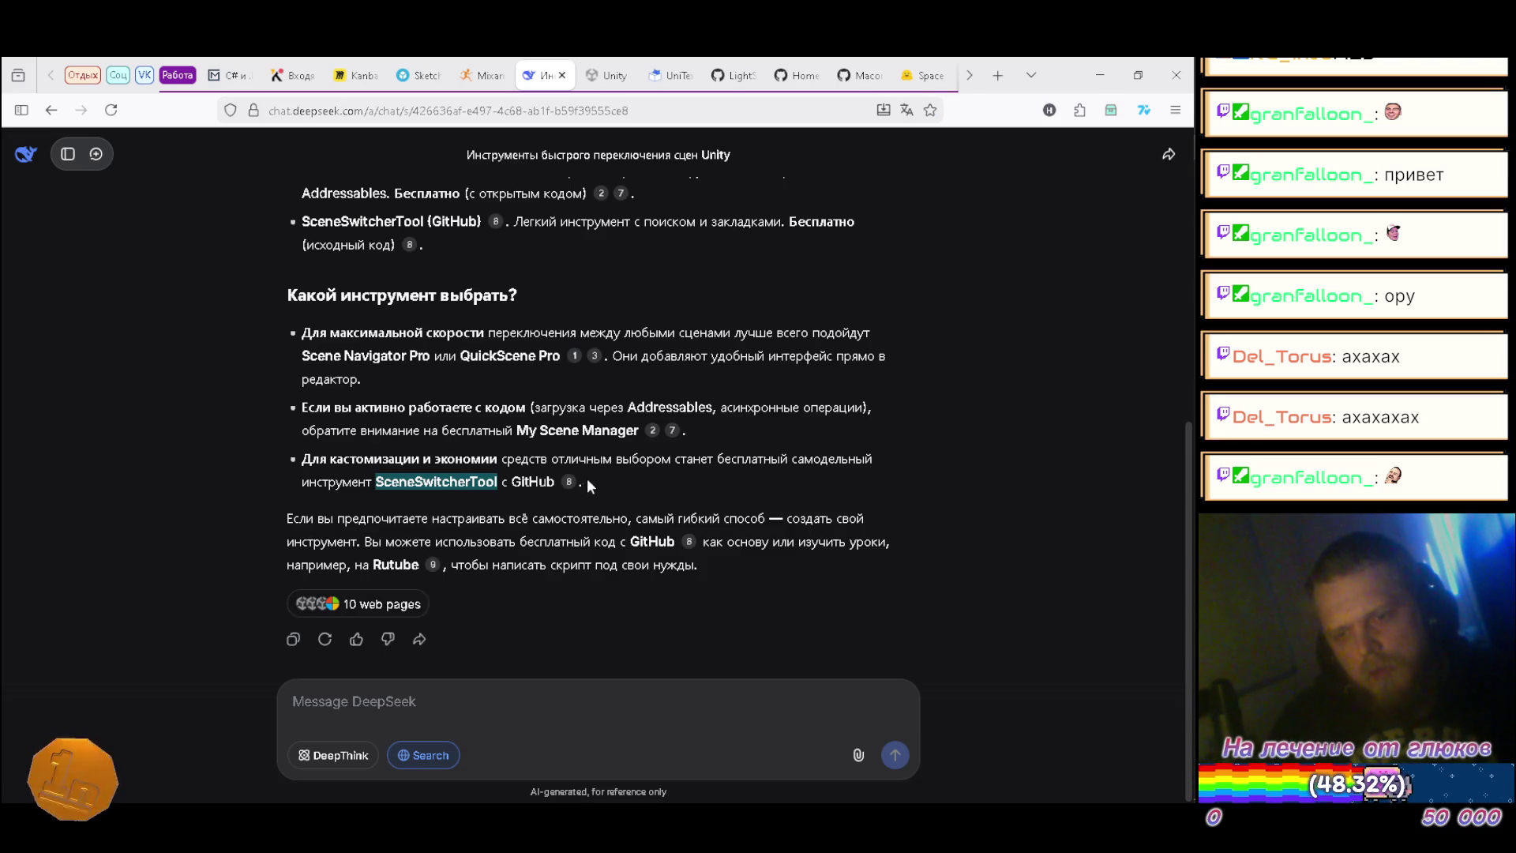
Step: Open the cited SceneSwitcherToolUnity GitHub repository and browse its Editor and Resources folders
left_click(568, 482)
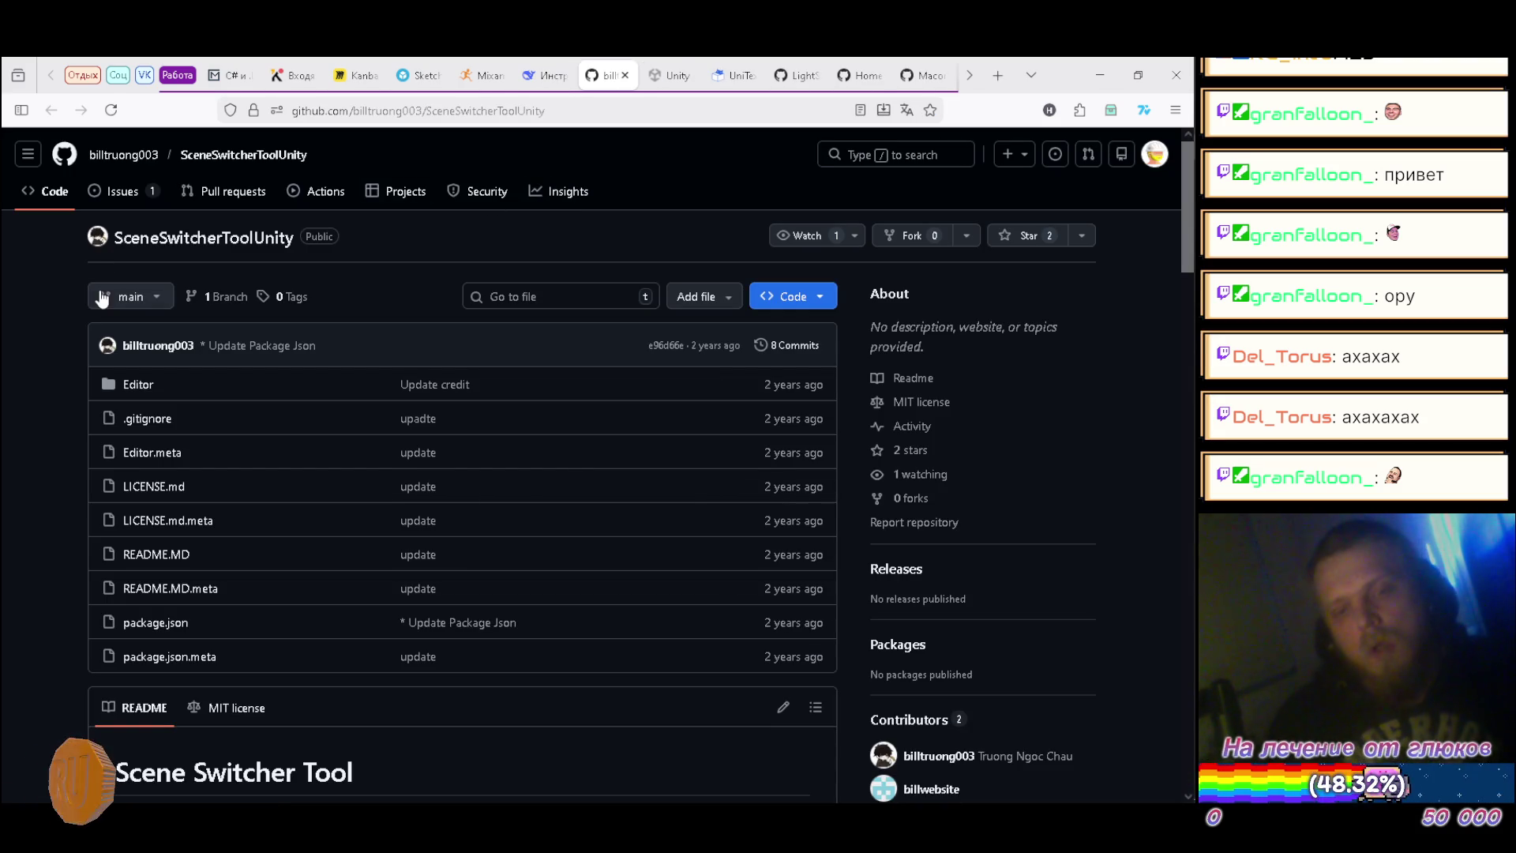
left_click(141, 390)
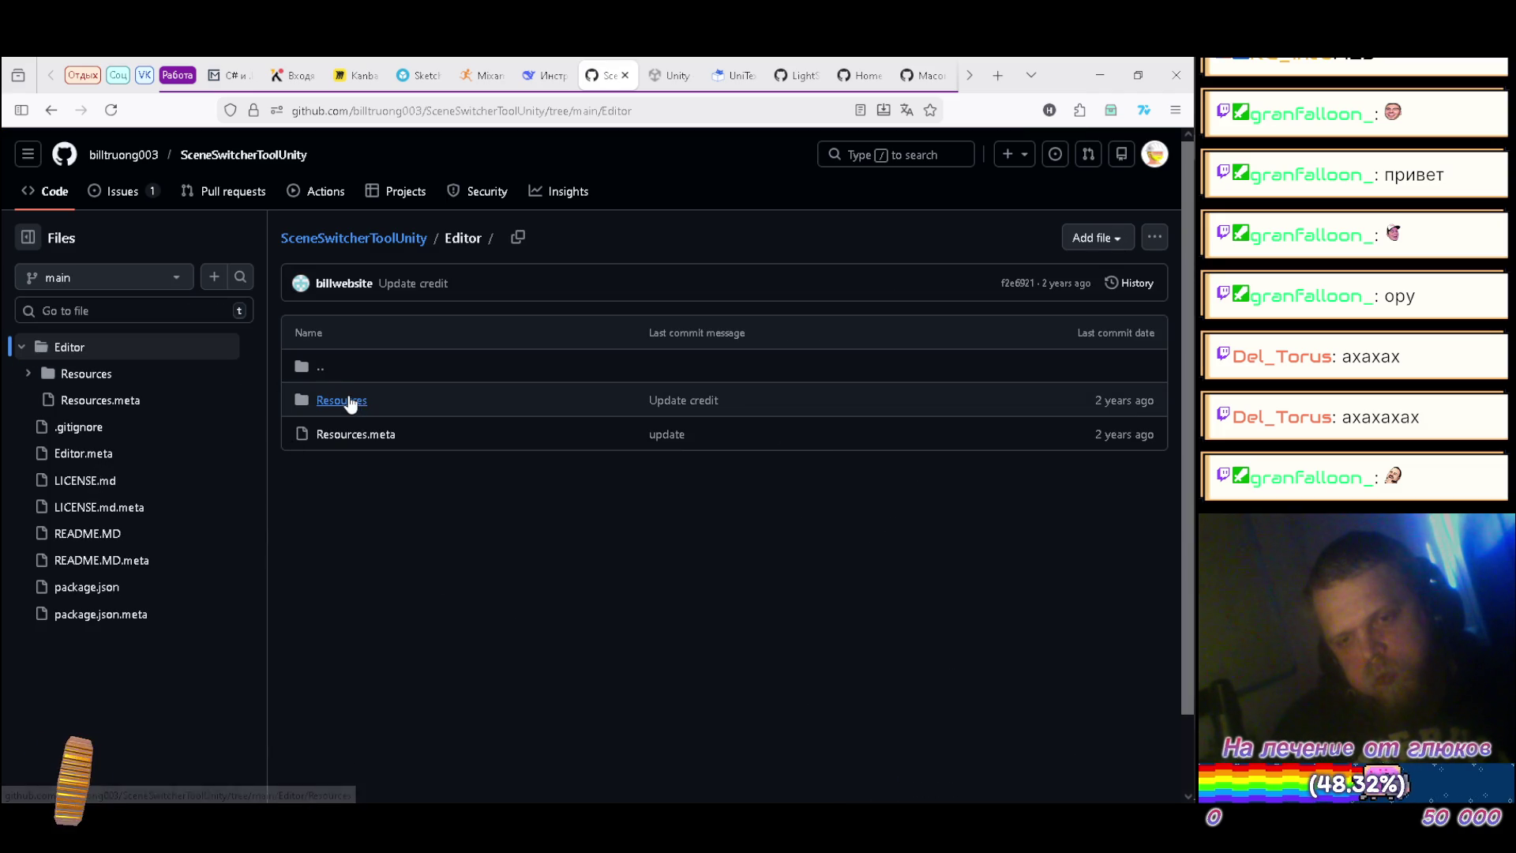
left_click(348, 400)
key("alt+Left")
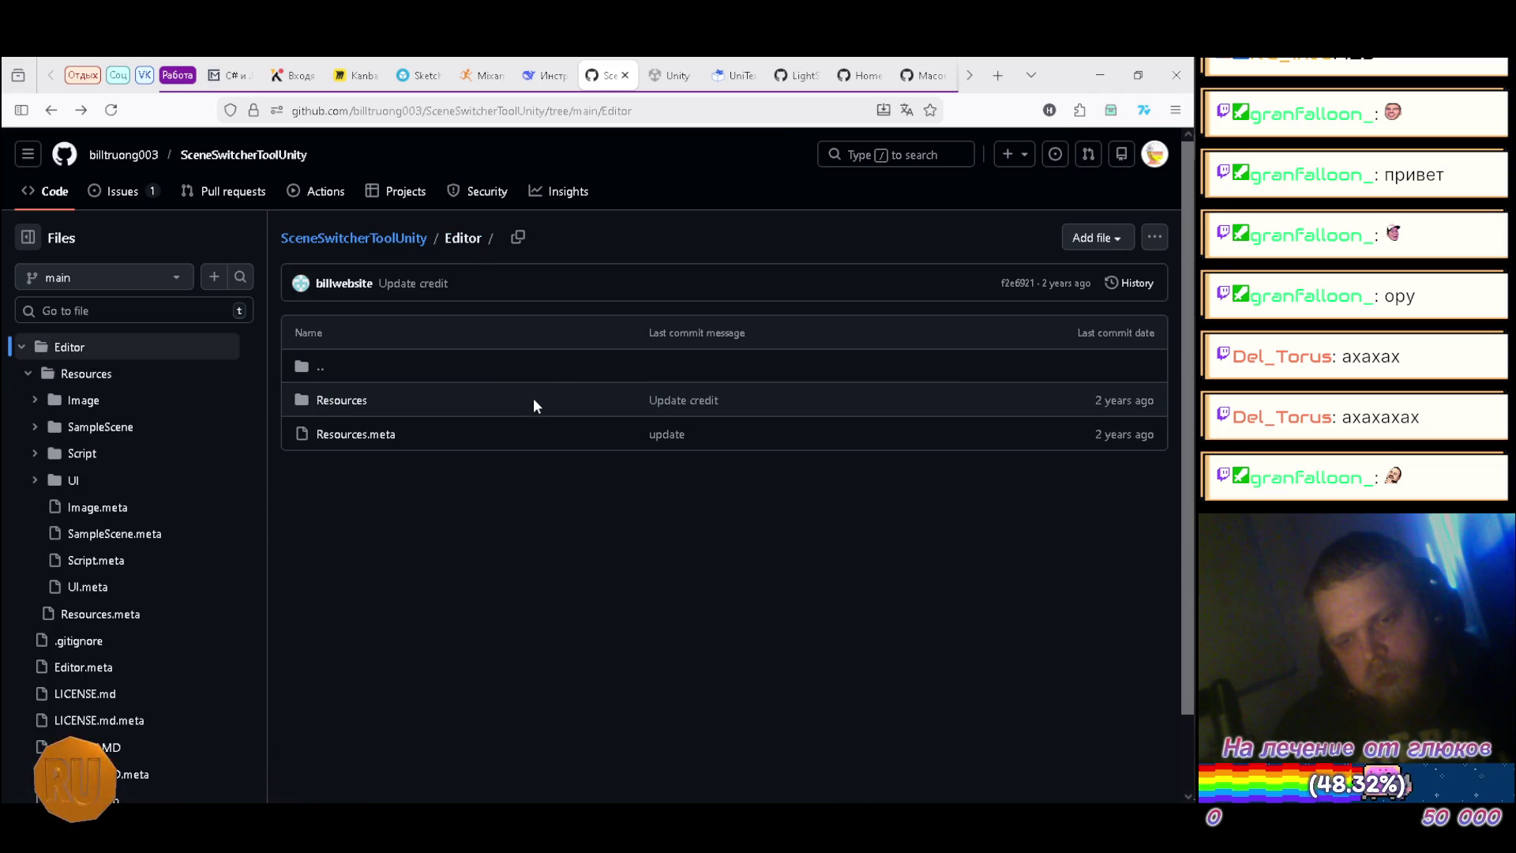
key("alt+Left")
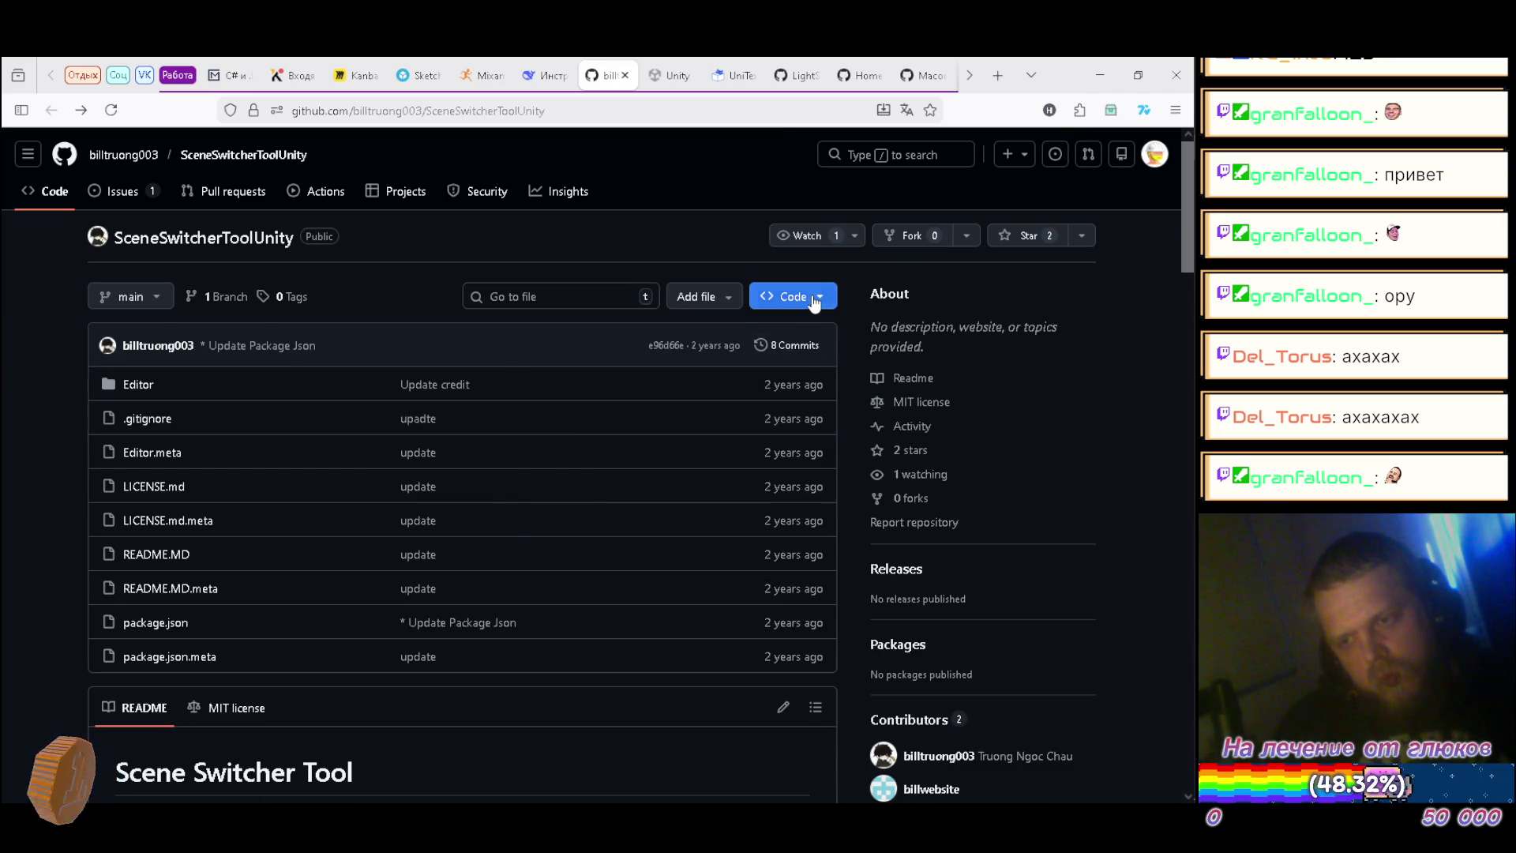
Step: Copy the repository's HTTPS clone URL from the Code menu
left_click(813, 297)
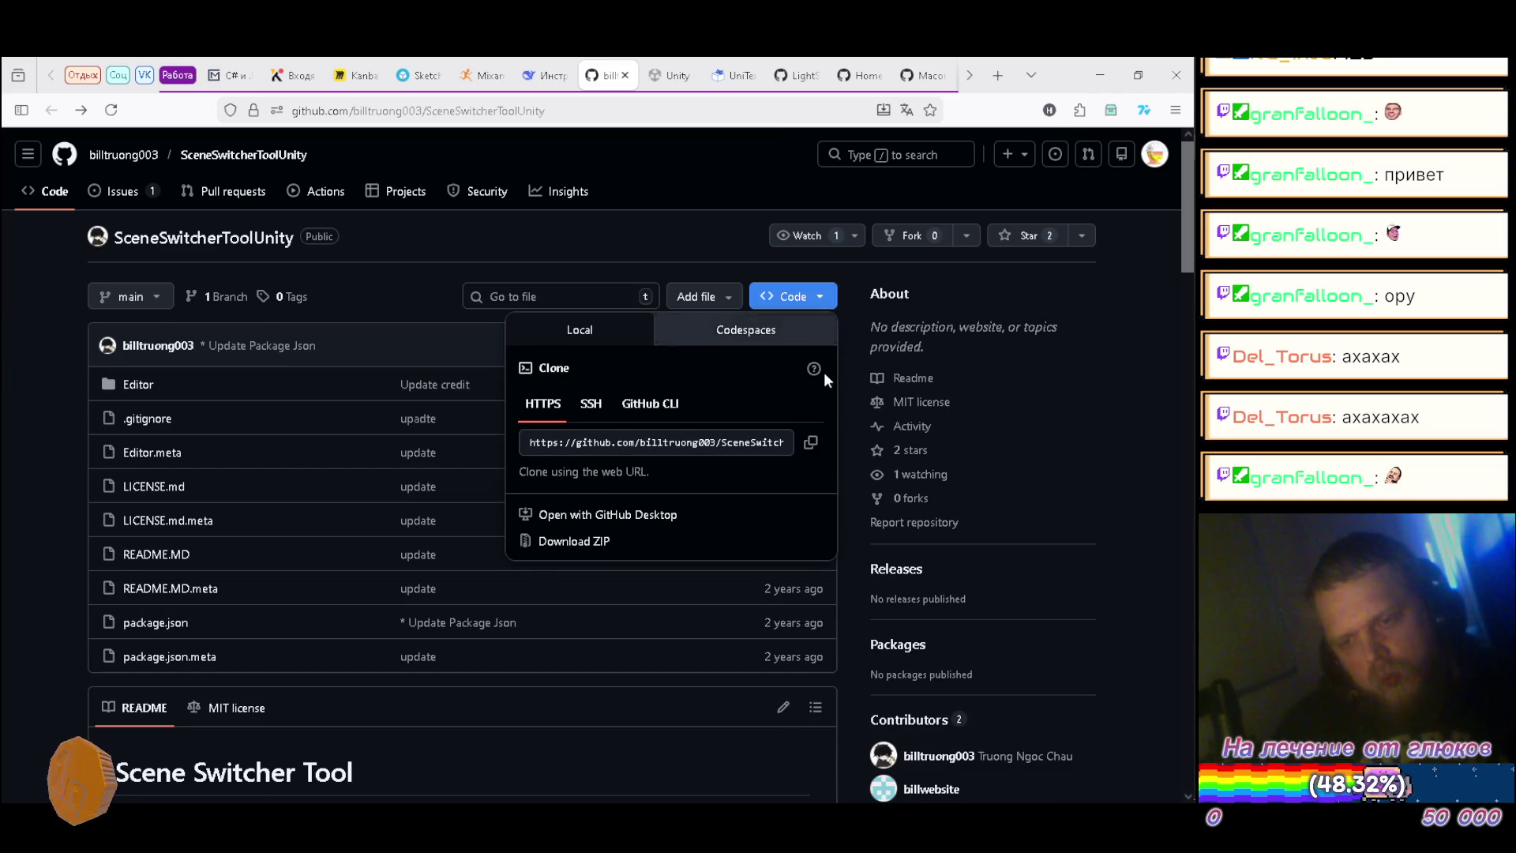
left_click(810, 442)
mouse_move(1196, 506)
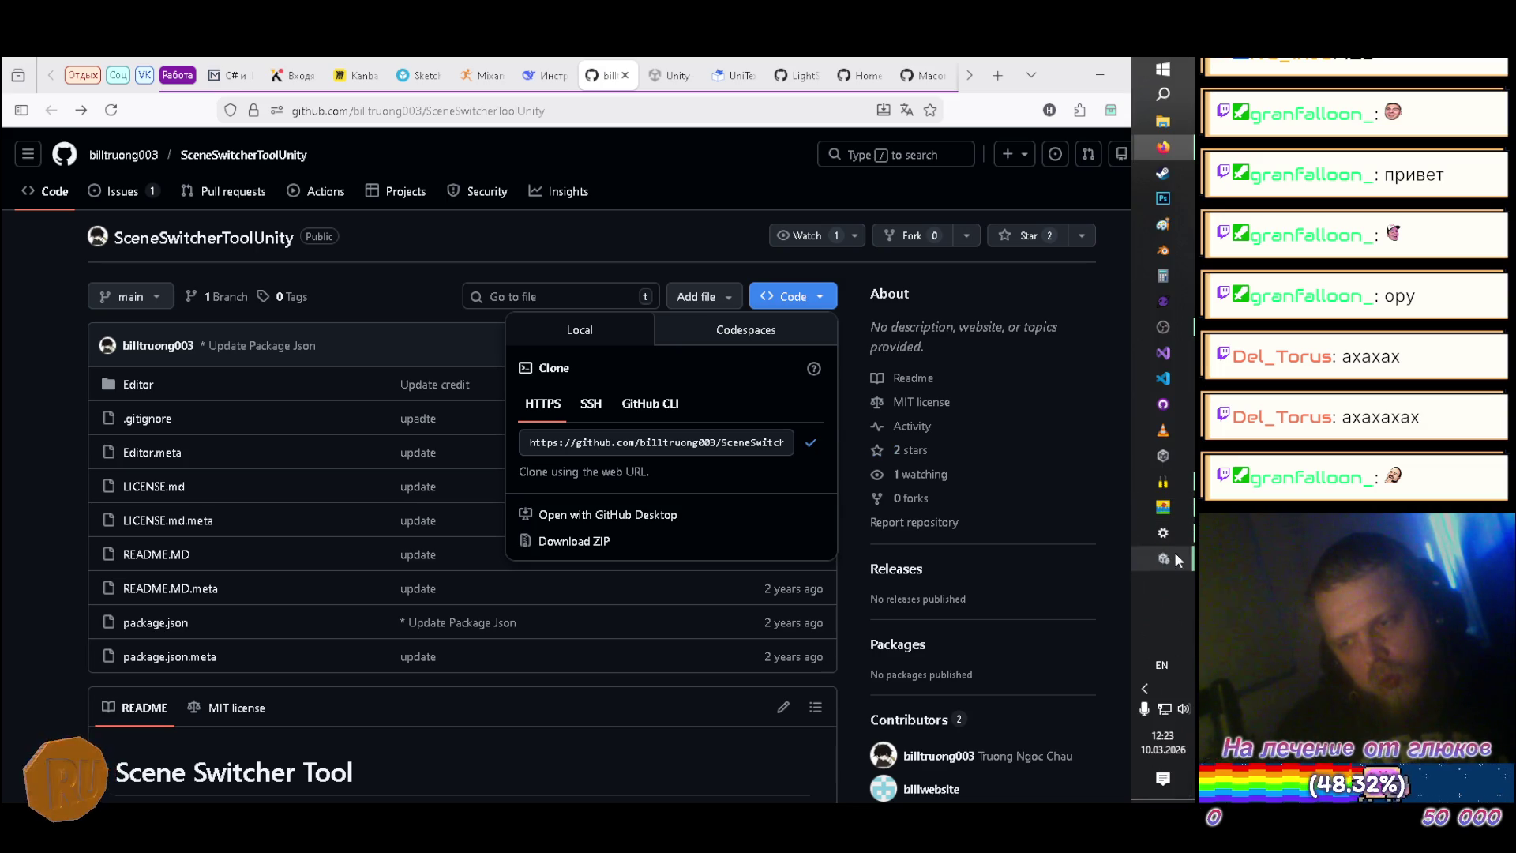
mouse_move(1173, 556)
left_click(803, 572)
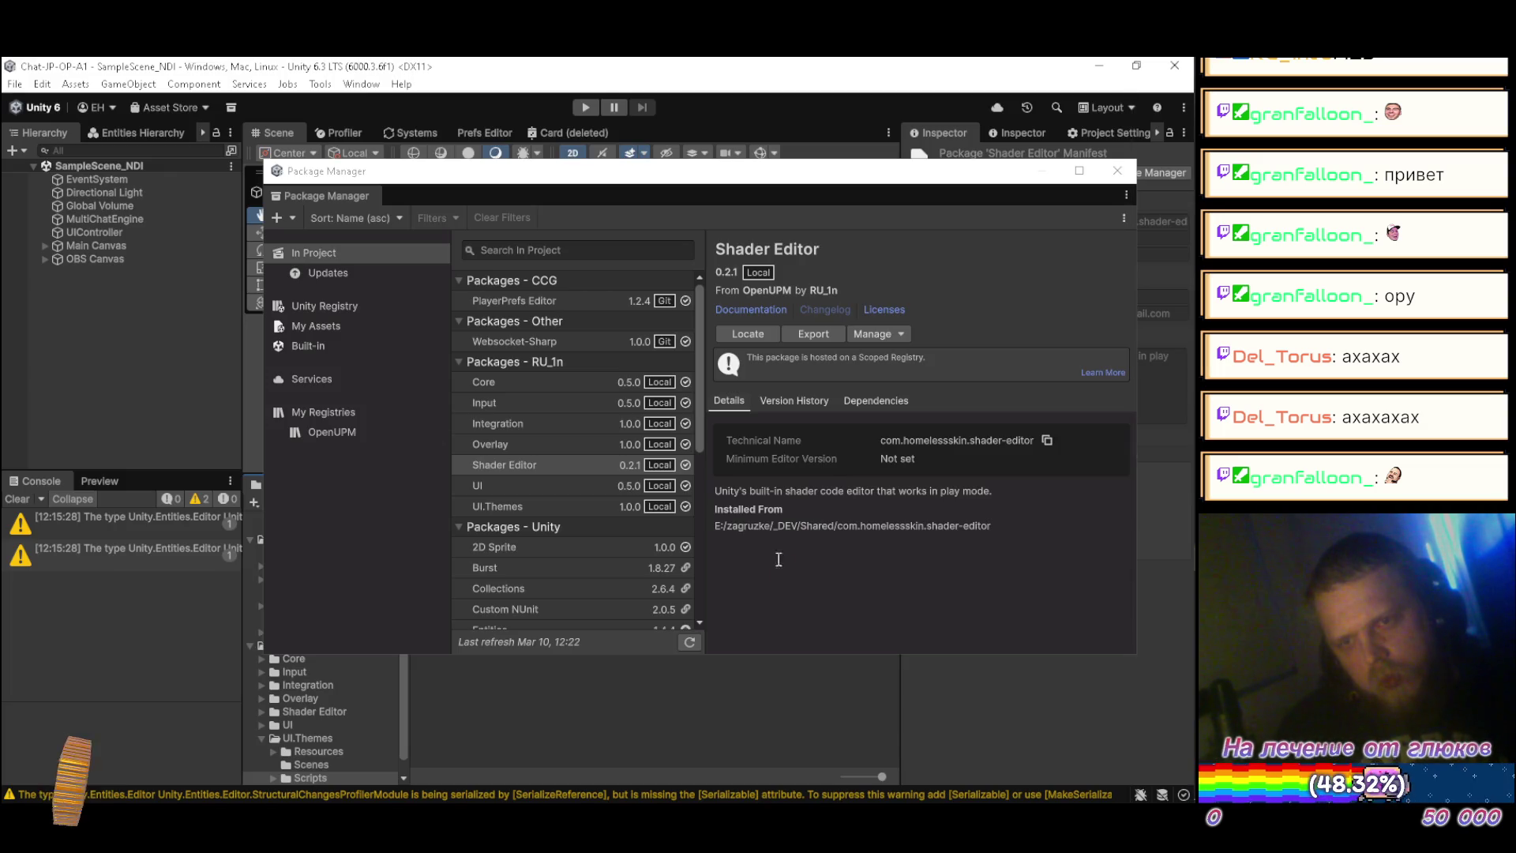
Step: Install Scene Switcher Tool 1.0.1 into Chat-JP-OP-A1 by pasting the repo URL as a git URL
left_click(297, 218)
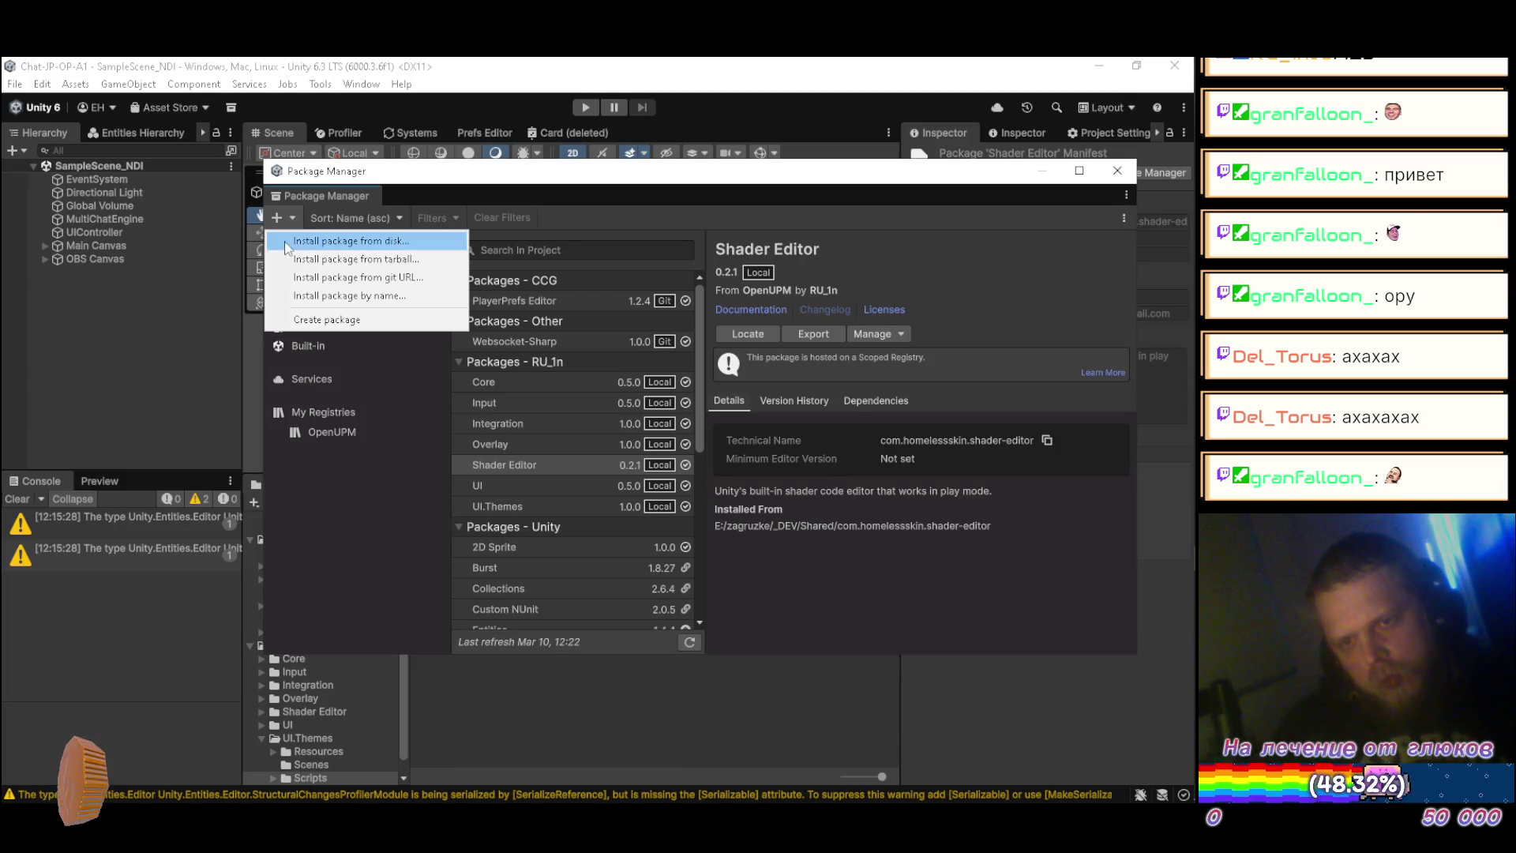
left_click(320, 275)
key("ctrl+v")
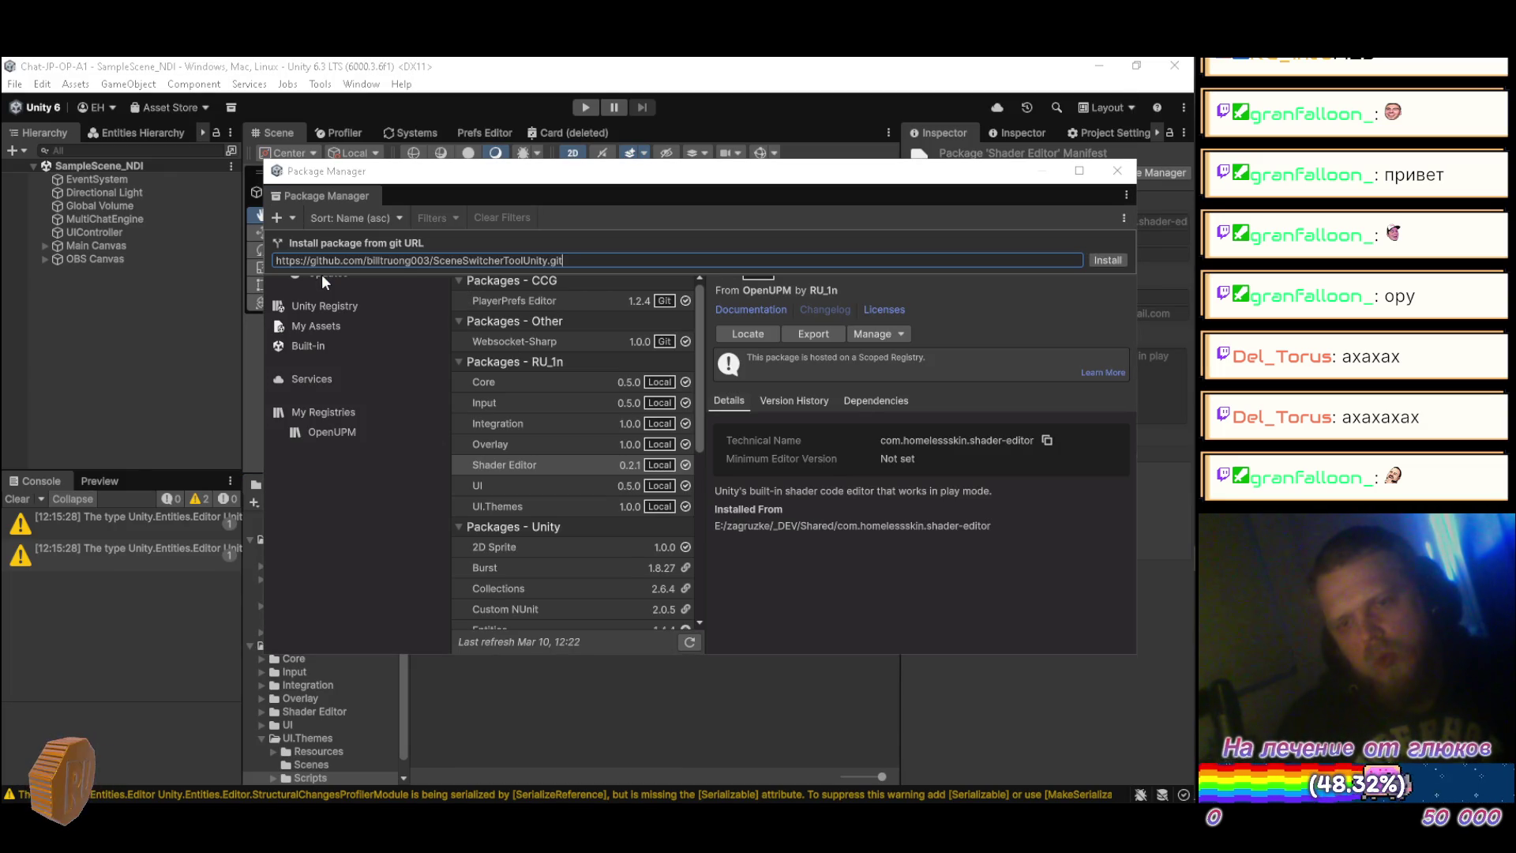
key("Return")
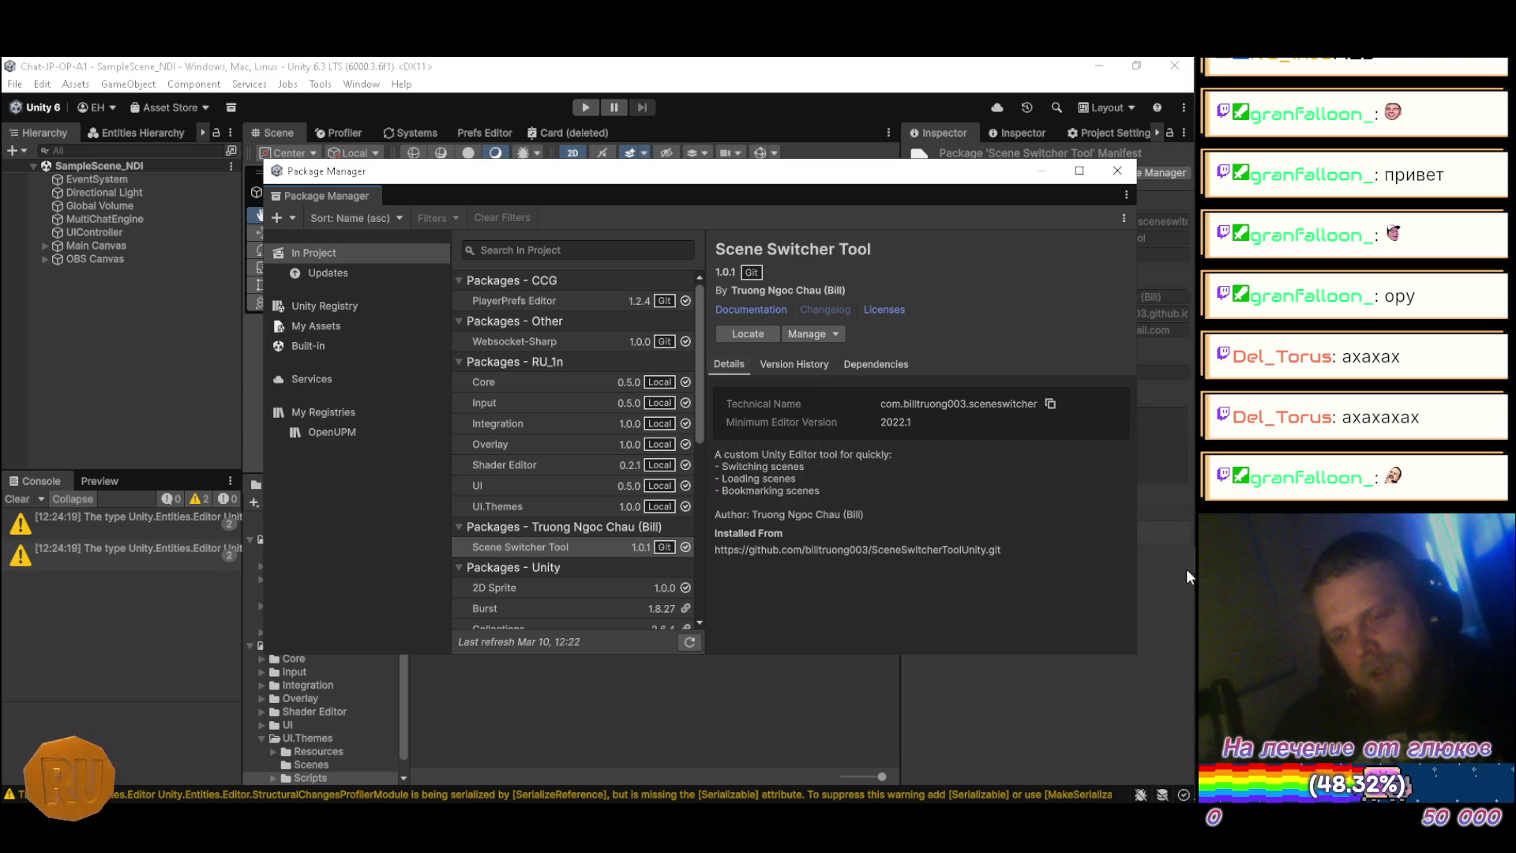
mouse_move(1196, 576)
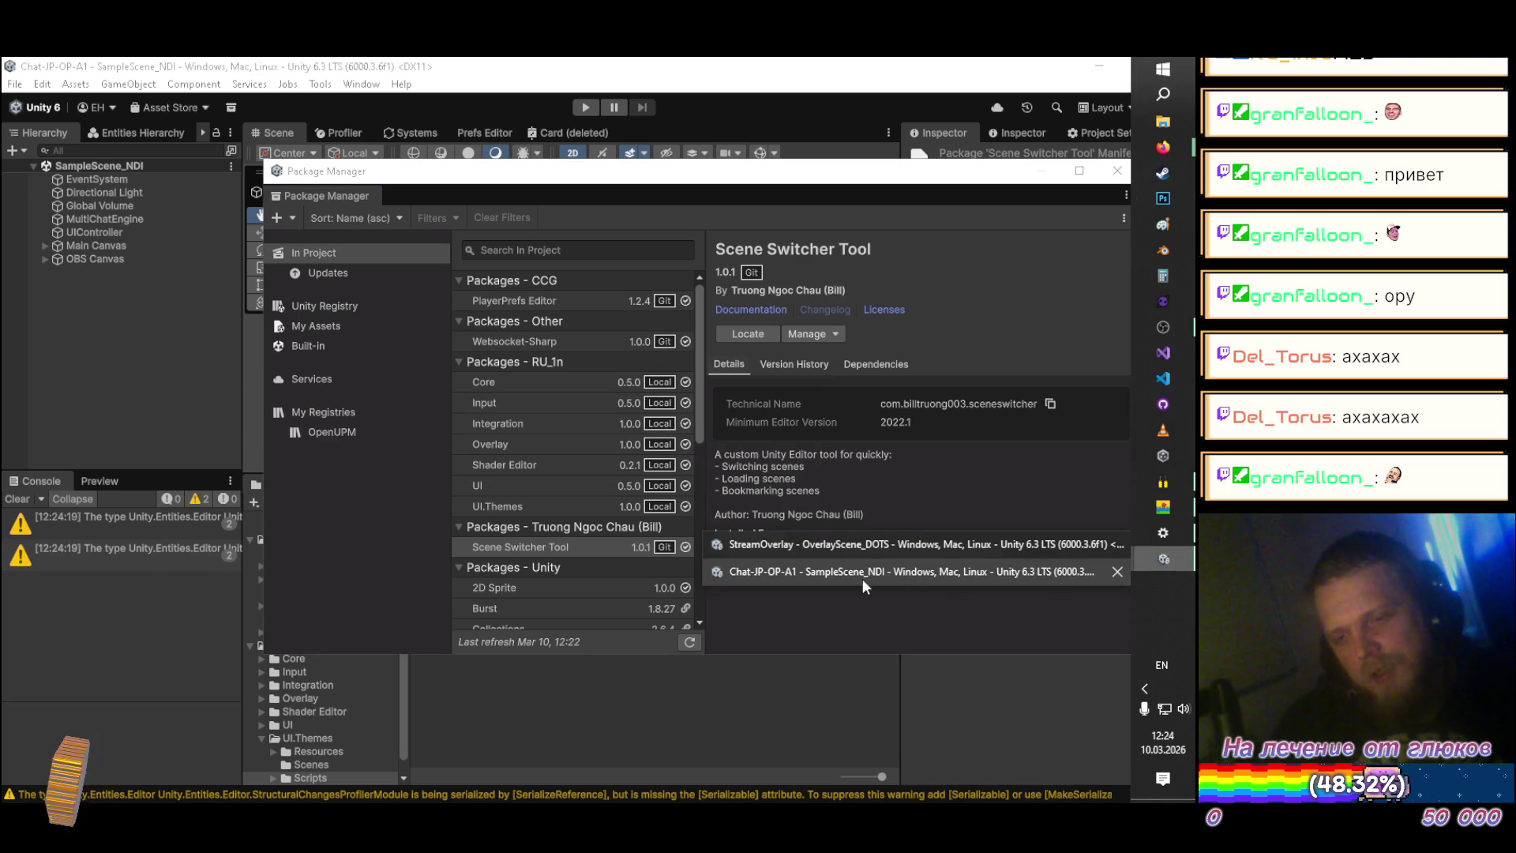
left_click(817, 543)
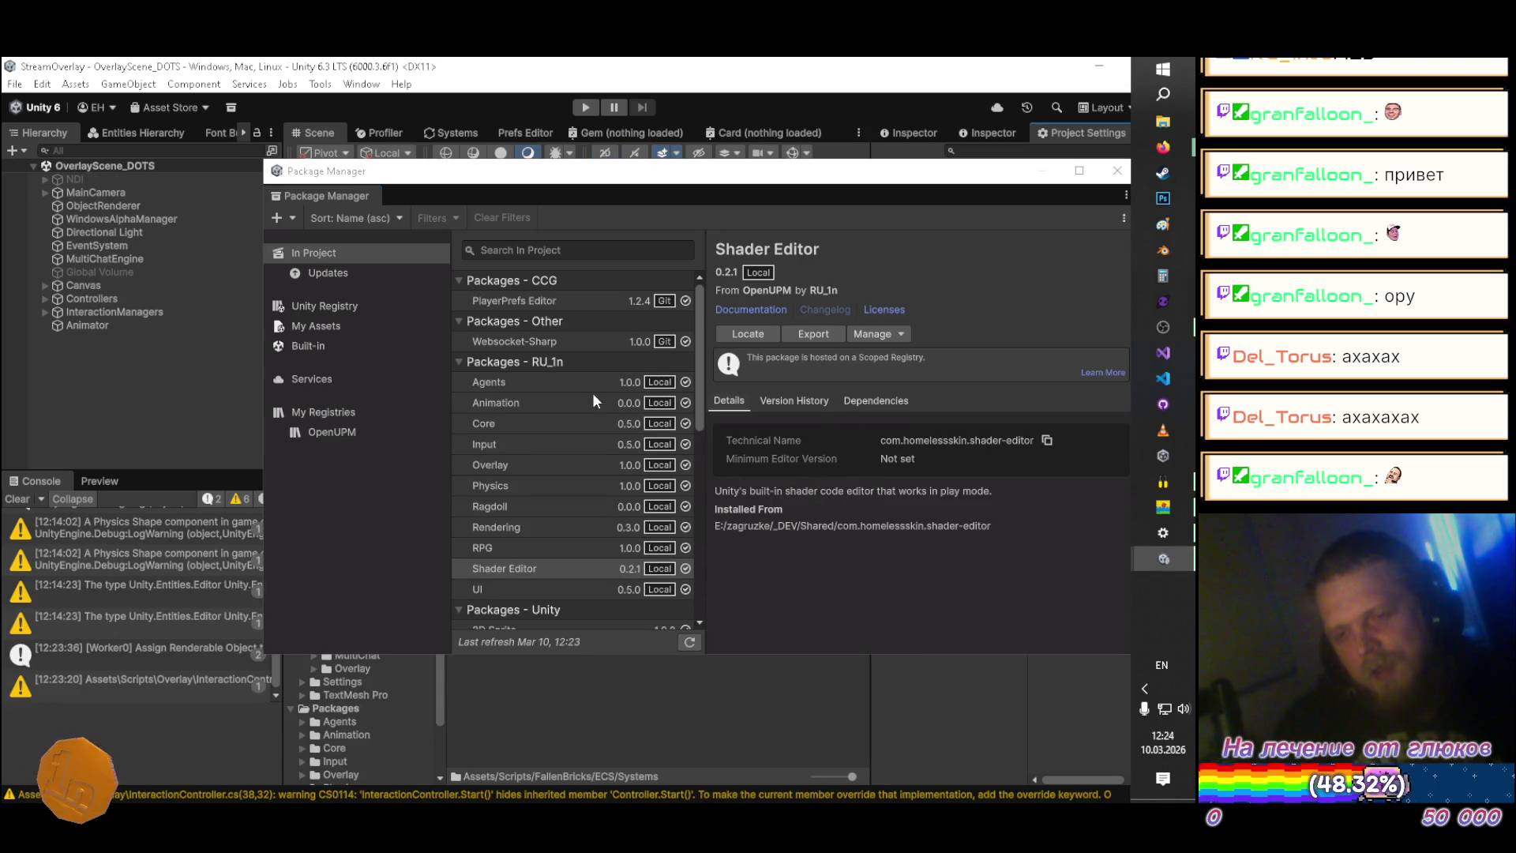
Step: Install Scene Switcher Tool 1.0.1 into StreamOverlay from the git URL, then close Package Manager
left_click(276, 218)
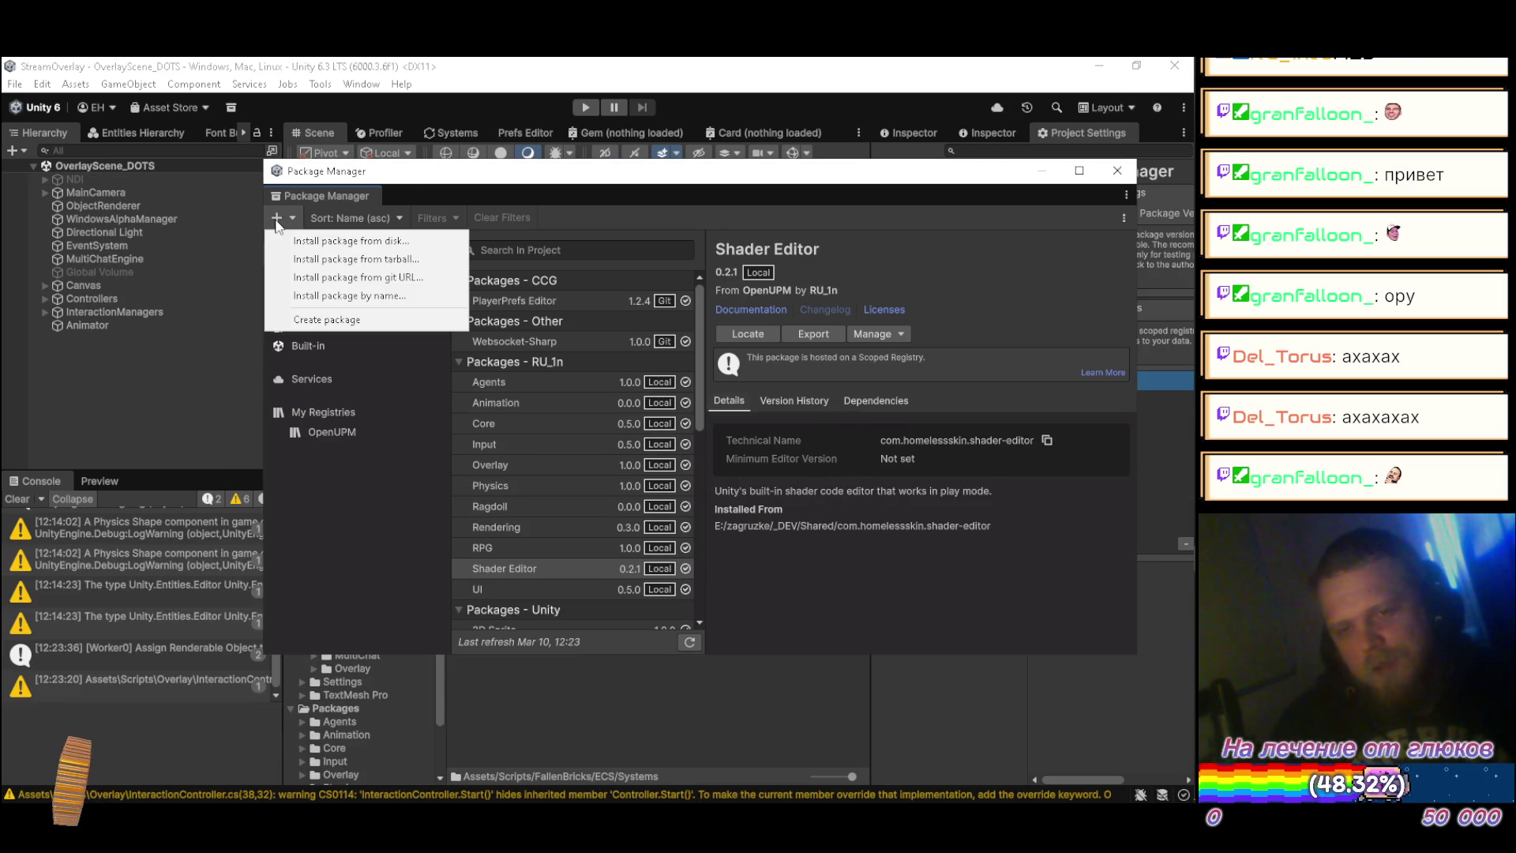
left_click(341, 276)
type("https://github.com/billtruong003/SceneSwitcherToolUnity.git")
key("Return")
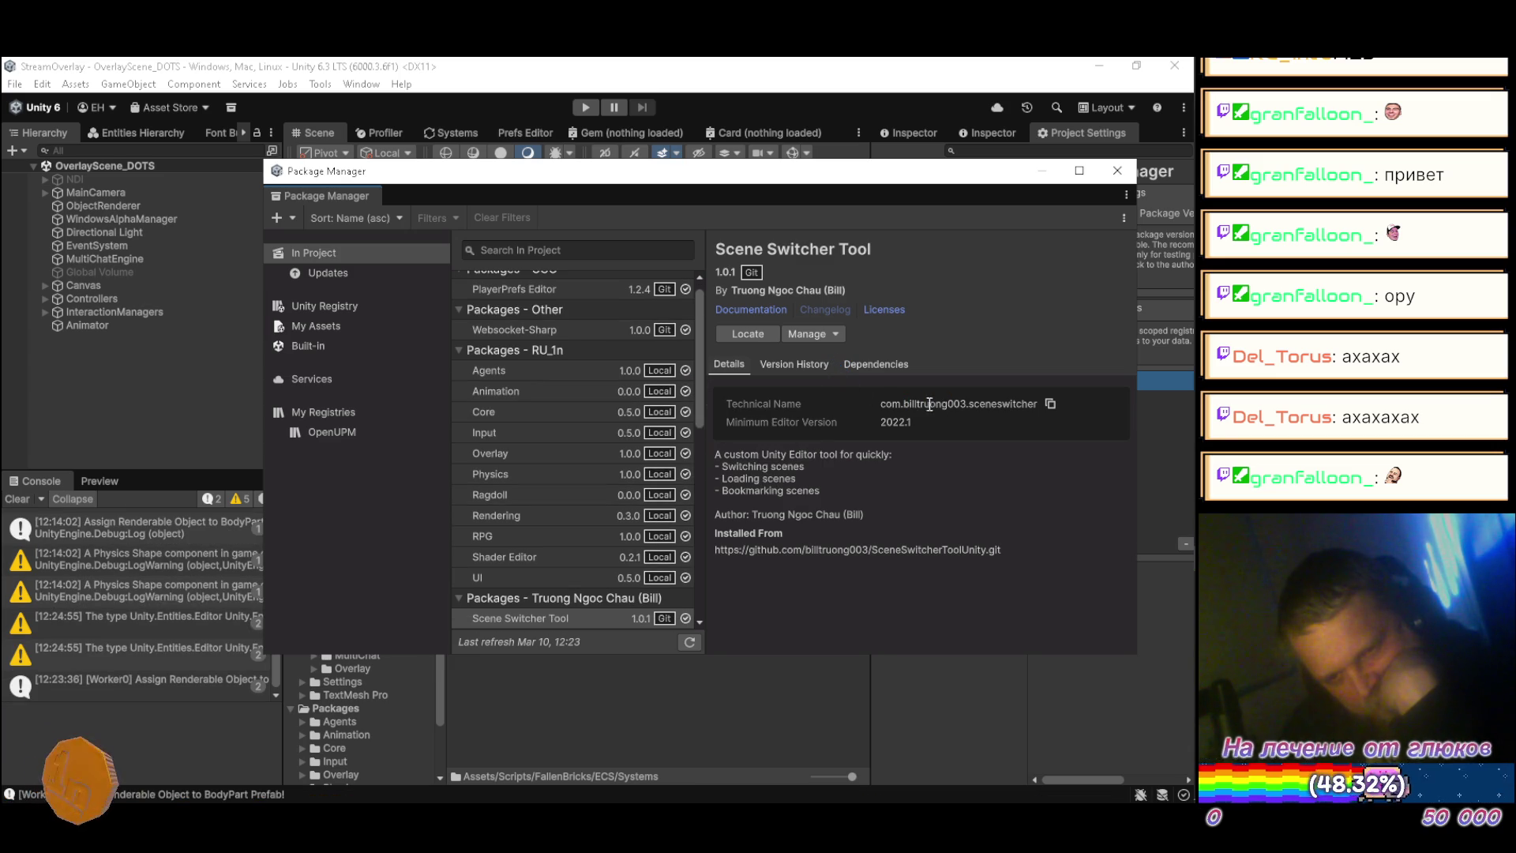
scroll(592, 433, "down", 5)
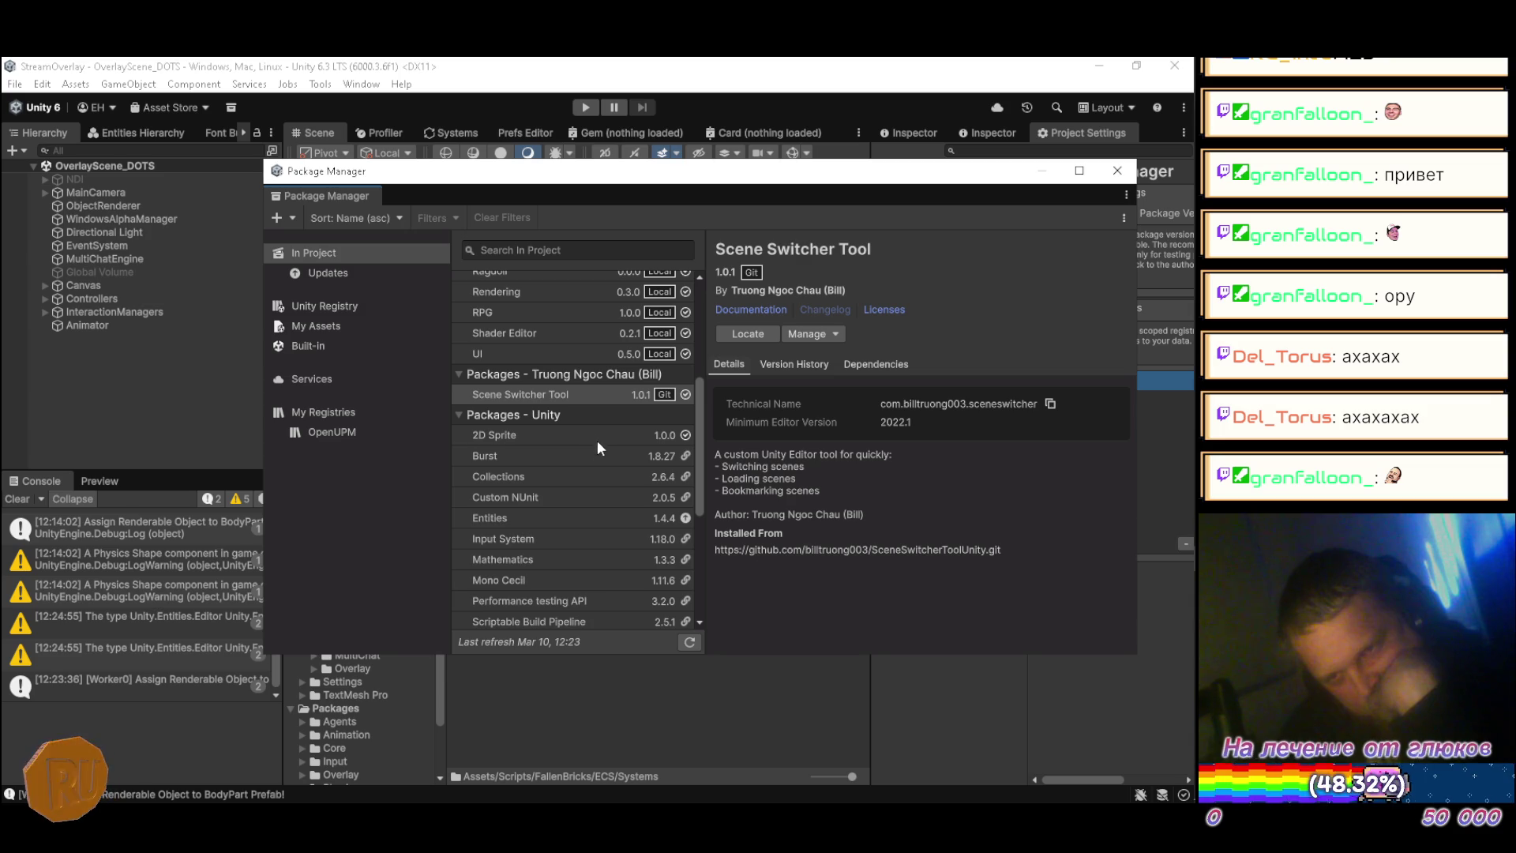
scroll(603, 461, "up", 6)
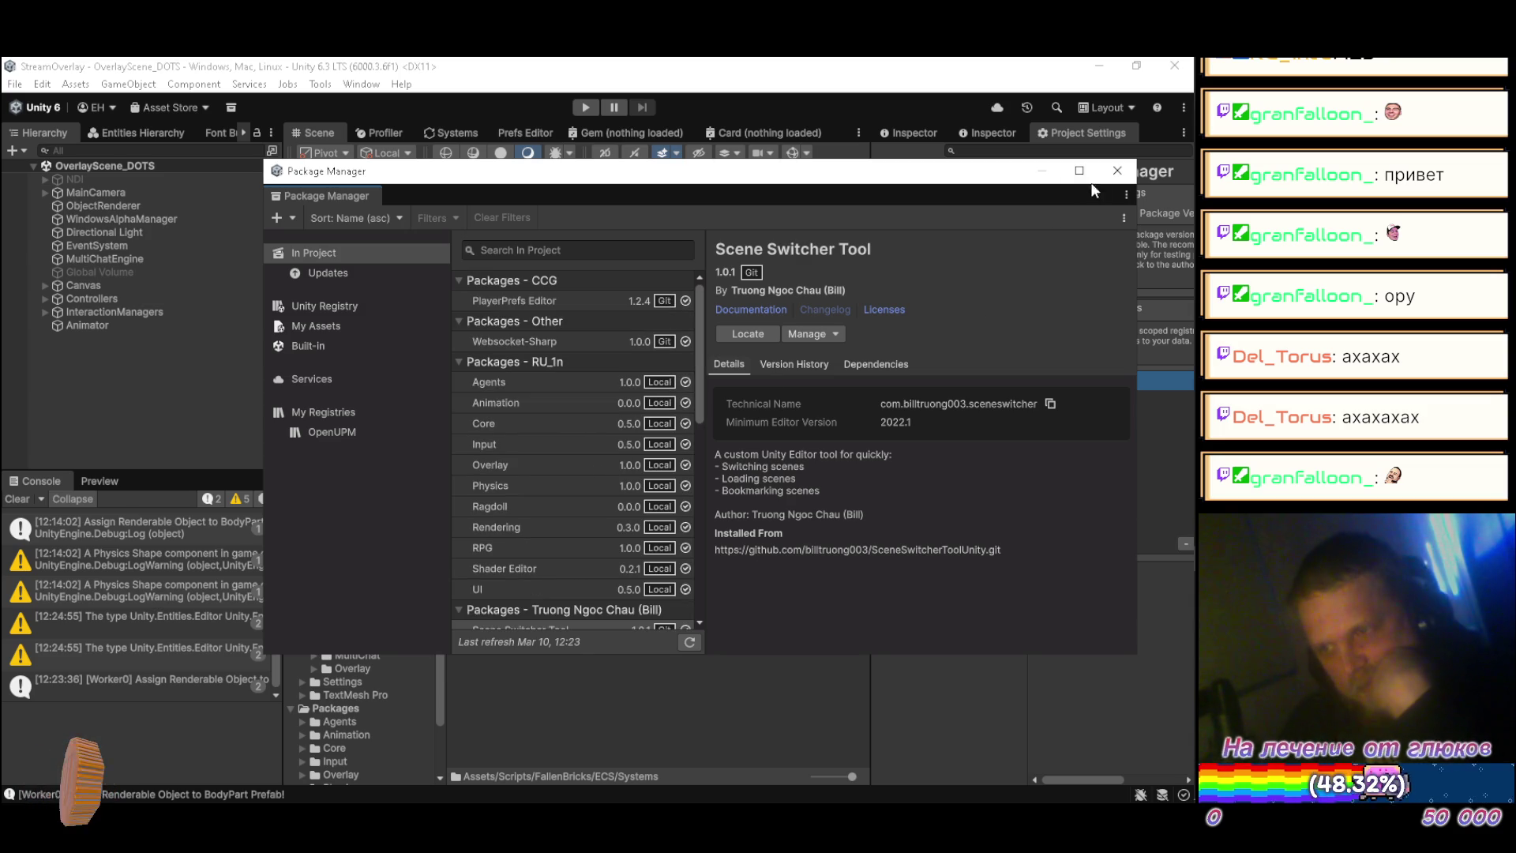
left_click(1114, 170)
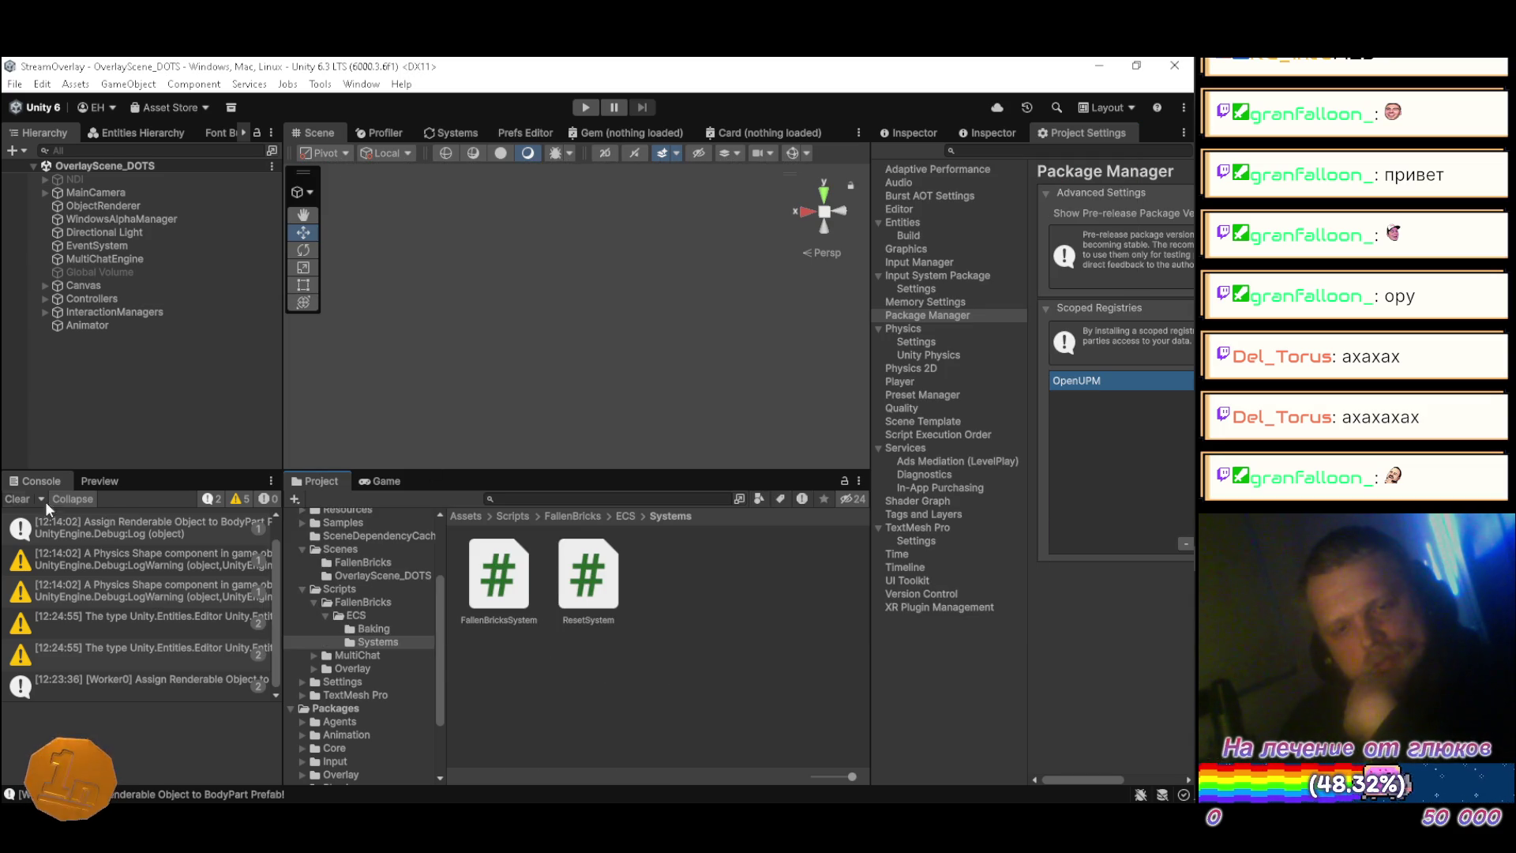
Step: Clear the Console and restore the Inspector tab in the right dock
left_click(16, 498)
left_click(899, 134)
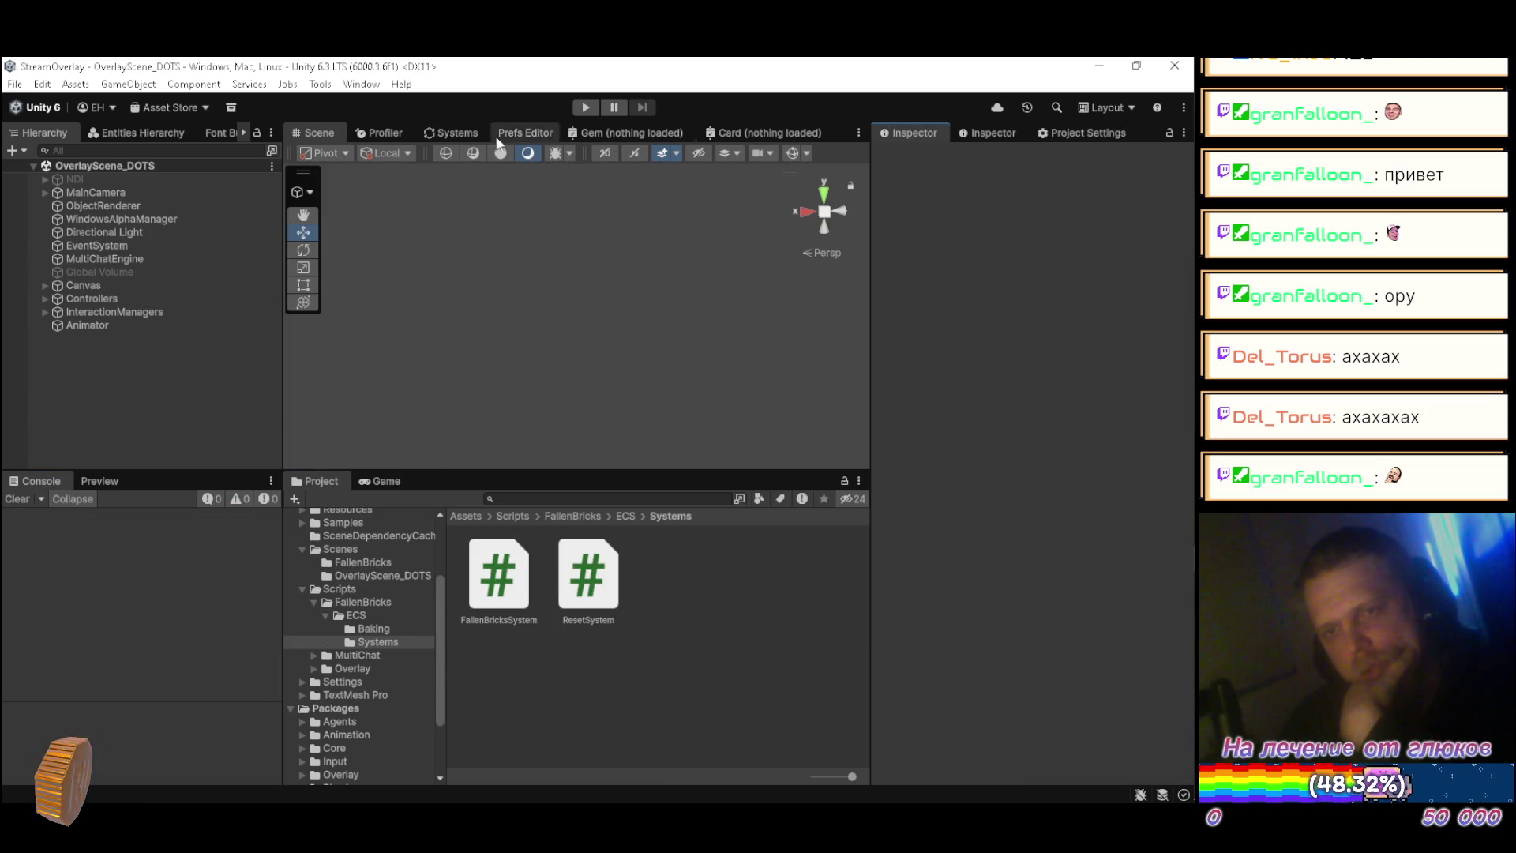
left_click(322, 85)
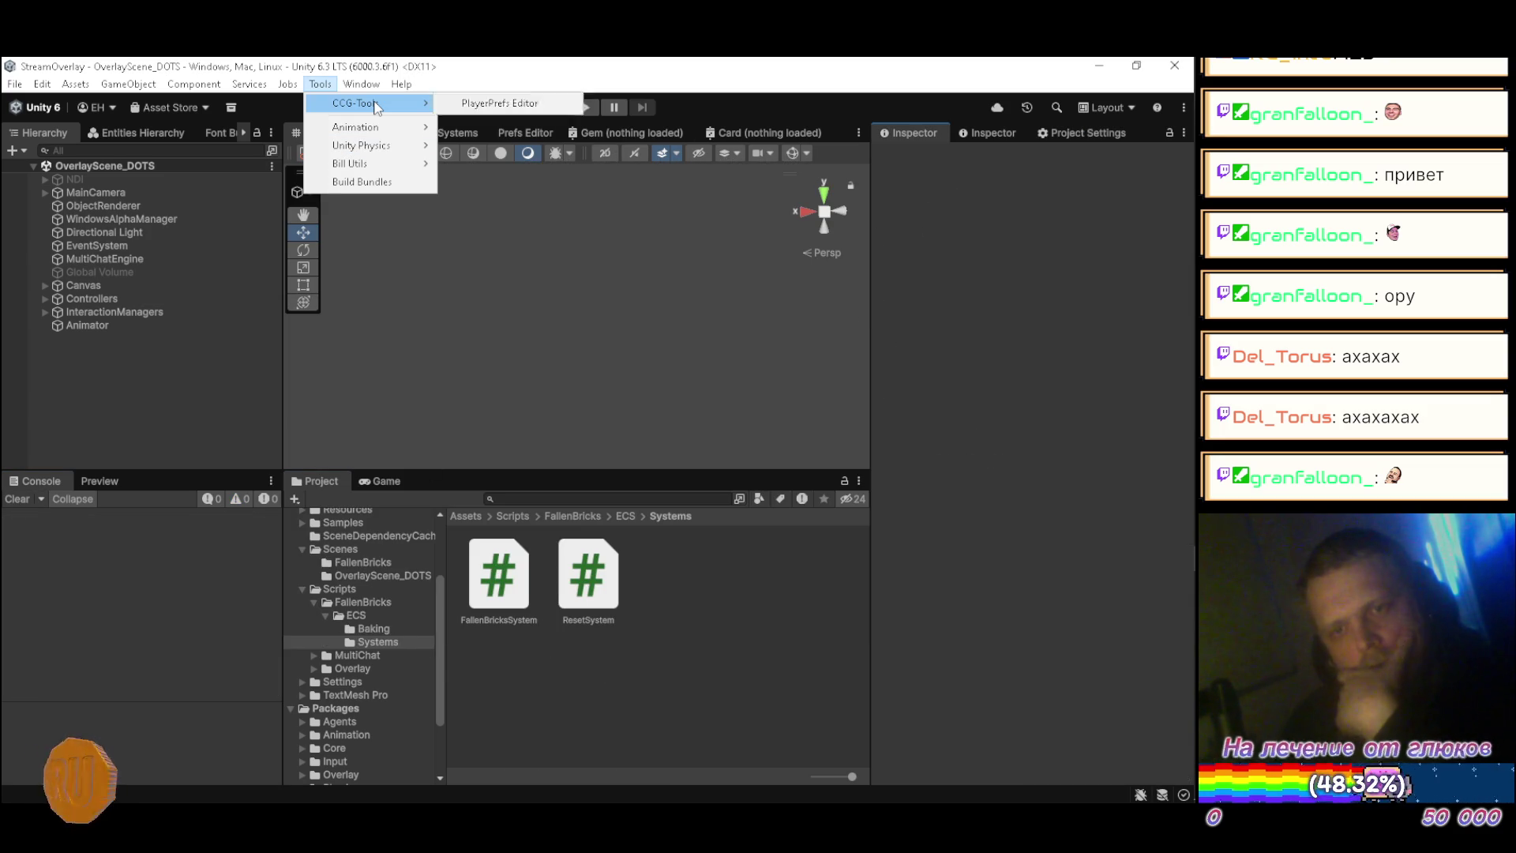
Step: Open Tools > Bill Utils > Scene Switcher Tool and dock it beside the Project and Game tabs
mouse_move(379, 145)
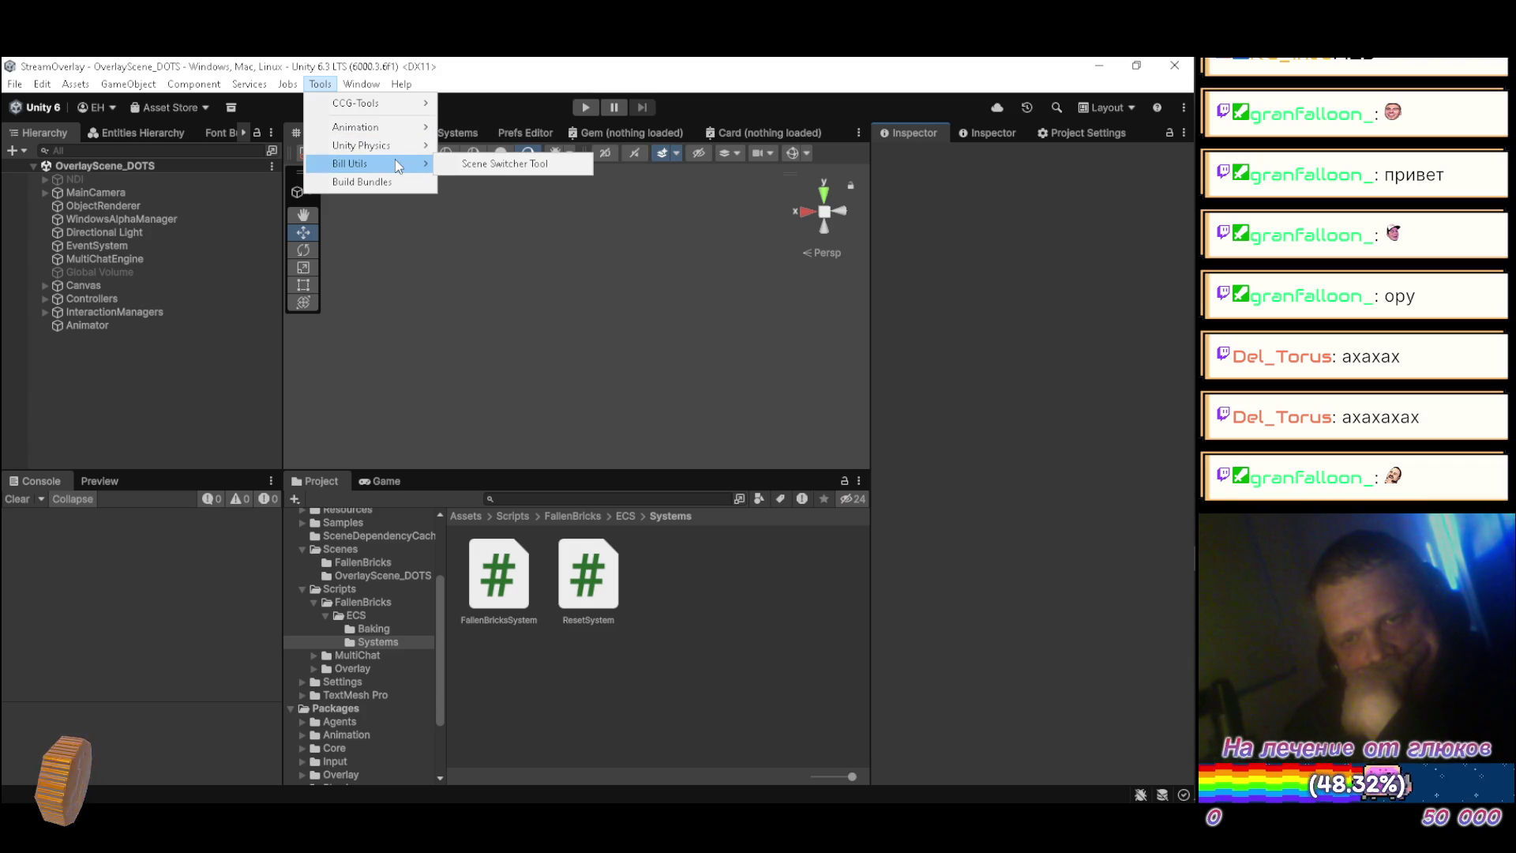
left_click(502, 162)
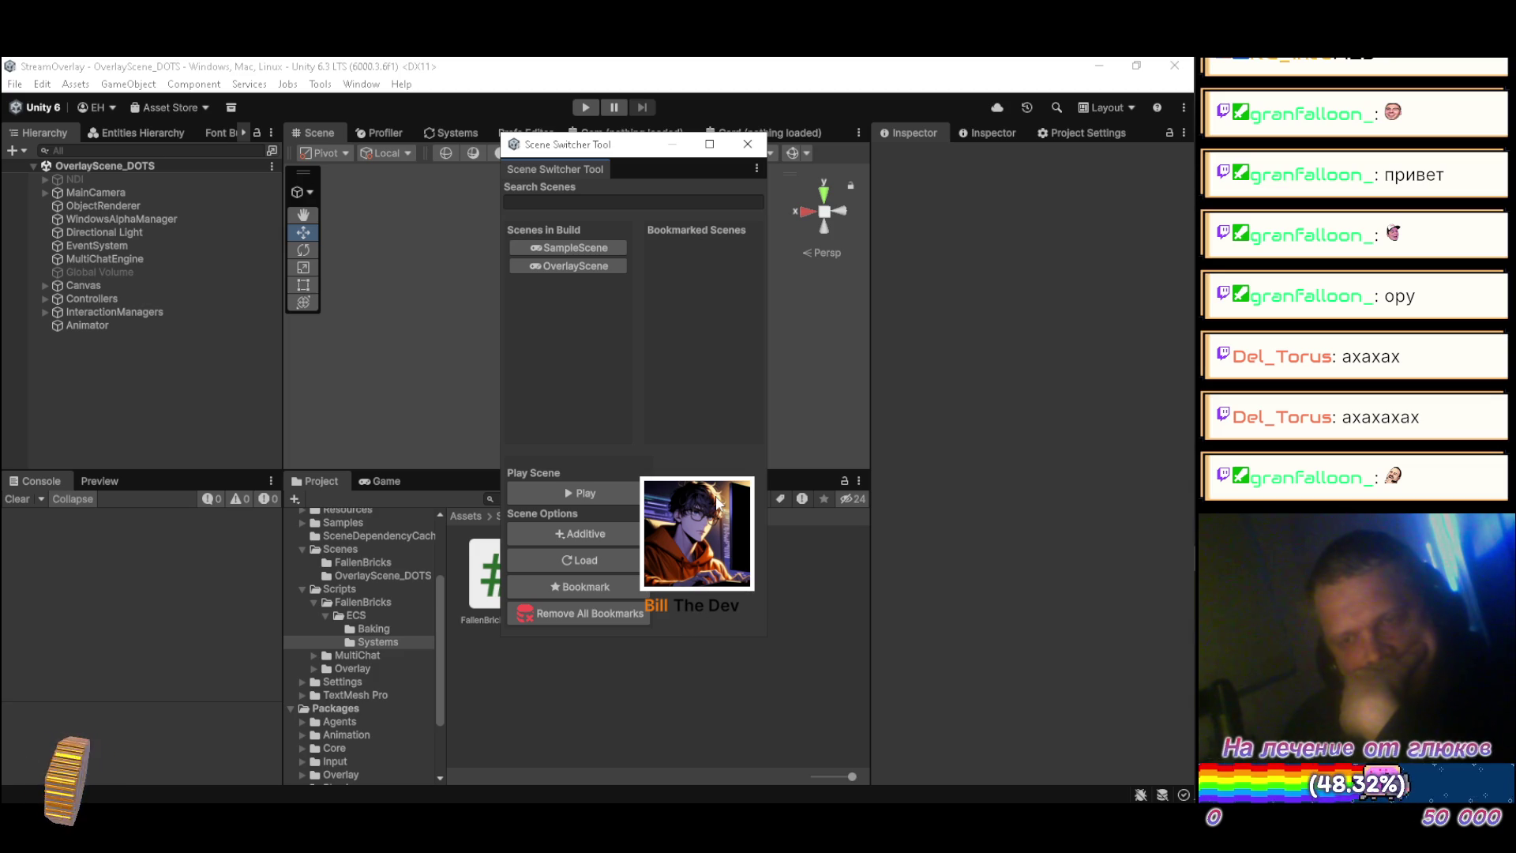
mouse_move(636, 156)
left_mouse_down()
mouse_move(727, 209)
mouse_move(718, 254)
mouse_move(532, 391)
mouse_move(486, 481)
mouse_move(399, 483)
left_mouse_up()
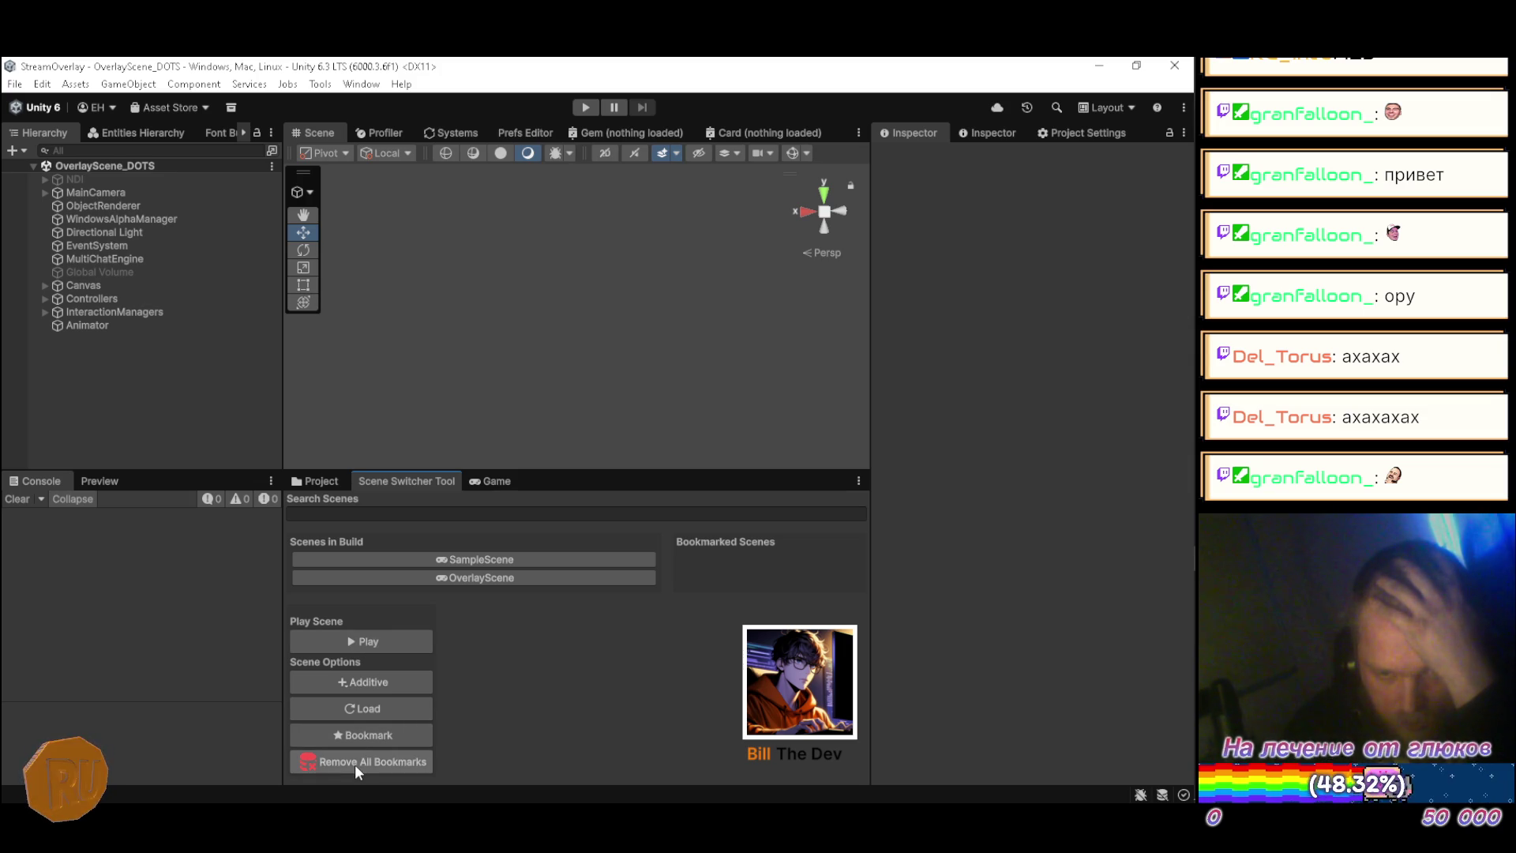
Step: Try a scene search for 'ed', then open the Editor scene from Packages > Shader Editor > Scenes
left_click(471, 513)
type("editor")
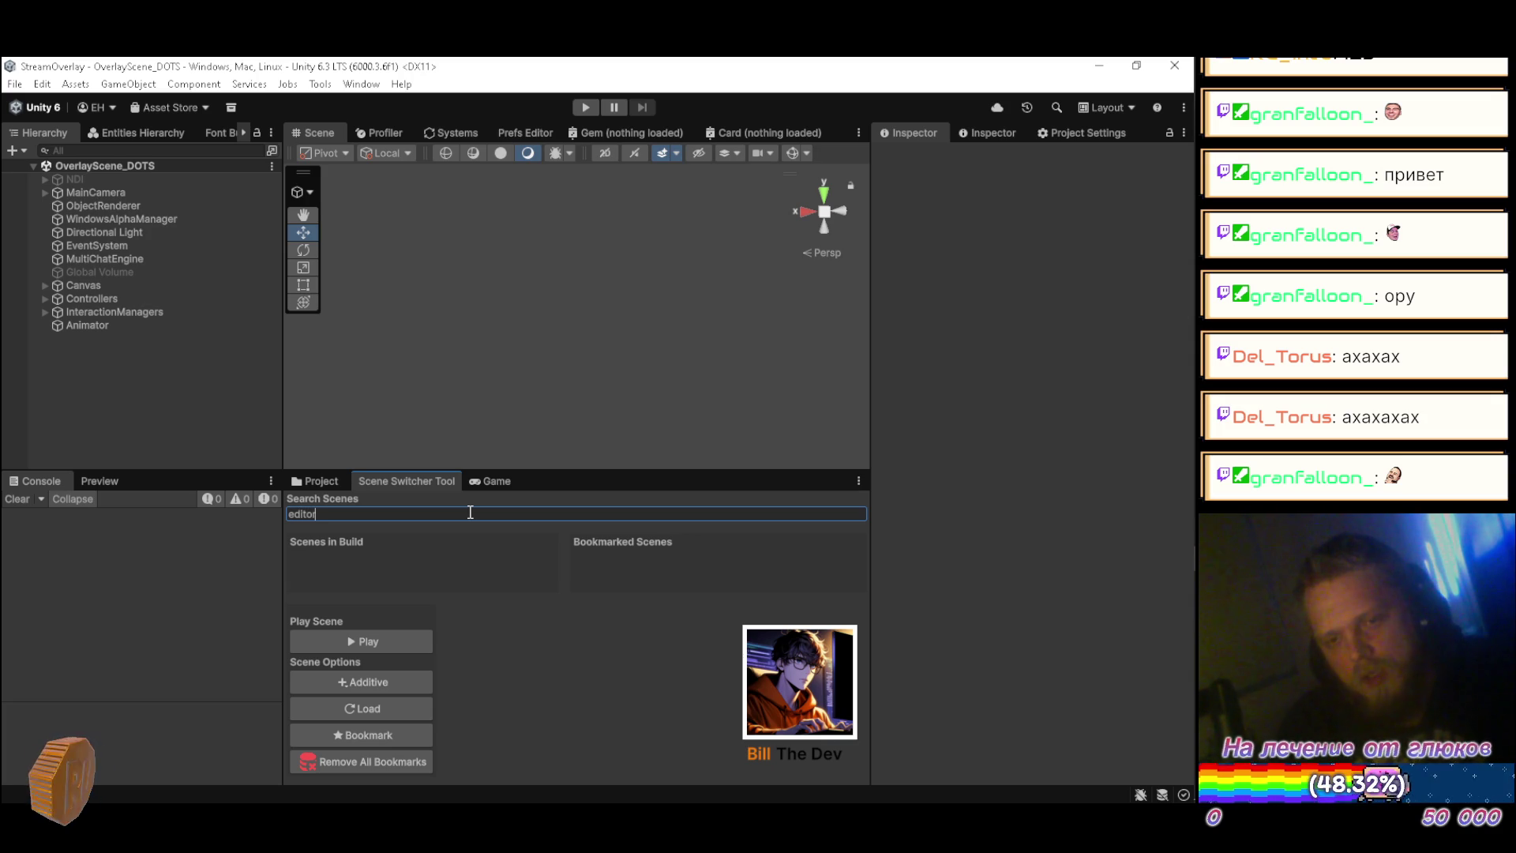
key("BackSpace")
key("BackSpace")
key("BackSpace")
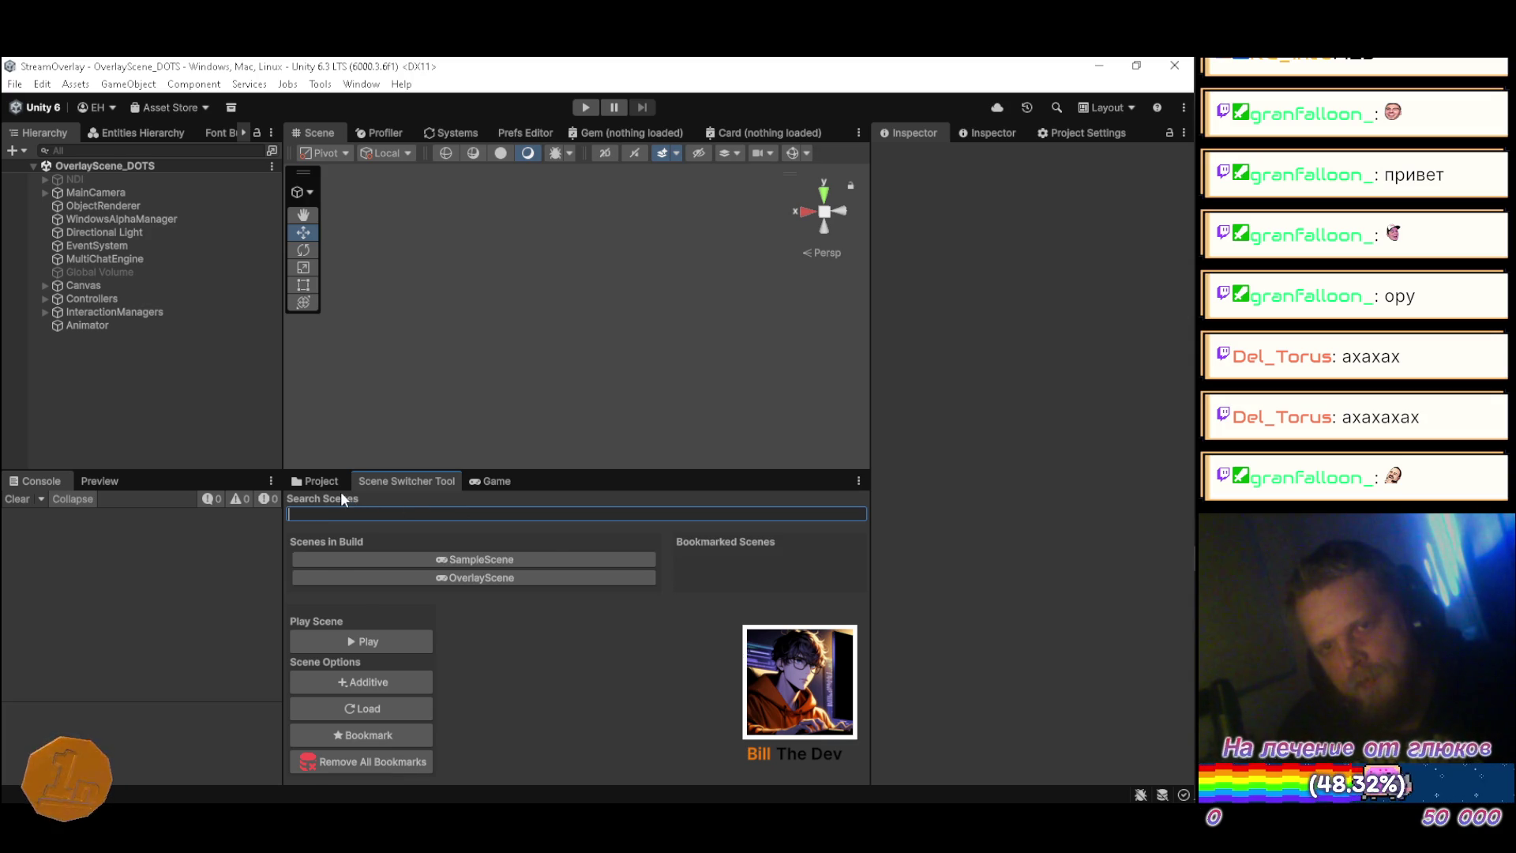
left_click(314, 480)
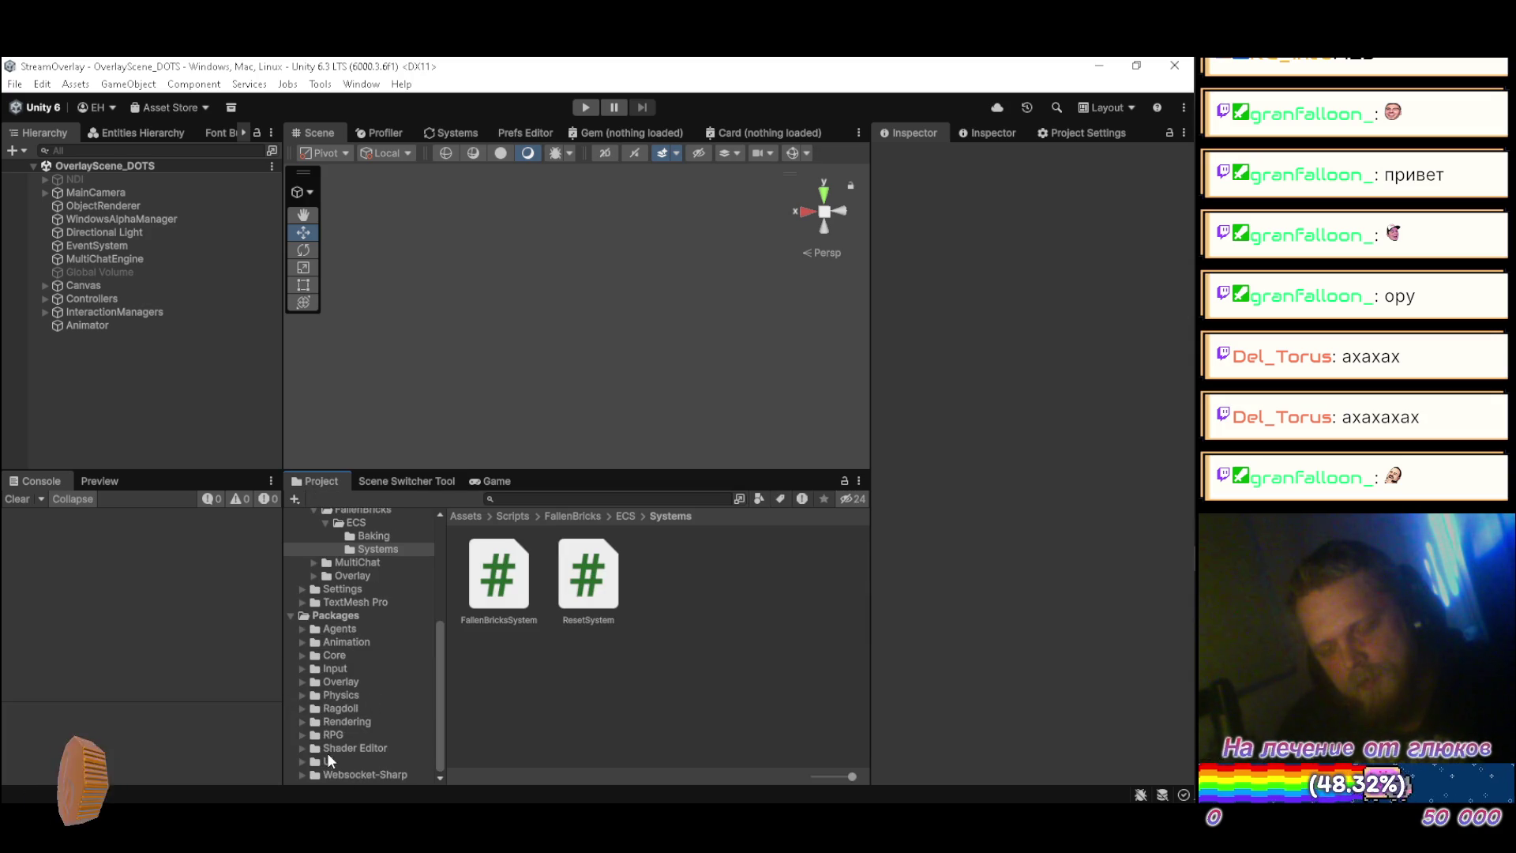
left_click(304, 749)
left_click(352, 735)
left_click(515, 583)
double_click(514, 581)
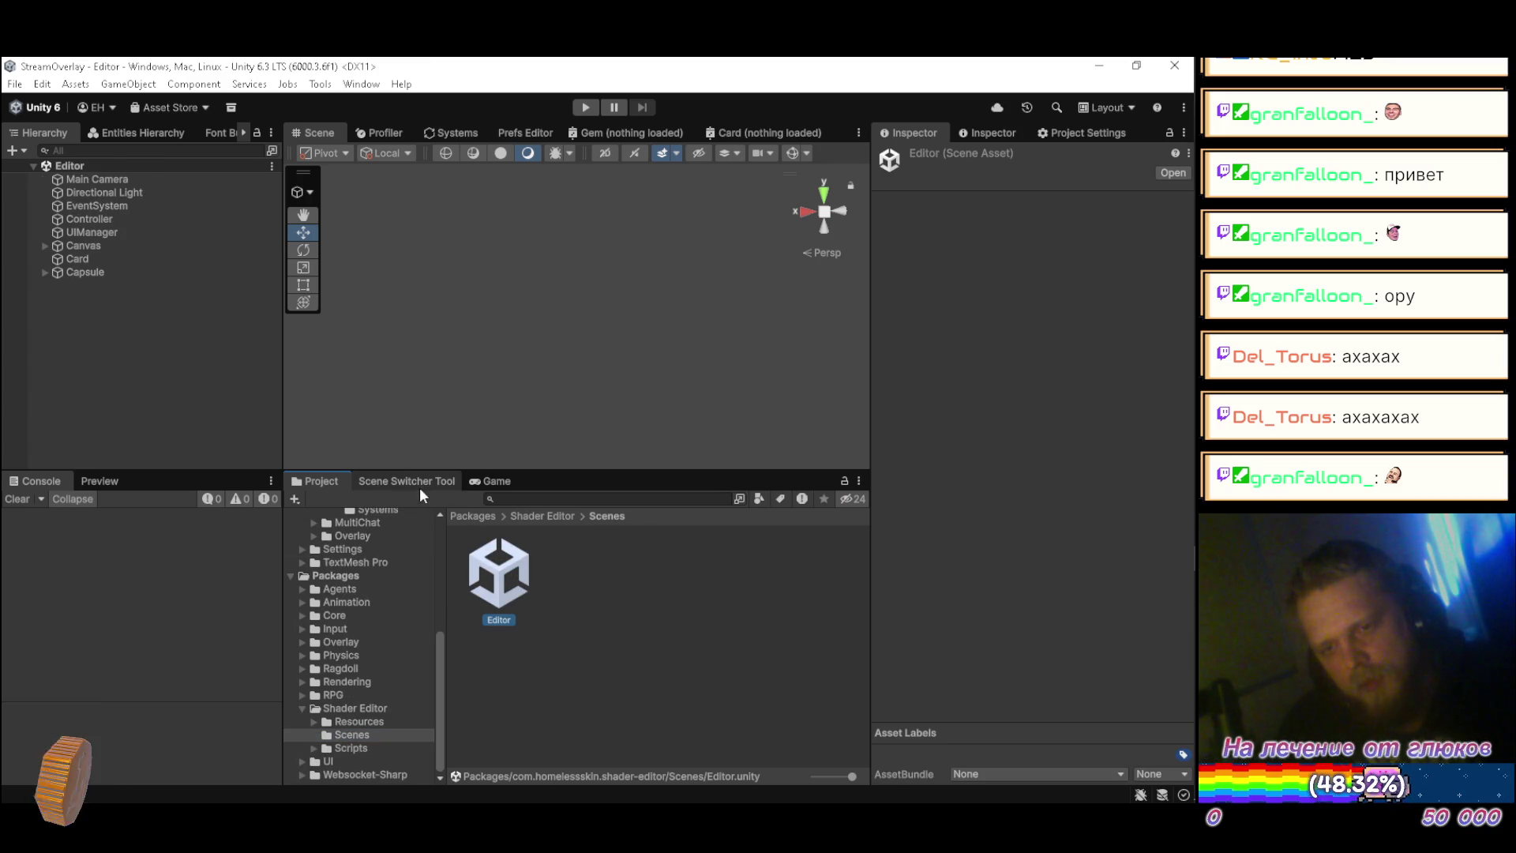
Step: Close the Scene Switcher Tool tab
left_click(391, 481)
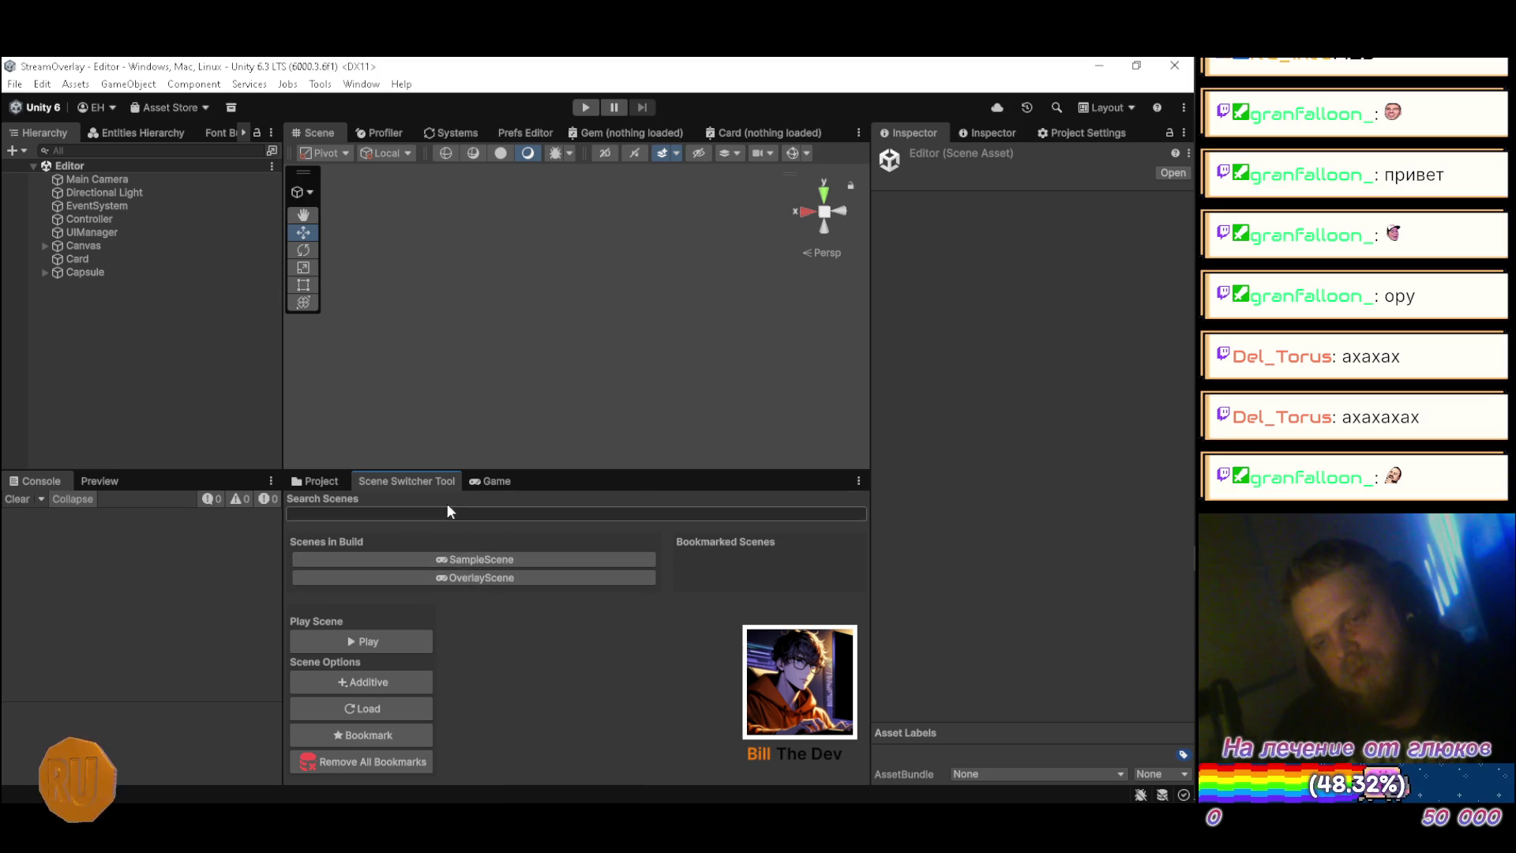
right_click(454, 481)
left_click(483, 507)
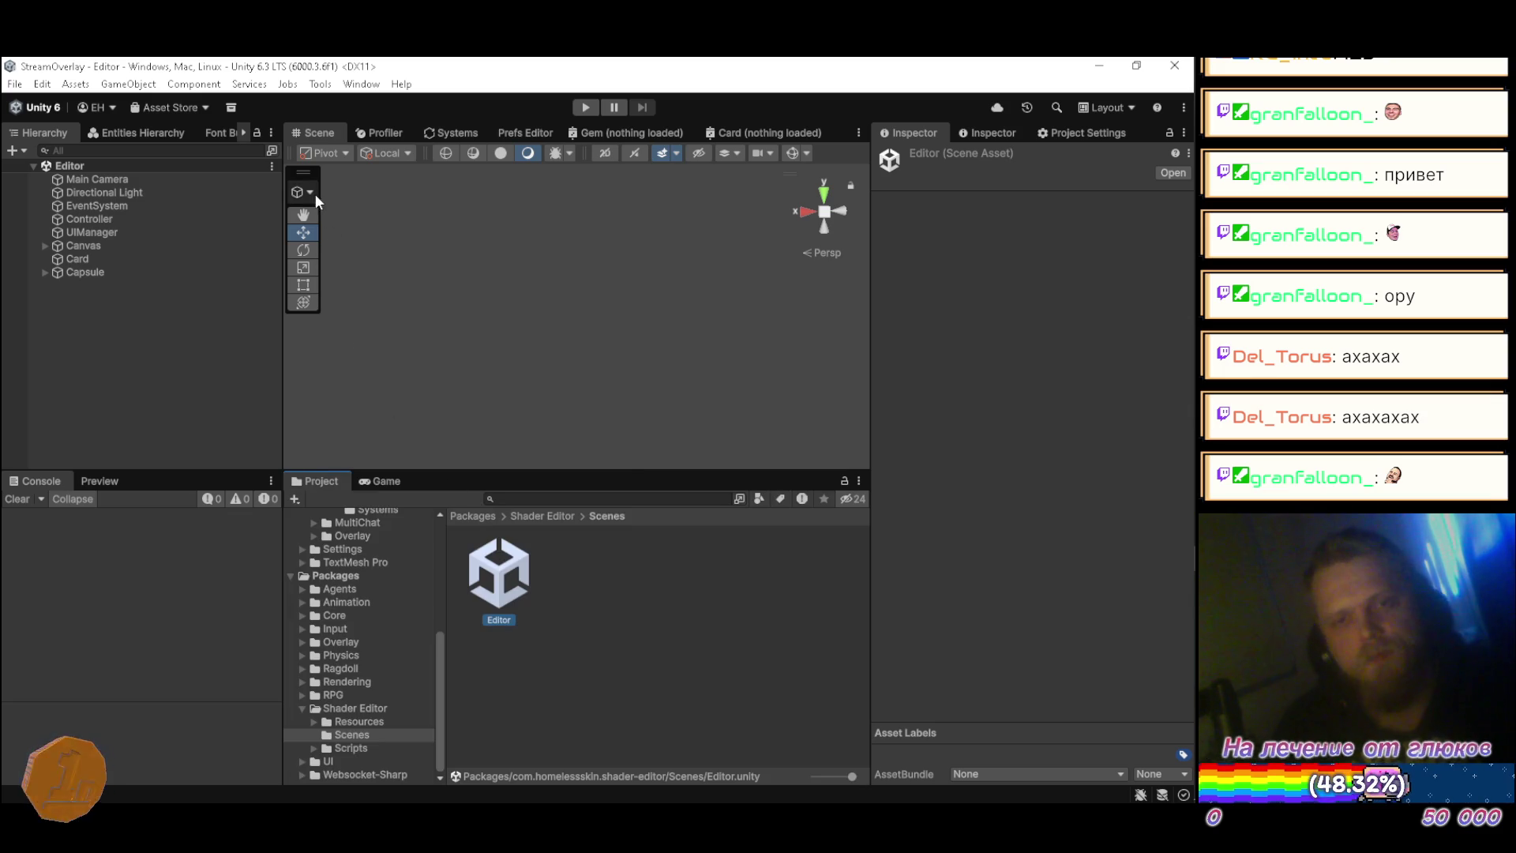
left_click(361, 84)
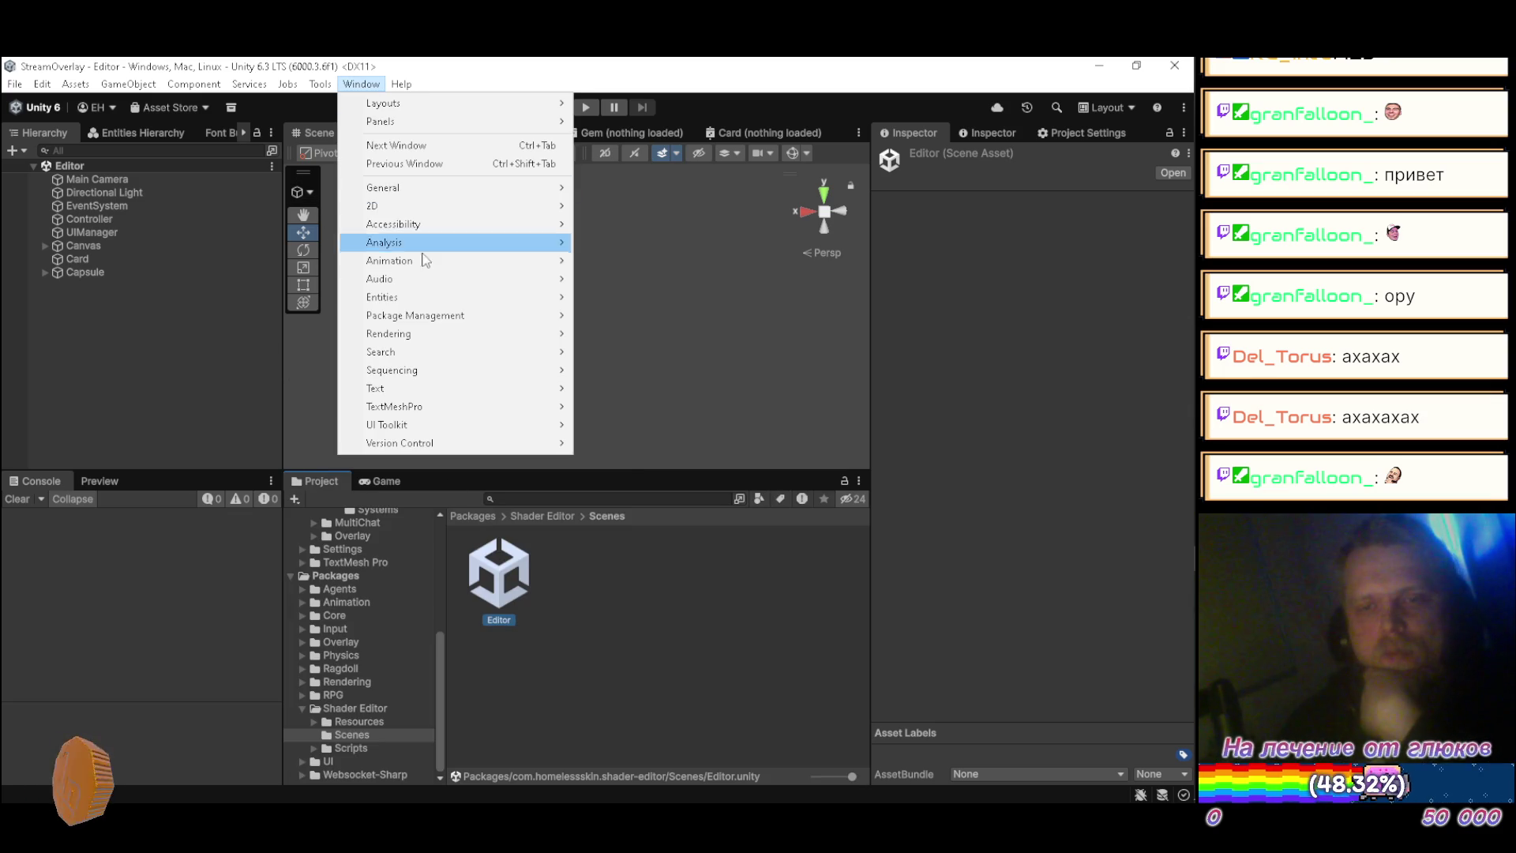
Step: Update the Scene Switcher Tool package in StreamOverlay's Package Manager via Manage > Update
mouse_move(481, 315)
left_click(623, 315)
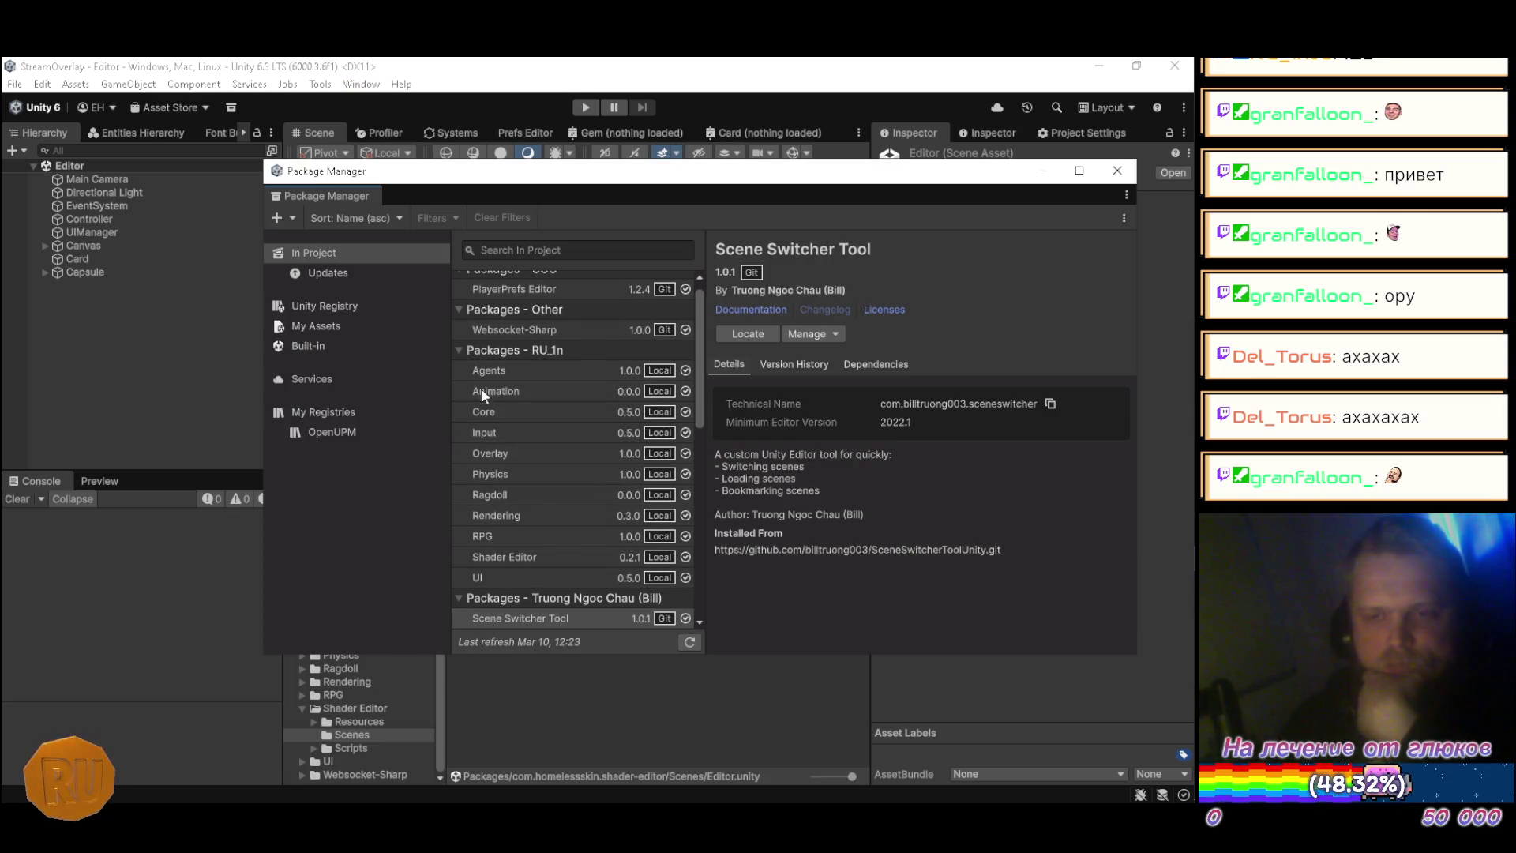
scroll(471, 375, "down", 2)
left_click(553, 529)
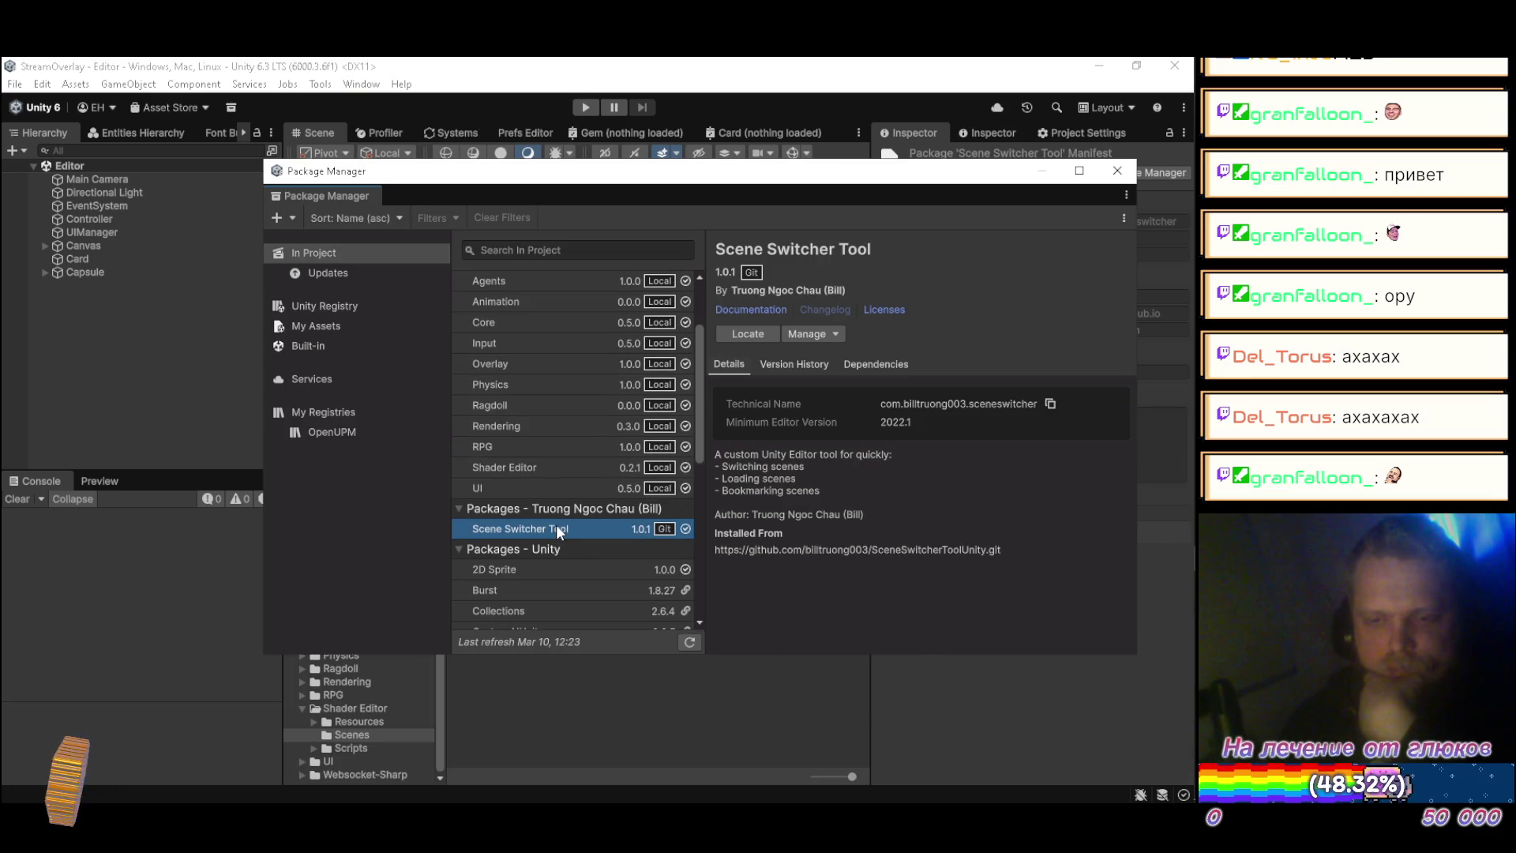
left_click(825, 335)
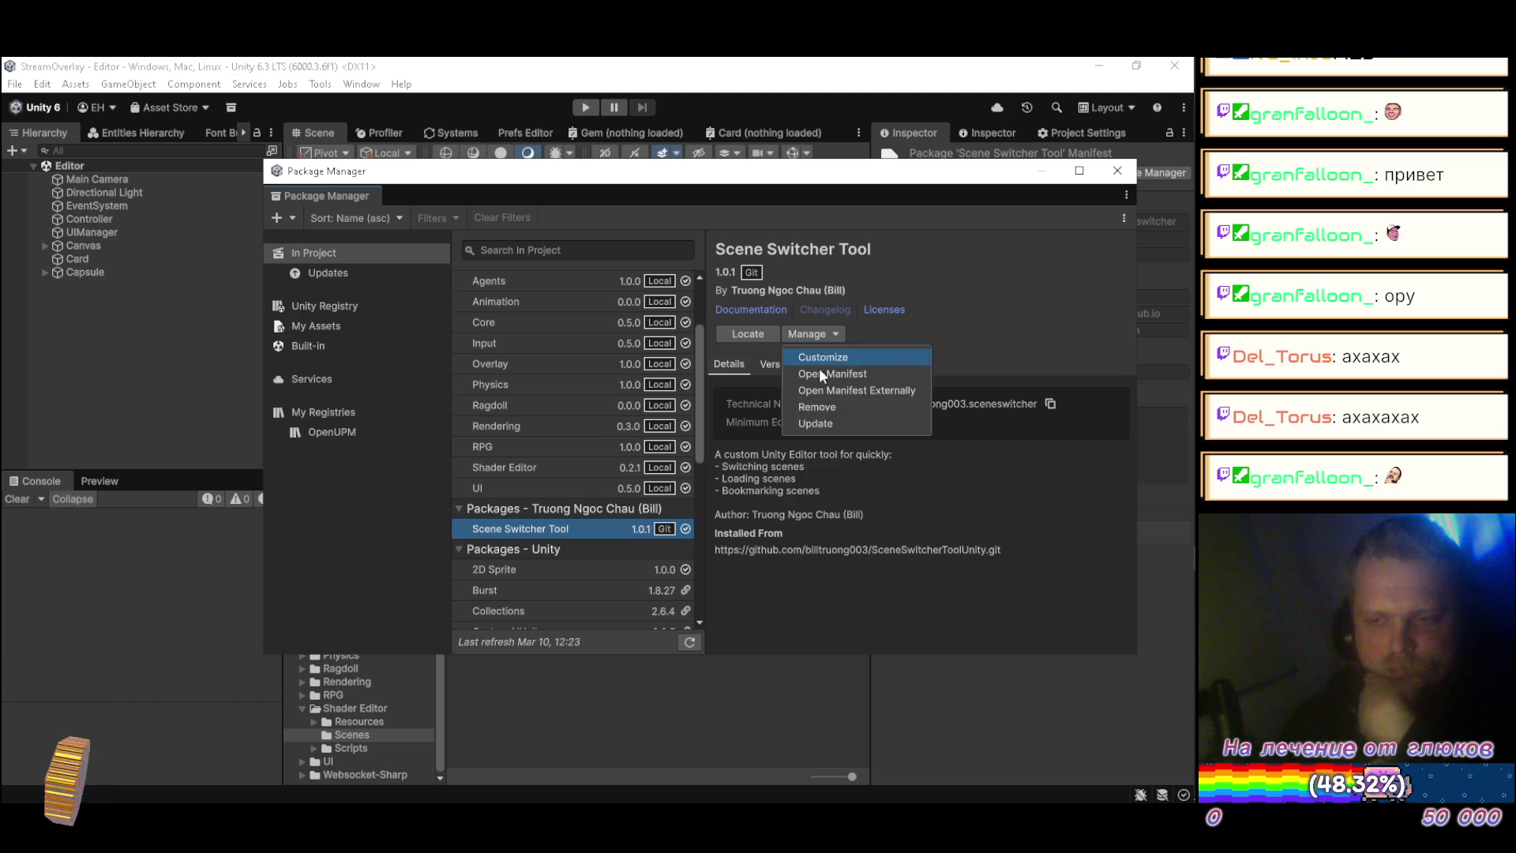
left_click(822, 416)
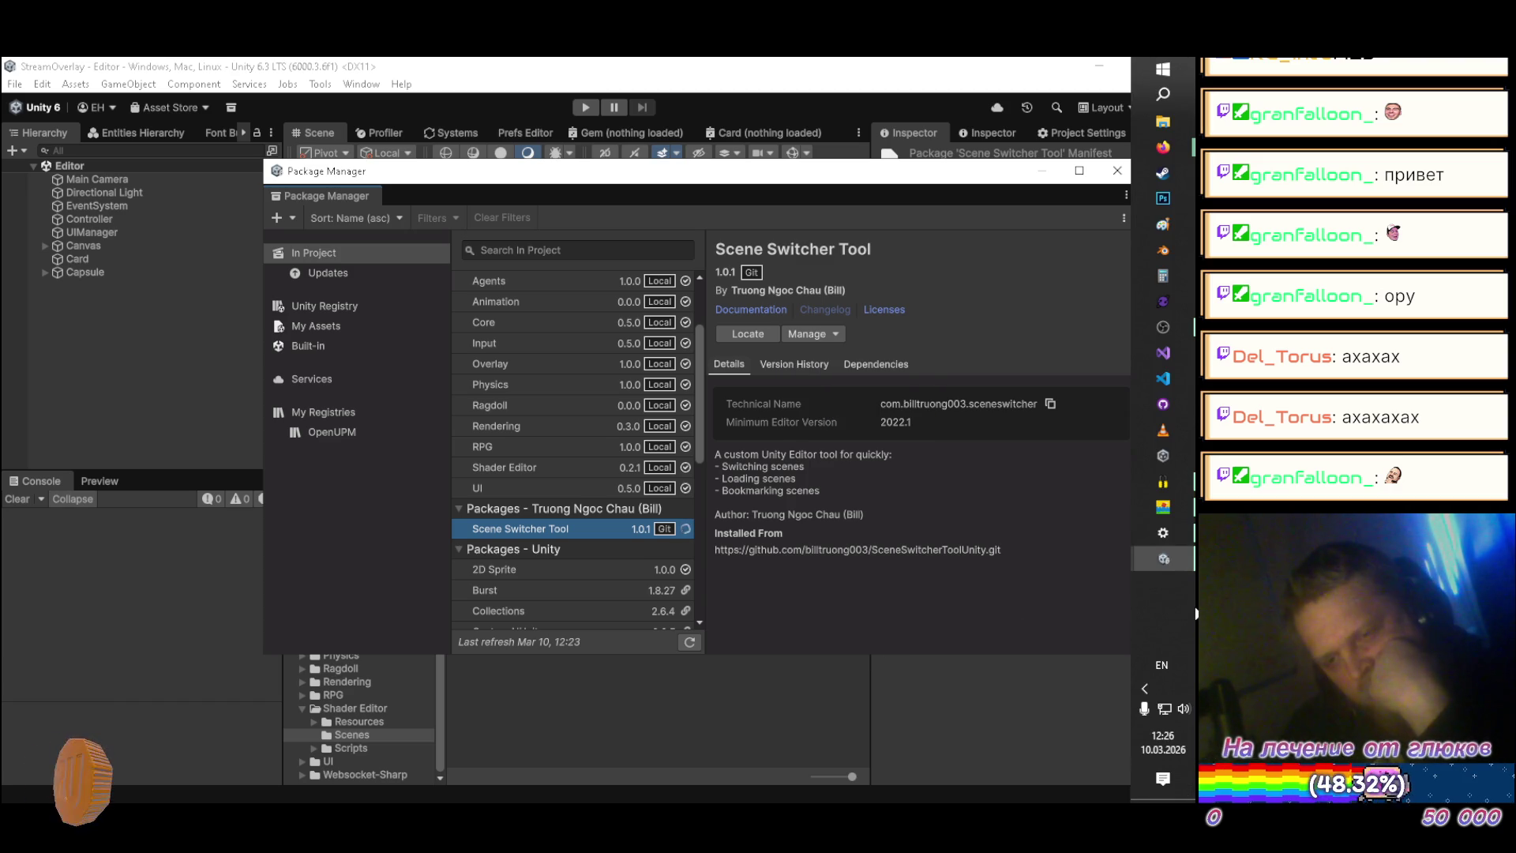
Step: Switch to Chat-JP-OP-A1 and update Scene Switcher Tool there as well
left_click(1163, 558)
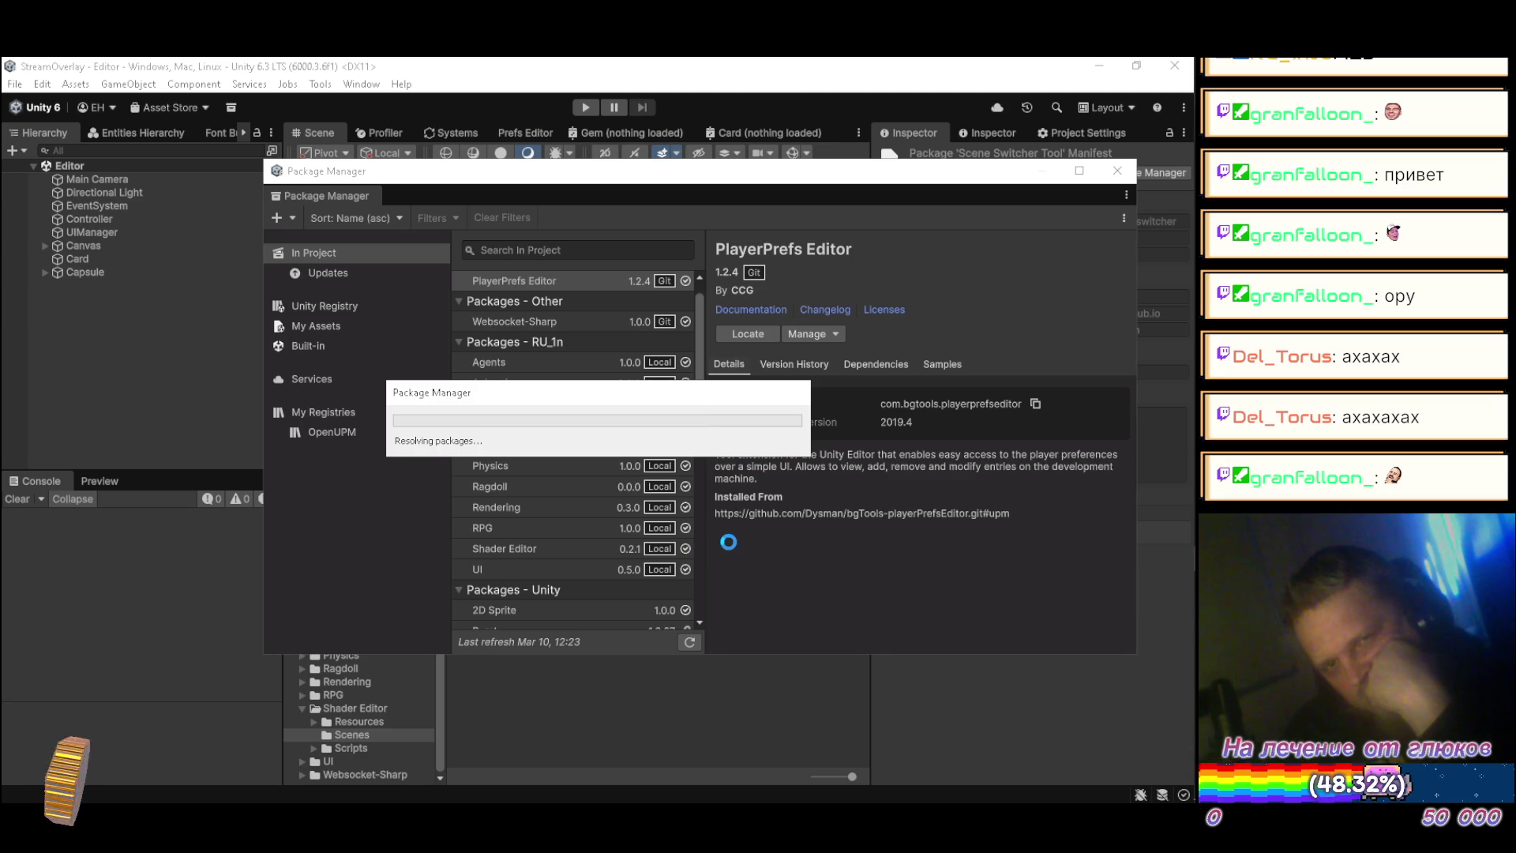
mouse_move(1195, 587)
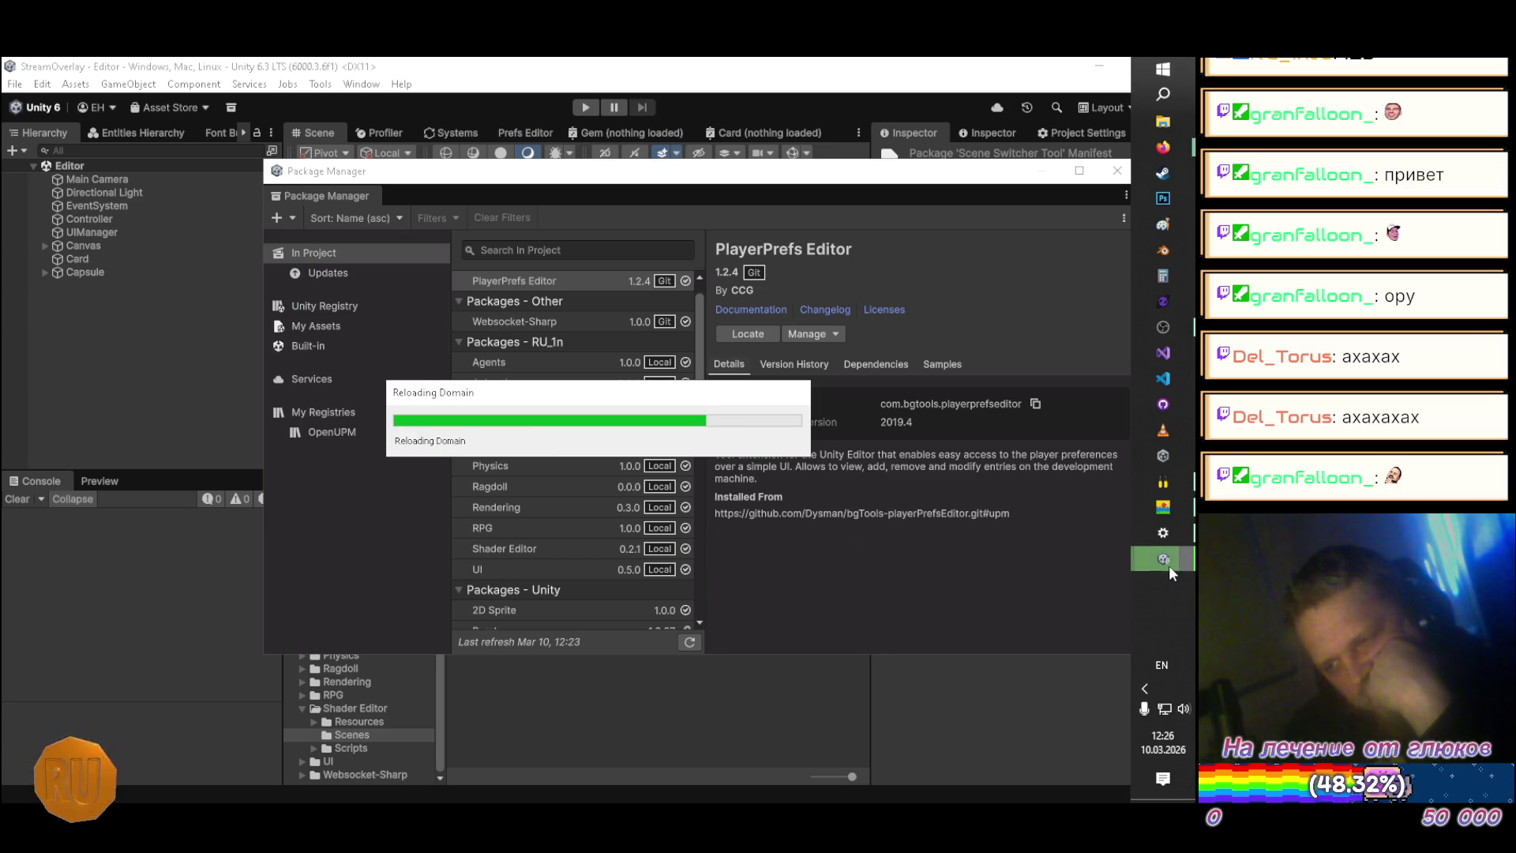
mouse_move(1163, 557)
left_click(797, 558)
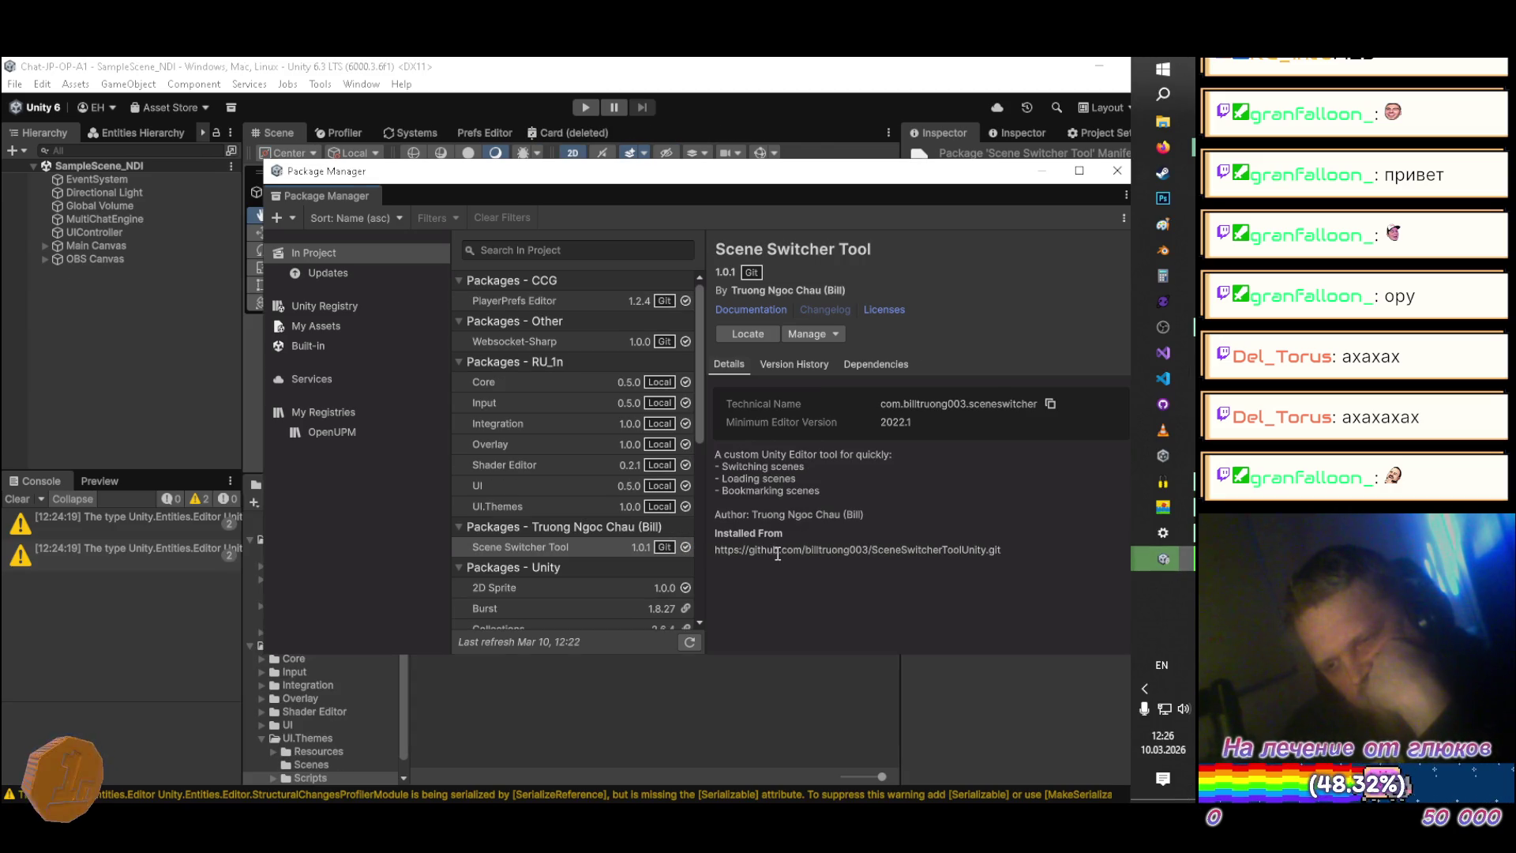
left_click(574, 549)
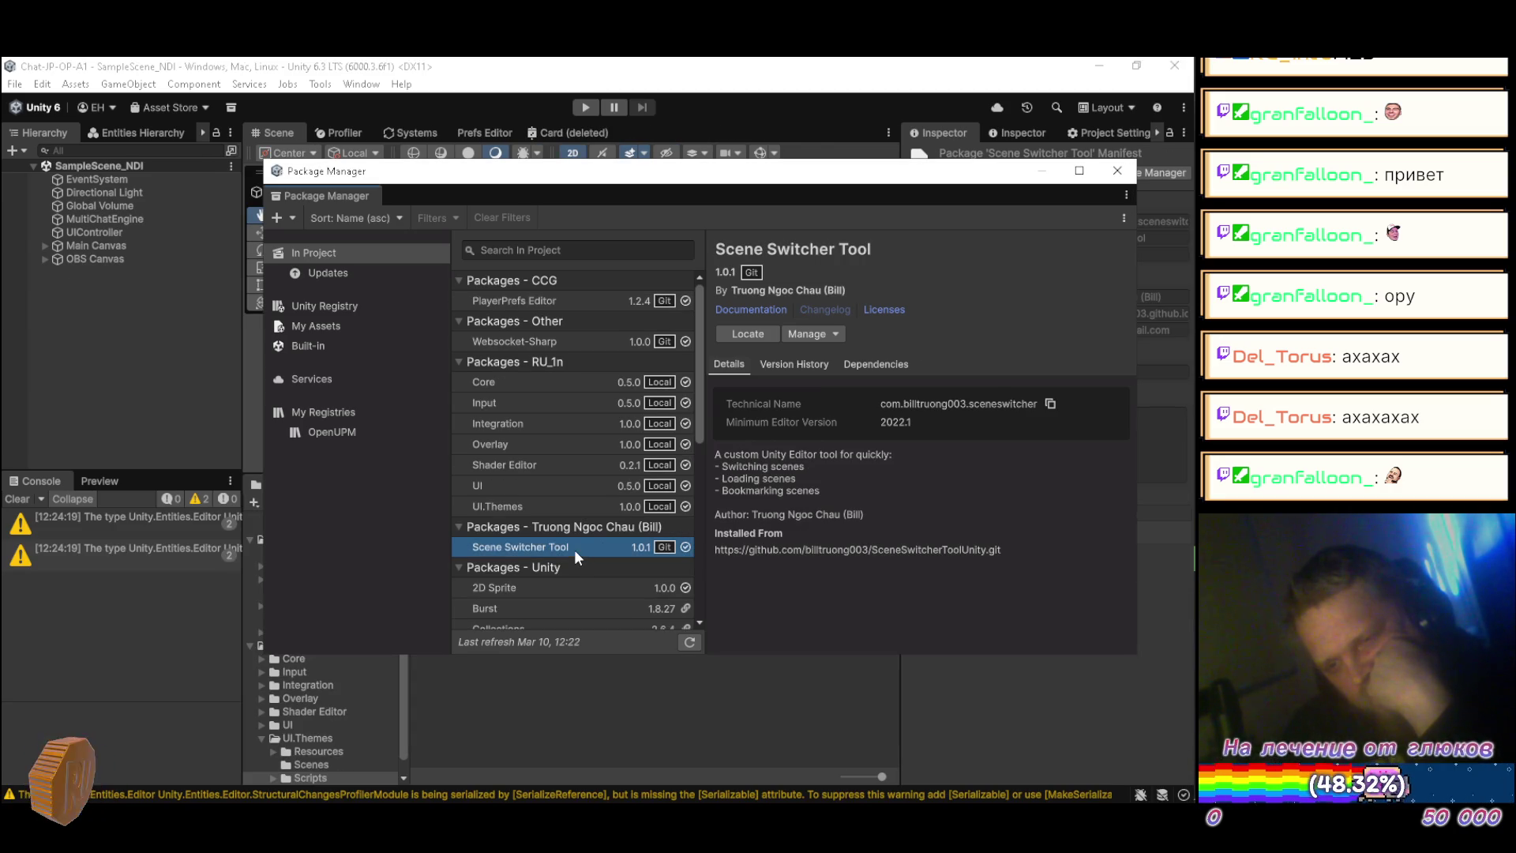
left_click(817, 336)
left_click(830, 423)
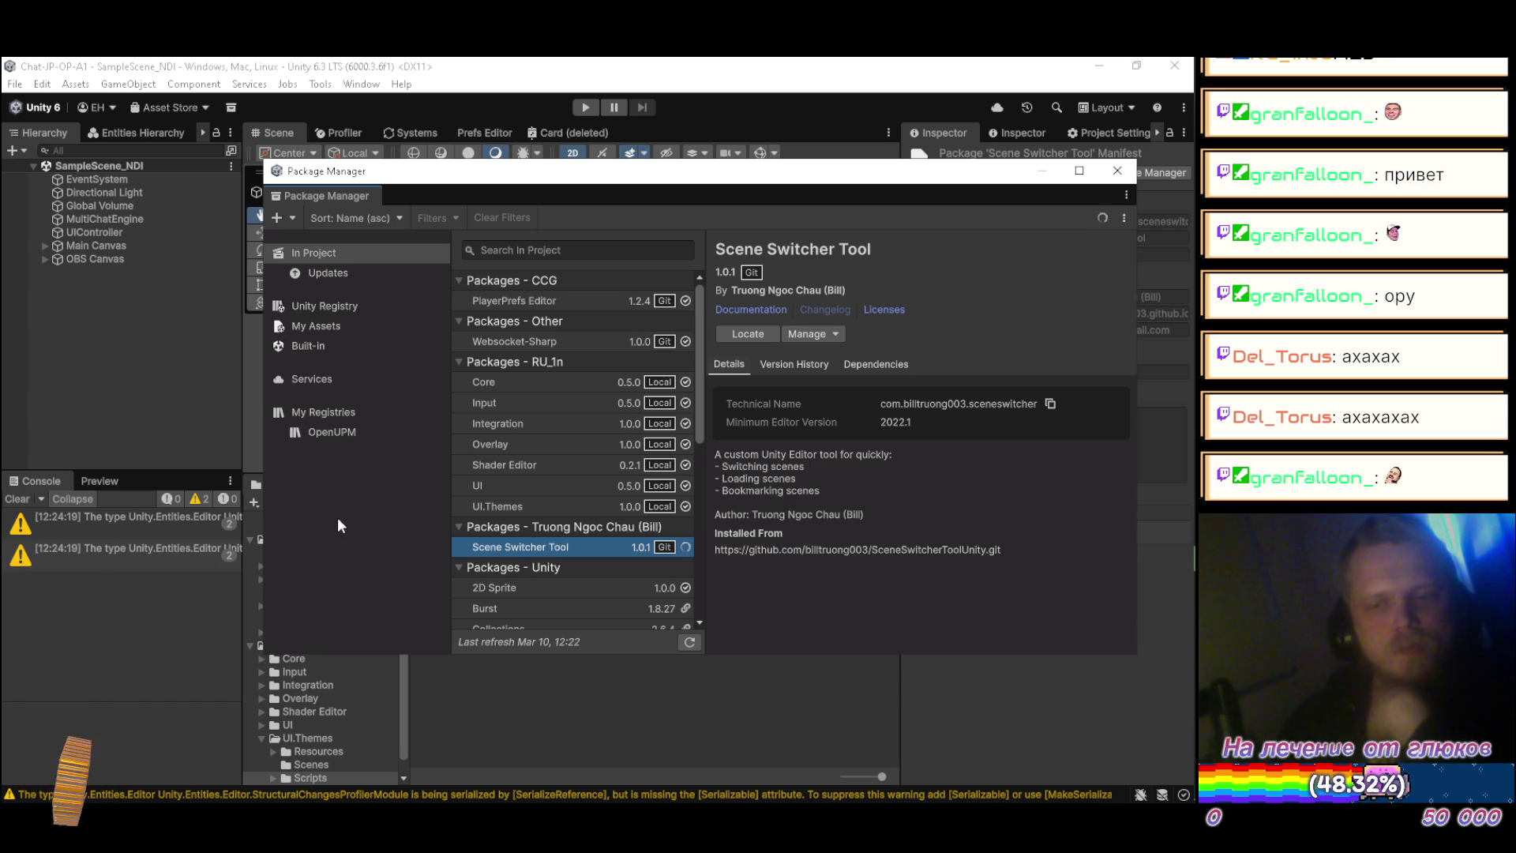
Step: In Firefox's DeepSeek chat, follow citation 2 to the My Scene Manager Asset Store page
mouse_move(1163, 146)
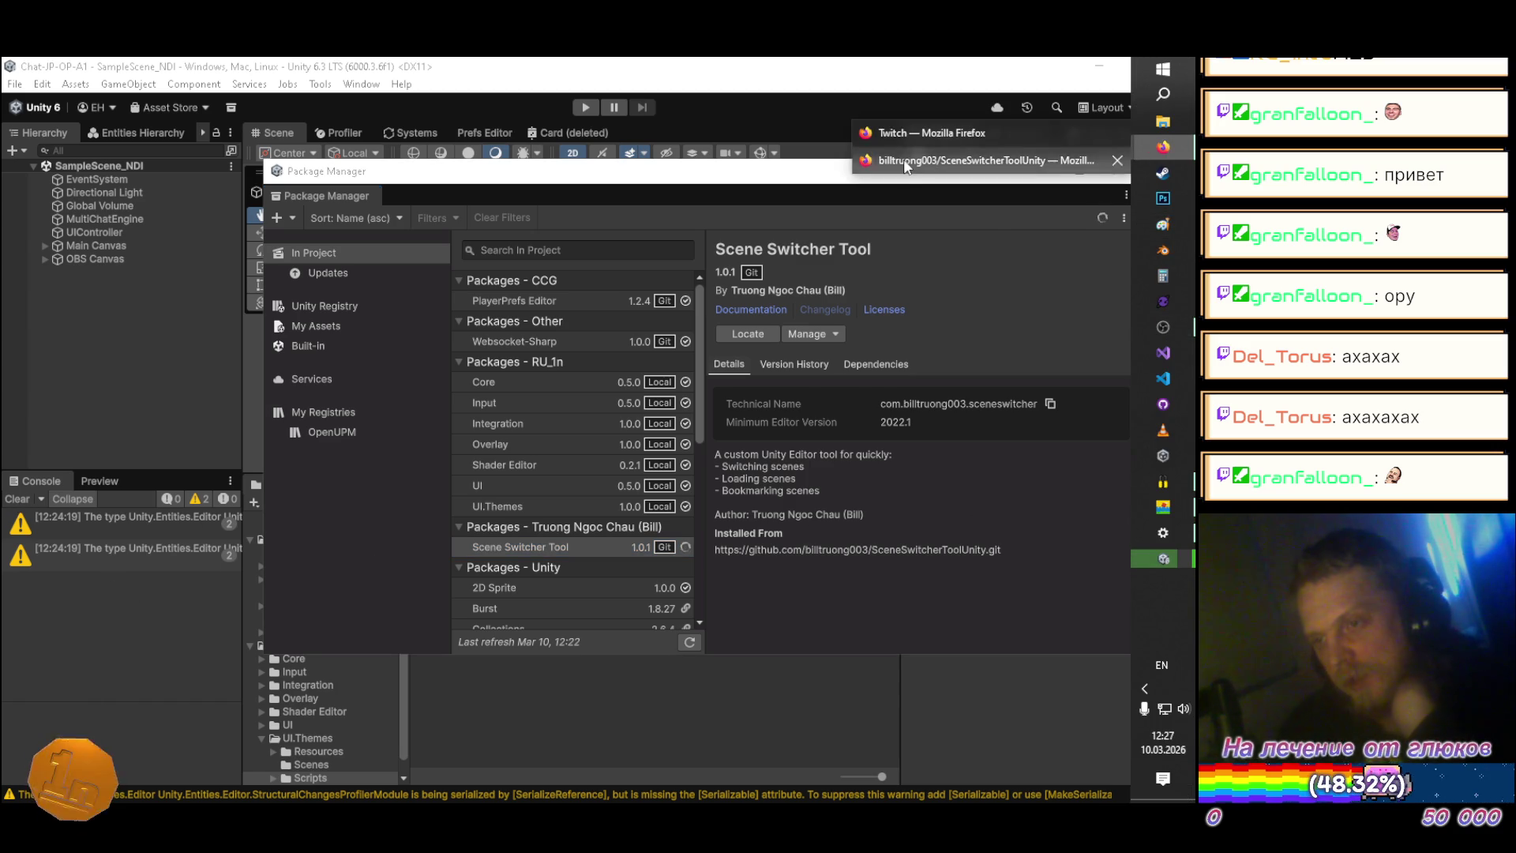
left_click(905, 159)
left_click(545, 75)
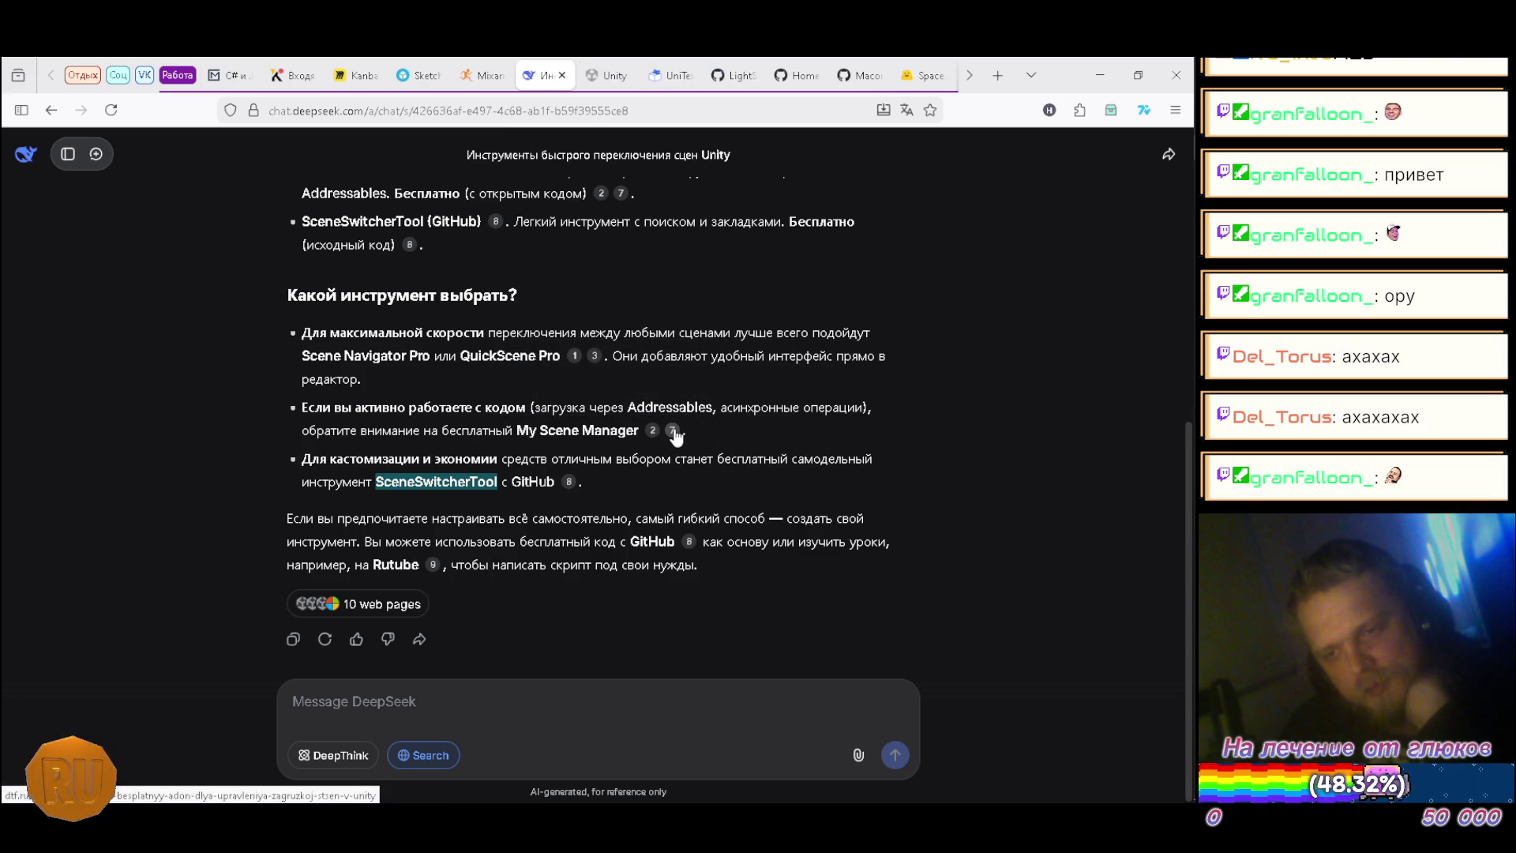
mouse_move(673, 432)
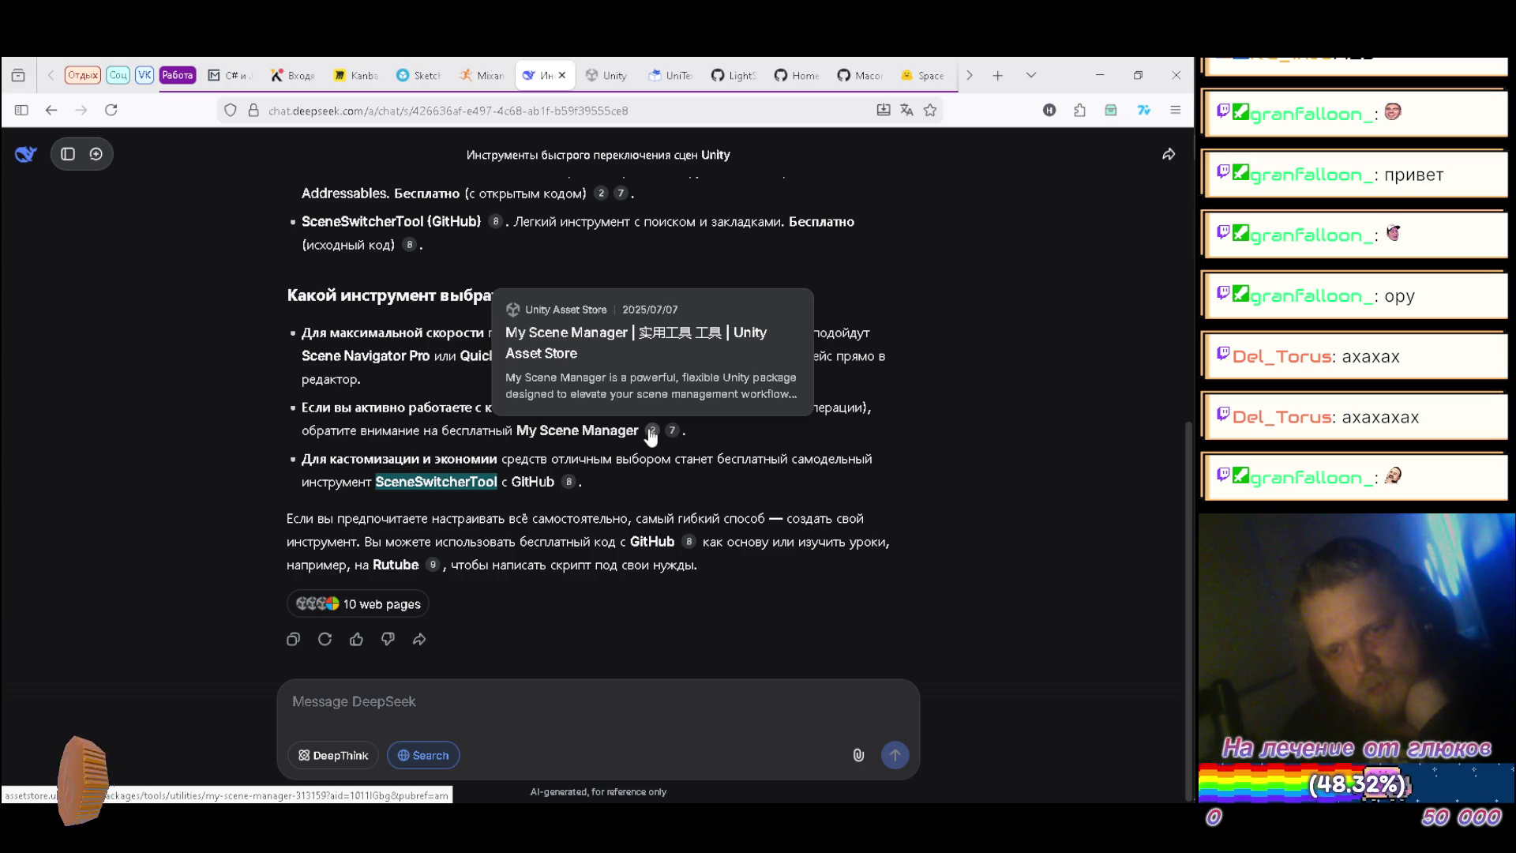
left_click(651, 432)
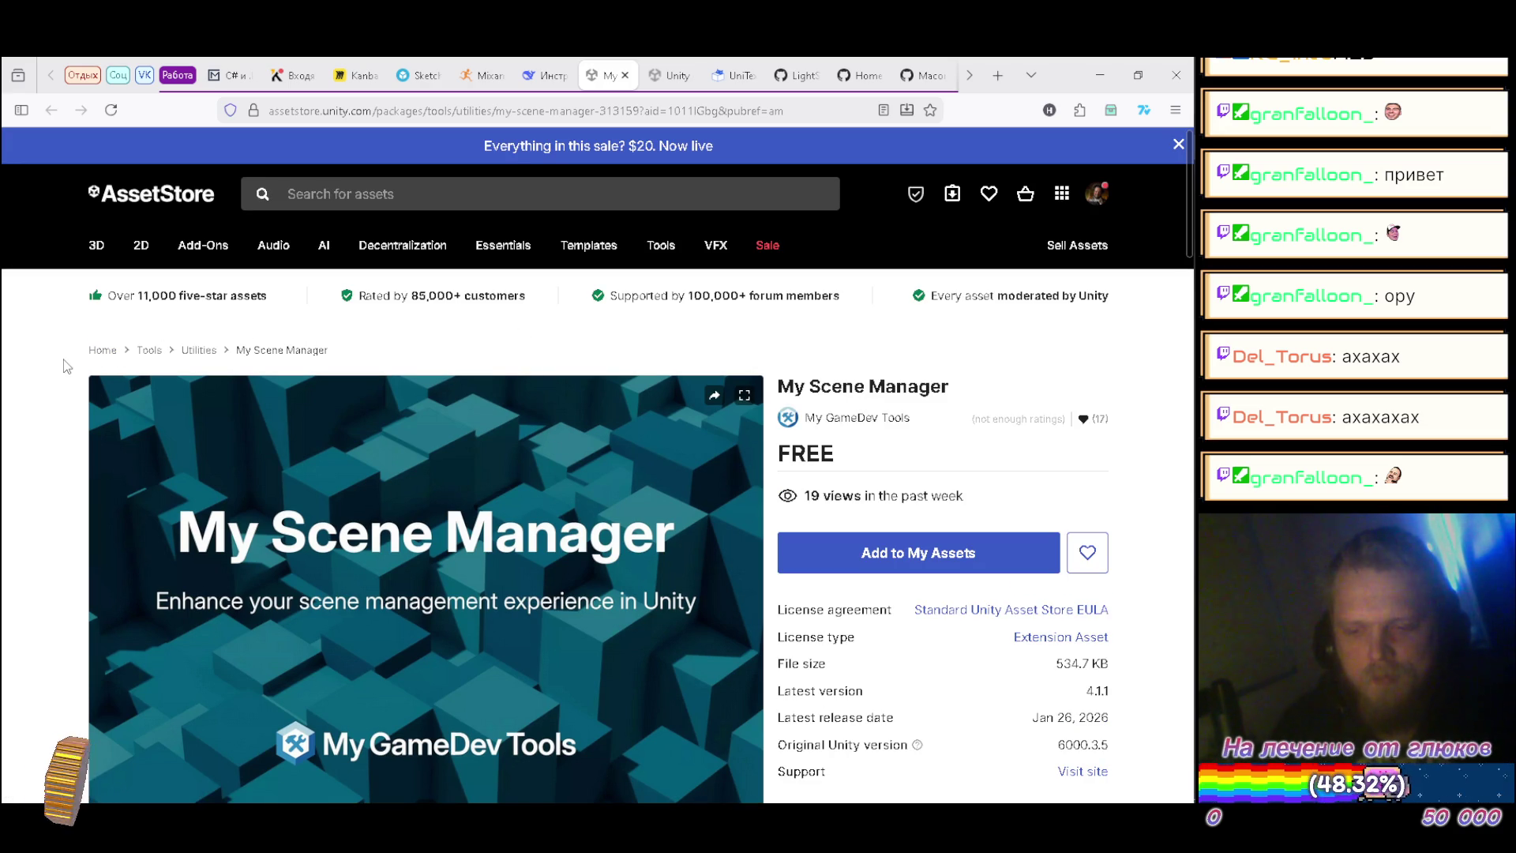
Step: Browse the My Scene Manager screenshots, including loading screen components, loading sample and repository images
scroll(67, 366, "down", 3)
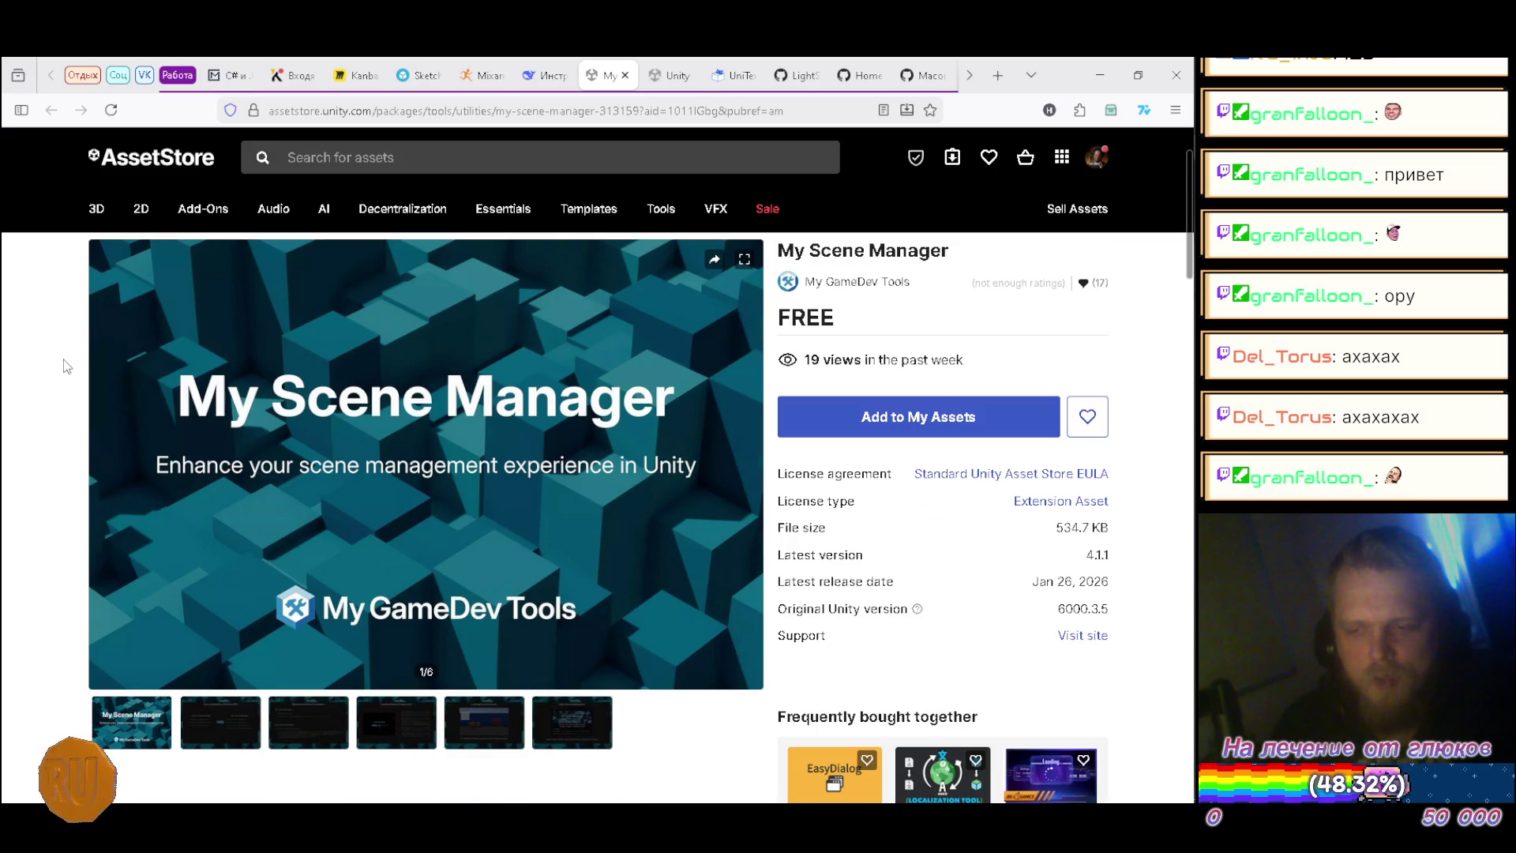
scroll(66, 368, "down", 4)
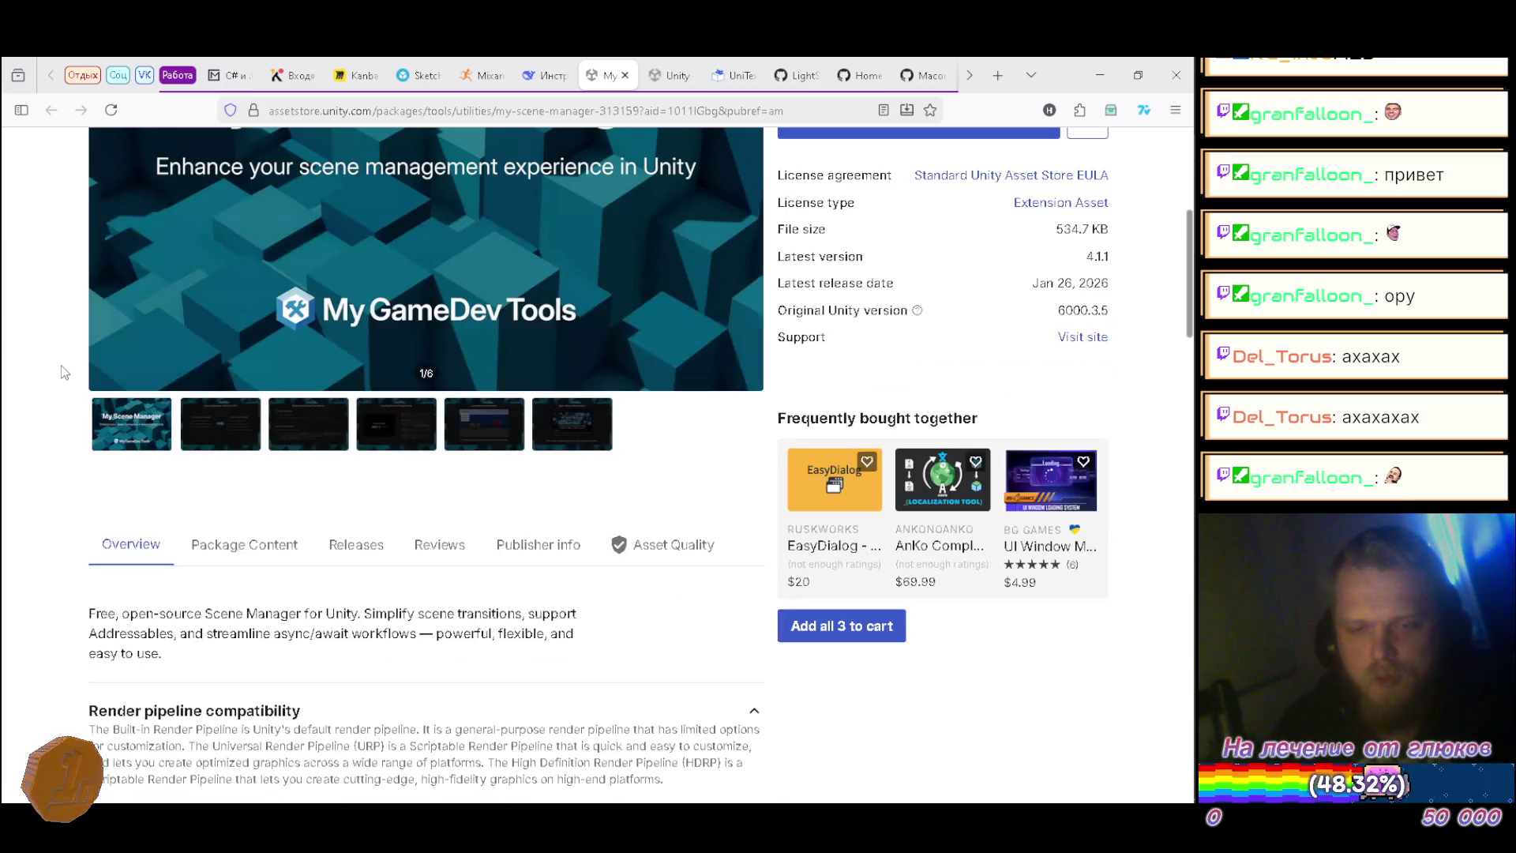
left_click(221, 420)
scroll(196, 498, "up", 5)
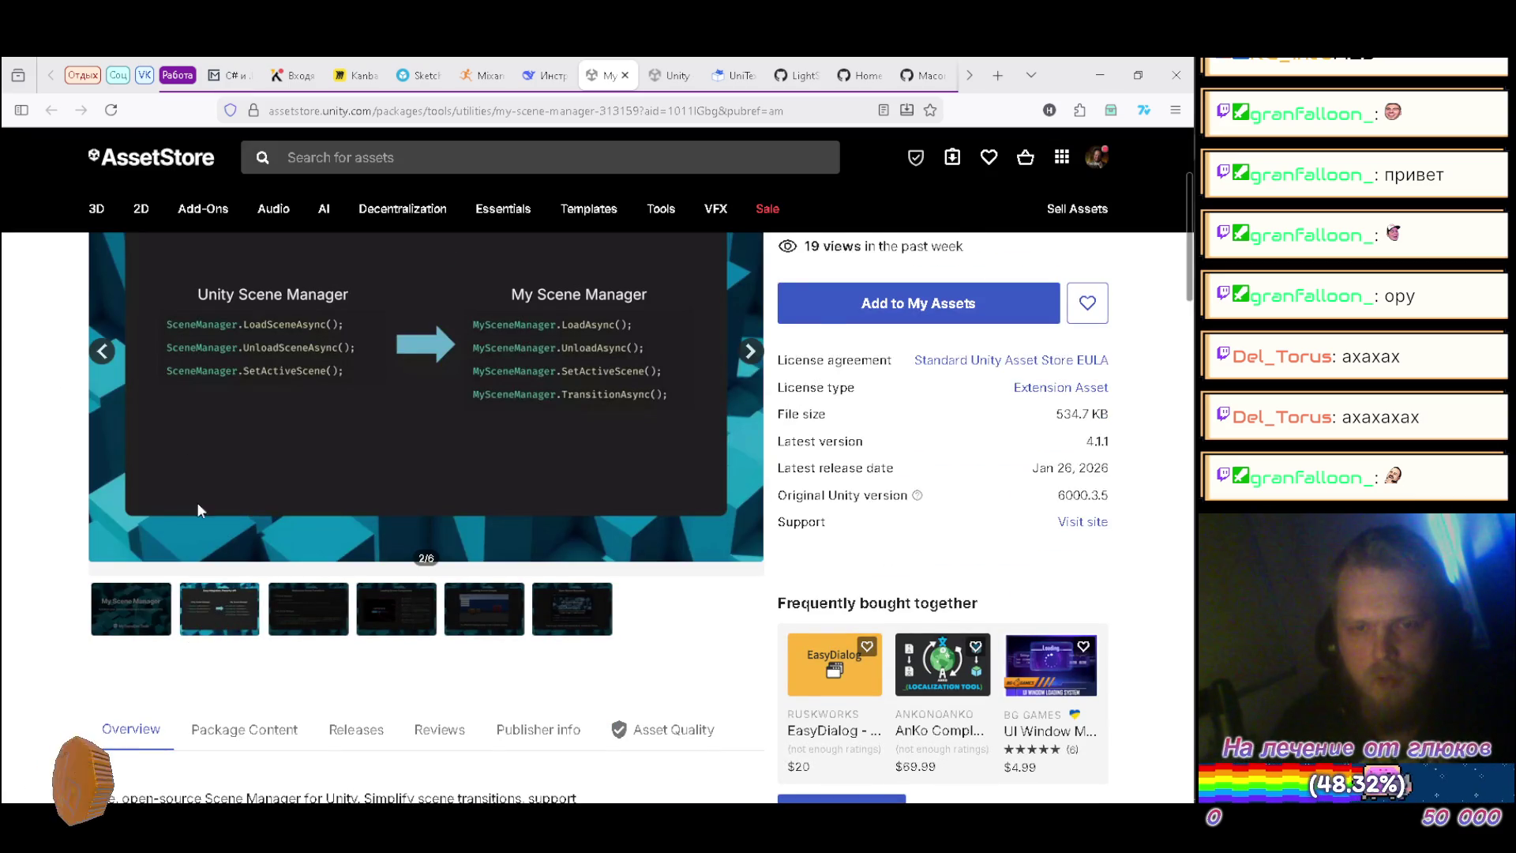
scroll(203, 548, "down", 3)
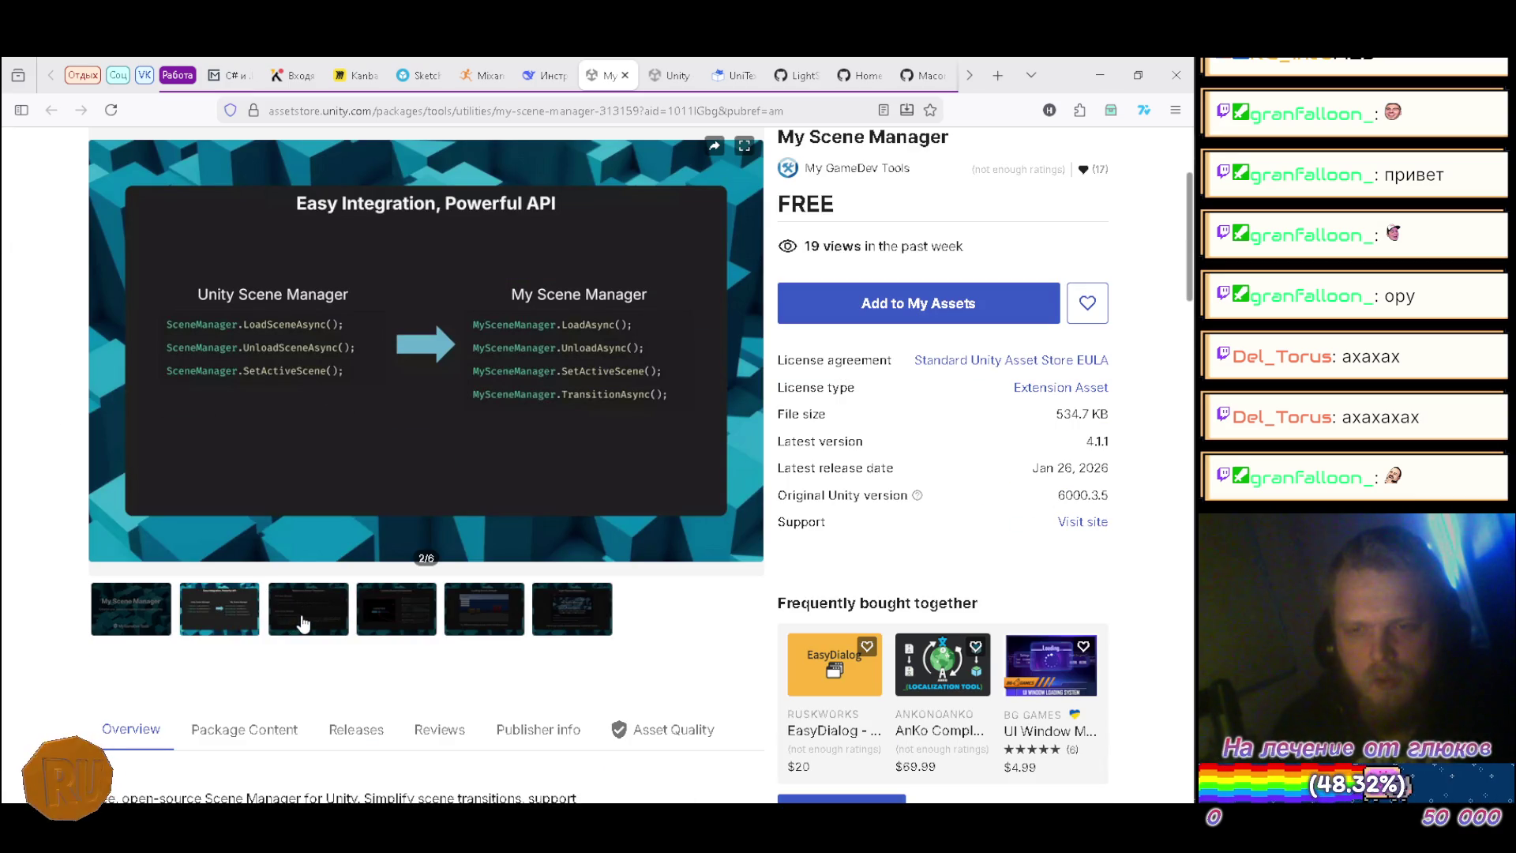
left_click(307, 605)
left_click(223, 605)
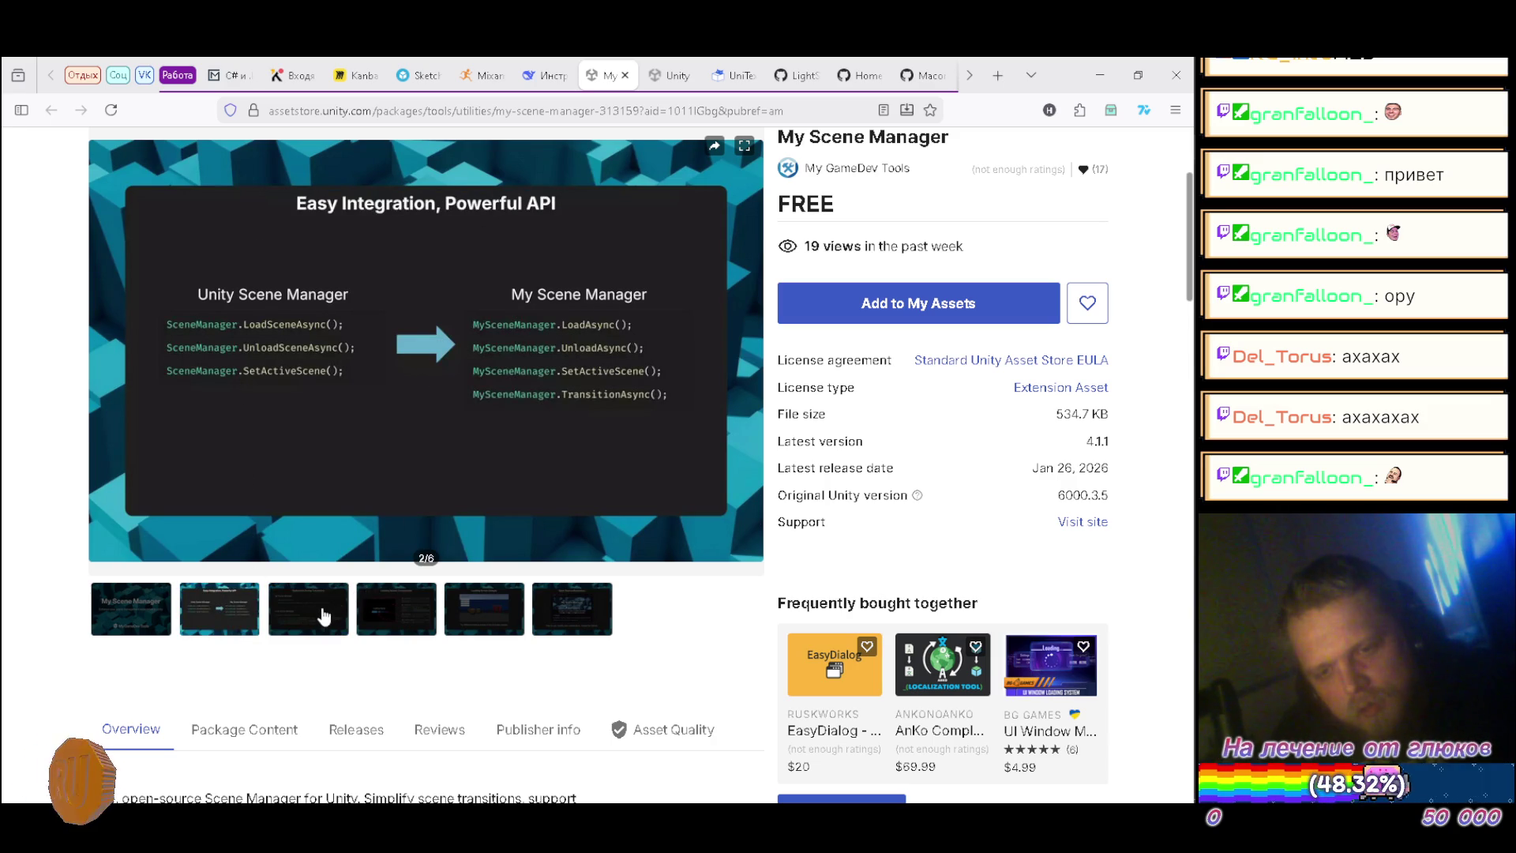
left_click(295, 617)
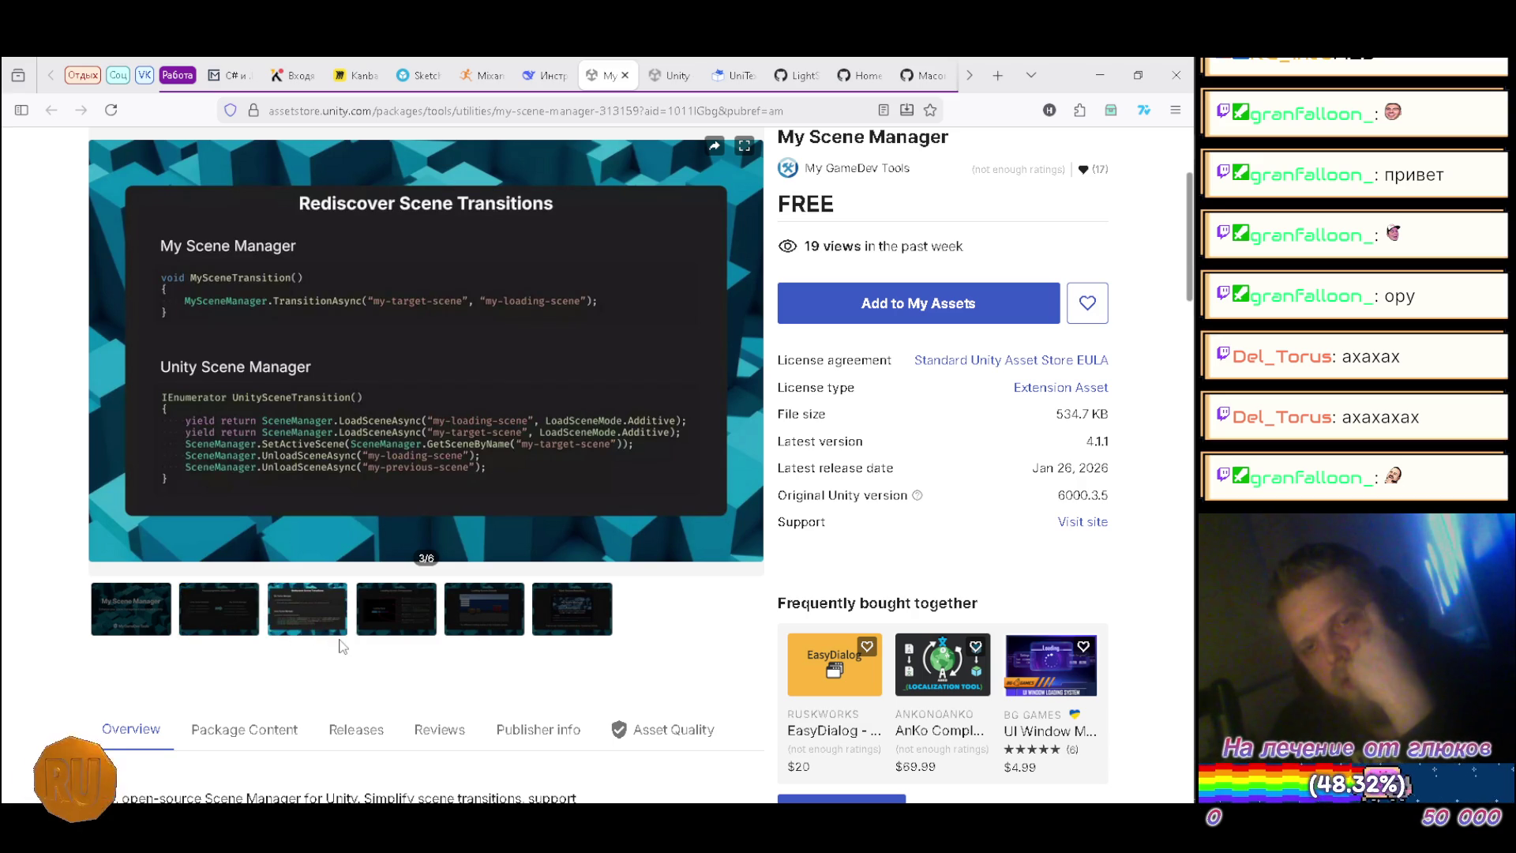
left_click(400, 627)
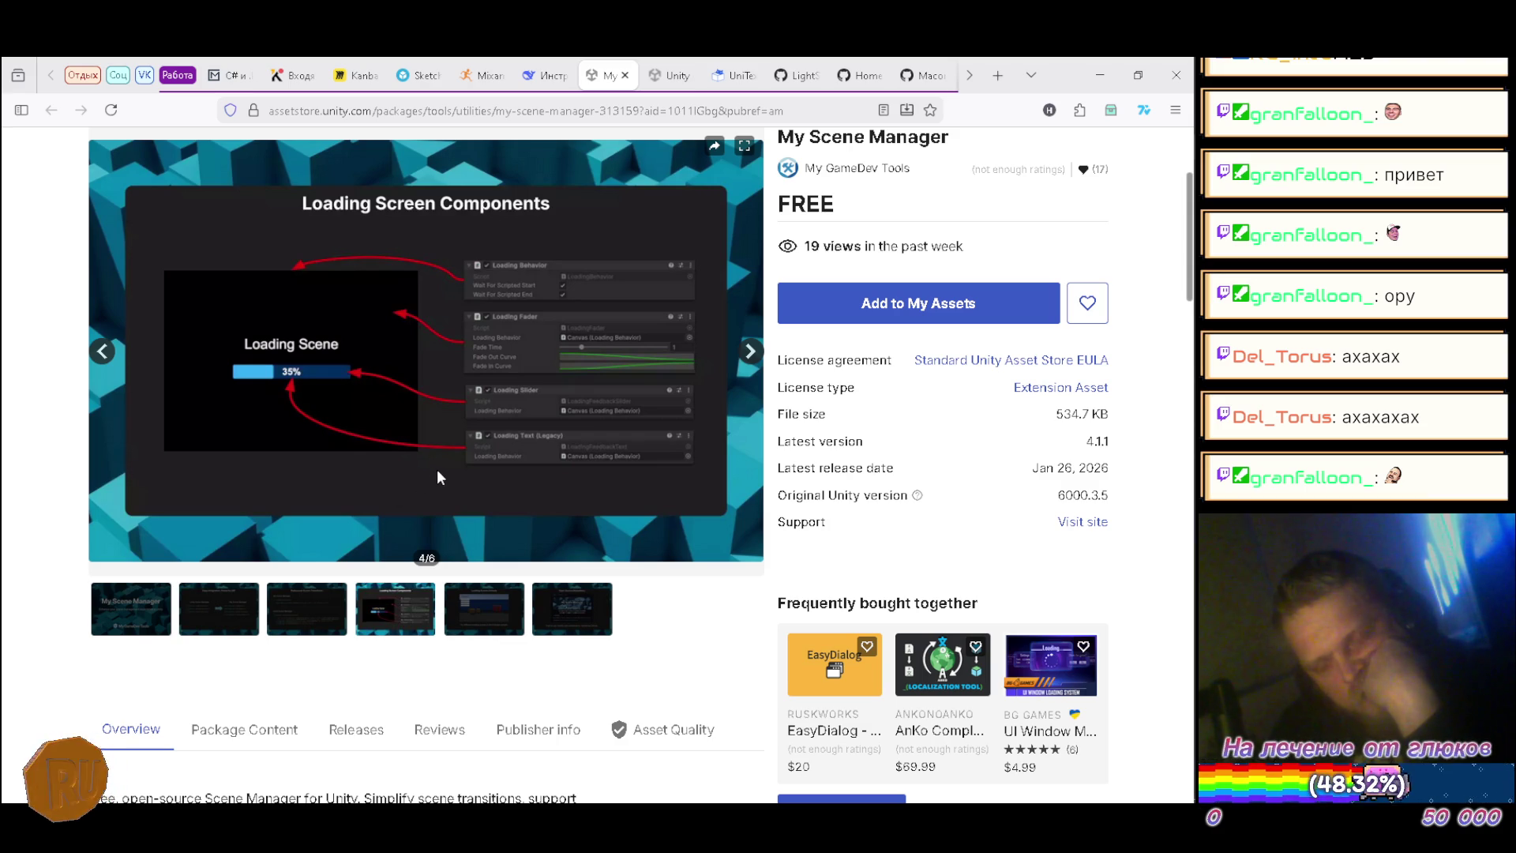
left_click(496, 612)
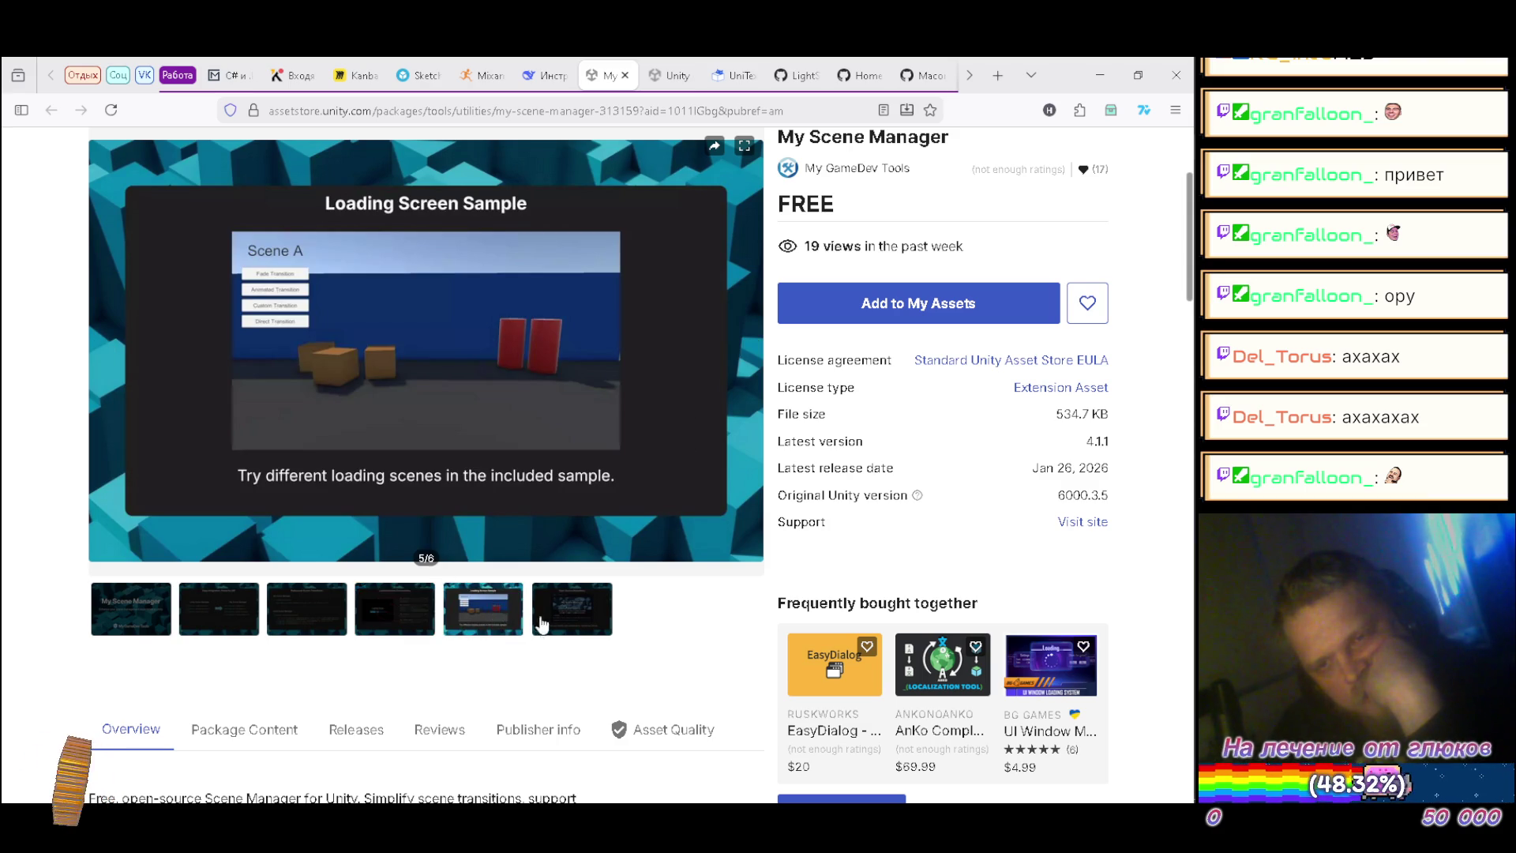
left_click(573, 620)
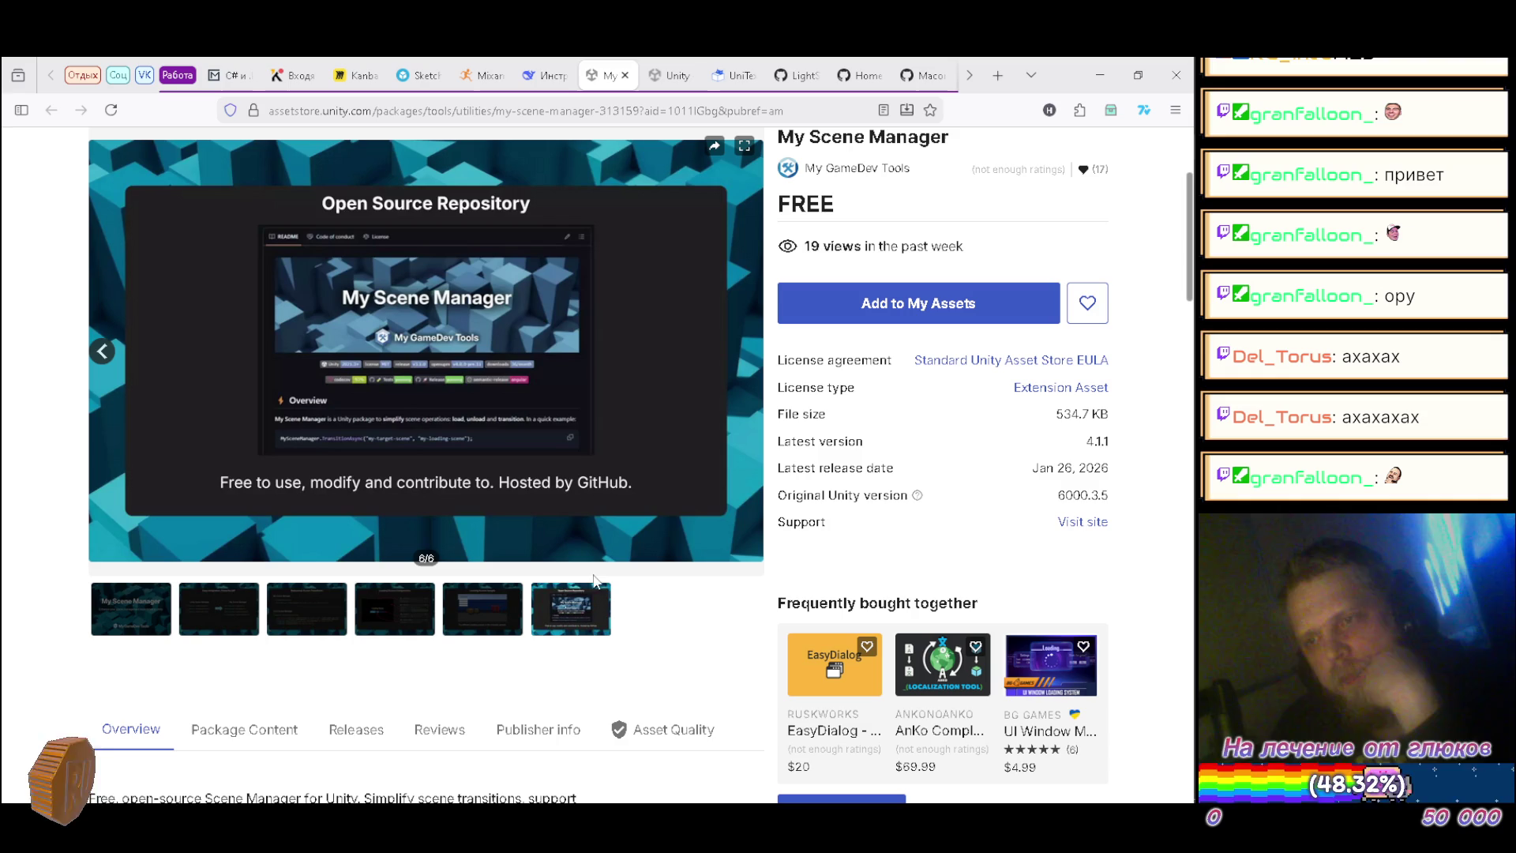
Step: Read through the description and Key Features, then close the Asset Store tab
scroll(545, 576, "down", 4)
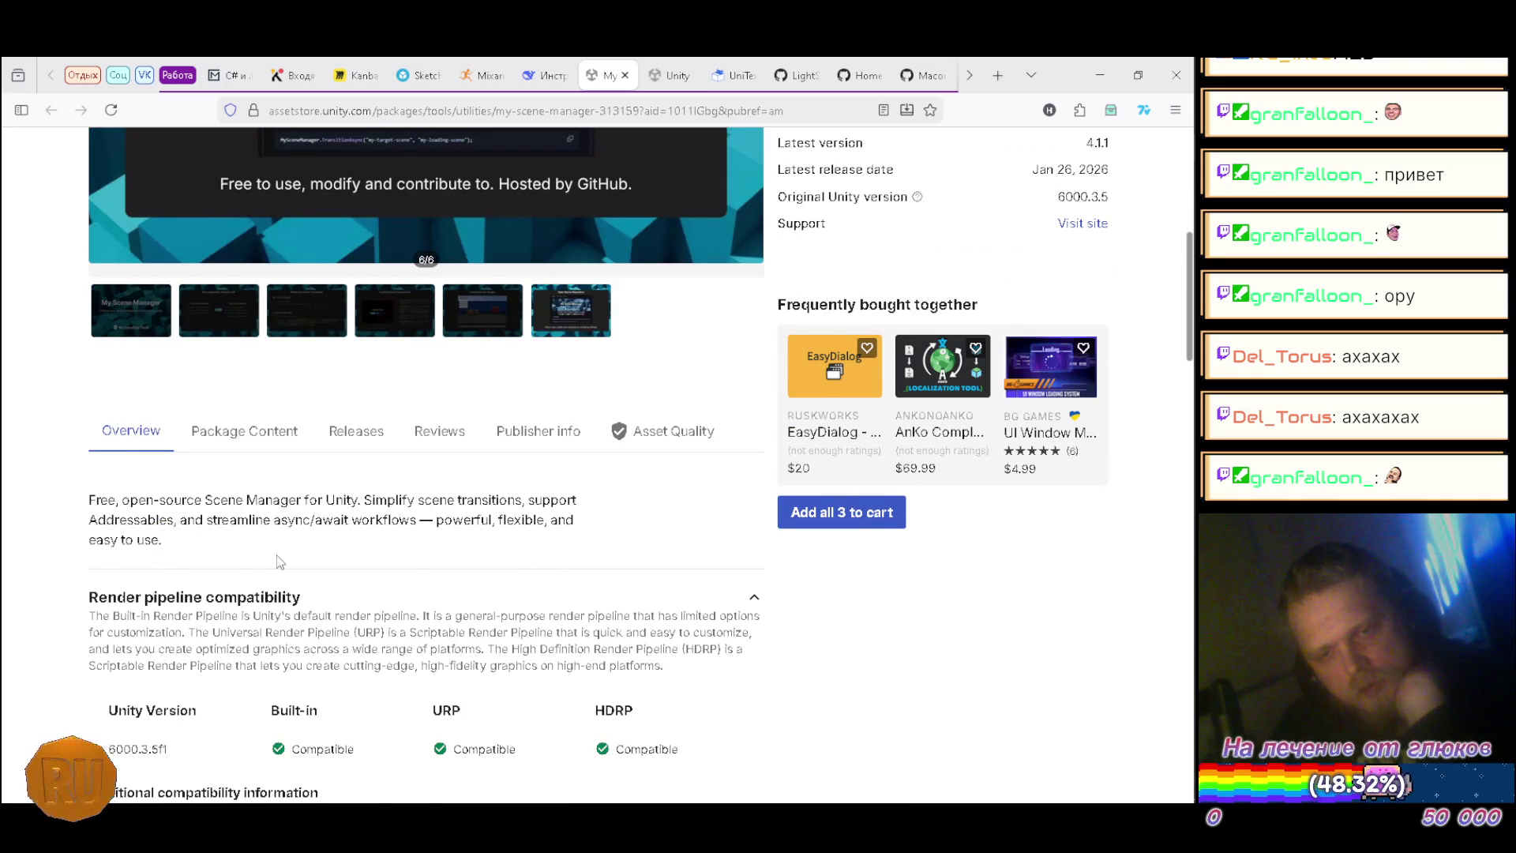
scroll(274, 561, "down", 5)
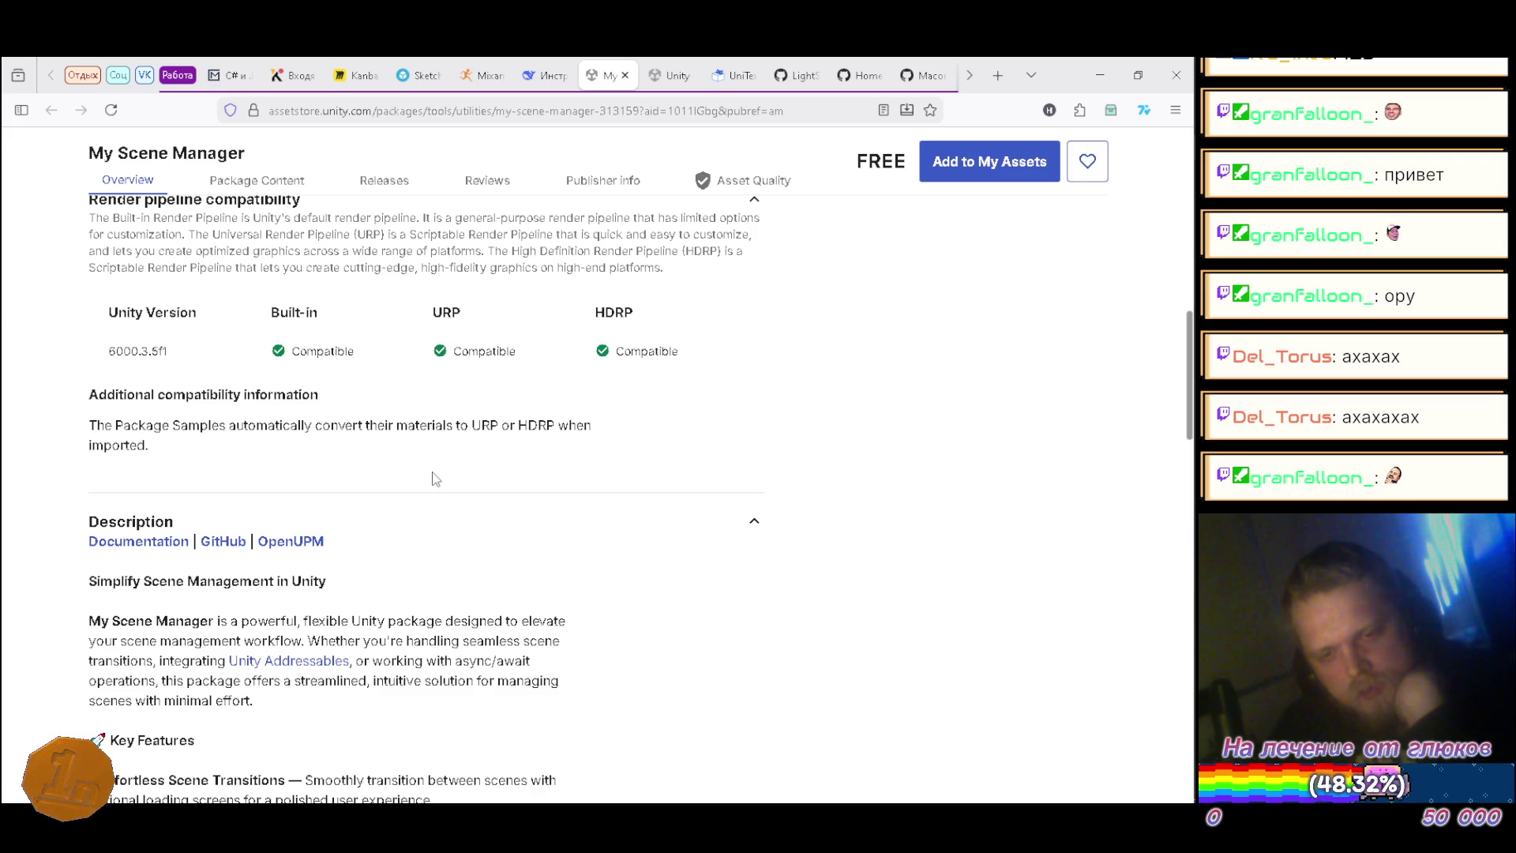
scroll(435, 478, "down", 3)
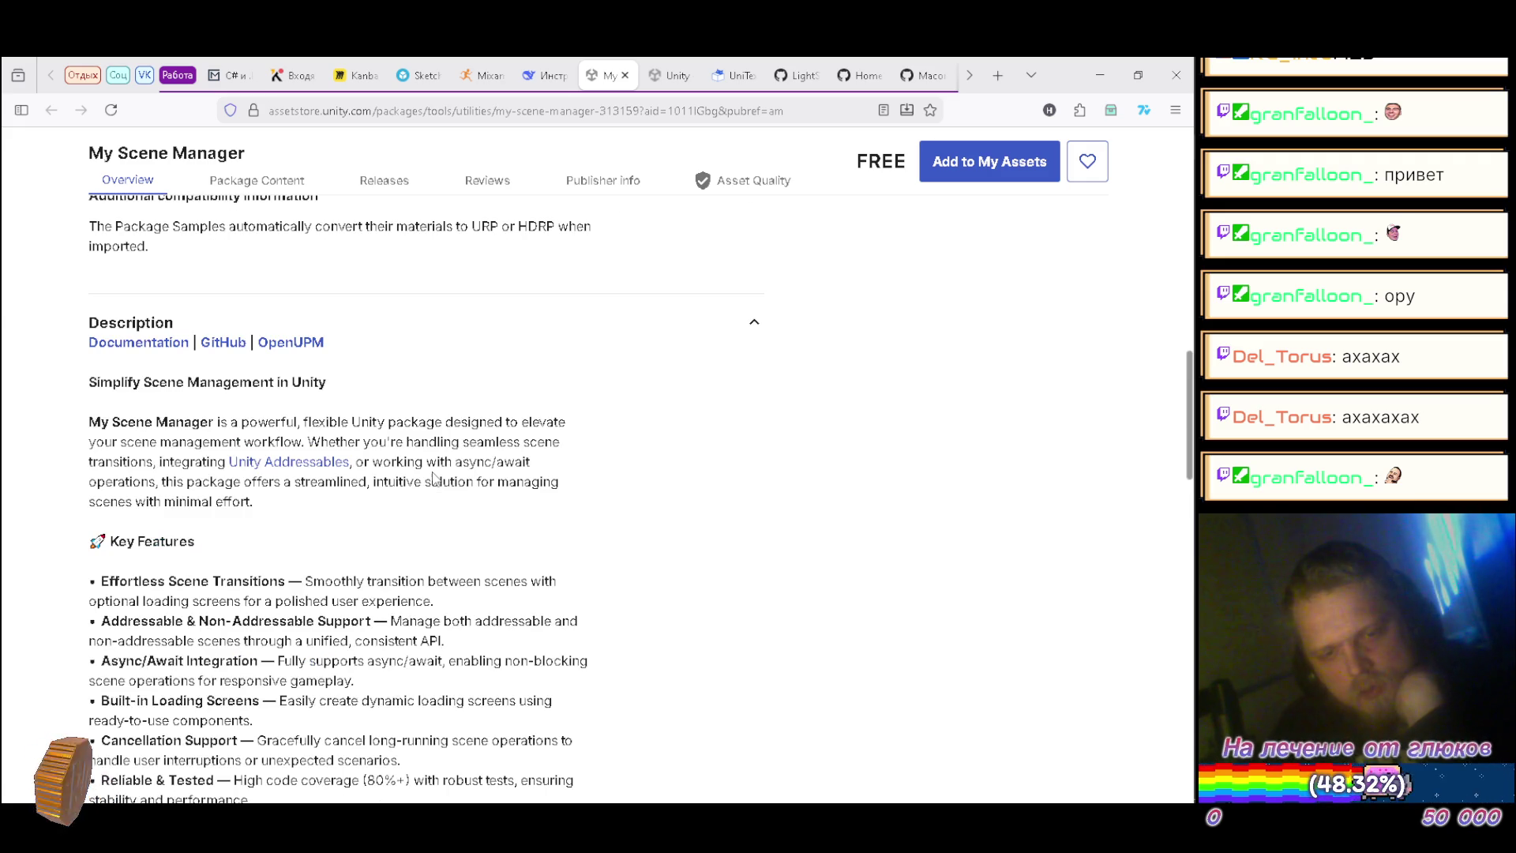
scroll(432, 477, "down", 3)
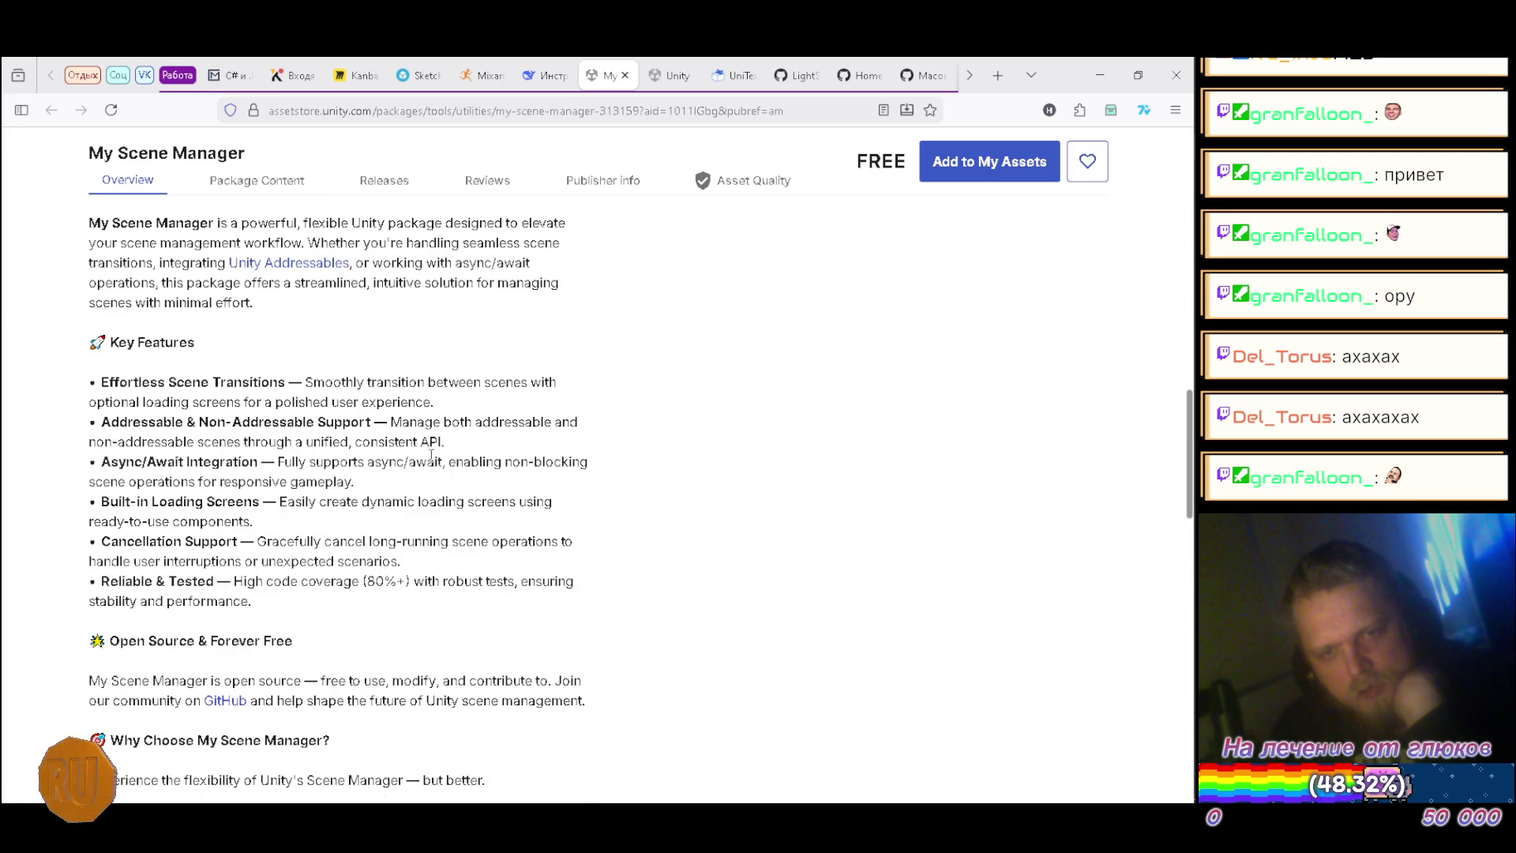
scroll(432, 456, "down", 3)
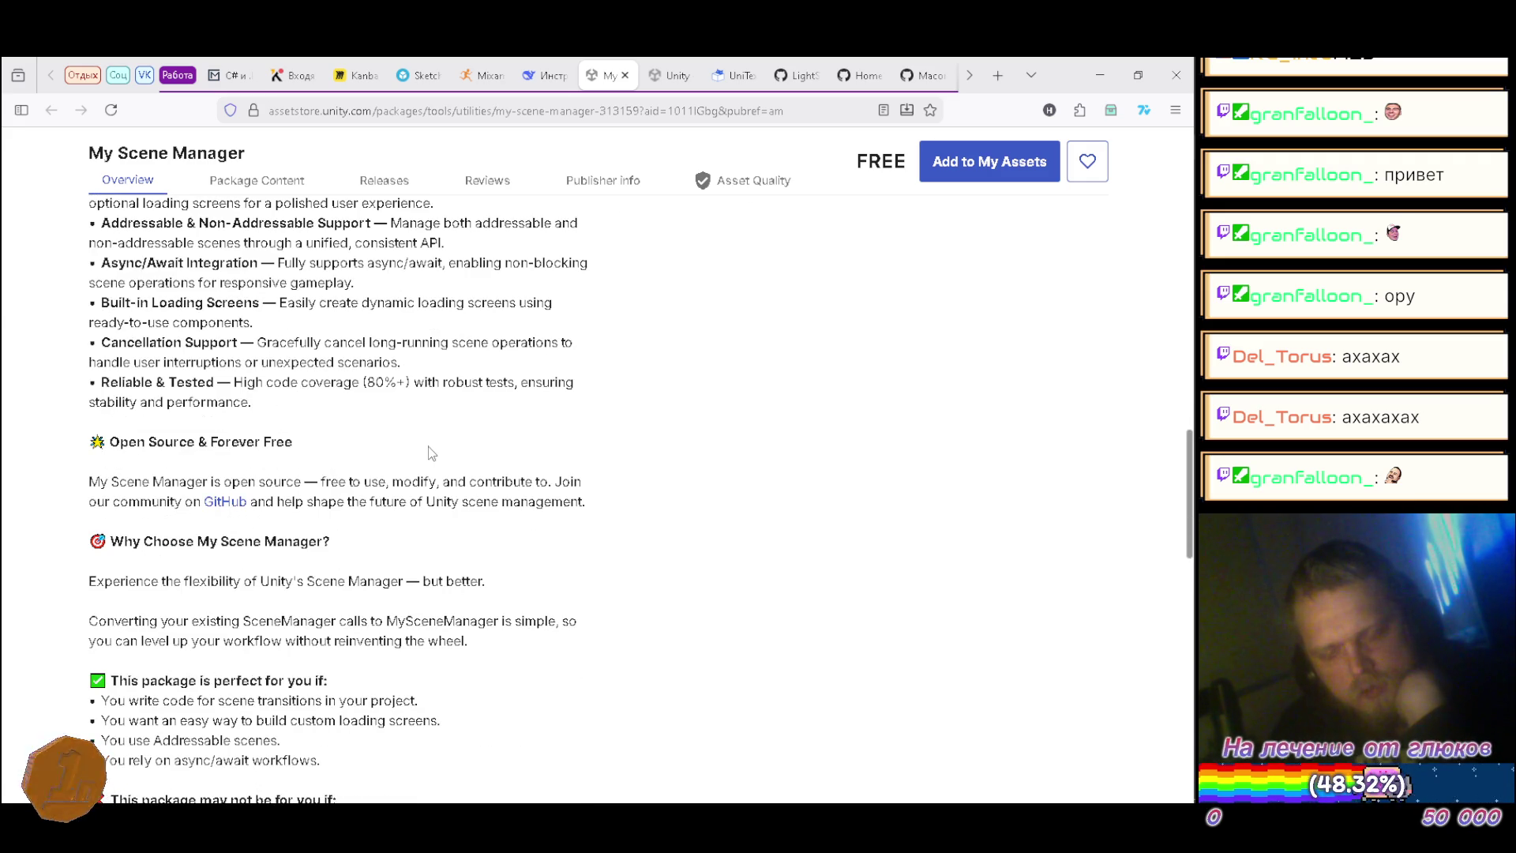
scroll(428, 452, "down", 3)
scroll(428, 453, "up", 15)
left_click(626, 75)
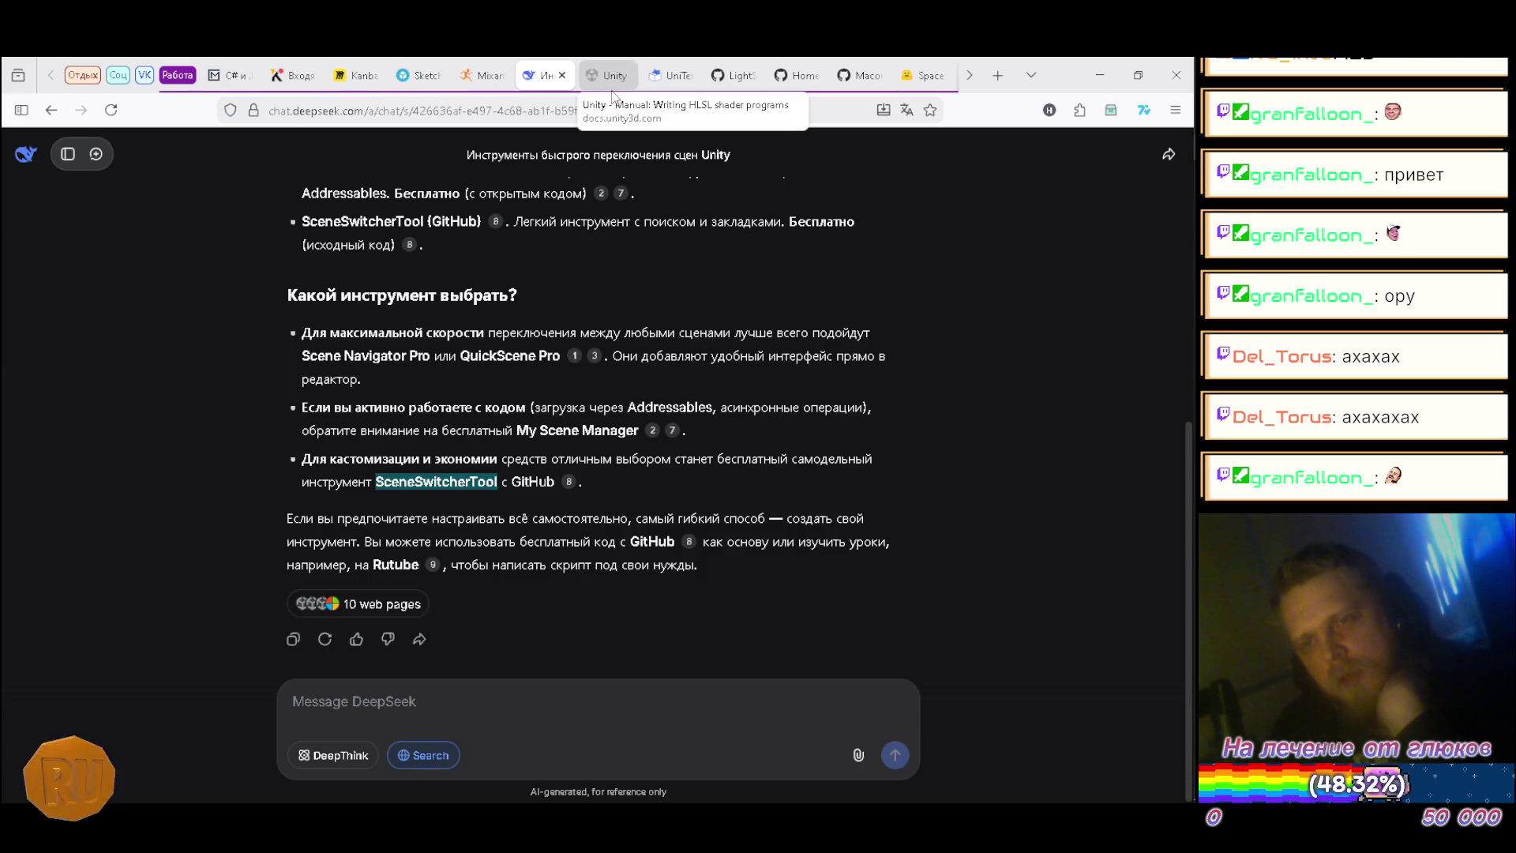
Step: Close the Unity HLSL documentation tab and start a new empty DeepSeek chat
left_click(613, 78)
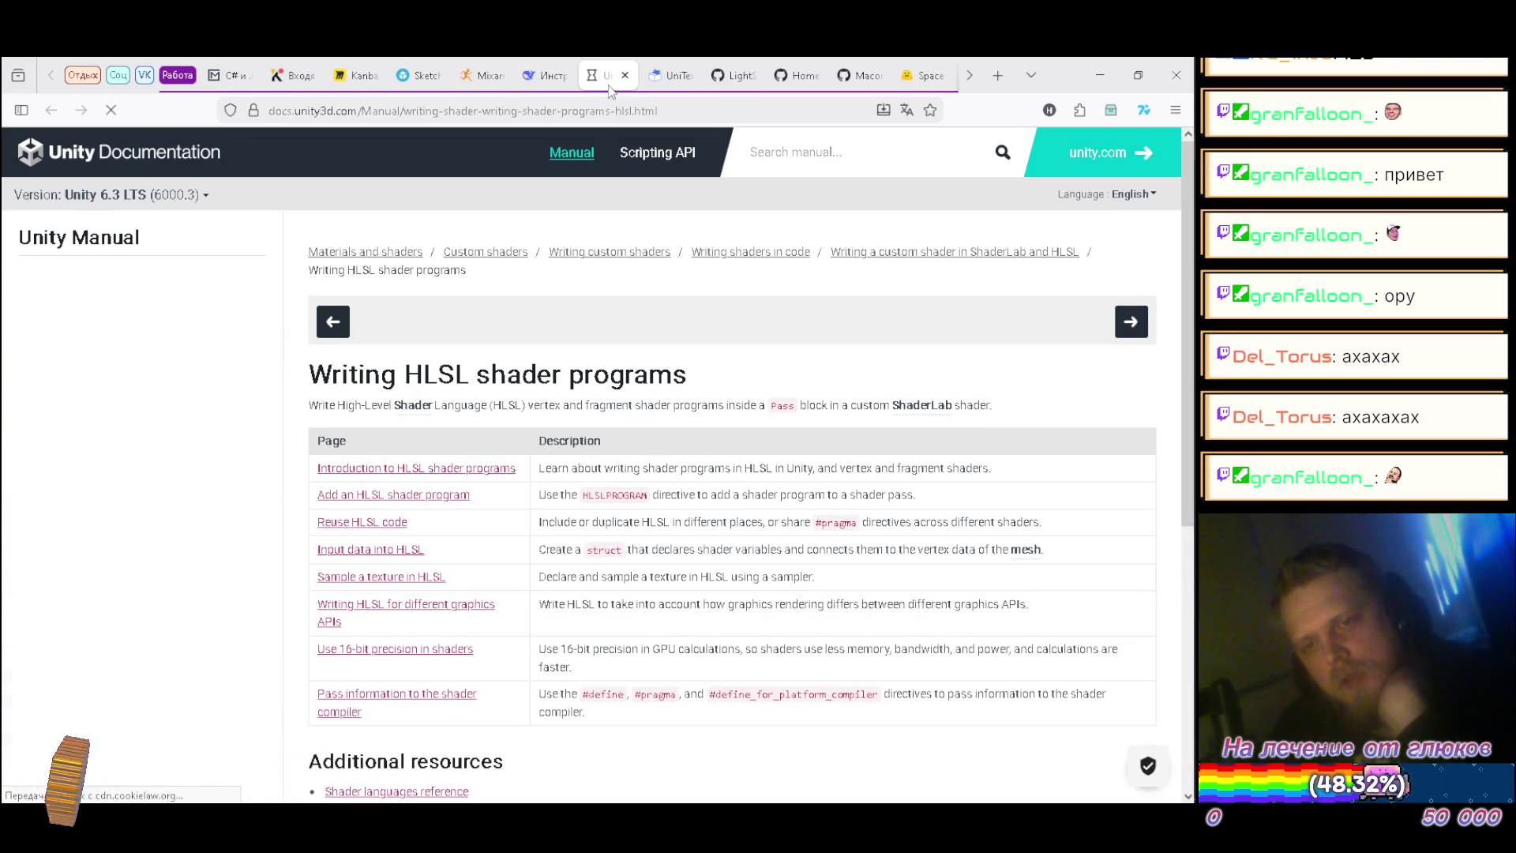
left_click(625, 75)
left_click(545, 75)
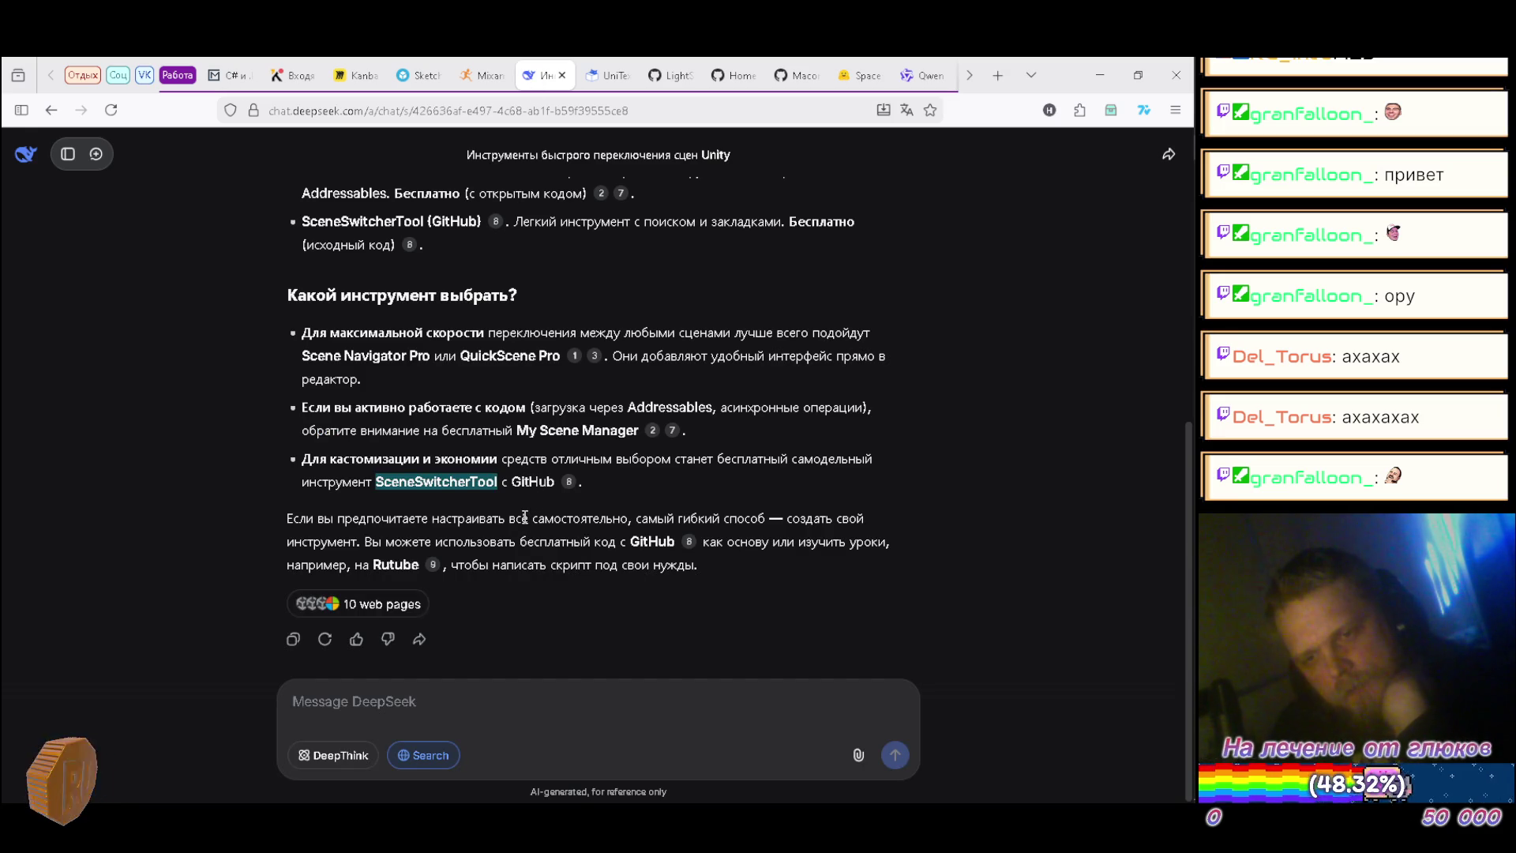
scroll(524, 517, "up", 2)
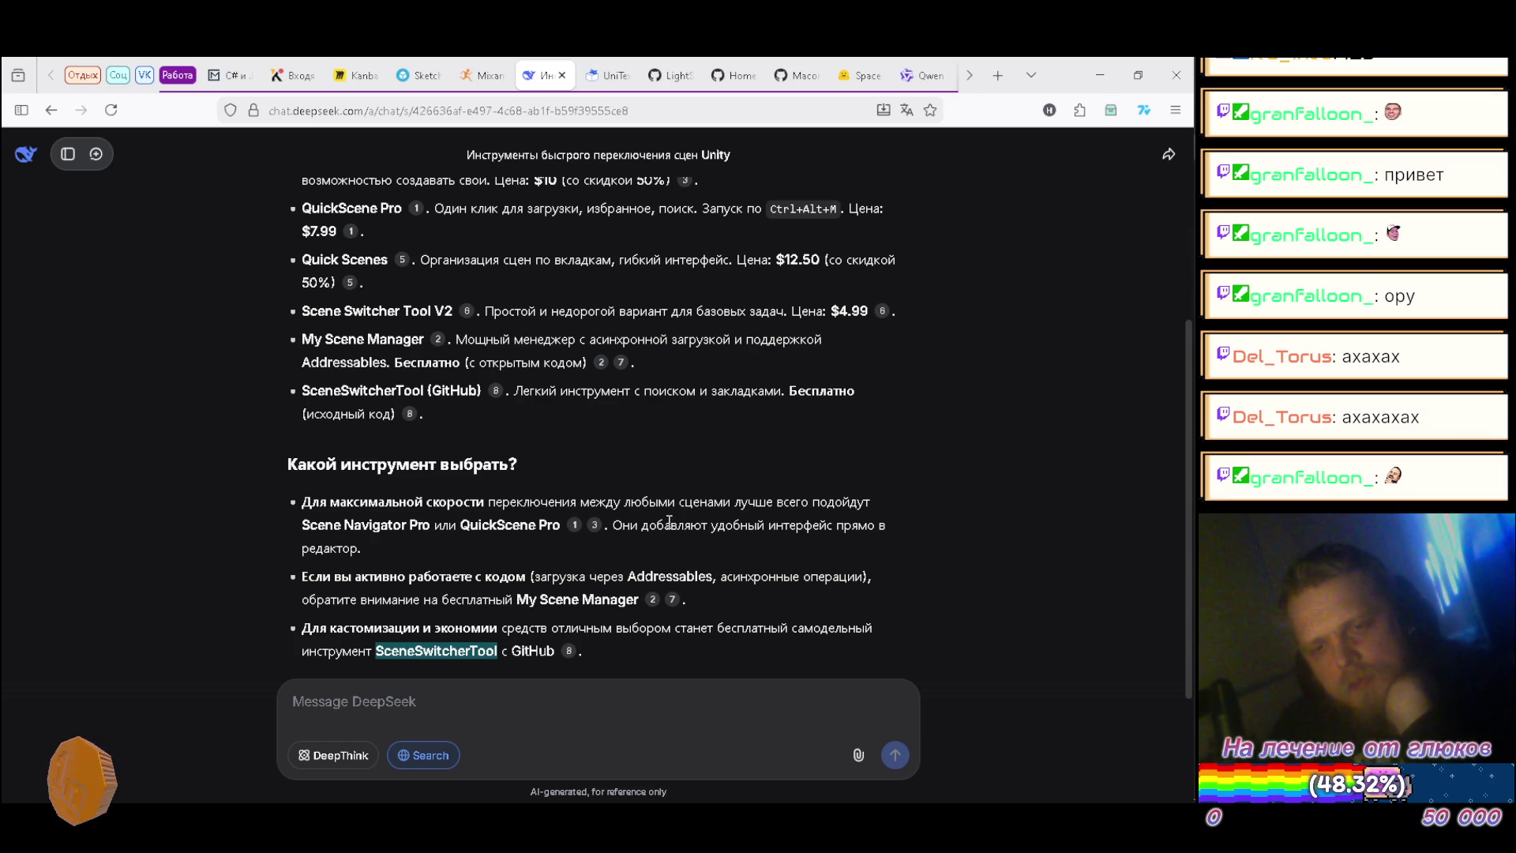
scroll(669, 521, "up", 2)
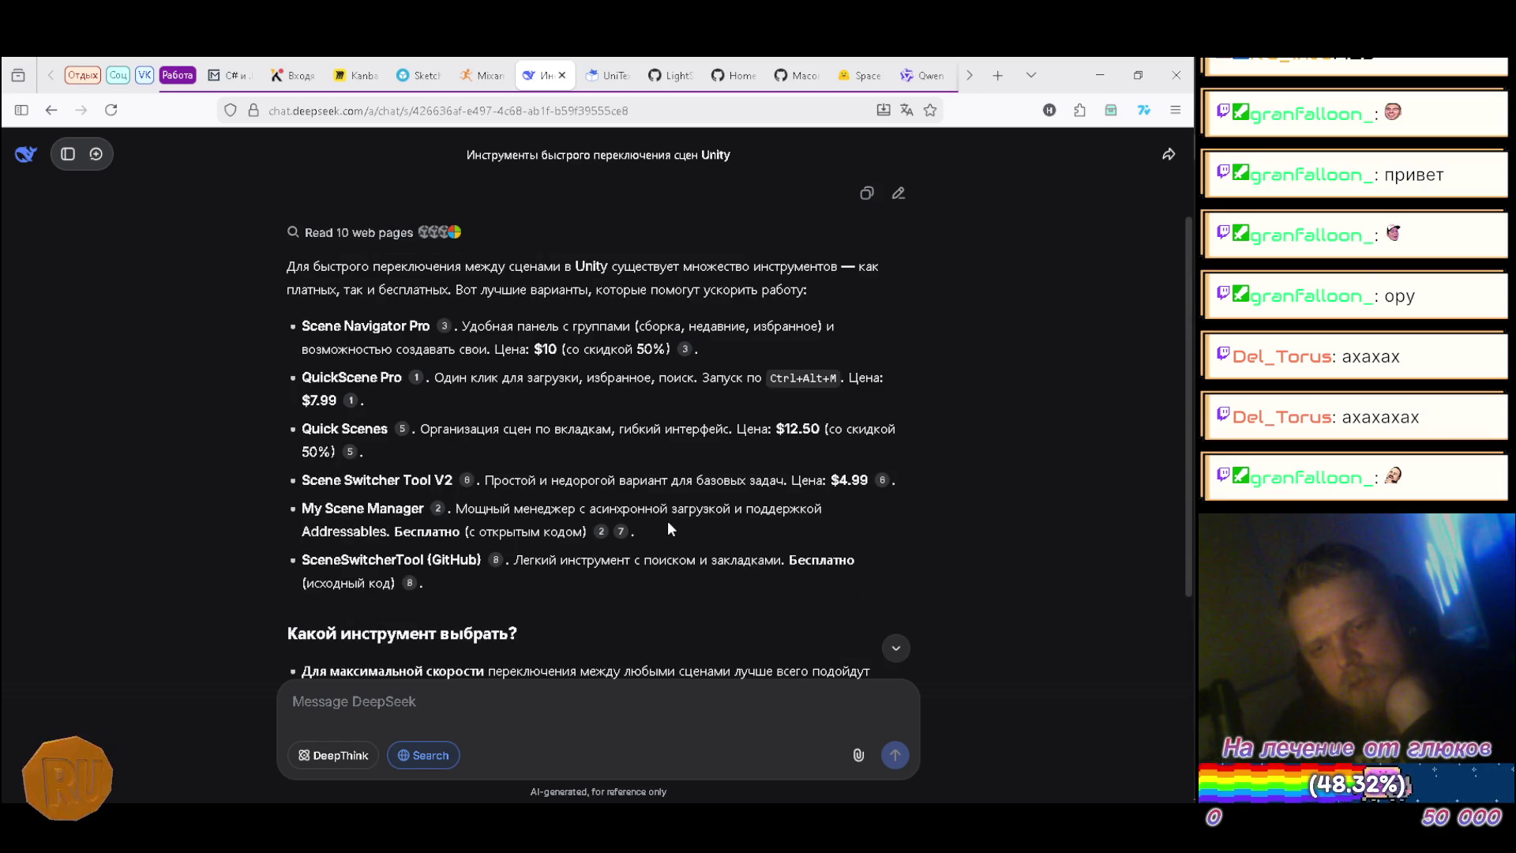
scroll(666, 520, "up", 1)
scroll(666, 519, "down", 5)
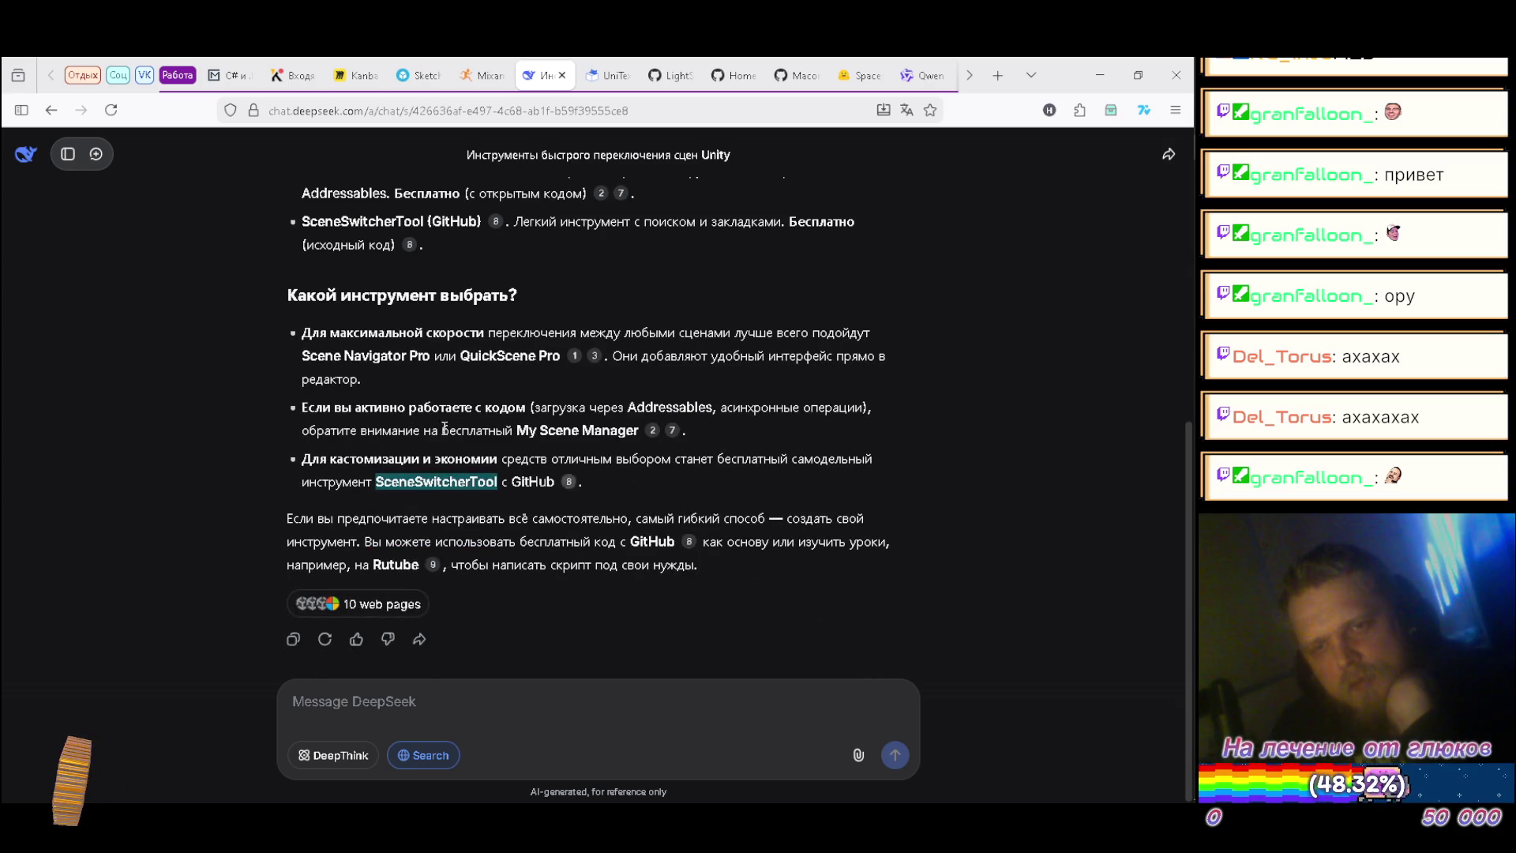
left_click(97, 155)
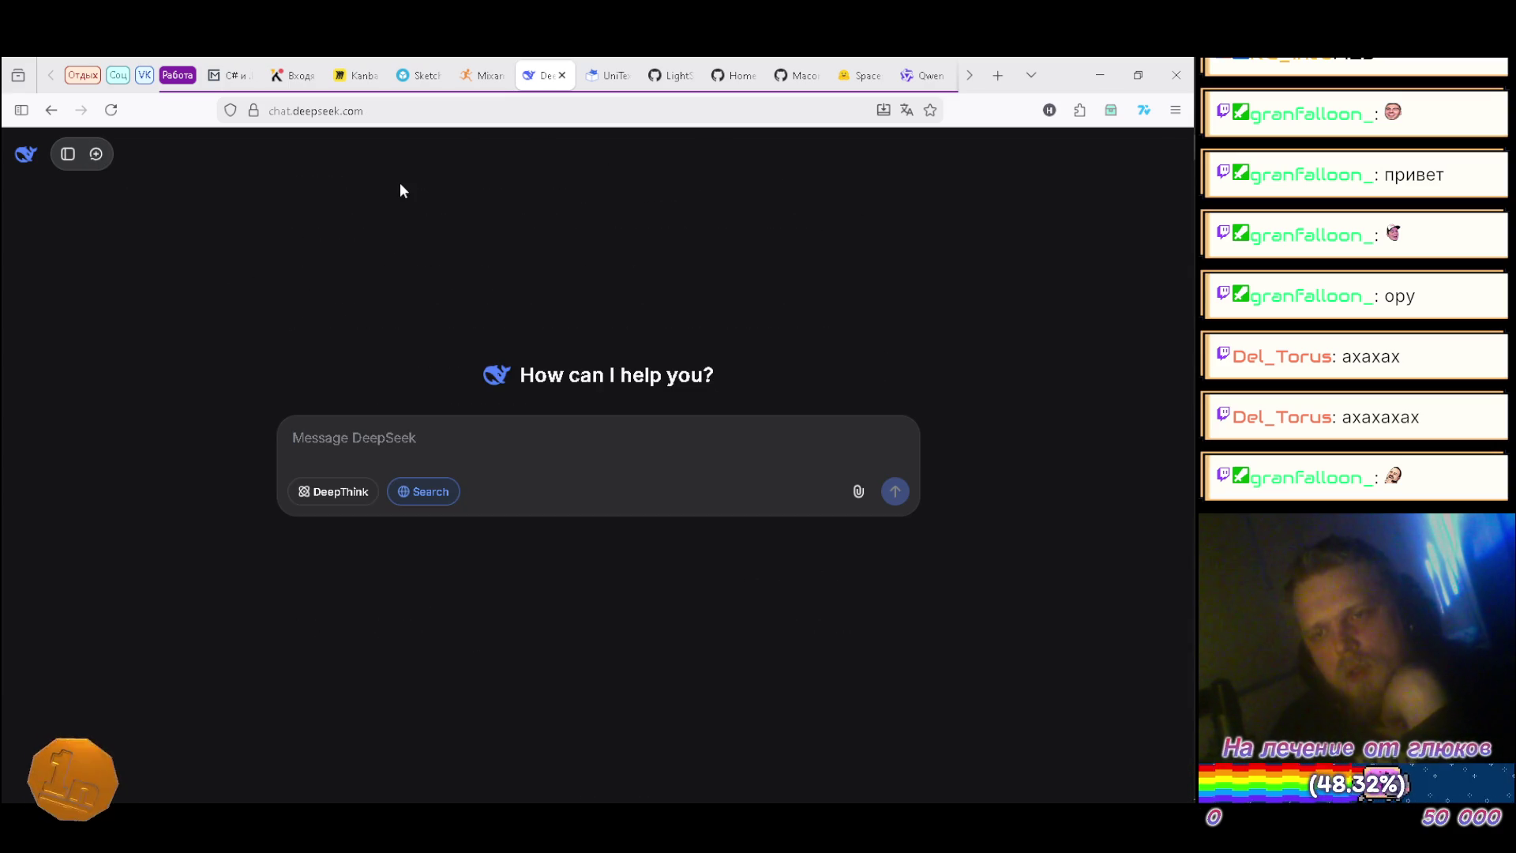
Step: Switch to the UniText GitHub README tab and scroll to its top
left_click(669, 76)
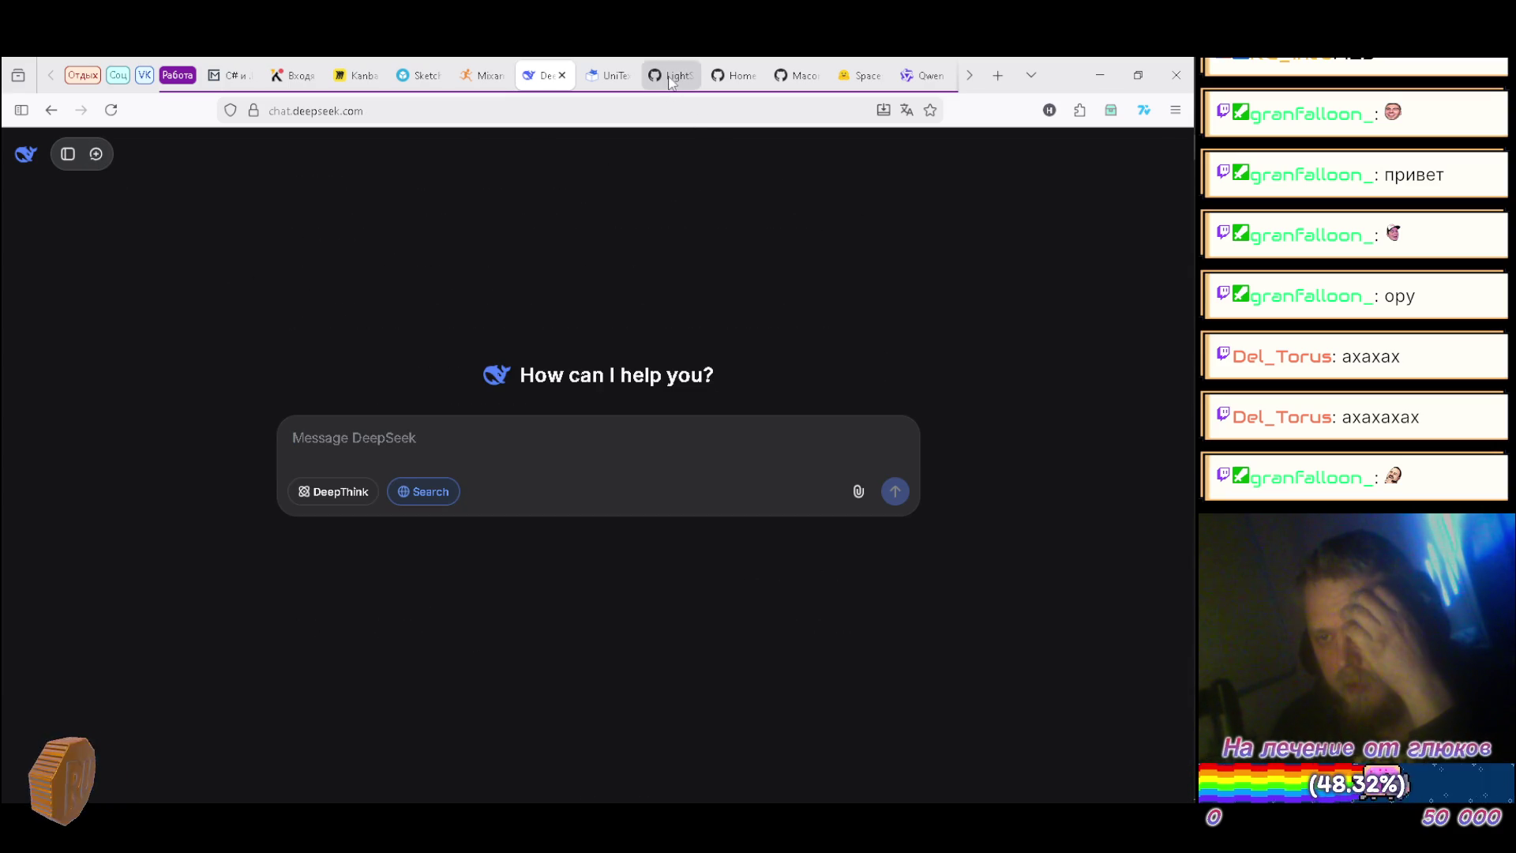
scroll(920, 301, "up", 10)
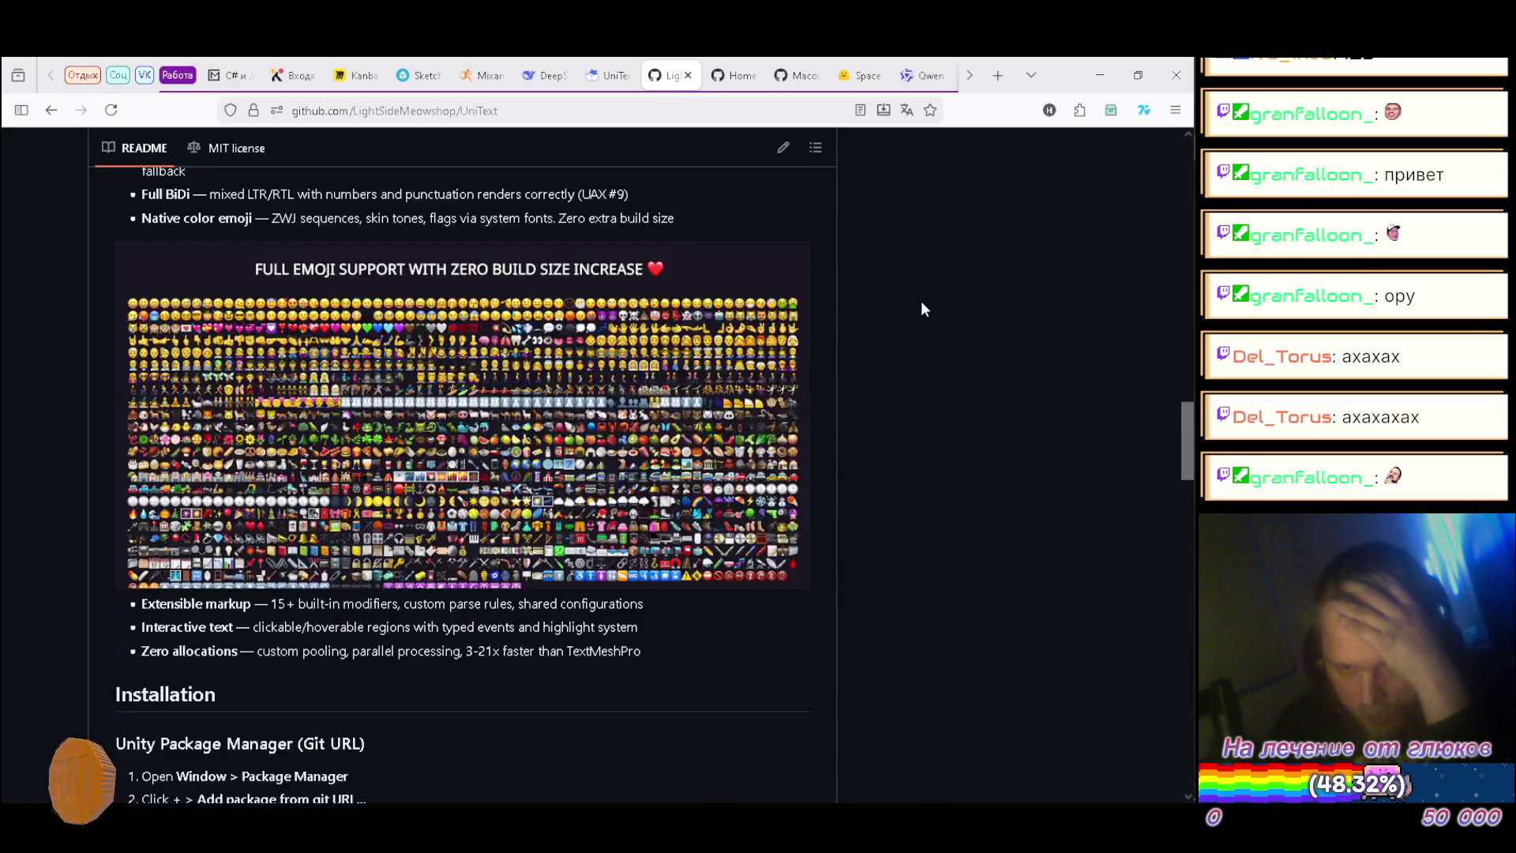
scroll(815, 286, "up", 5)
Step: On OpenUPM, search packages for 'scene'
left_click(608, 76)
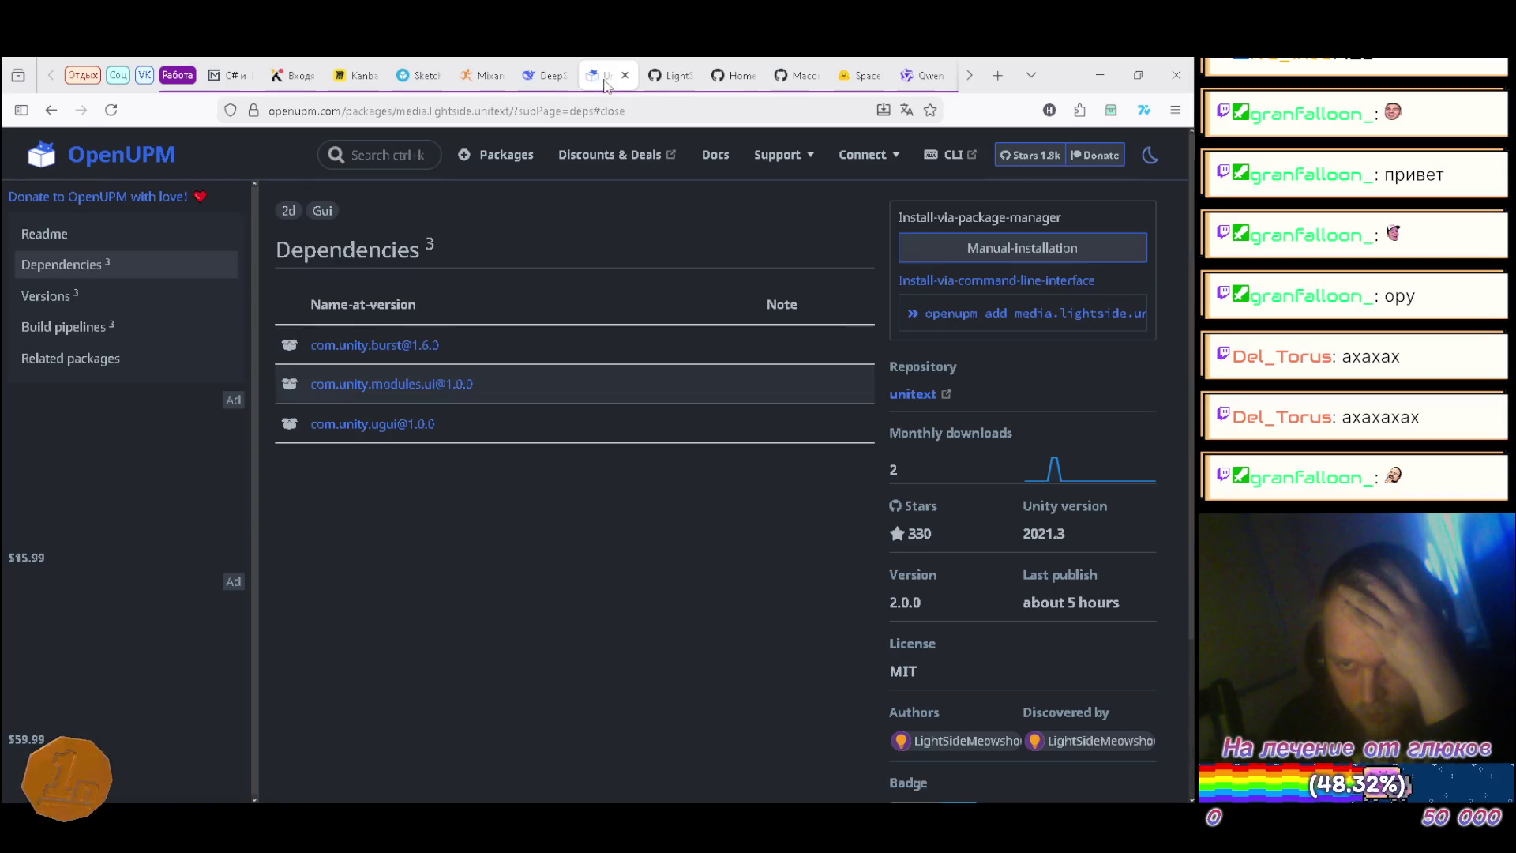
type("scene")
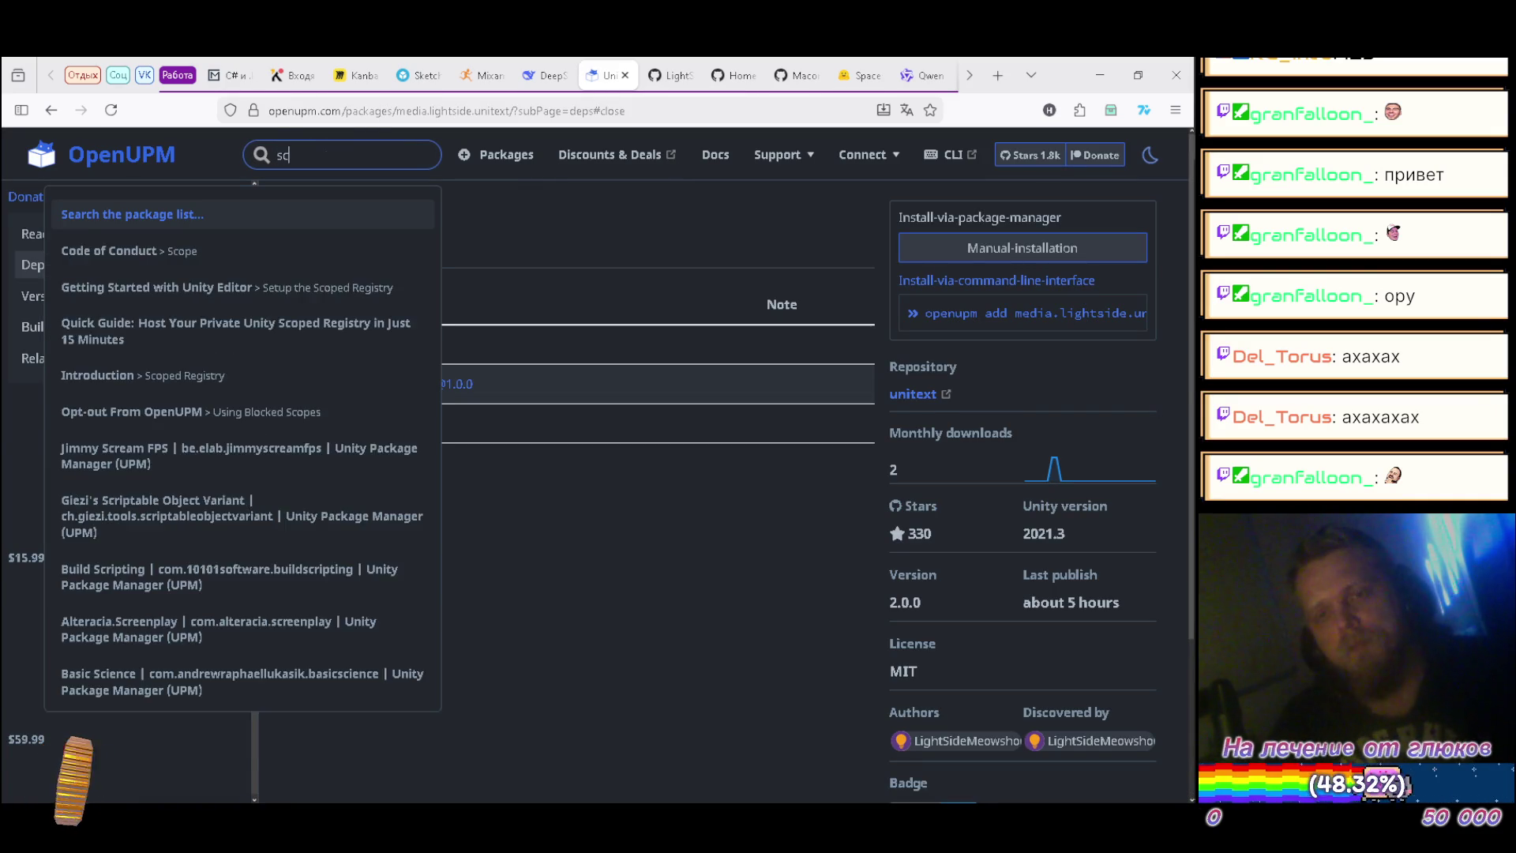
key("Return")
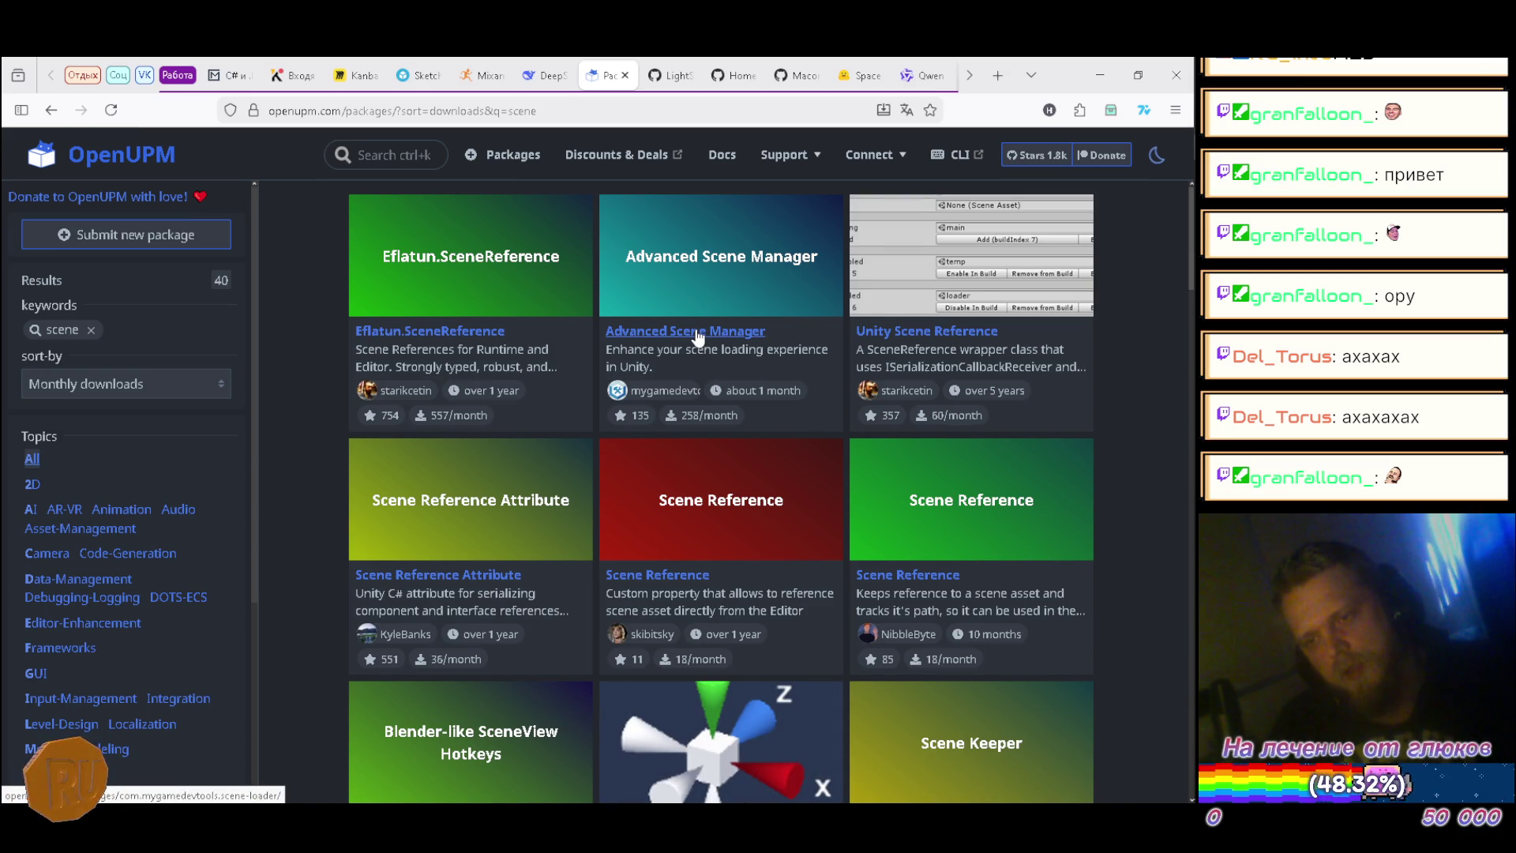
Step: Check the Advanced Scene Manager page in a new tab, then go back to the search results
right_click(698, 336)
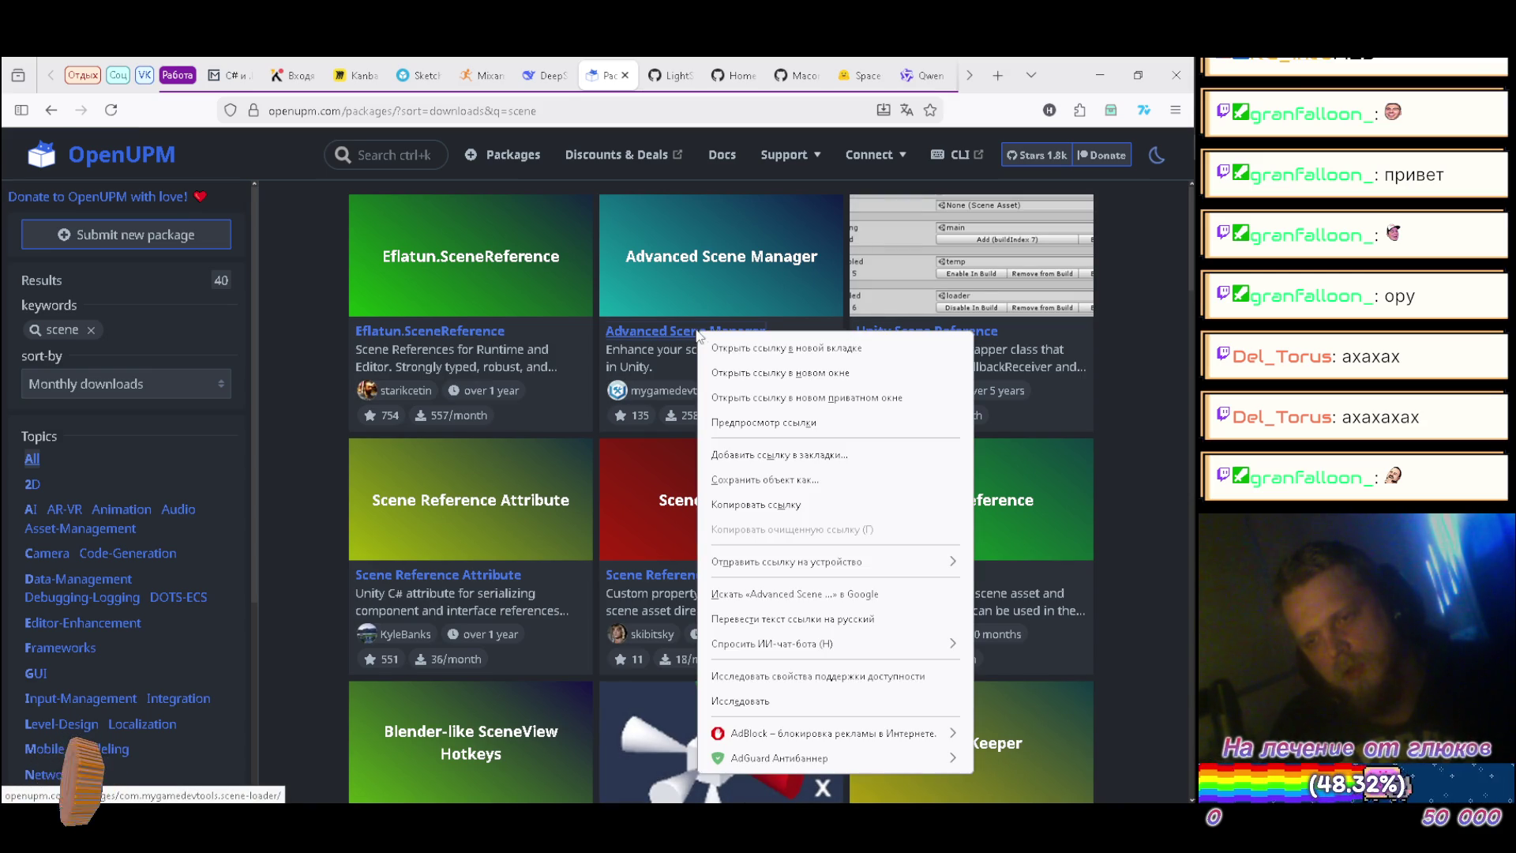
left_click(743, 345)
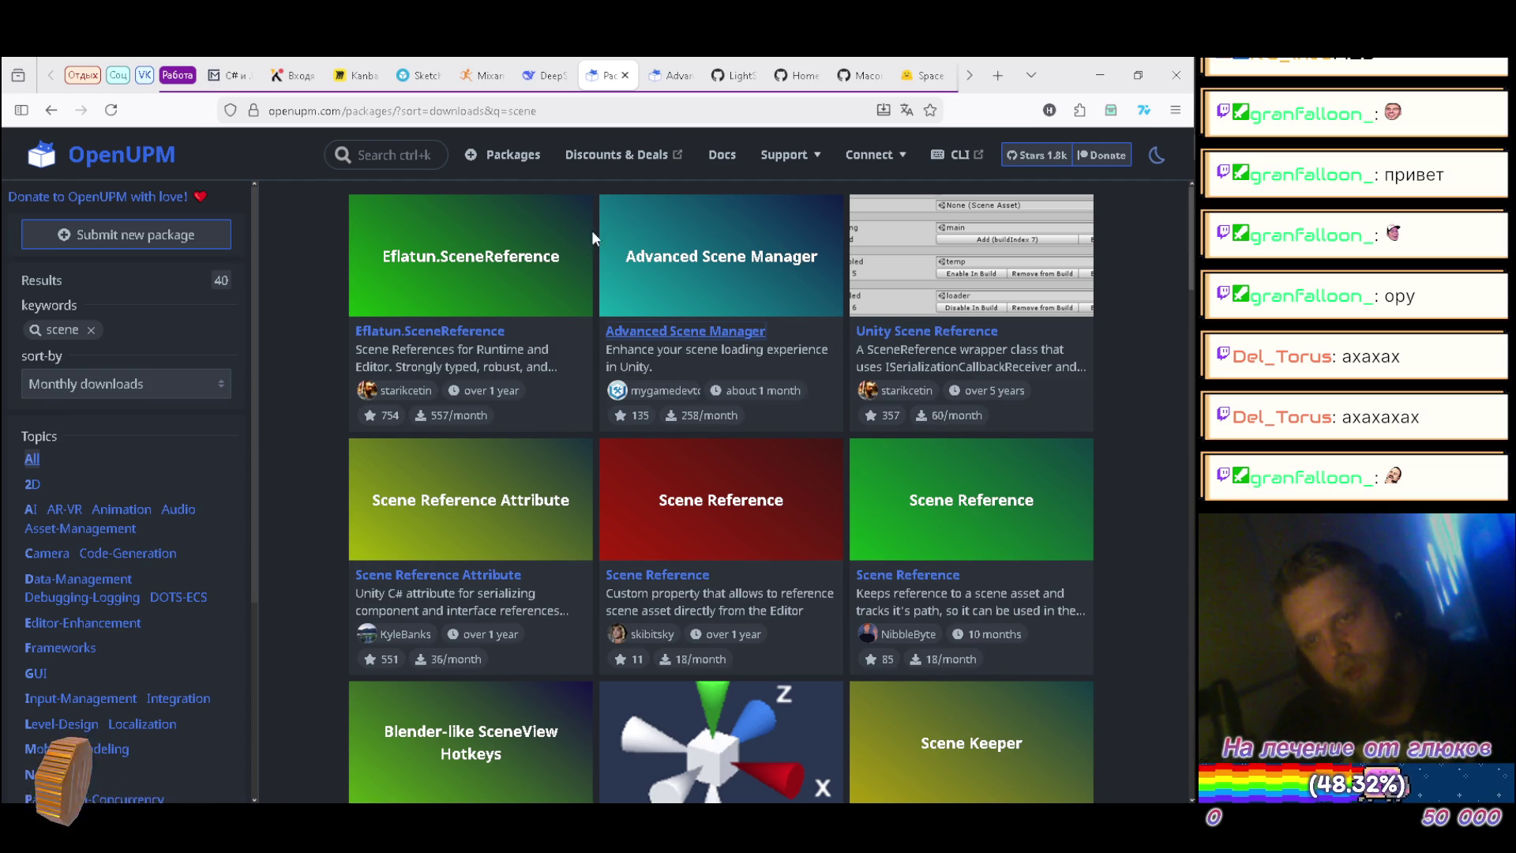
left_click(667, 75)
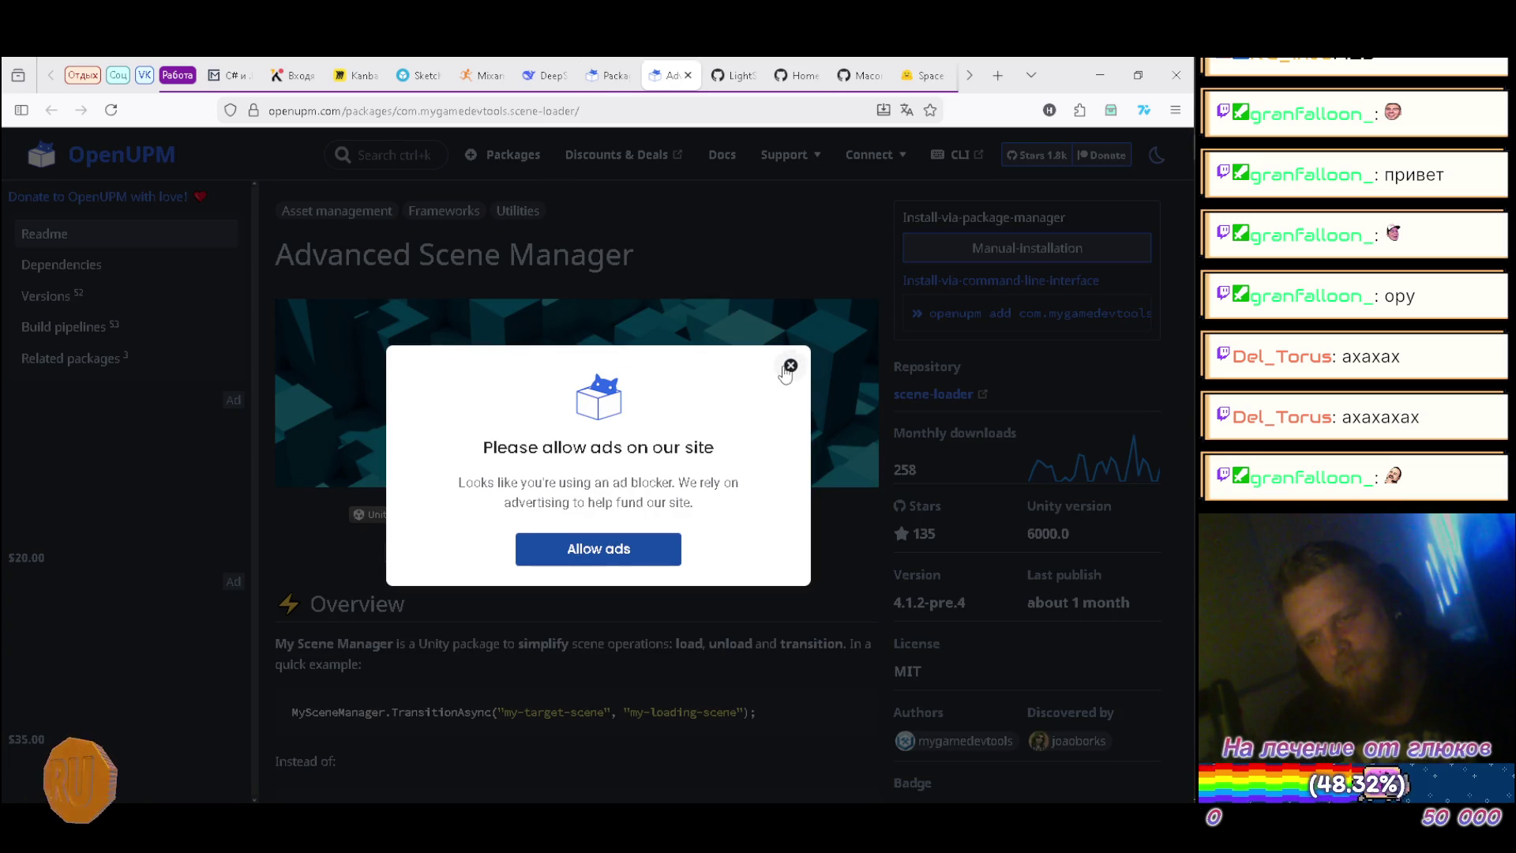
left_click(788, 368)
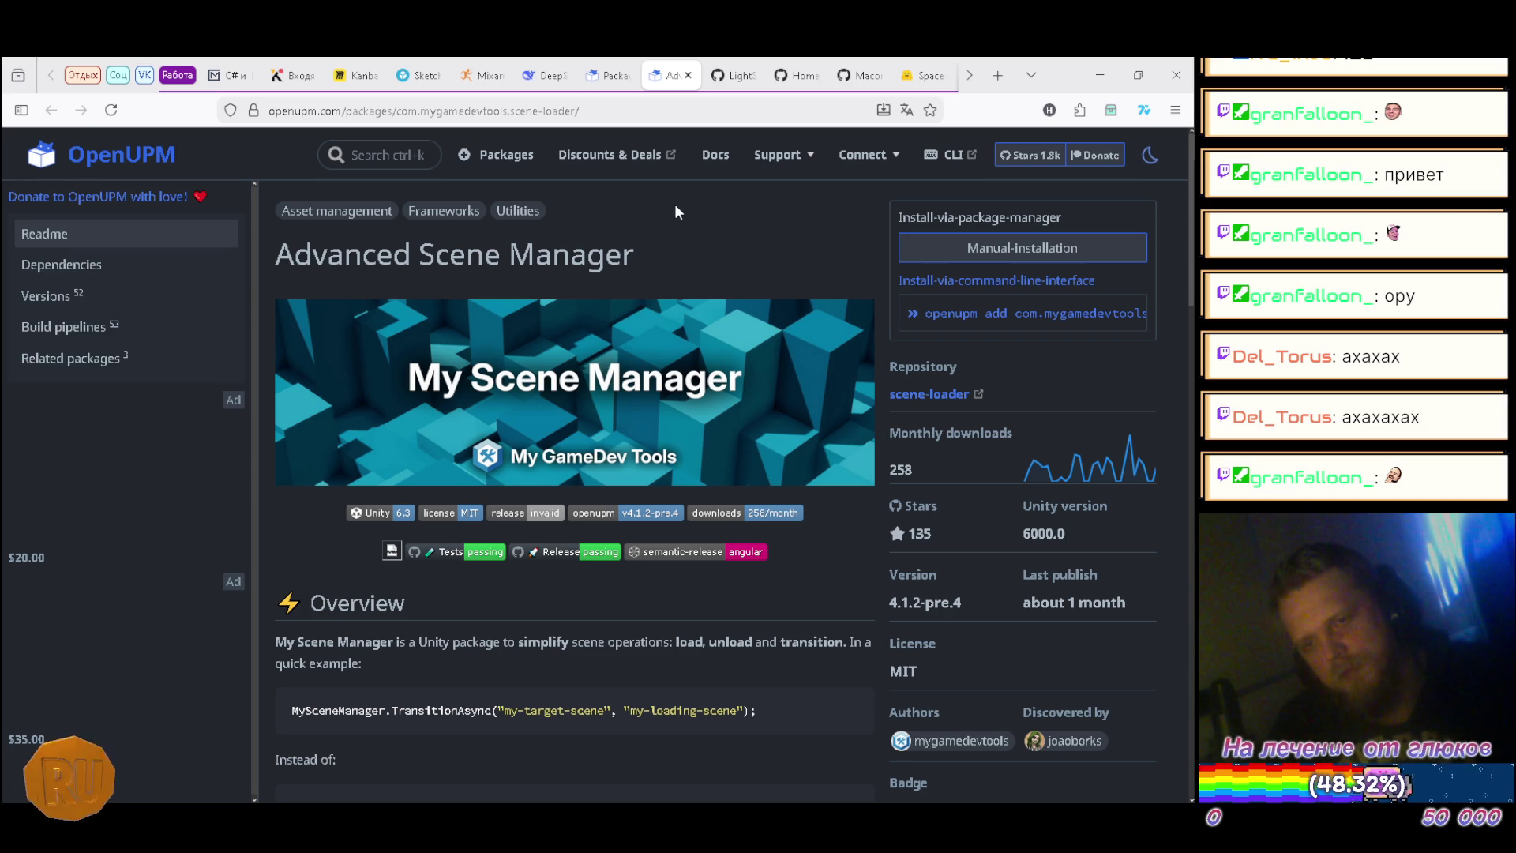
scroll(645, 229, "down", 3)
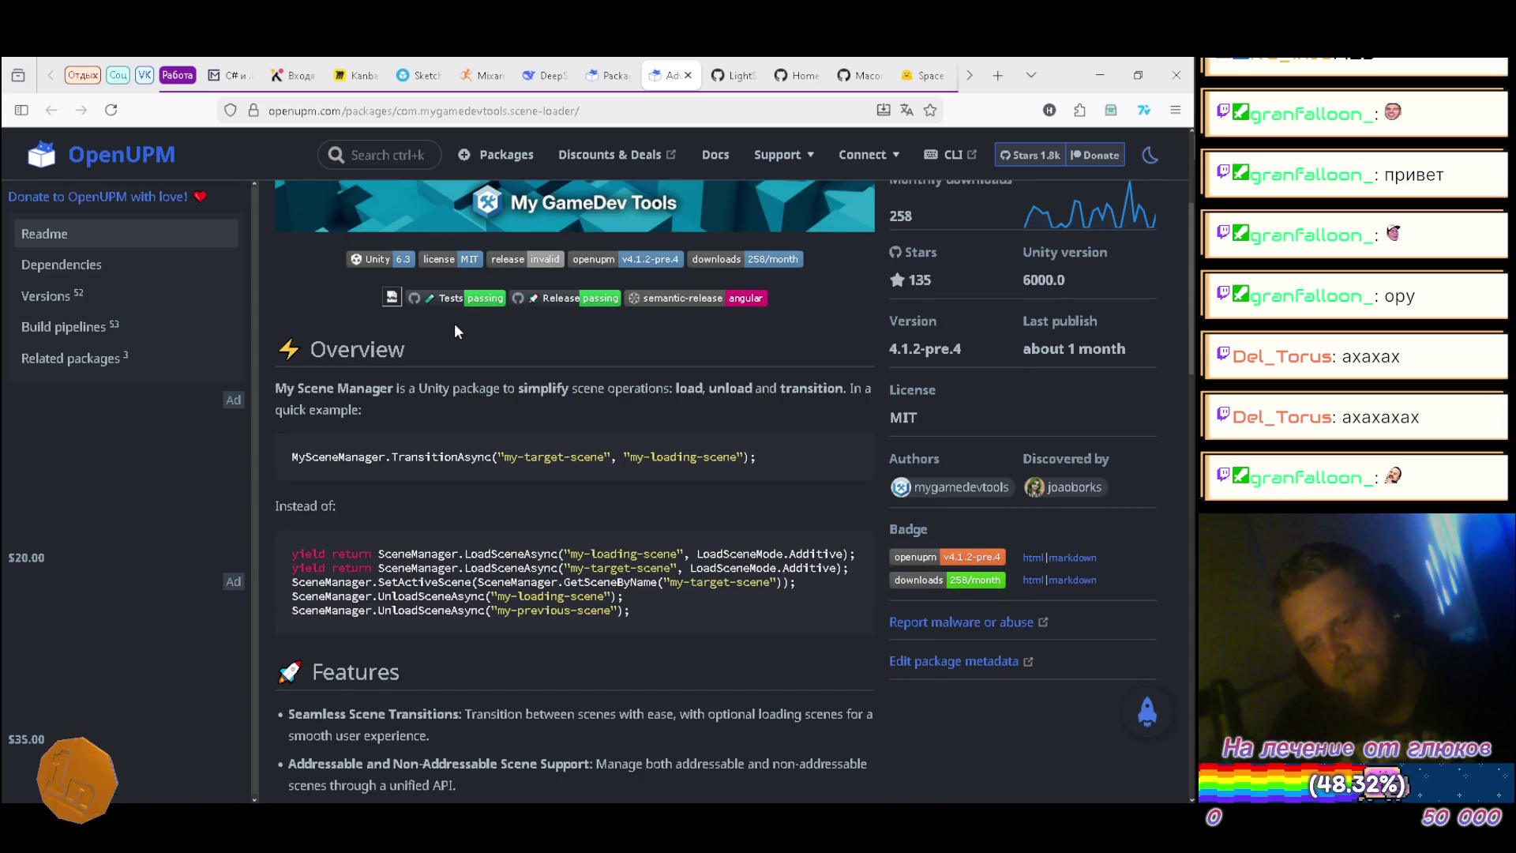
scroll(456, 331, "down", 1)
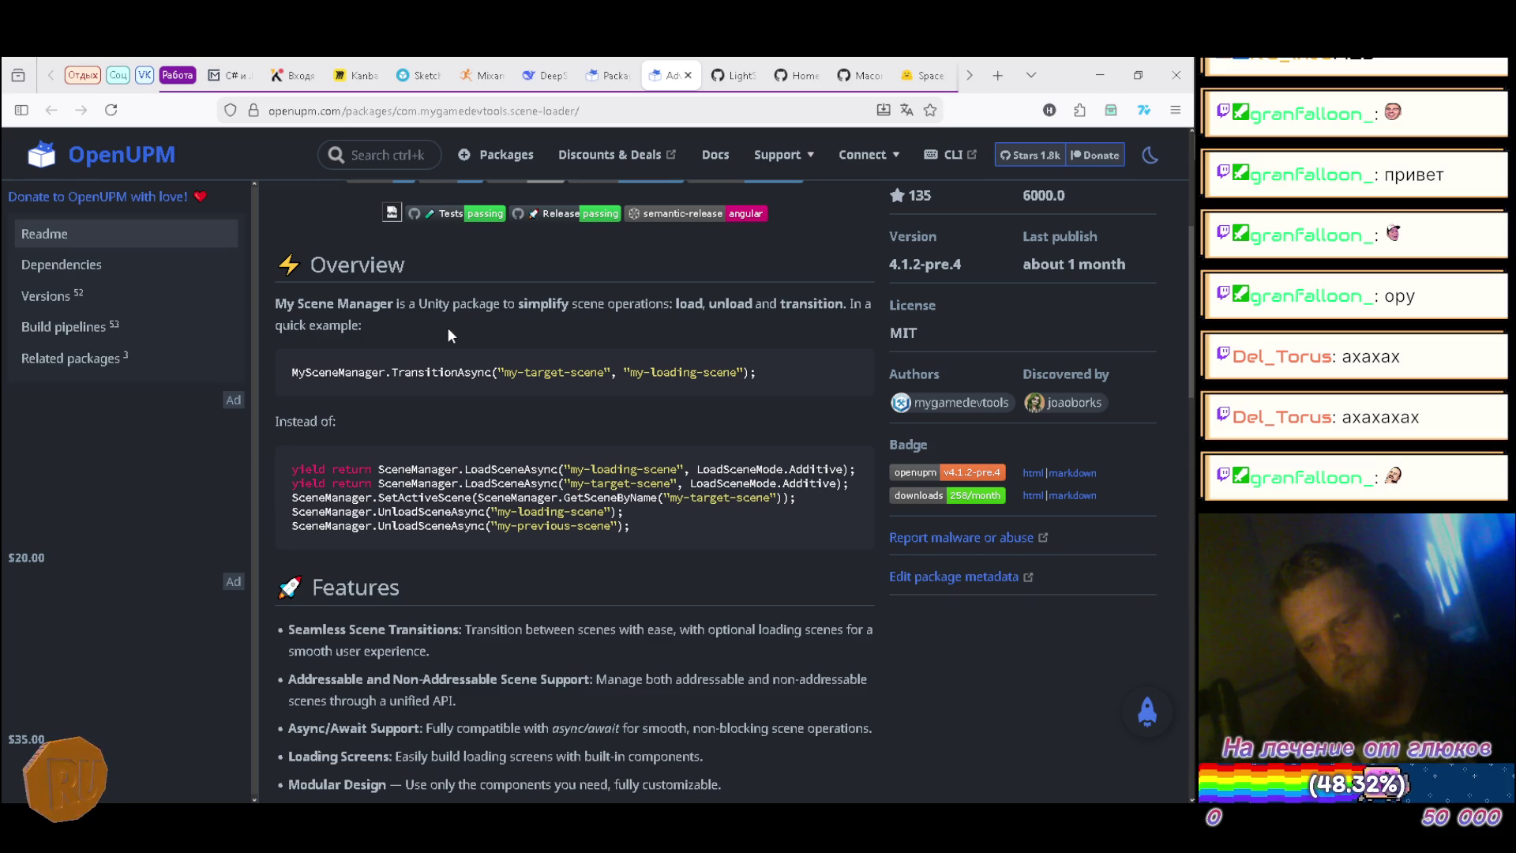
scroll(426, 332, "up", 4)
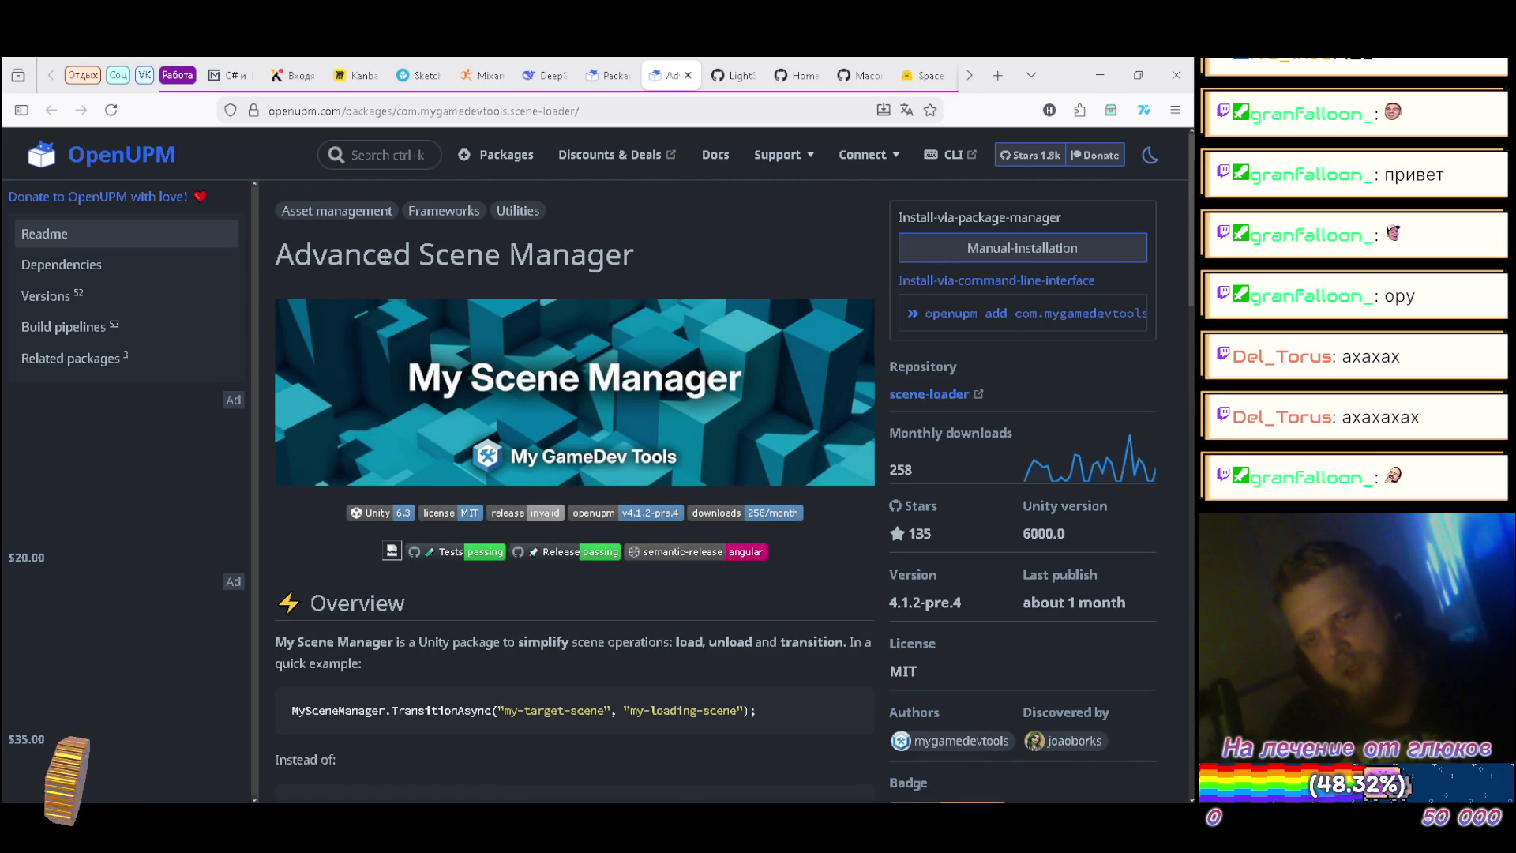
key("alt+Left")
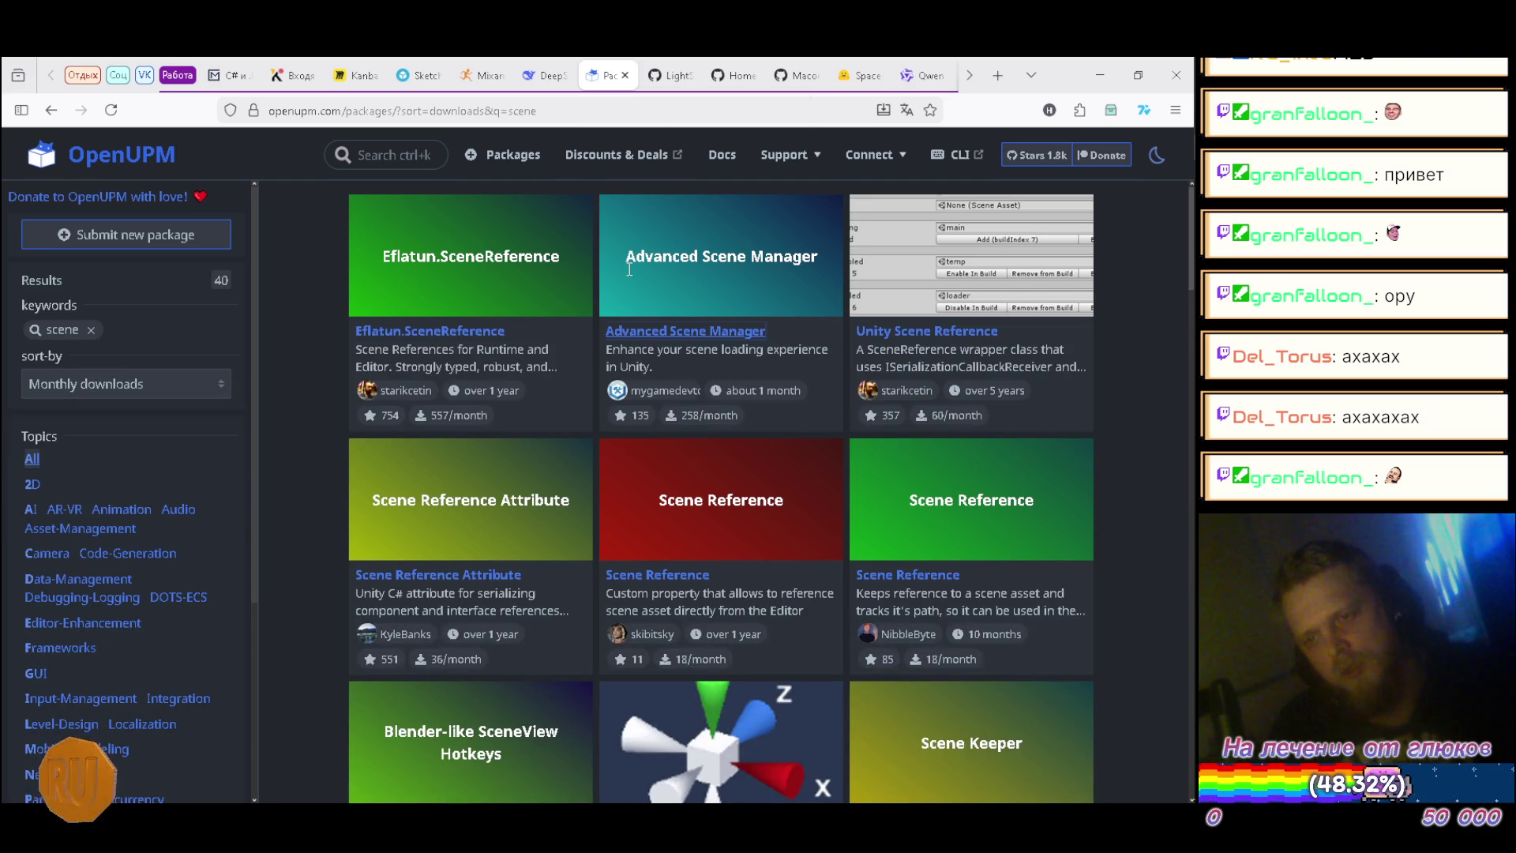
Step: Open the Quick Scene Switcher package page in a new tab and dismiss the ad popup
scroll(713, 429, "down", 2)
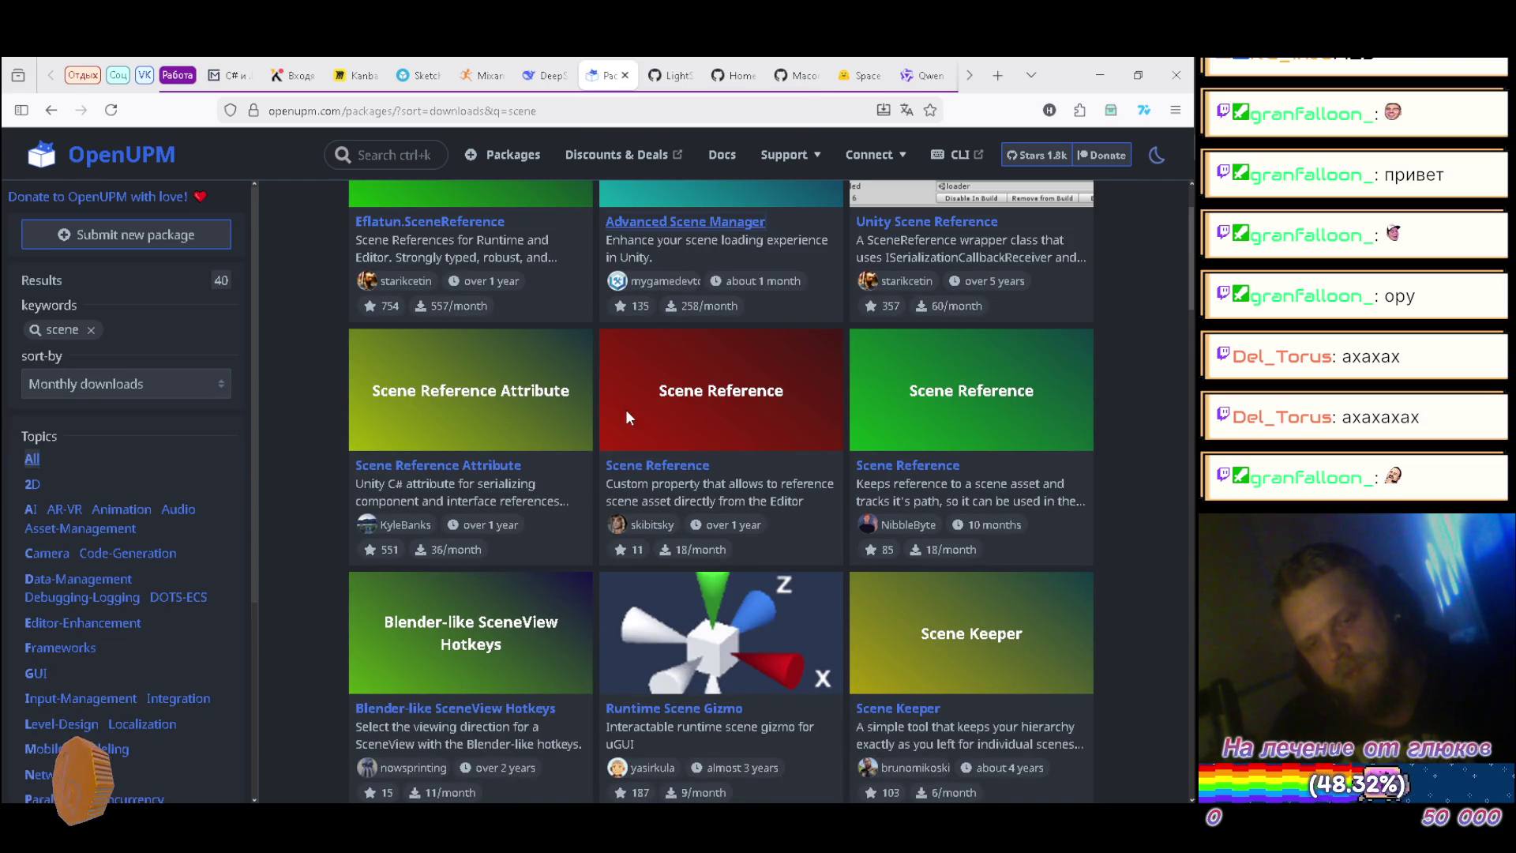
scroll(99, 549, "down", 5)
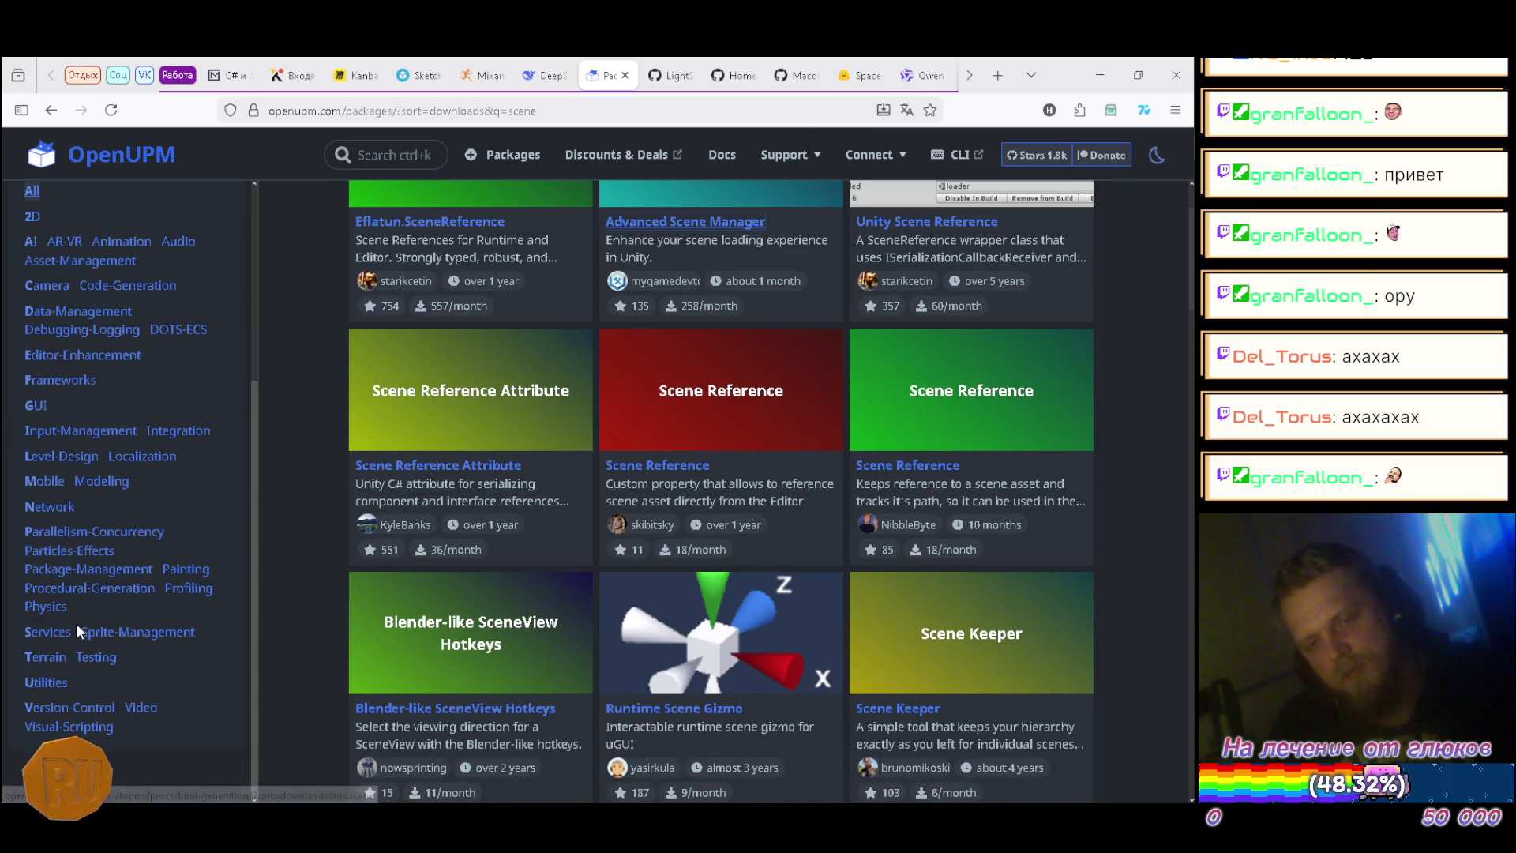
scroll(101, 626, "up", 5)
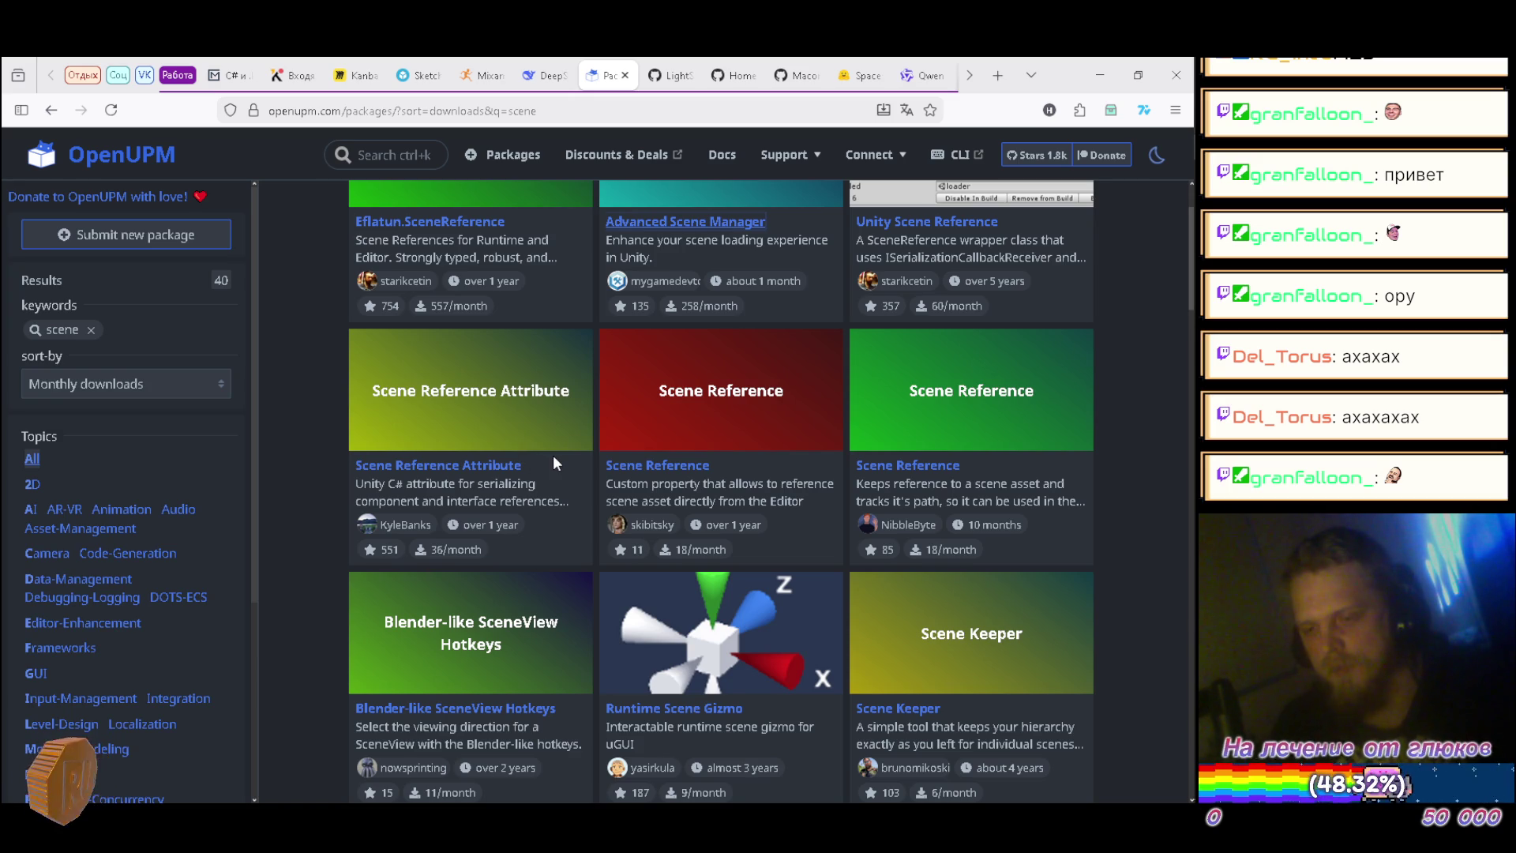
scroll(556, 465, "down", 4)
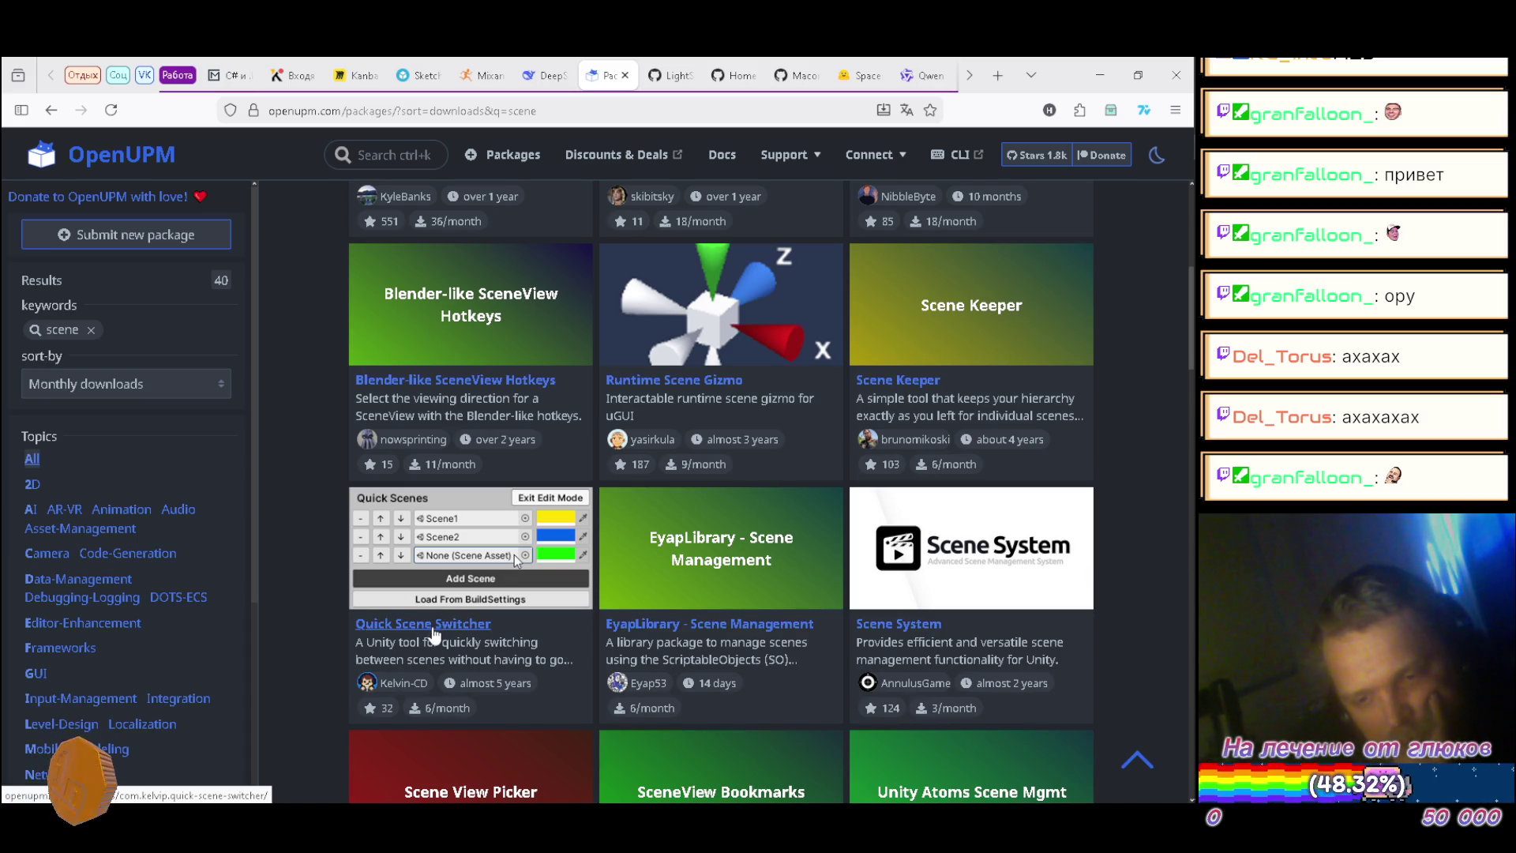
right_click(435, 629)
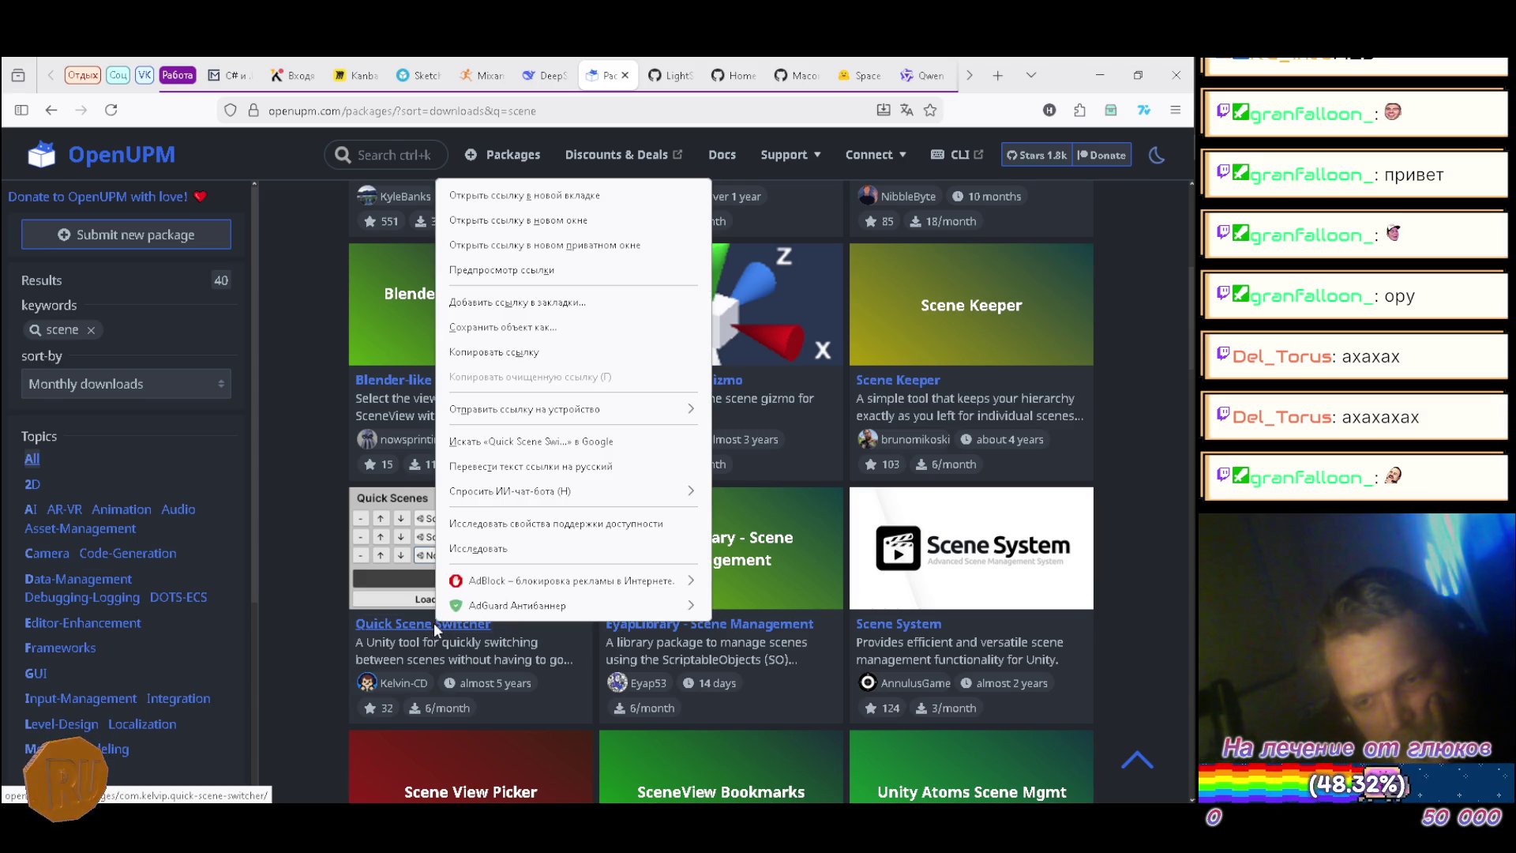
left_click(565, 202)
left_click(671, 75)
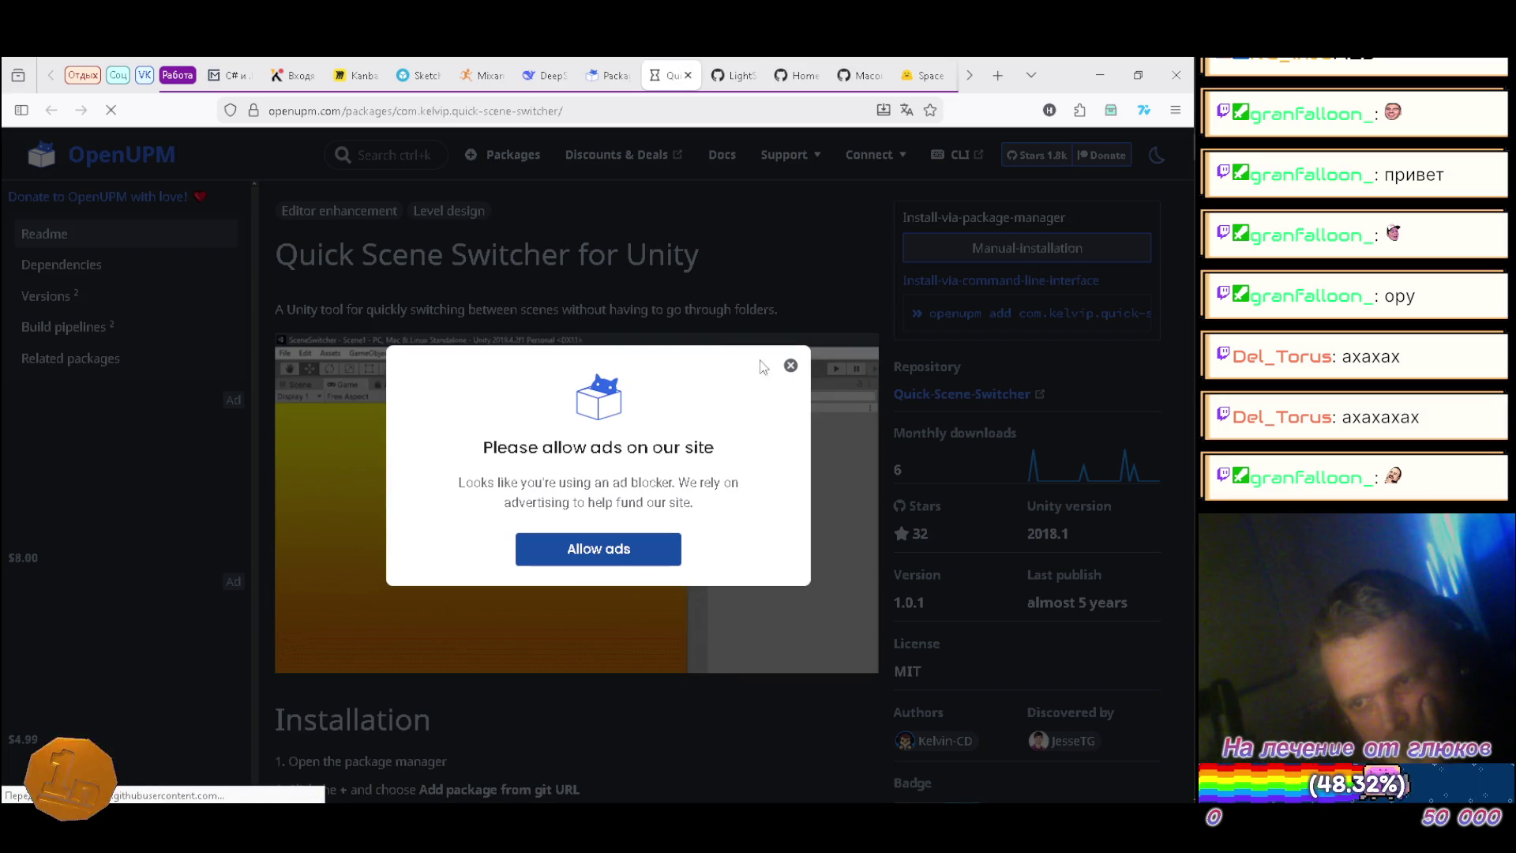
left_click(790, 365)
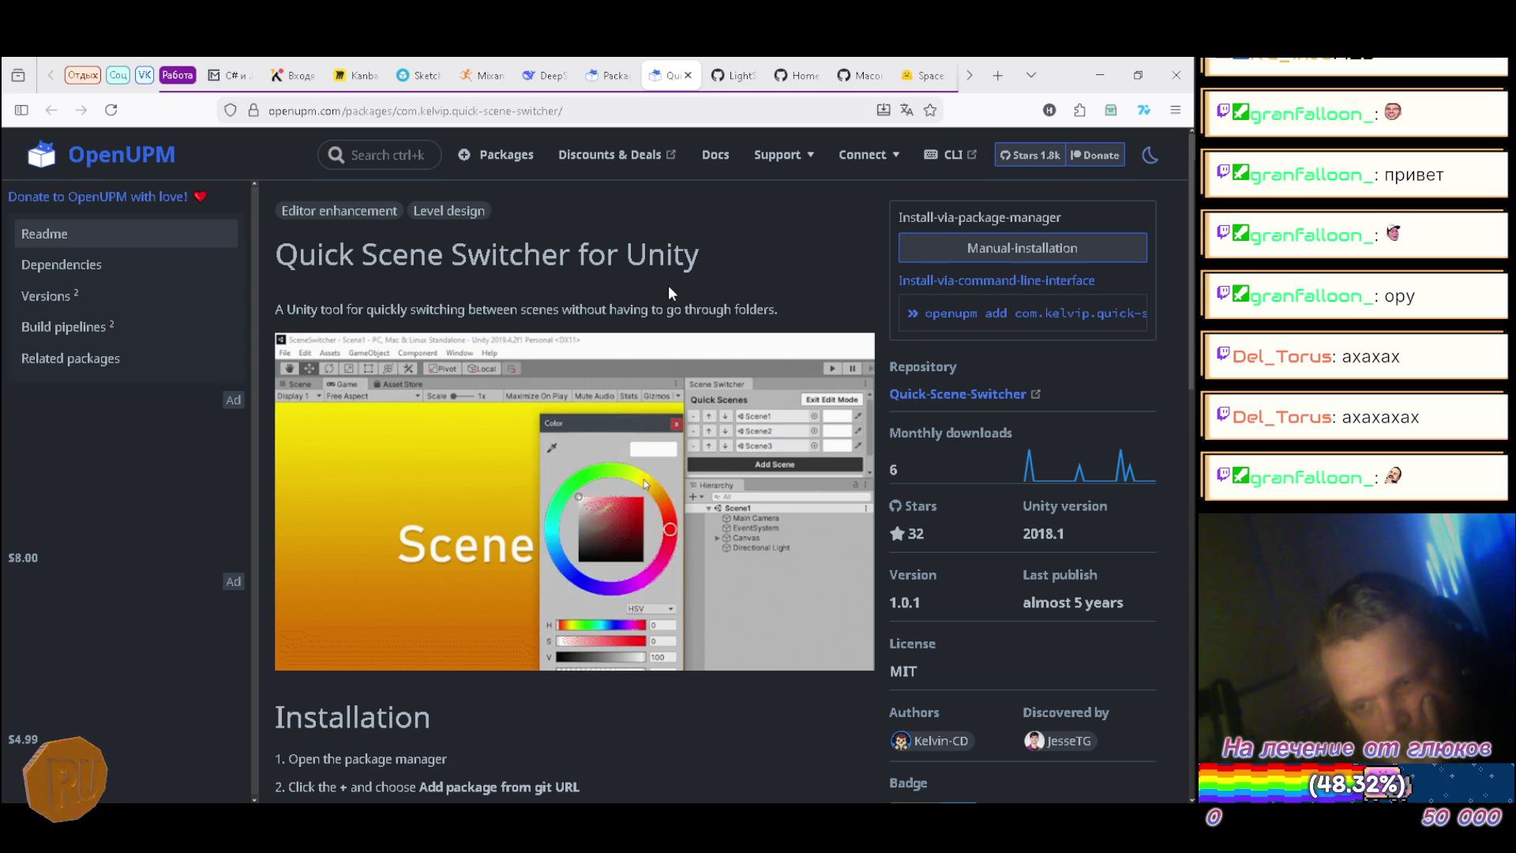
Step: Bring up the Install via Package Manager instructions with the com.kelvip.quick-scene-switcher scope
scroll(669, 293, "down", 3)
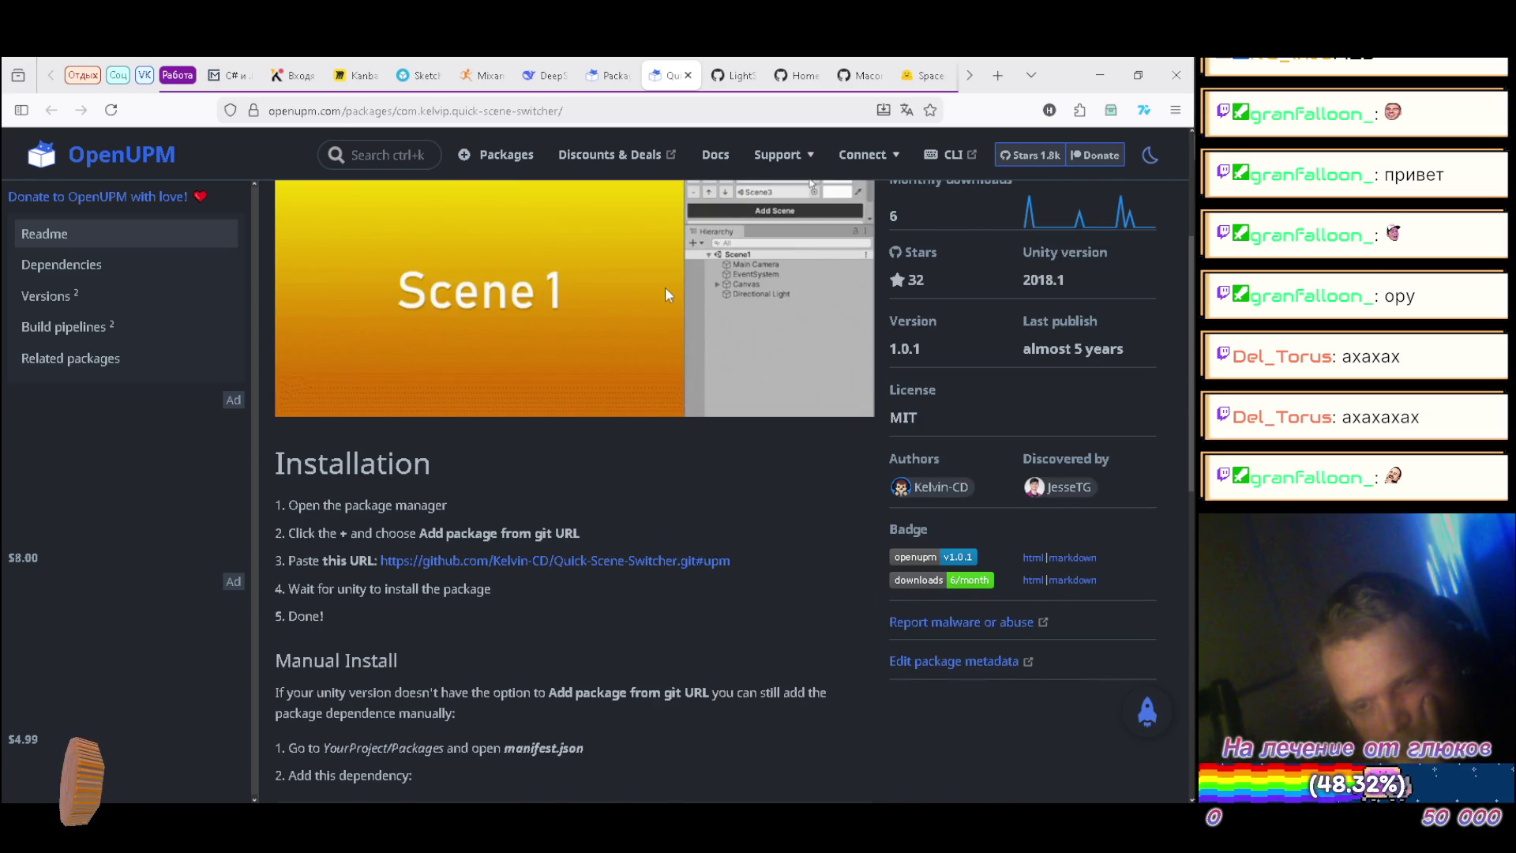
scroll(669, 294, "down", 1)
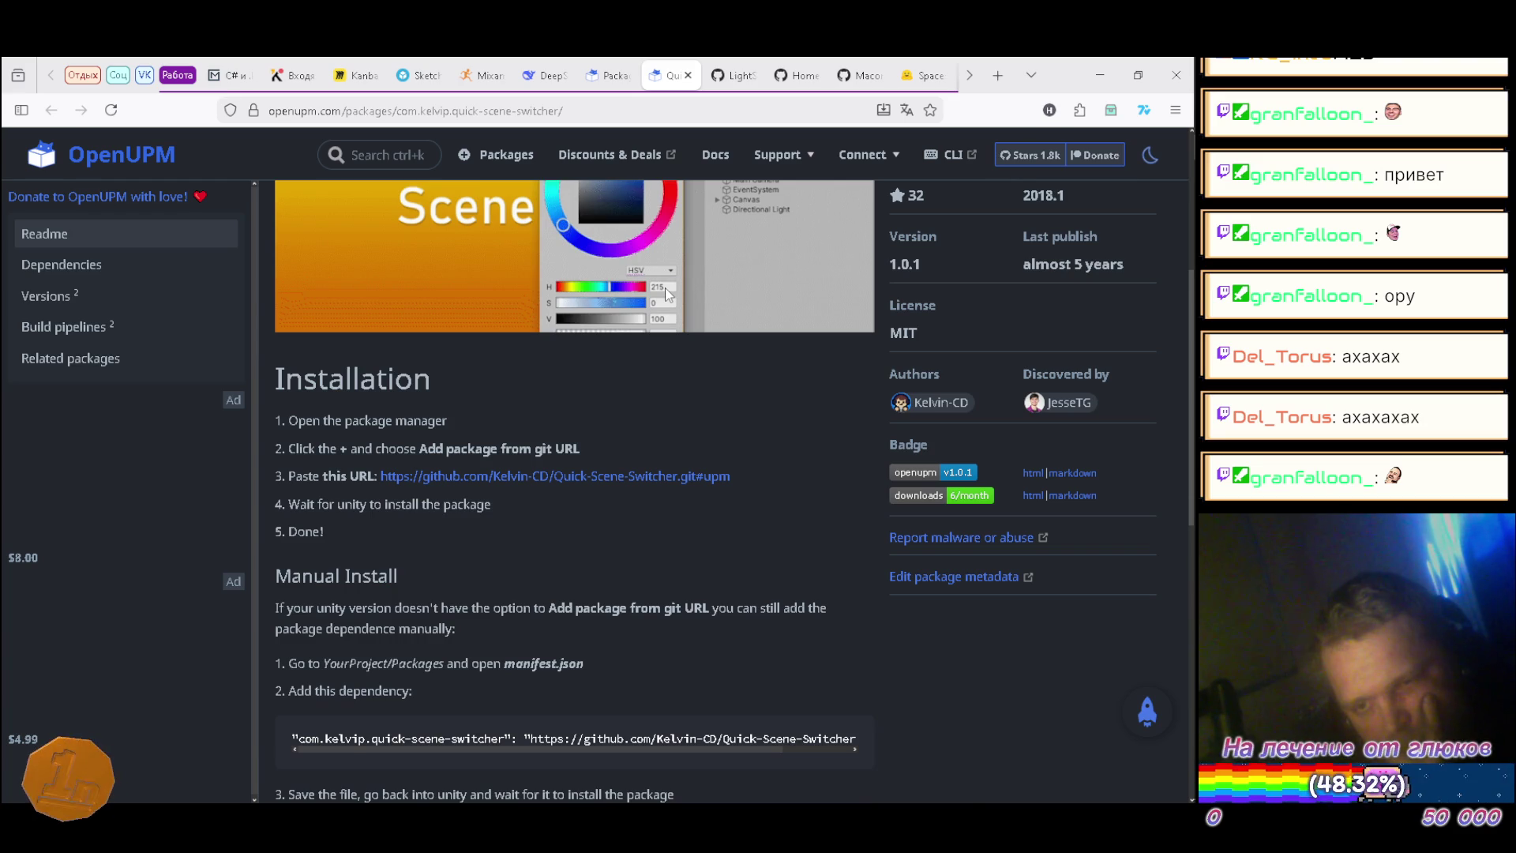
scroll(667, 293, "up", 4)
left_click(978, 247)
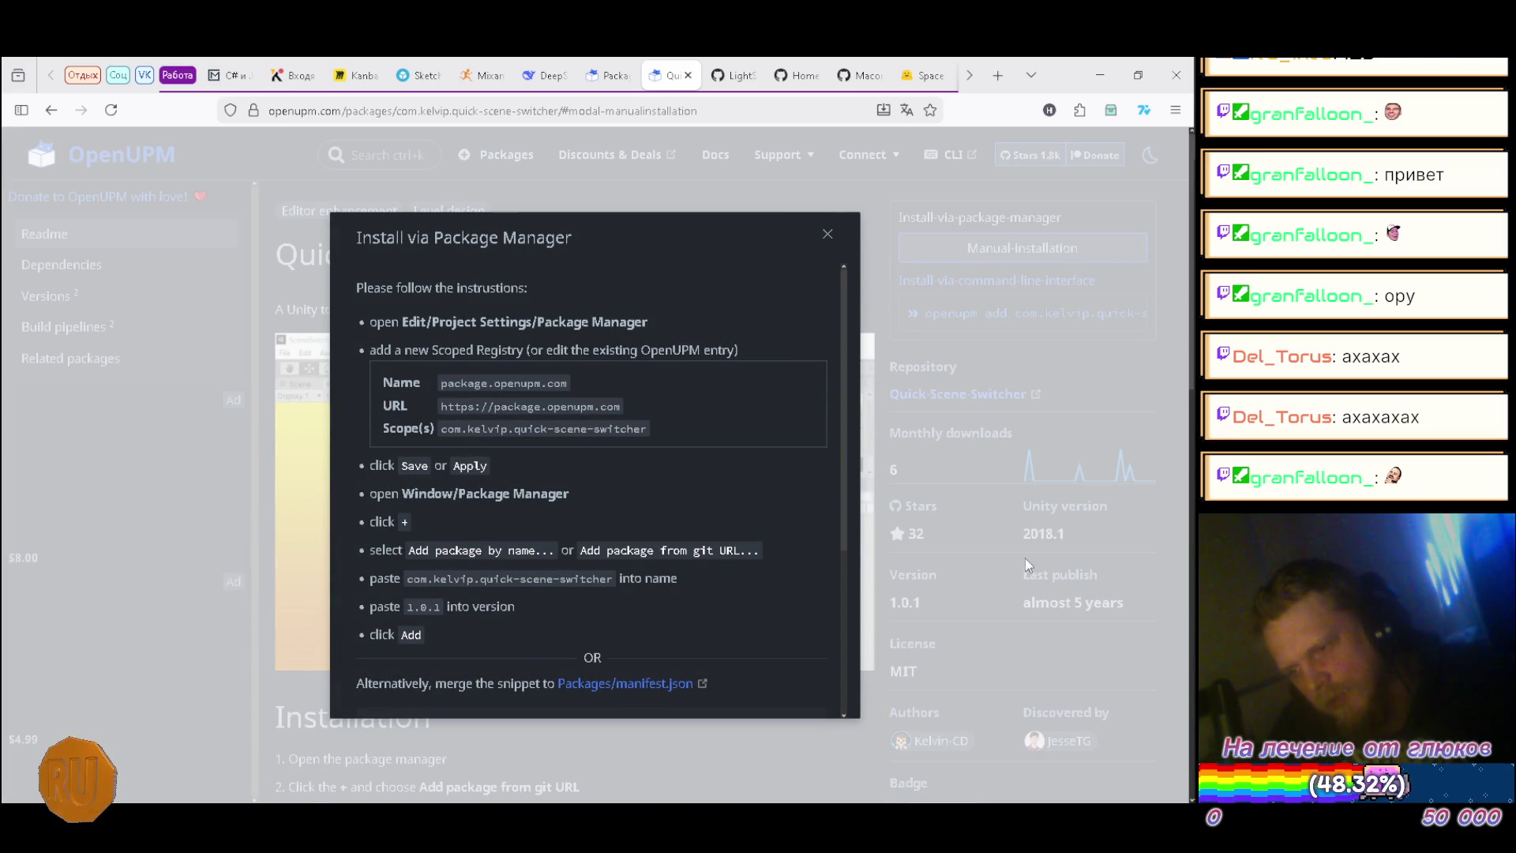
Step: Copy the package's registry scope and close the installation instructions
left_click(575, 435)
left_click(828, 234)
key("alt+Tab")
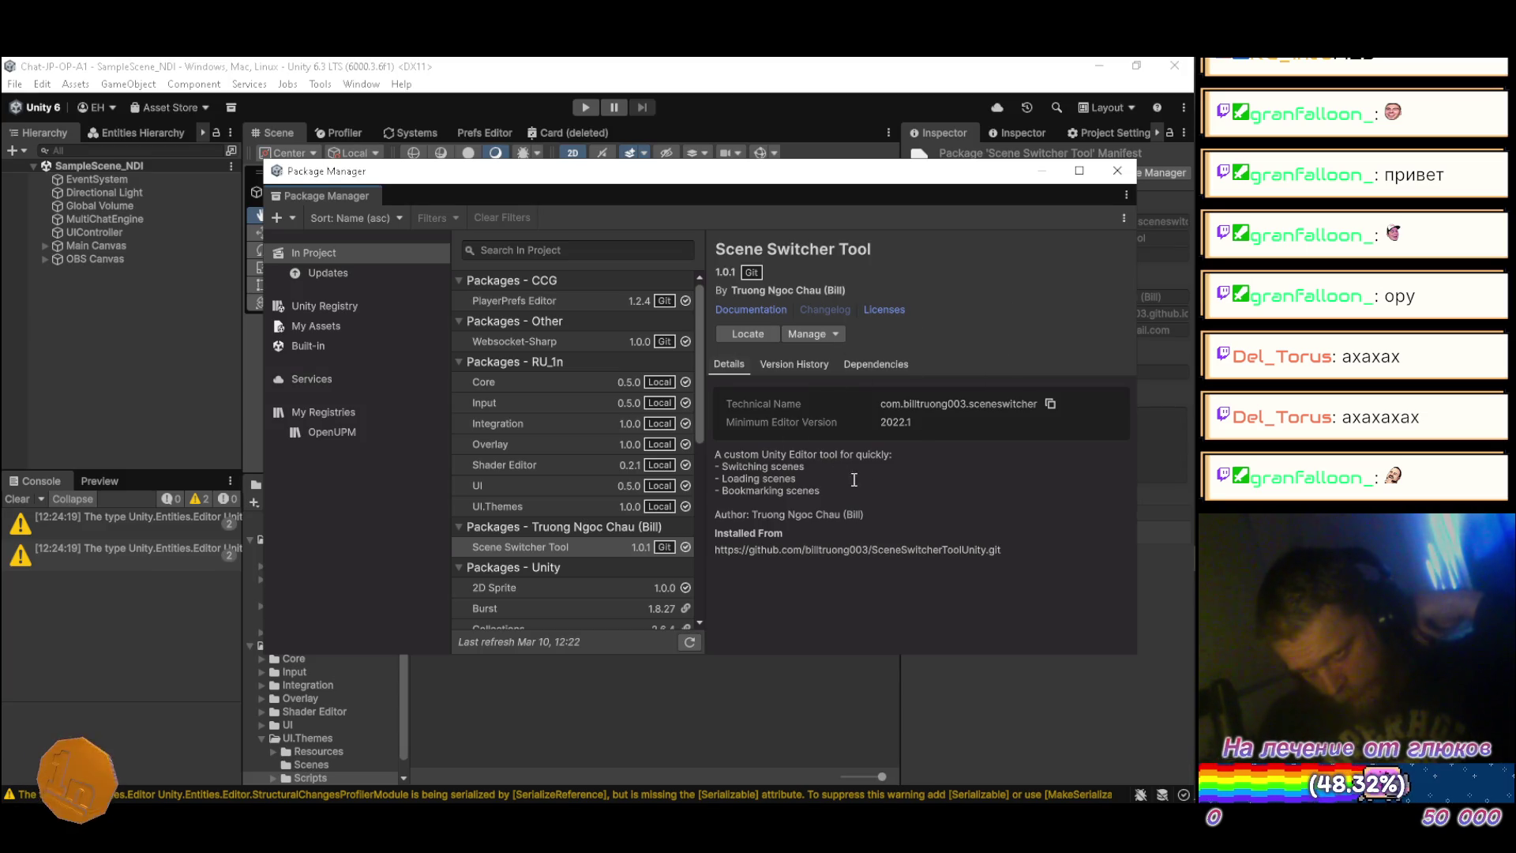
Step: Remove the Scene Switcher Tool package through Package Manager's Manage > Remove
left_click(551, 501)
left_click(550, 543)
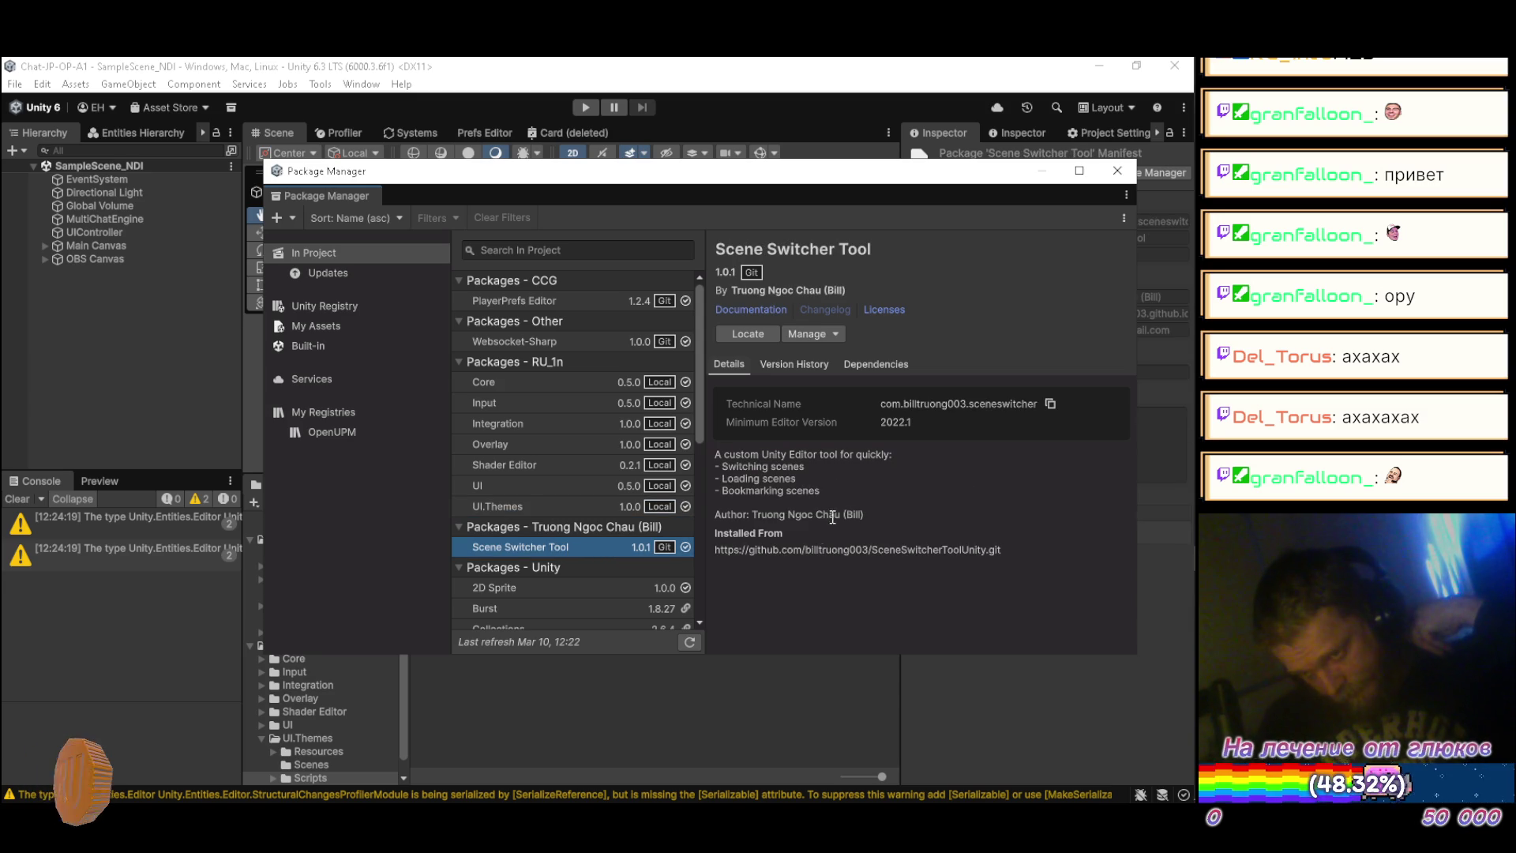
left_click(822, 335)
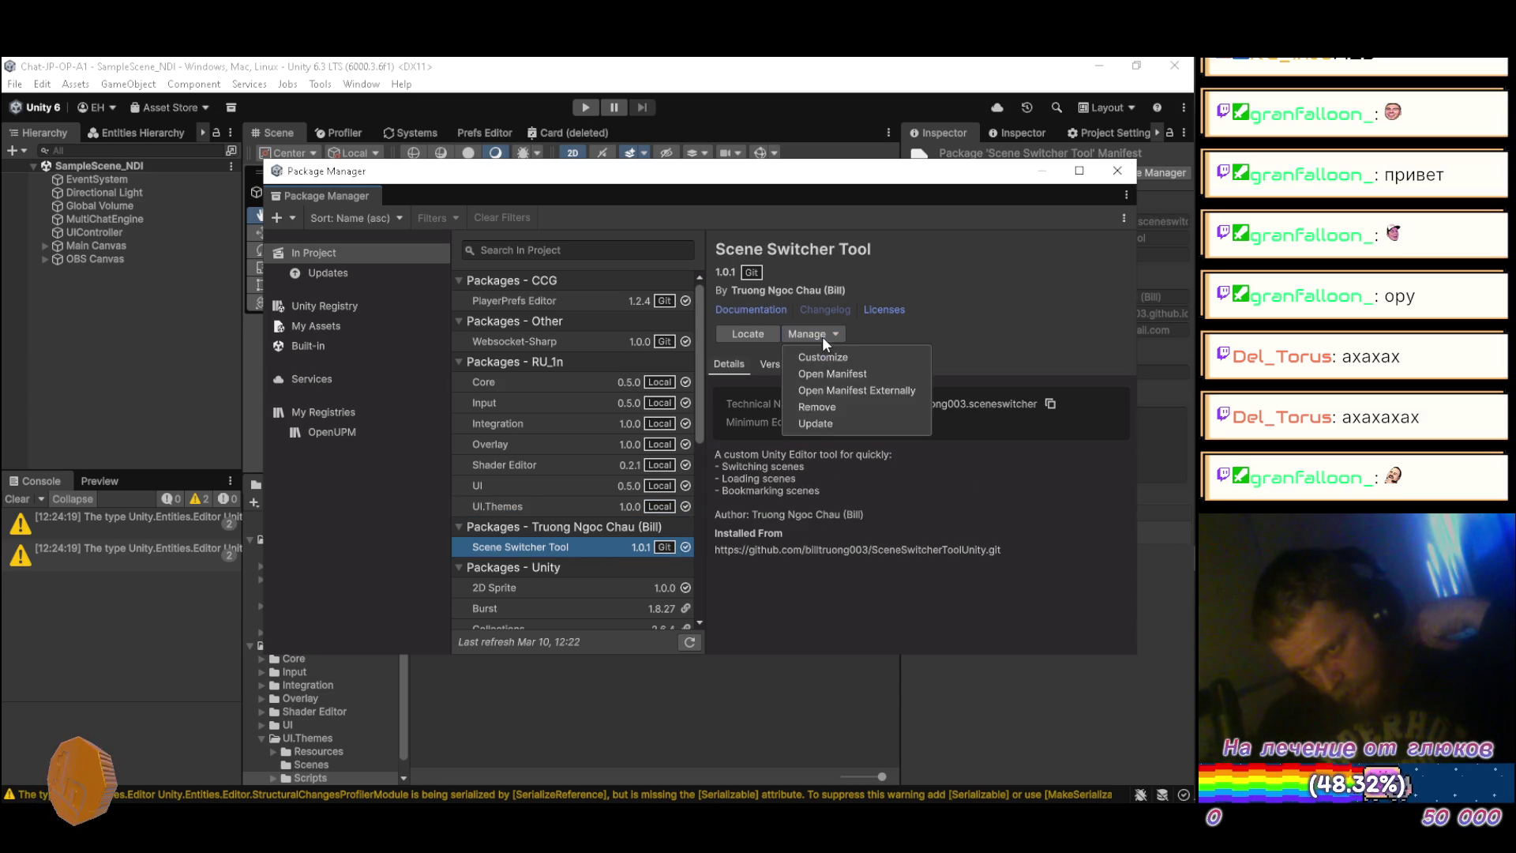
left_click(836, 407)
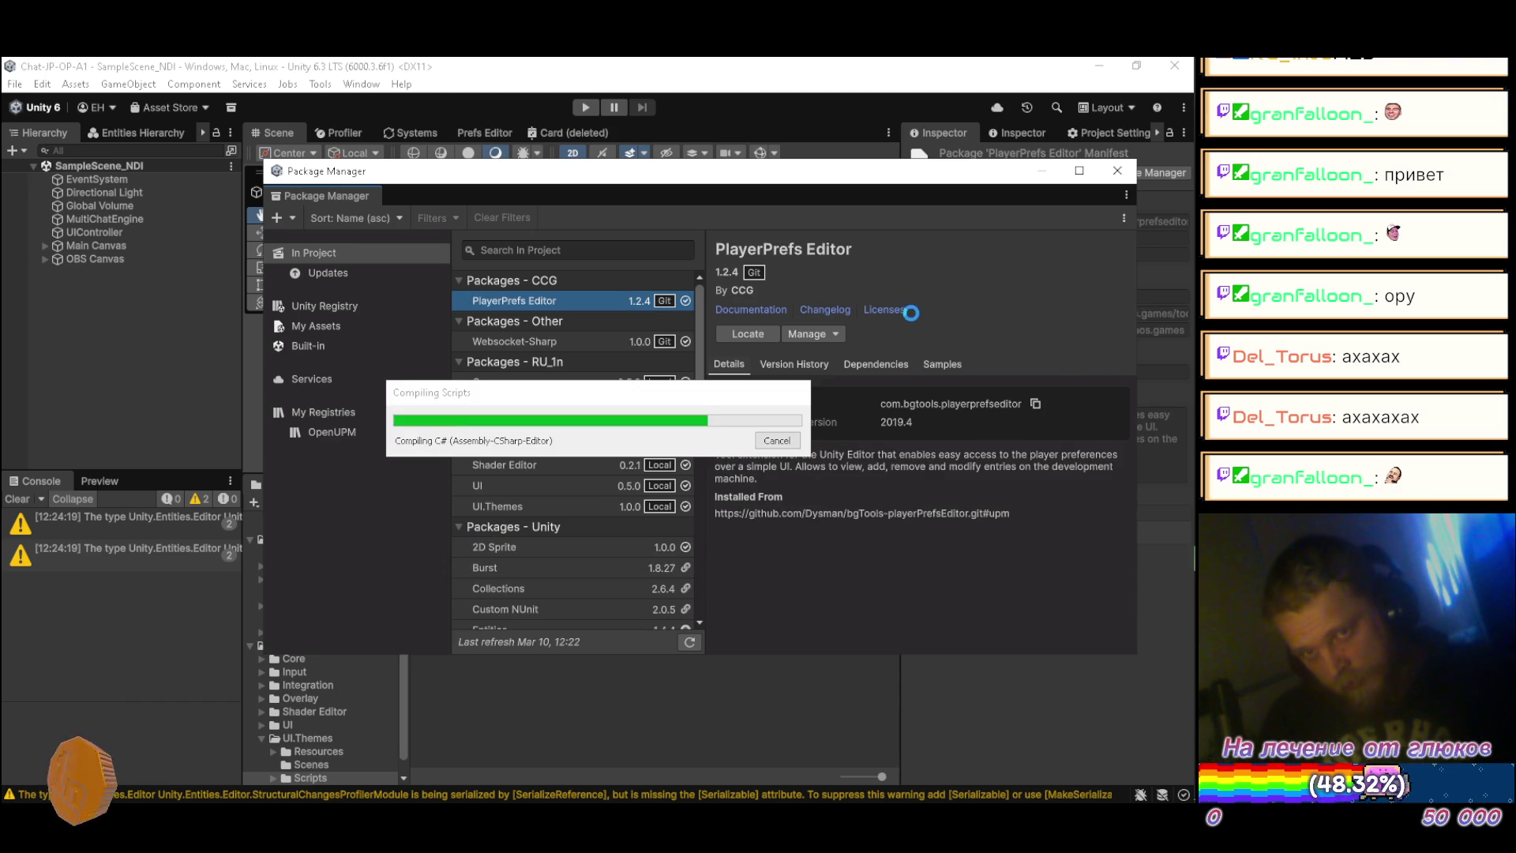
key("alt+Tab")
key("alt+Tab")
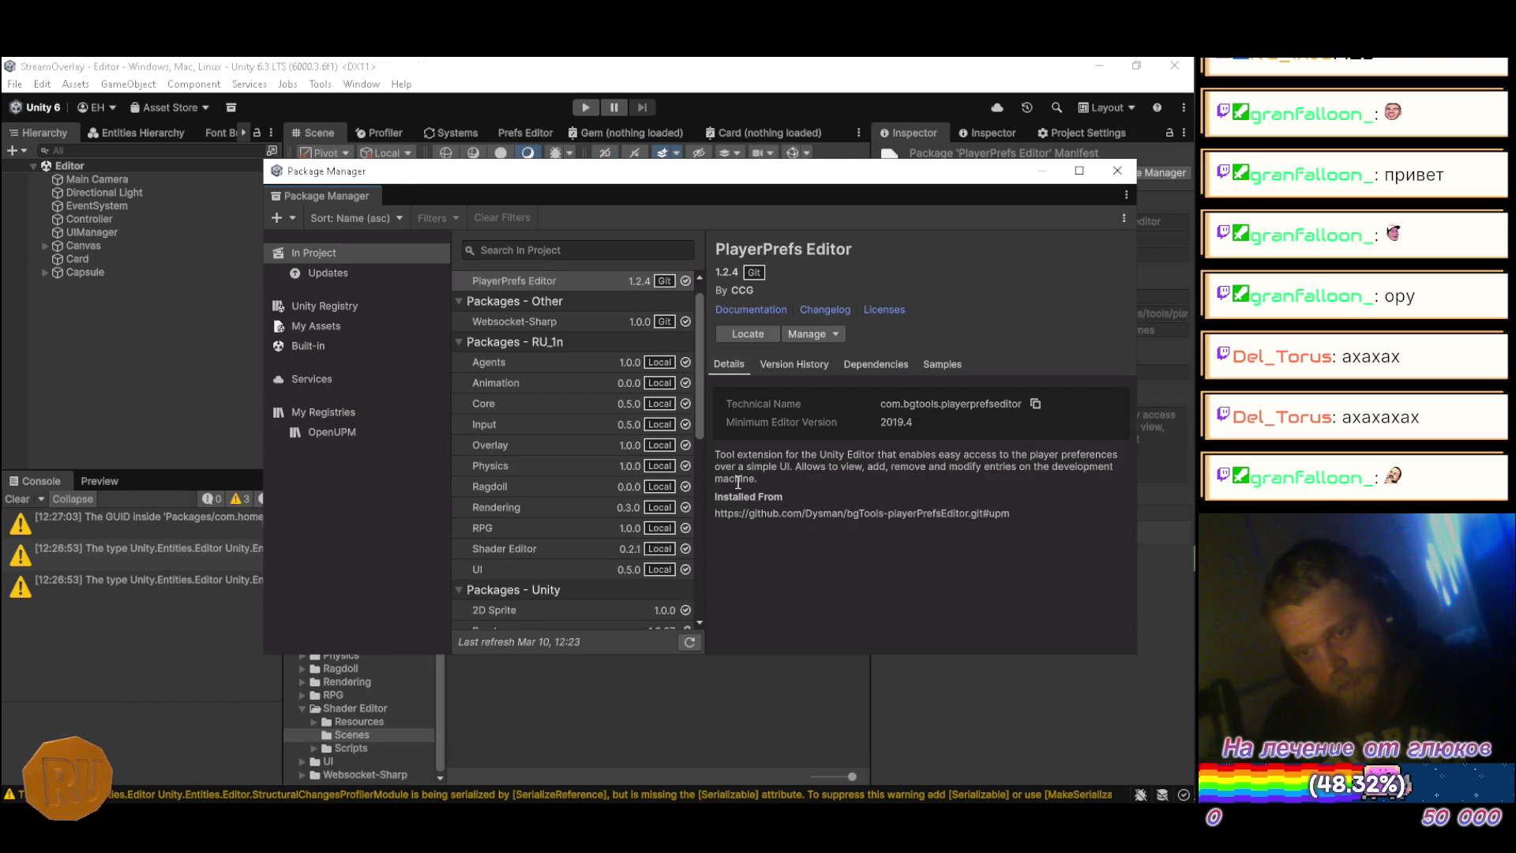
Step: Close the Package Manager window and show the Package Manager project settings, widened
left_click_drag(920, 175, 746, 175)
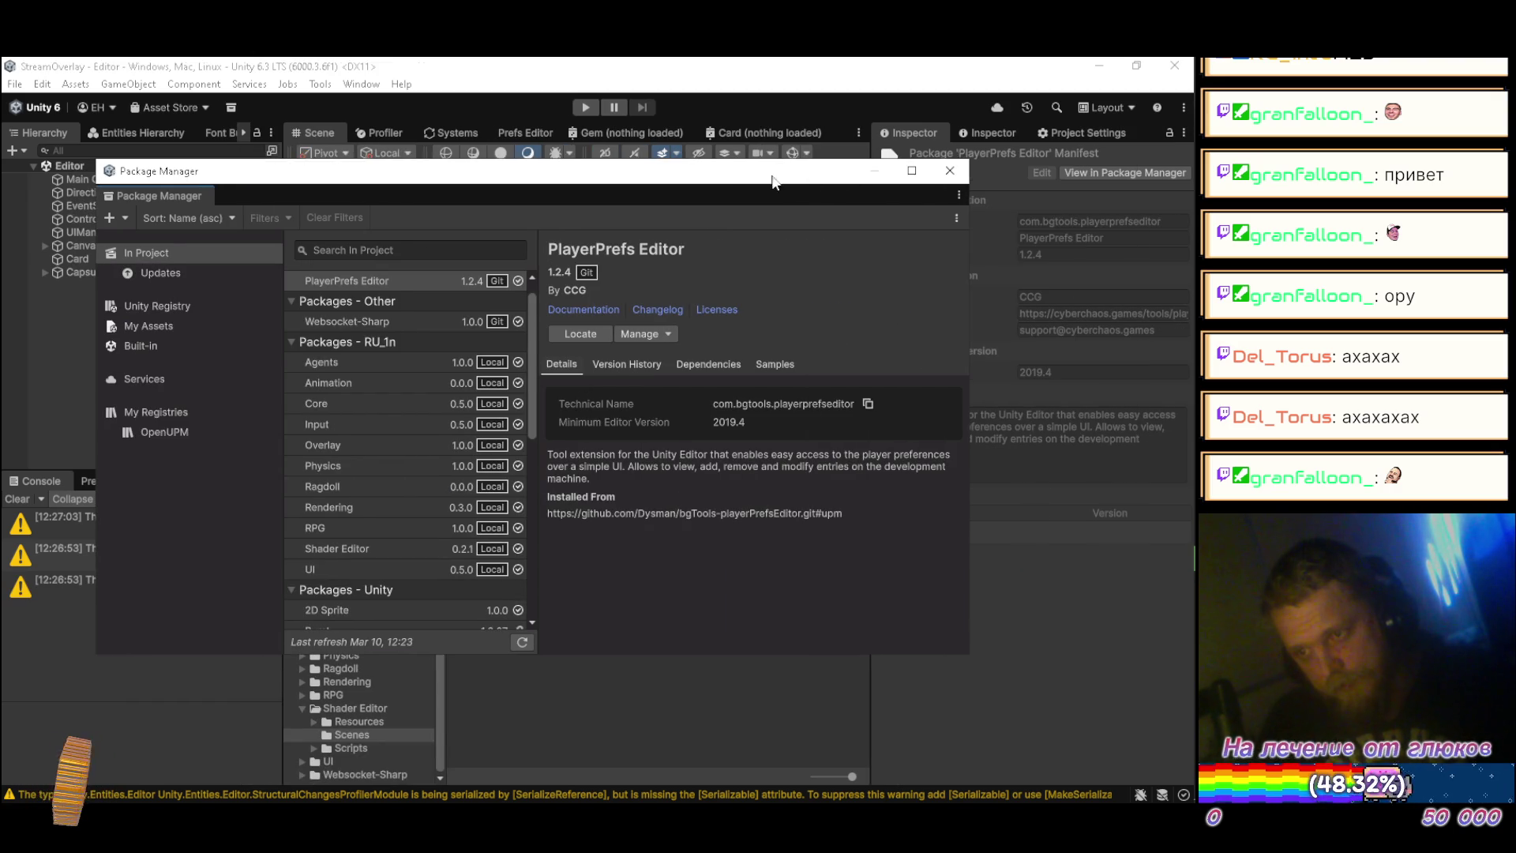
left_click(953, 173)
left_click(1049, 131)
left_click_drag(871, 320, 672, 316)
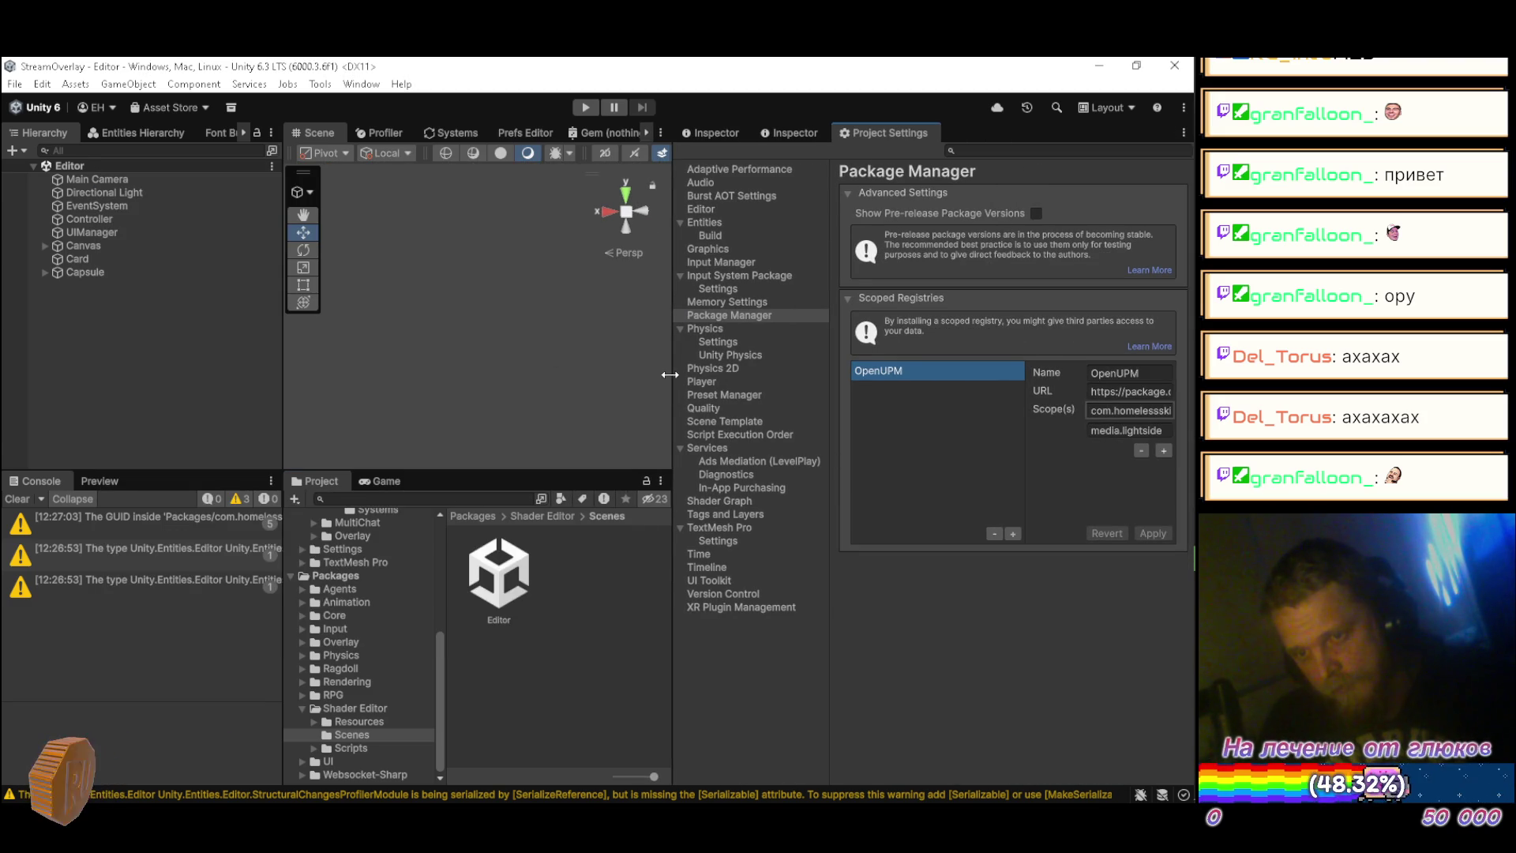
left_click_drag(669, 374, 526, 376)
Step: Add com.kelvip as a new OpenUPM scope and apply the registry update
left_click(1163, 450)
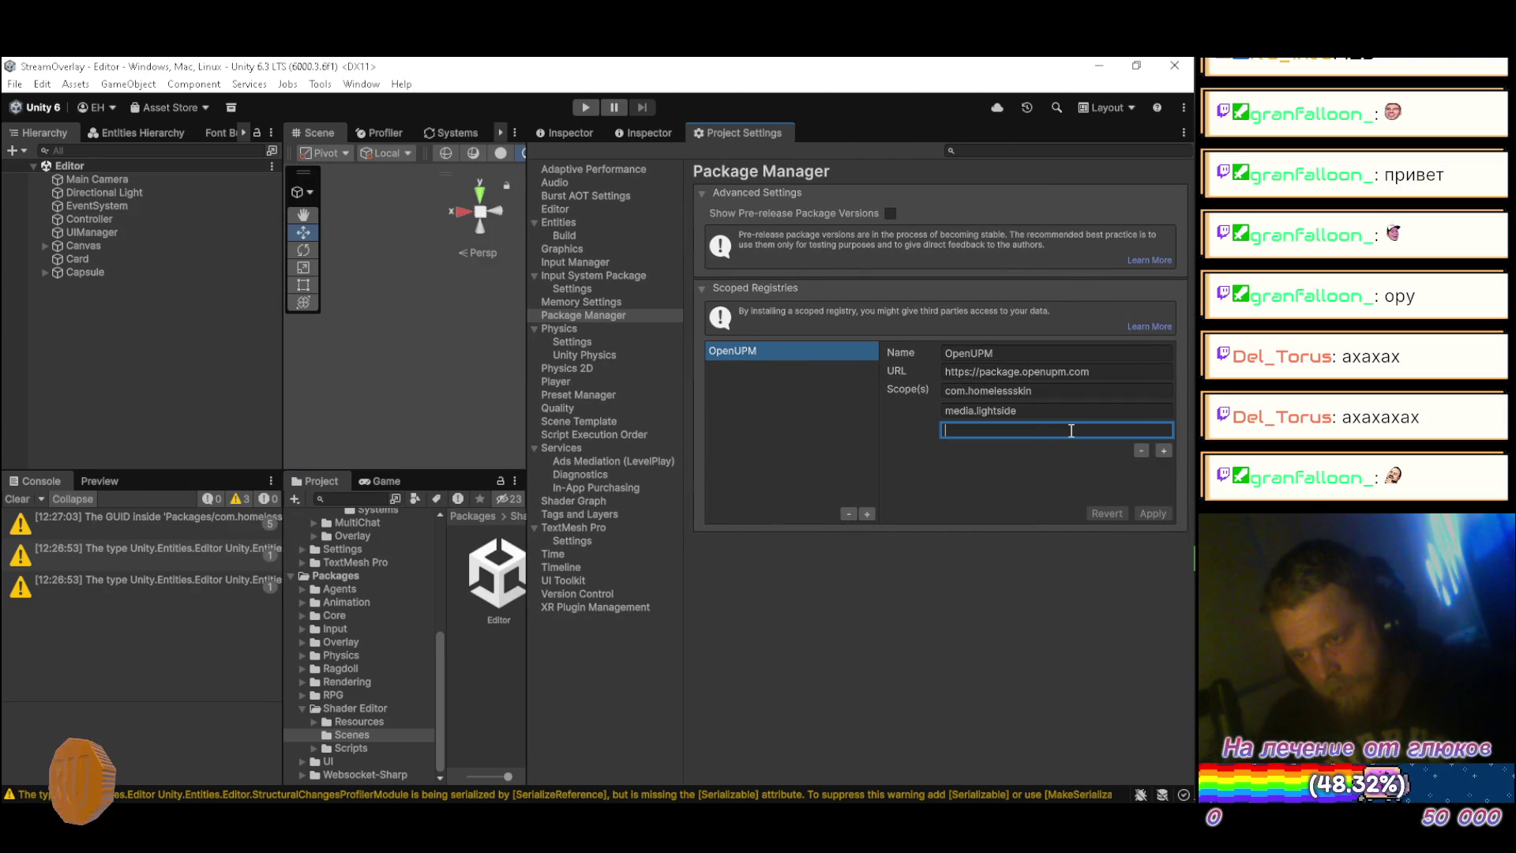
type("com.kelvip.quick-scene-switcher")
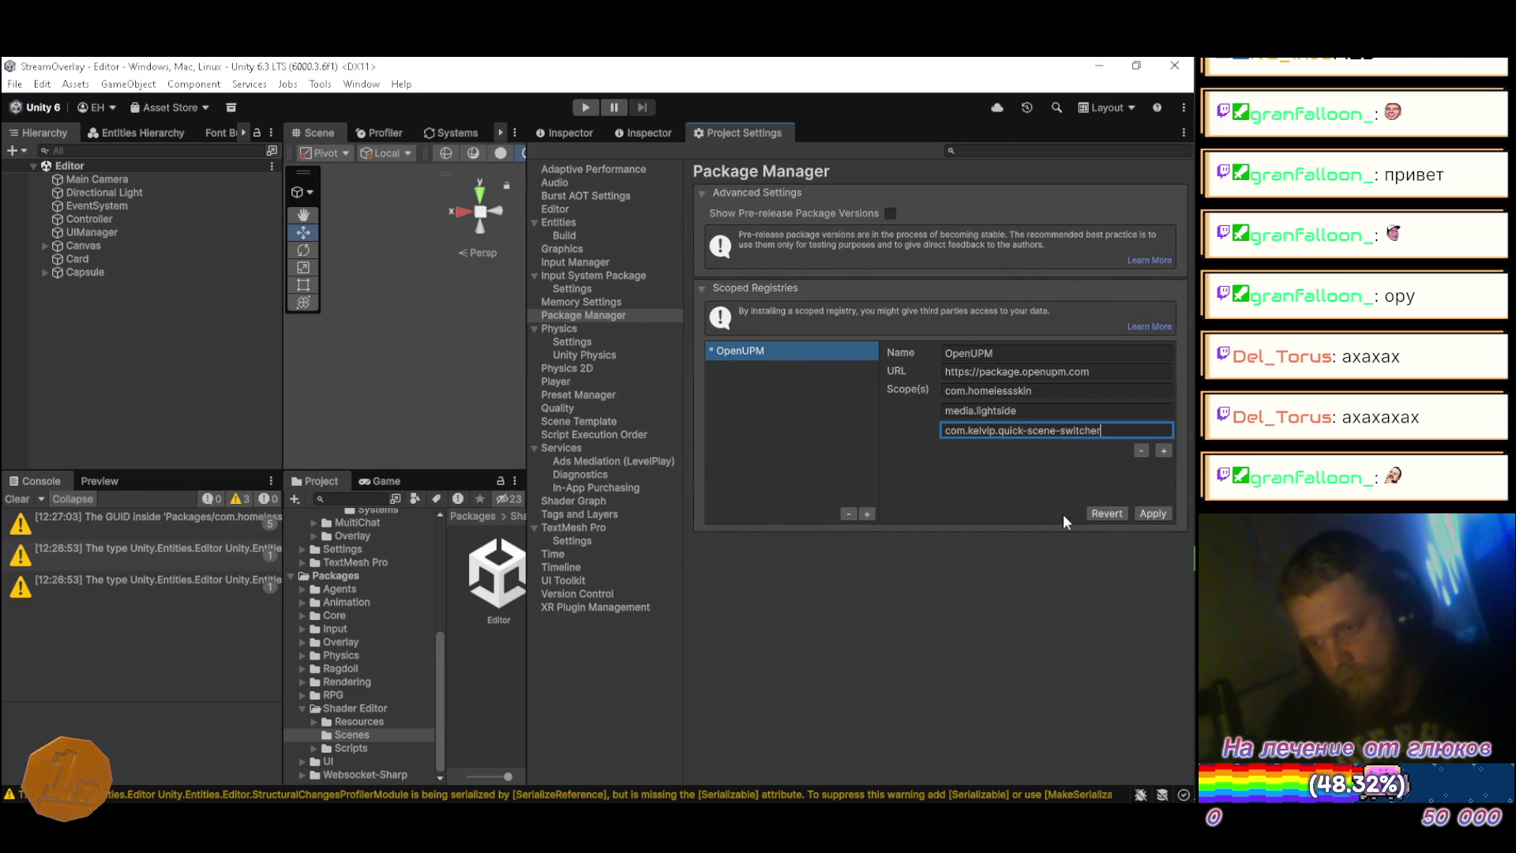
key("BackSpace")
key("BackSpace")
key("BackSpace")
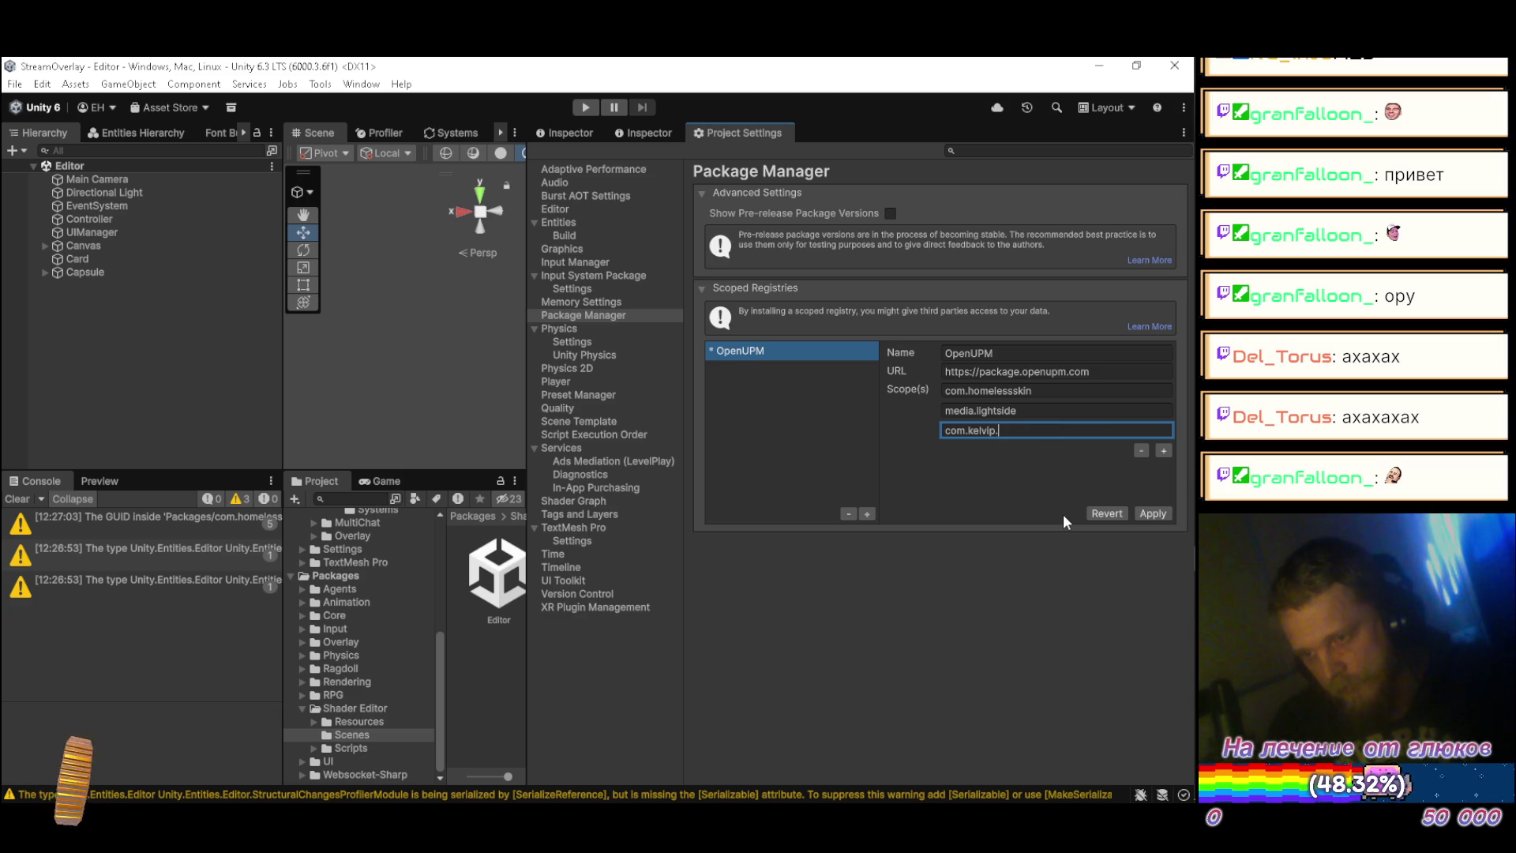
left_click(1152, 514)
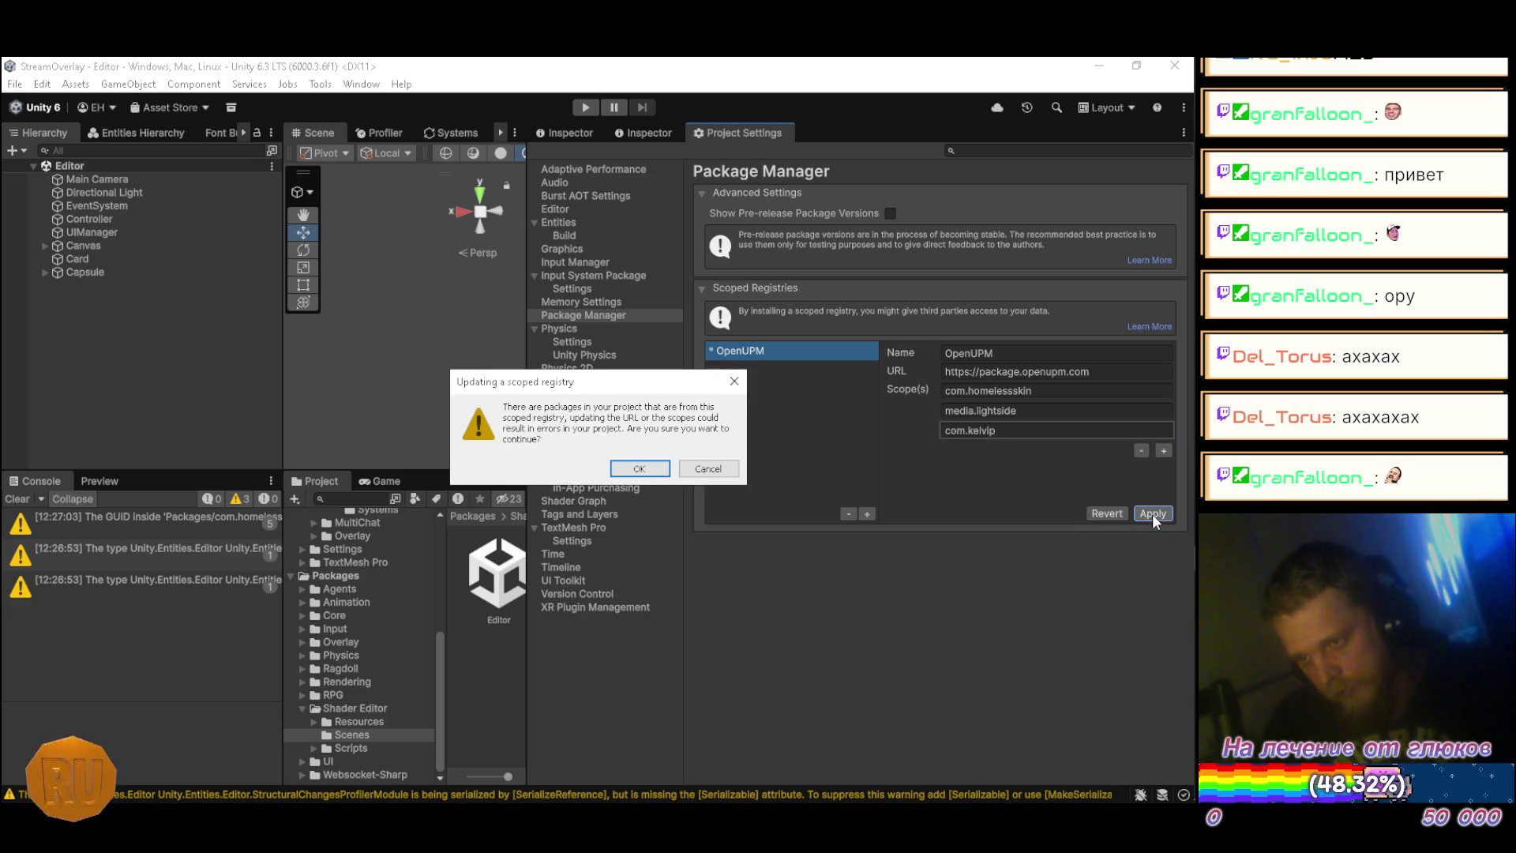
left_click(624, 469)
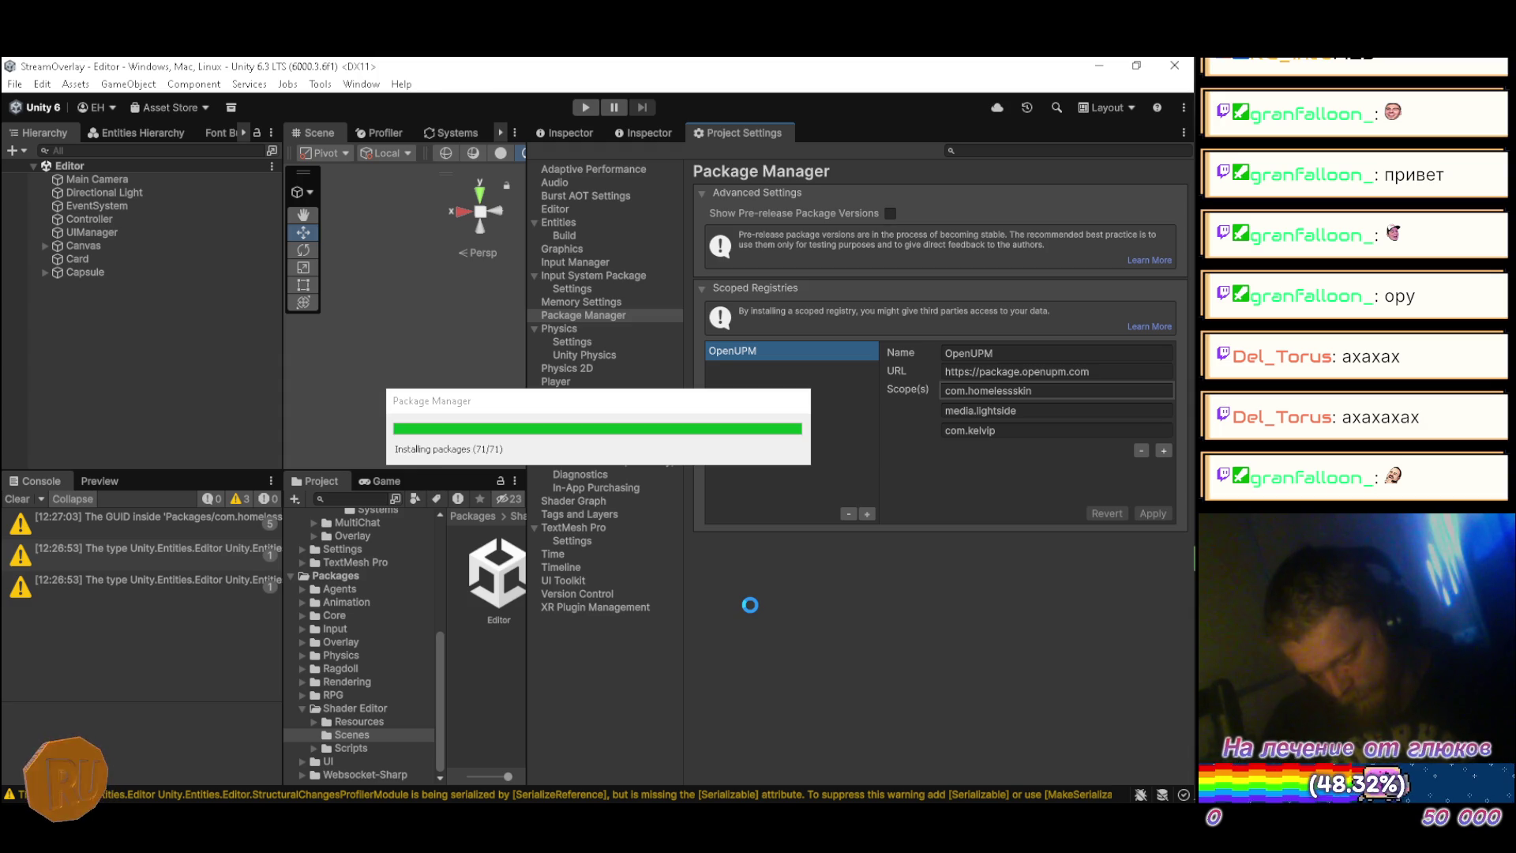
left_click(1010, 430)
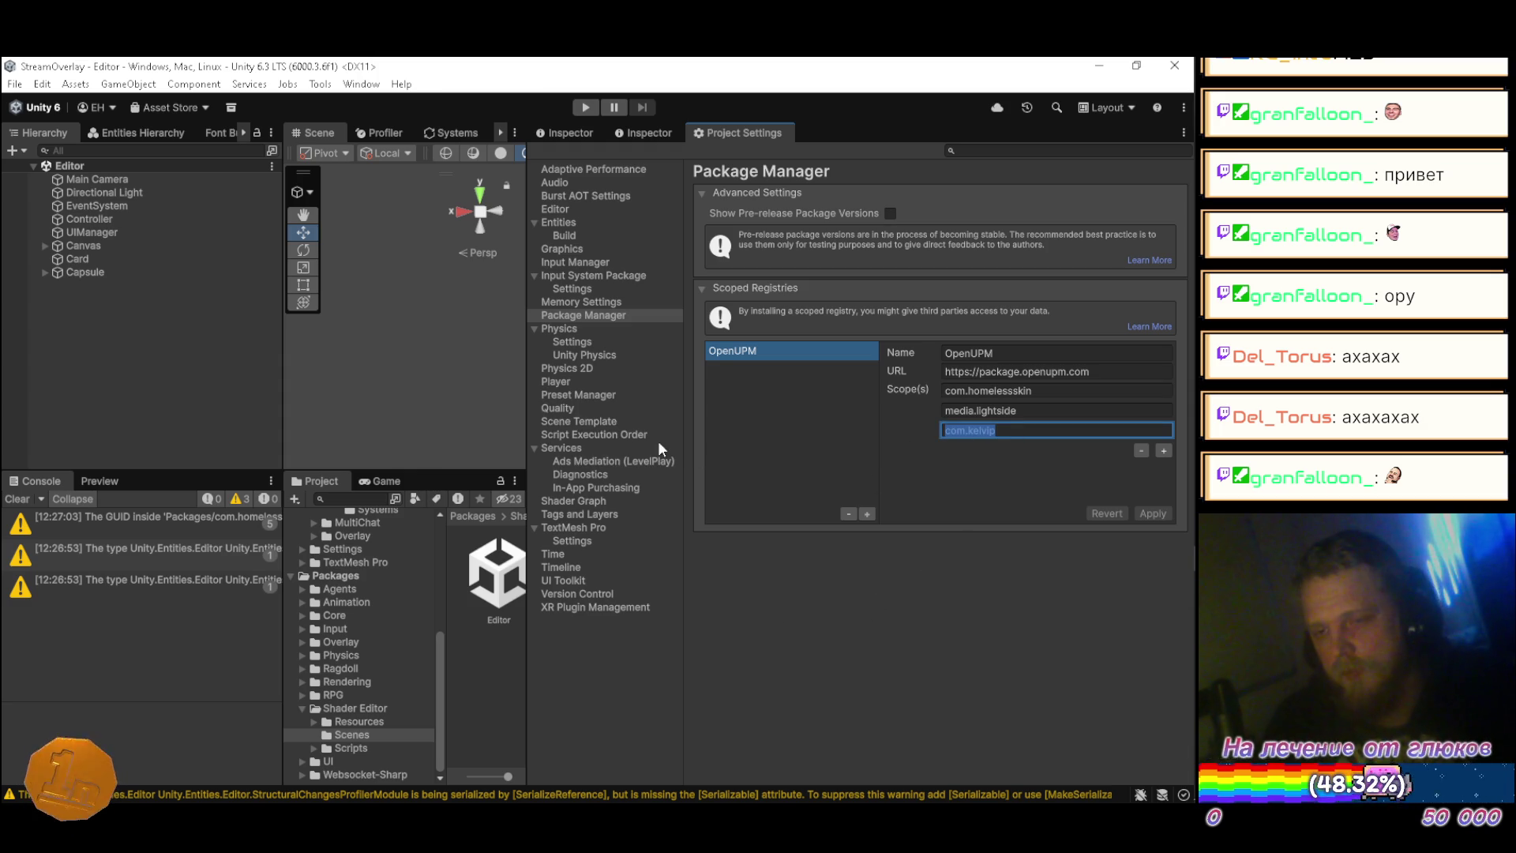
left_click_drag(526, 375, 881, 384)
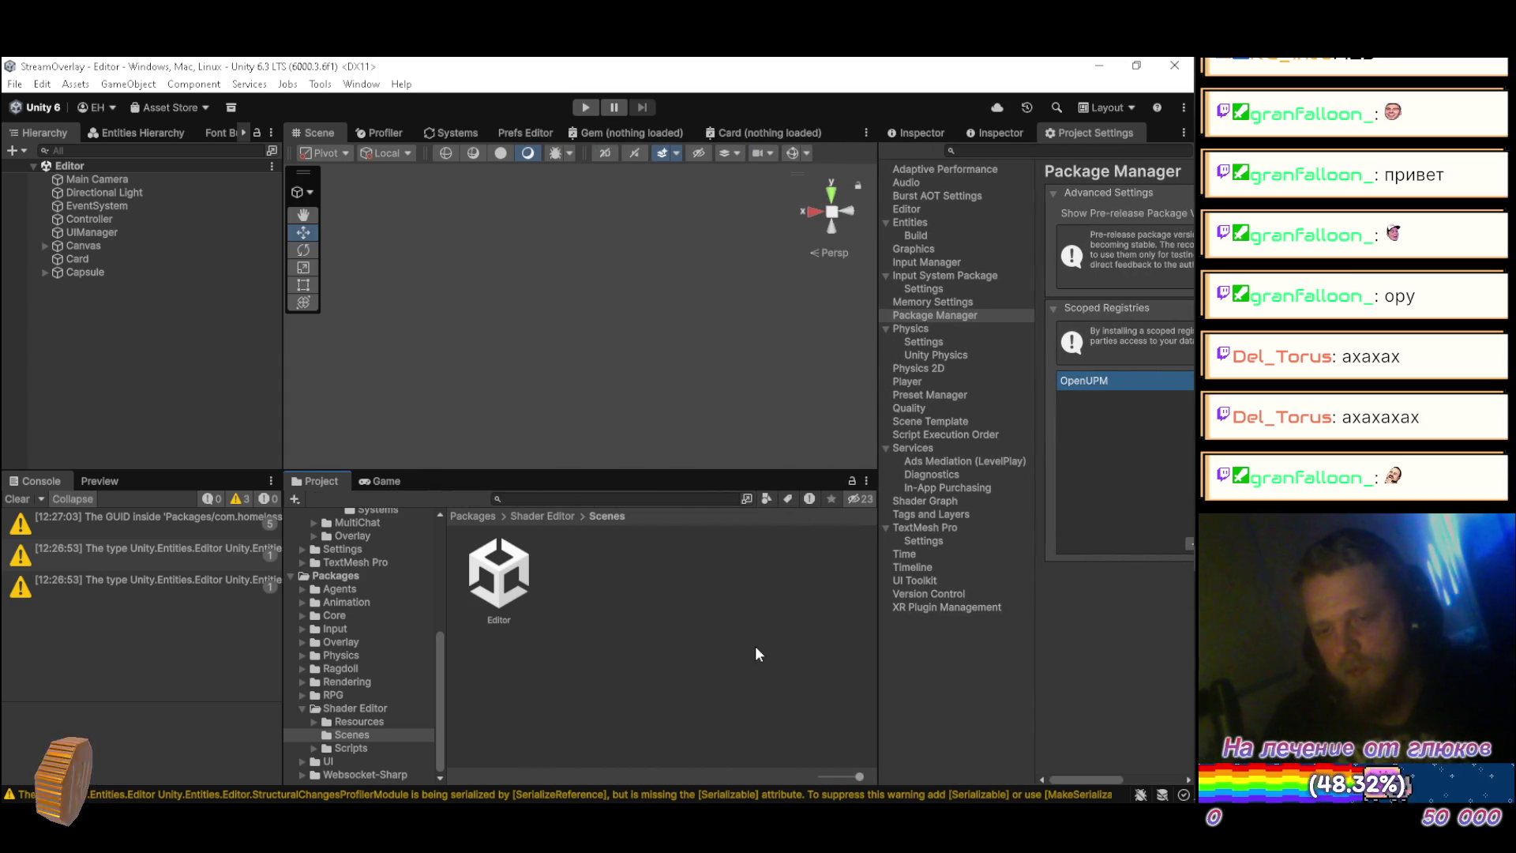
left_click(361, 84)
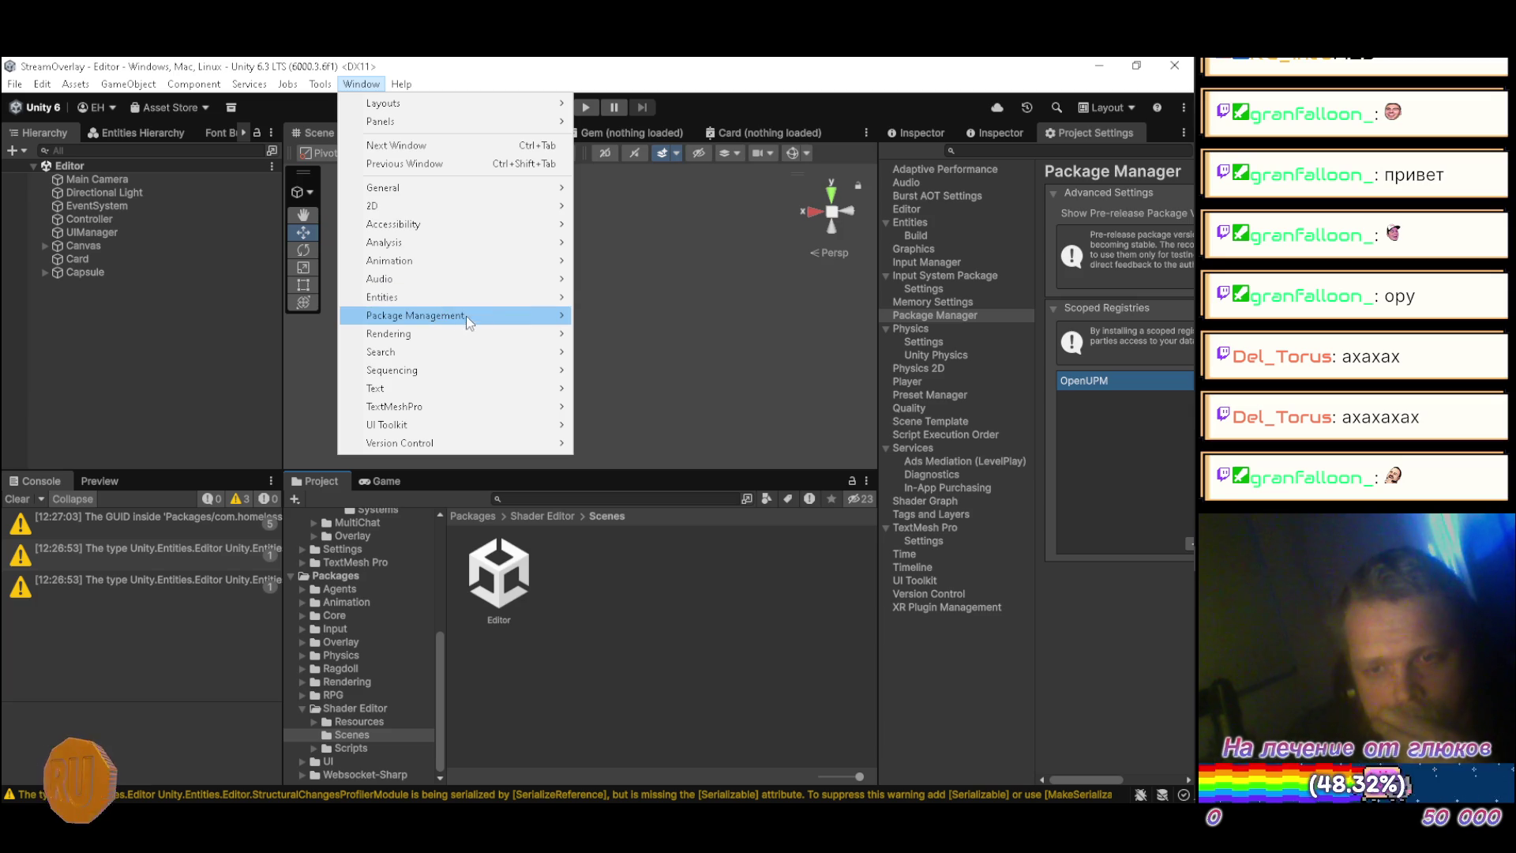
Step: Install Quick Scene Switcher 1.0.1 from My Registries > OpenUPM after checking its versions and dependencies
mouse_move(442, 315)
left_click(616, 315)
left_click(192, 436)
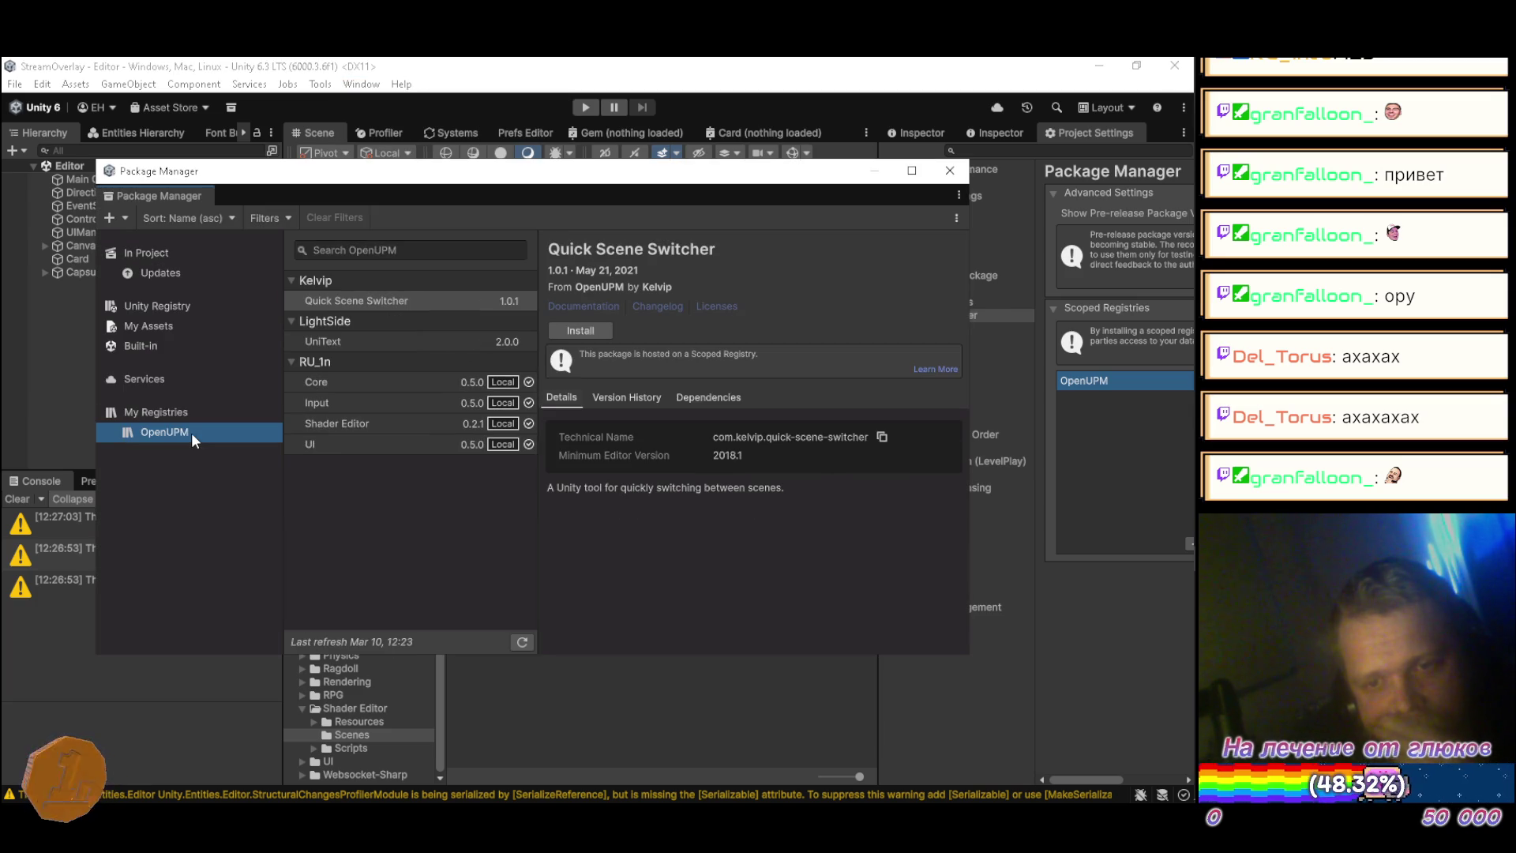
left_click(360, 301)
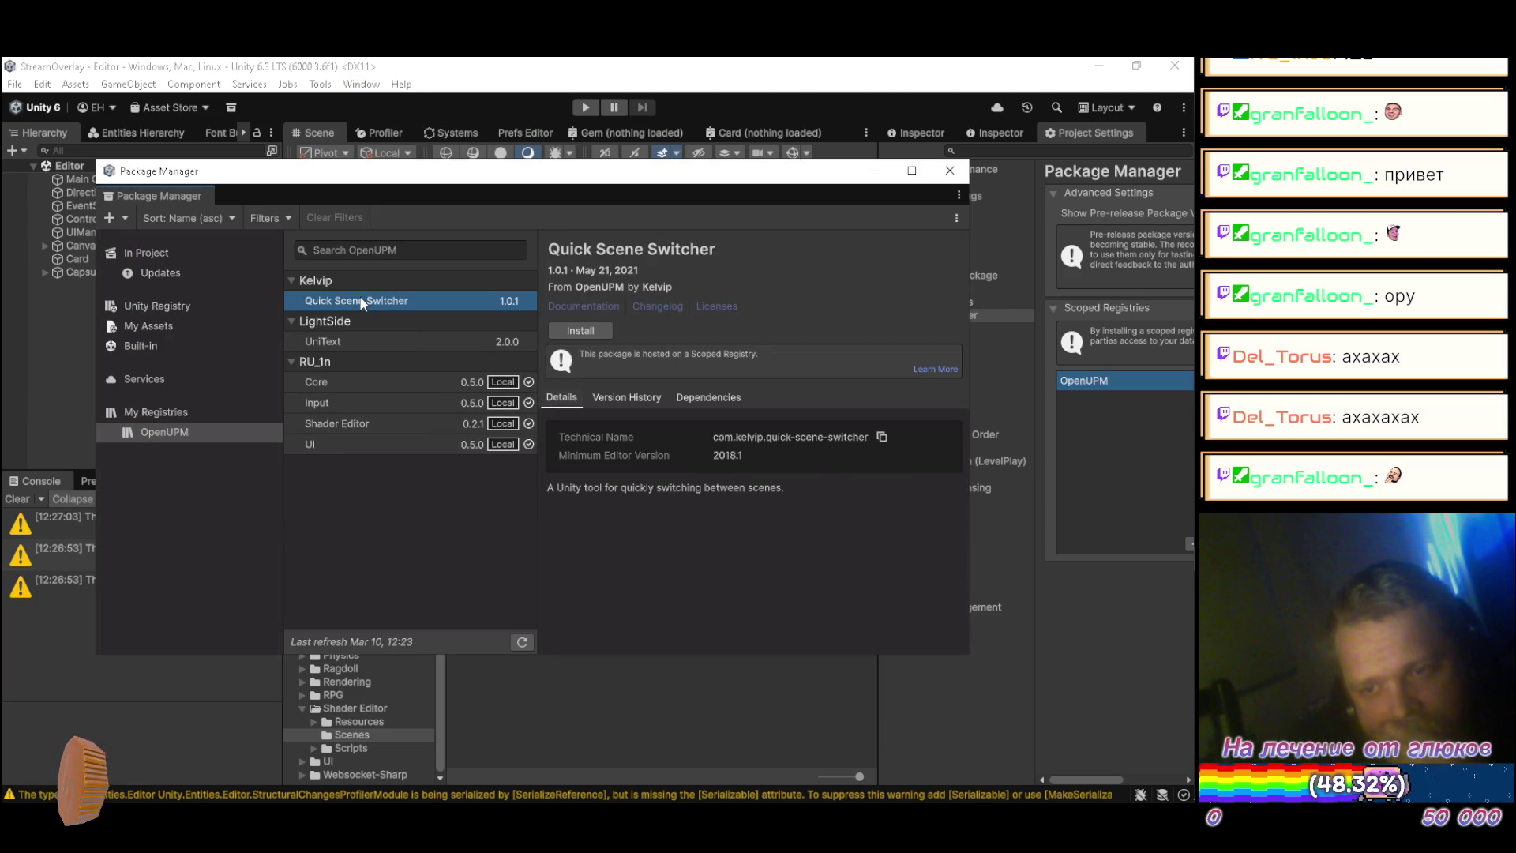
left_click(647, 399)
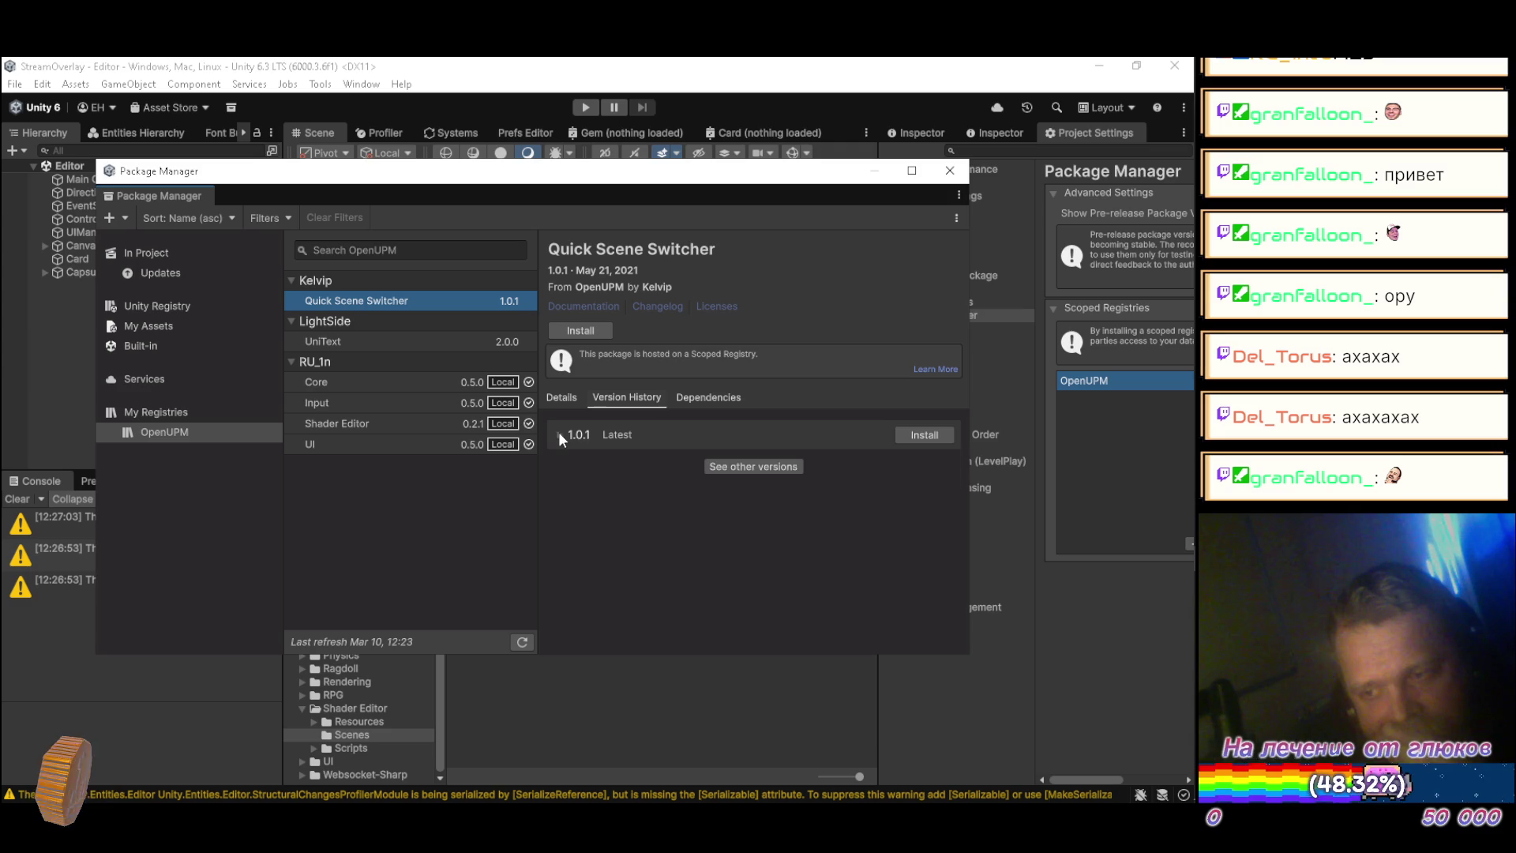
left_click(559, 435)
left_click(723, 399)
left_click(627, 398)
left_click(567, 401)
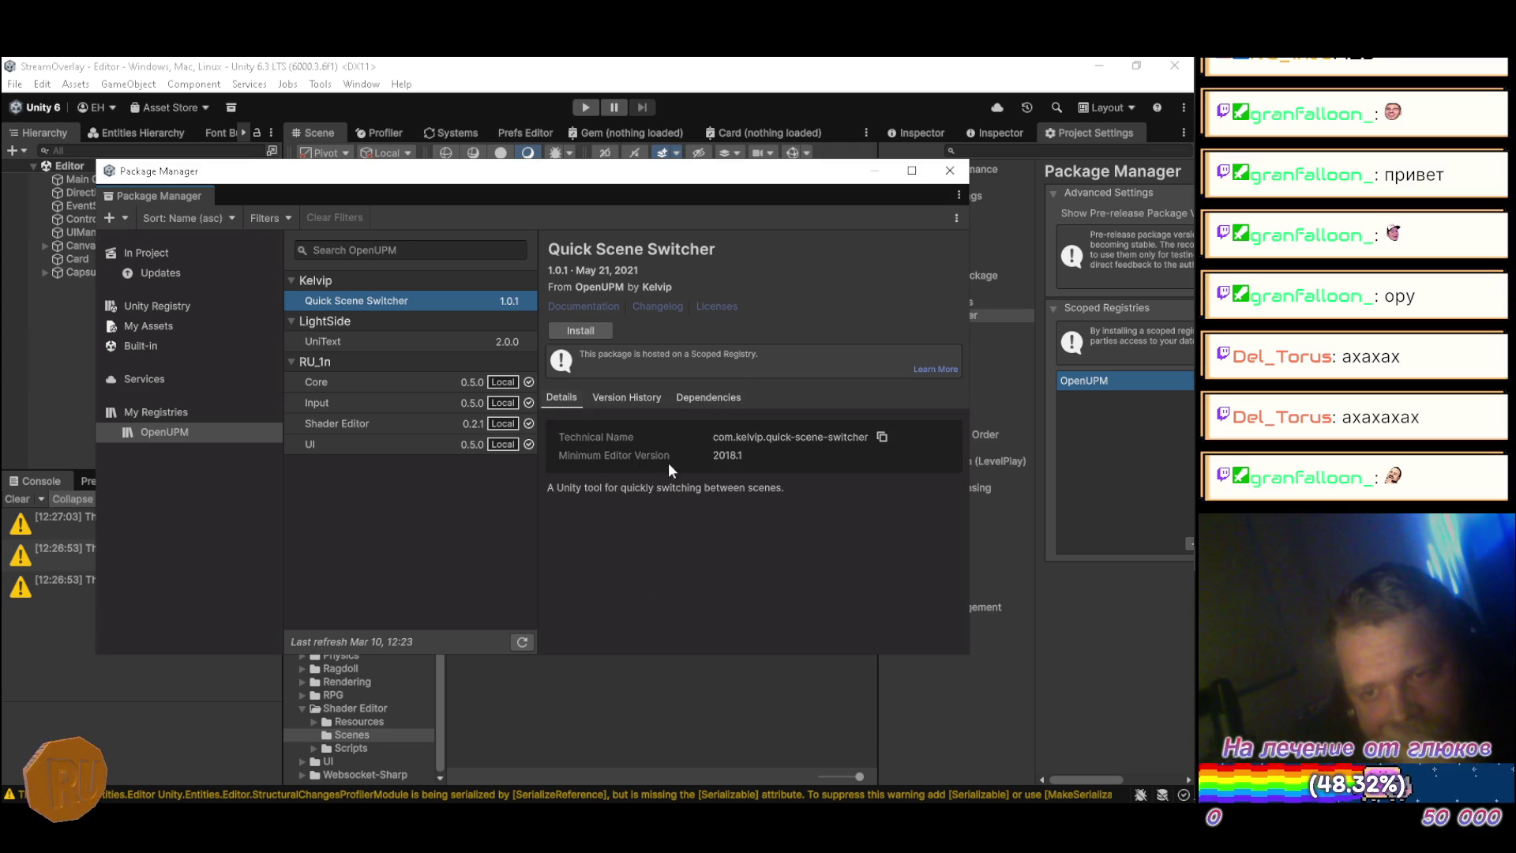
left_click(571, 332)
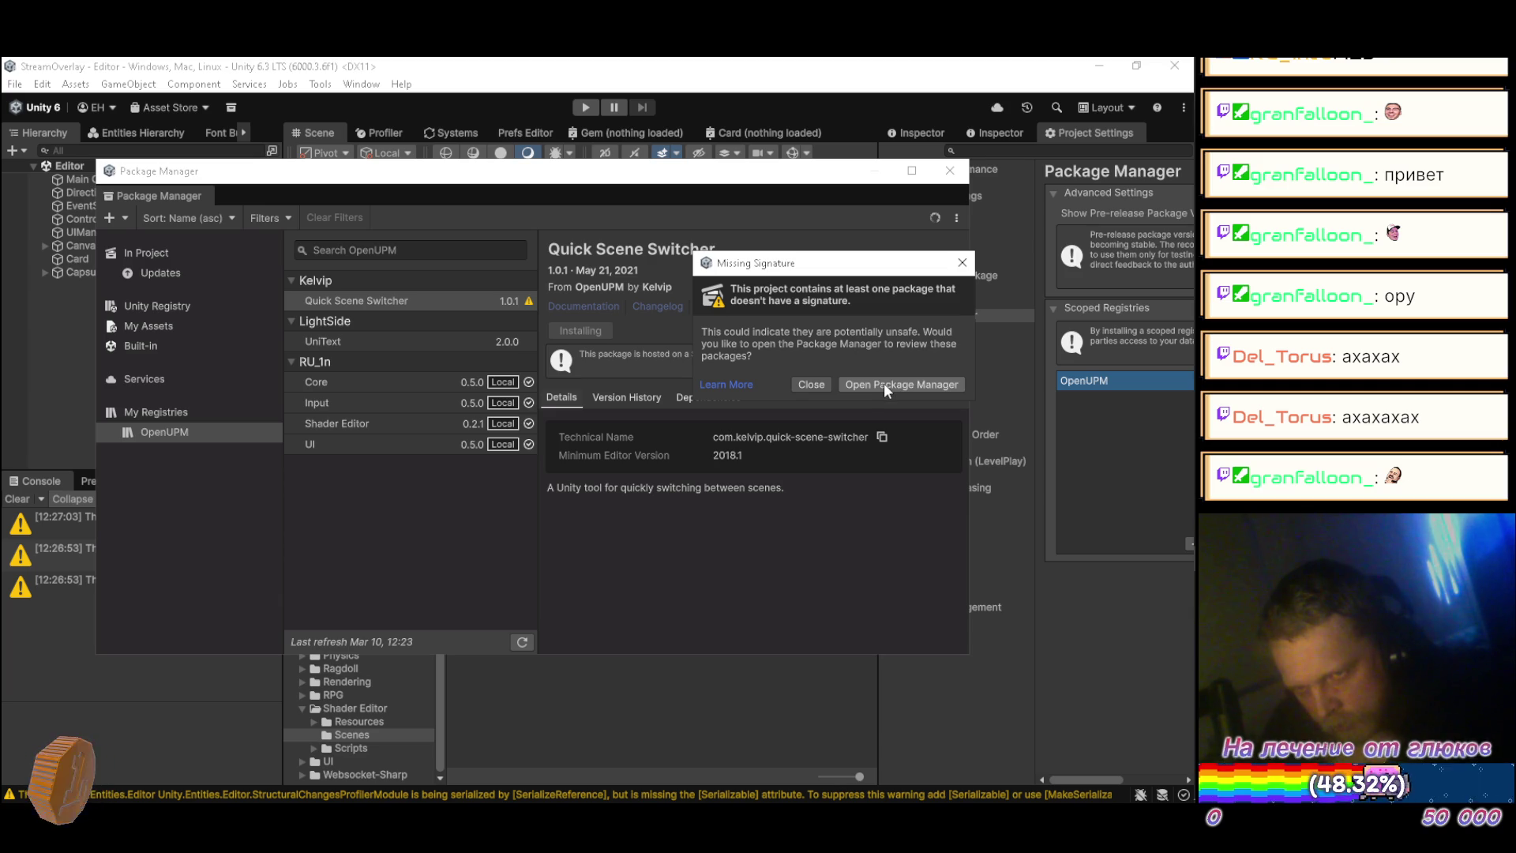
left_click(883, 382)
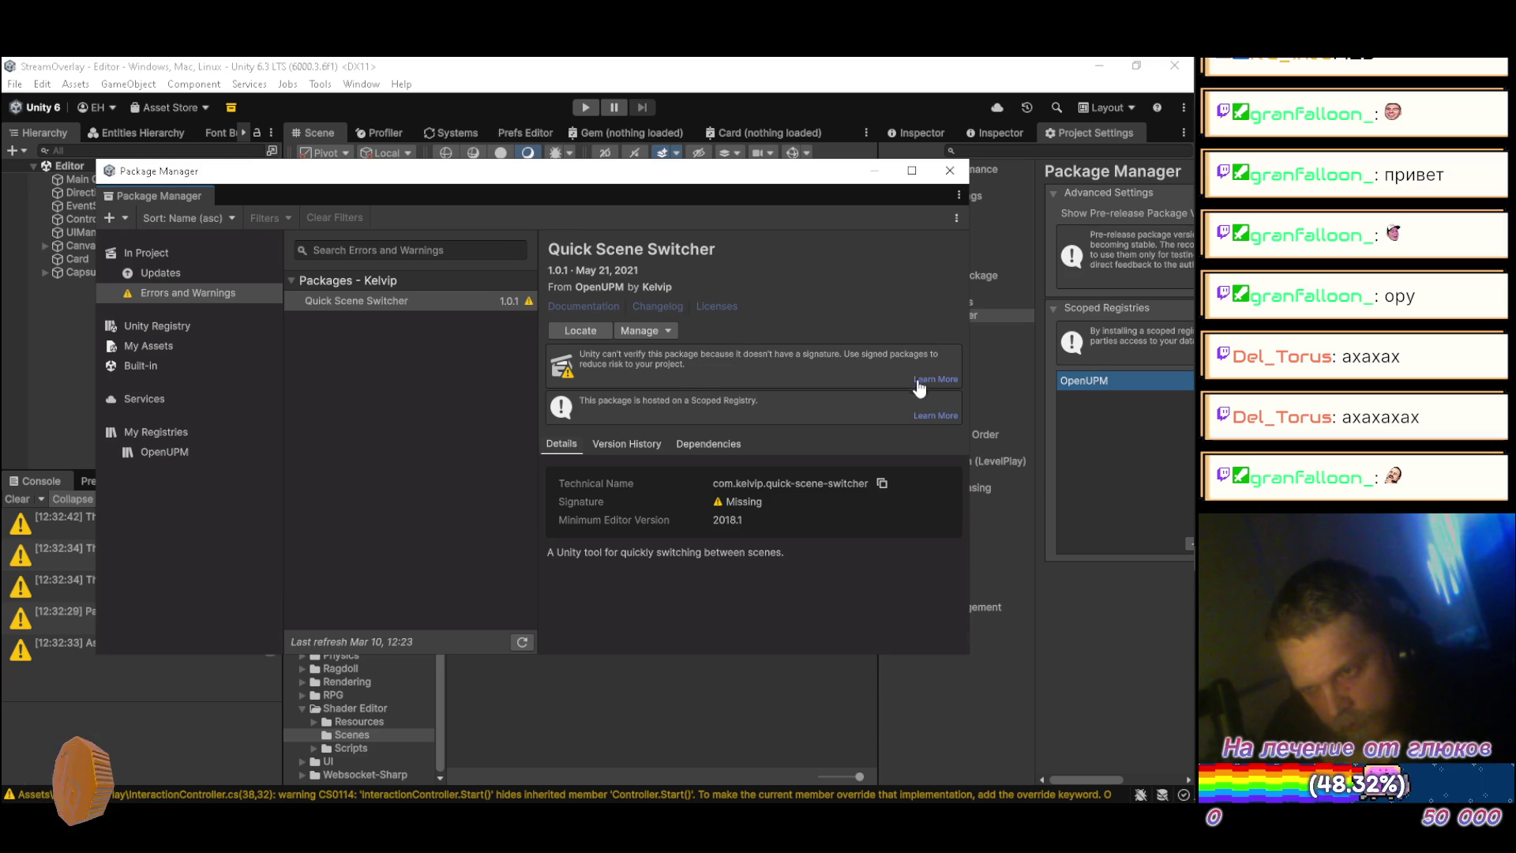
Step: Follow Learn More on the missing-signature warning to Unity's Package signatures manual page
left_click(934, 380)
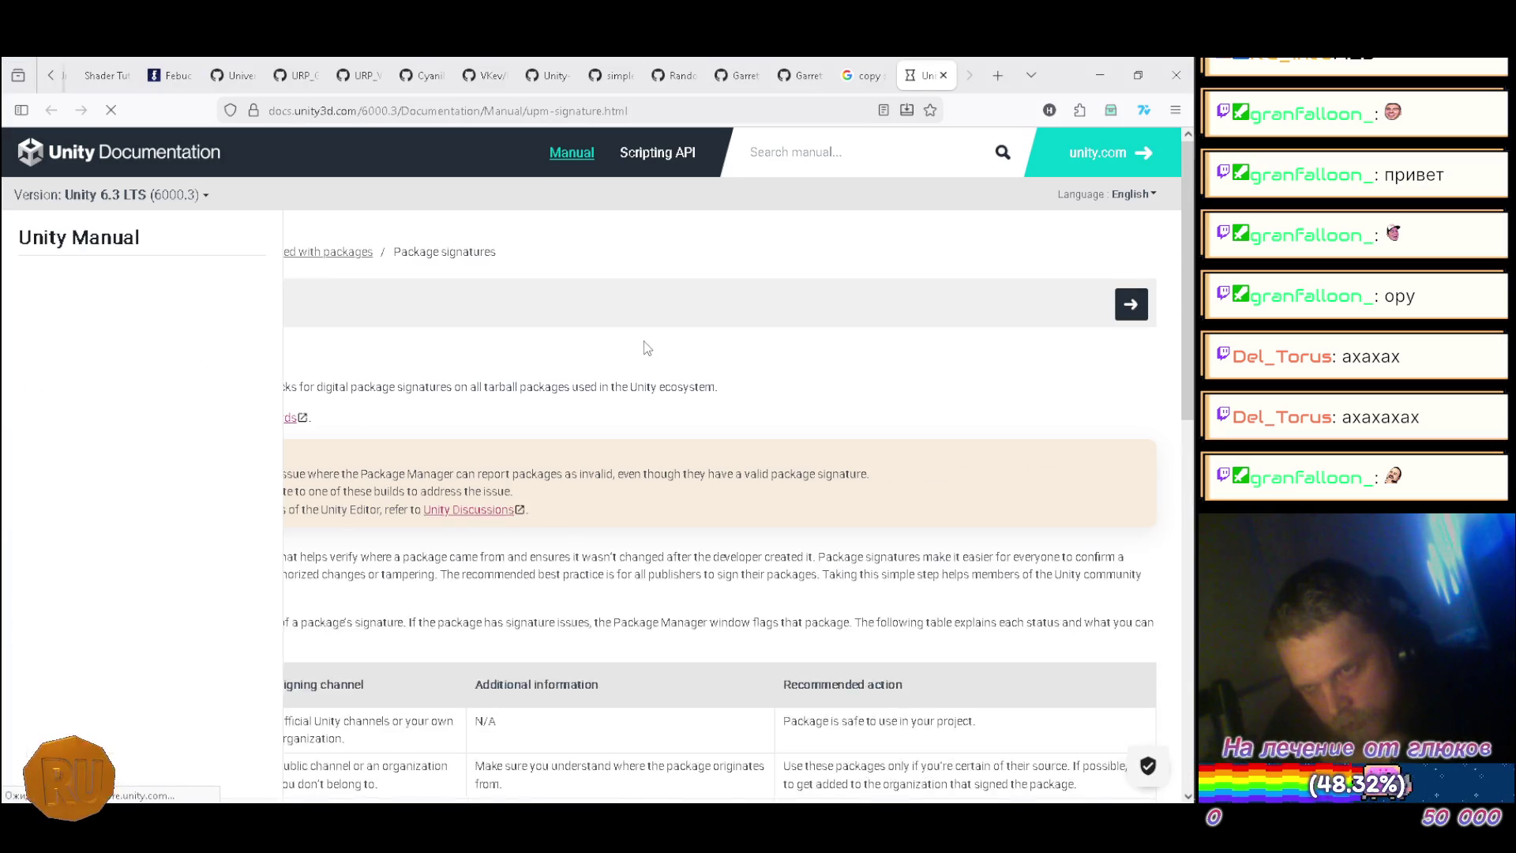
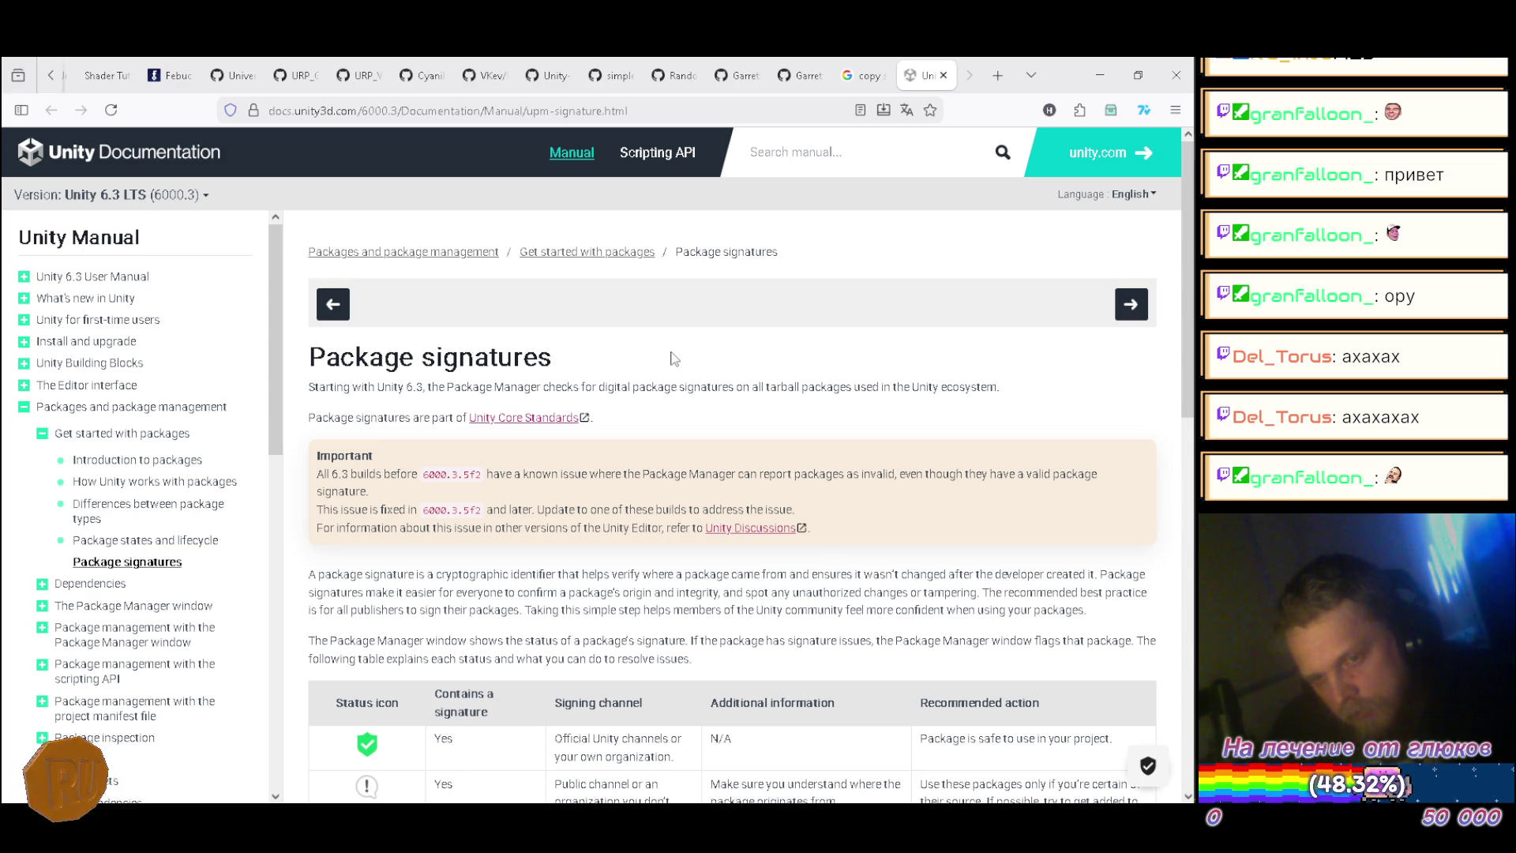
Step: Read the package signature status table, check the OpenUPM Quick Scene Switcher page, then minimize the browser
scroll(674, 360, "down", 2)
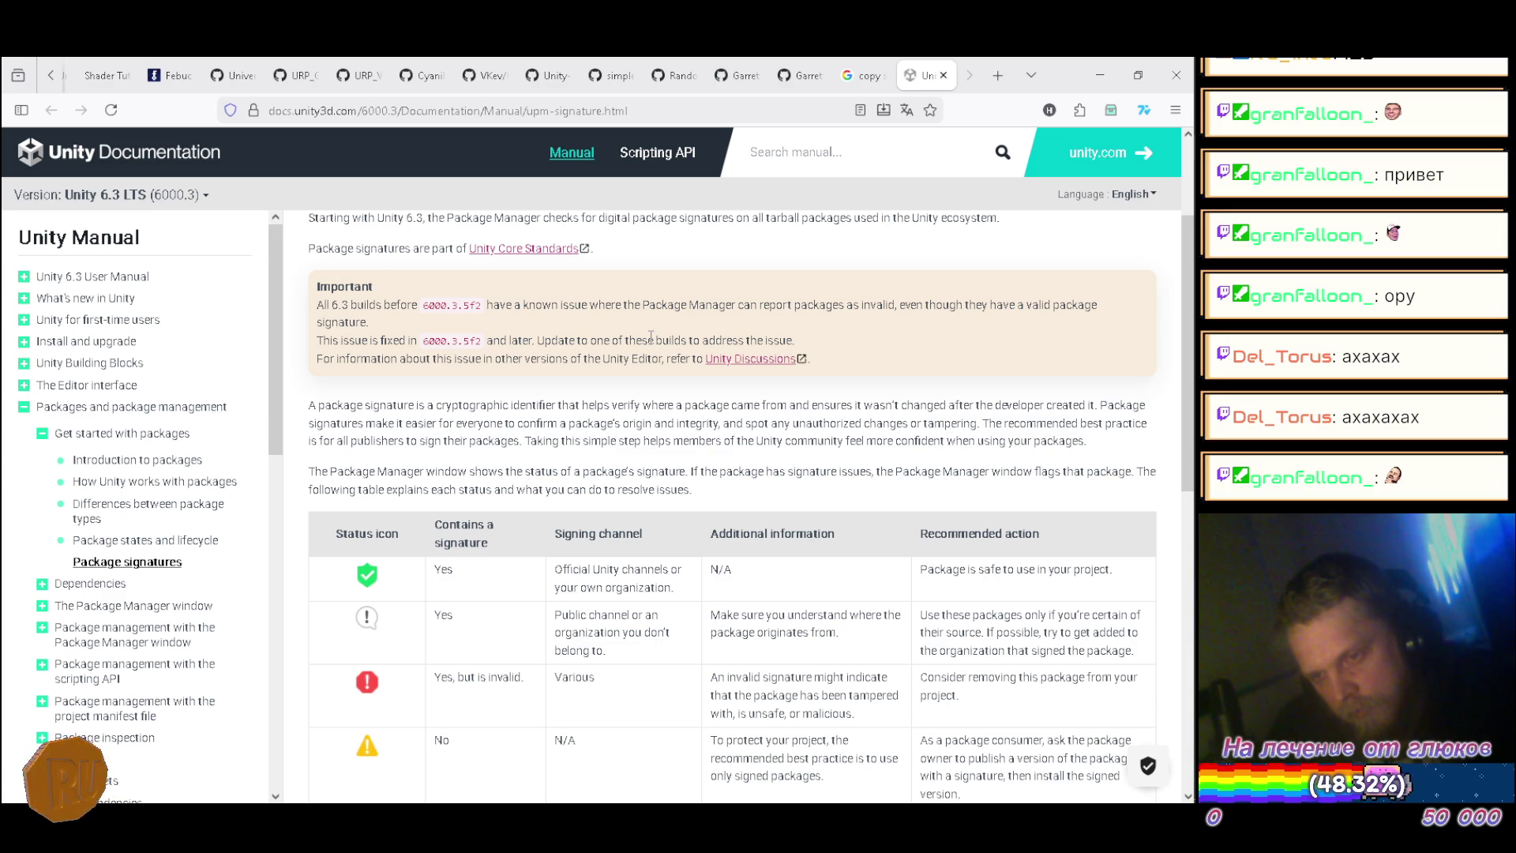
scroll(648, 340, "down", 2)
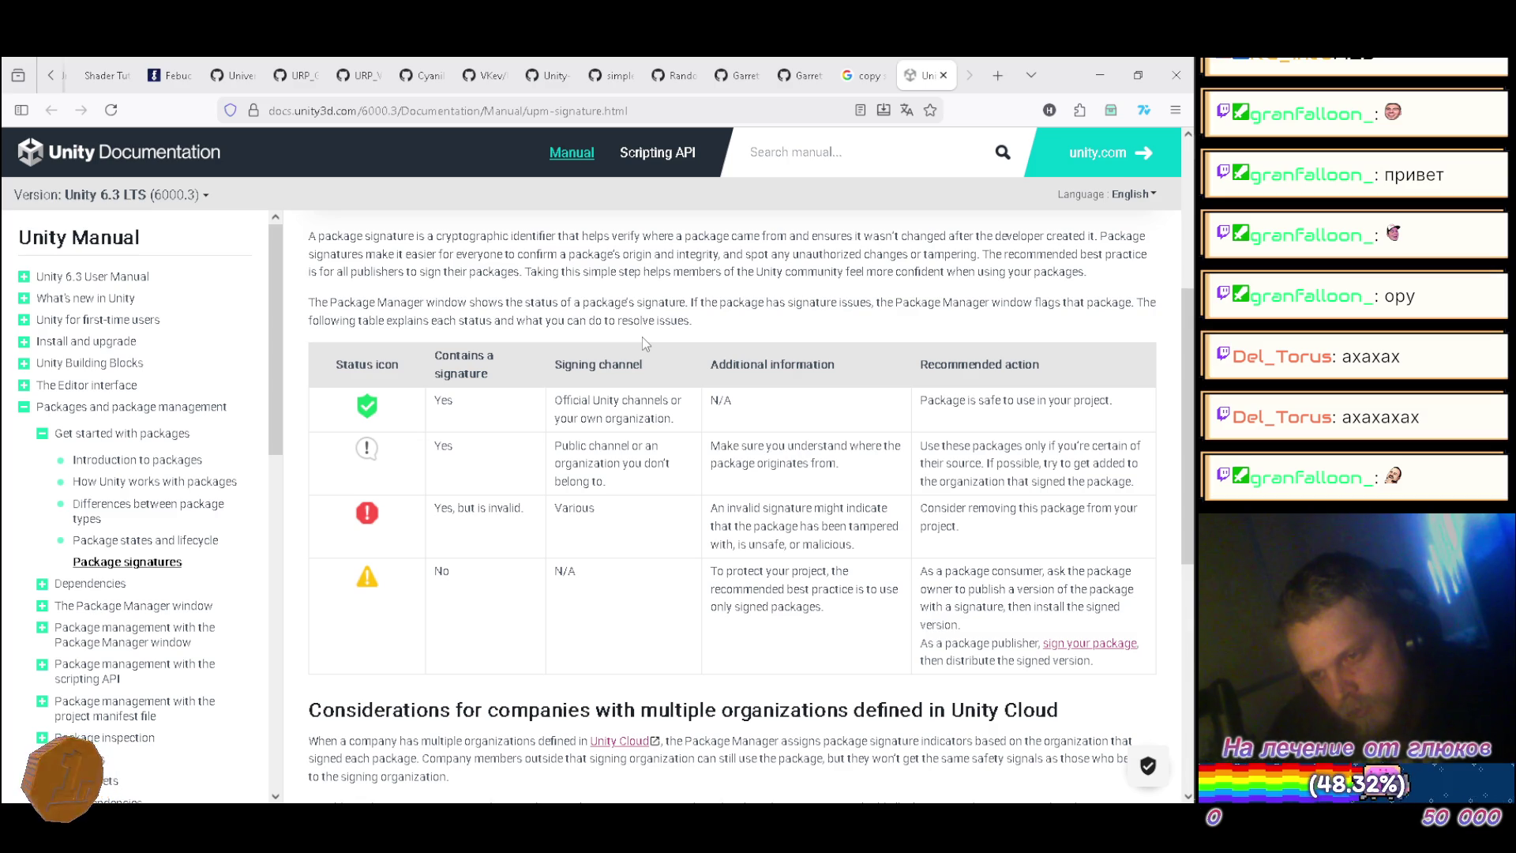
key("alt+Tab")
scroll(908, 285, "up", 5)
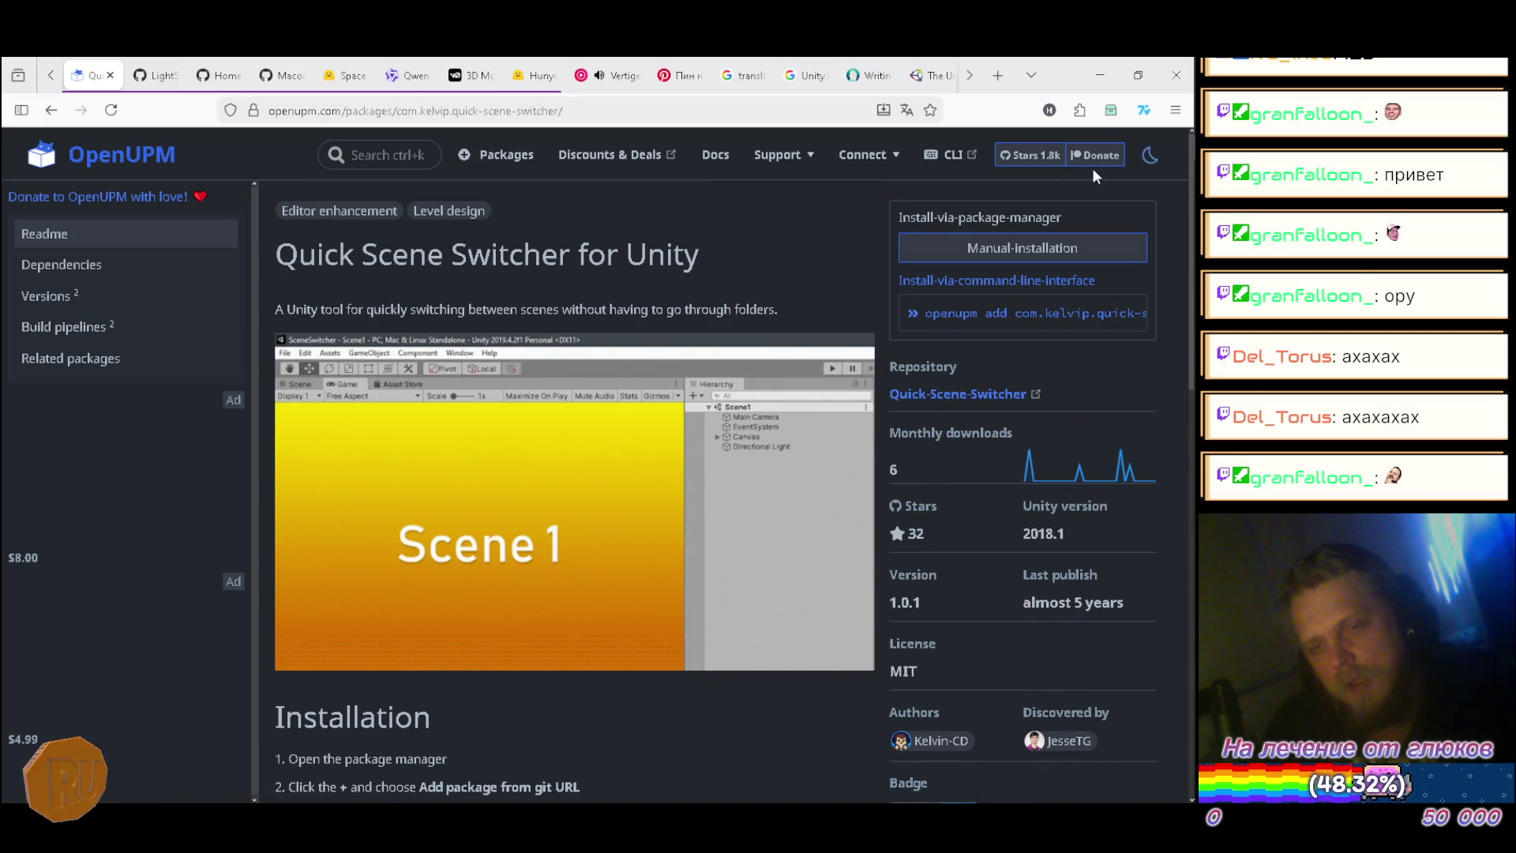
left_click(1109, 87)
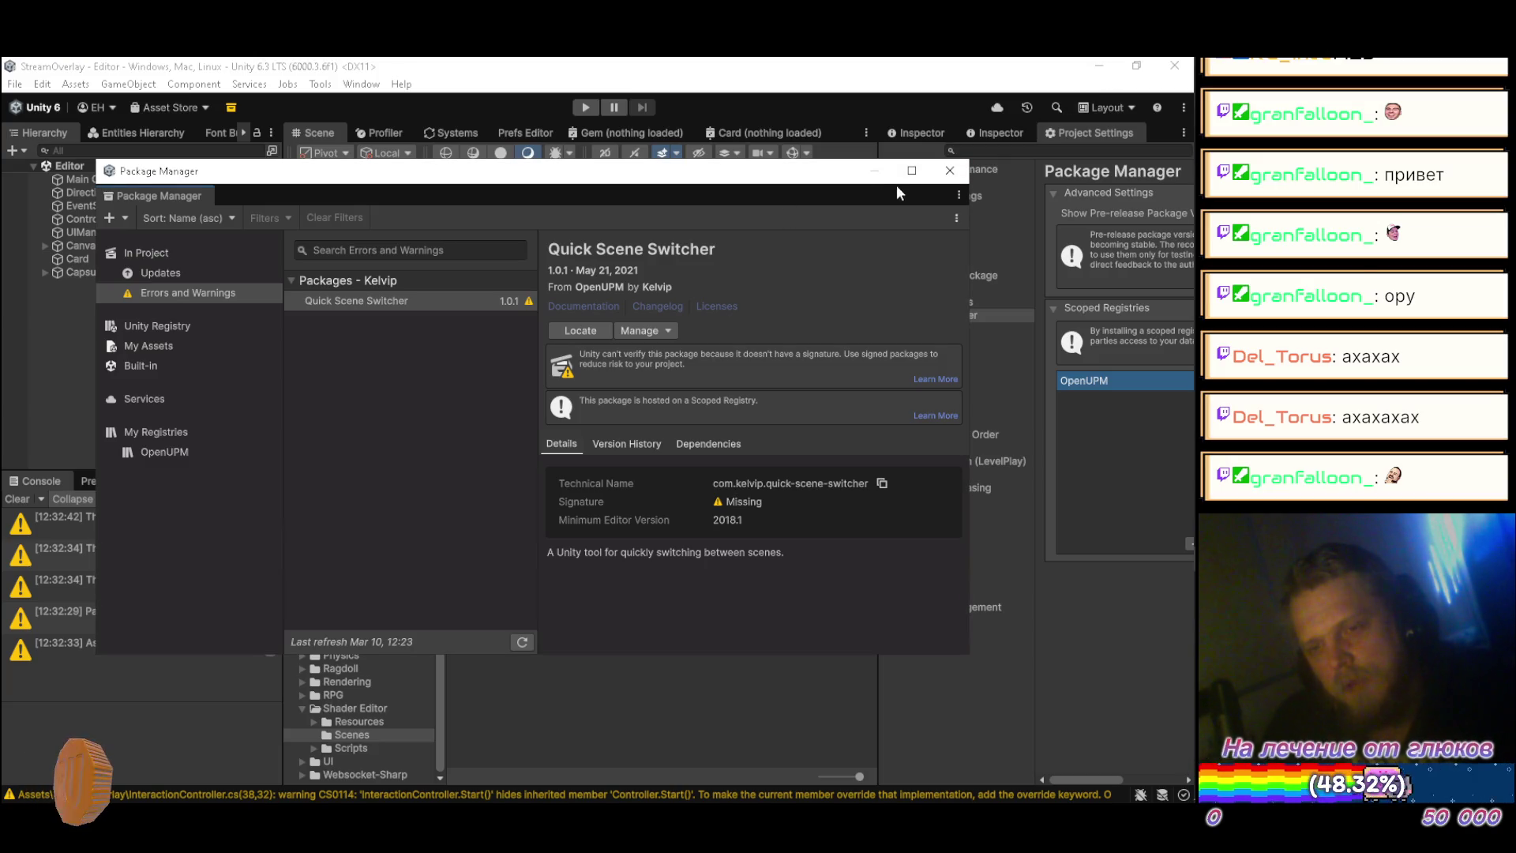
Step: Open Window > Quick Scene Switcher, close the Package Manager, and dock Scene Switcher in the bottom panel
left_click(319, 85)
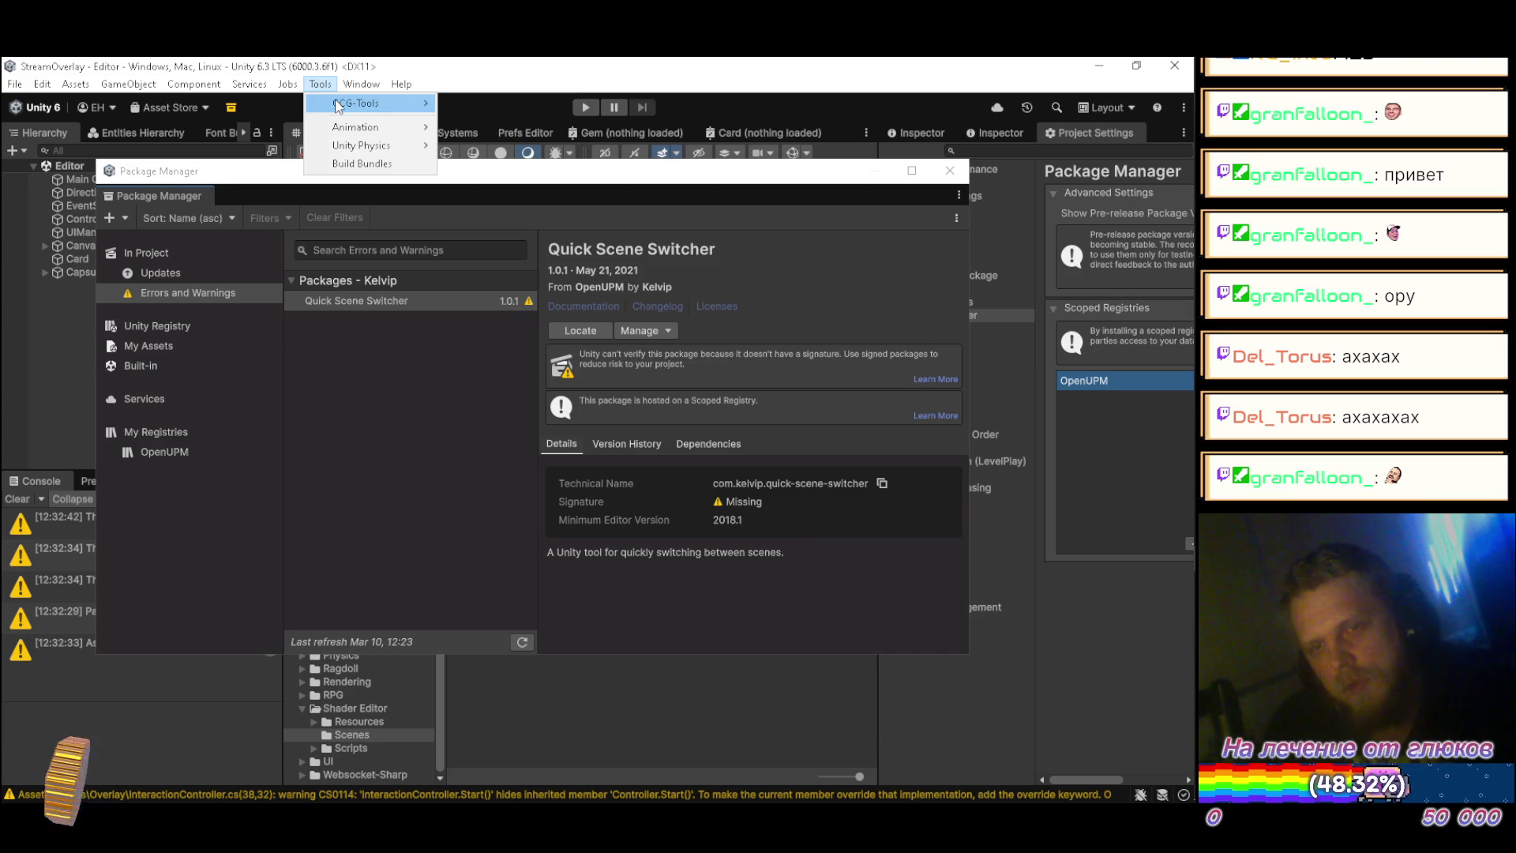
mouse_move(352, 150)
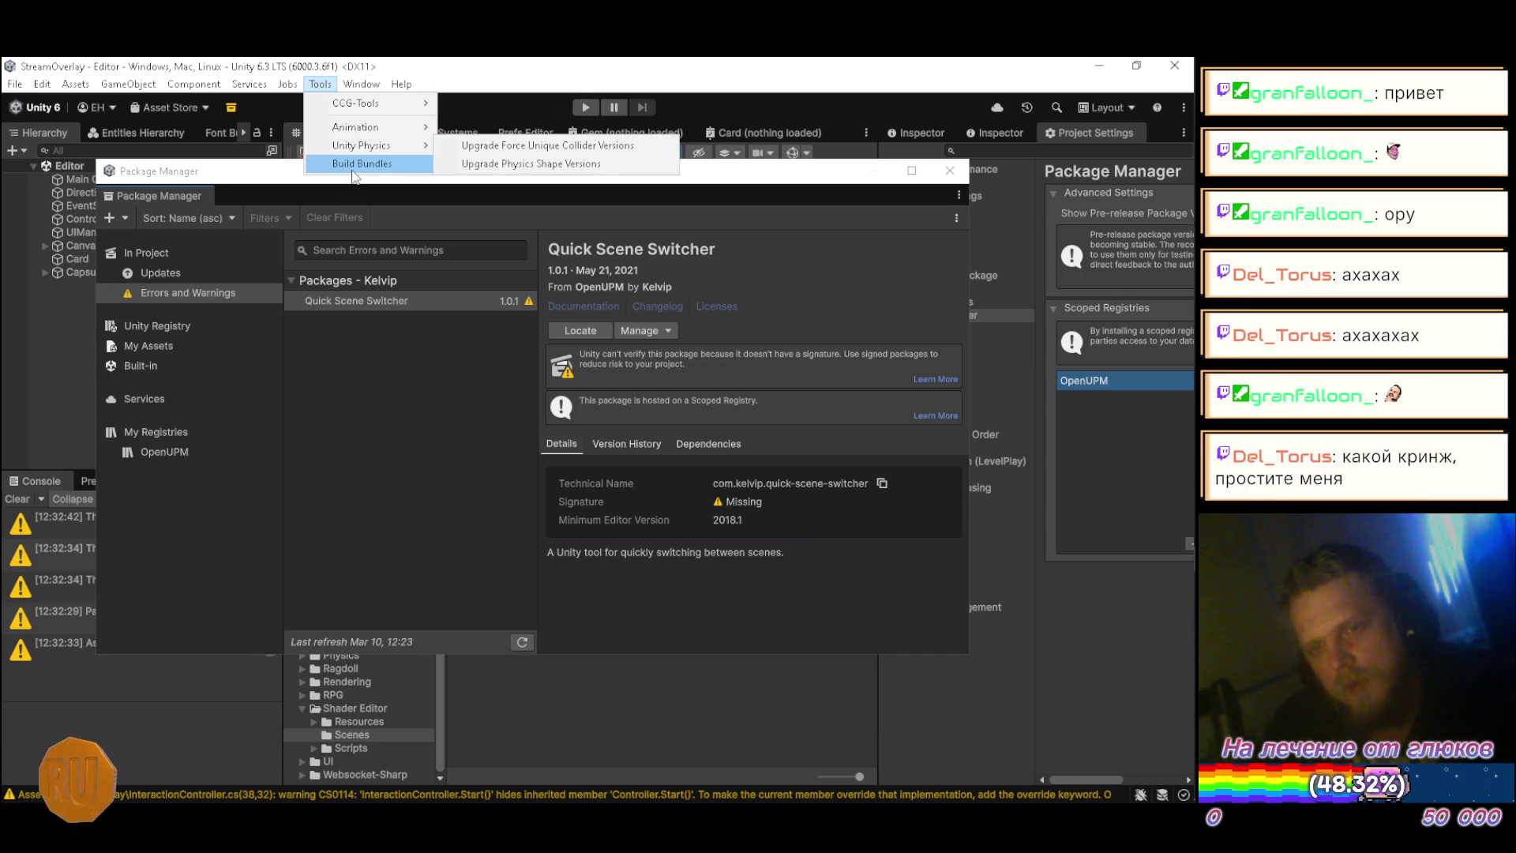
mouse_move(370, 85)
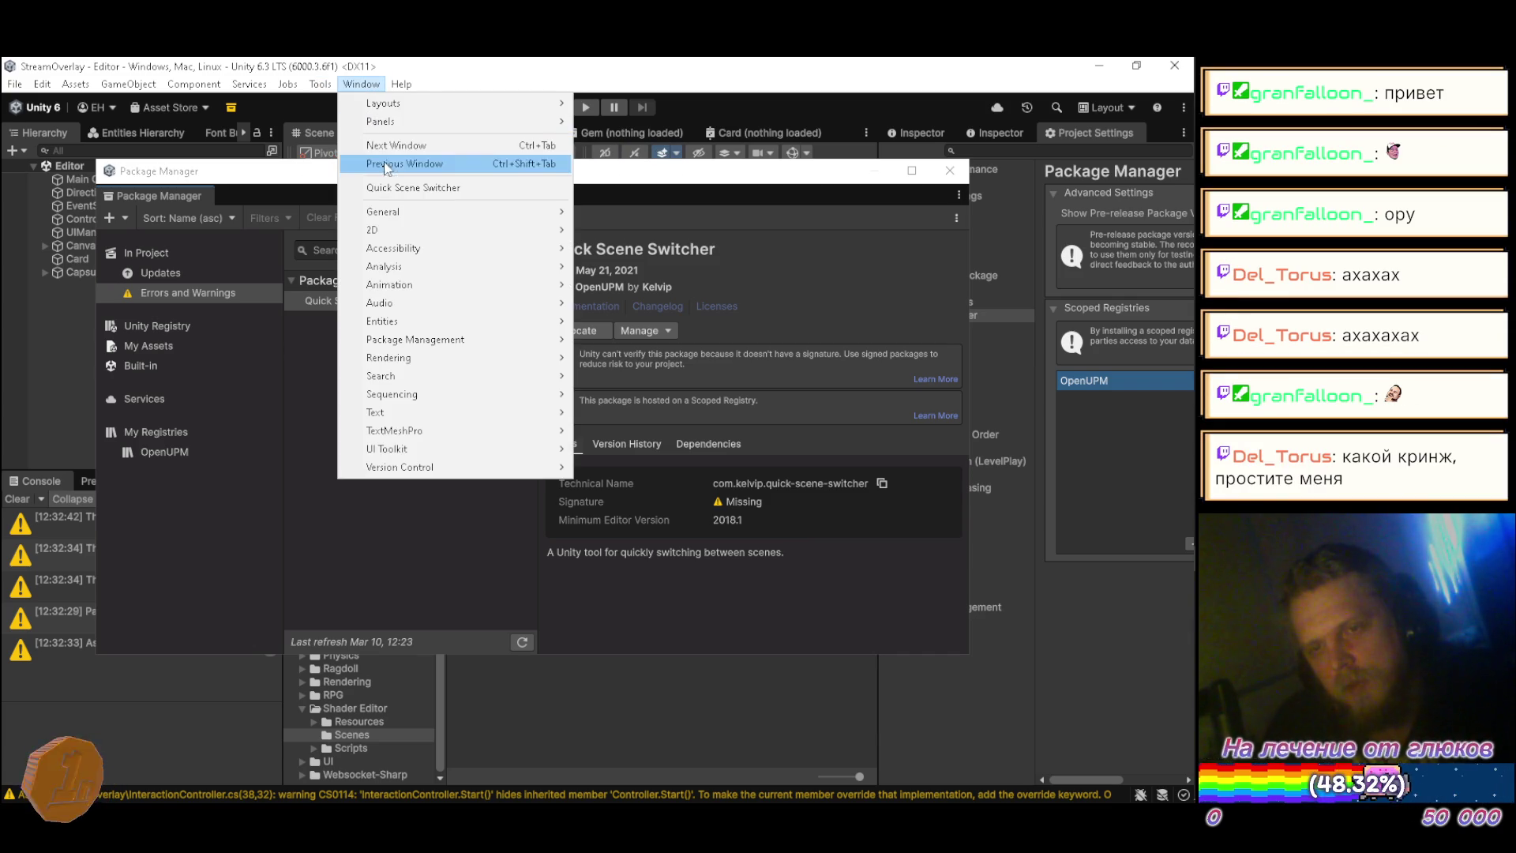
left_click(405, 187)
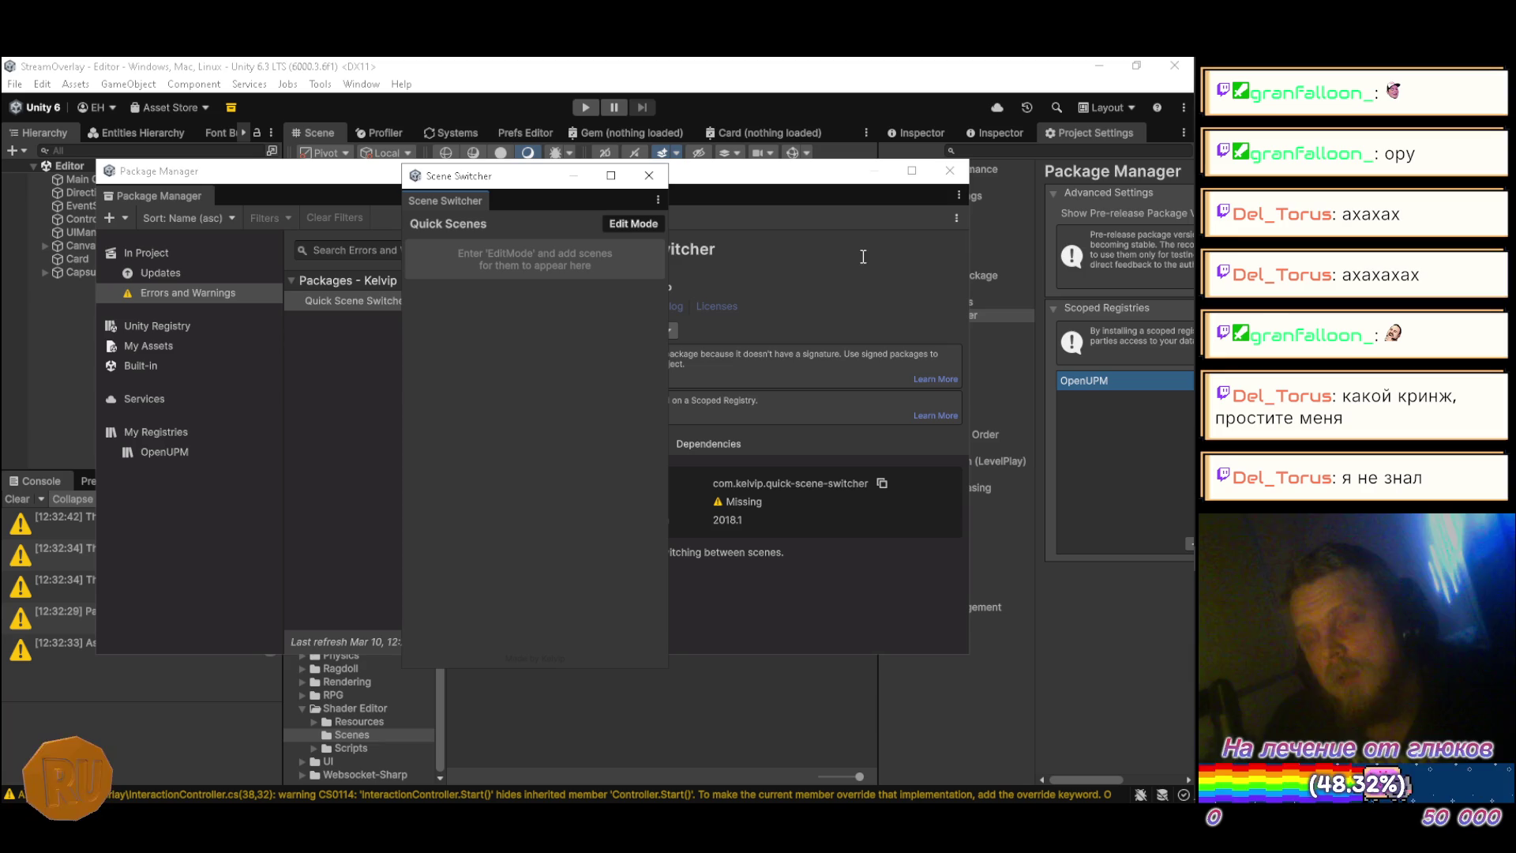
left_click(956, 172)
mouse_move(461, 195)
left_mouse_down()
mouse_move(599, 224)
mouse_move(552, 363)
mouse_move(449, 487)
mouse_move(391, 489)
left_mouse_up()
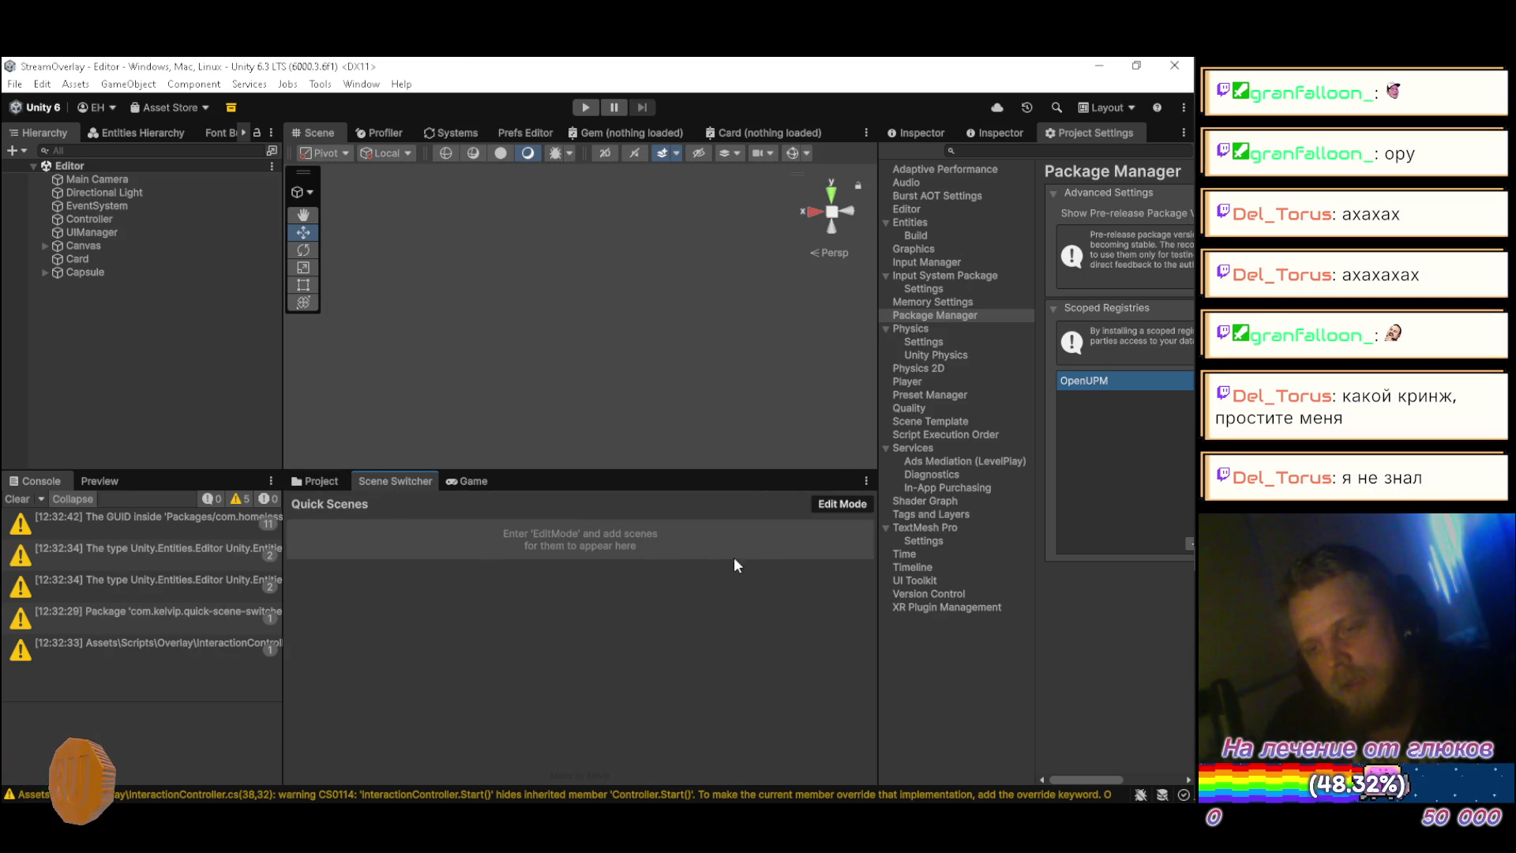
Step: Add the Editor scene as the first entry in the Quick Scenes list
left_click(832, 504)
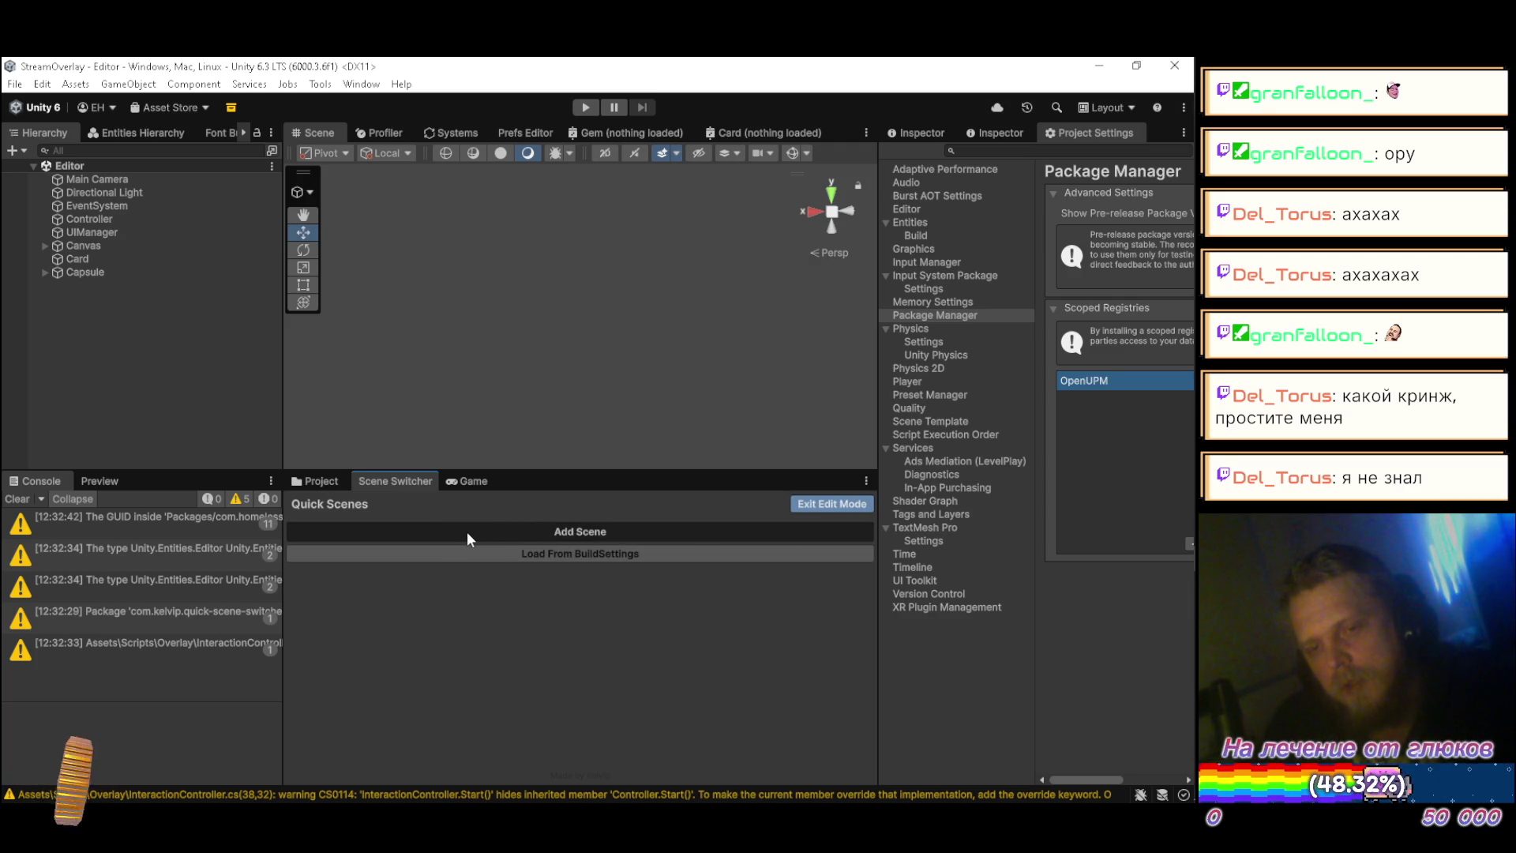
left_click(434, 534)
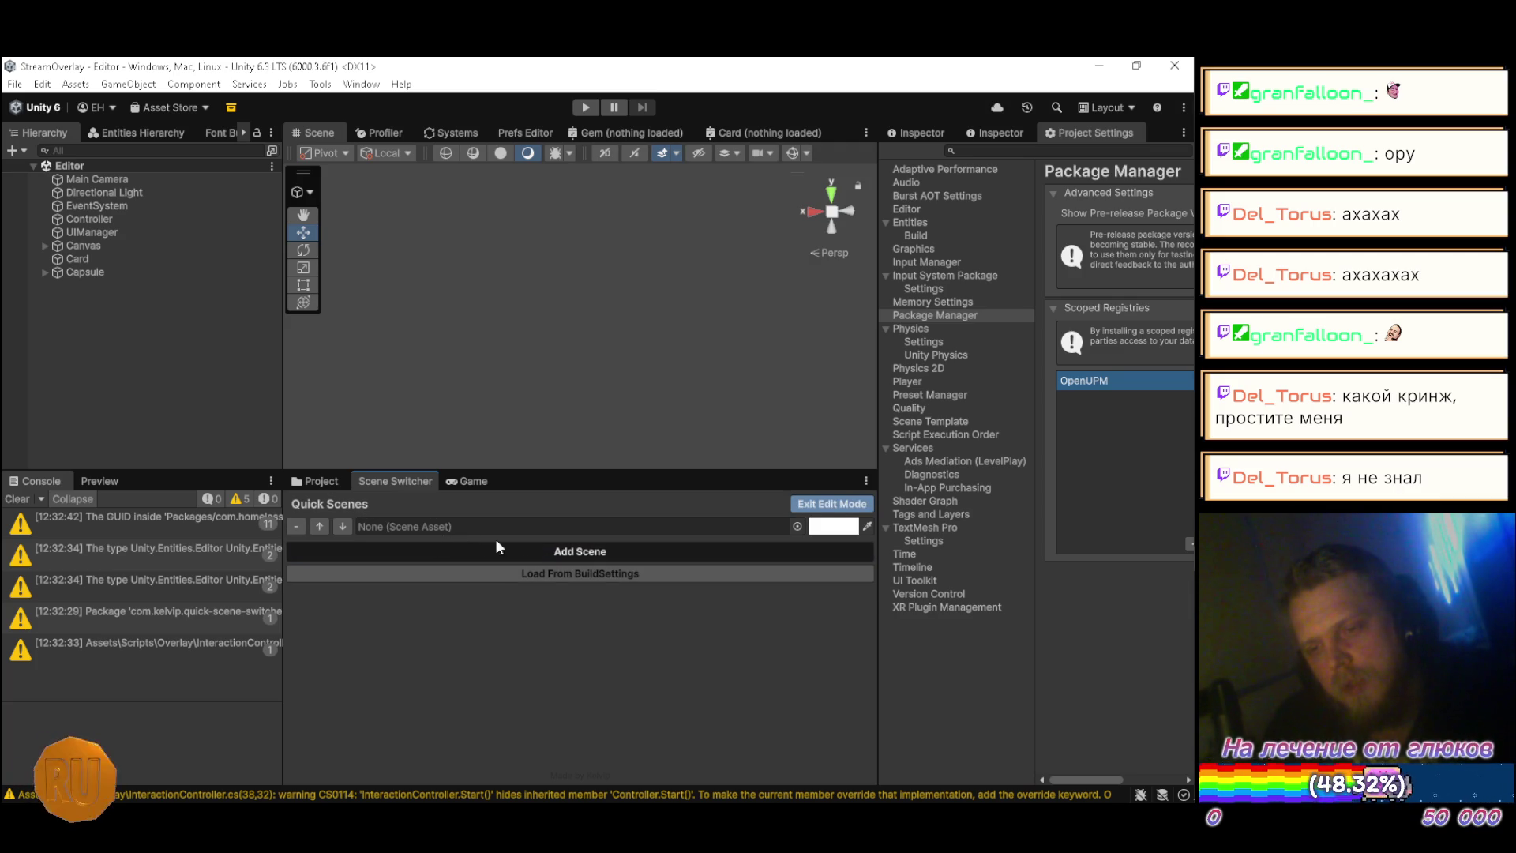
left_click(798, 526)
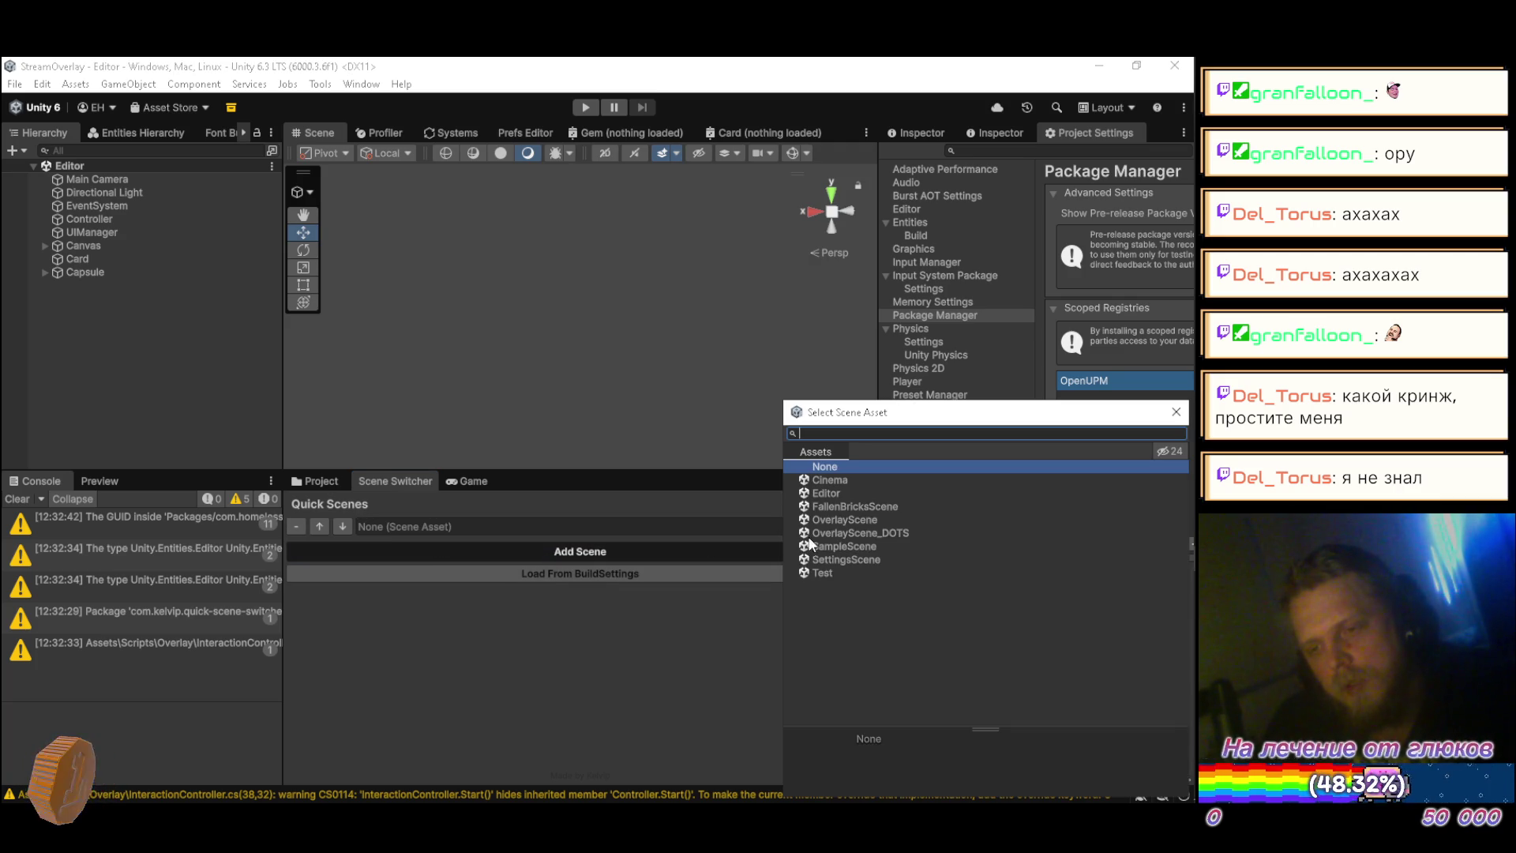
left_click(833, 493)
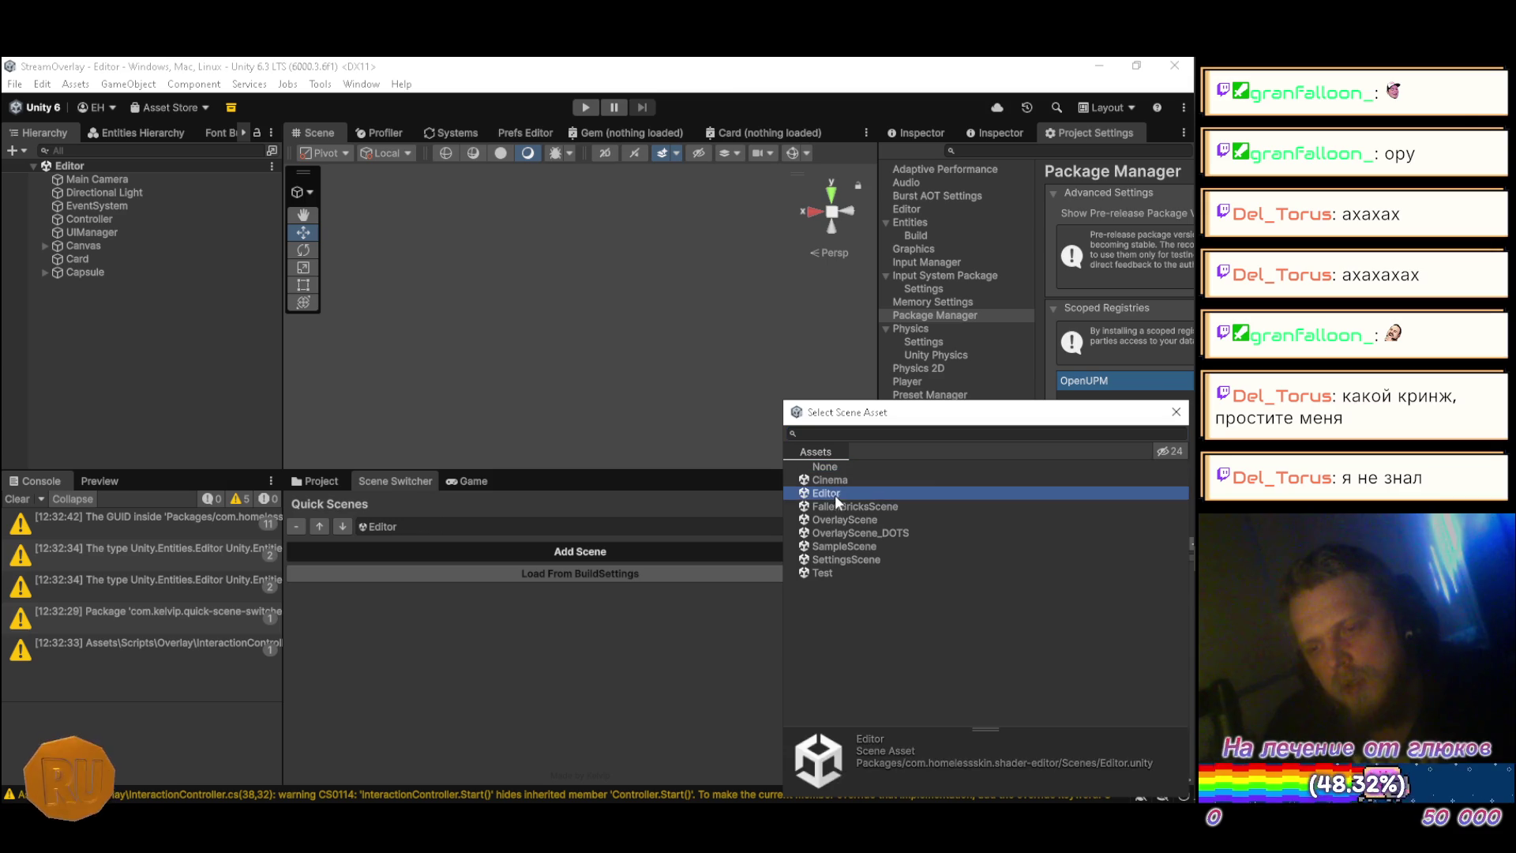
left_click(1176, 412)
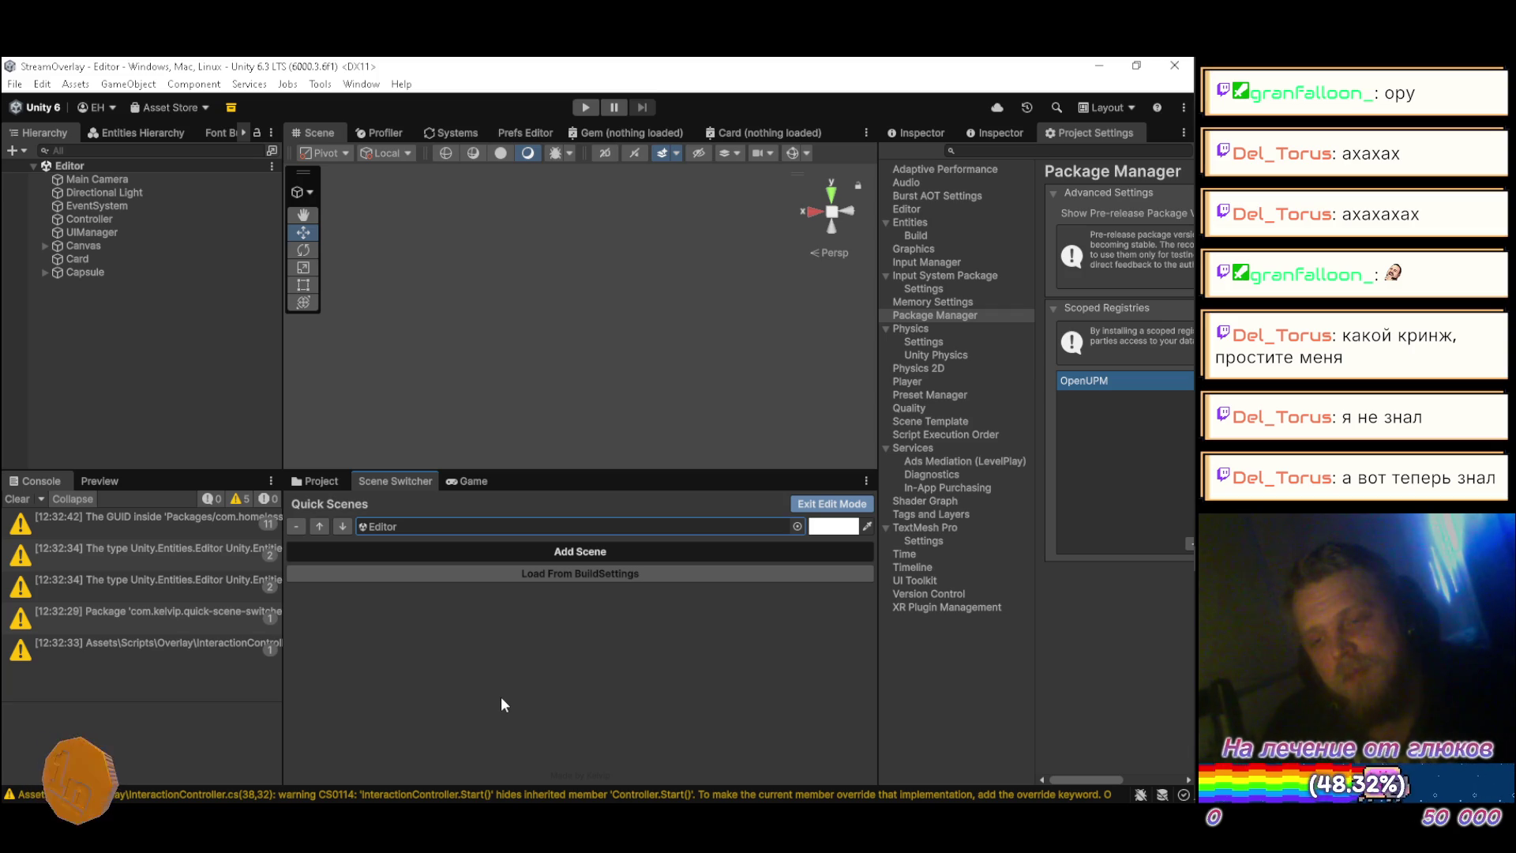
left_click(808, 504)
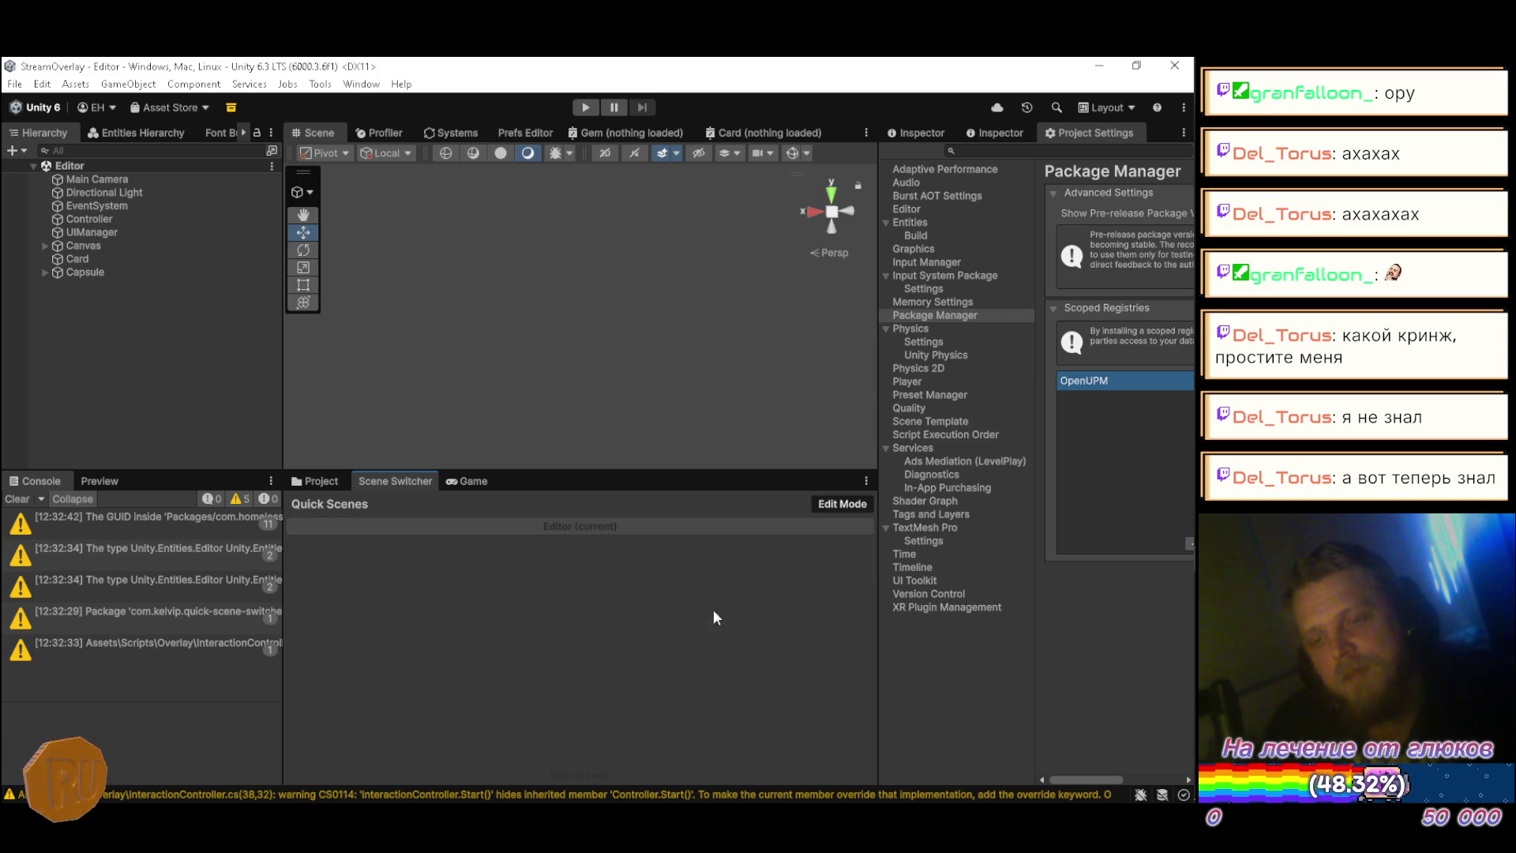
Step: Add OverlayScene_DOTS as a second Quick Scenes entry
left_click(838, 503)
left_click(522, 550)
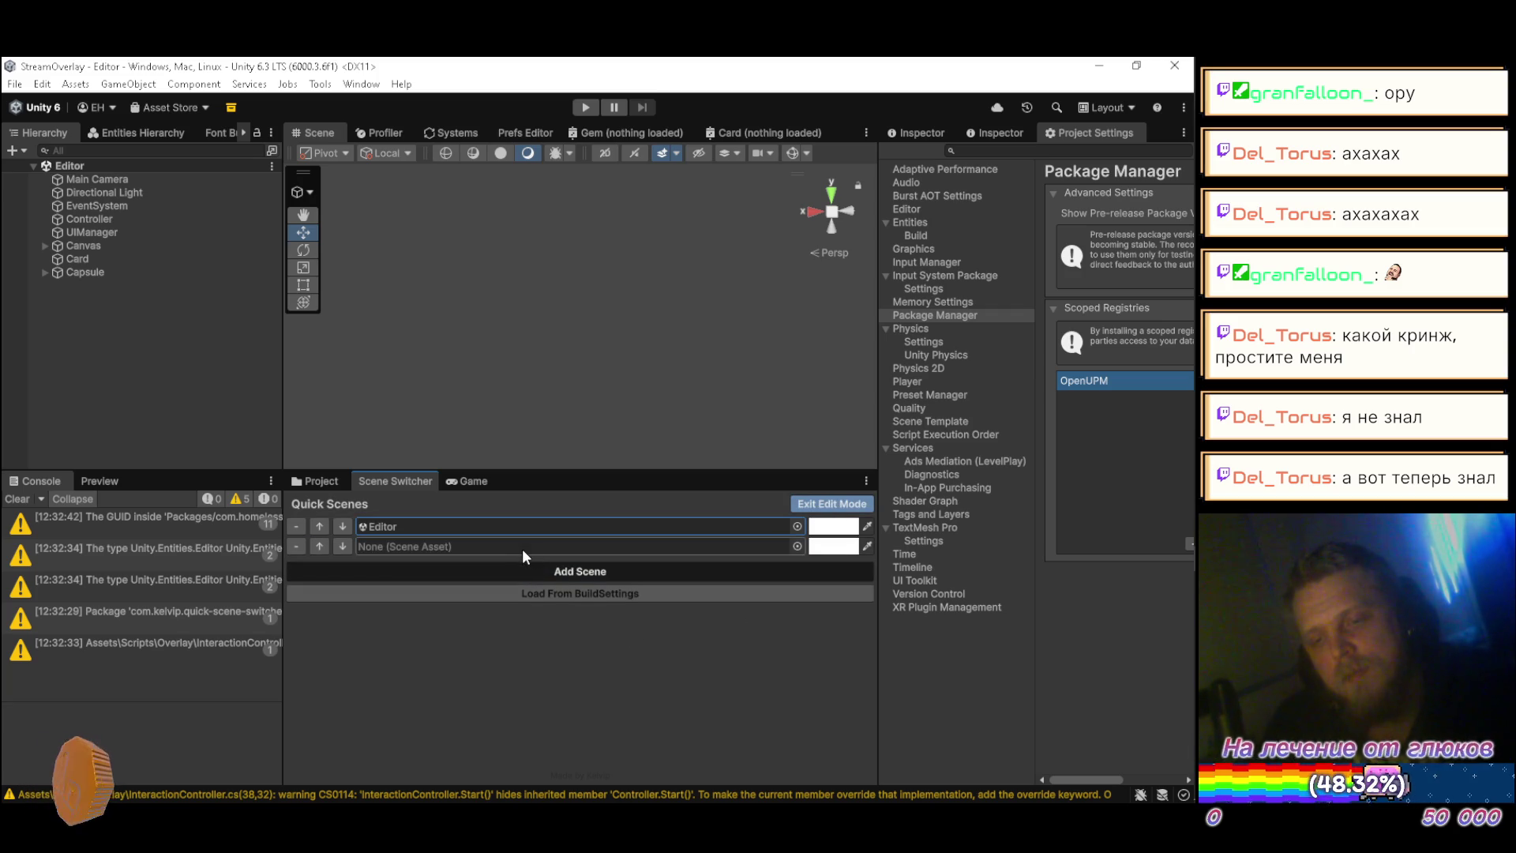
left_click(797, 546)
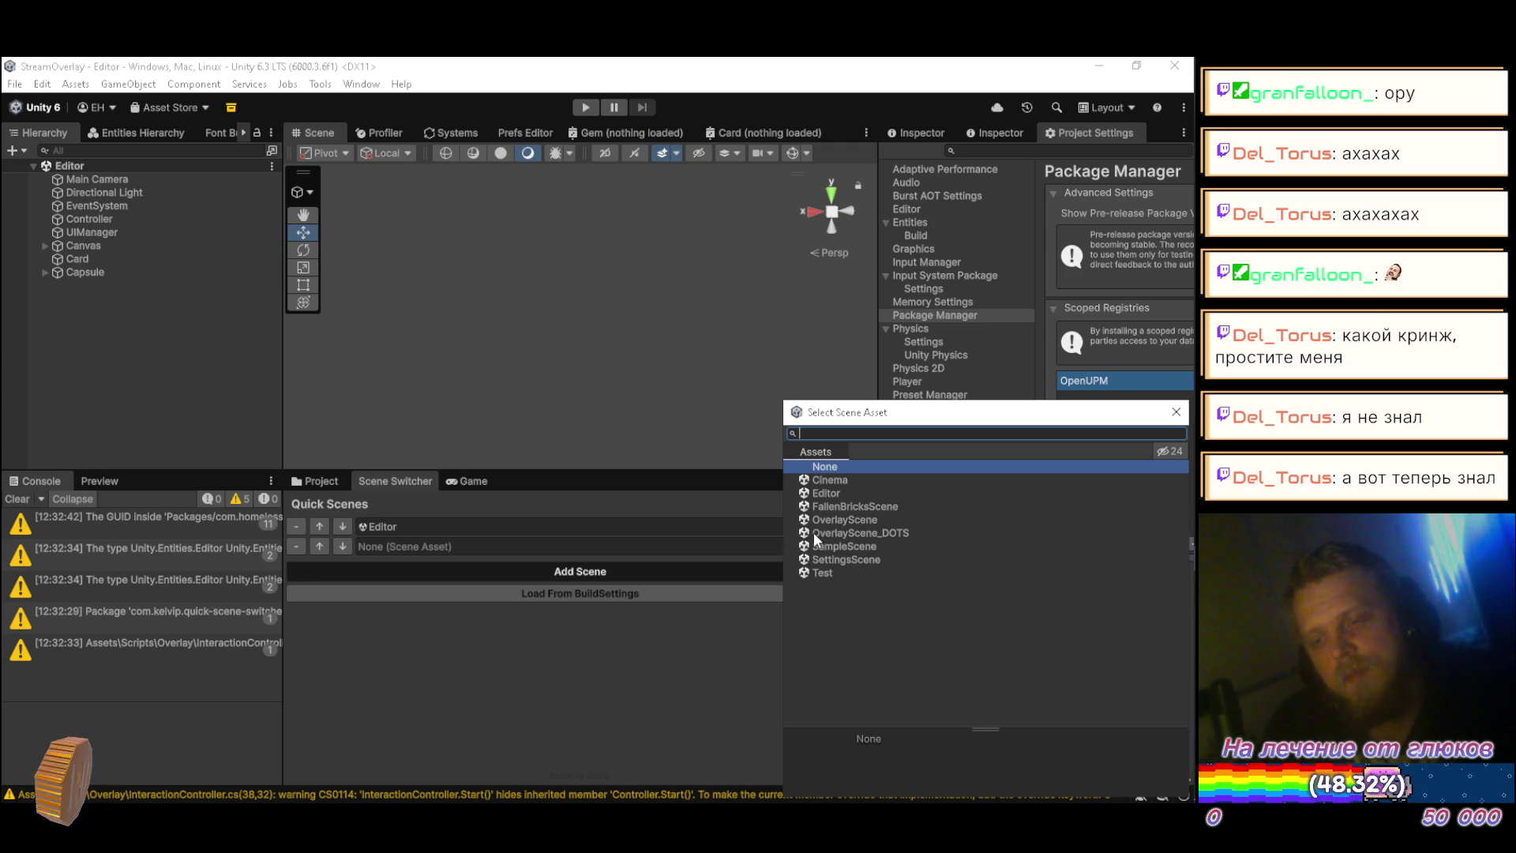
left_click(827, 533)
left_click(1176, 412)
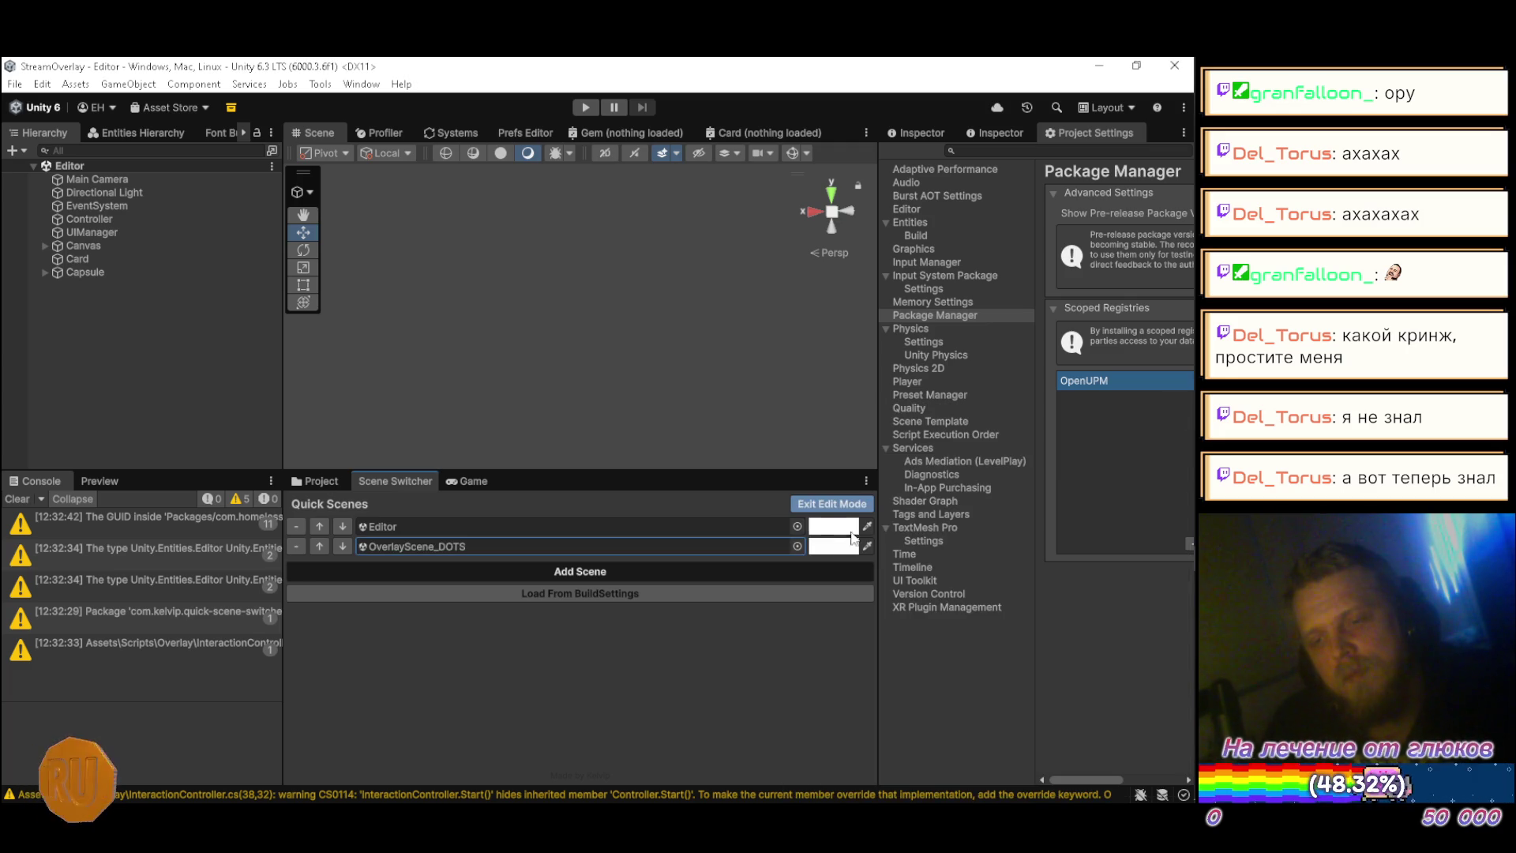
left_click(810, 503)
Step: Switch between the Editor and OverlayScene_DOTS scenes, ending on OverlayScene_DOTS
left_click(588, 545)
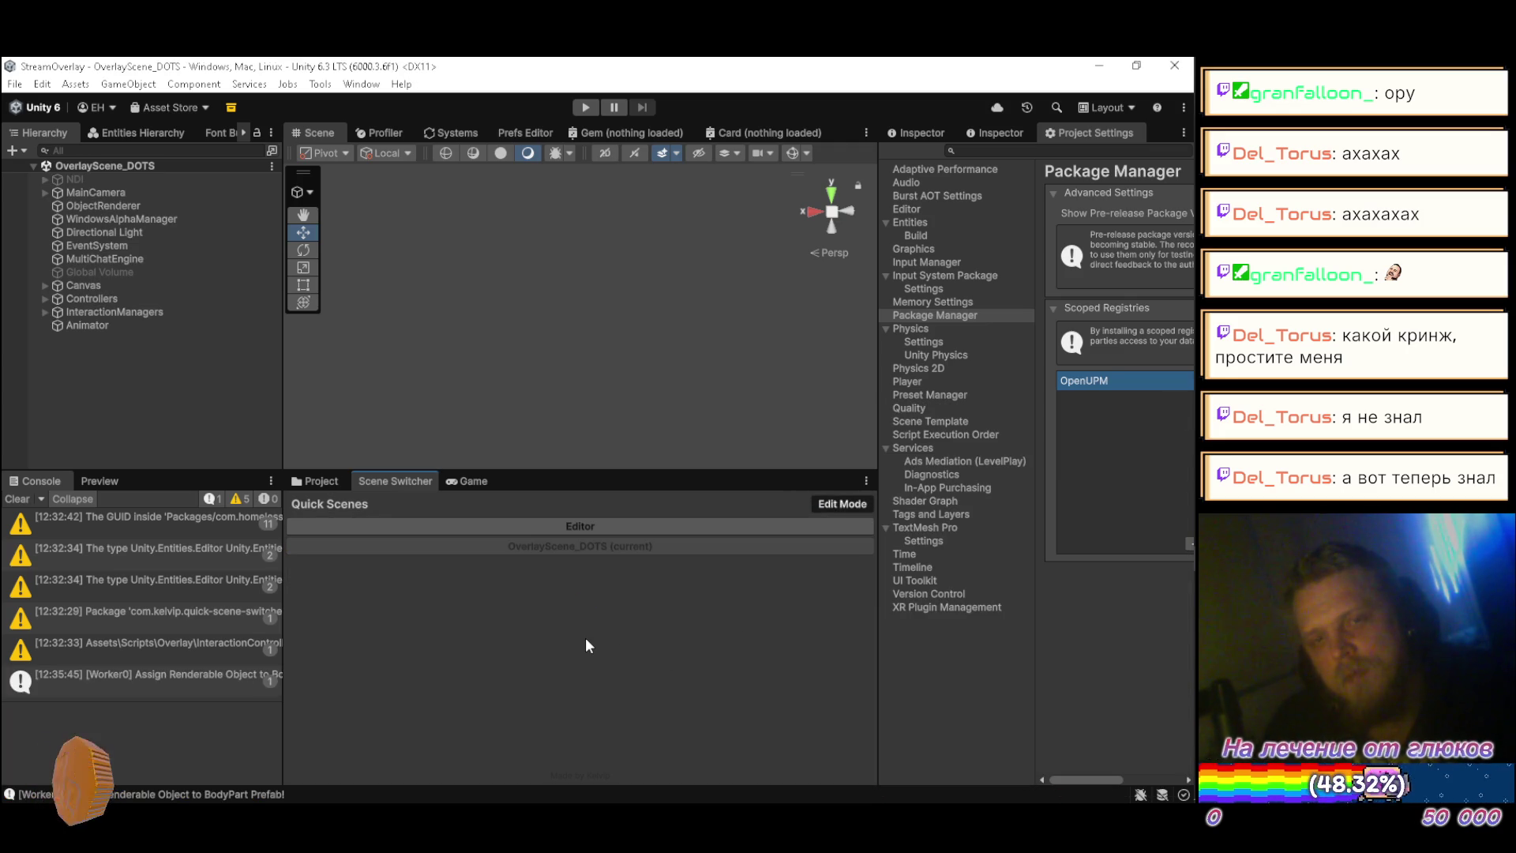
left_click(589, 525)
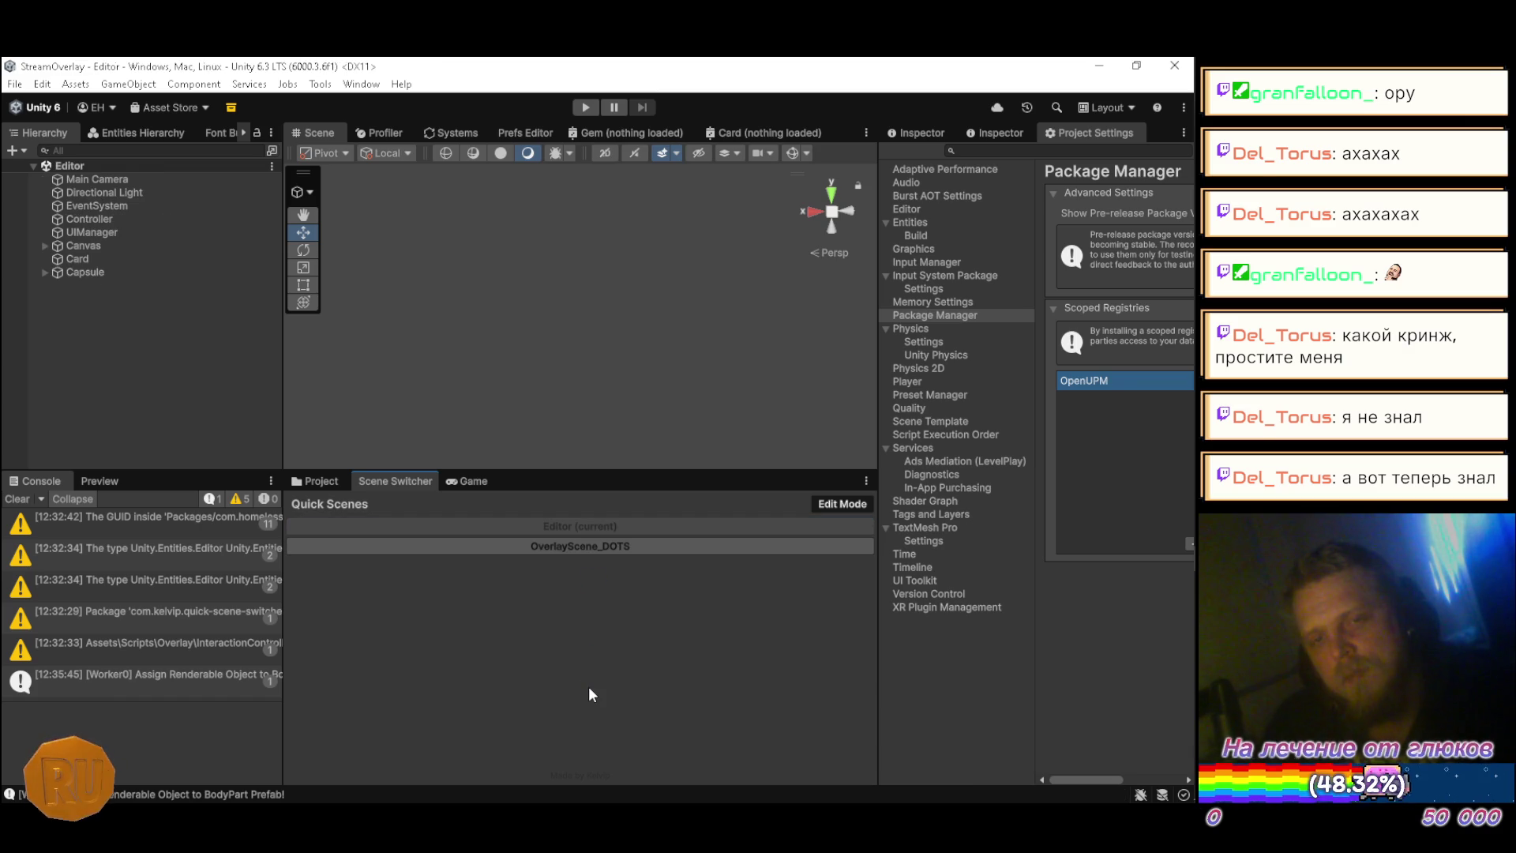
left_click(587, 546)
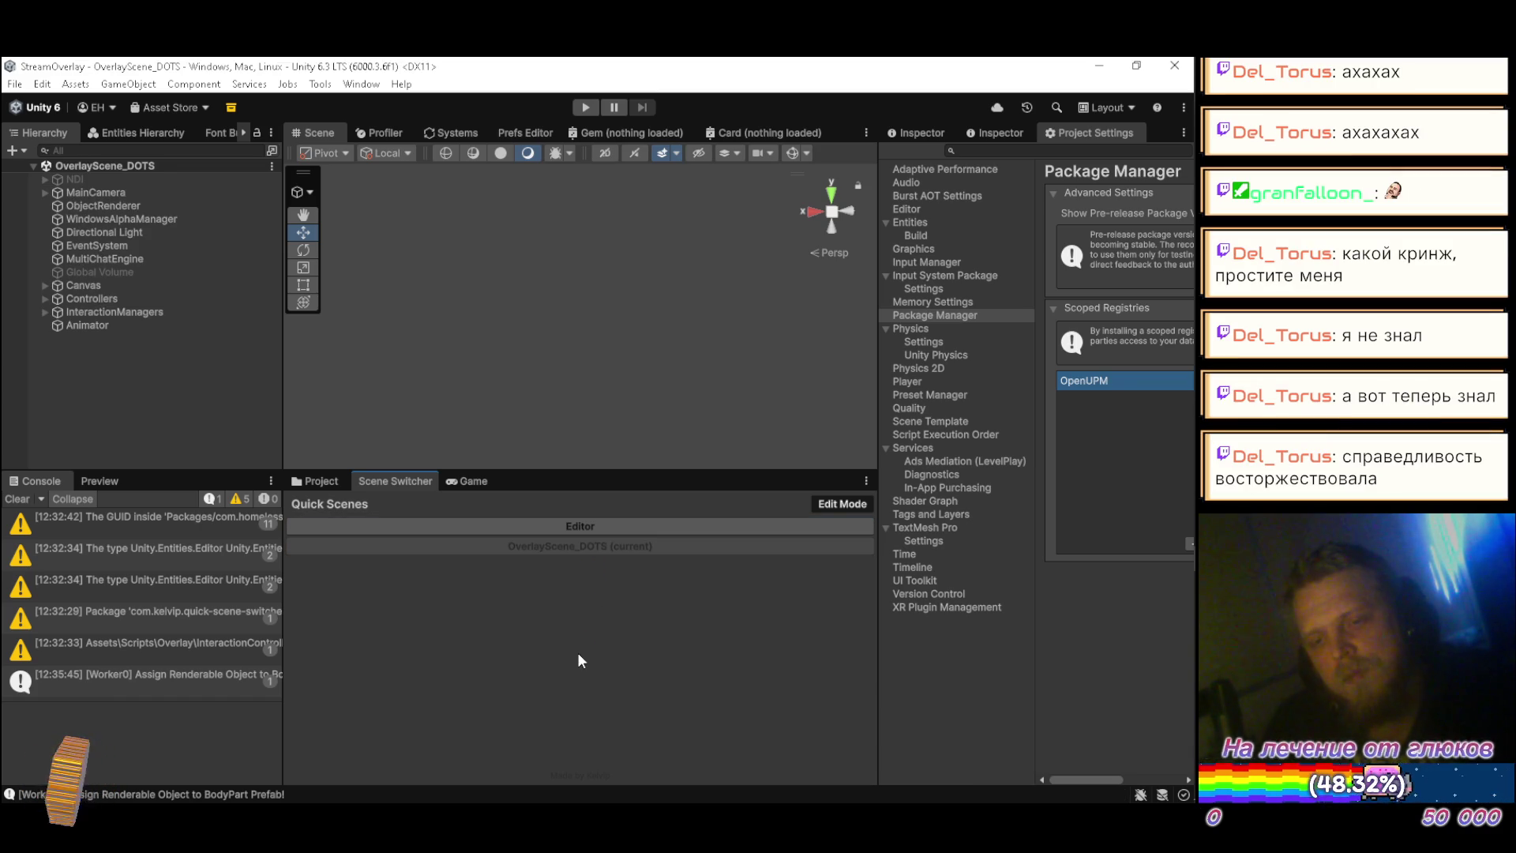
left_click(586, 526)
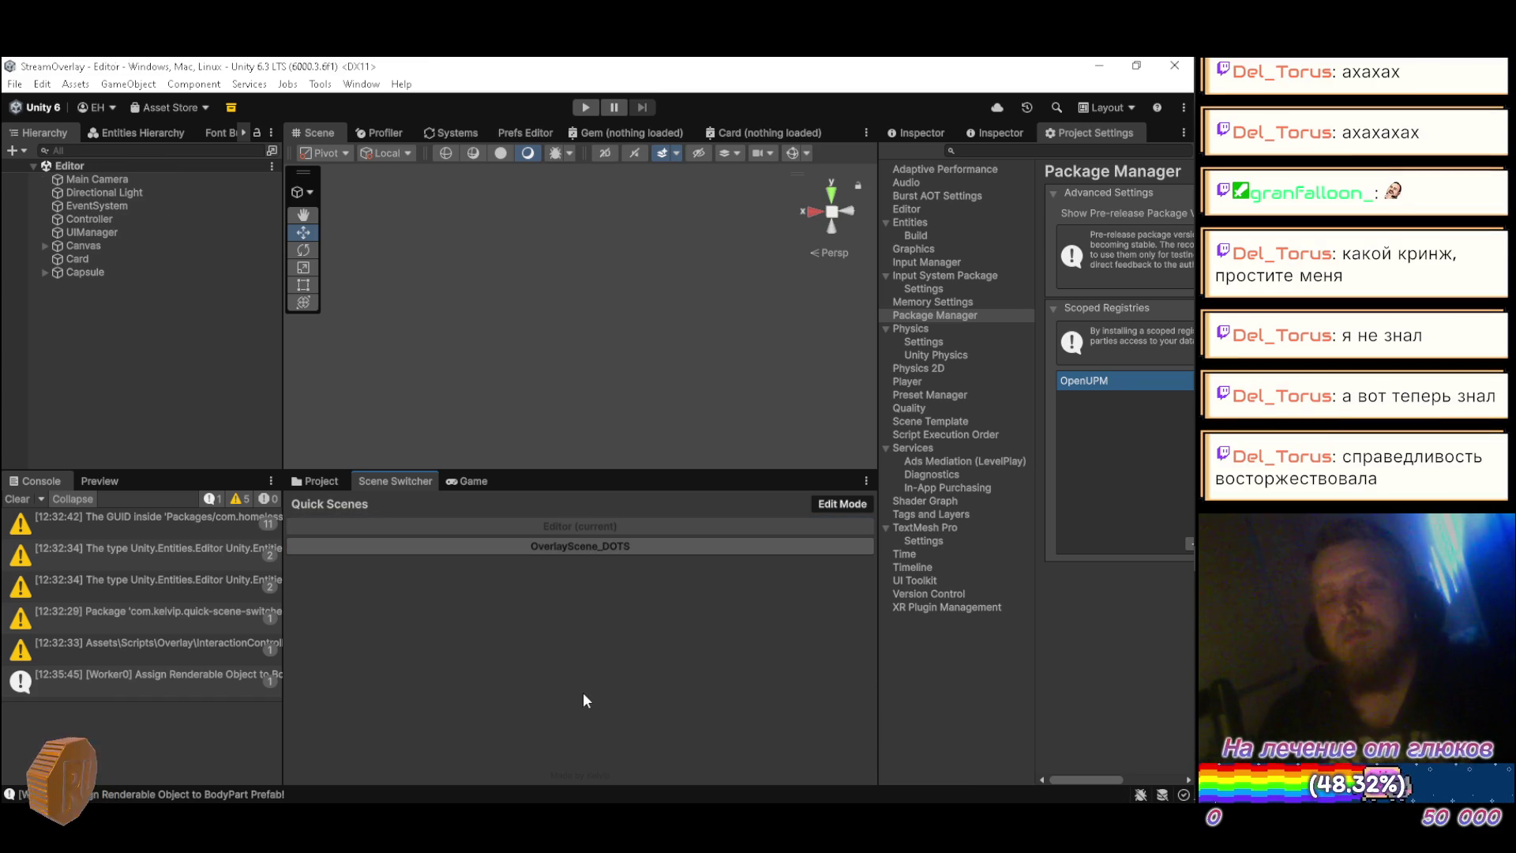
left_click(472, 546)
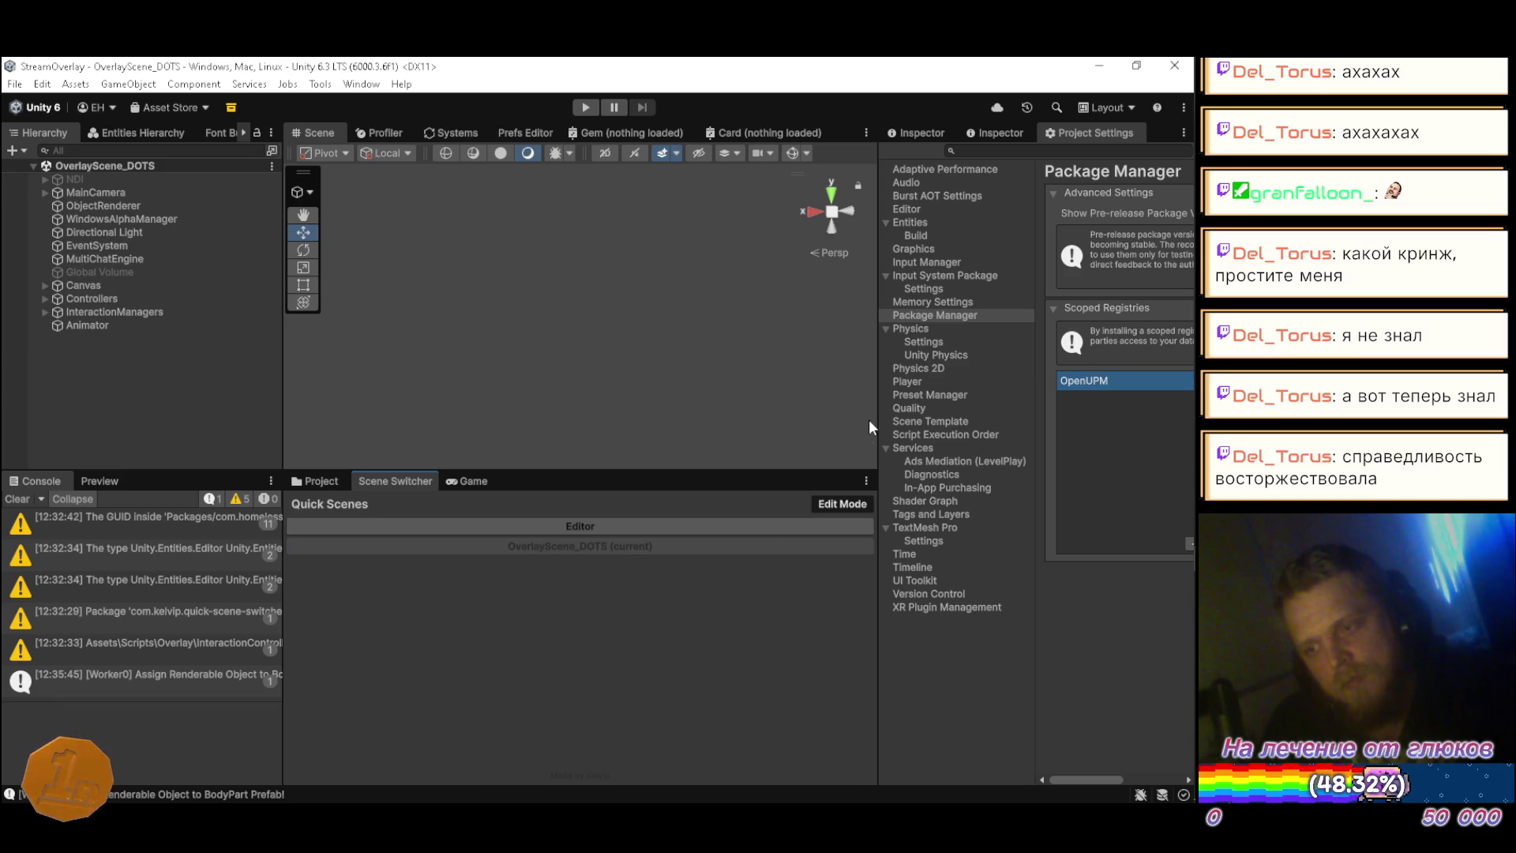
mouse_move(871, 376)
left_mouse_down()
mouse_move(631, 369)
mouse_move(893, 376)
left_mouse_up()
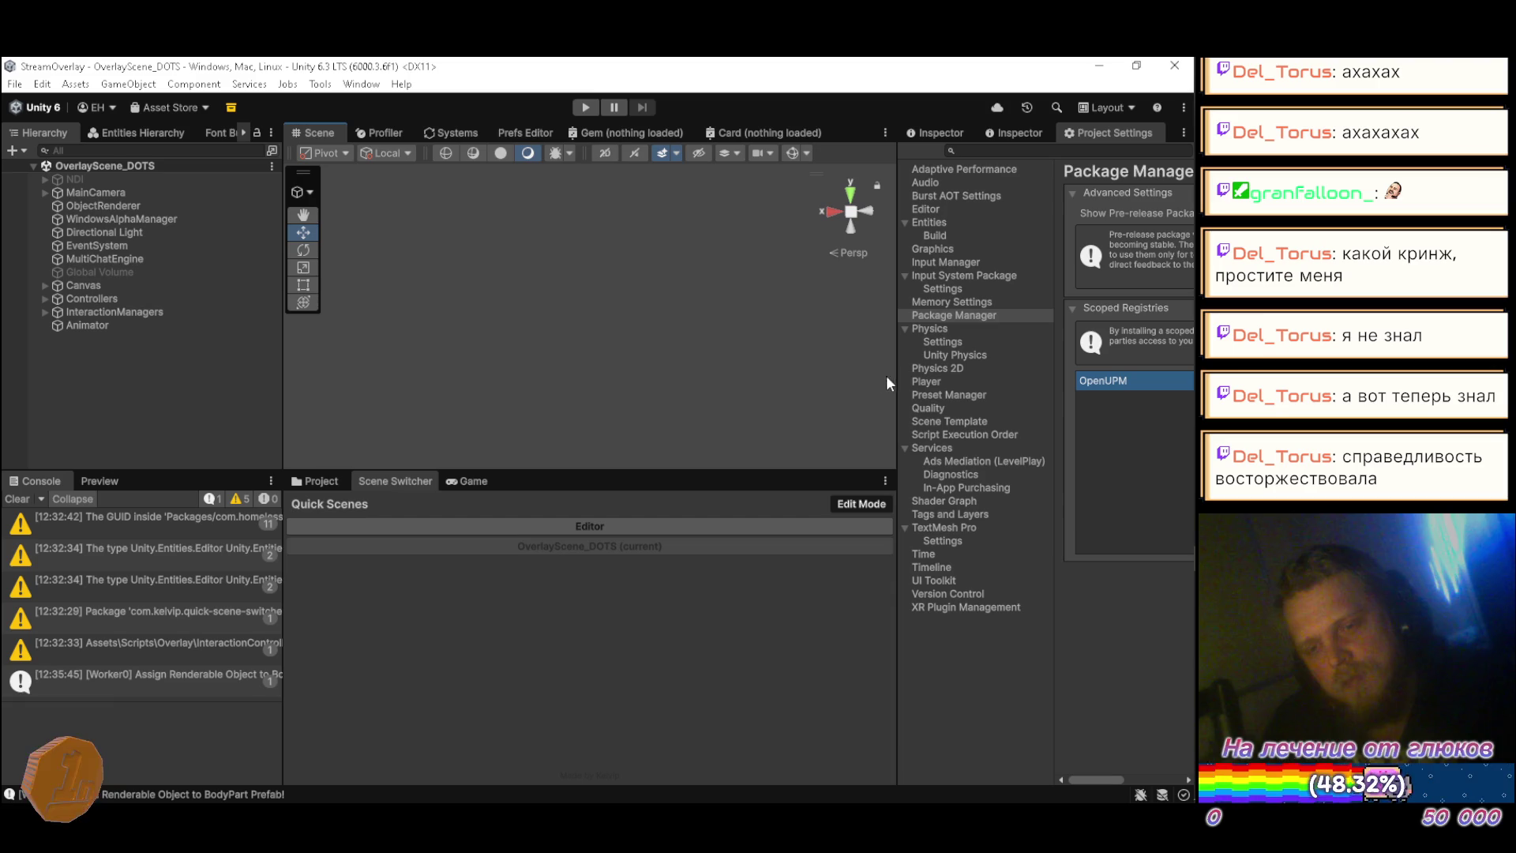
Step: Show hidden packages and view QuickSceneSwitcher.cs source from the Quick Scene Switcher package in the Inspector
left_click(11, 500)
left_click(318, 482)
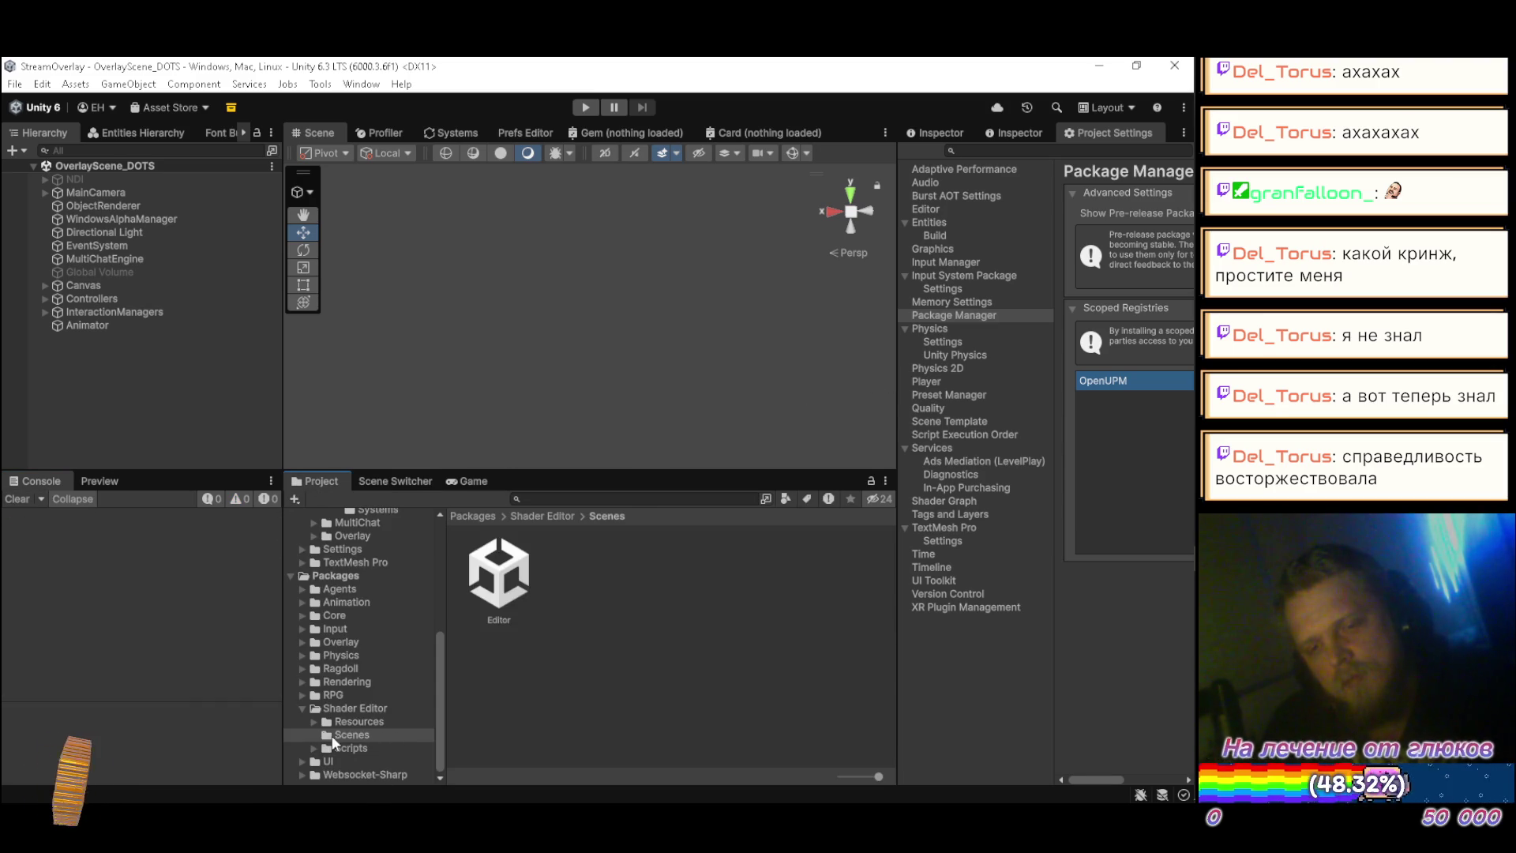
left_click(875, 498)
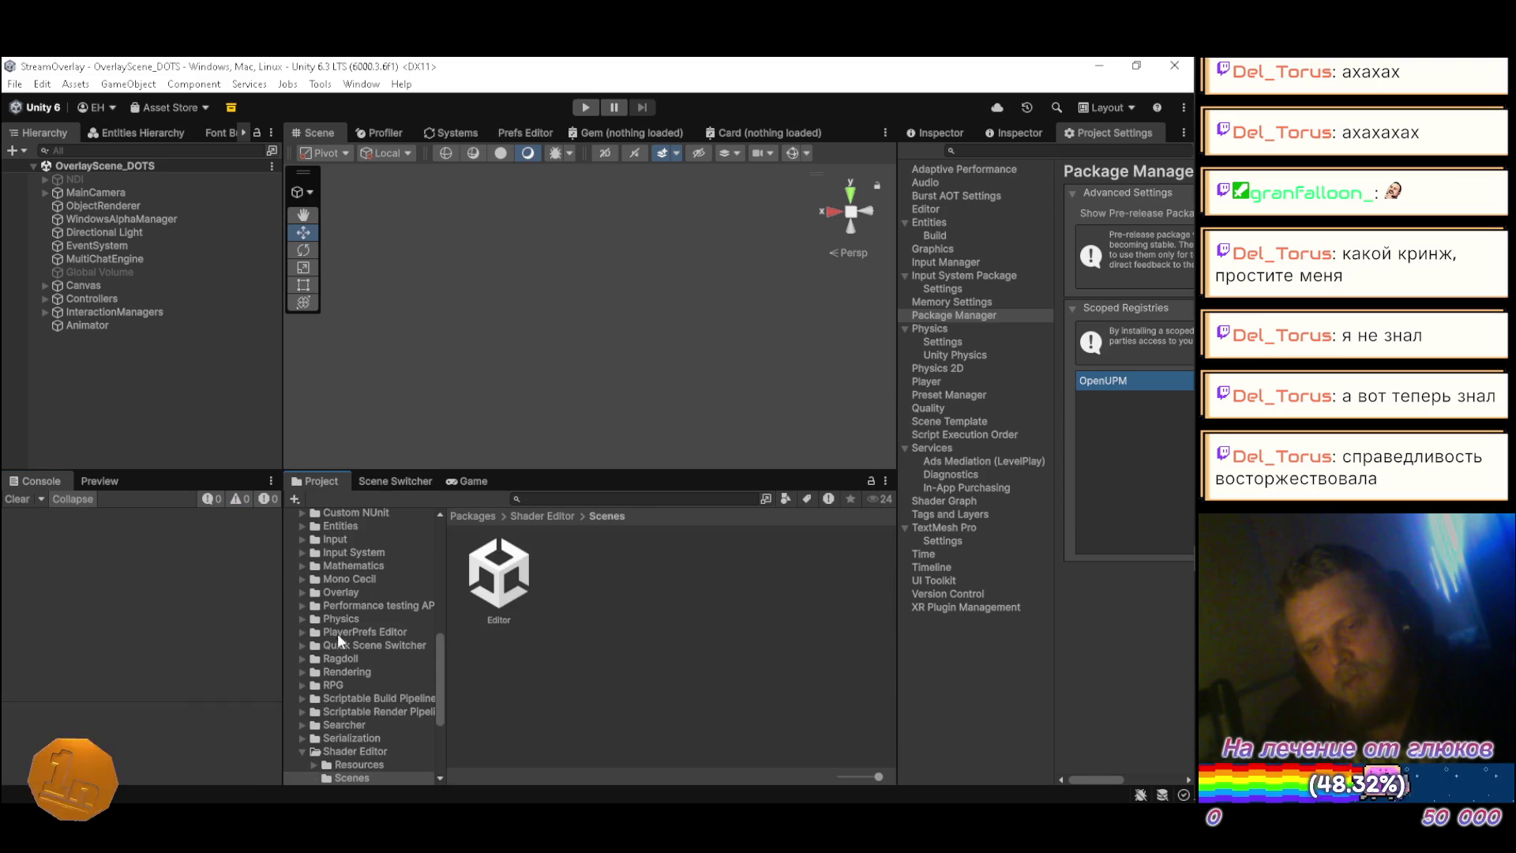
scroll(343, 670, "down", 5)
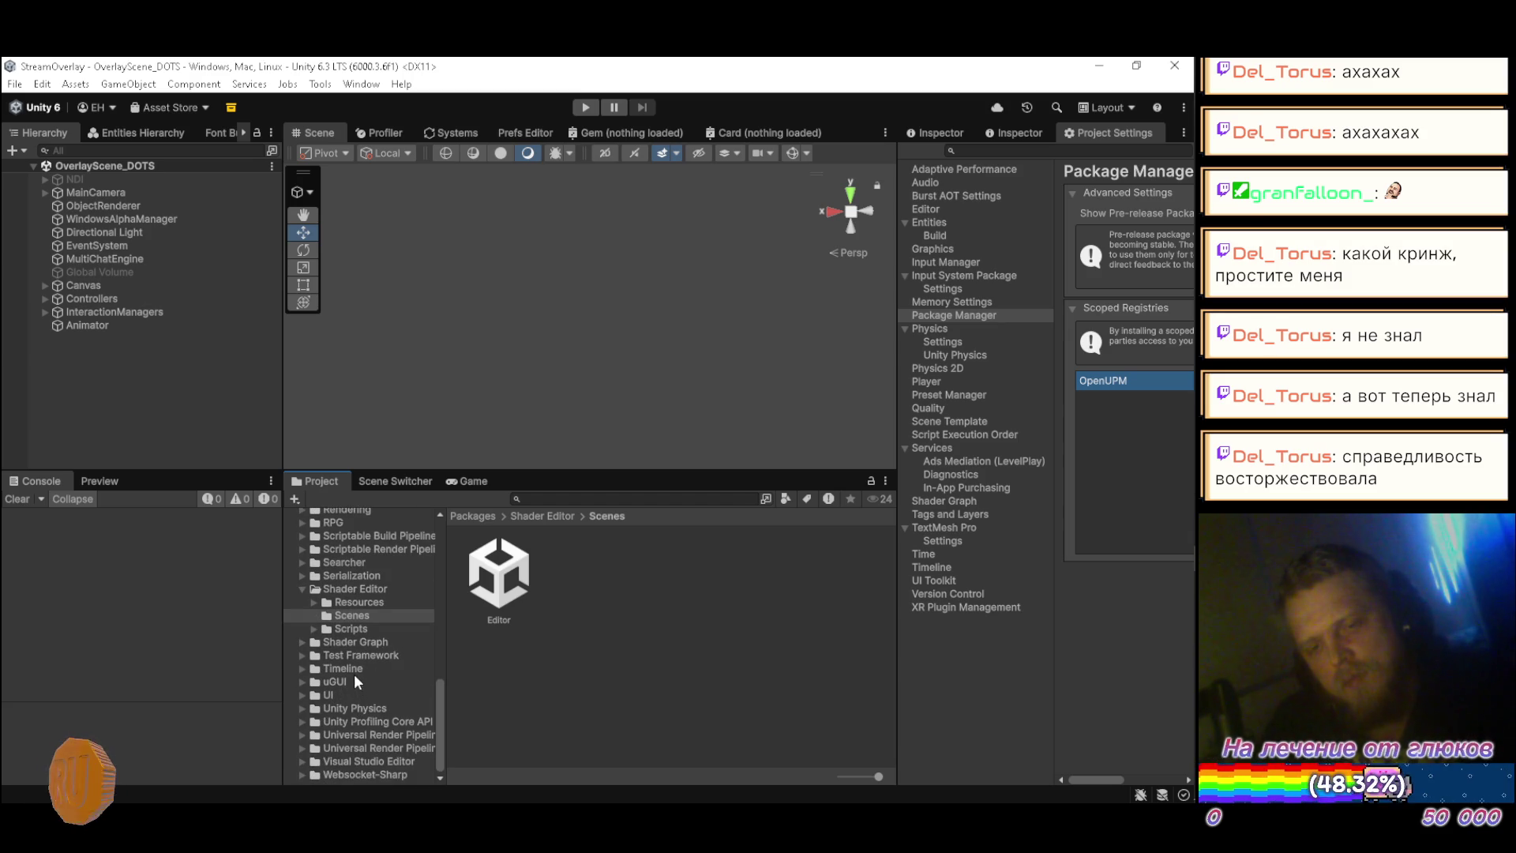
scroll(349, 604, "up", 2)
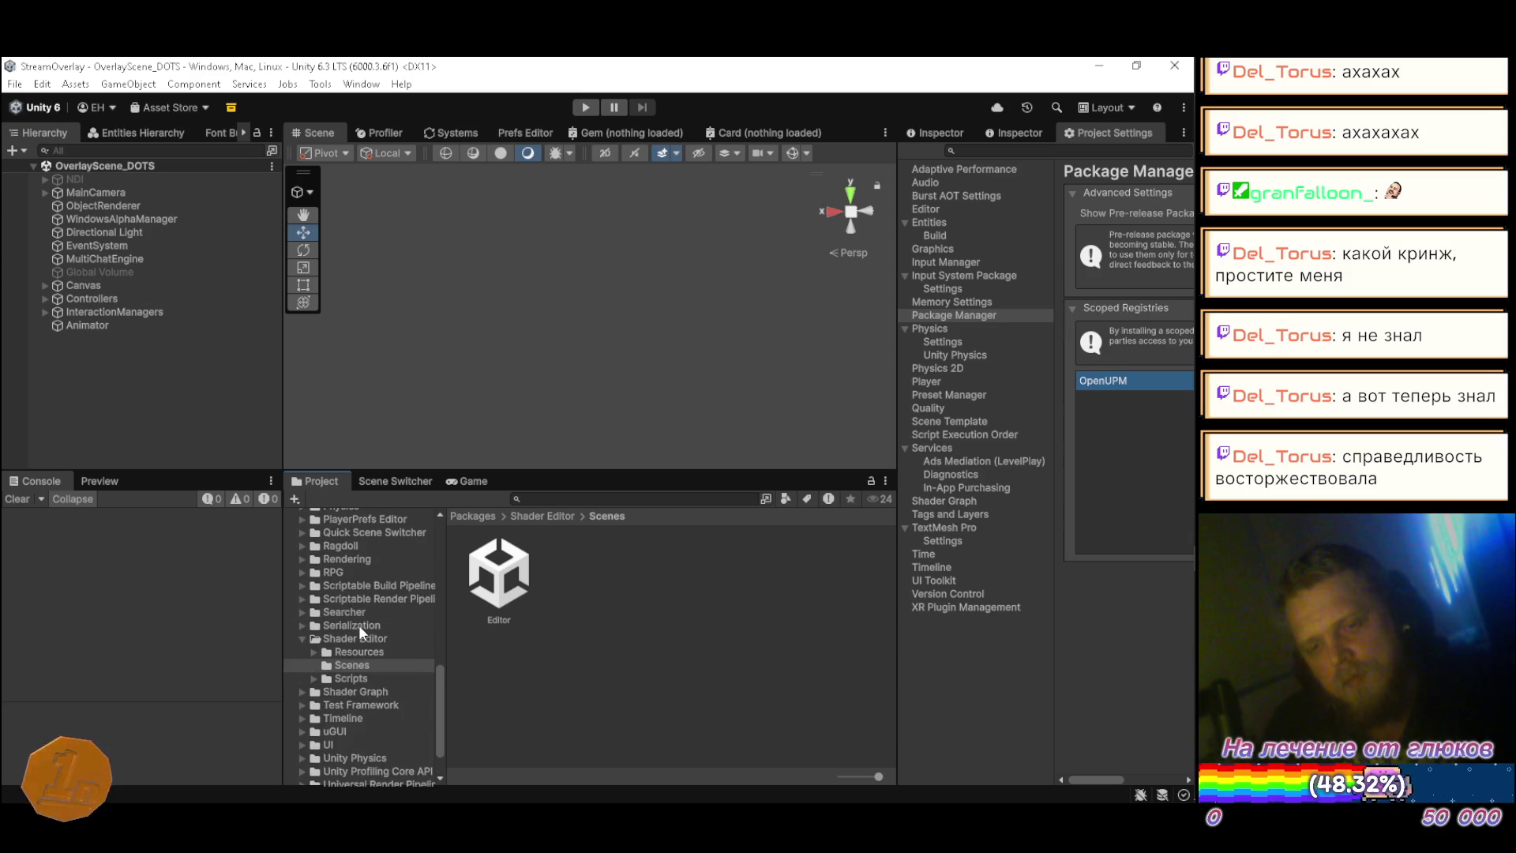
scroll(359, 625, "up", 2)
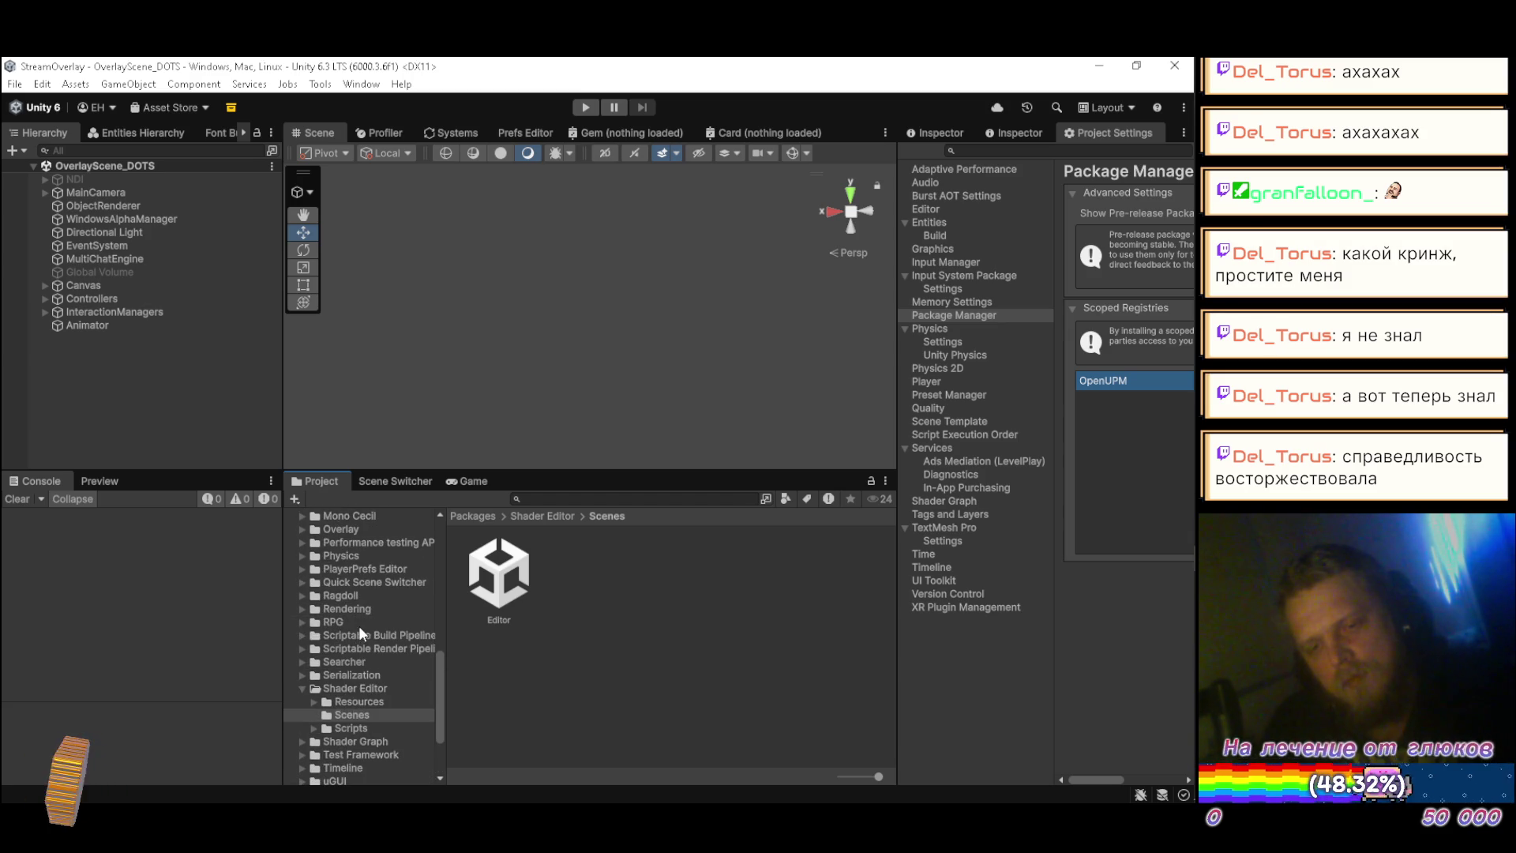
left_click(367, 582)
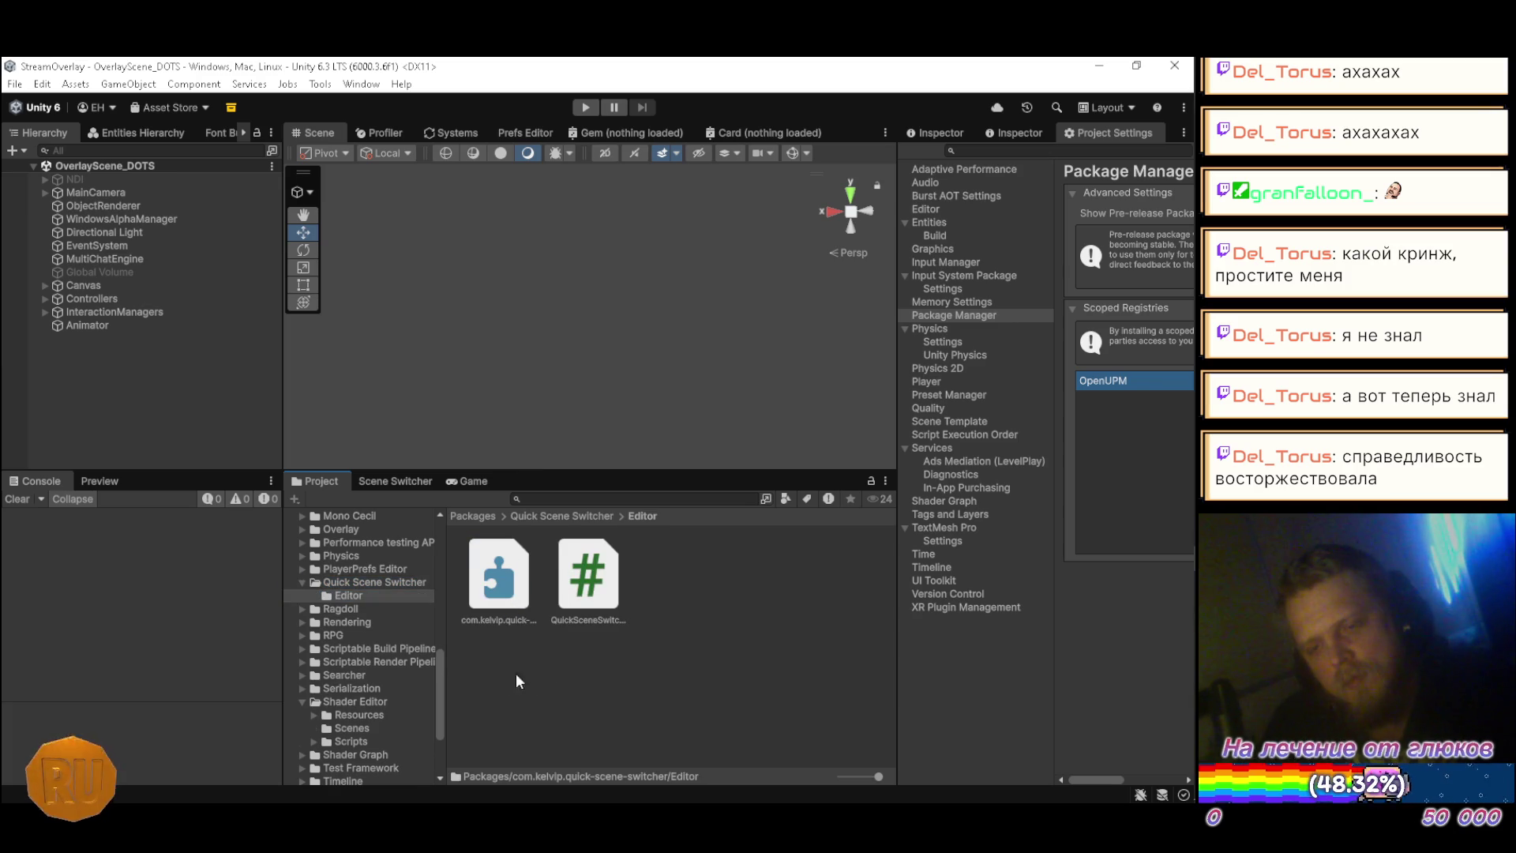
left_click(609, 590)
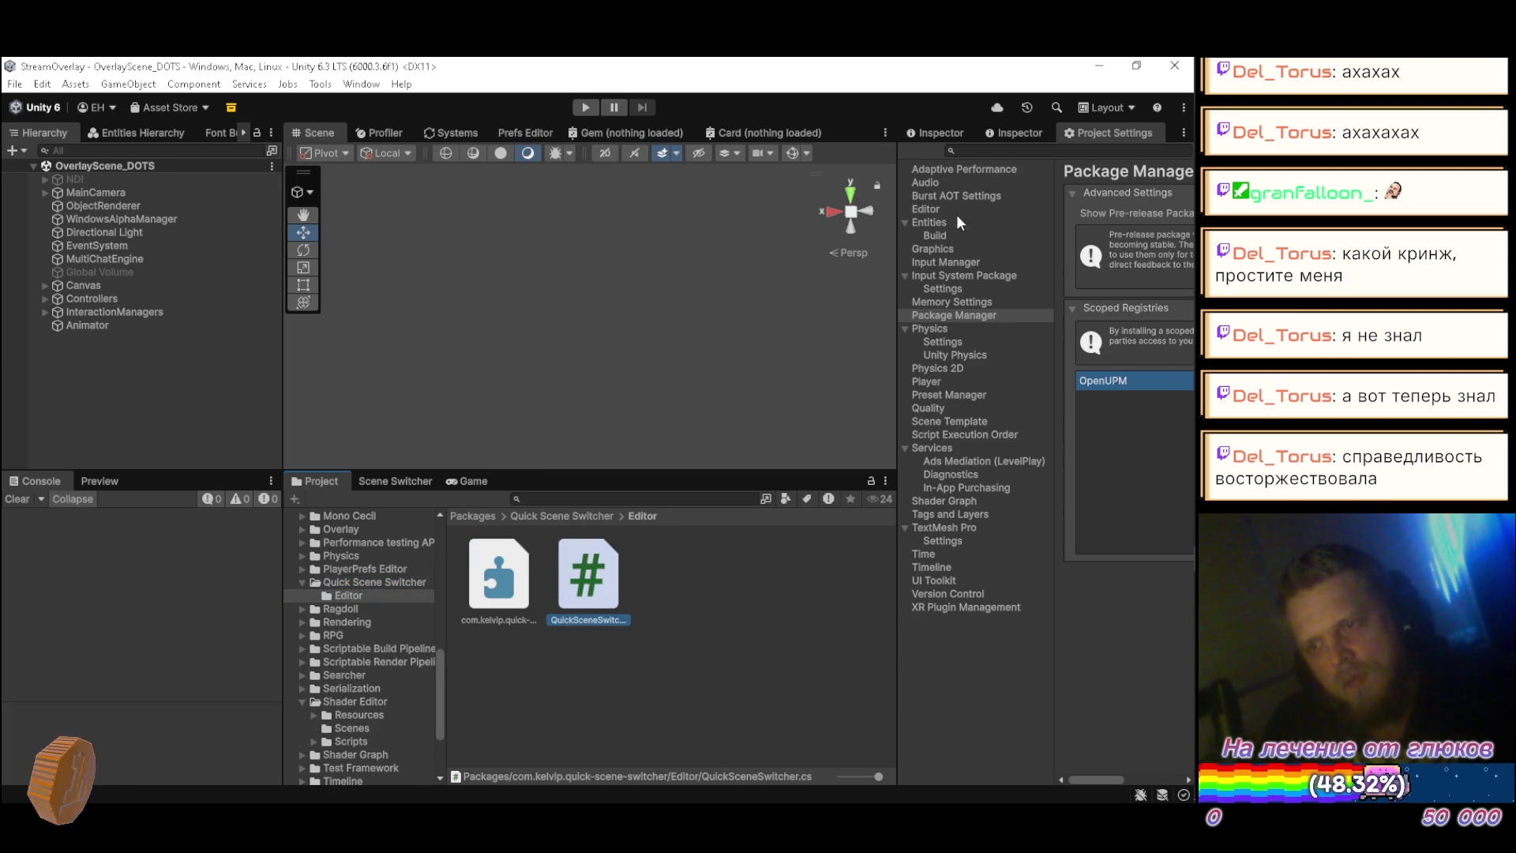
left_click(939, 134)
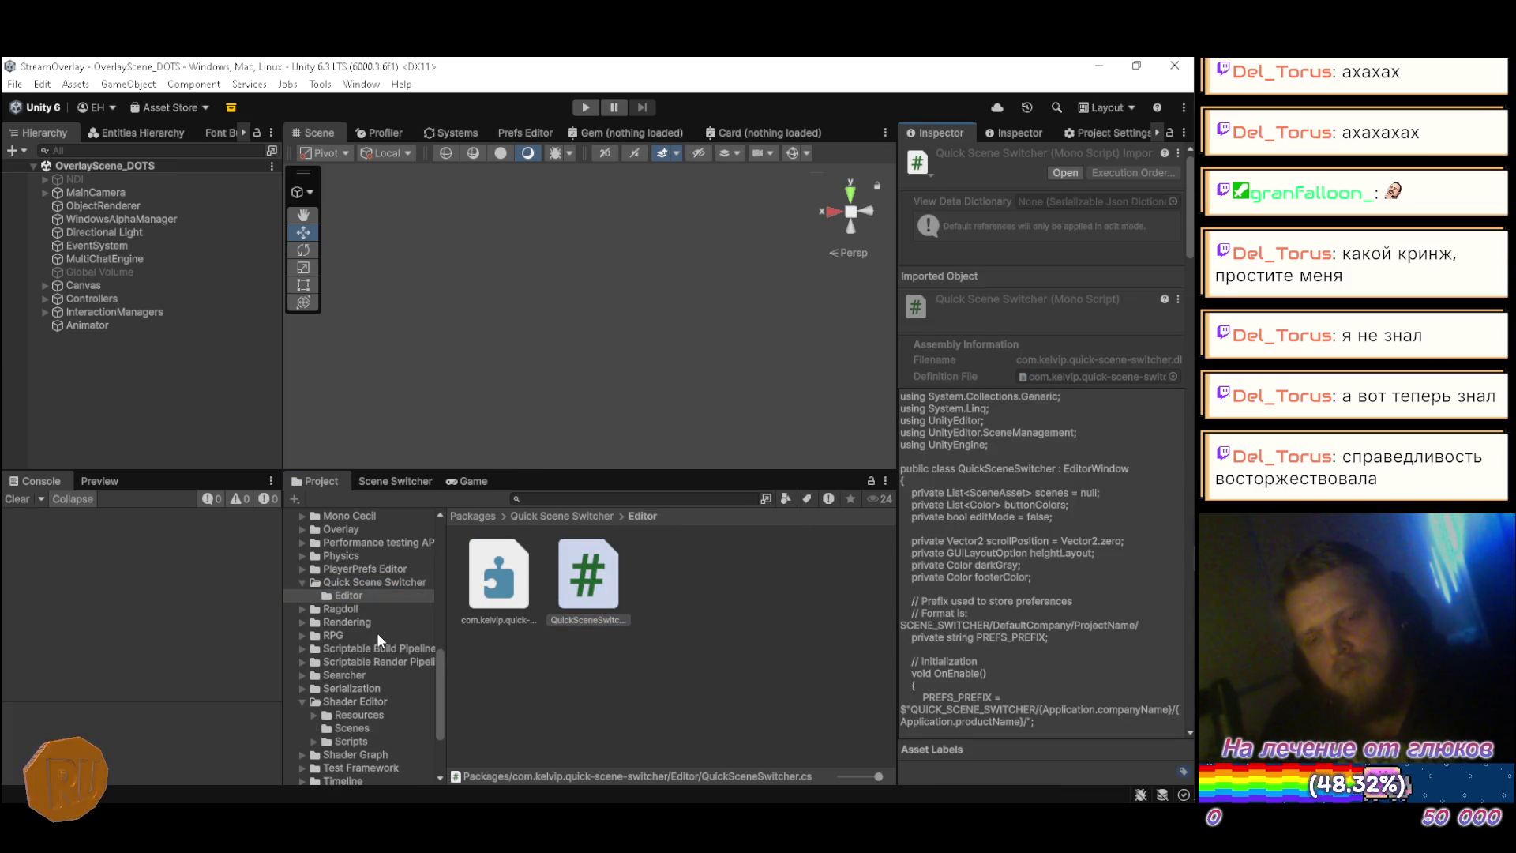
Step: Inspect the package's Editor assembly definition and the Quick Scene Switcher package manifest
left_click(373, 582)
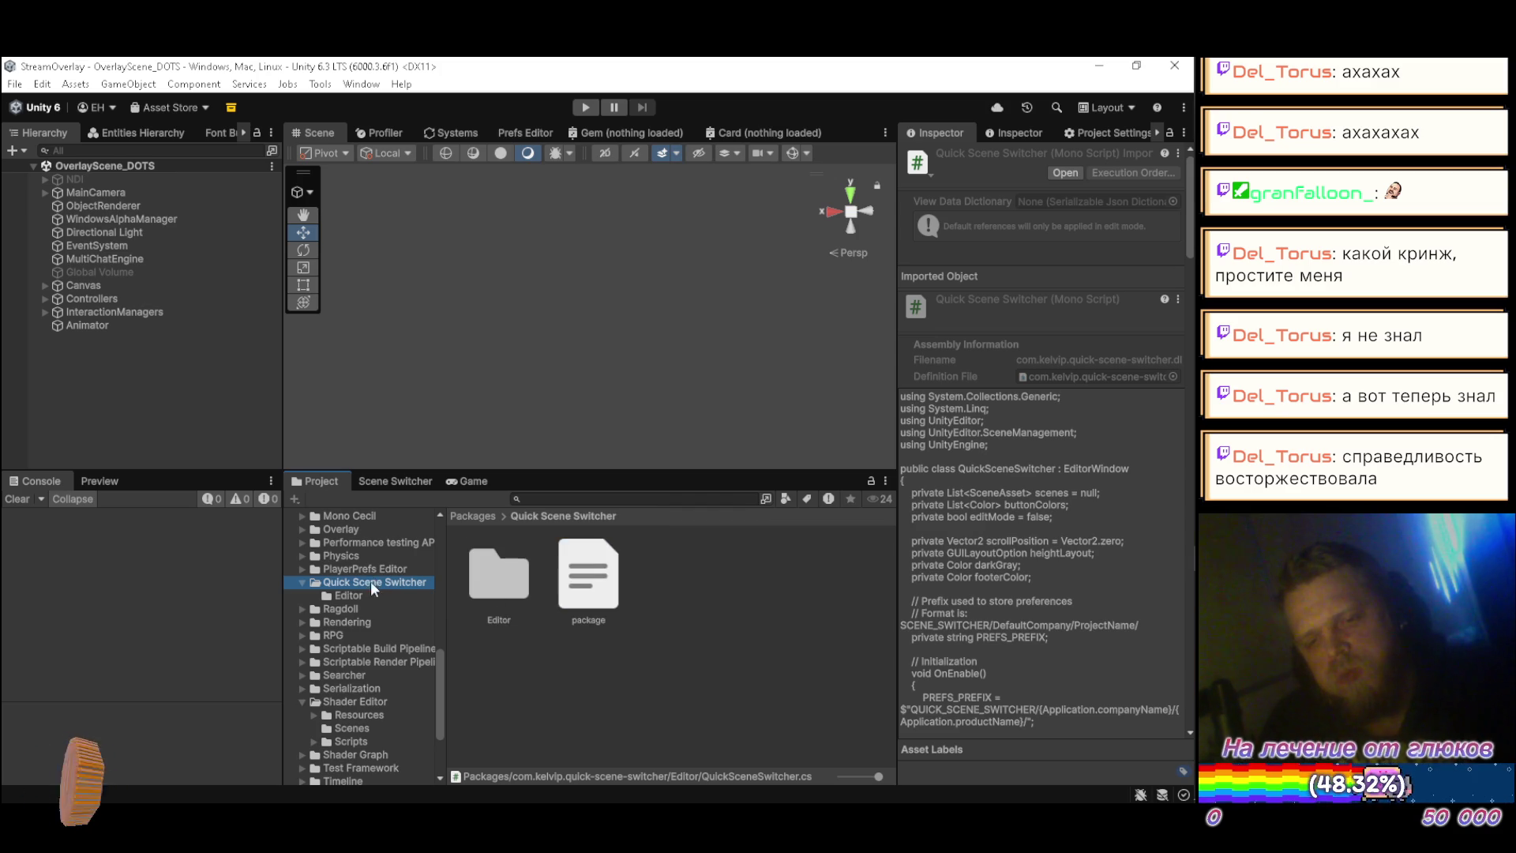
left_click(352, 596)
left_click(488, 593)
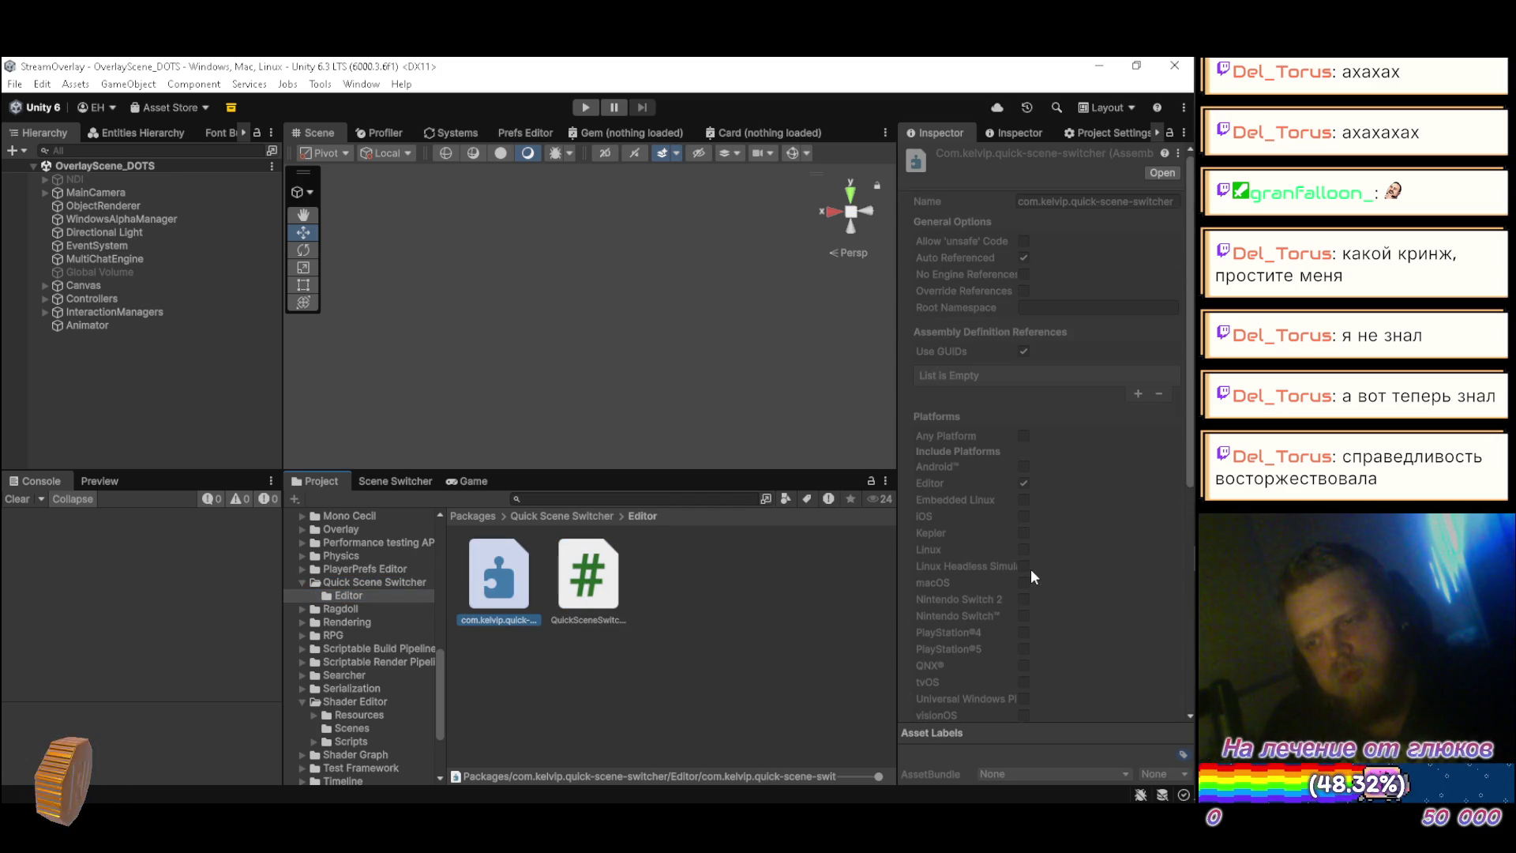
left_click(371, 581)
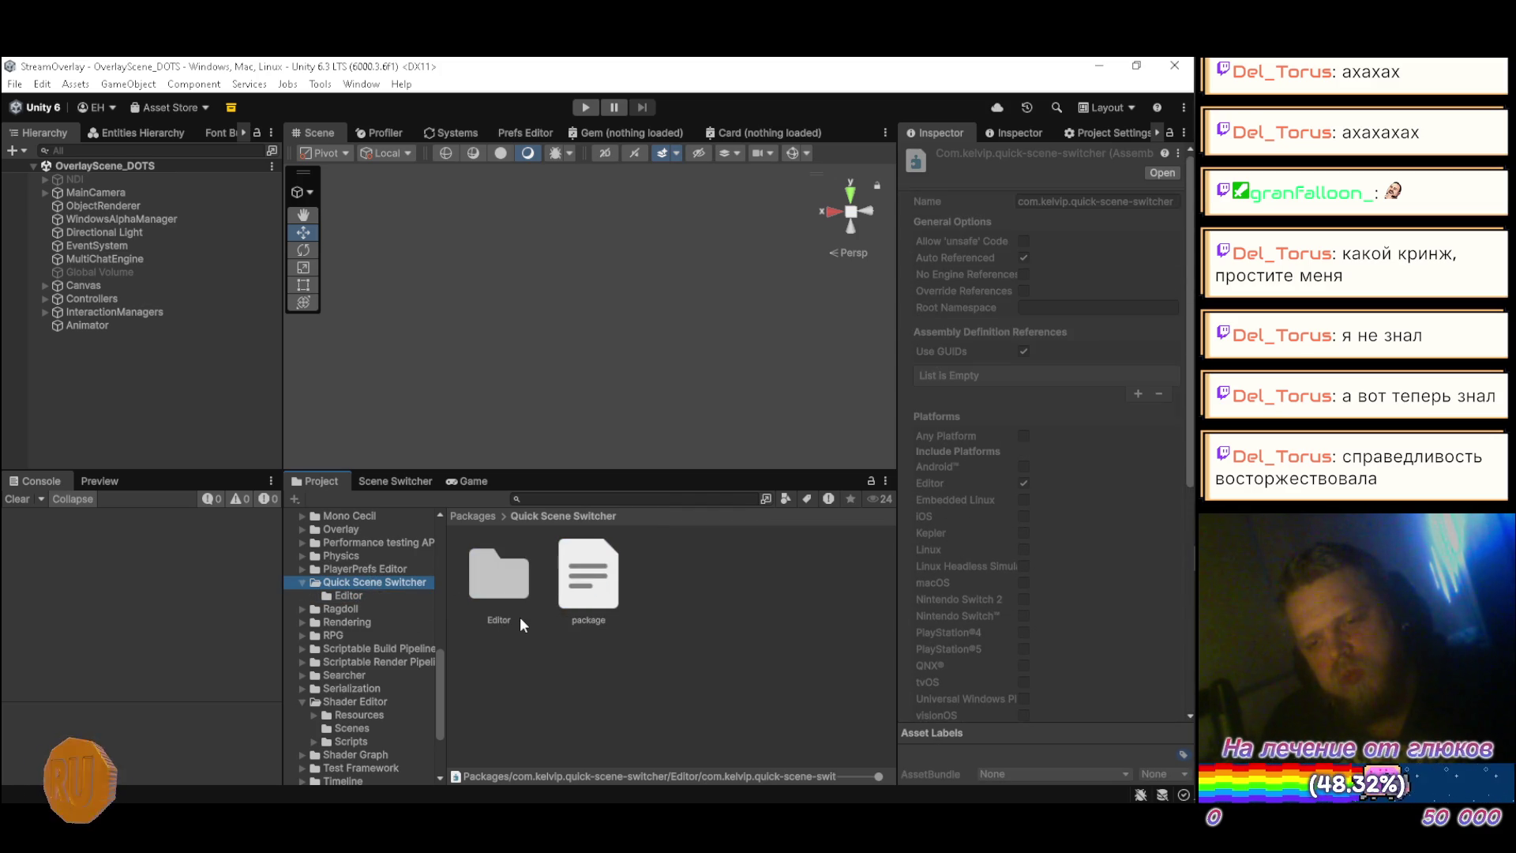
left_click(586, 585)
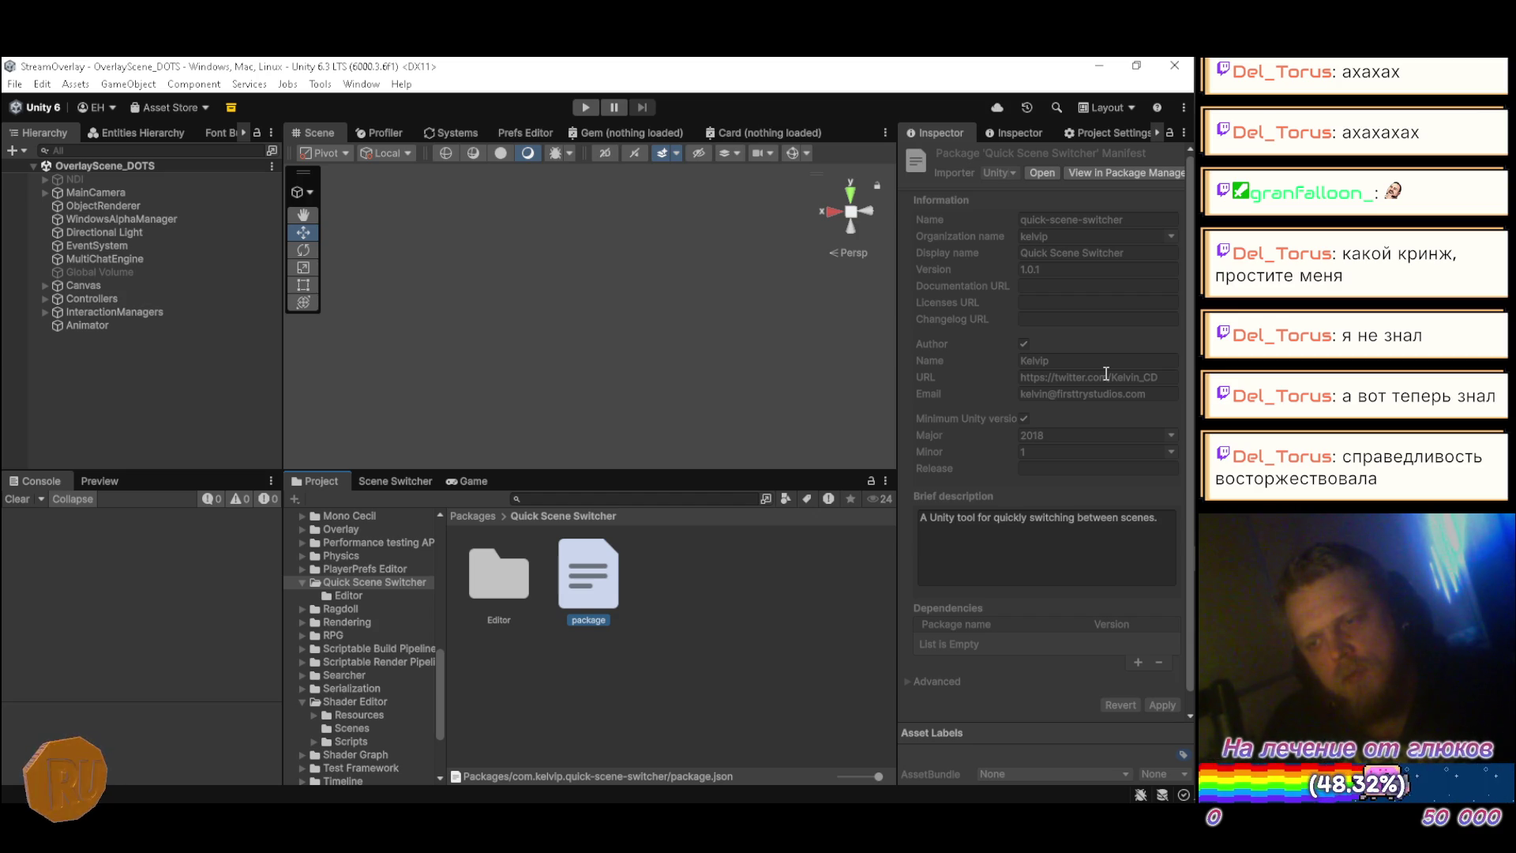
scroll(1105, 373, "down", 1)
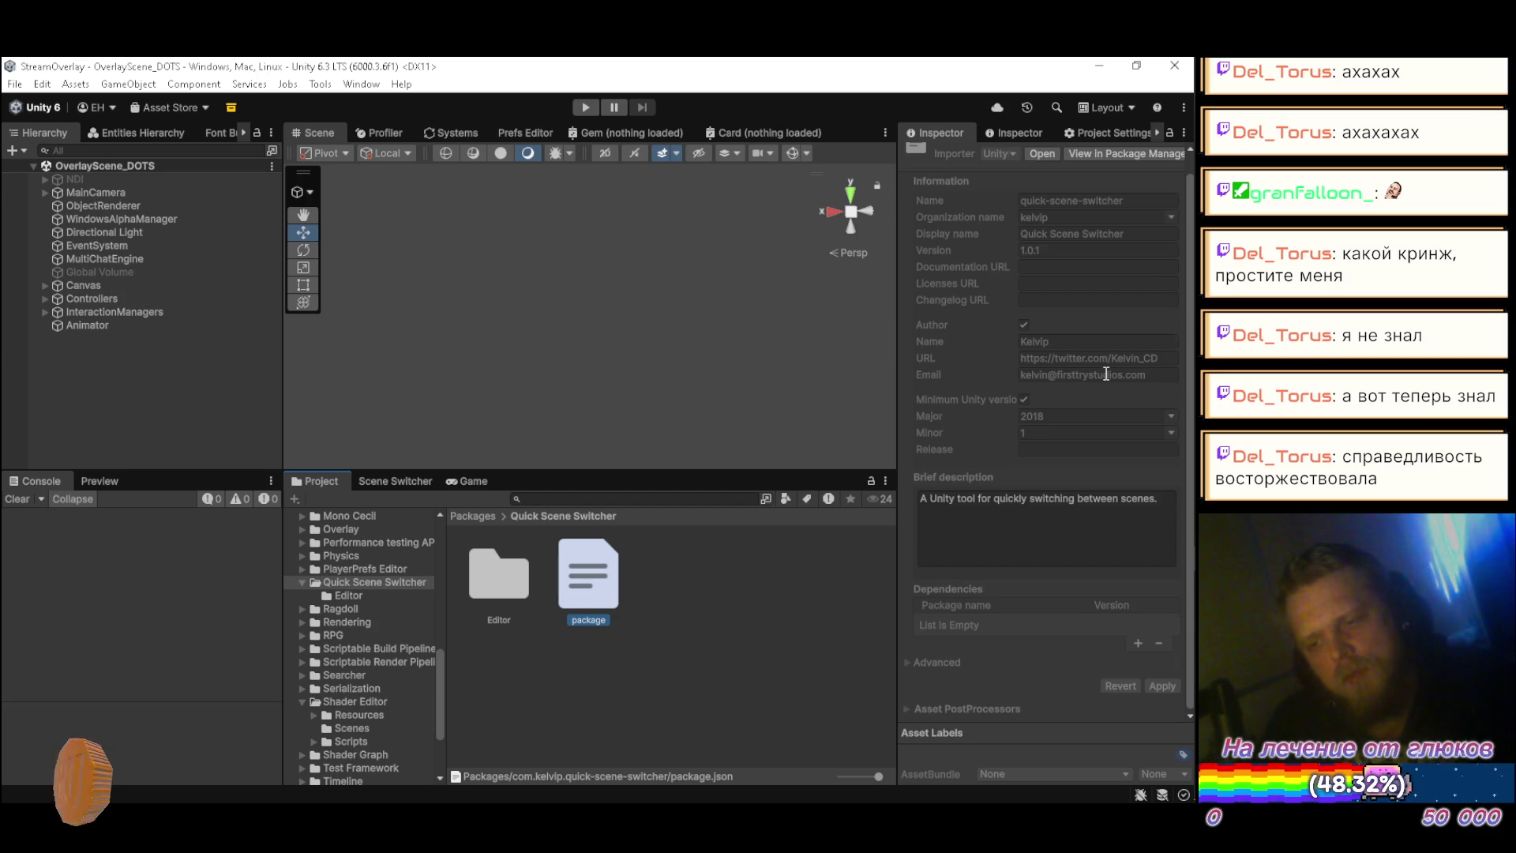
scroll(1105, 373, "up", 1)
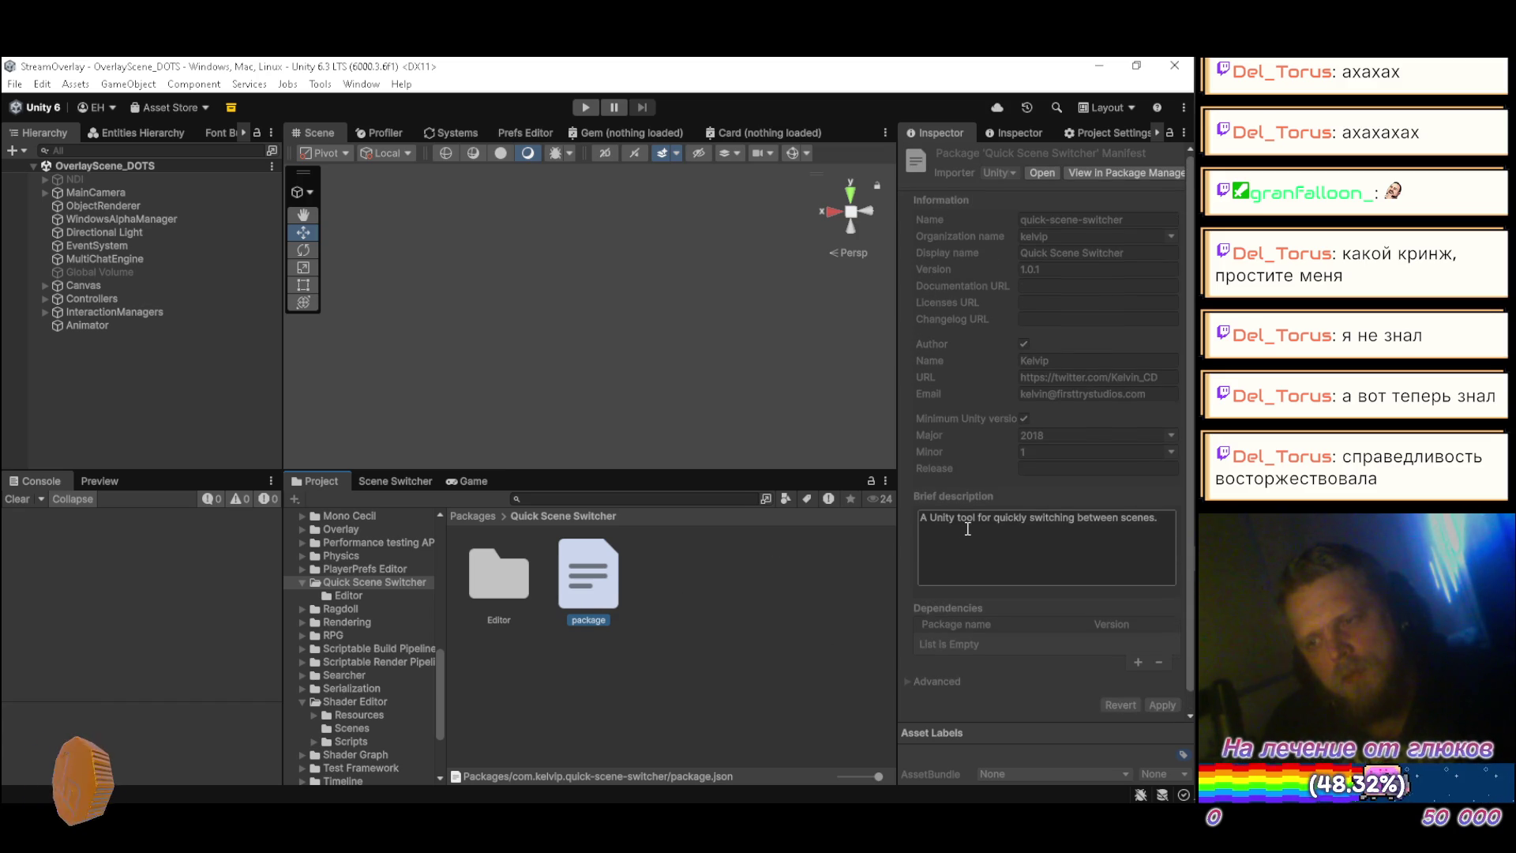
Step: Open QuickSceneSwitcher.cs from the package's Editor folder in Visual Studio
double_click(491, 594)
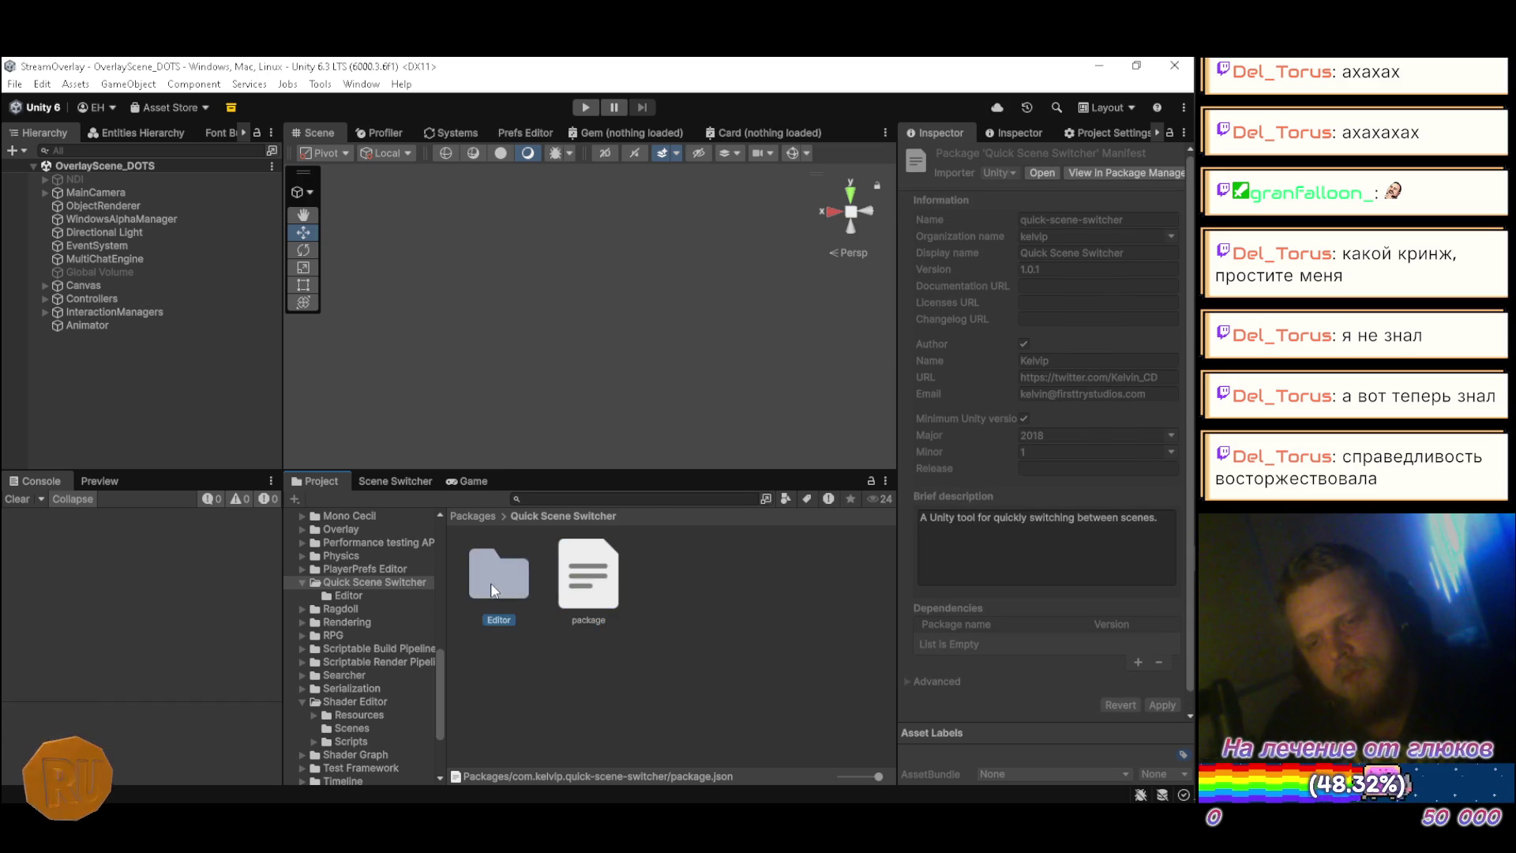
left_click(579, 589)
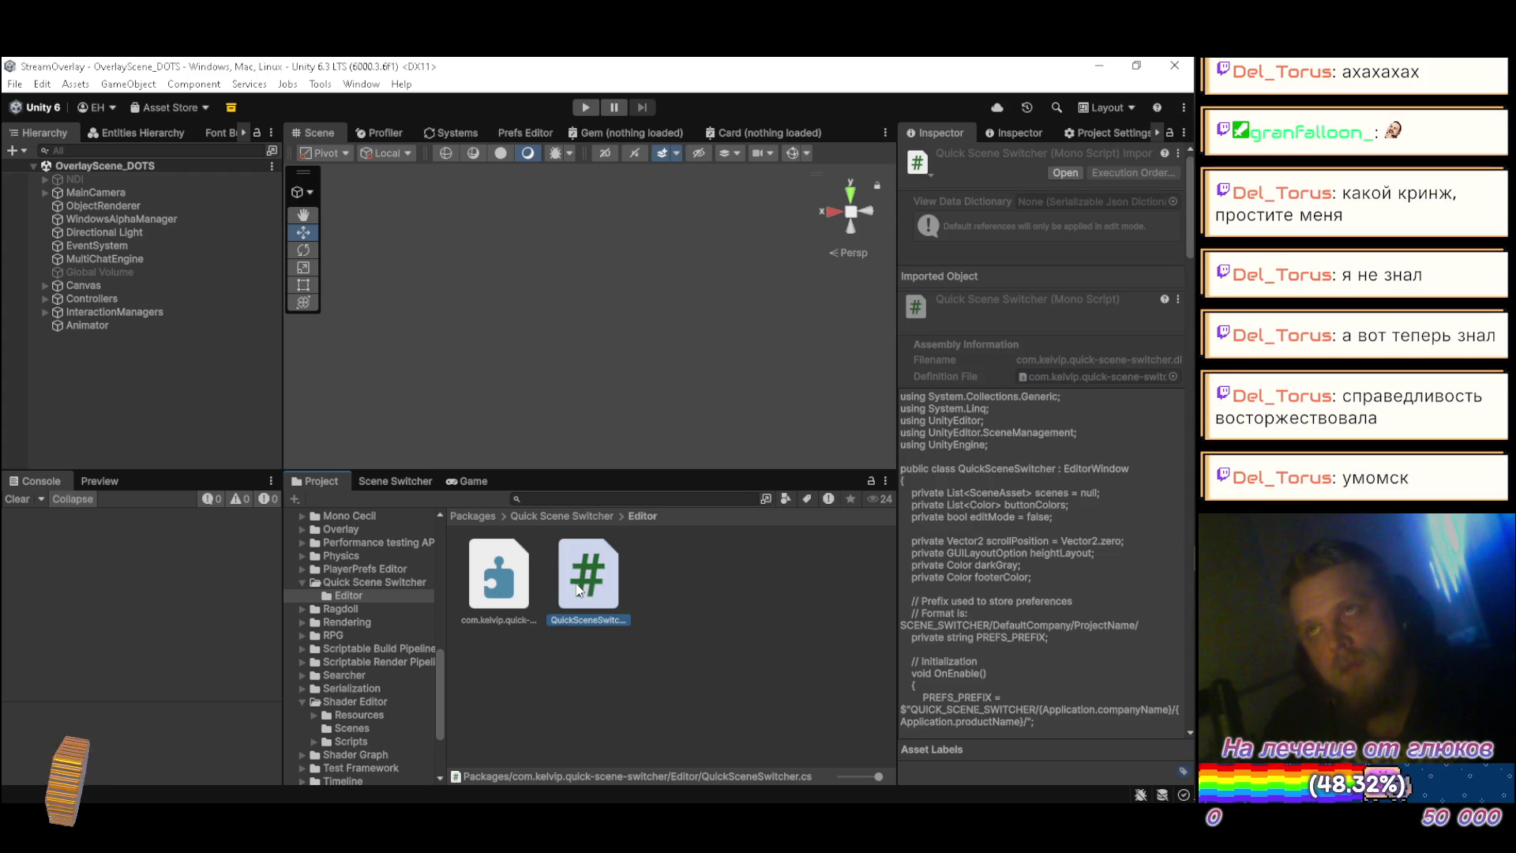
double_click(576, 586)
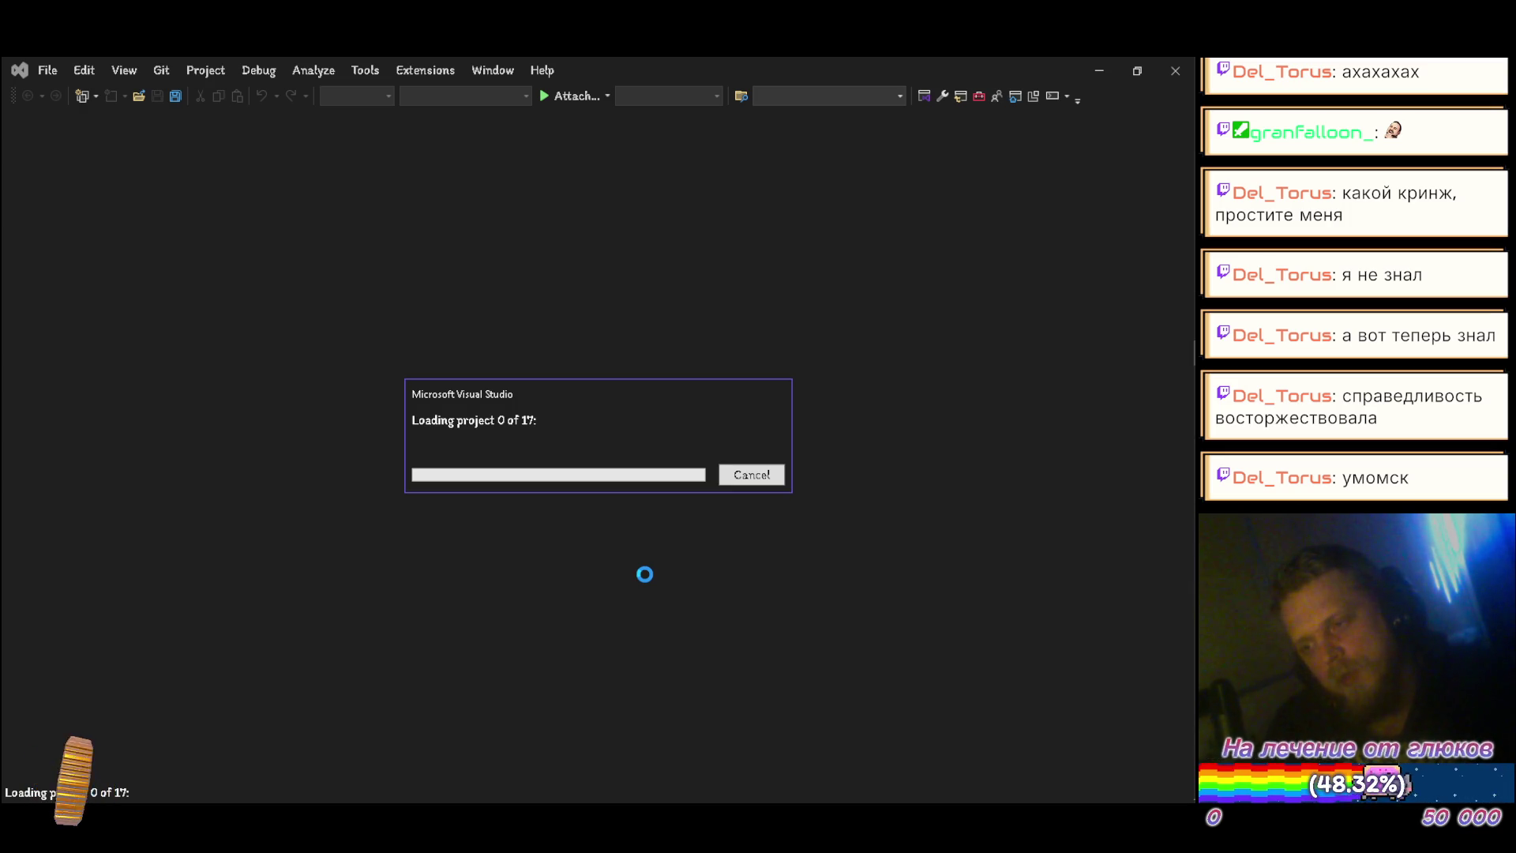
Step: Dismiss the tab-row tip, read through QuickSceneSwitcher.cs, then close its tab
mouse_move(1195, 528)
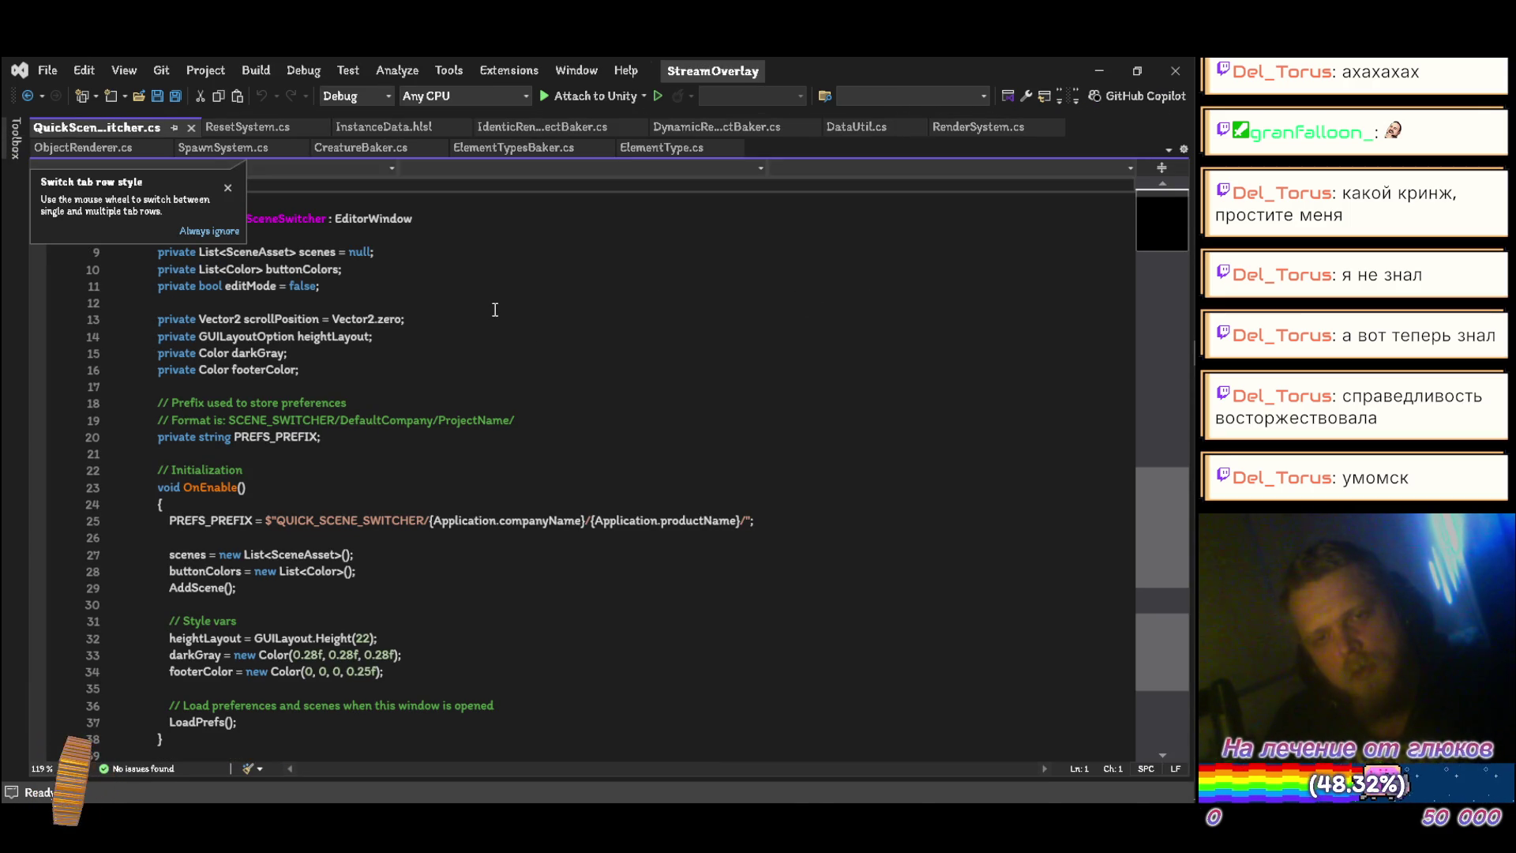
left_click(228, 187)
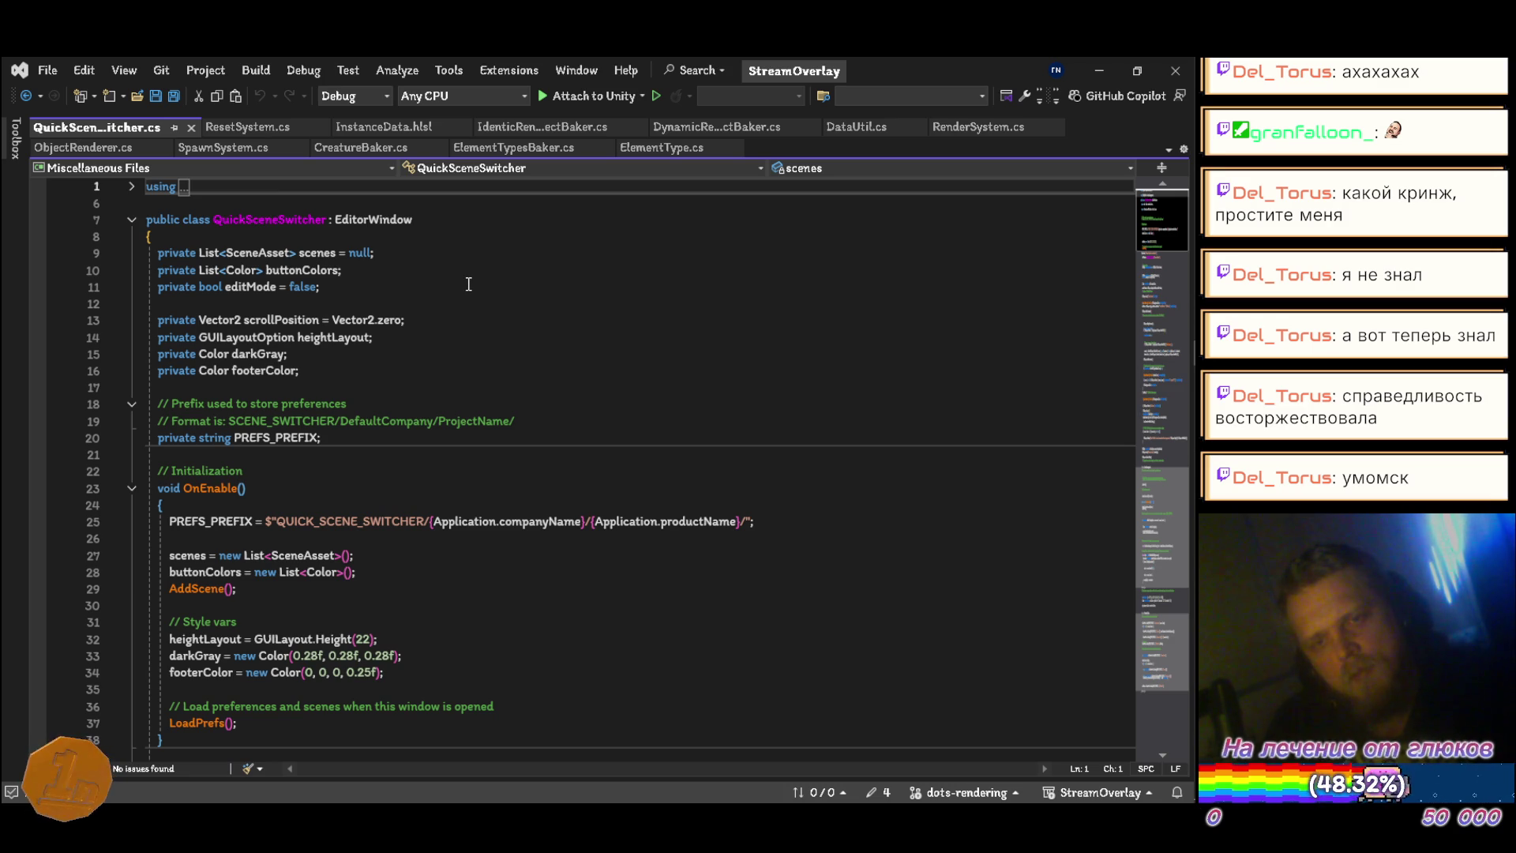
scroll(468, 285, "down", 6)
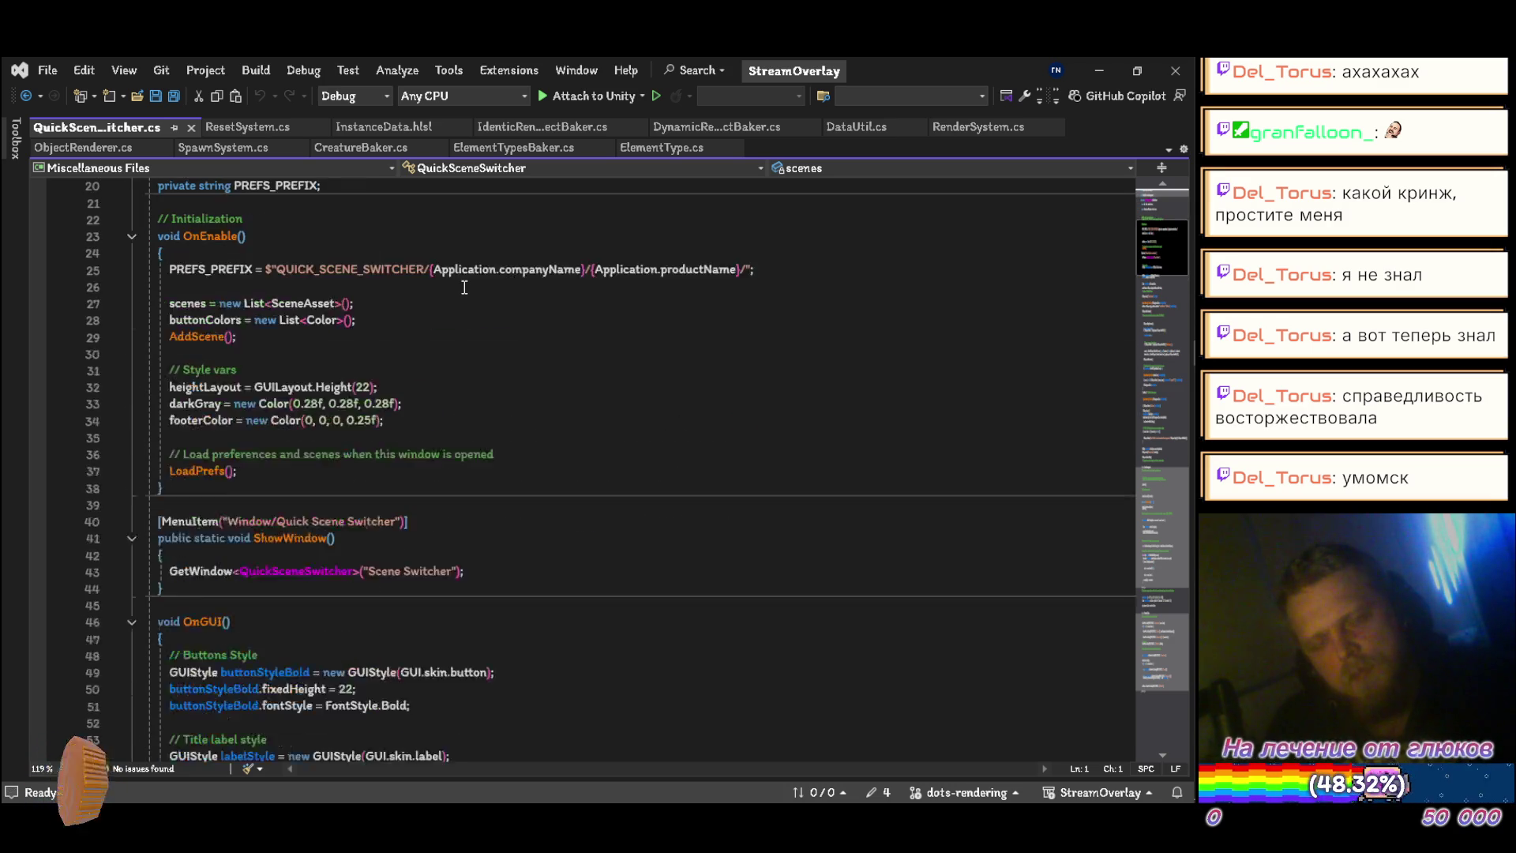
scroll(464, 287, "down", 20)
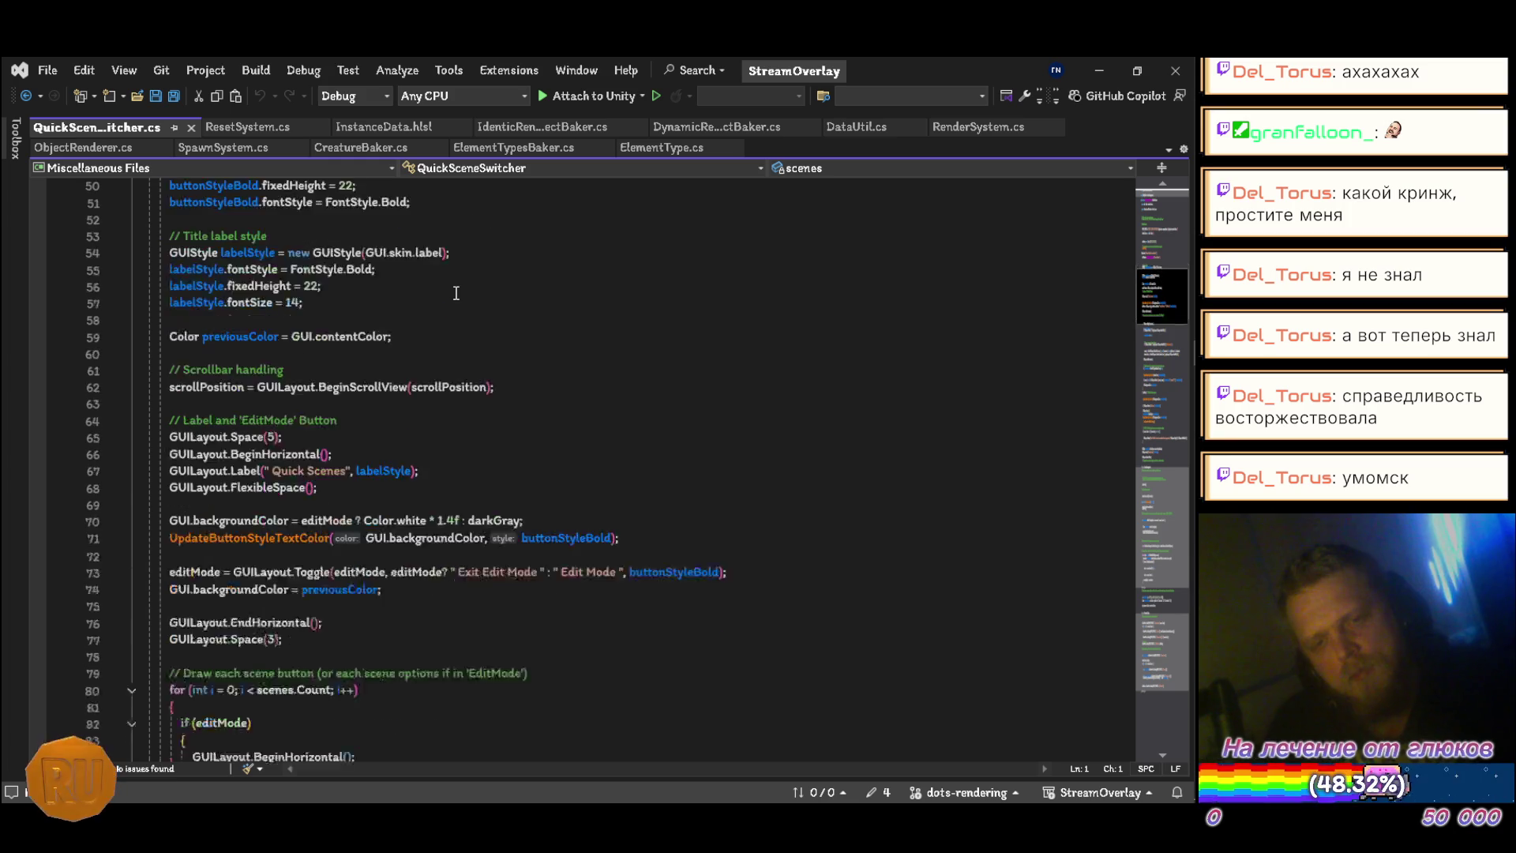
scroll(457, 290, "down", 20)
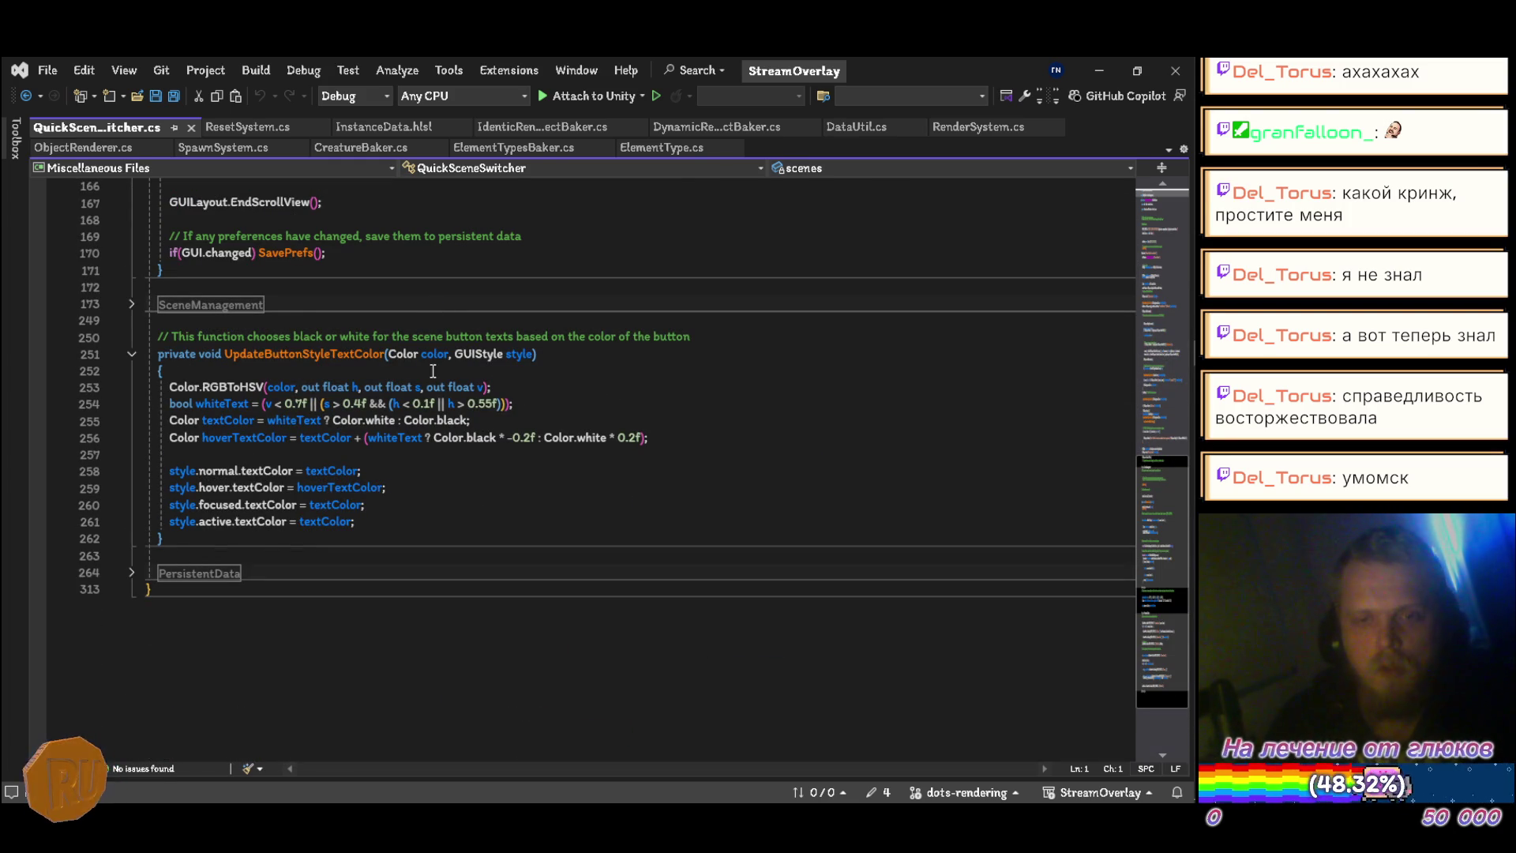
scroll(511, 460, "up", 20)
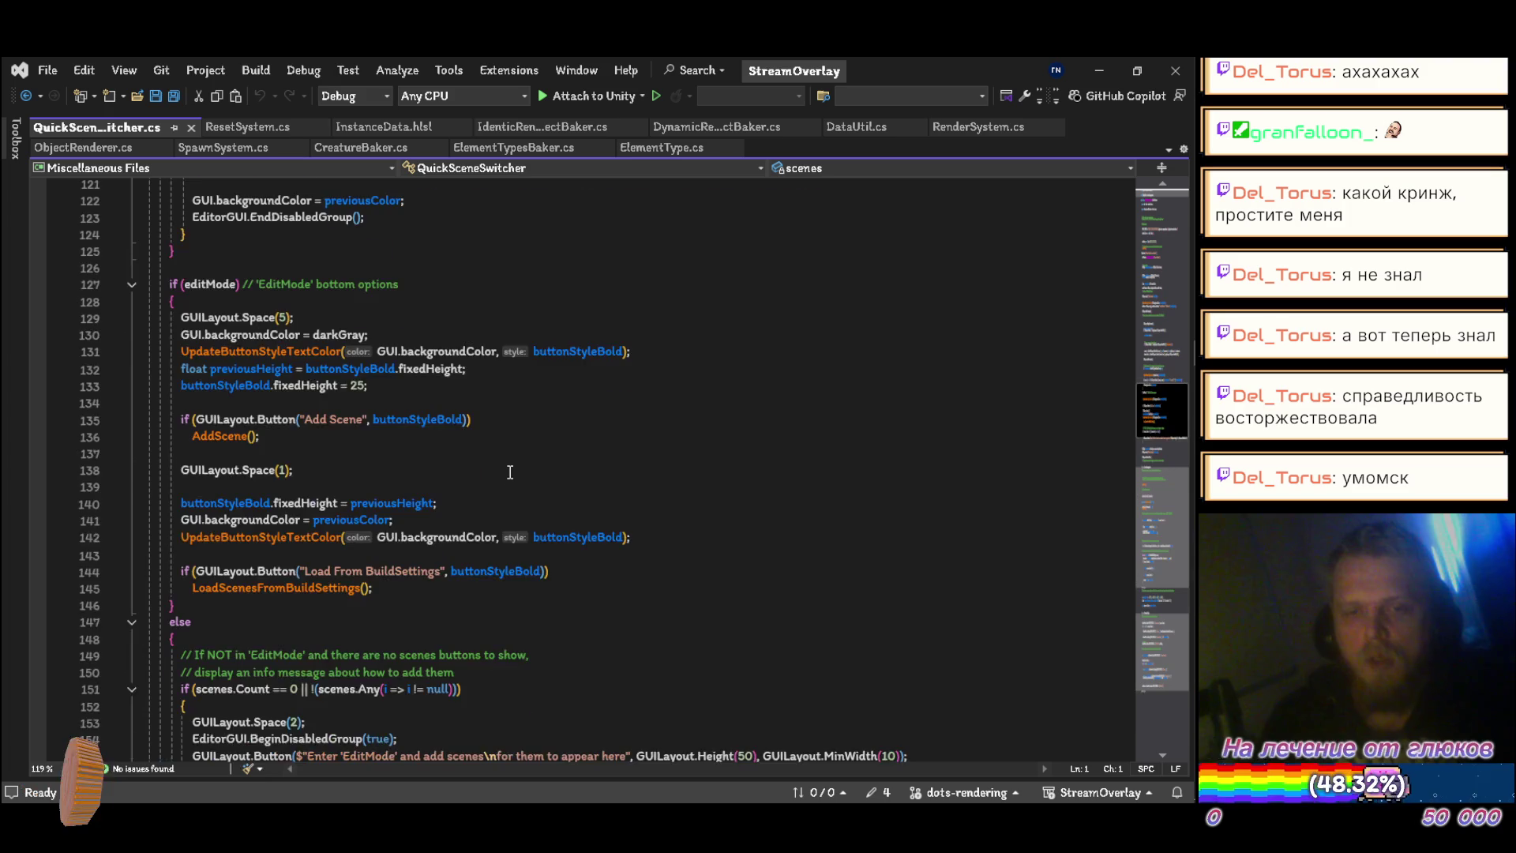
scroll(482, 472, "up", 10)
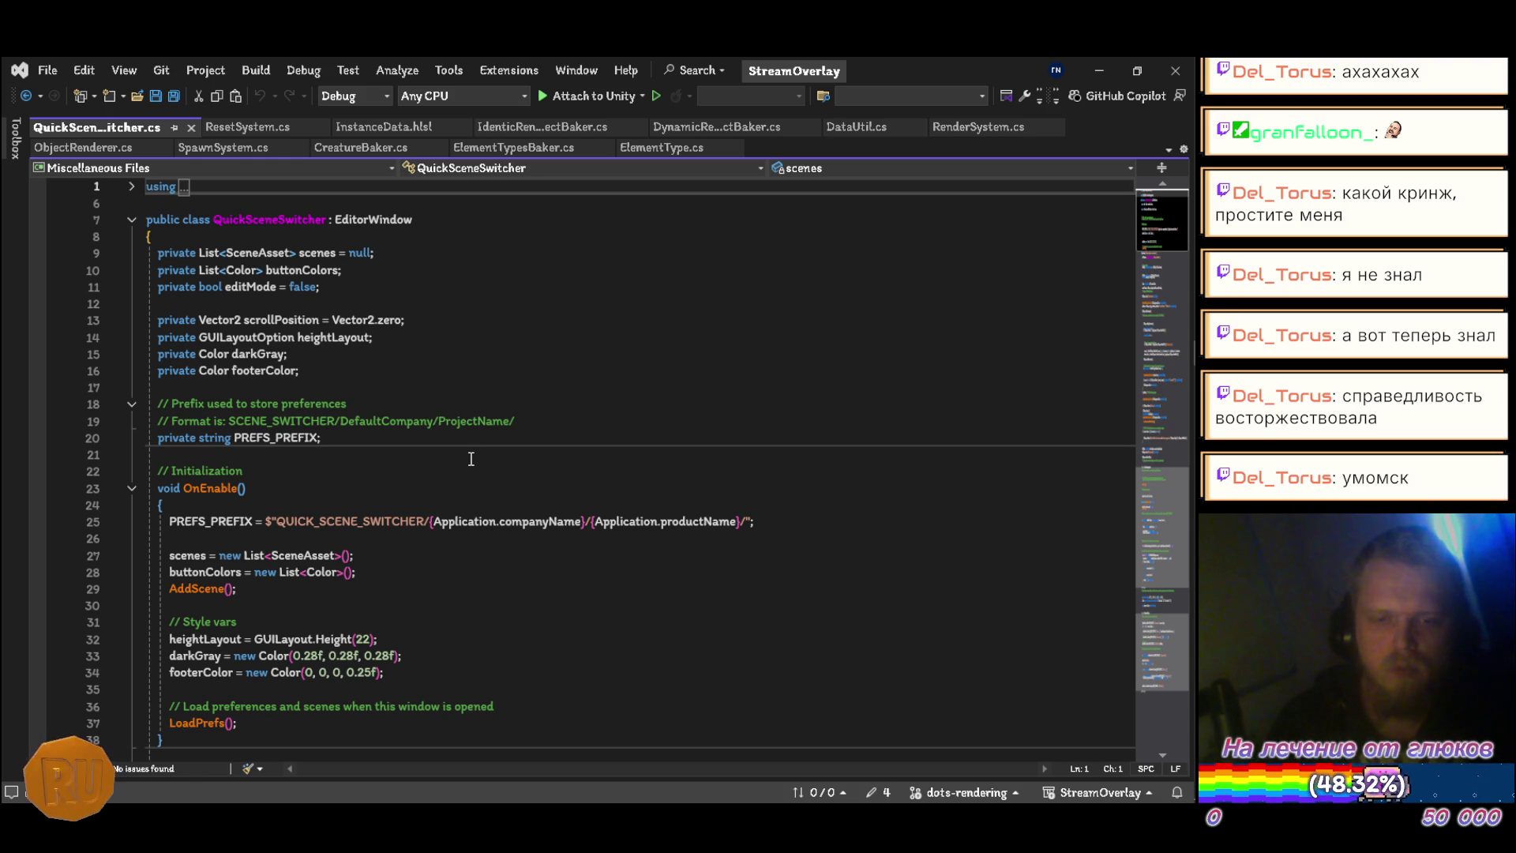
scroll(471, 459, "down", 20)
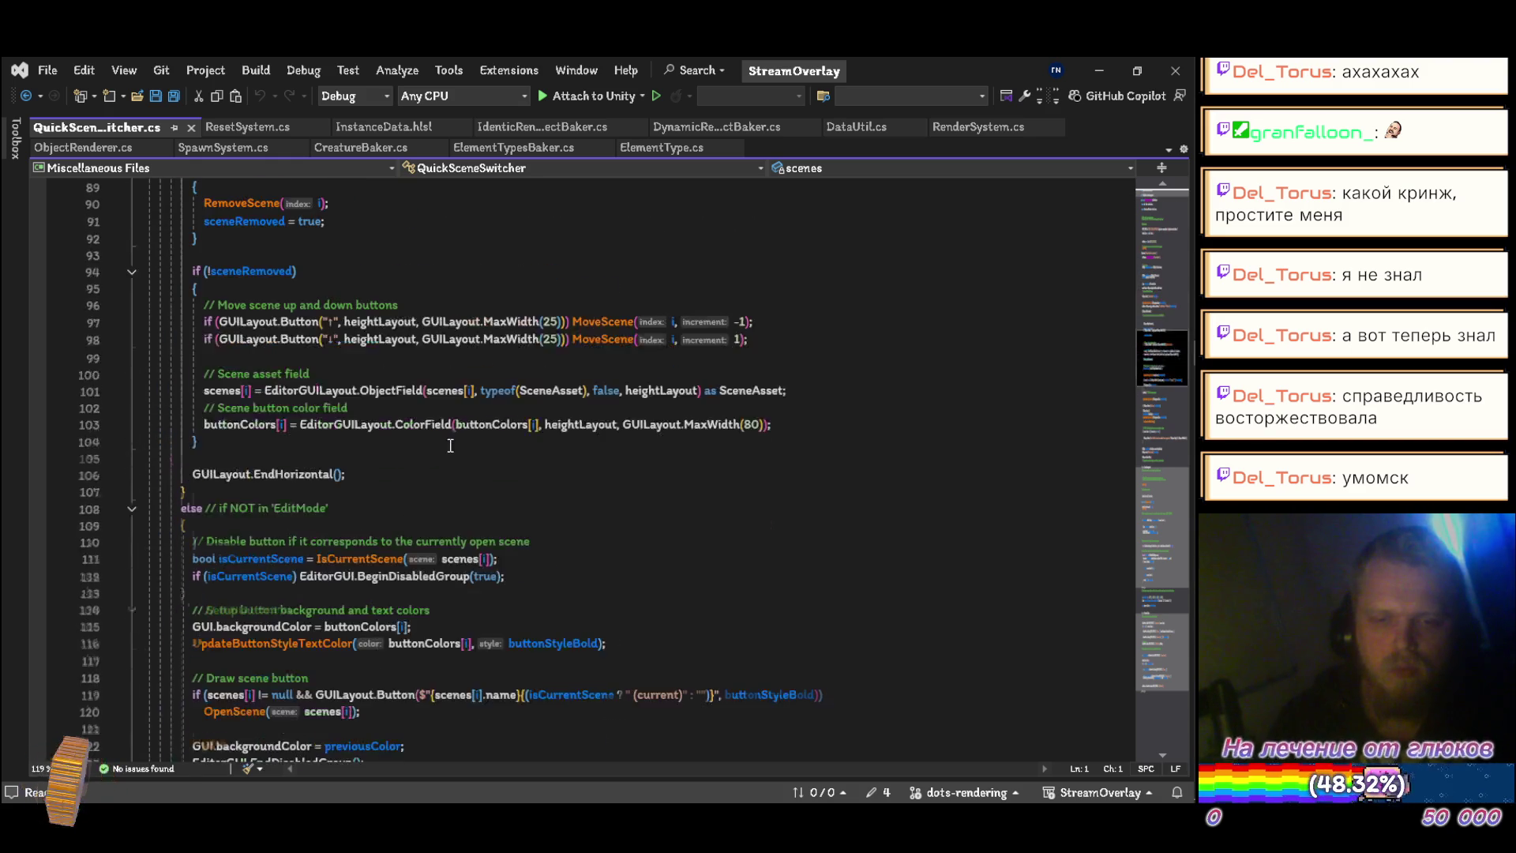
scroll(449, 421, "down", 15)
scroll(449, 422, "up", 11)
scroll(449, 421, "down", 3)
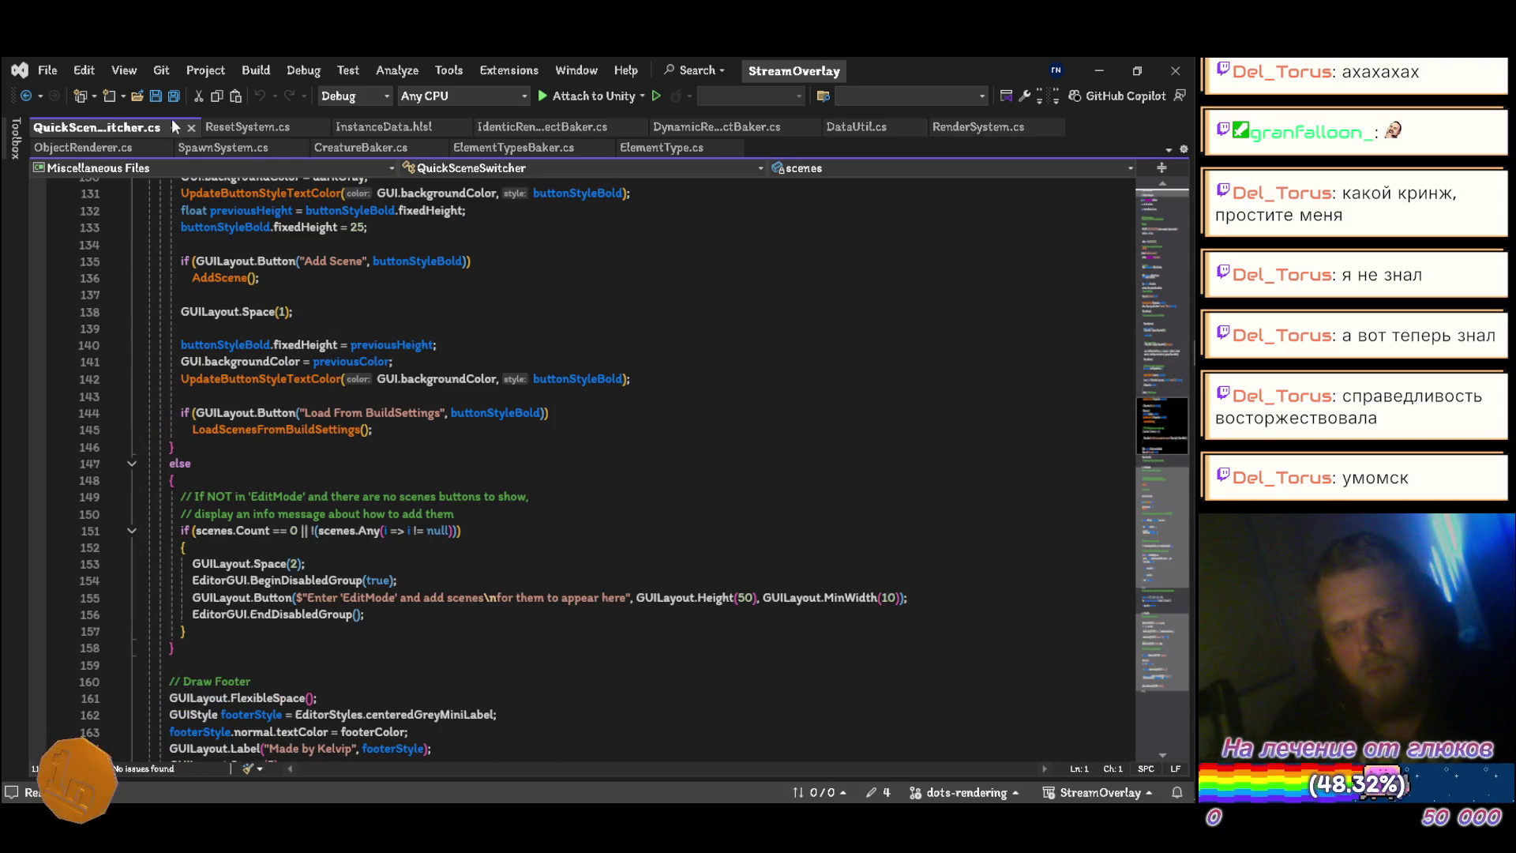
left_click(191, 128)
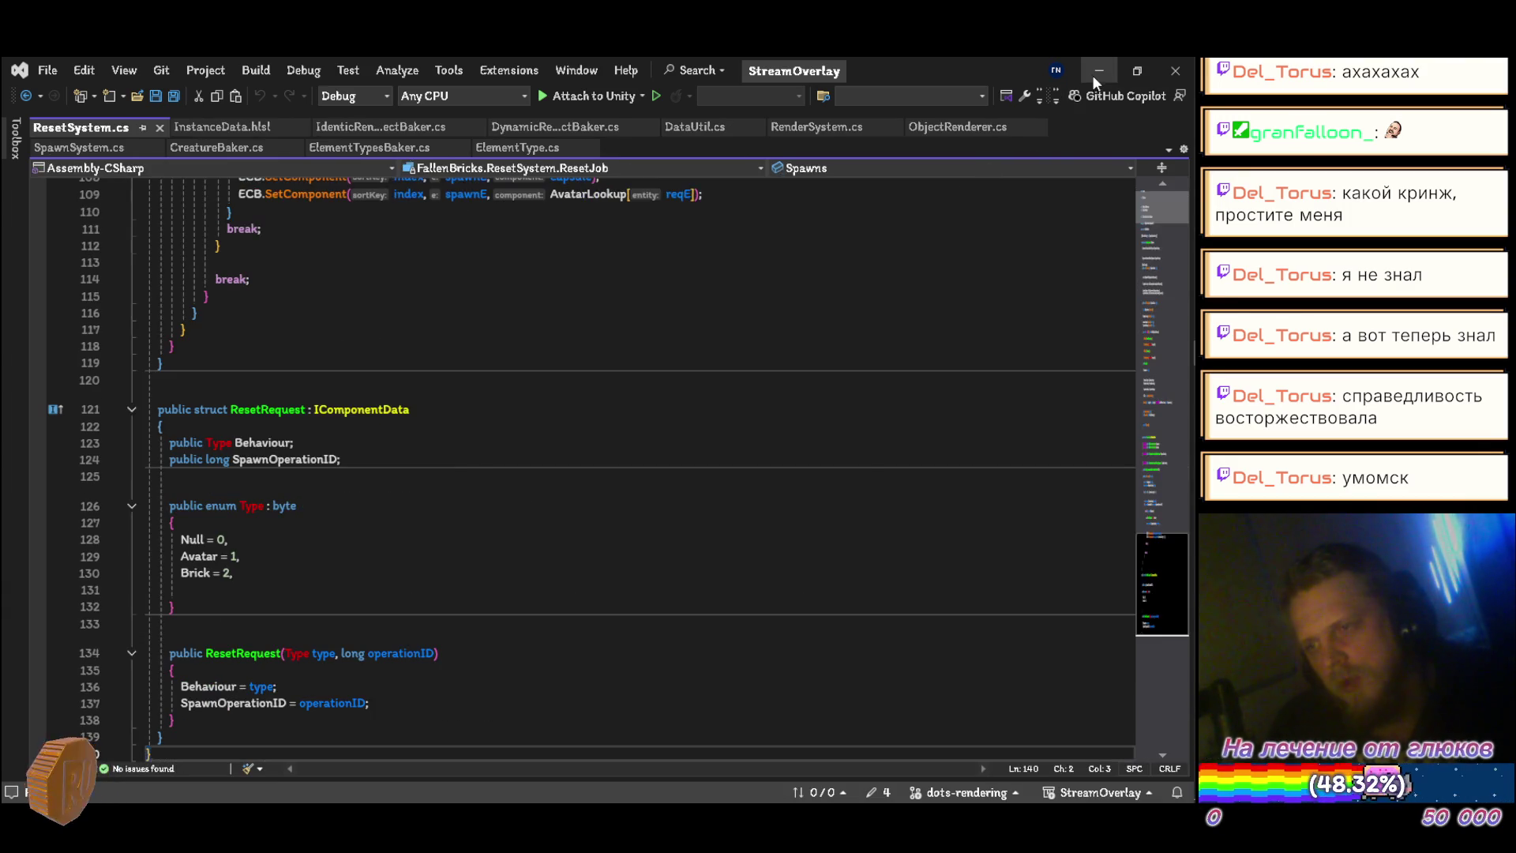
Step: Minimize Visual Studio and view the Quick Scene Switcher 1.0.1 package manifest in Unity
left_click(1093, 73)
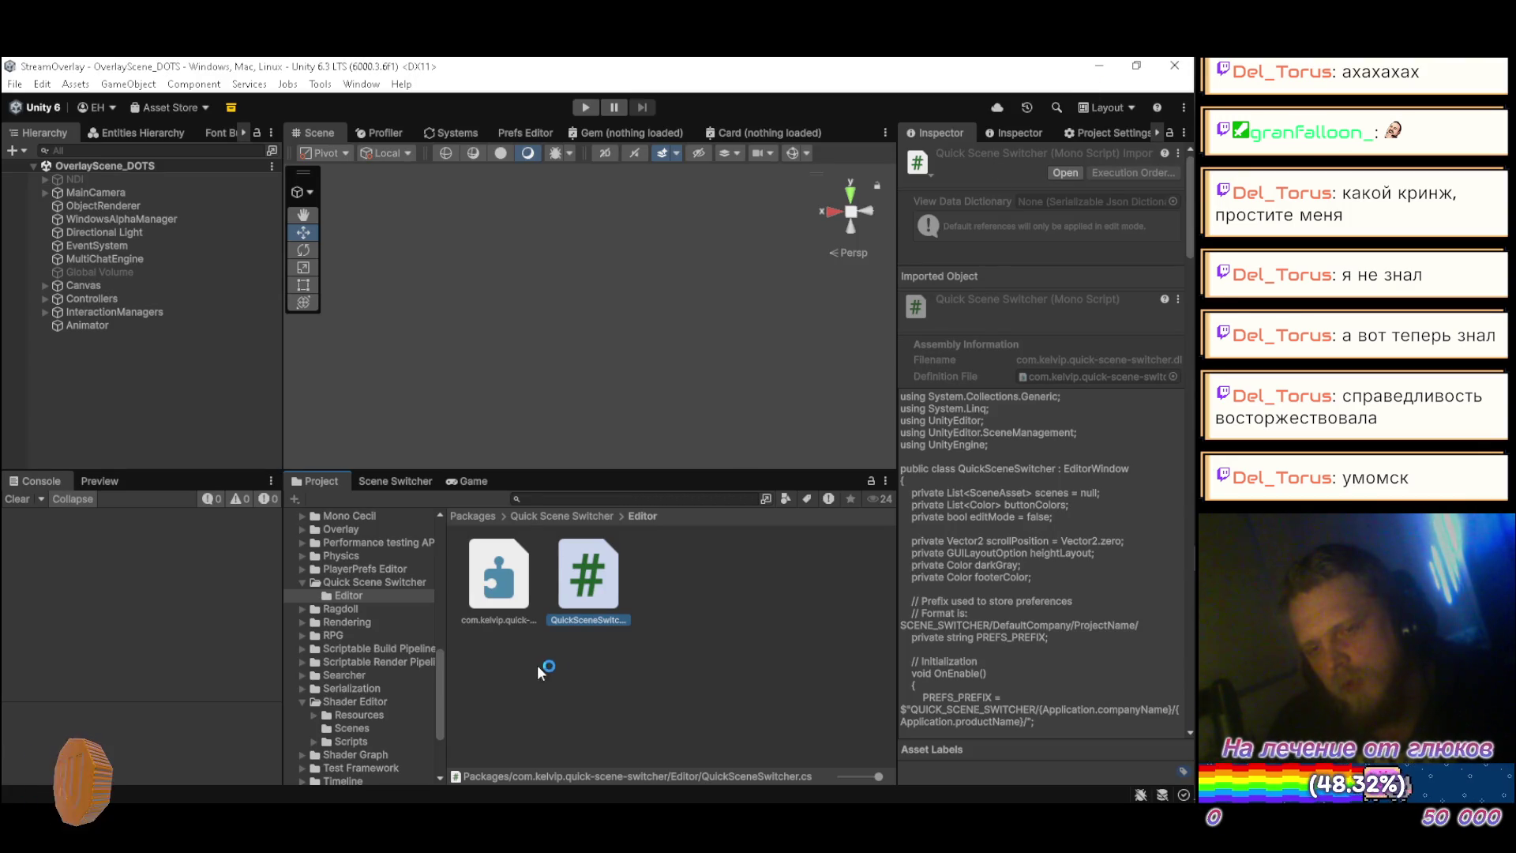
left_click(356, 583)
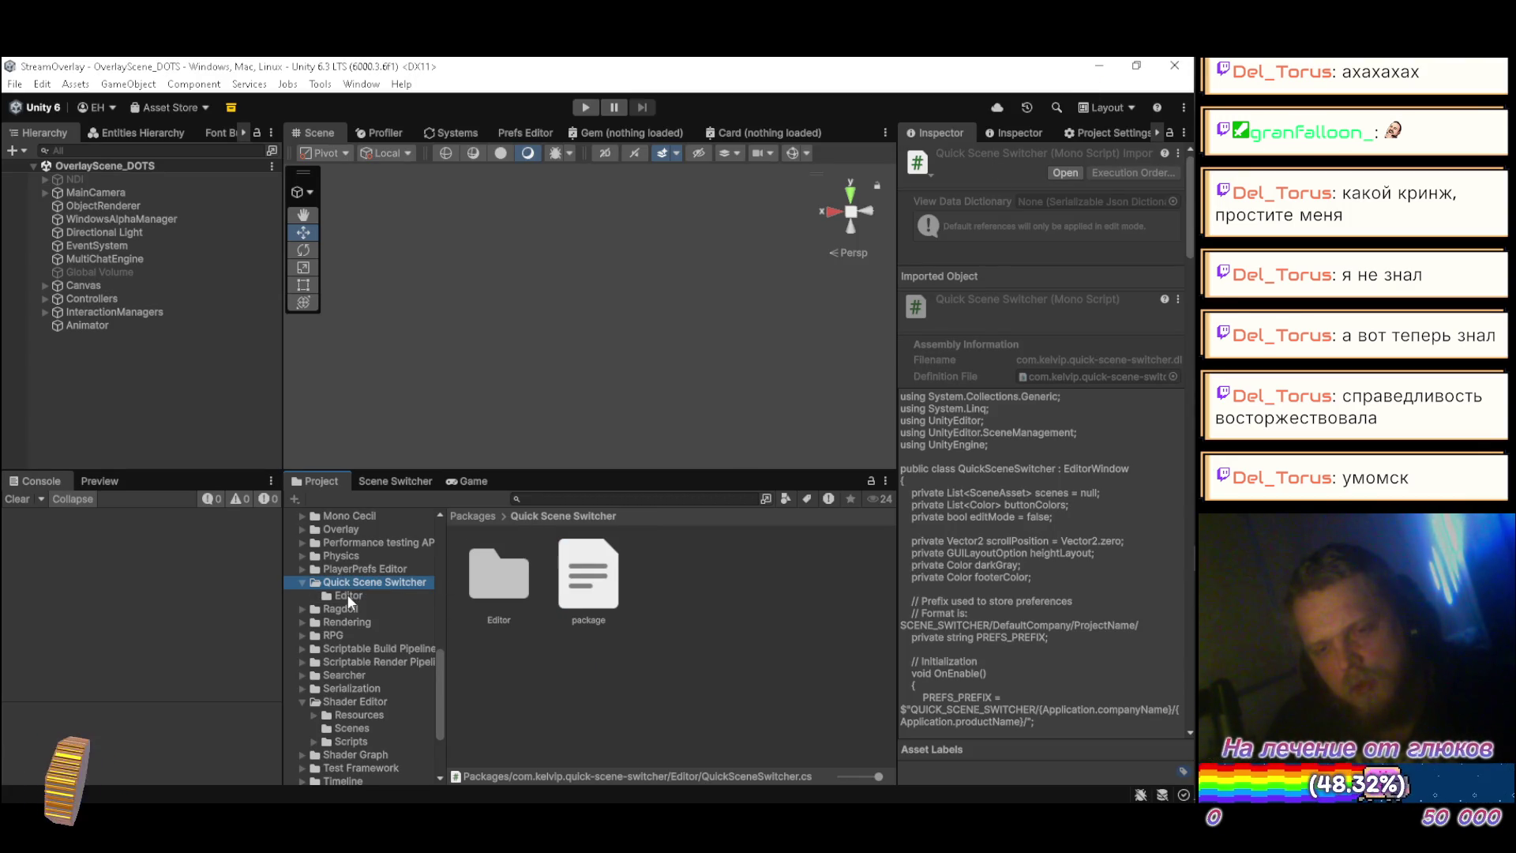
left_click(602, 580)
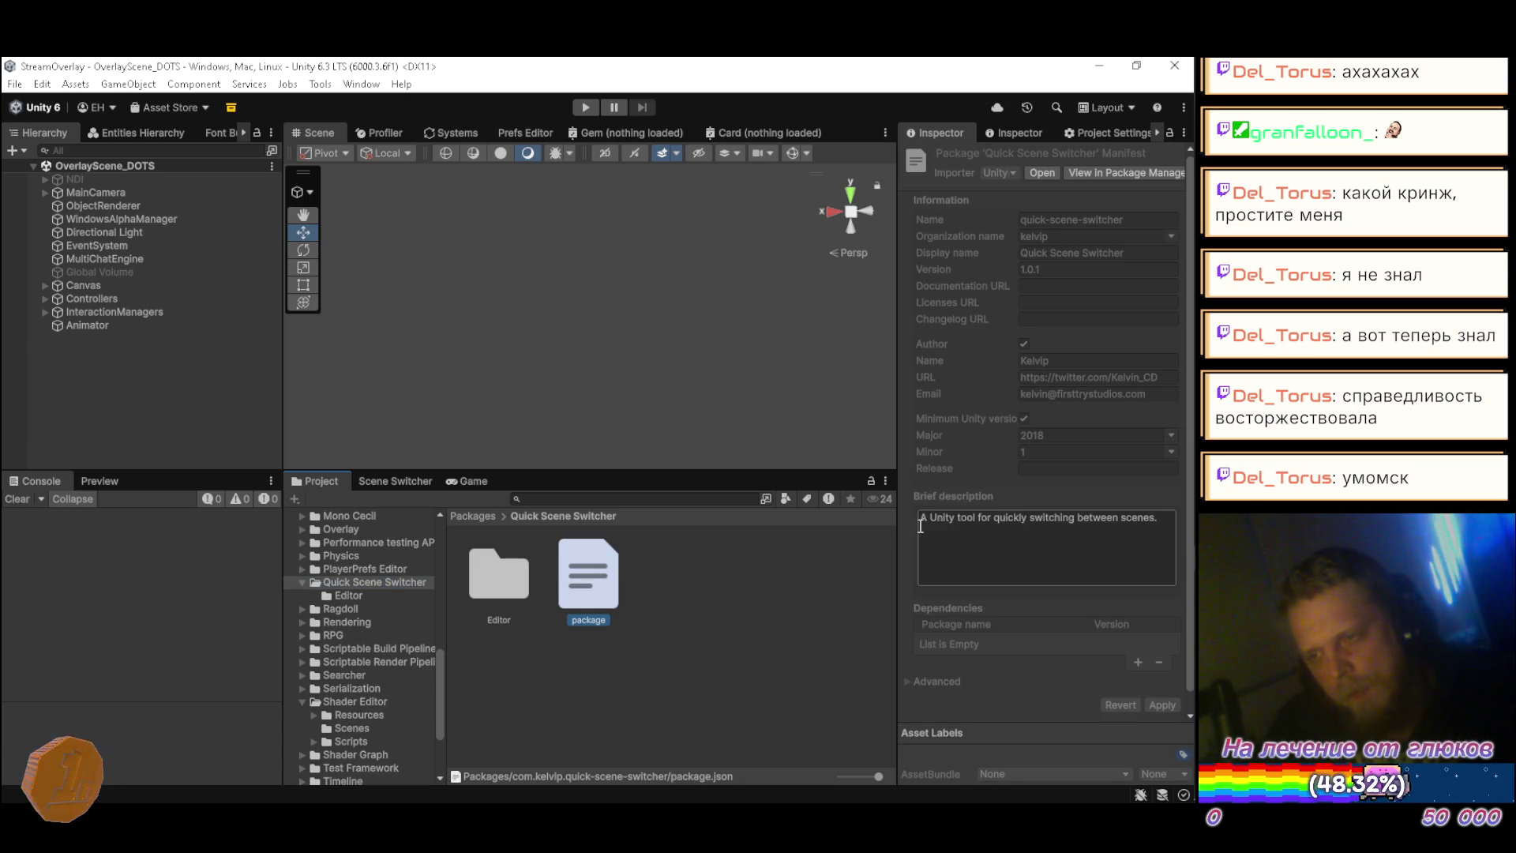
scroll(954, 542, "down", 1)
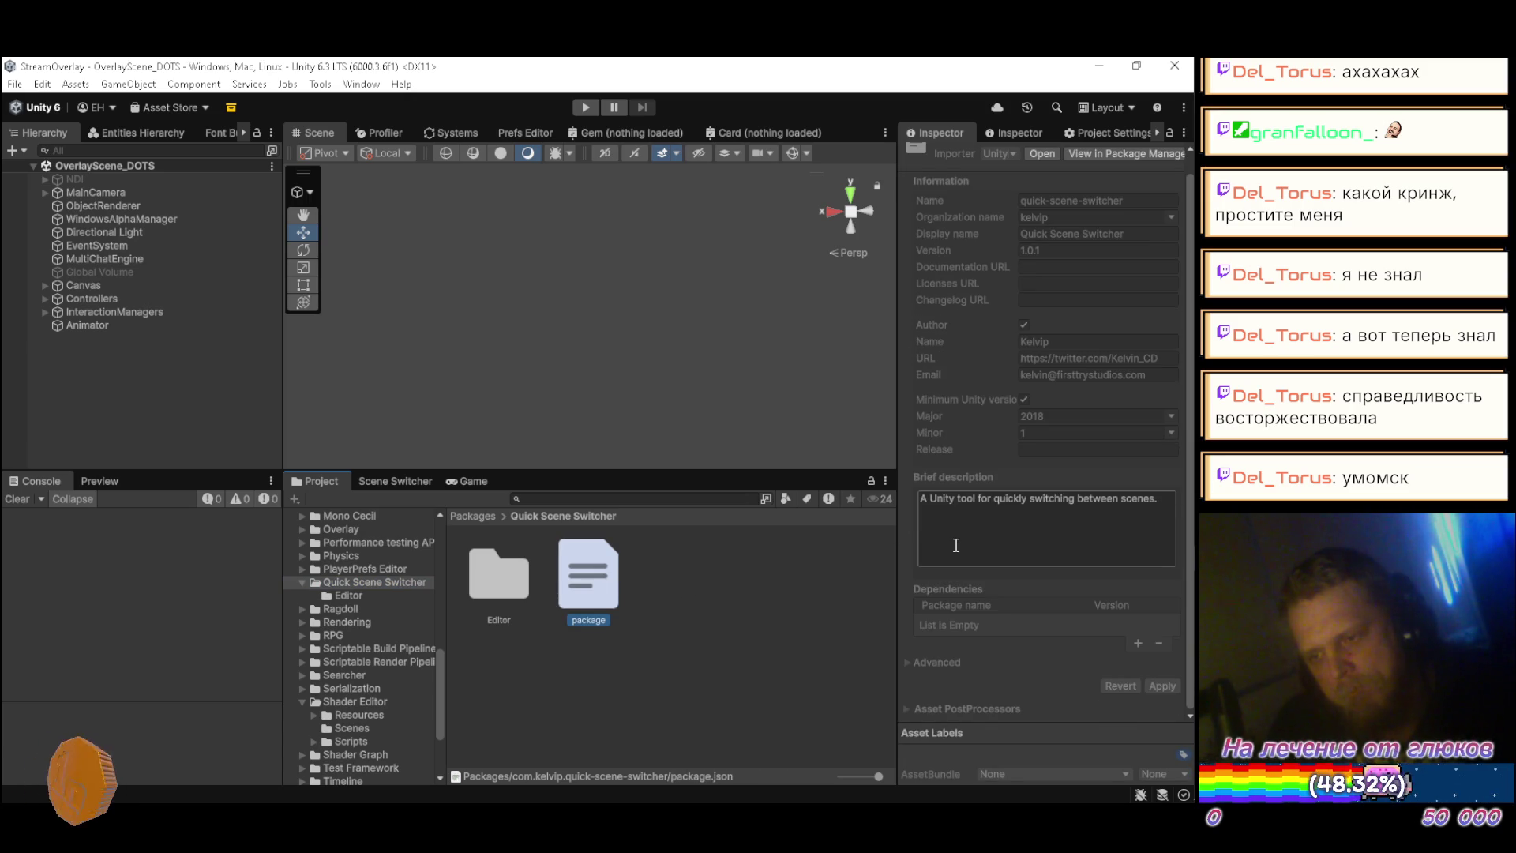
scroll(955, 544, "up", 1)
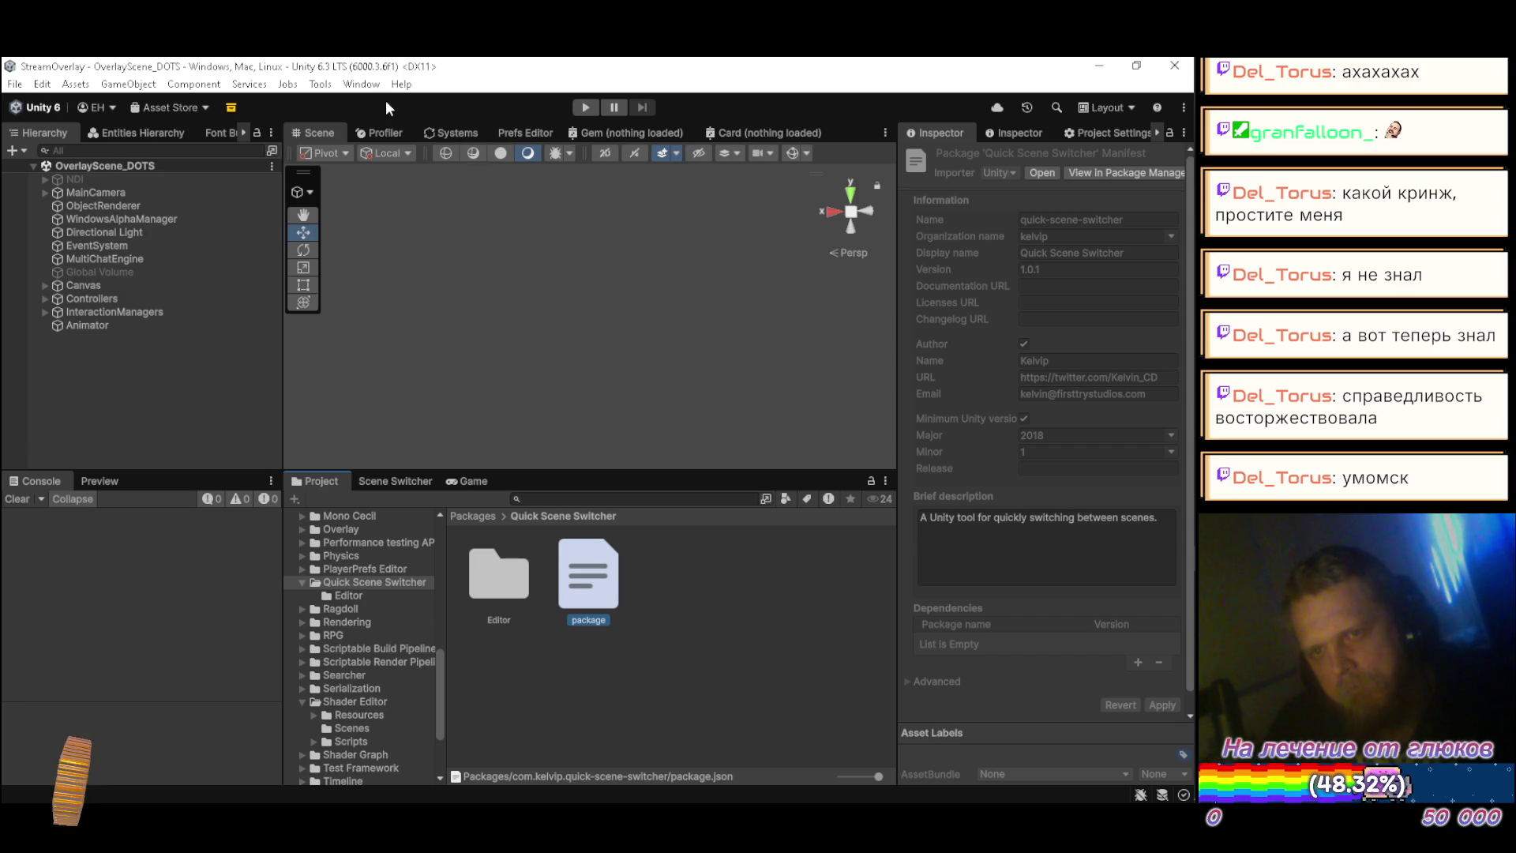
left_click(361, 84)
Step: Remove Quick Scene Switcher via Manage > Remove, wait for recompilation, and close Package Manager
mouse_move(502, 340)
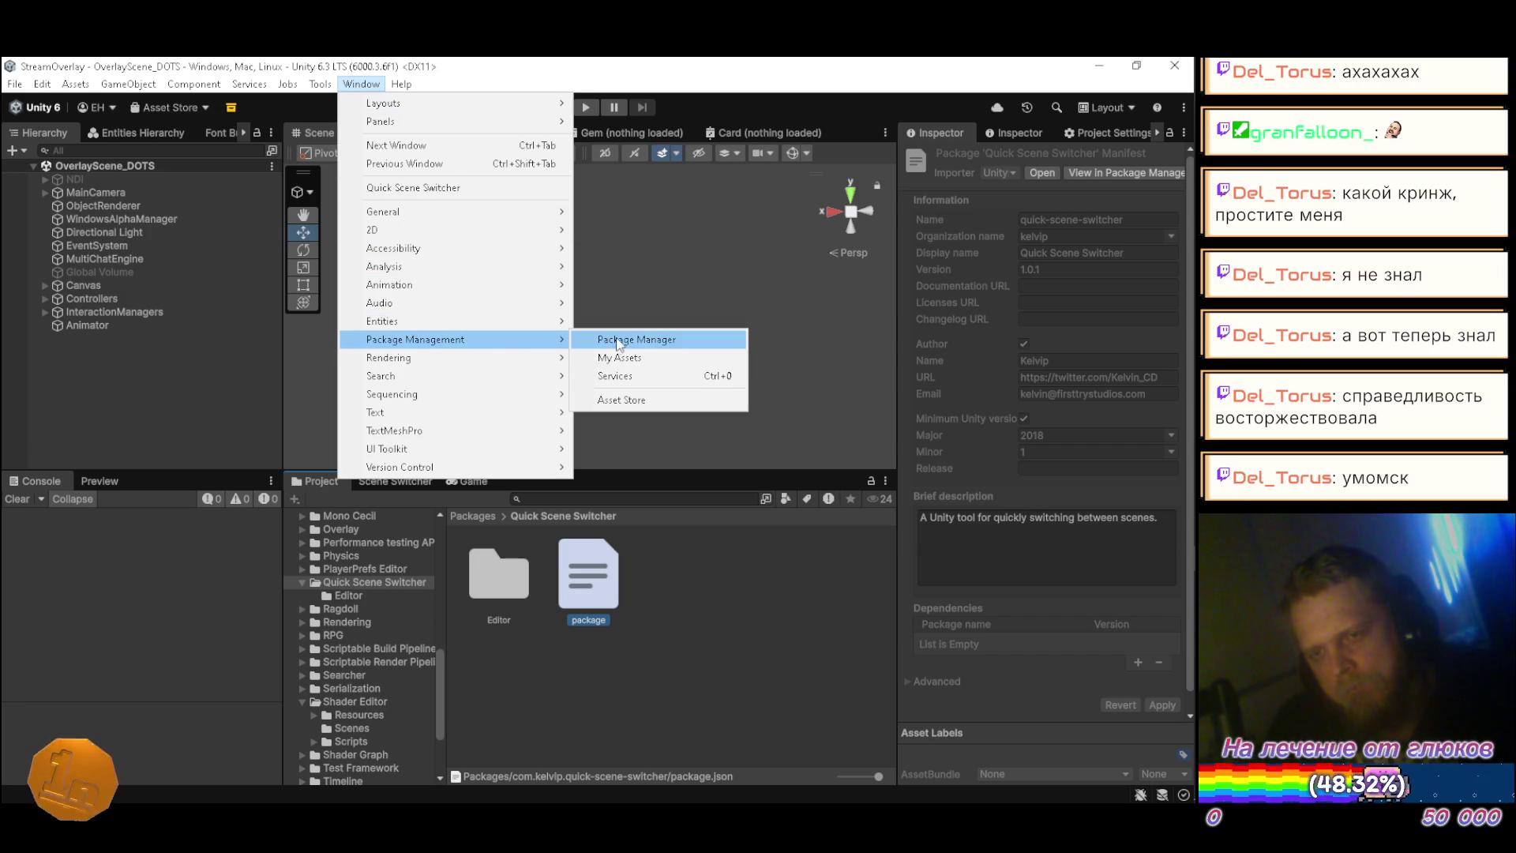
left_click(616, 337)
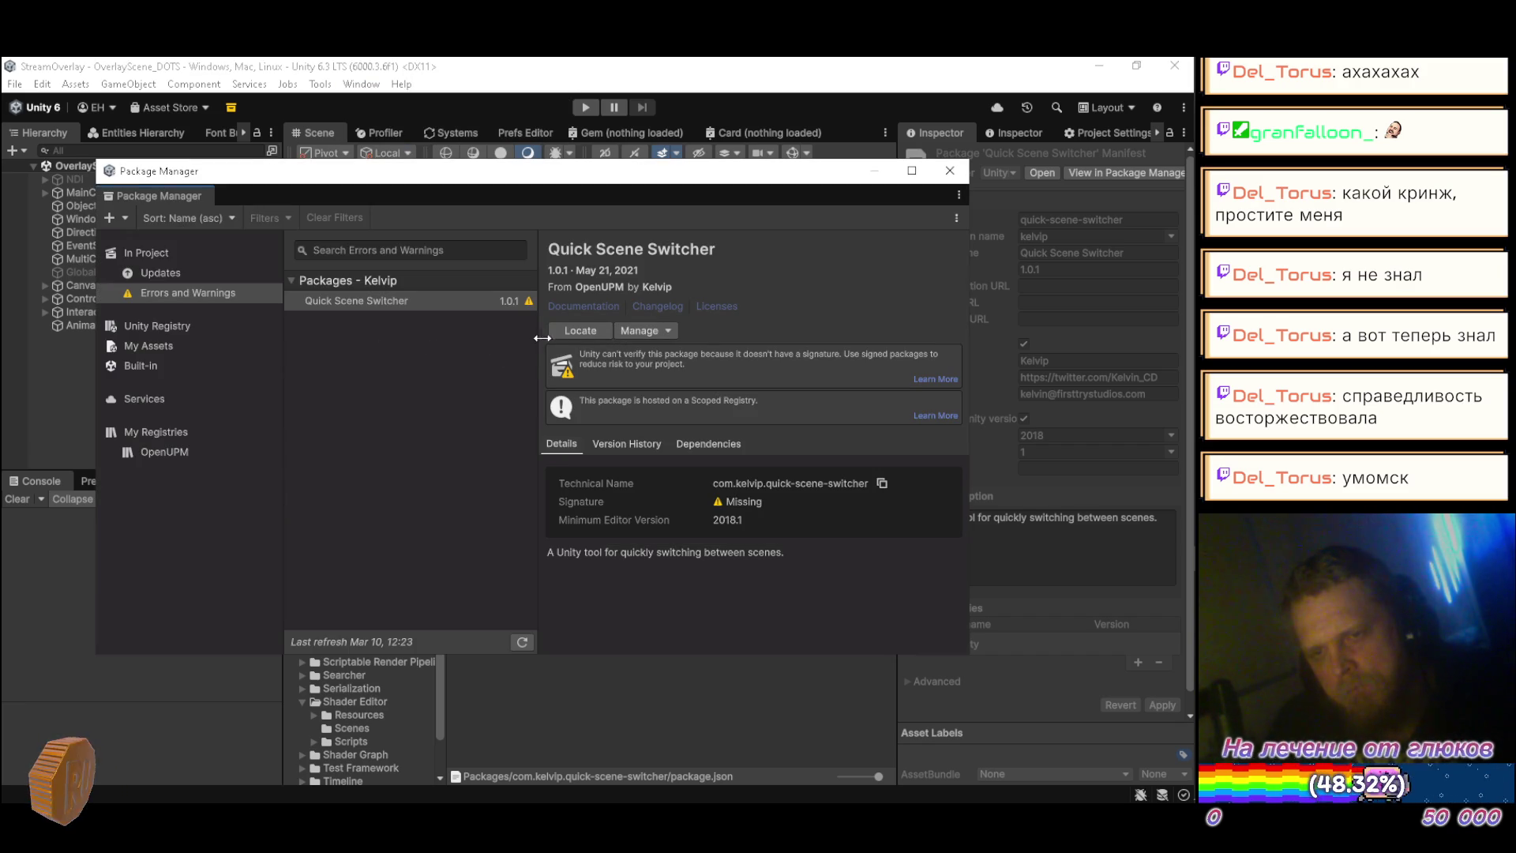
left_click(645, 333)
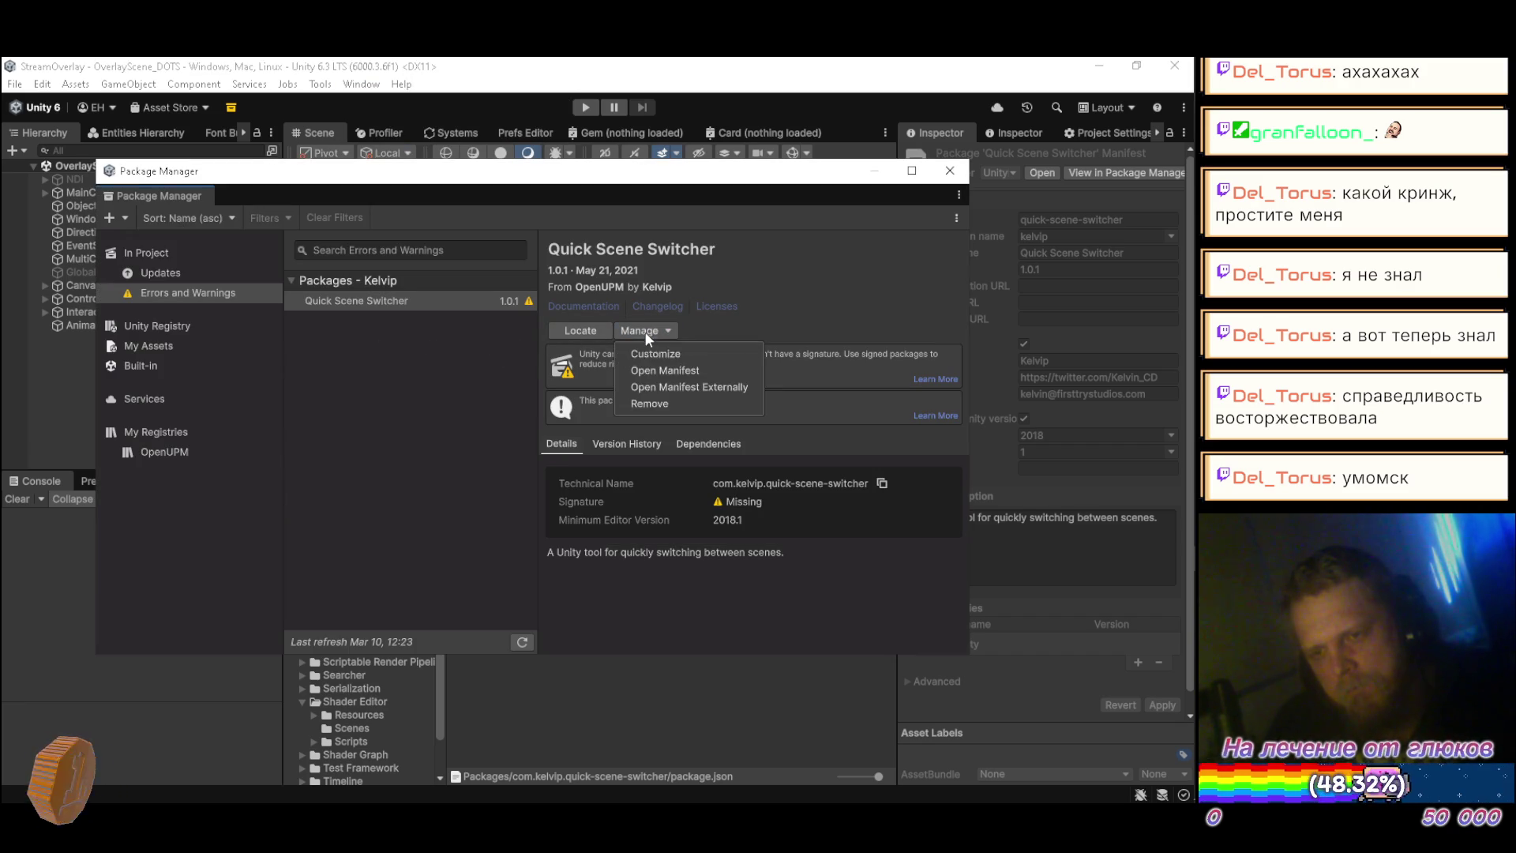
left_click(651, 402)
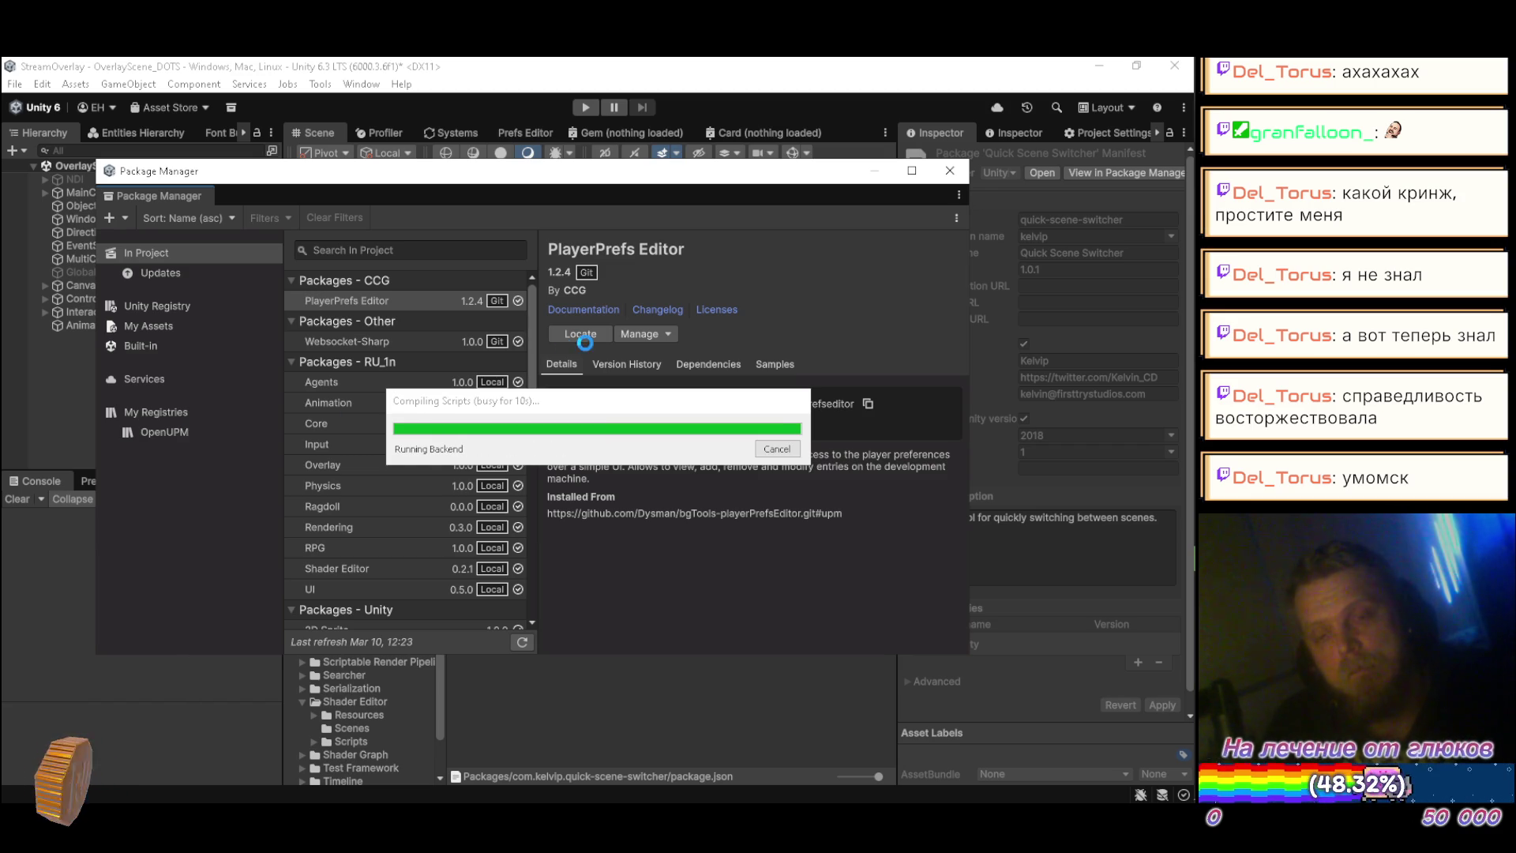
mouse_move(1180, 249)
mouse_move(1163, 146)
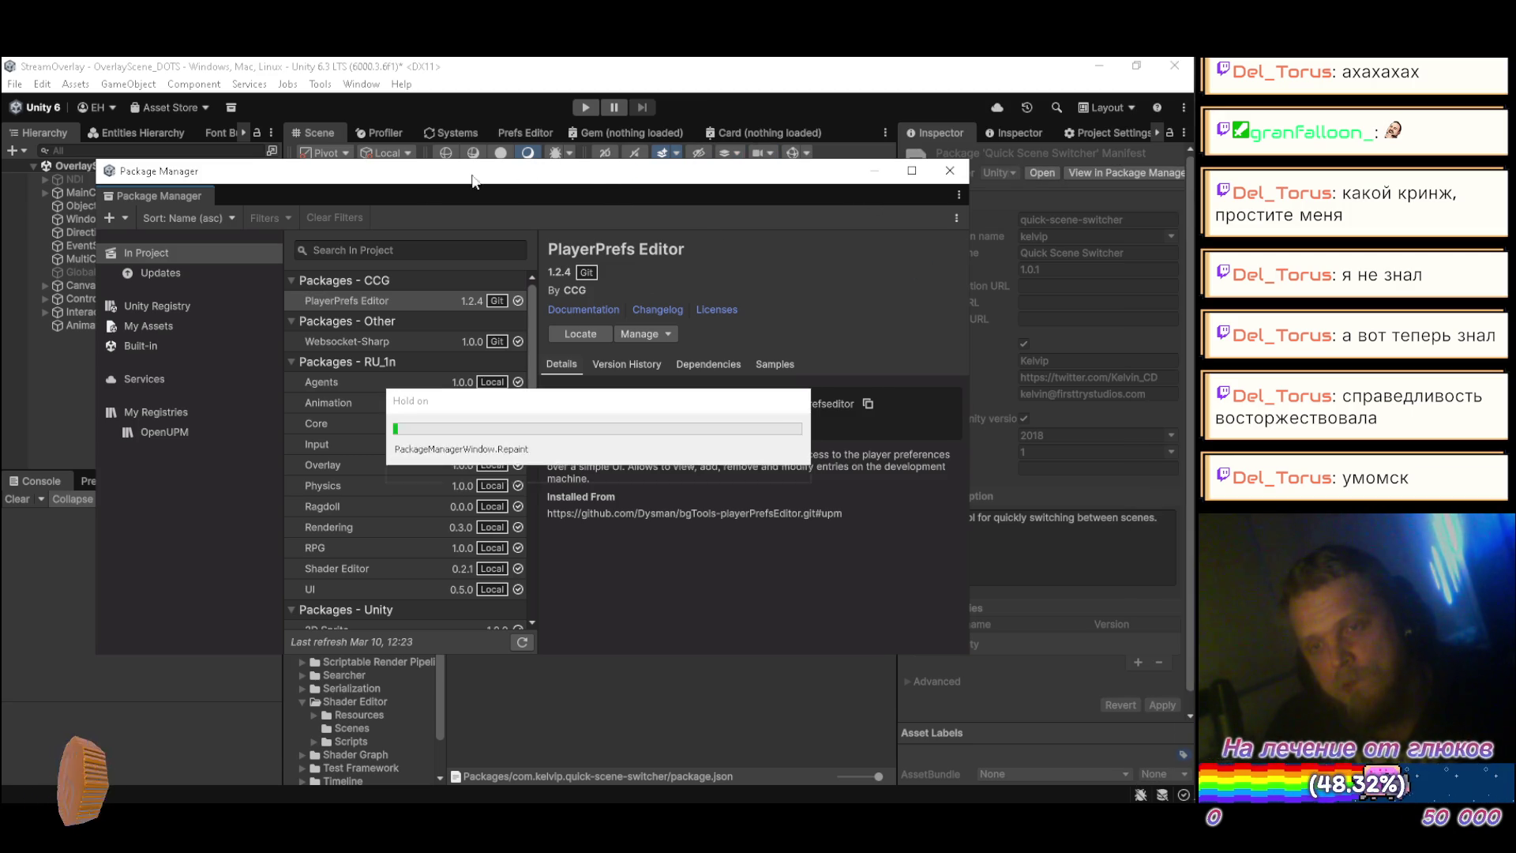
left_click(158, 429)
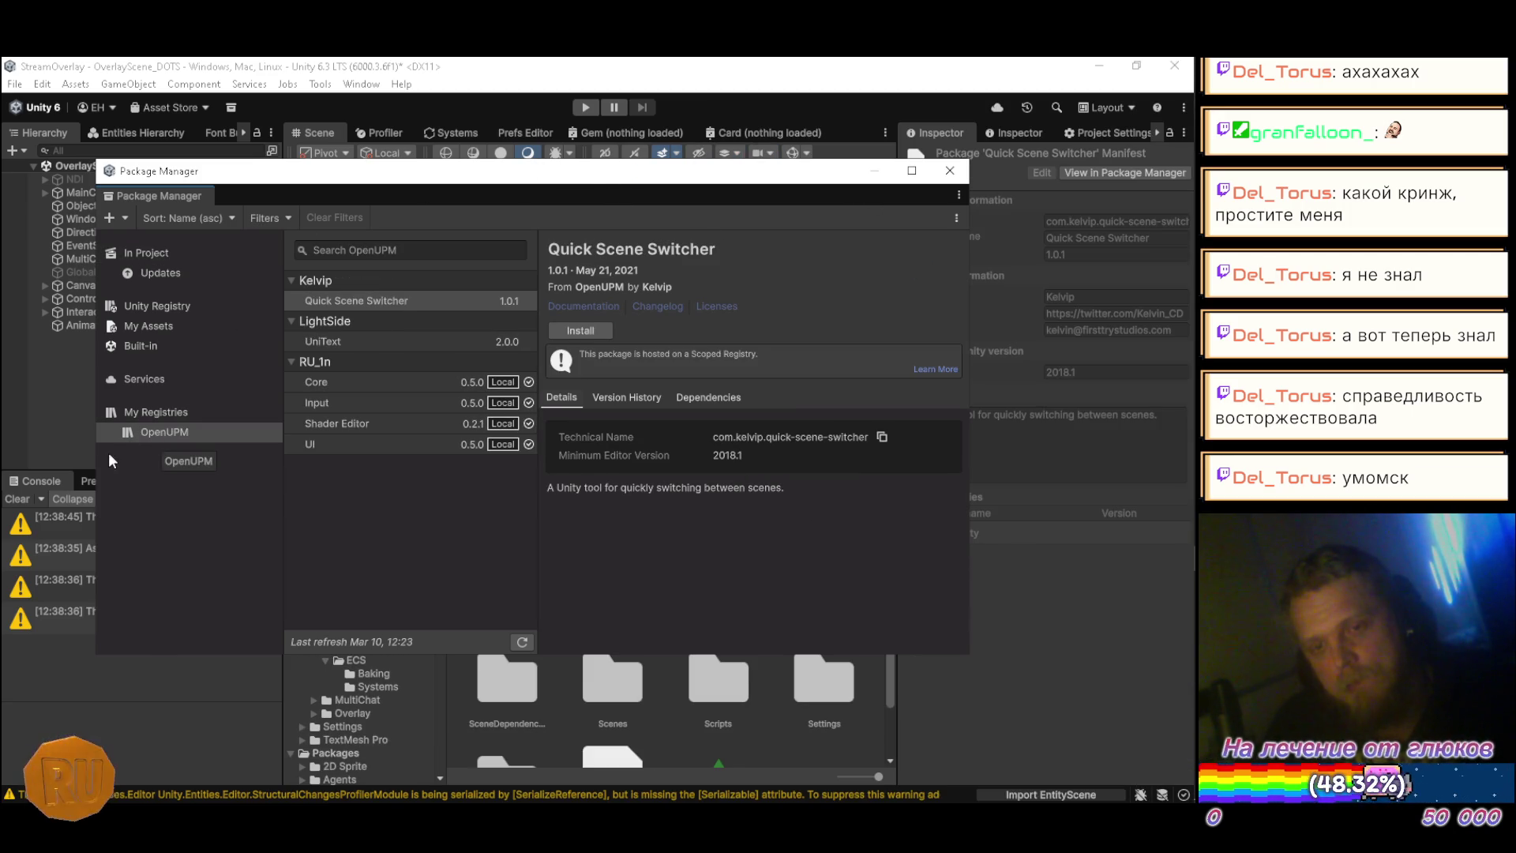
left_click(948, 170)
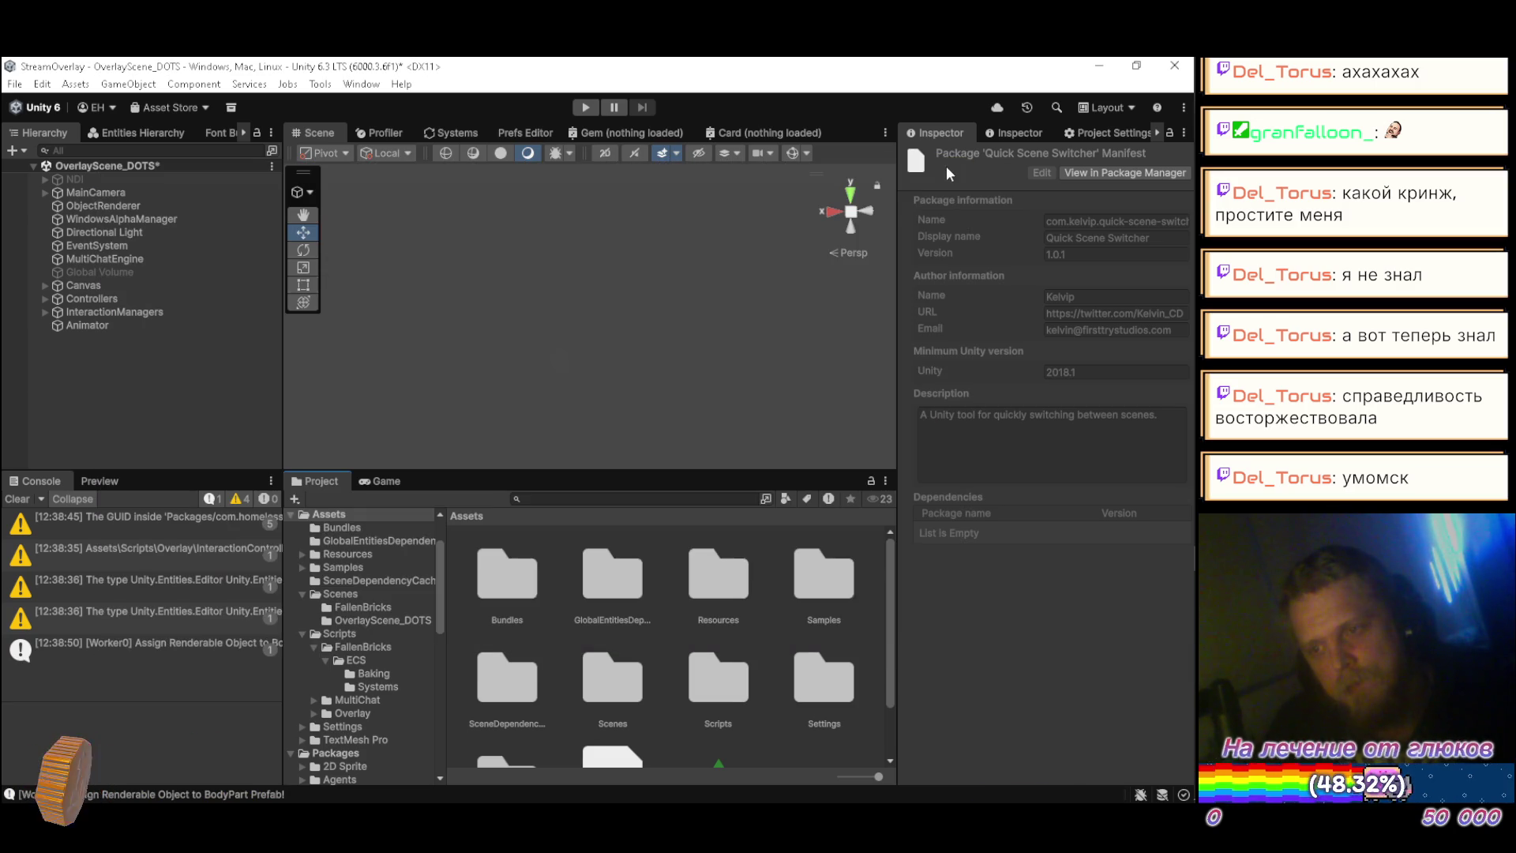
Step: Delete the com.kelvip scope from the OpenUPM scoped registry and apply the change
left_click(1087, 133)
left_click_drag(897, 272, 530, 339)
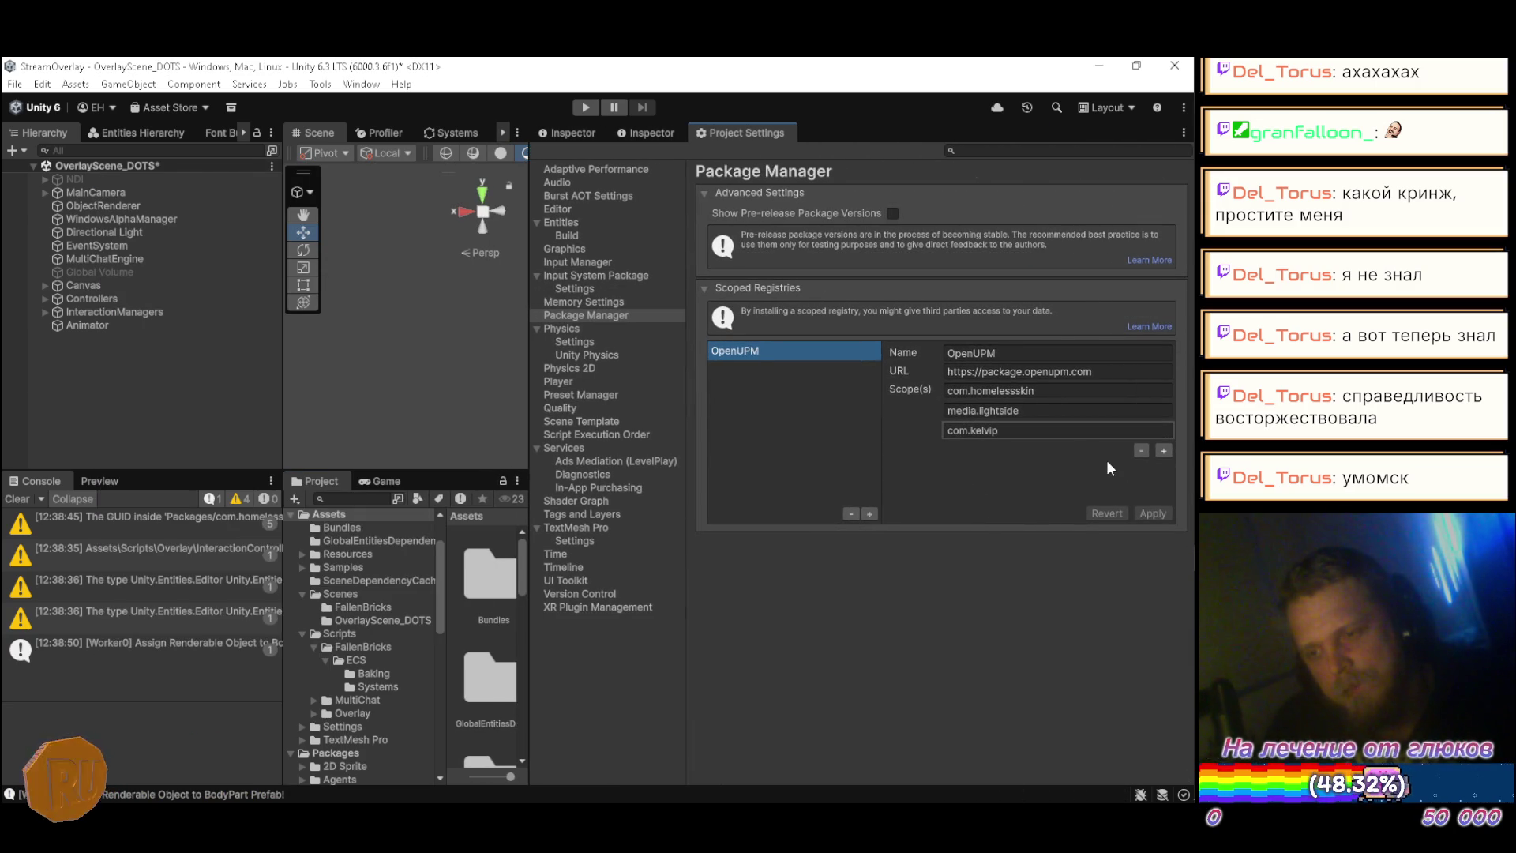
left_click(943, 429)
left_click(1141, 449)
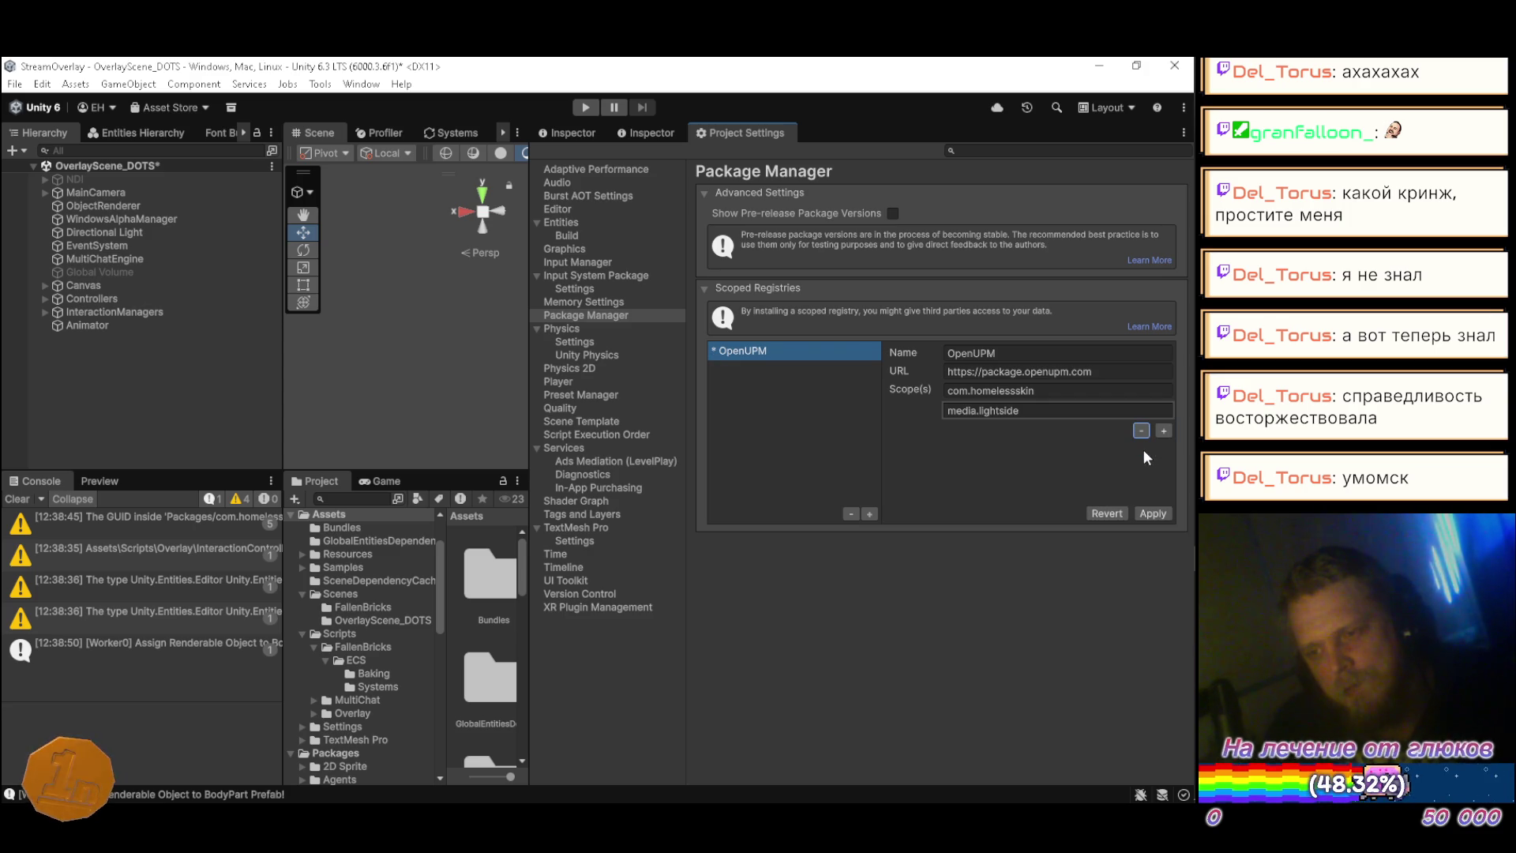
left_click(1156, 514)
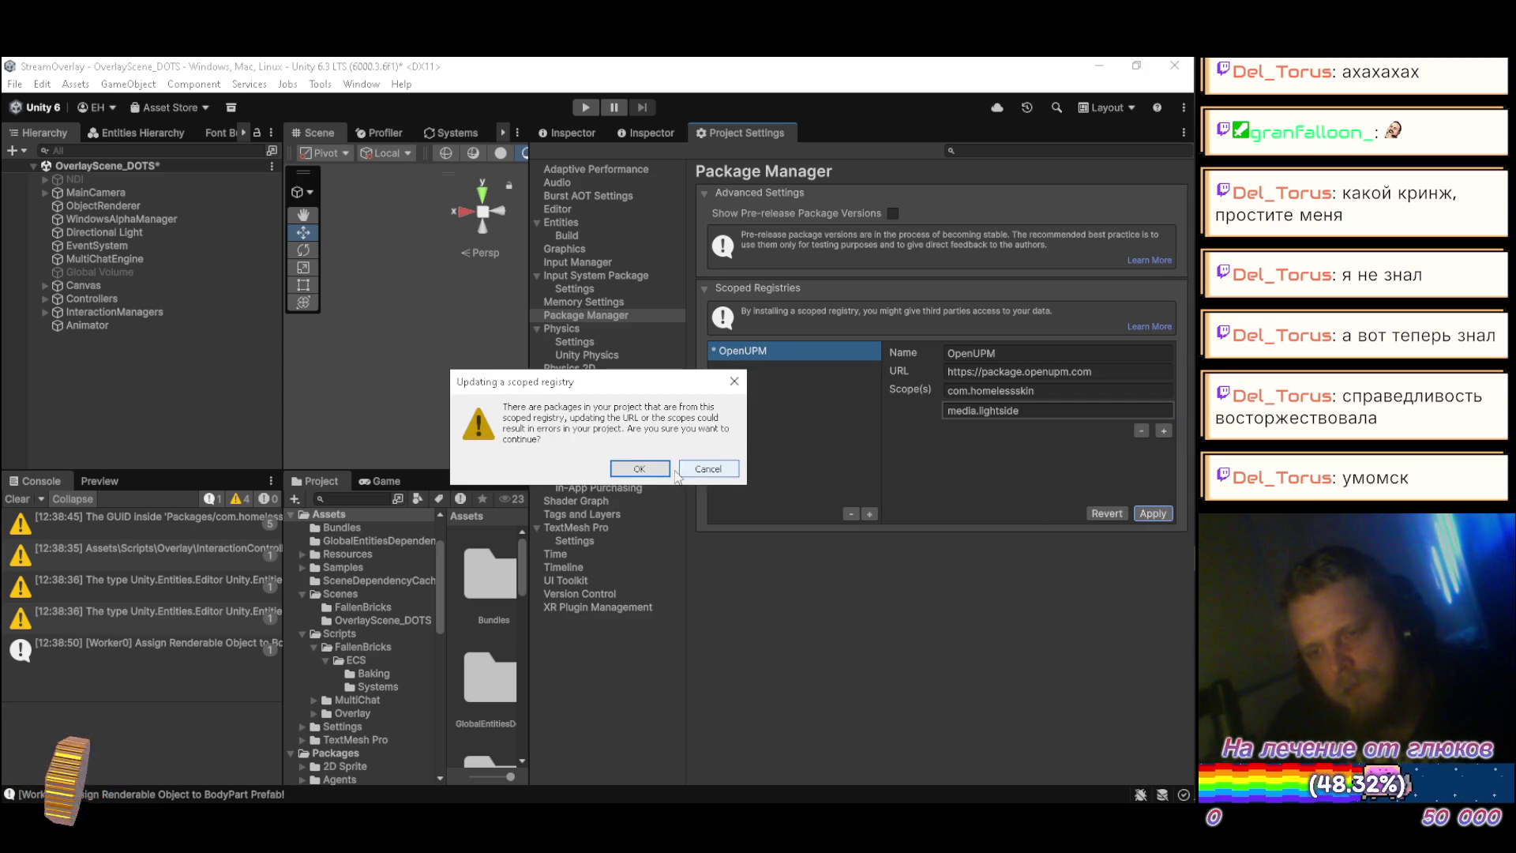
left_click(628, 467)
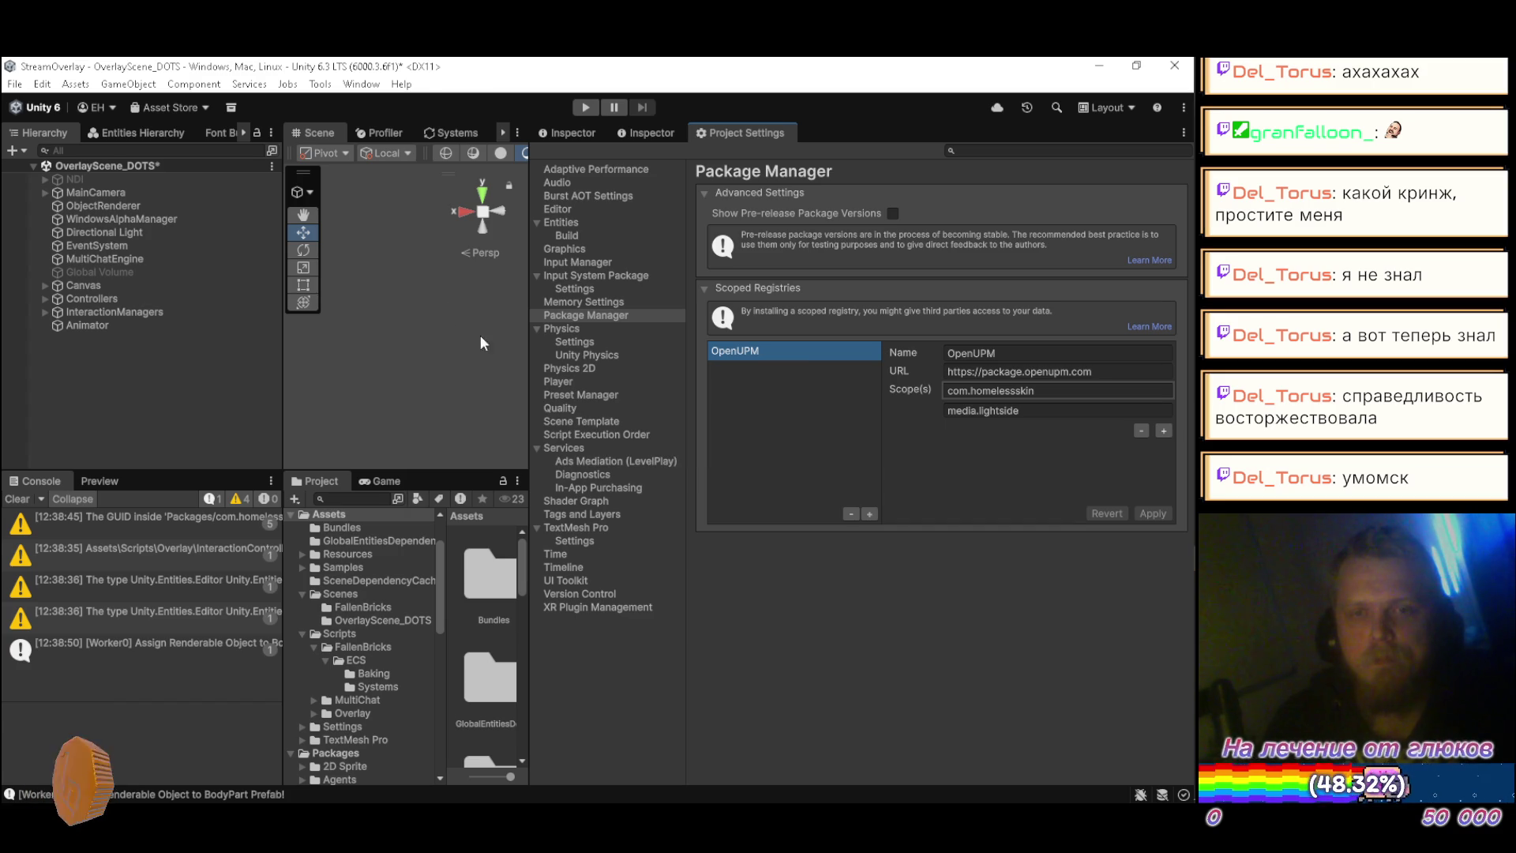
left_click_drag(528, 355, 829, 367)
left_click(885, 134)
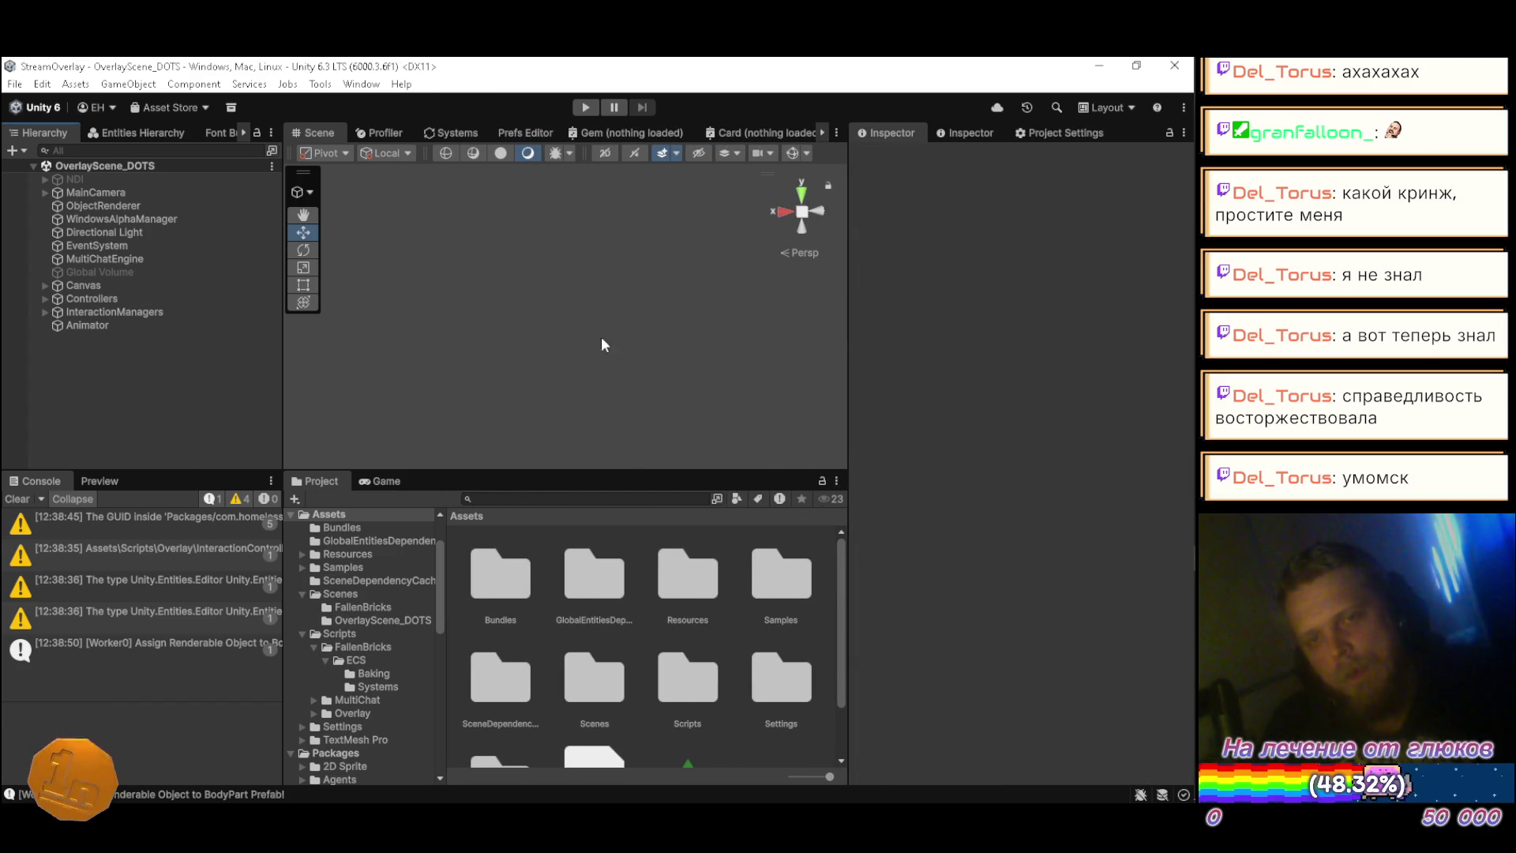
mouse_move(1194, 347)
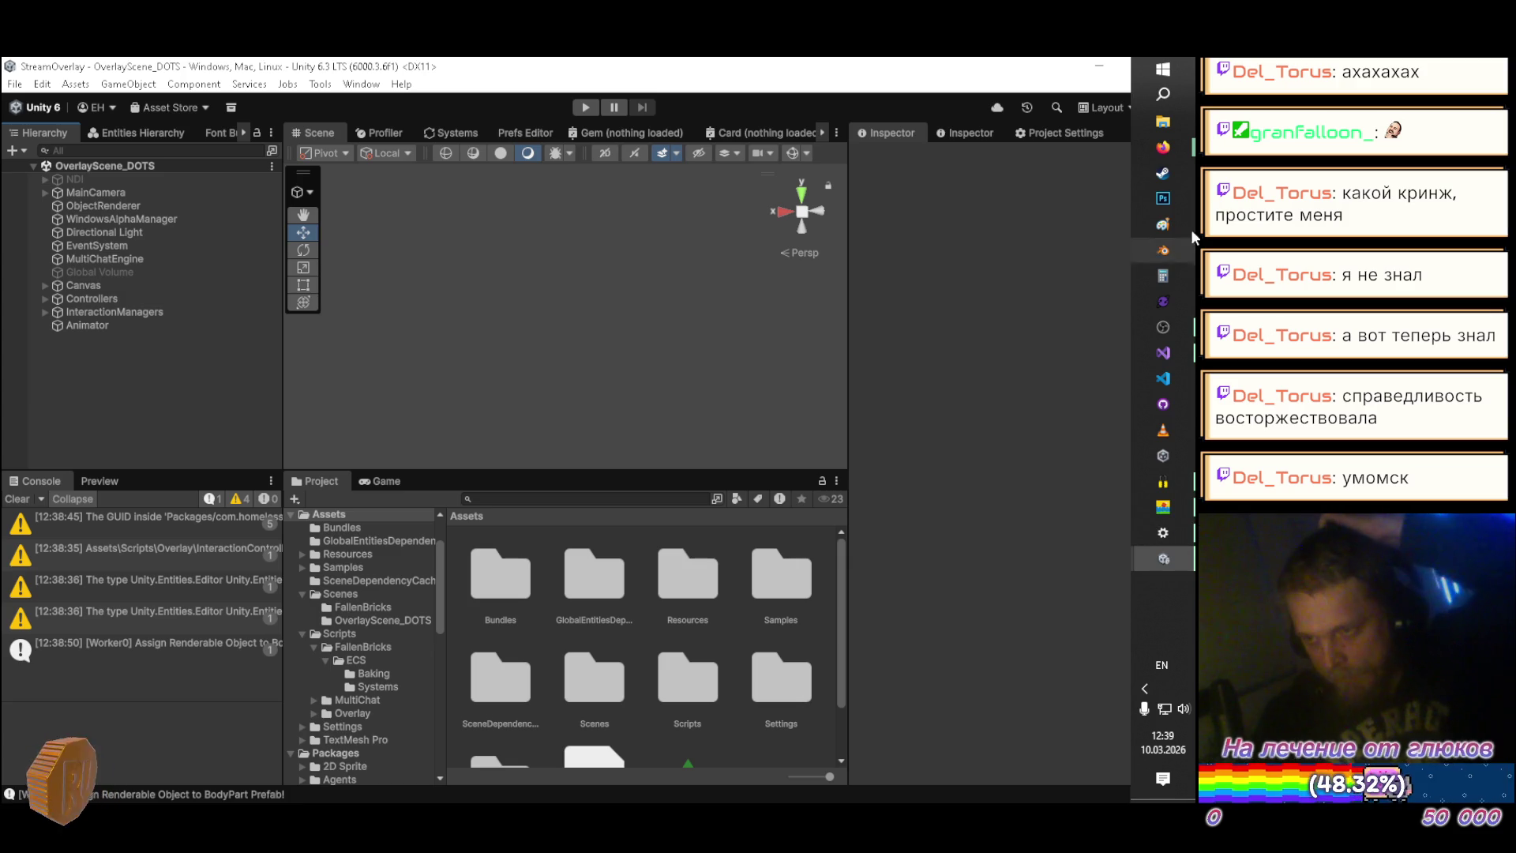
Step: Open the Quick-Scene-Switcher repository from OpenUPM and fork it into your own GitHub account
left_click(947, 164)
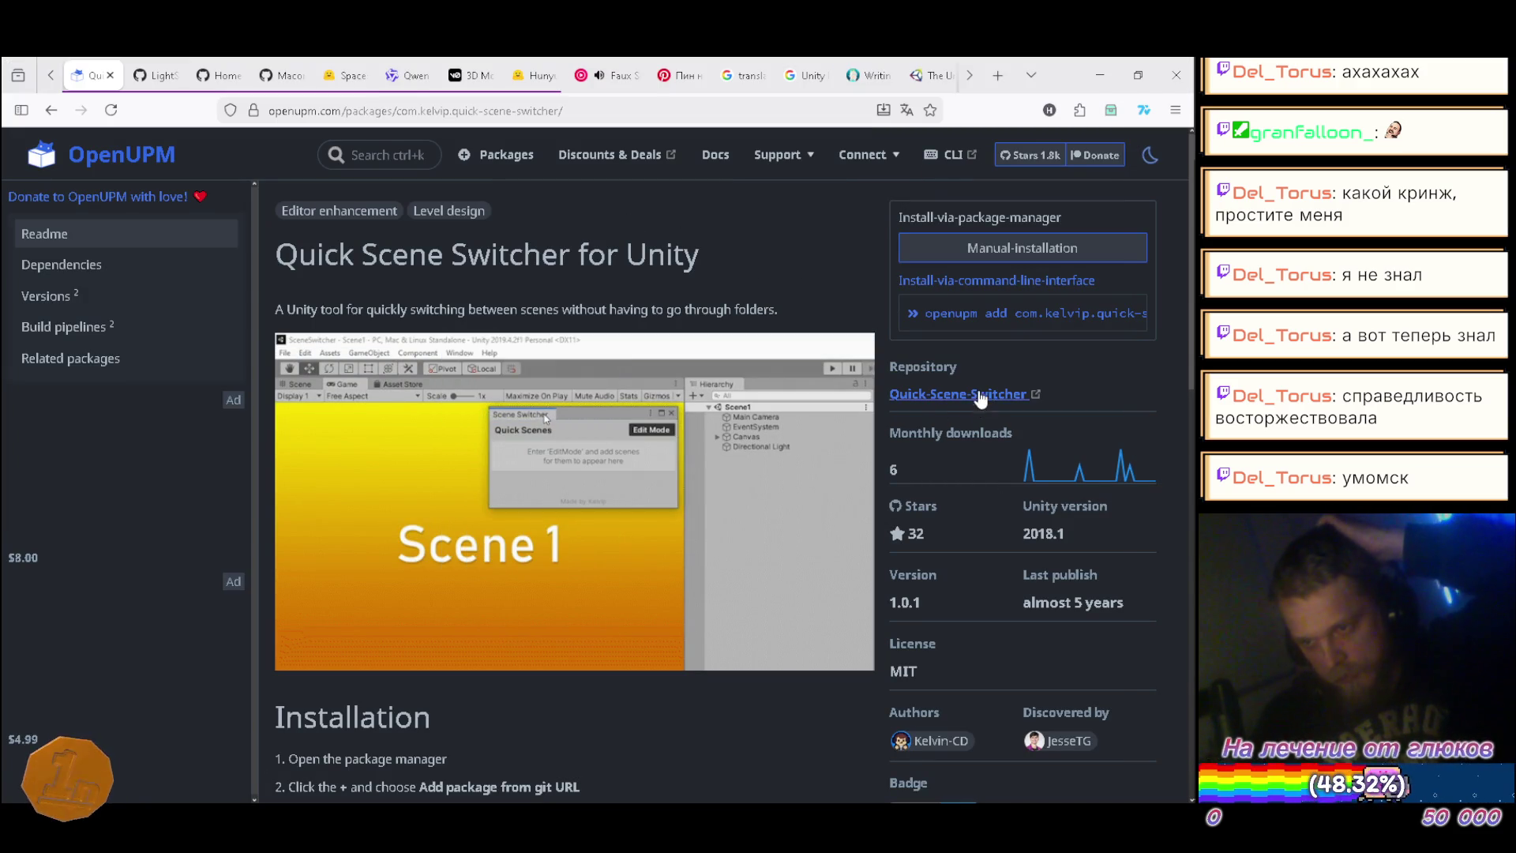
left_click(979, 394)
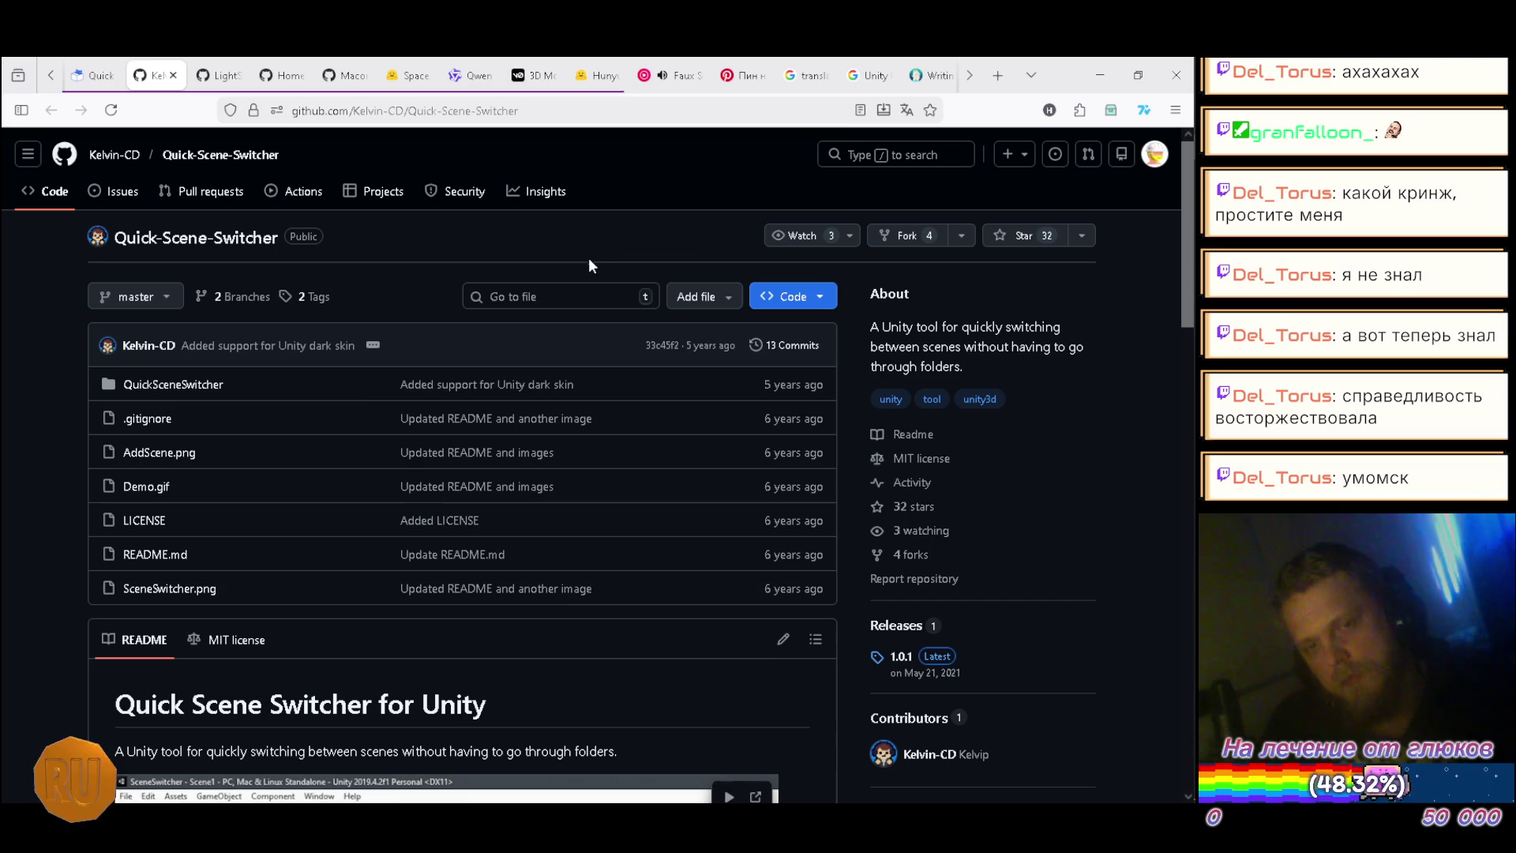
scroll(148, 484, "down", 5)
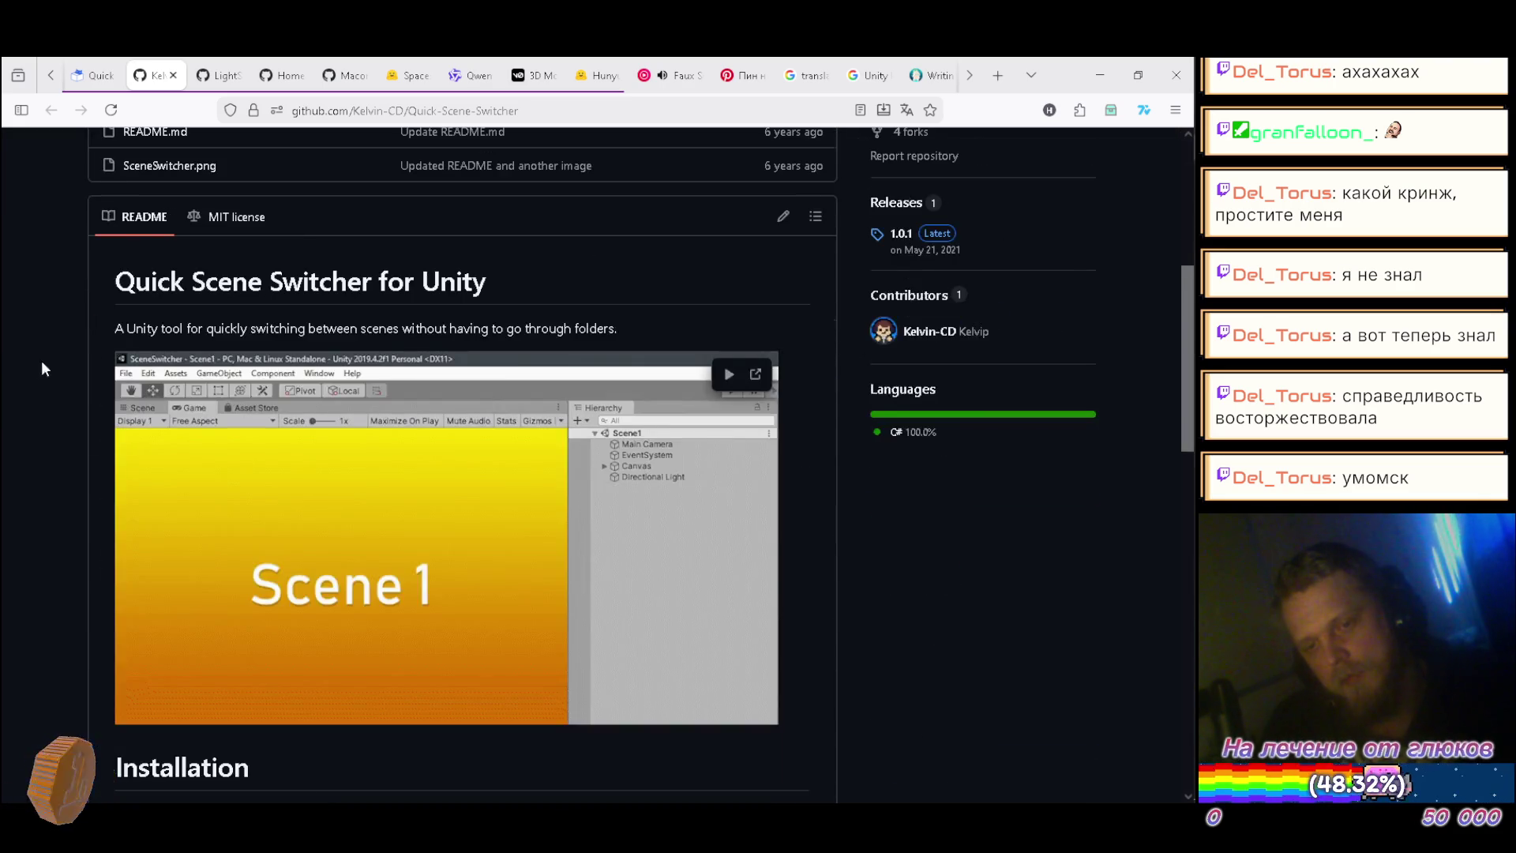
scroll(33, 360, "up", 5)
left_click(960, 234)
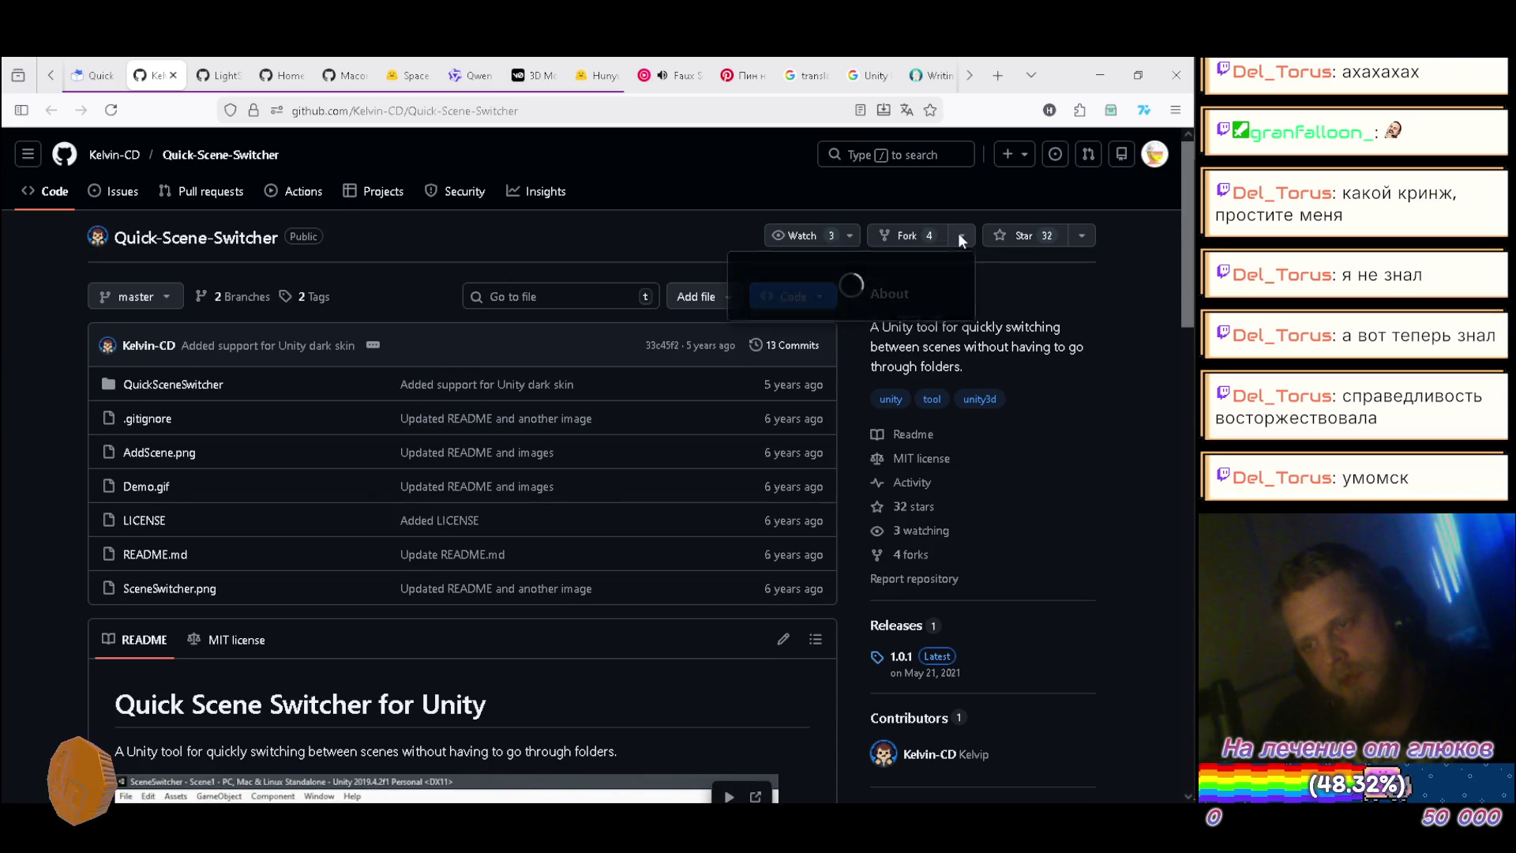
left_click(784, 325)
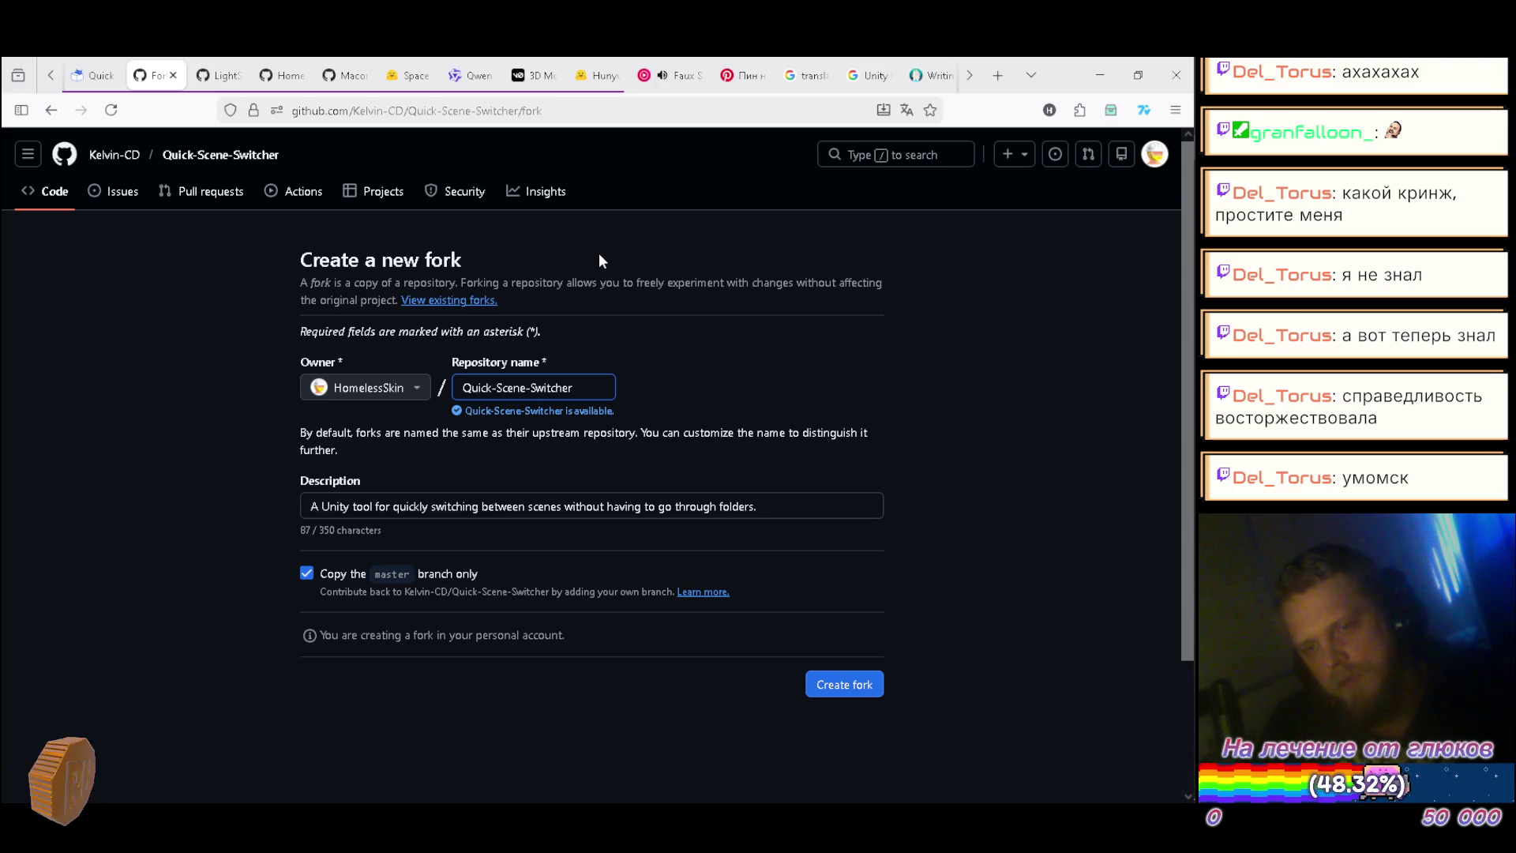
left_click(820, 684)
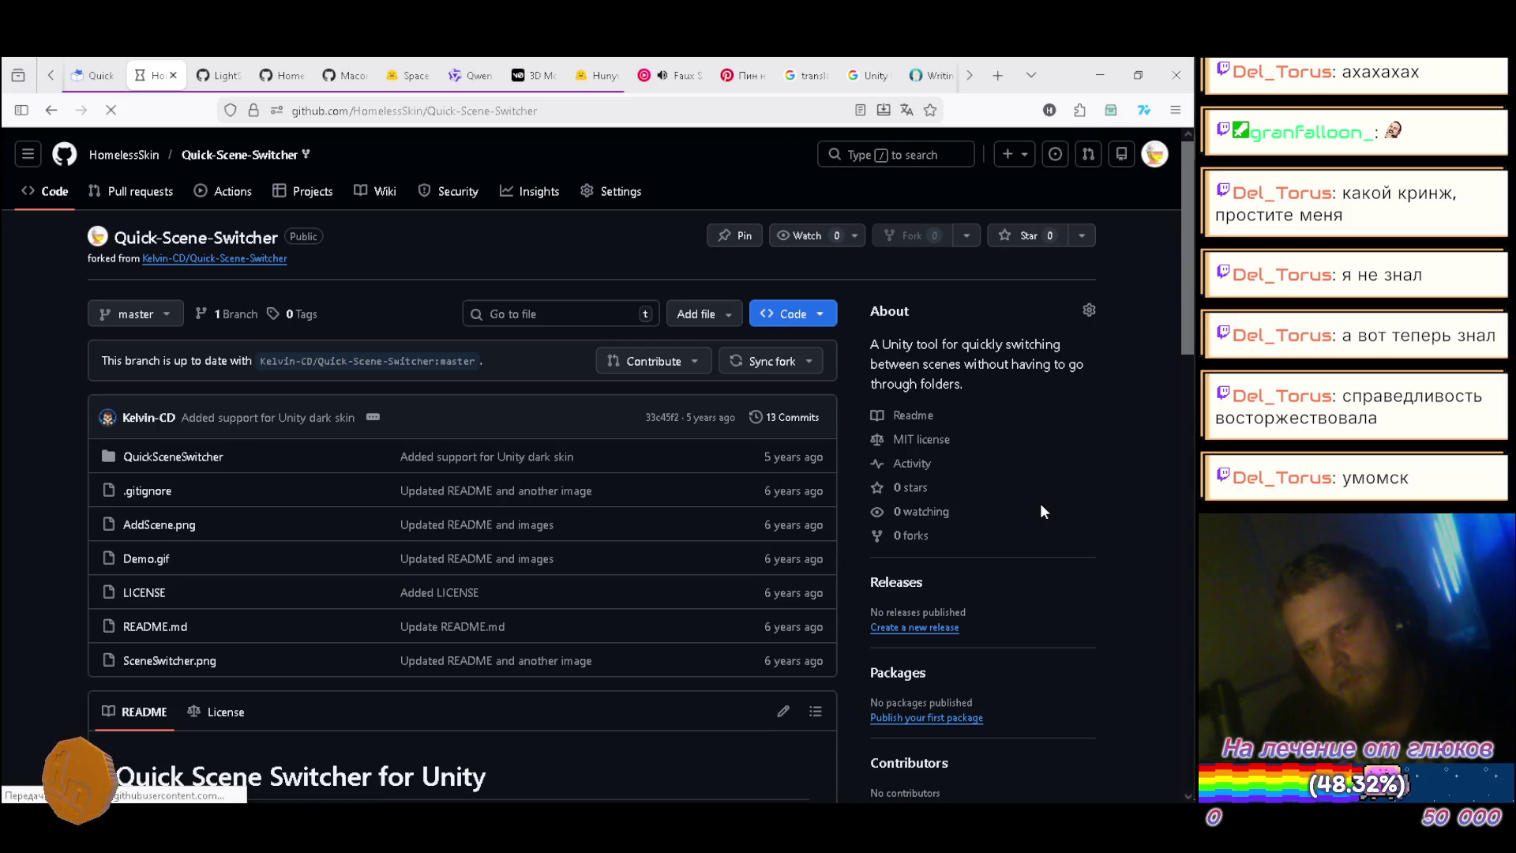
scroll(1042, 500, "down", 3)
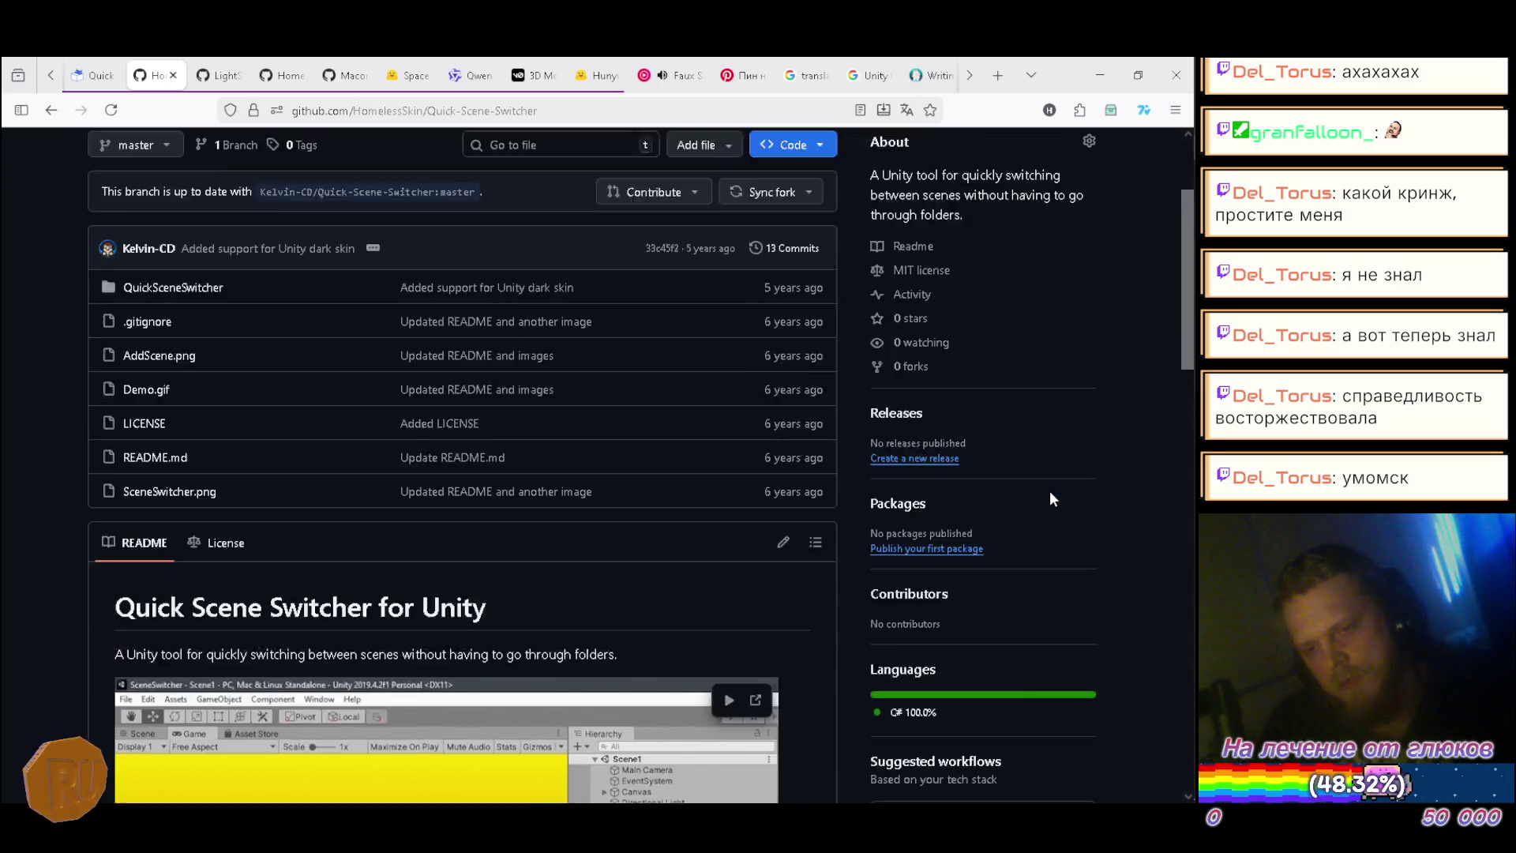
scroll(1049, 490, "up", 3)
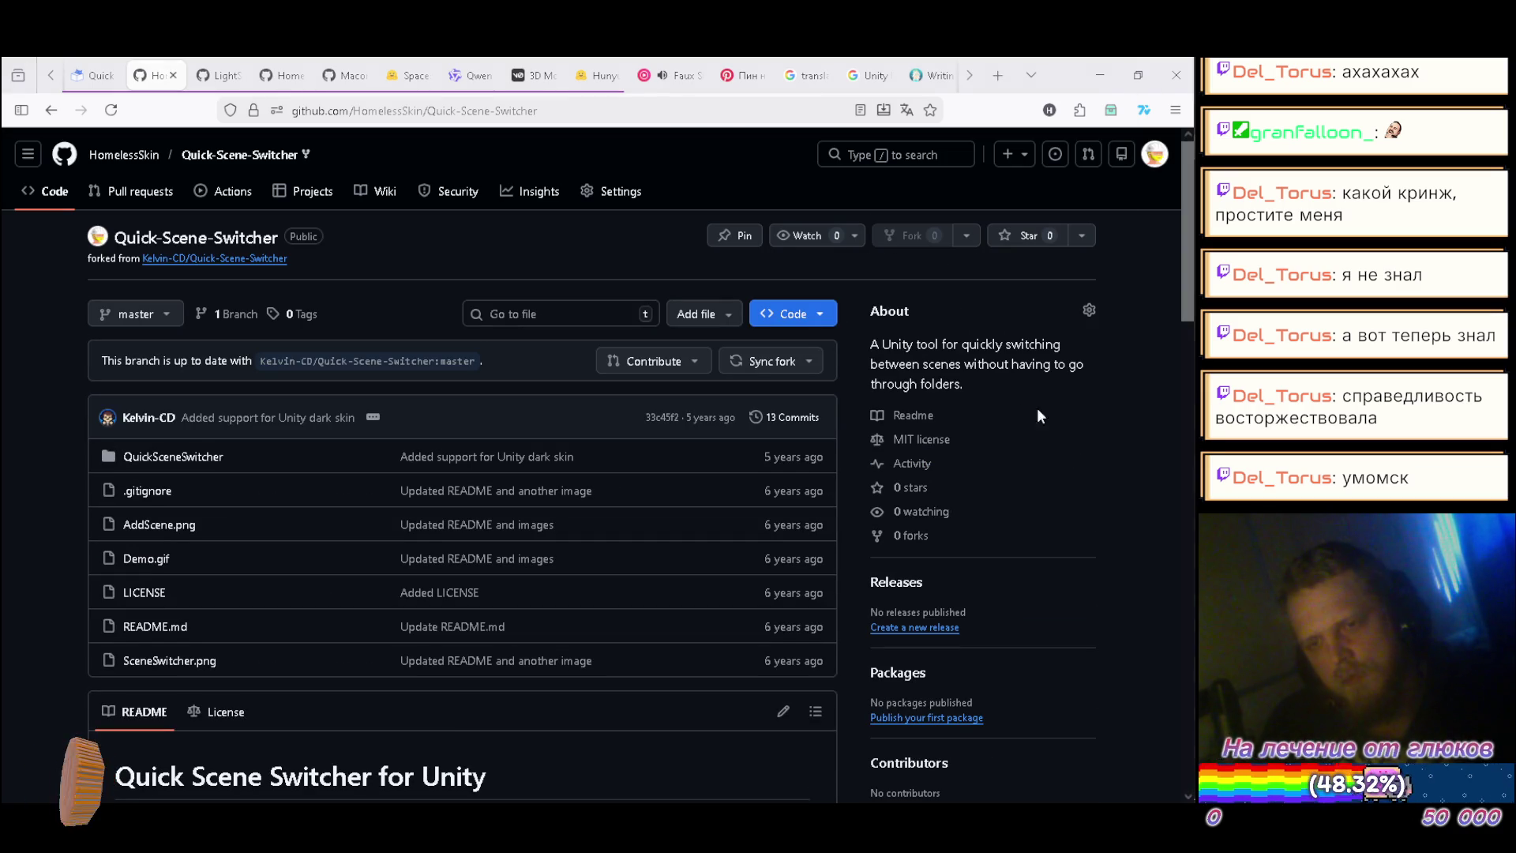
Step: In GitHub Desktop, start cloning and select your Quick-Scene-Switcher fork
key("alt+Tab")
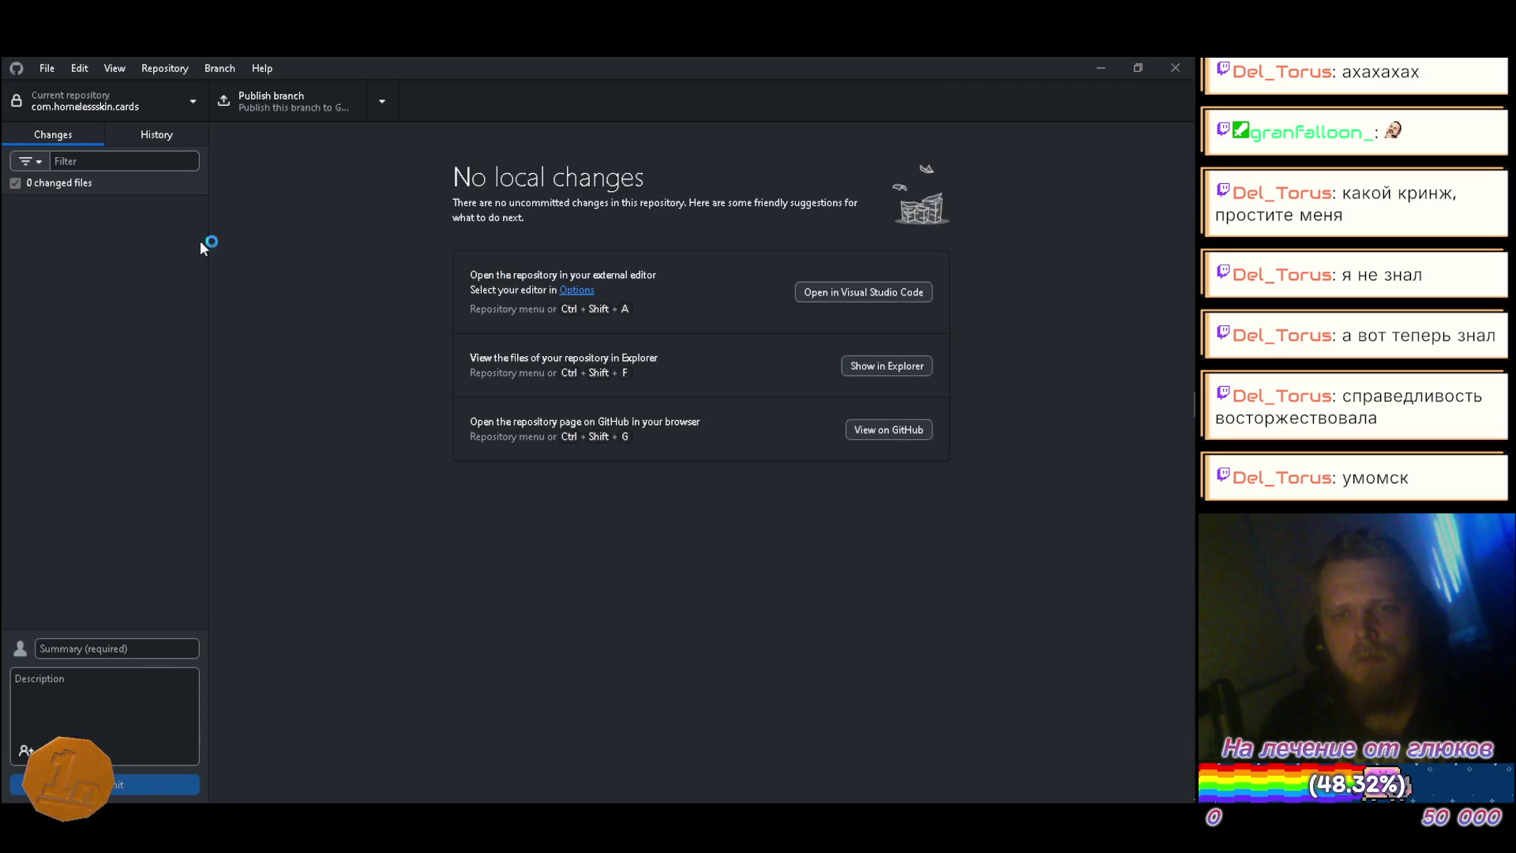
left_click(47, 69)
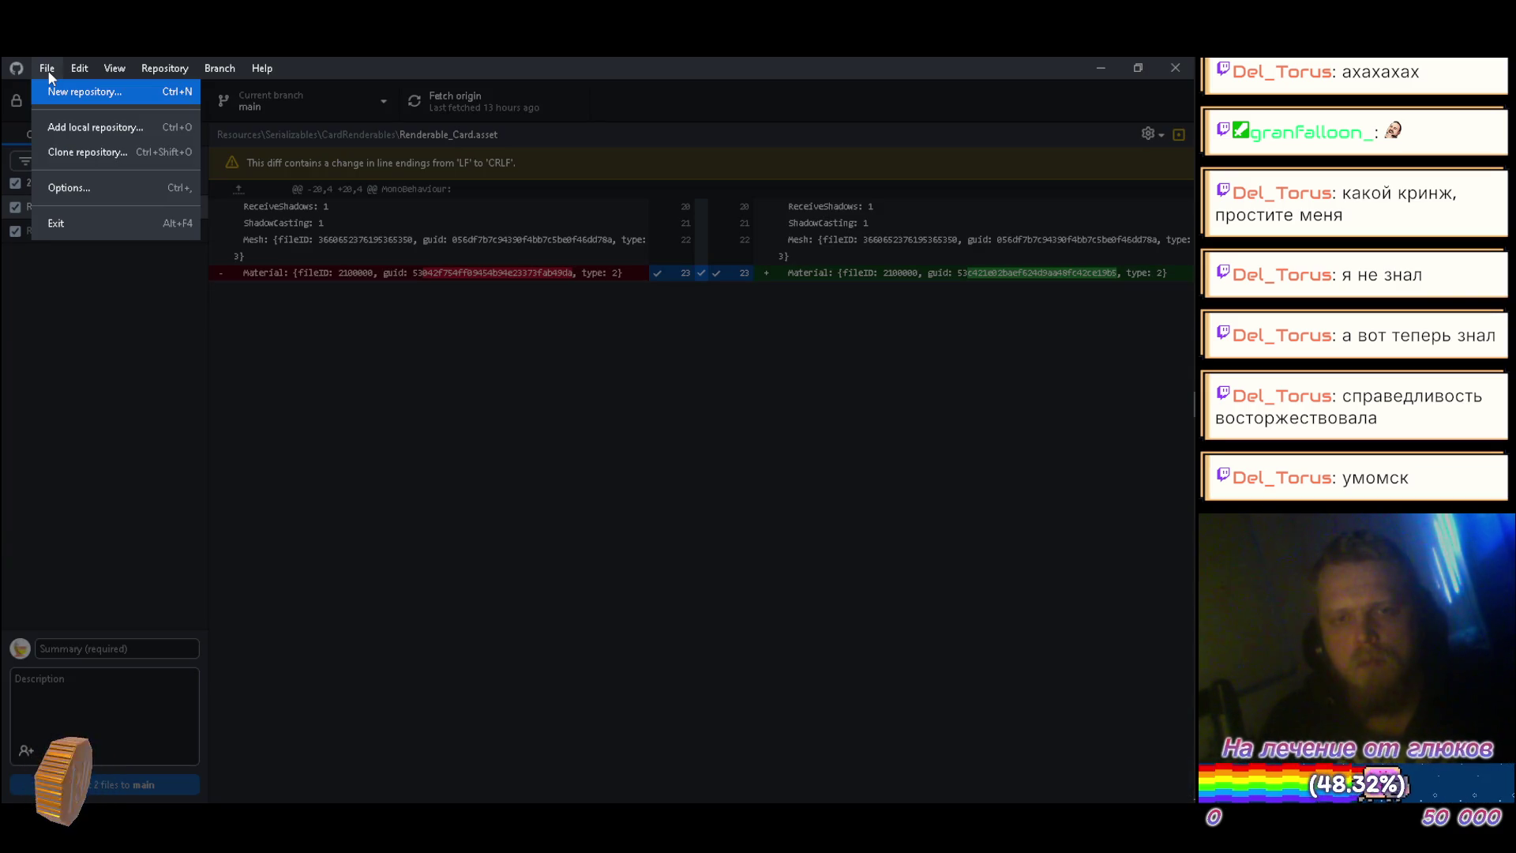
left_click(80, 154)
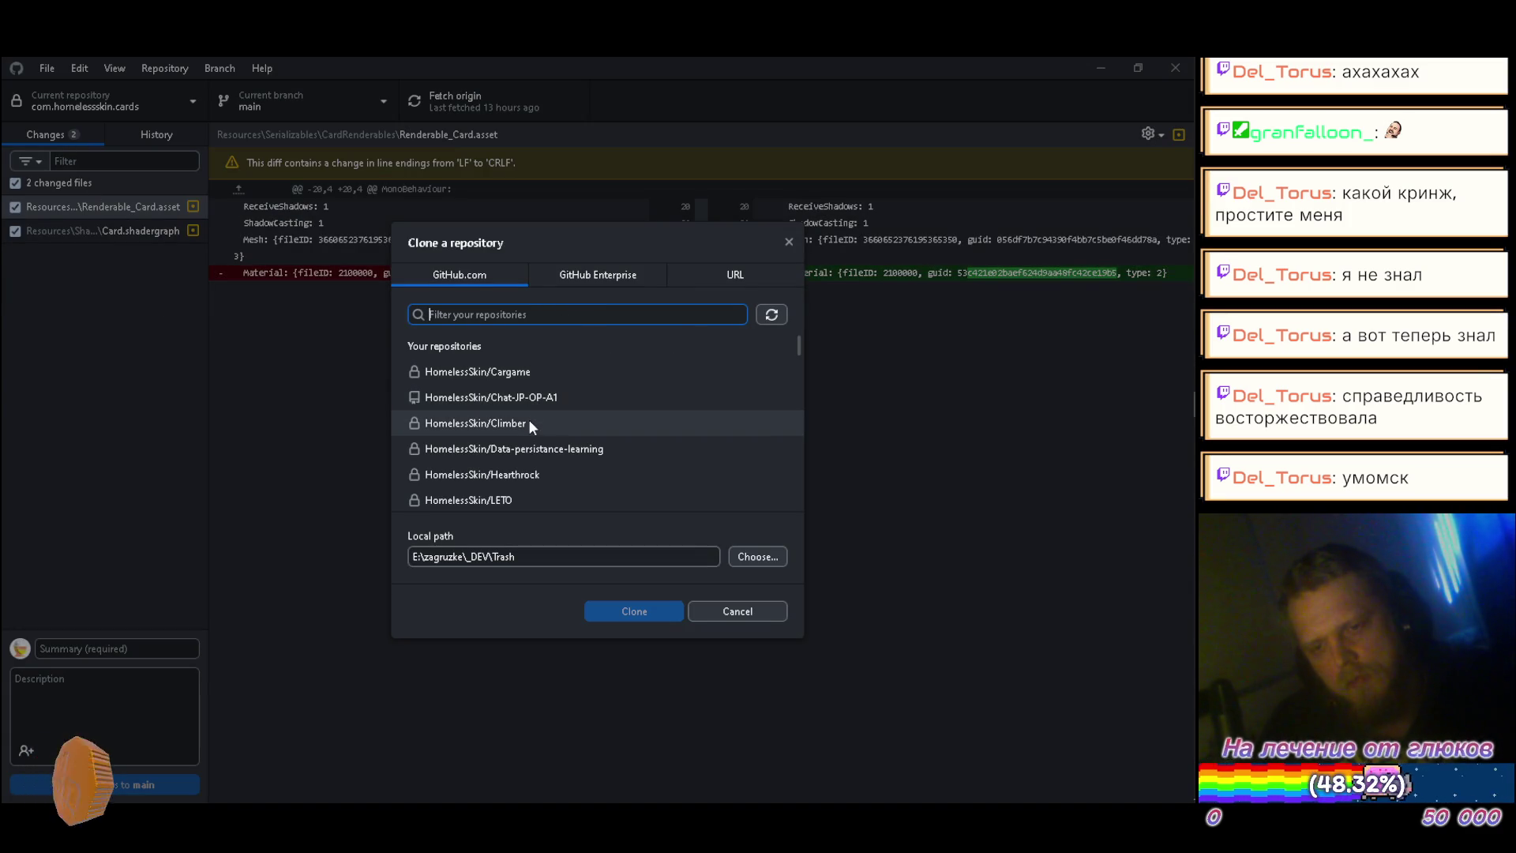
scroll(528, 422, "down", 15)
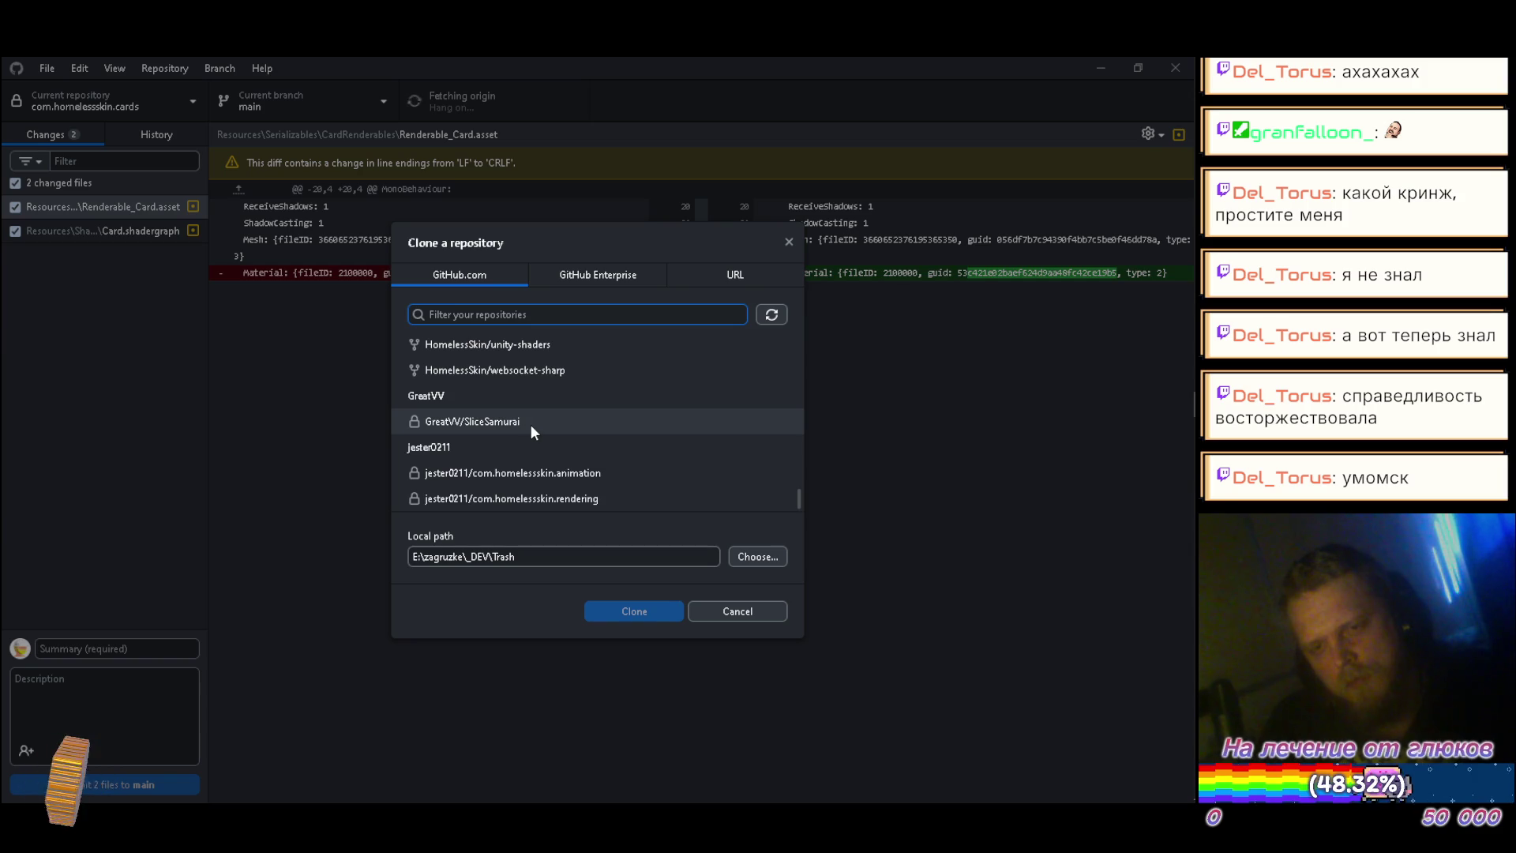
scroll(531, 427, "up", 5)
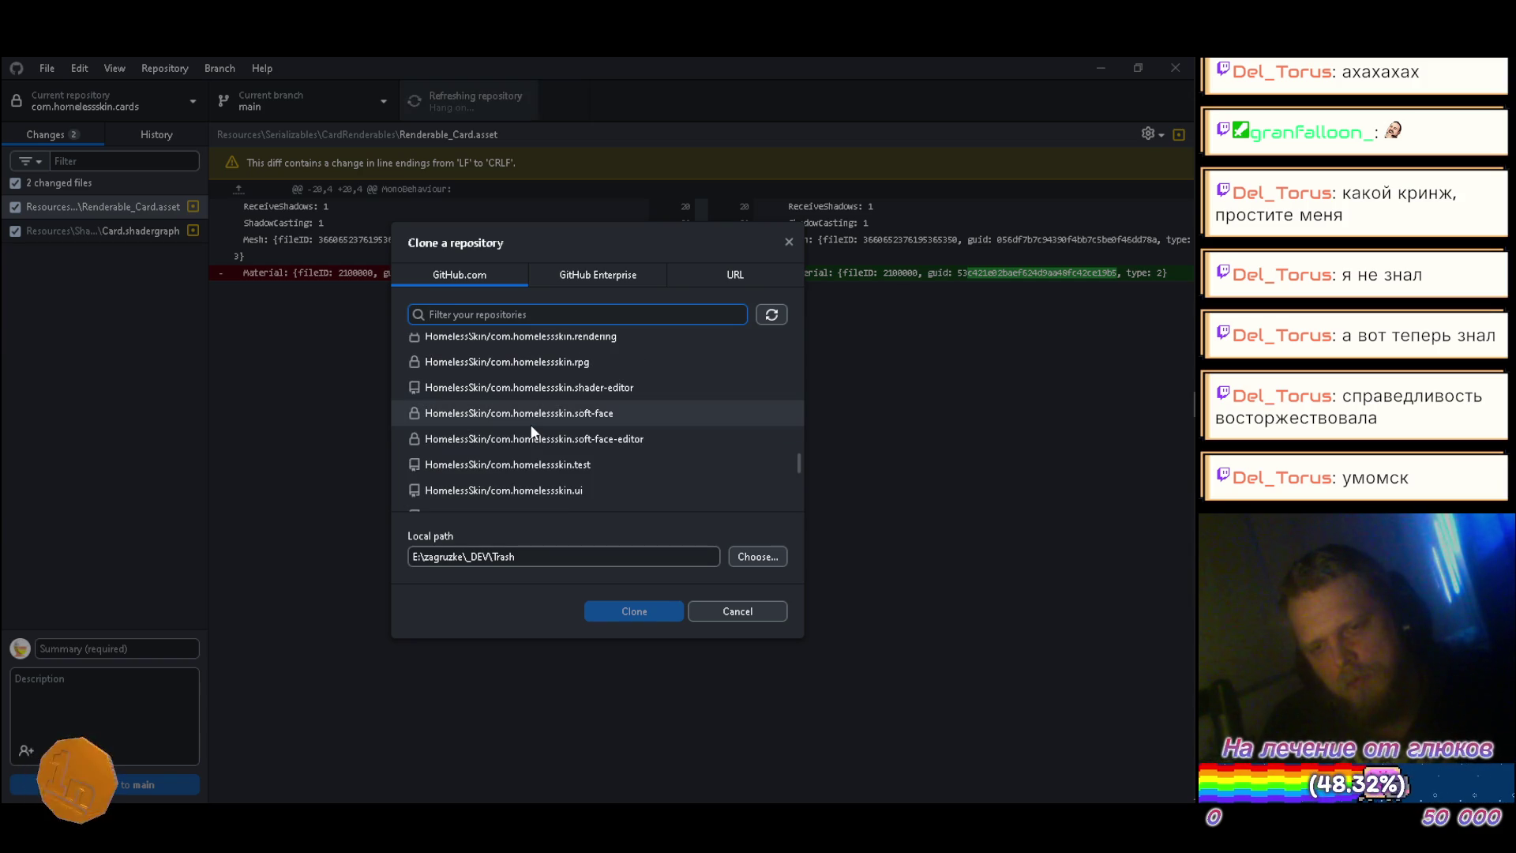
scroll(531, 429, "up", 5)
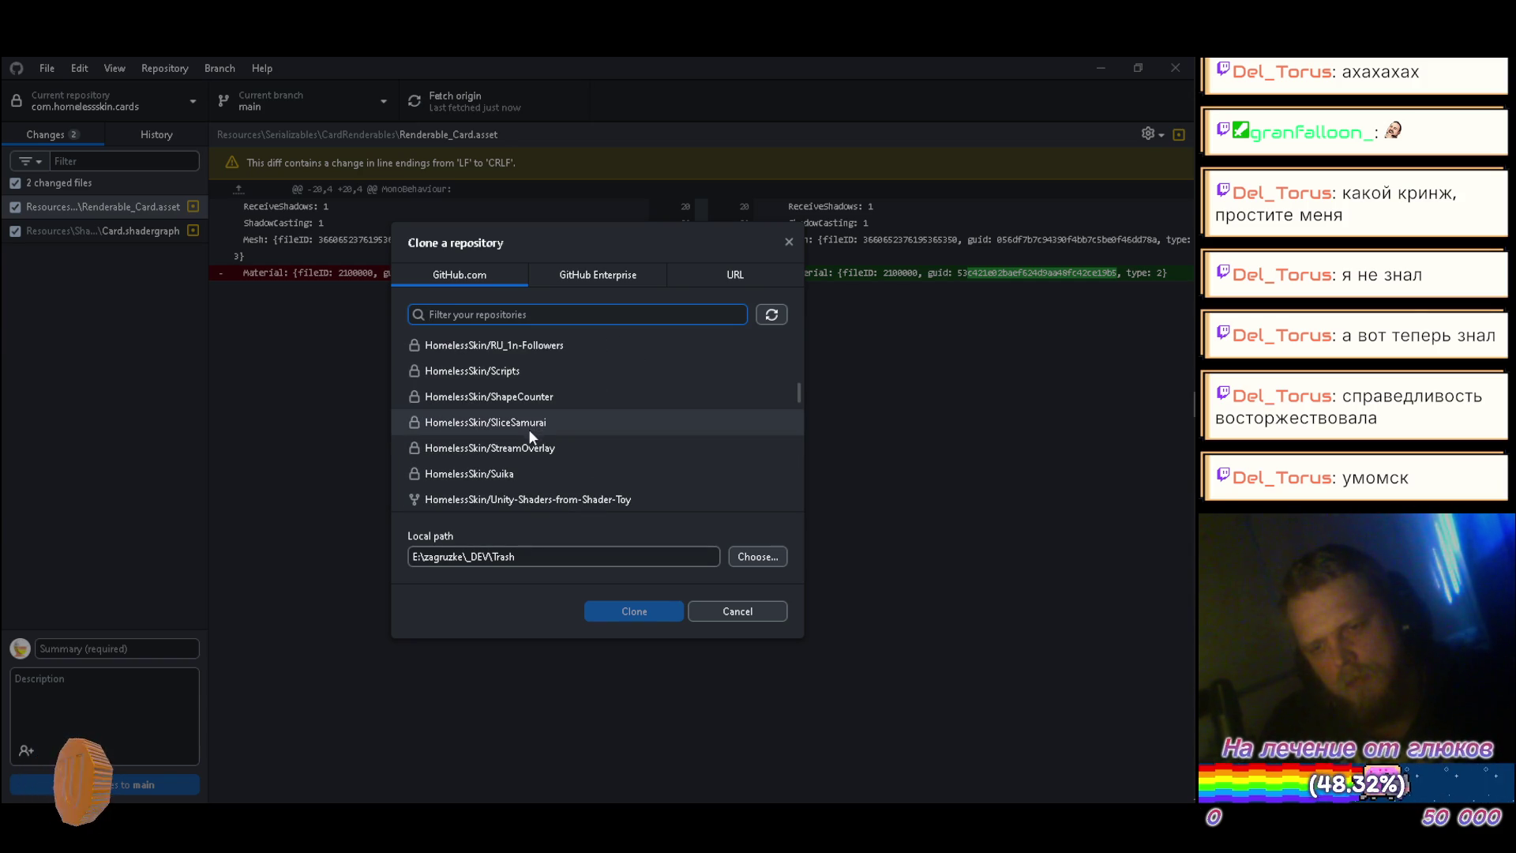
scroll(529, 435, "down", 2)
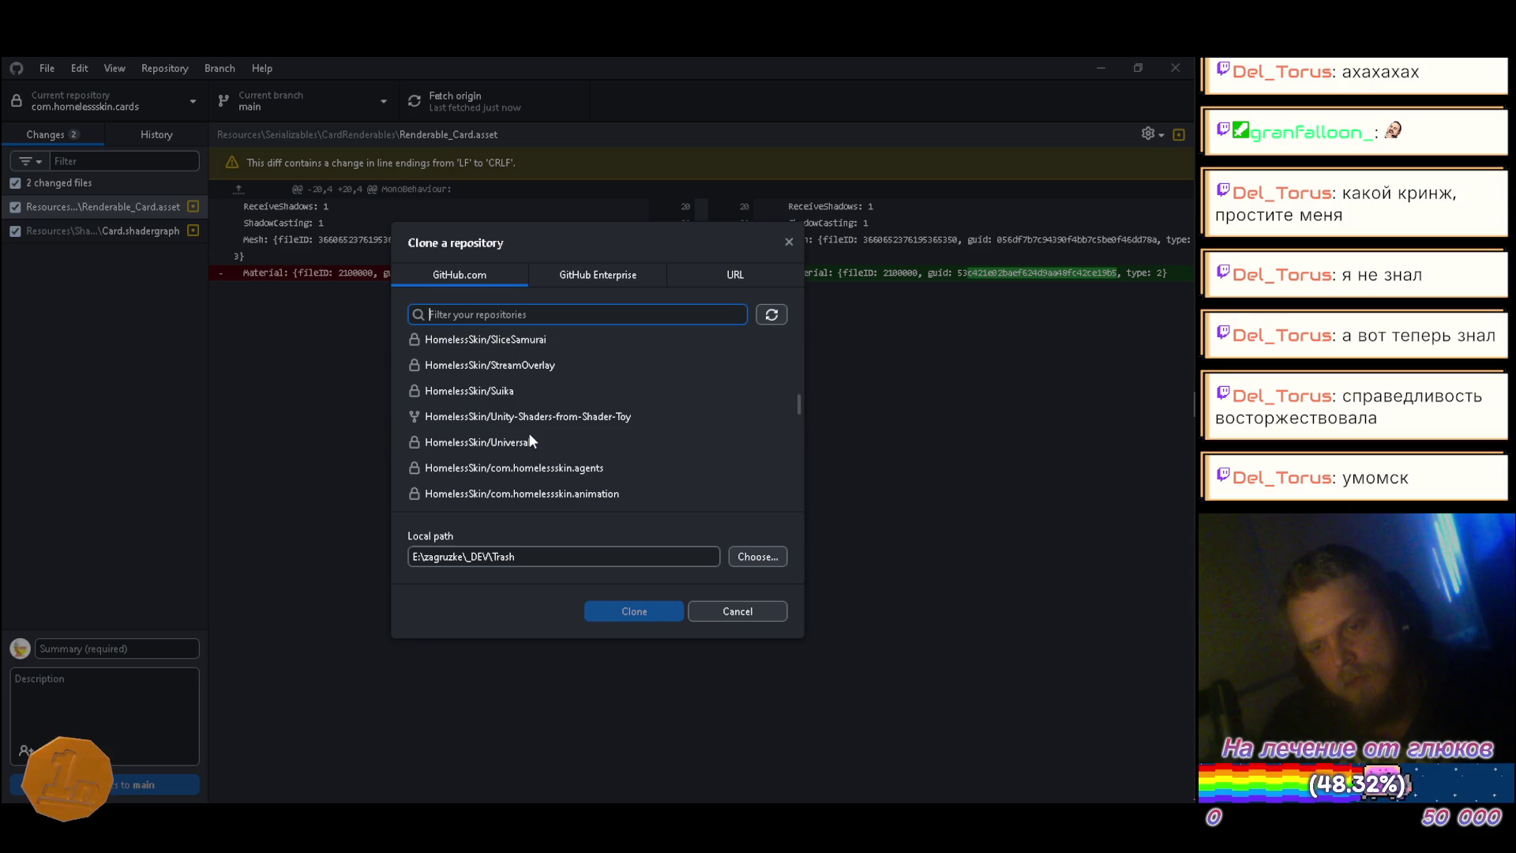
scroll(528, 431, "up", 4)
scroll(528, 431, "up", 3)
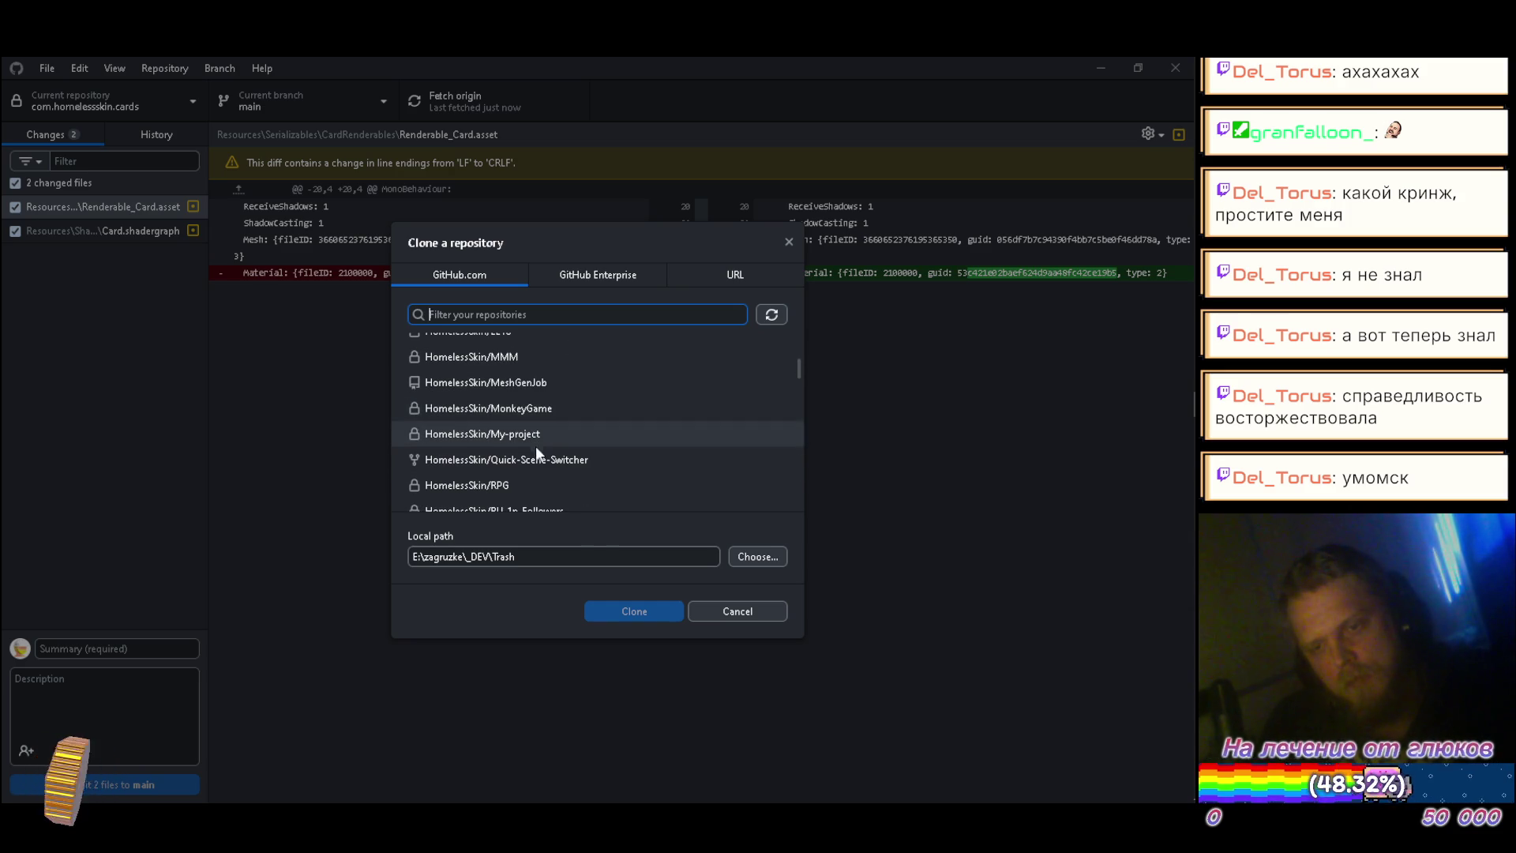
left_click(533, 458)
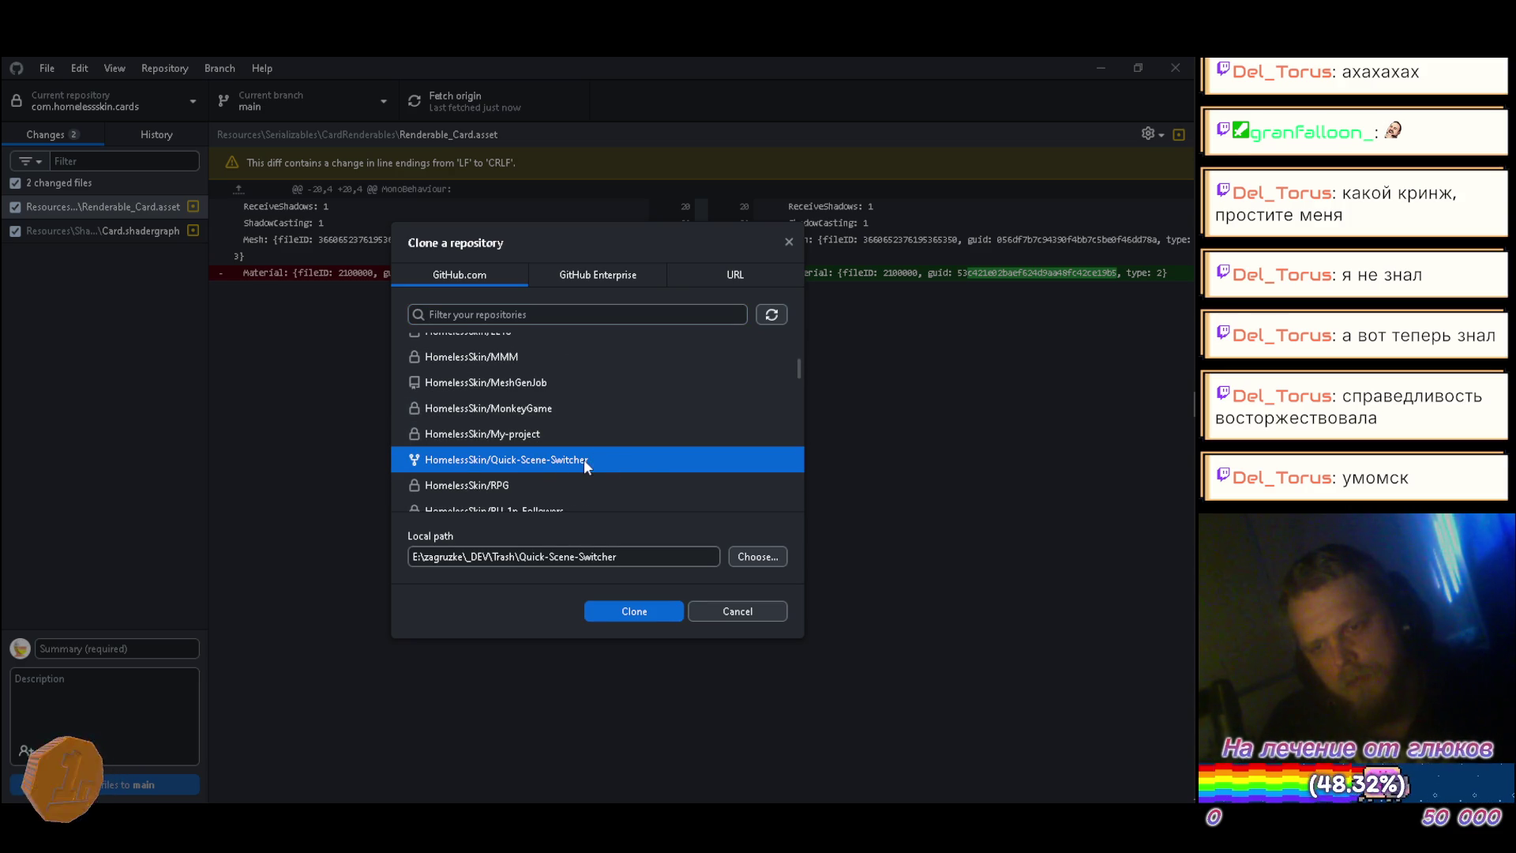
Step: Set the clone destination folder to E:\zagruzke\_DEV\Shared
left_click(758, 557)
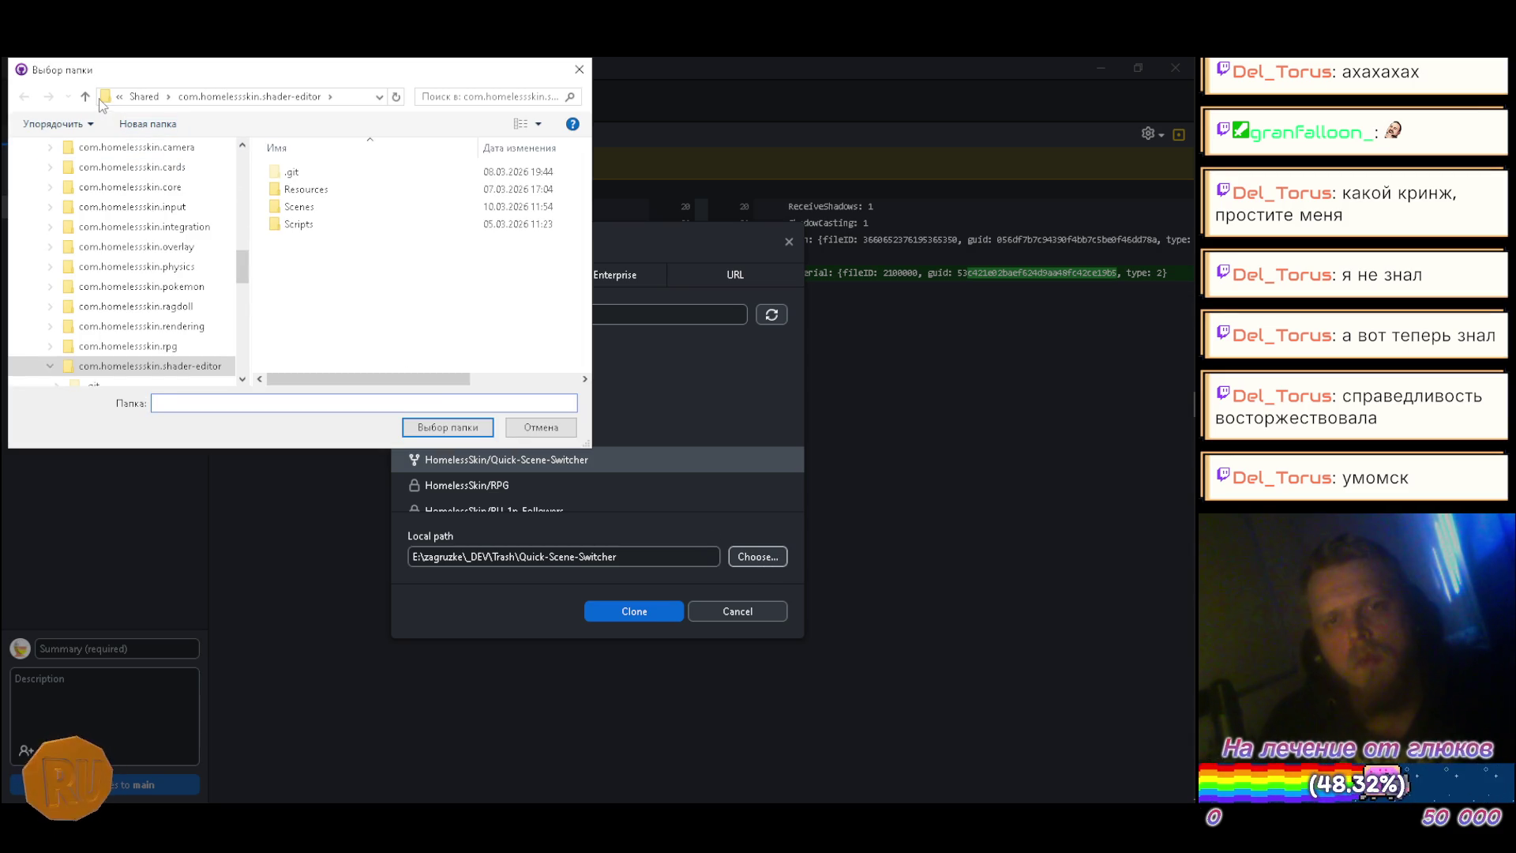
left_click(85, 96)
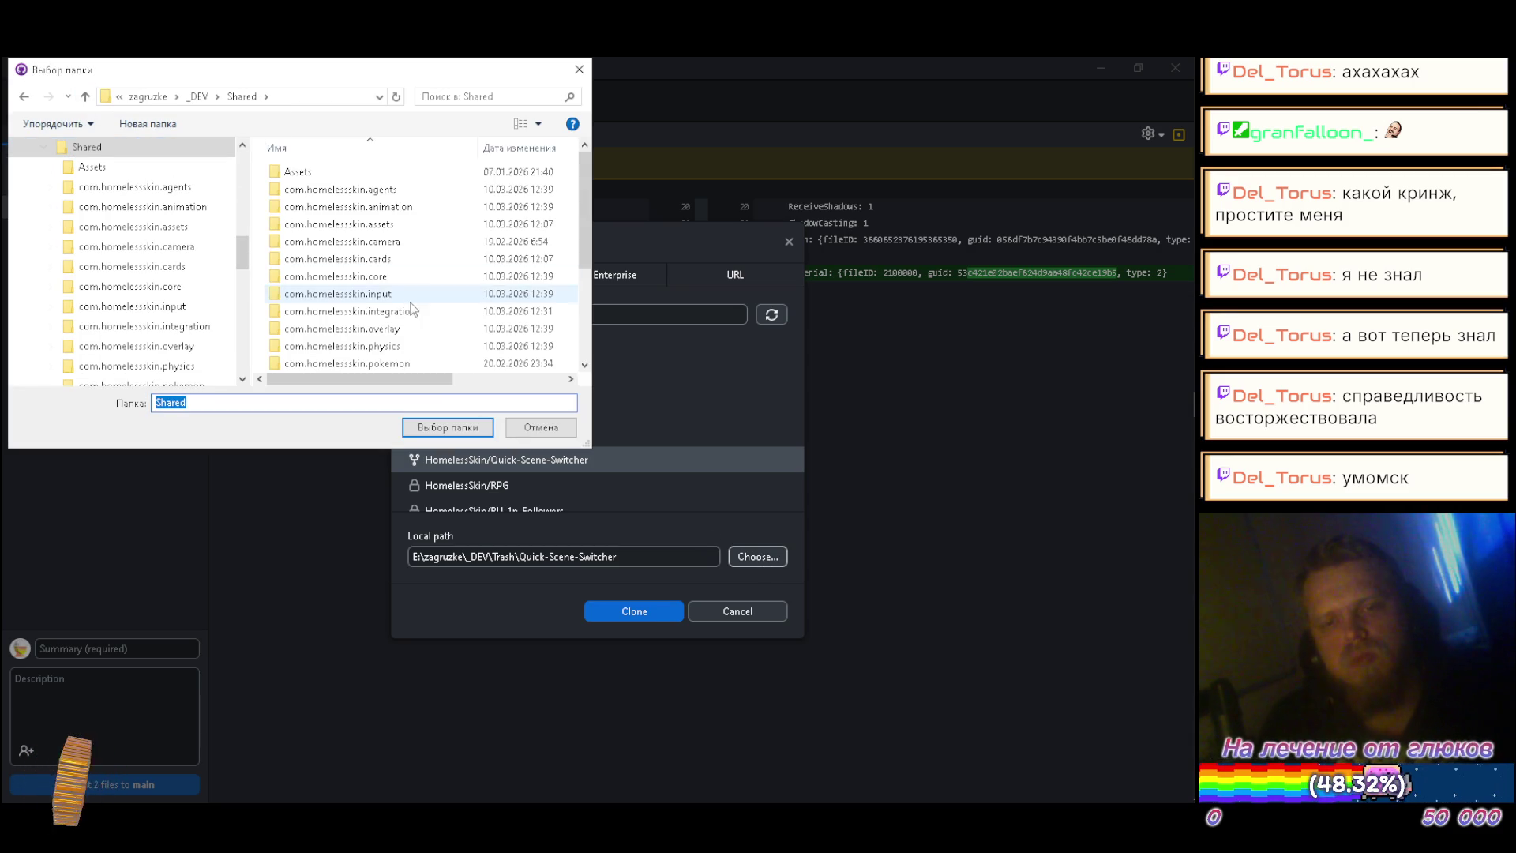
left_click(446, 427)
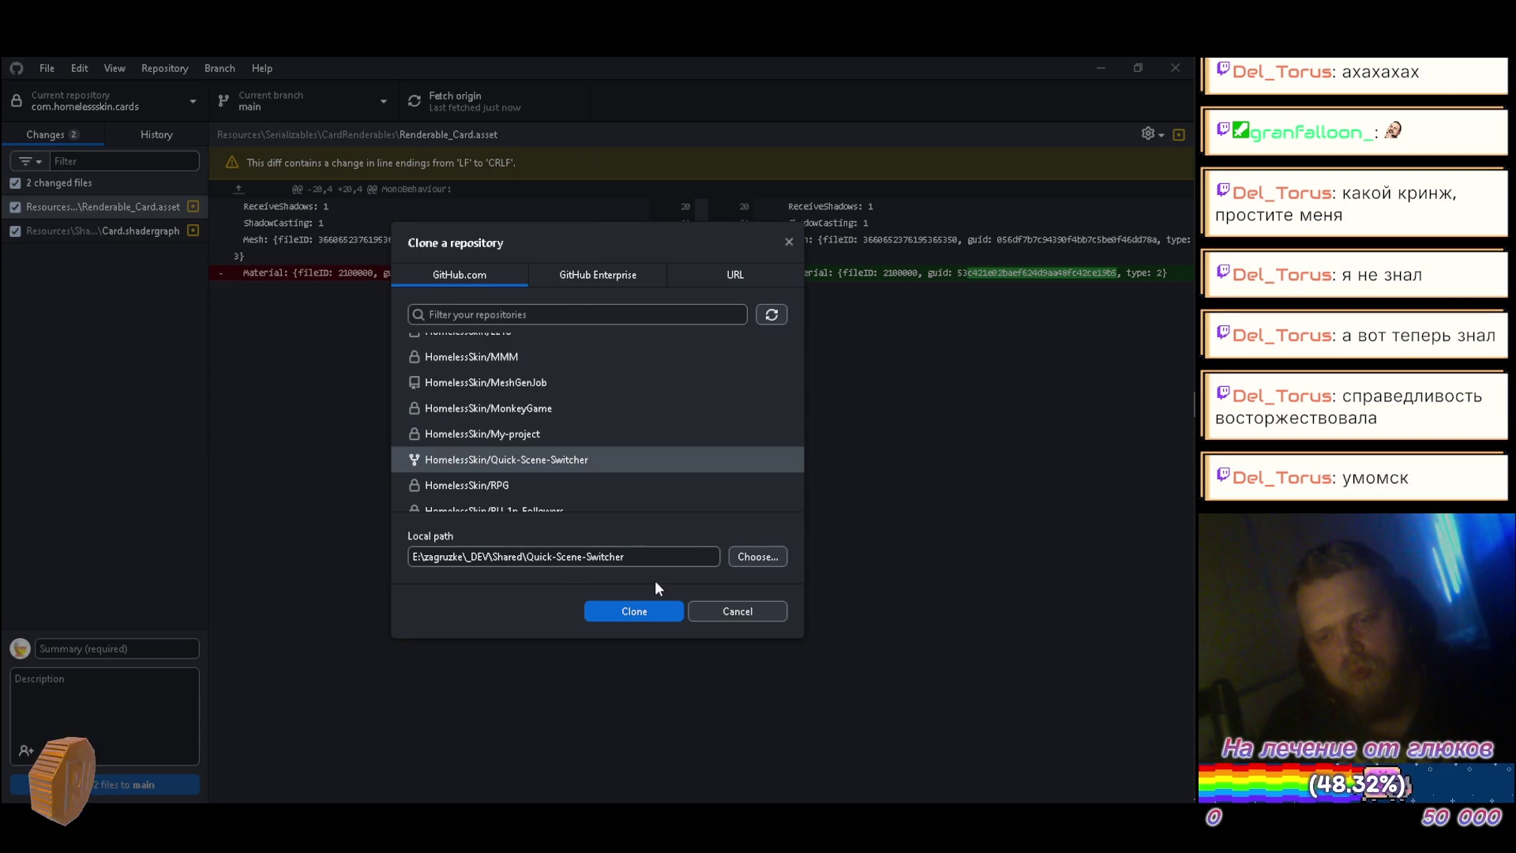
Step: Clone Quick-Scene-Switcher in GitHub Desktop as a fork used for your own purposes
left_click(615, 611)
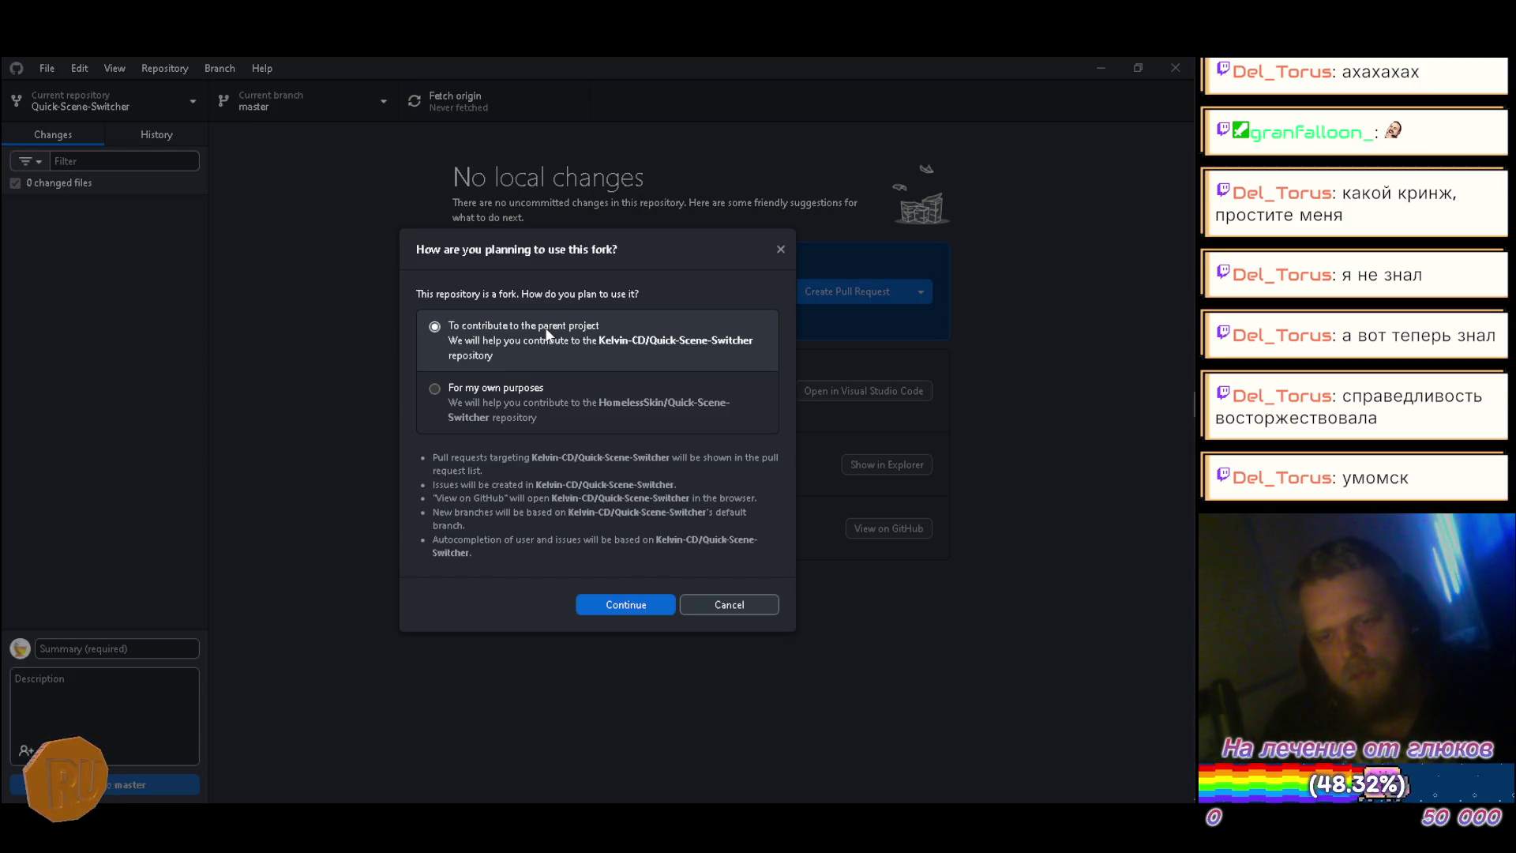
left_click(551, 421)
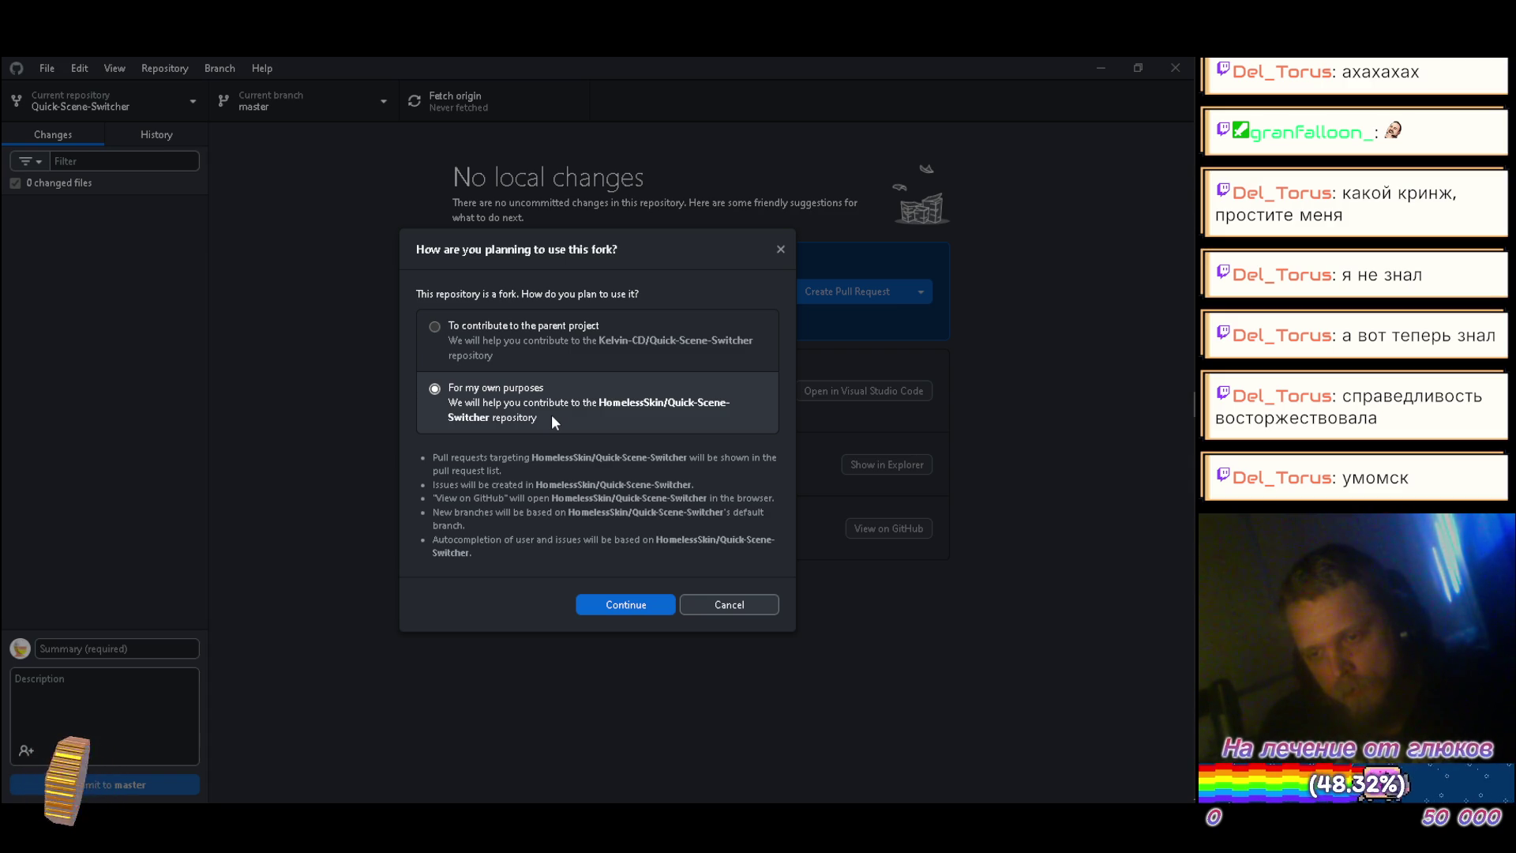
left_click(556, 349)
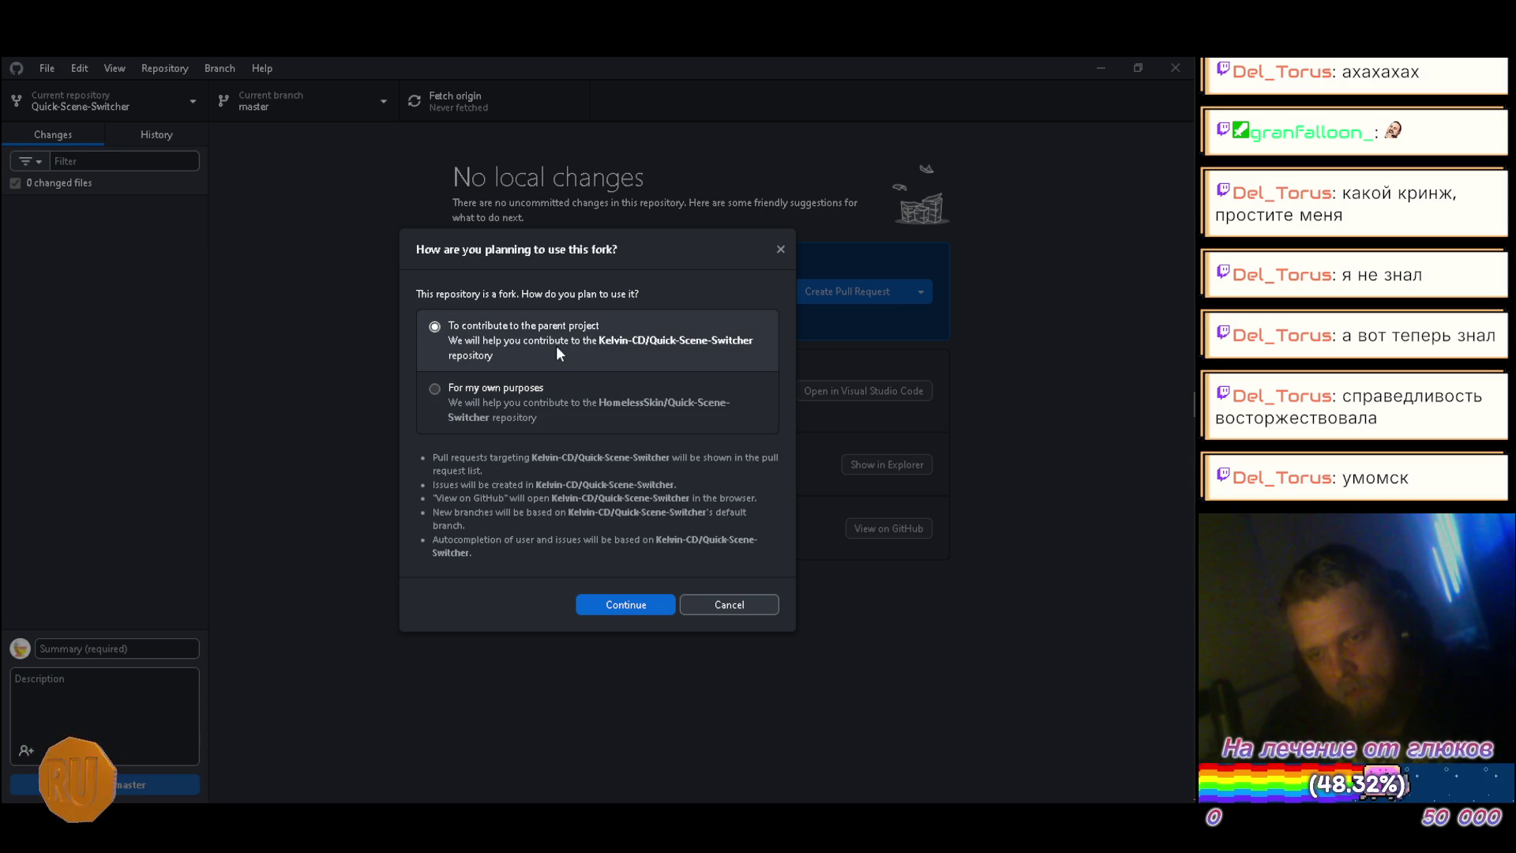
left_click(536, 389)
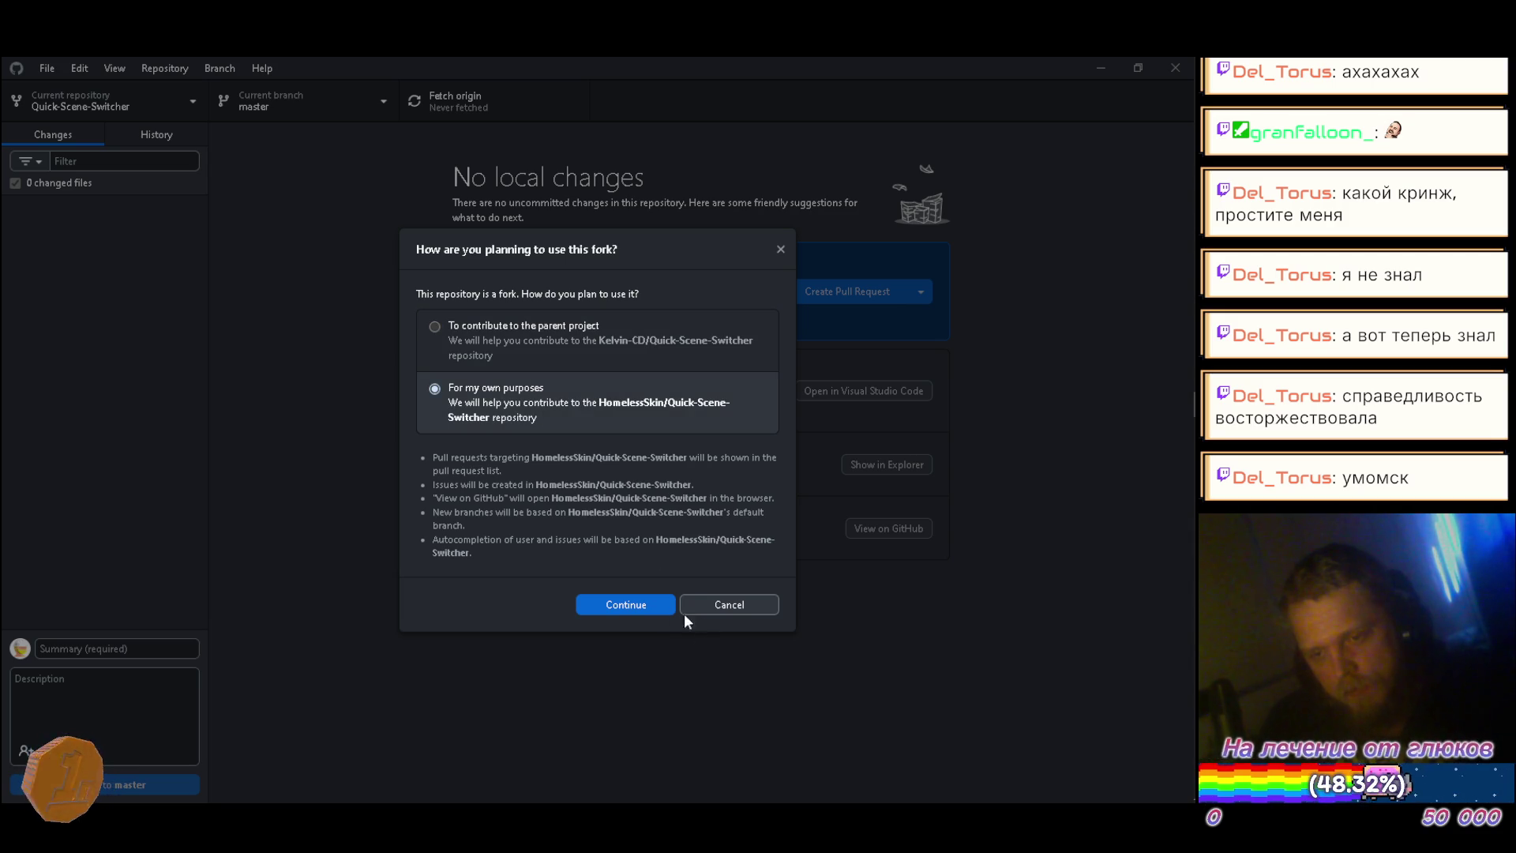
left_click(617, 601)
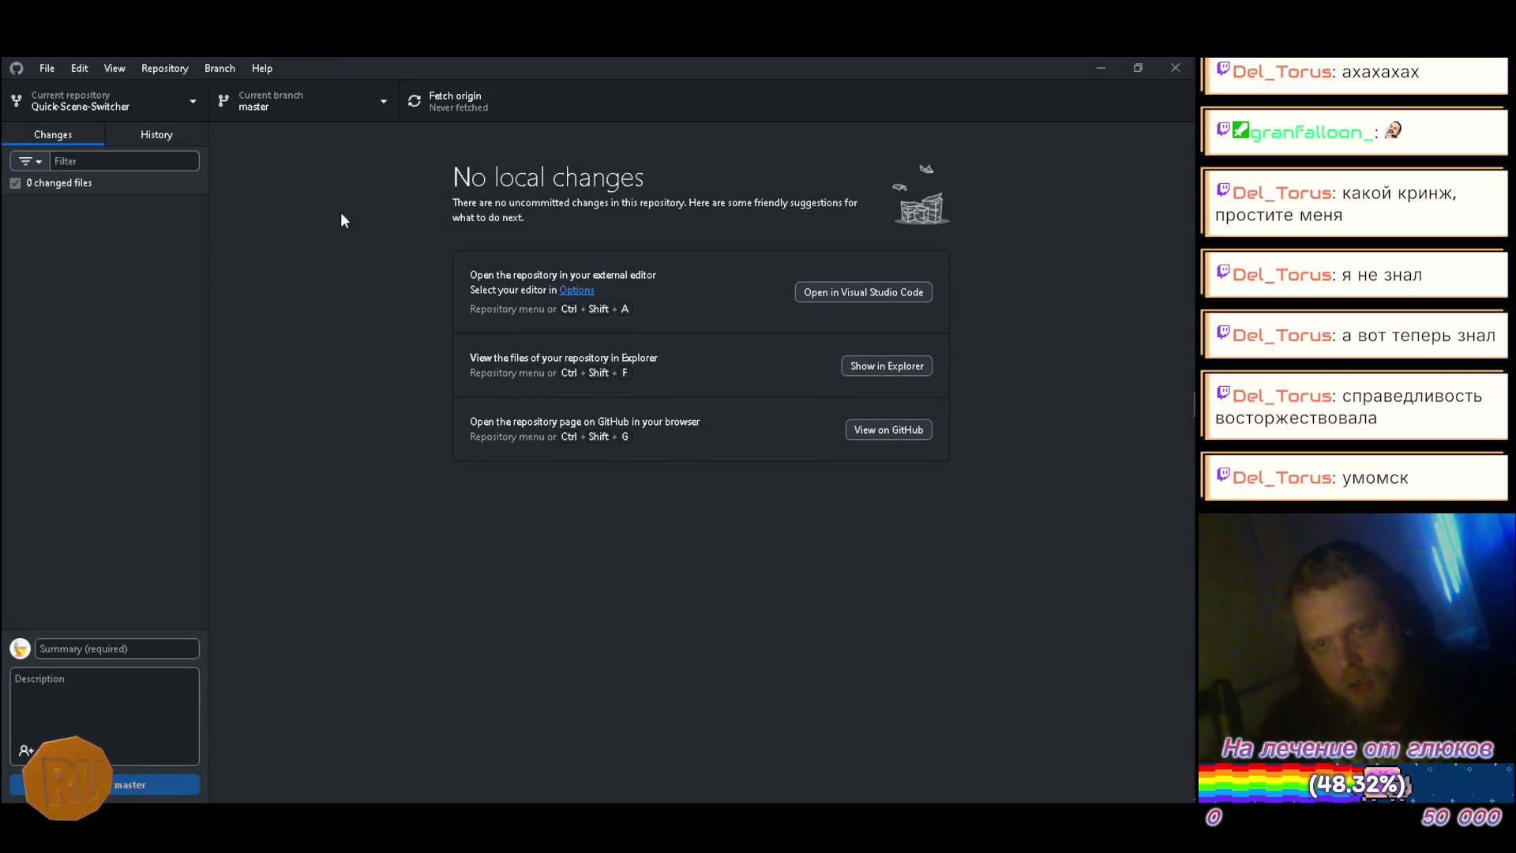
left_click(1100, 70)
Step: In the SampleScene_NDI project, browse to the Quick-Scene-Switcher/QuickSceneSwitcher folder to add a package from disk
mouse_move(1137, 556)
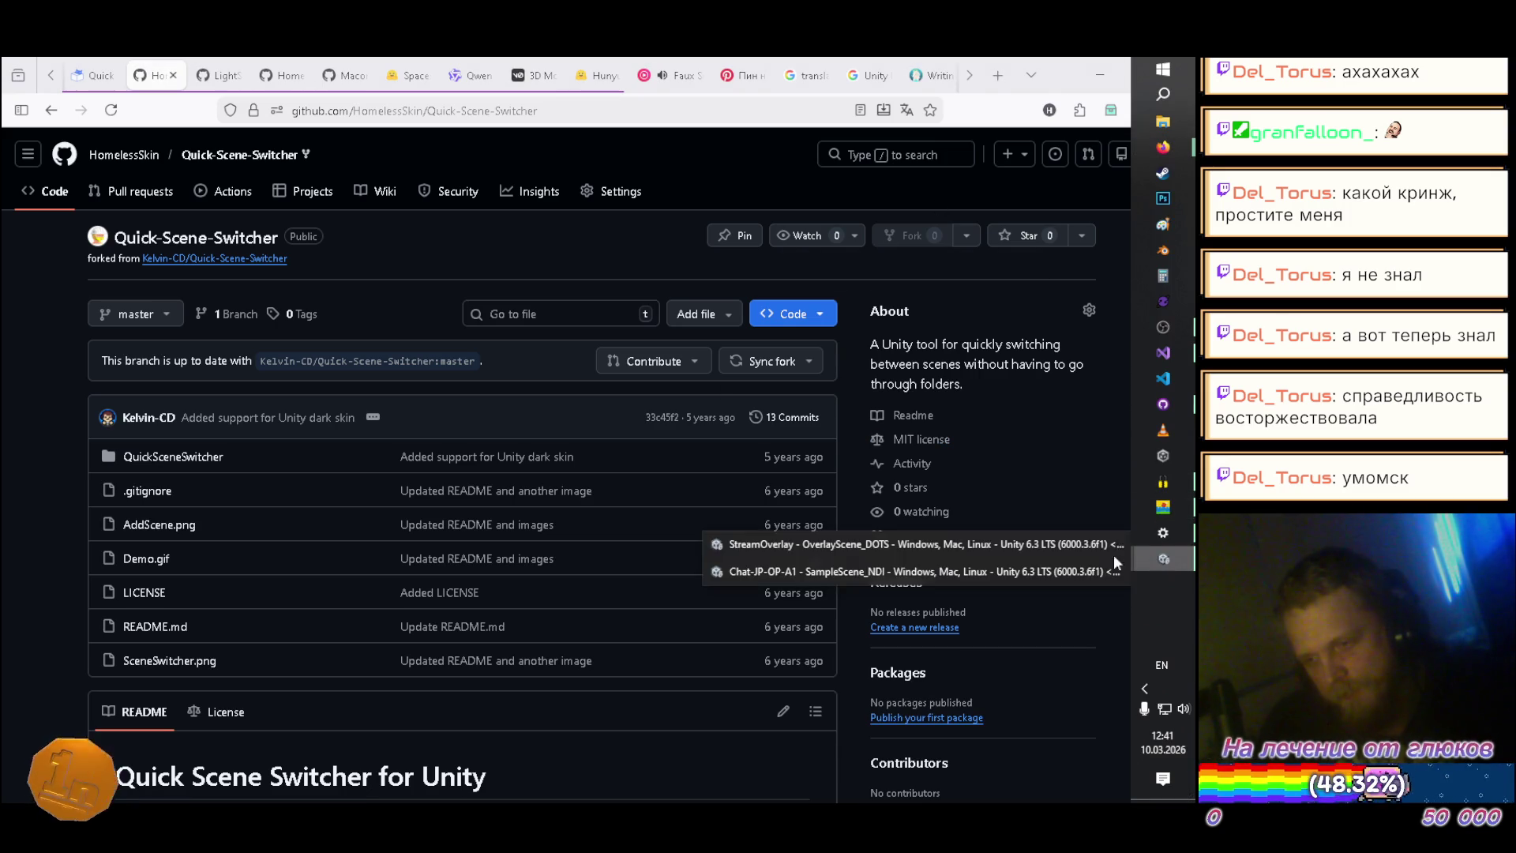
left_click(785, 571)
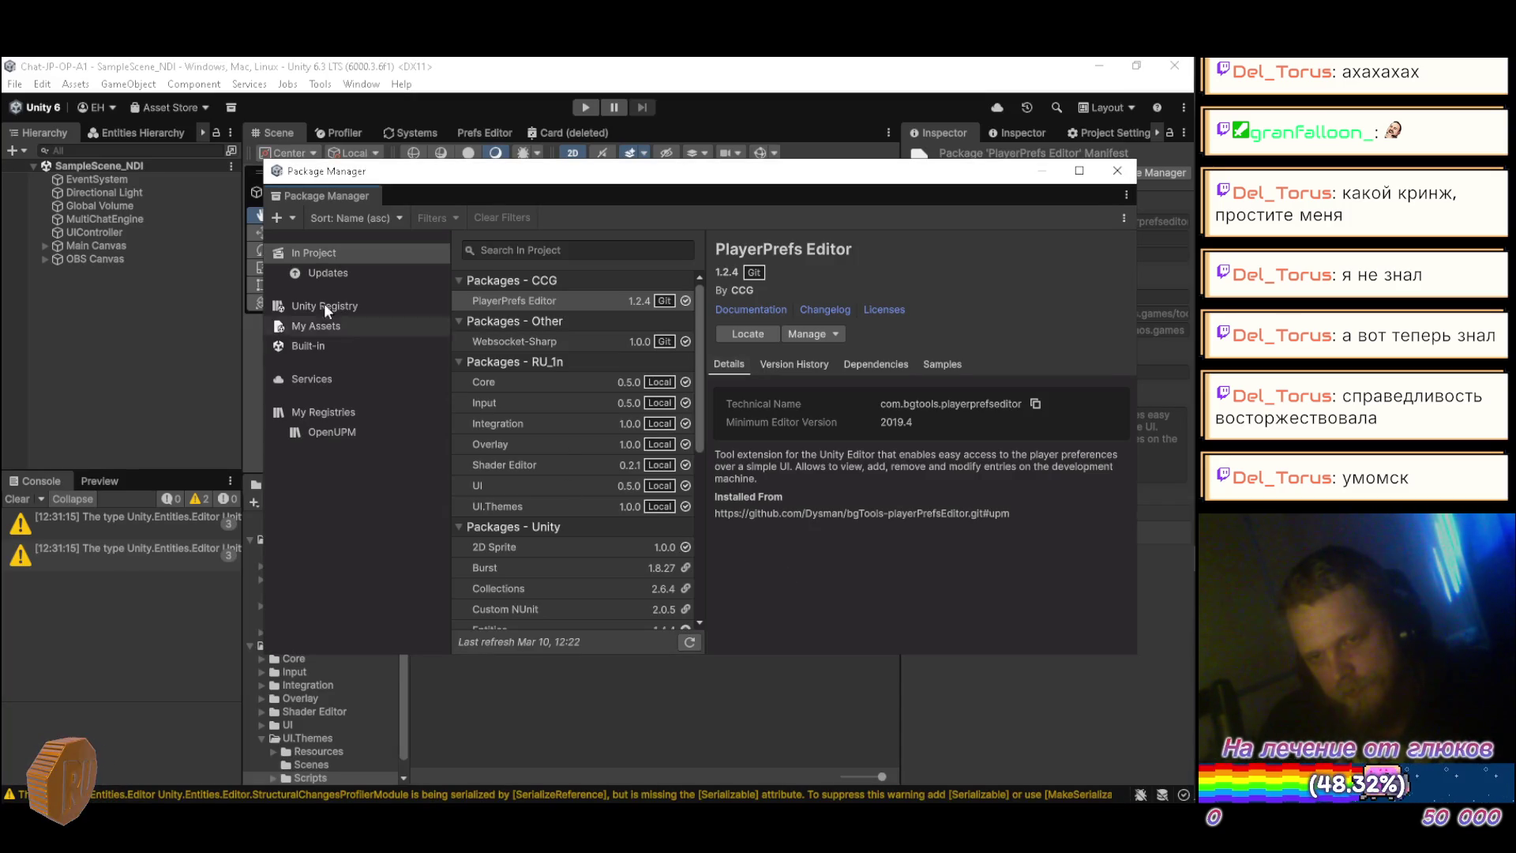
left_click(288, 218)
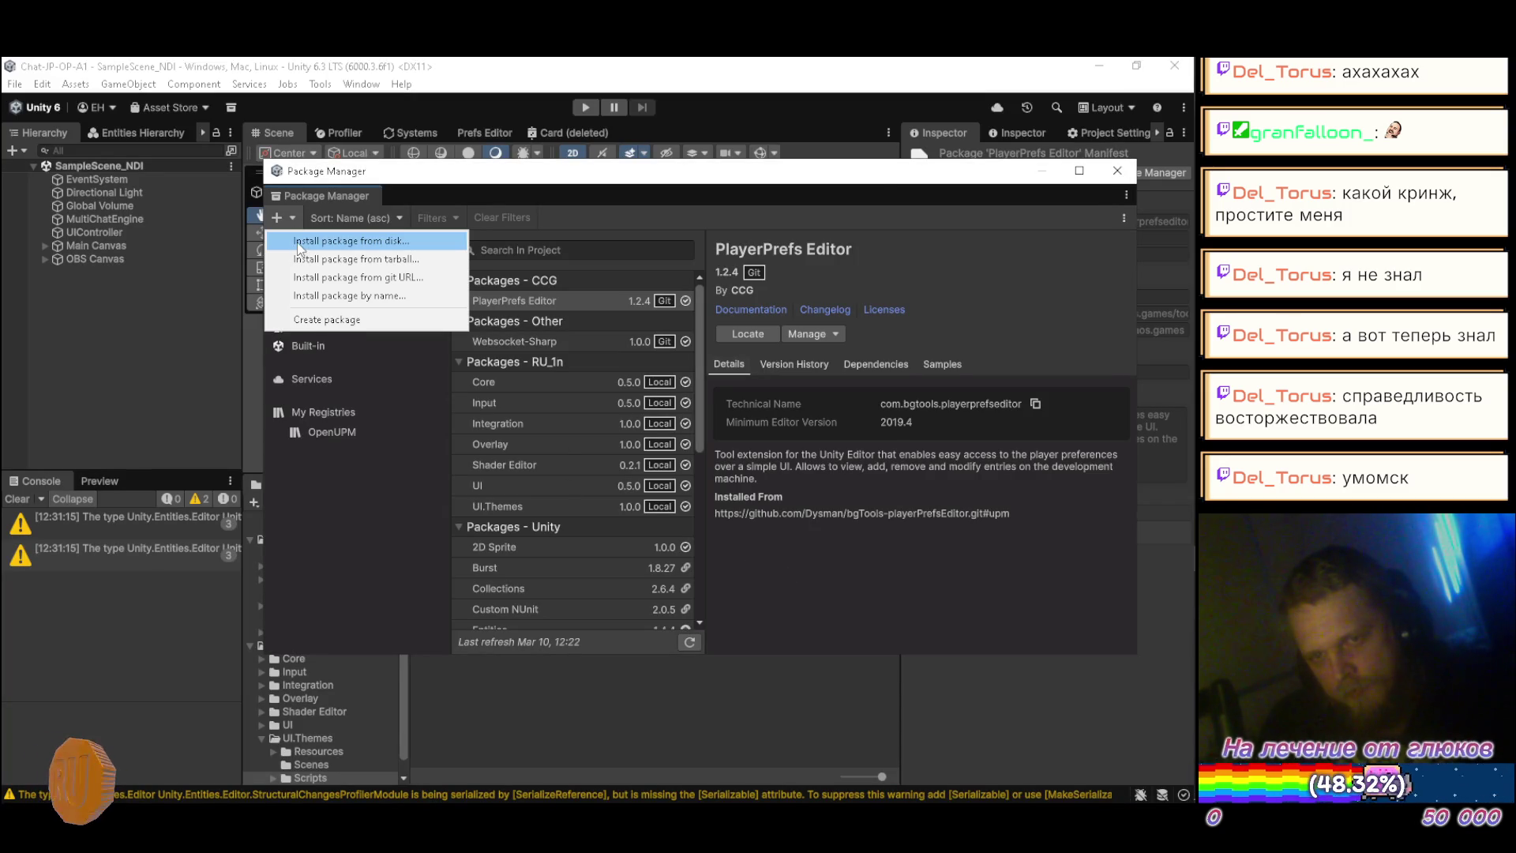
left_click(298, 240)
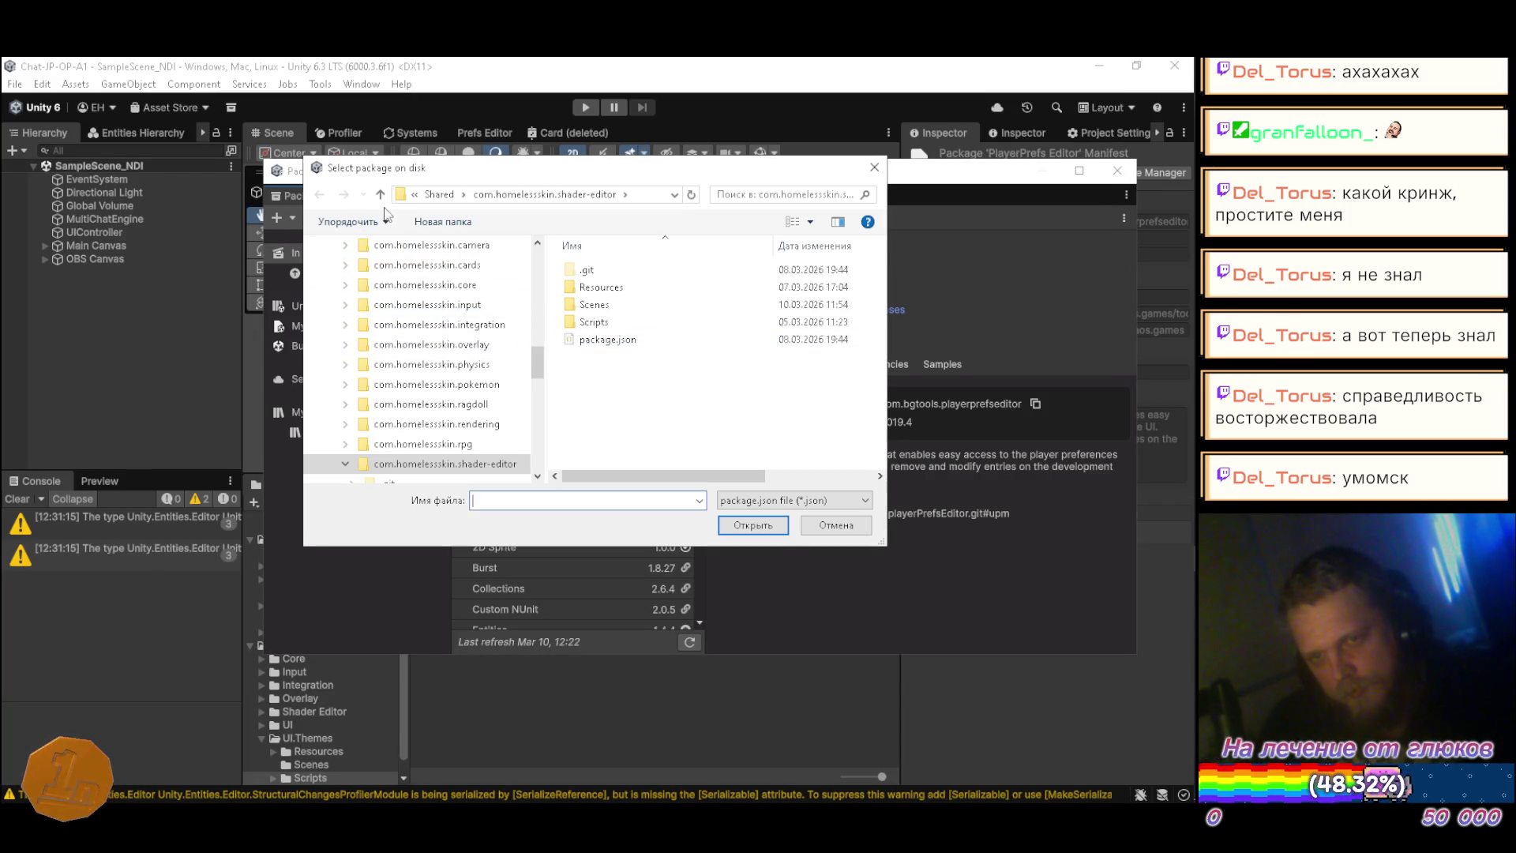
left_click(380, 194)
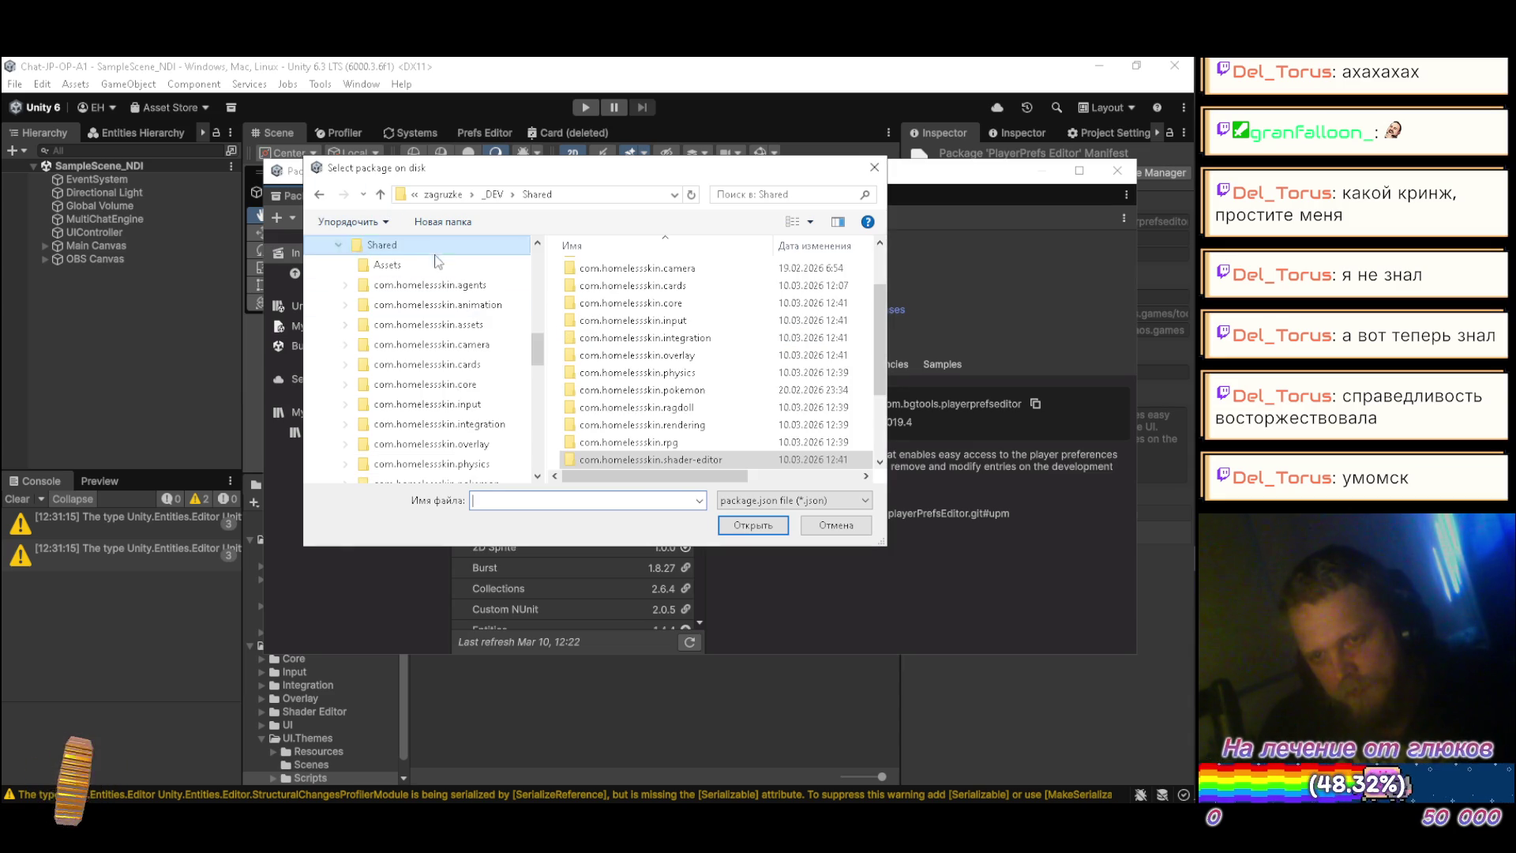
scroll(671, 363, "down", 3)
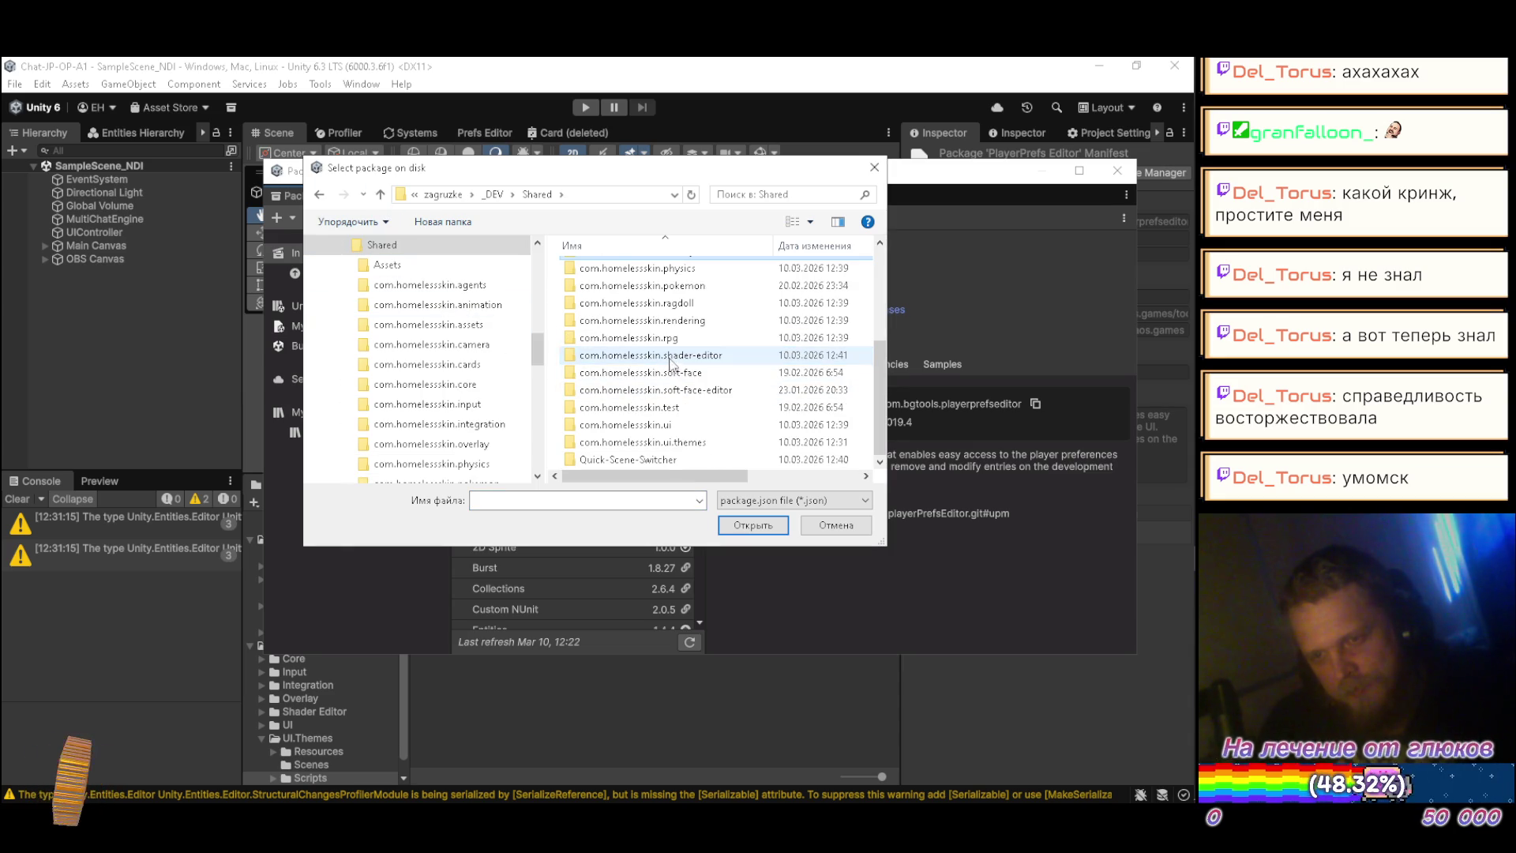
double_click(646, 459)
double_click(604, 287)
Step: Check package.json in a code editor, then install the package from that file
left_click(605, 292)
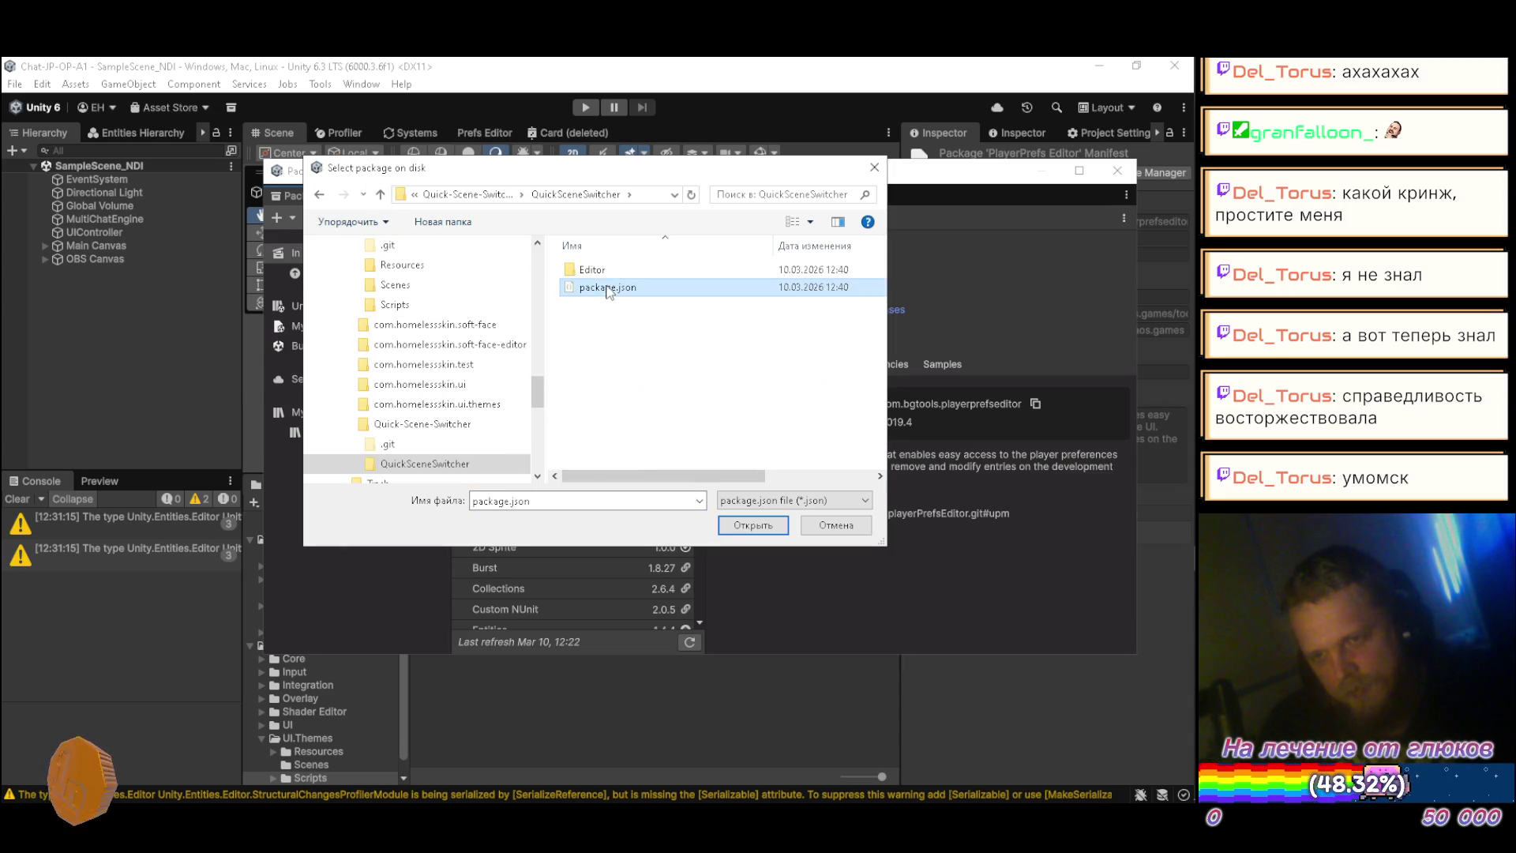
right_click(607, 288)
left_click(656, 360)
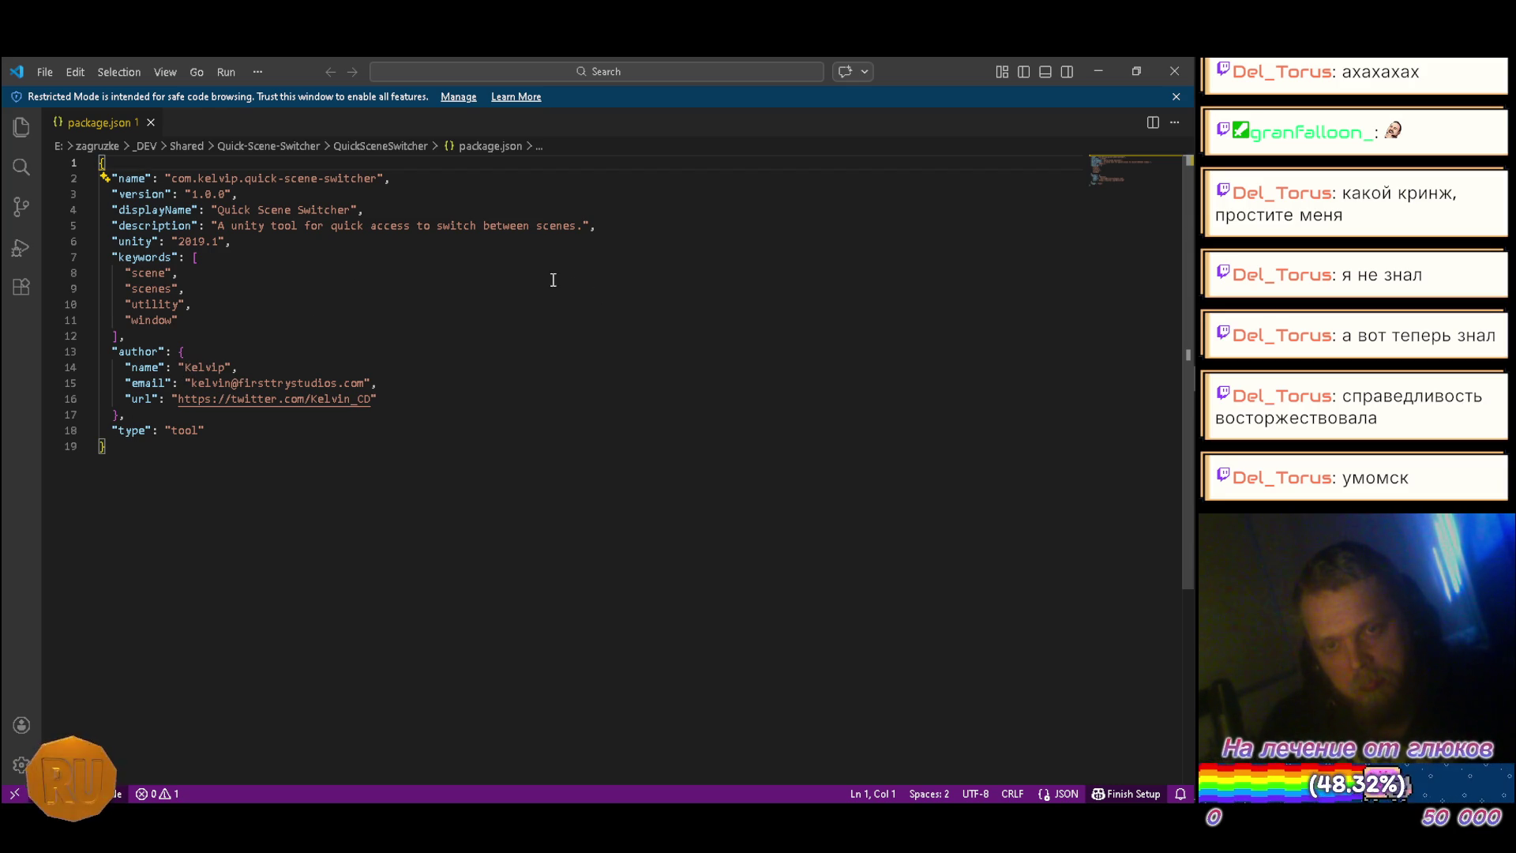
left_click(151, 122)
left_click(1098, 71)
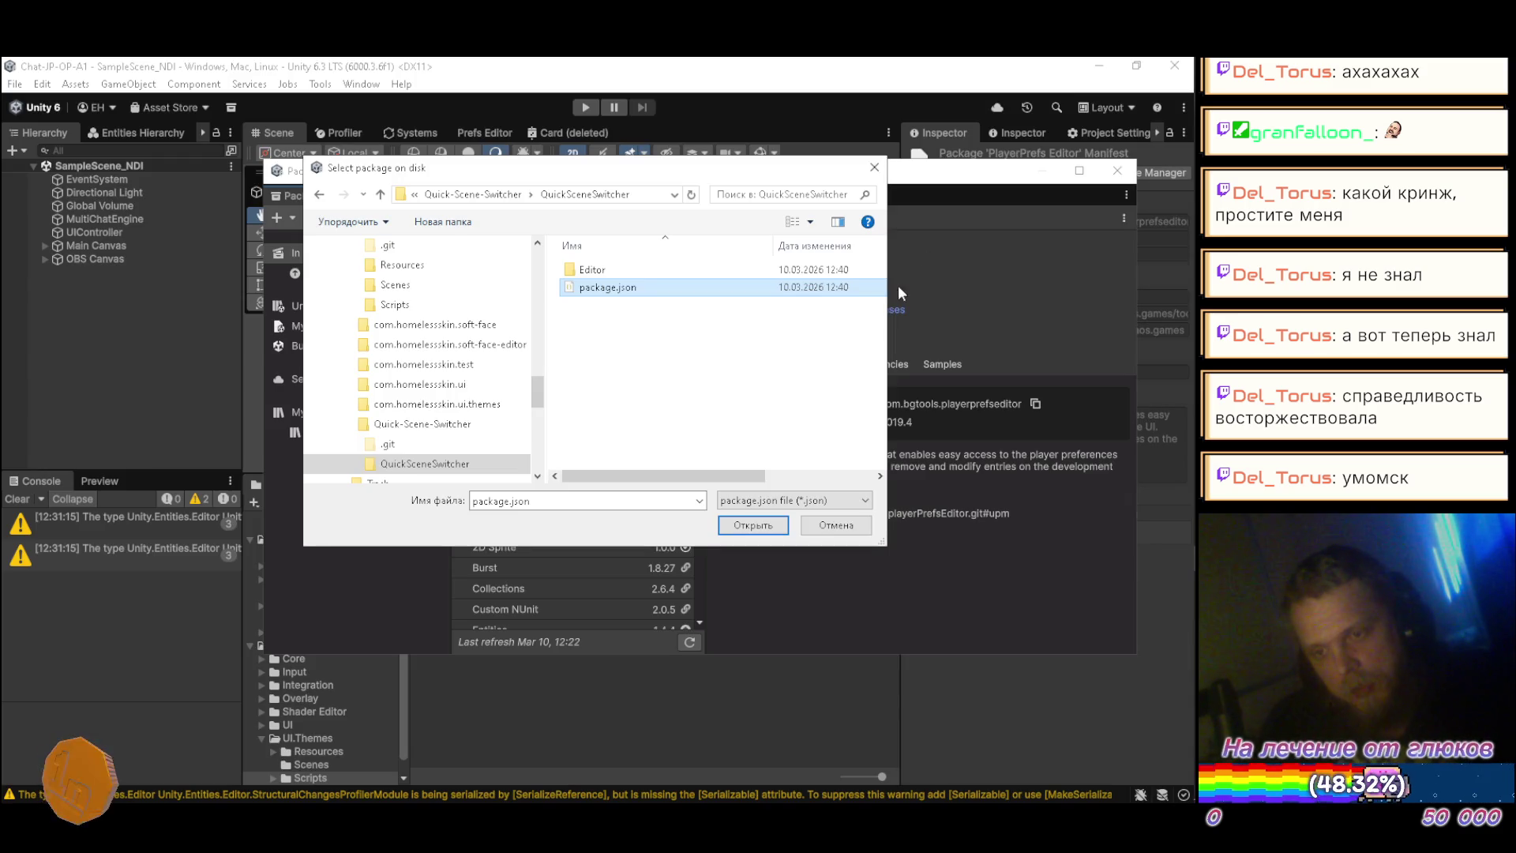
left_click(782, 525)
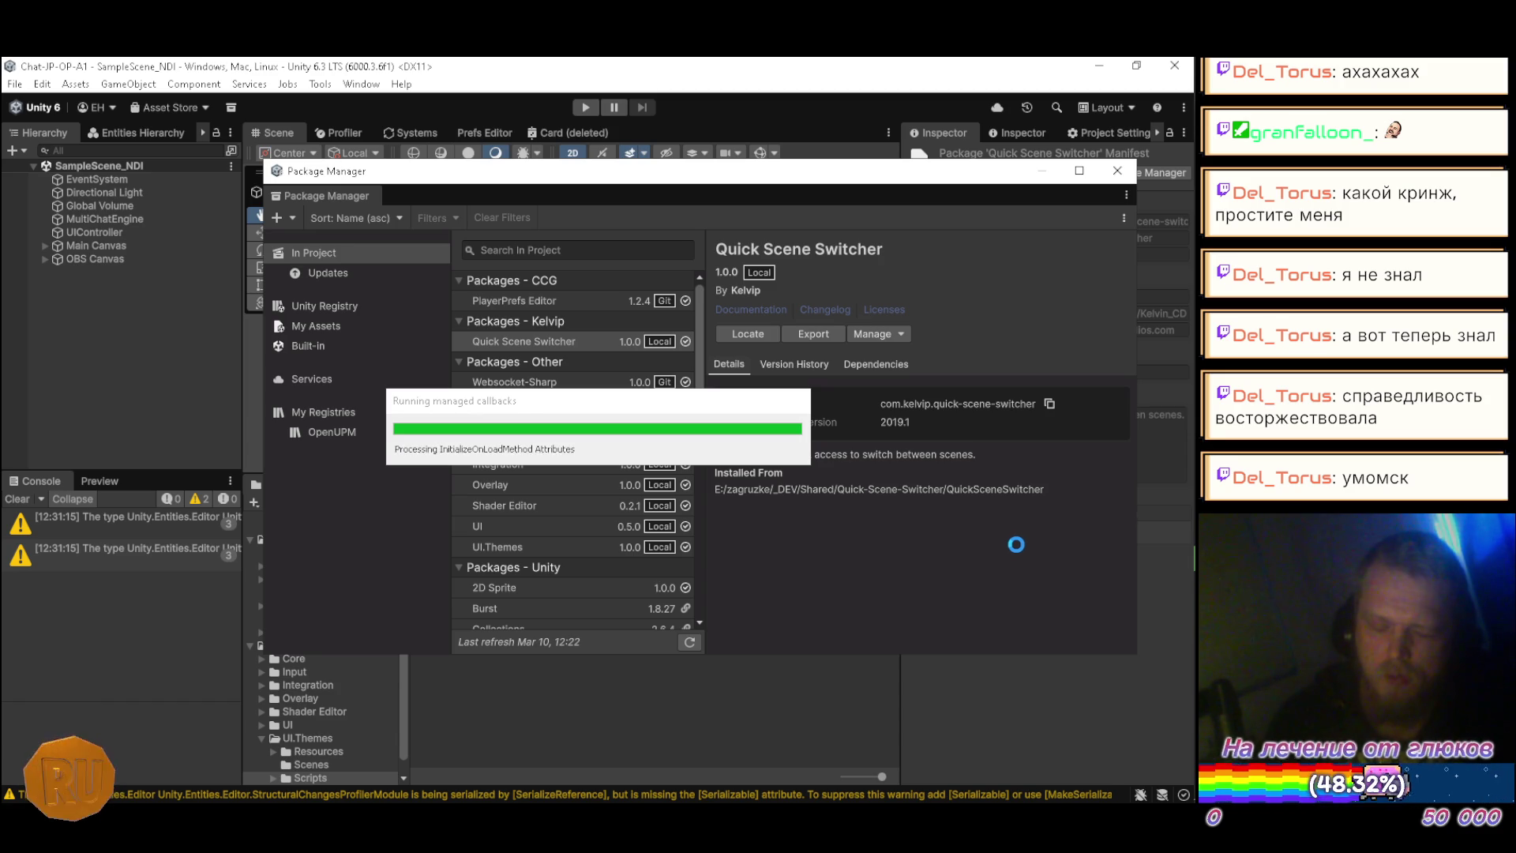
mouse_move(1195, 557)
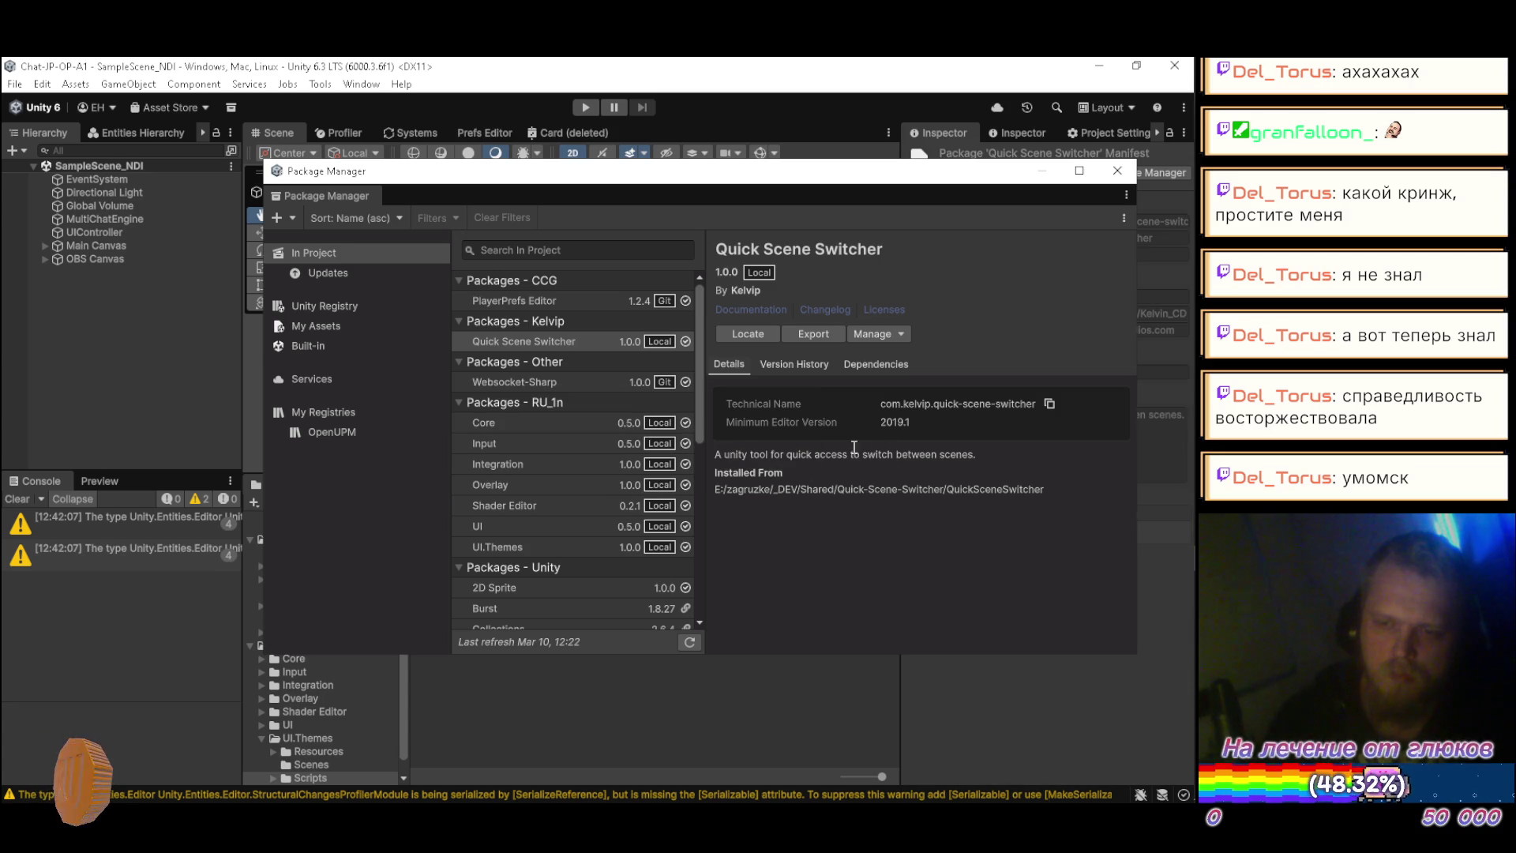
Step: Close Package Manager and select the Quick Scene Switcher package manifest
left_click(1118, 171)
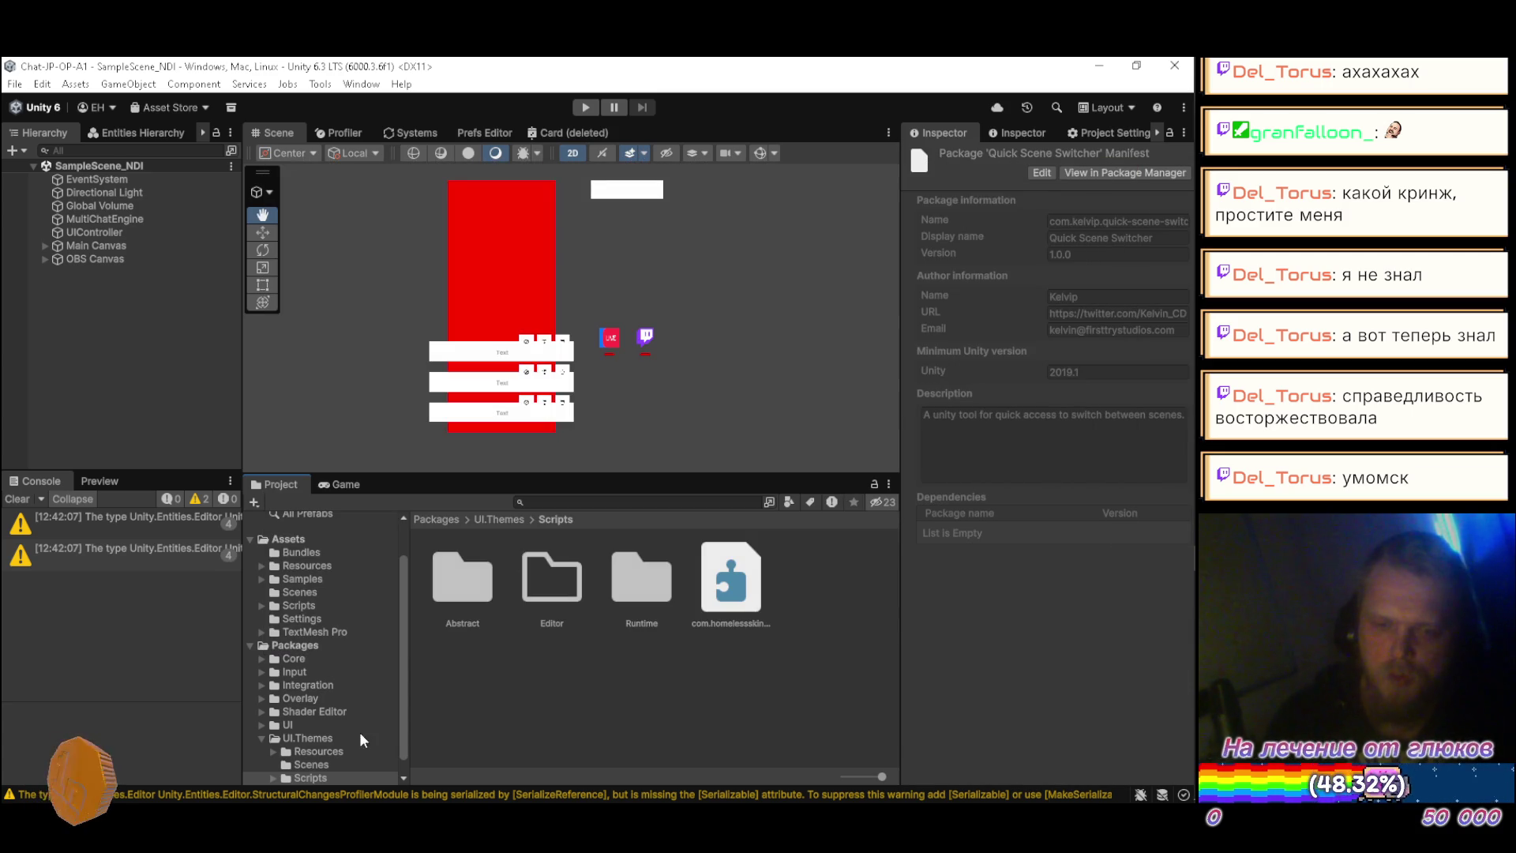
left_click(260, 737)
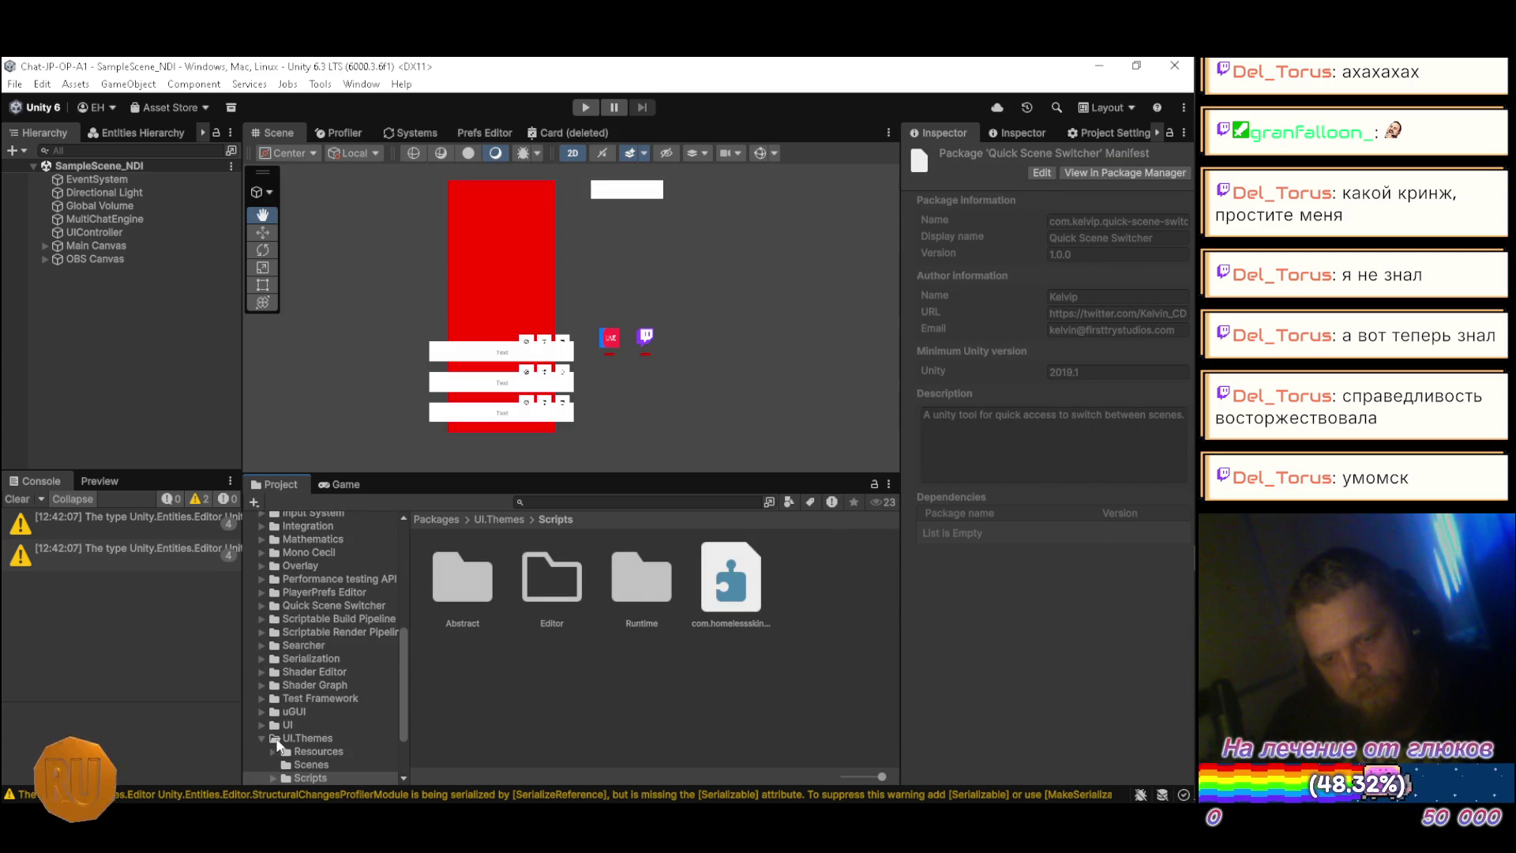
left_click(260, 738)
left_click(312, 607)
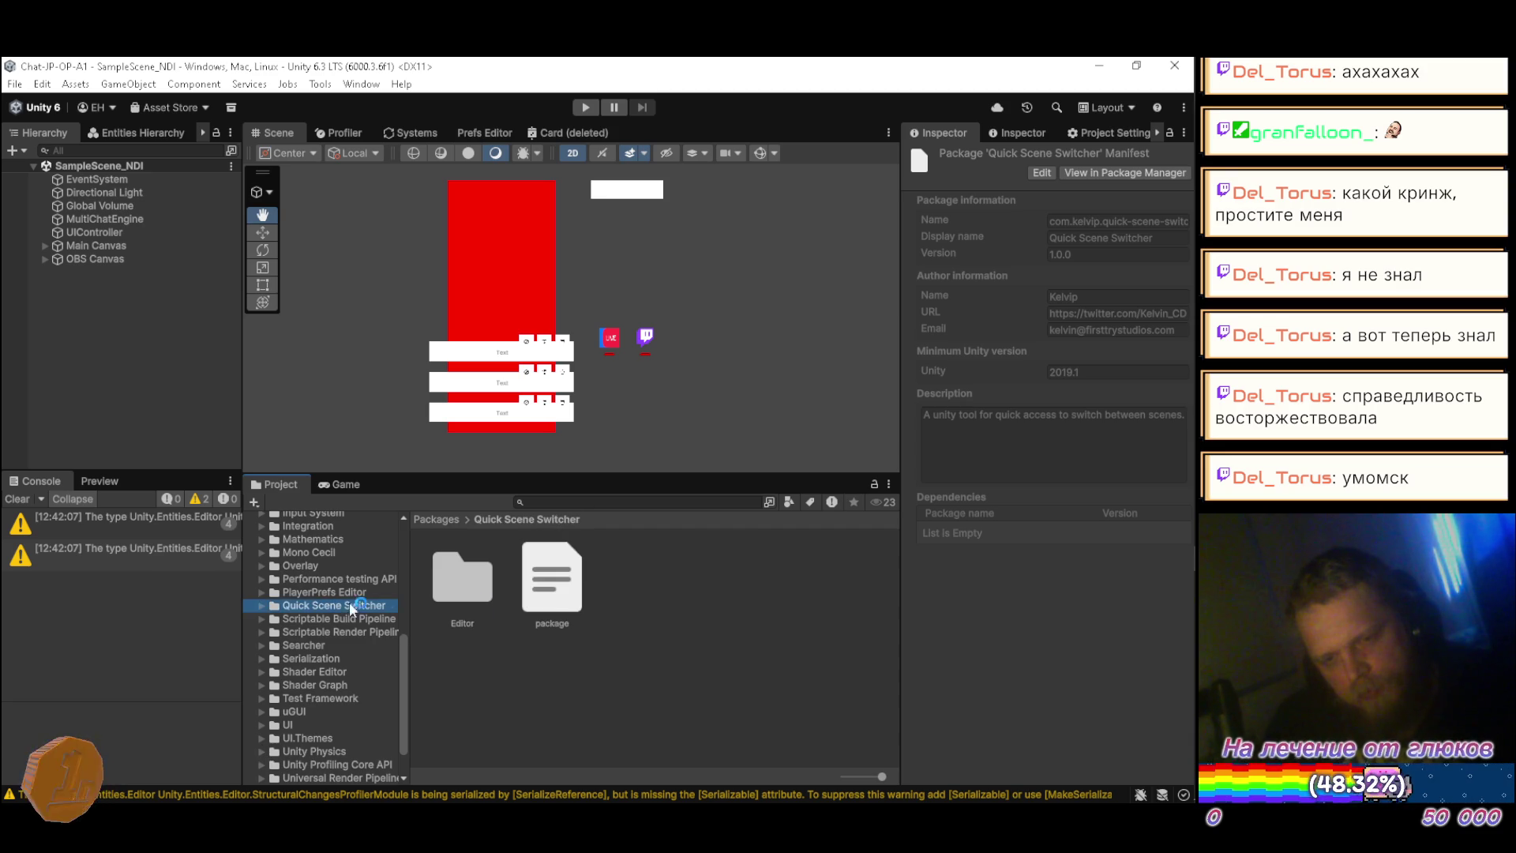
left_click(552, 578)
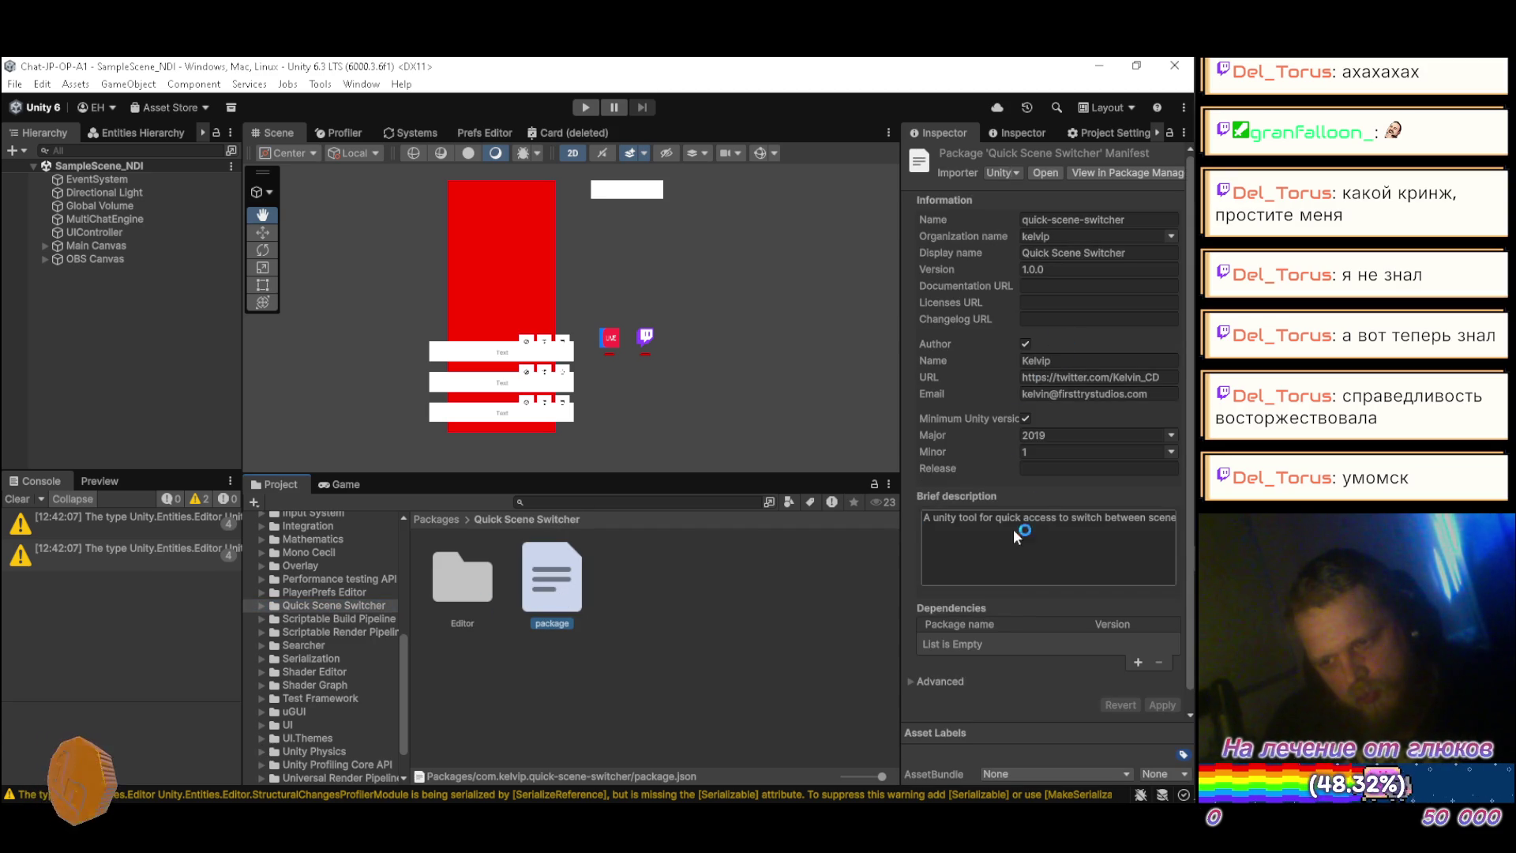
Step: Set editor visibility to Always Visible, remove the minimum Unity version, and apply the changes
left_click(909, 681)
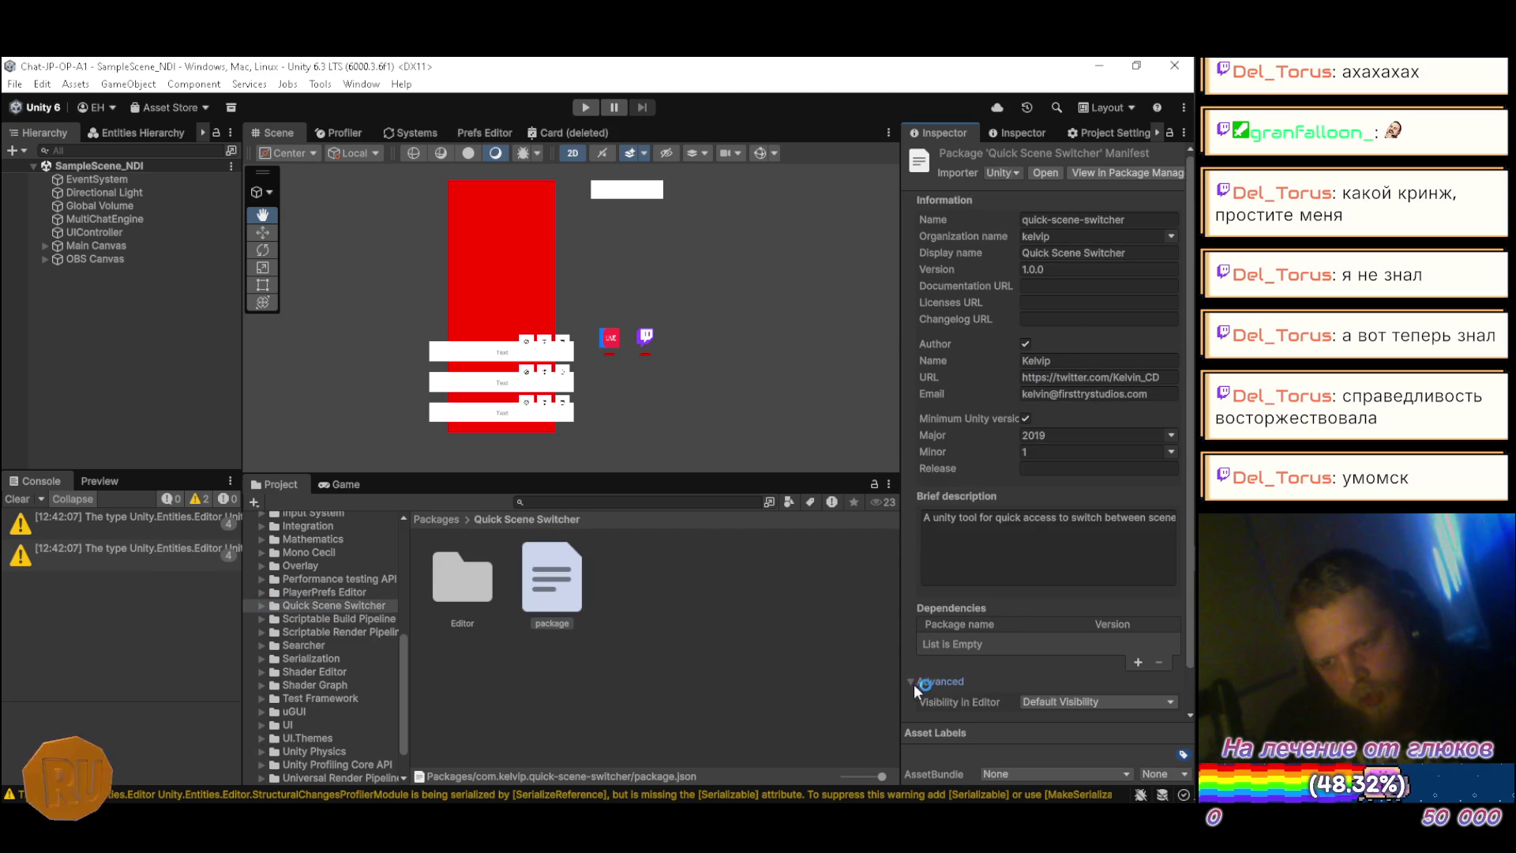
left_click(1045, 700)
left_click(1080, 756)
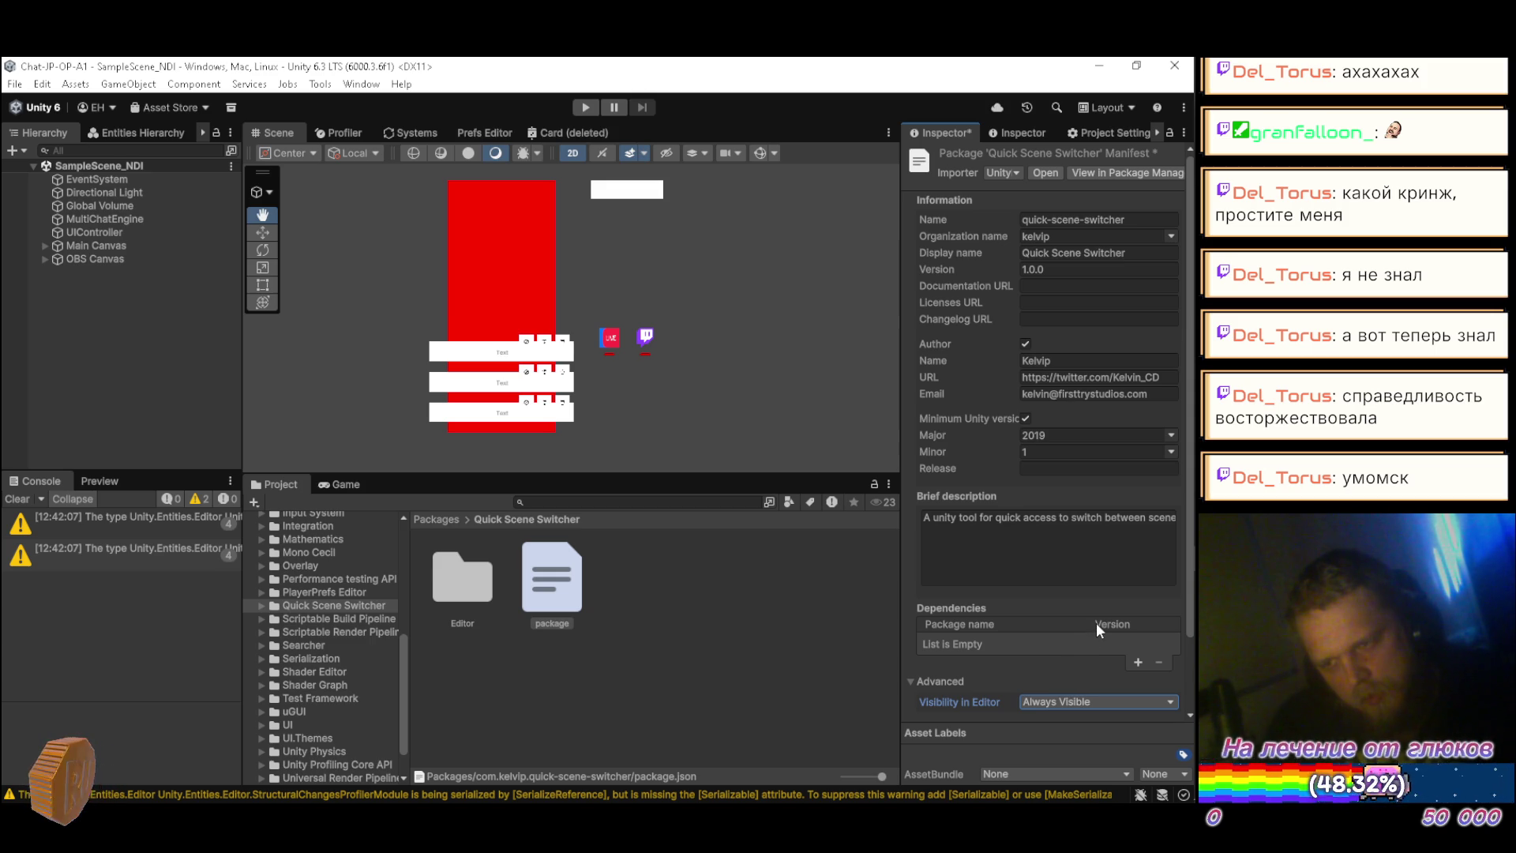
left_click(1028, 420)
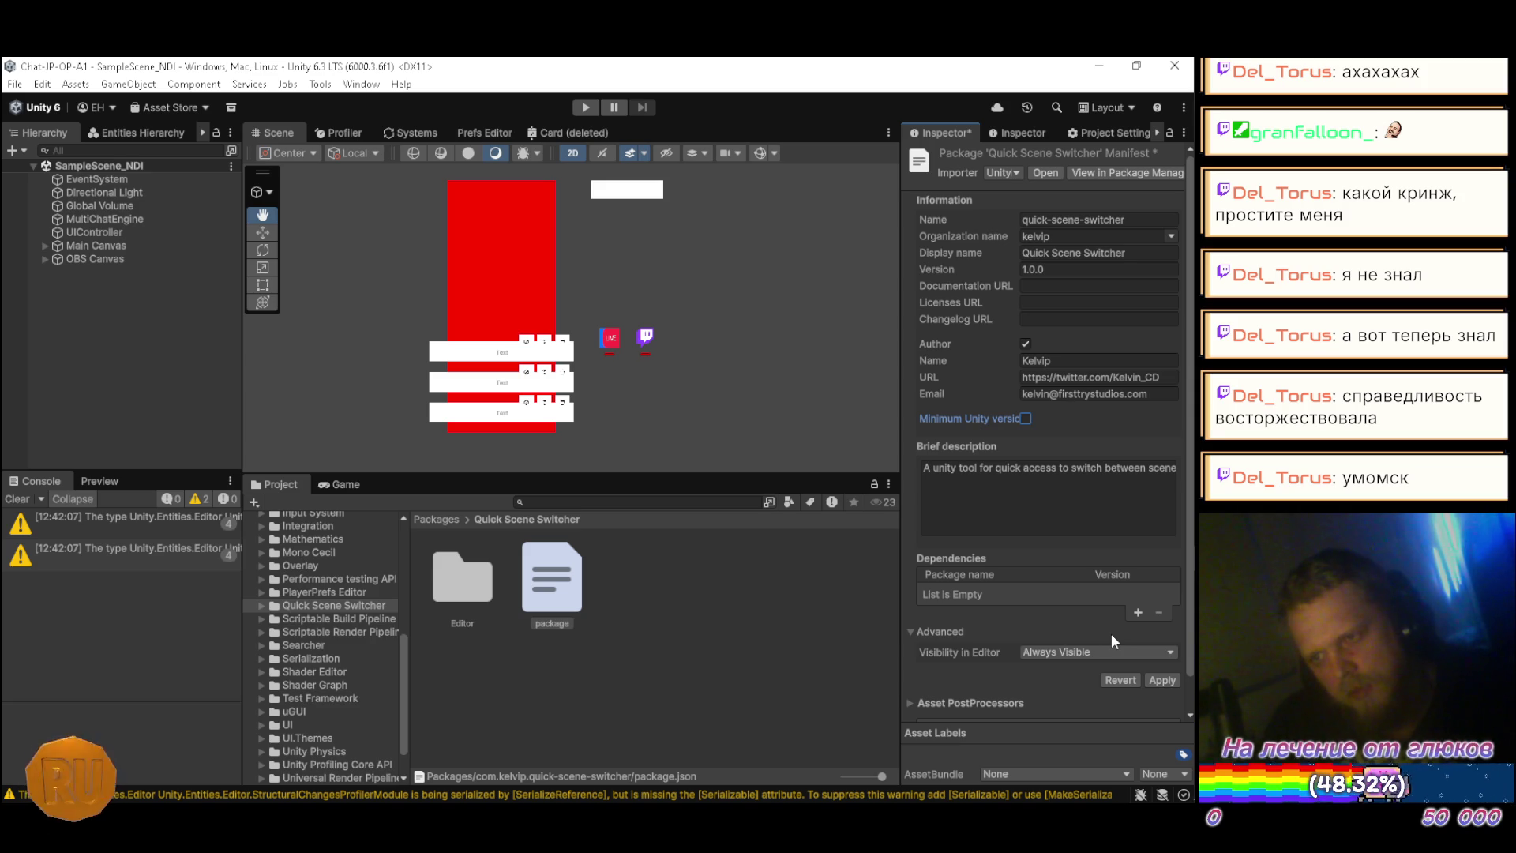
left_click(1163, 679)
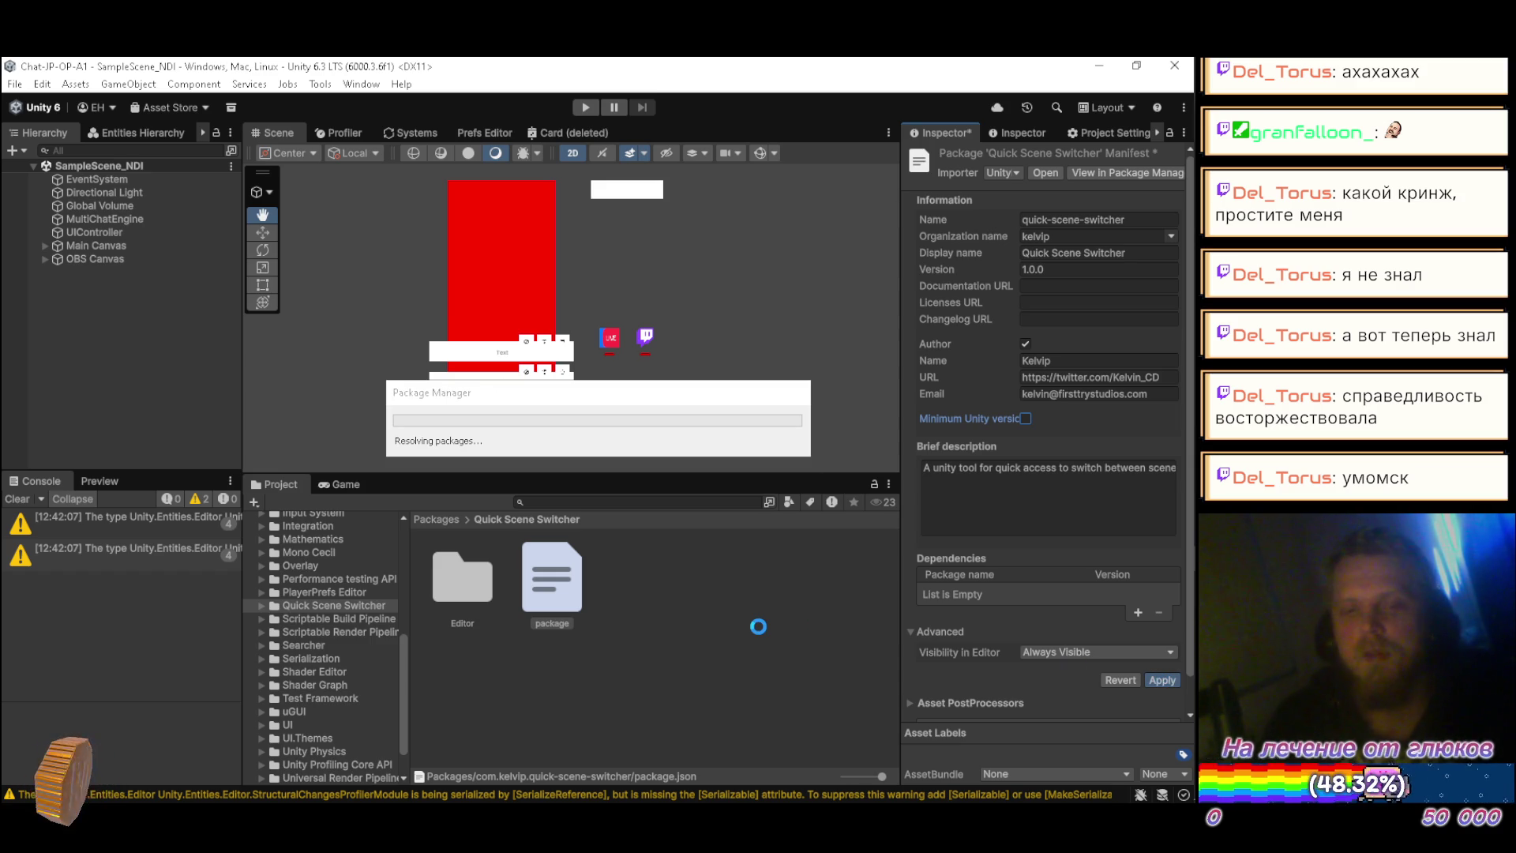
mouse_move(1195, 320)
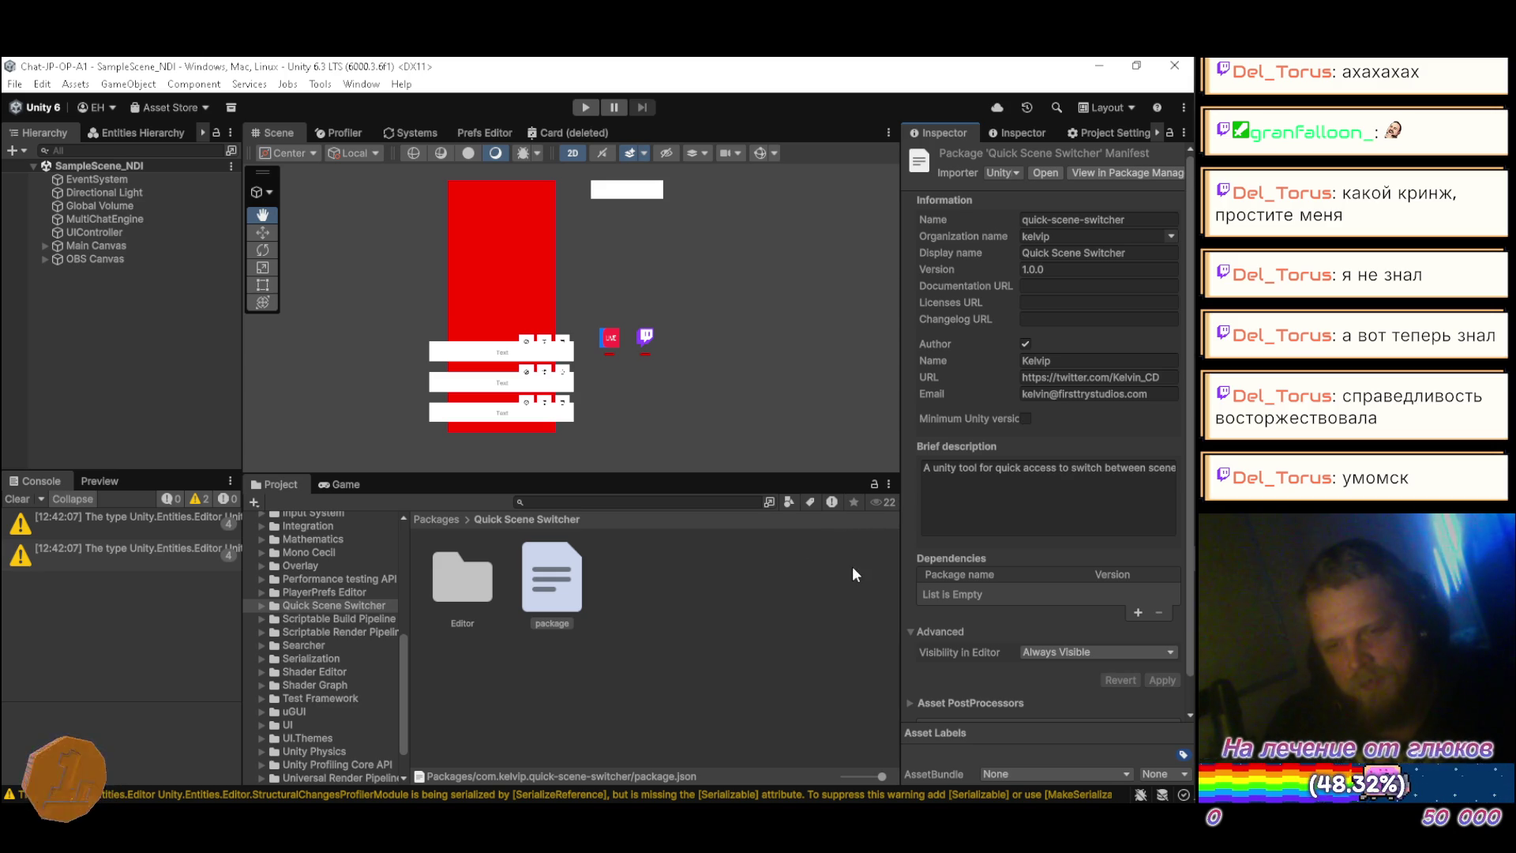
left_click(879, 502)
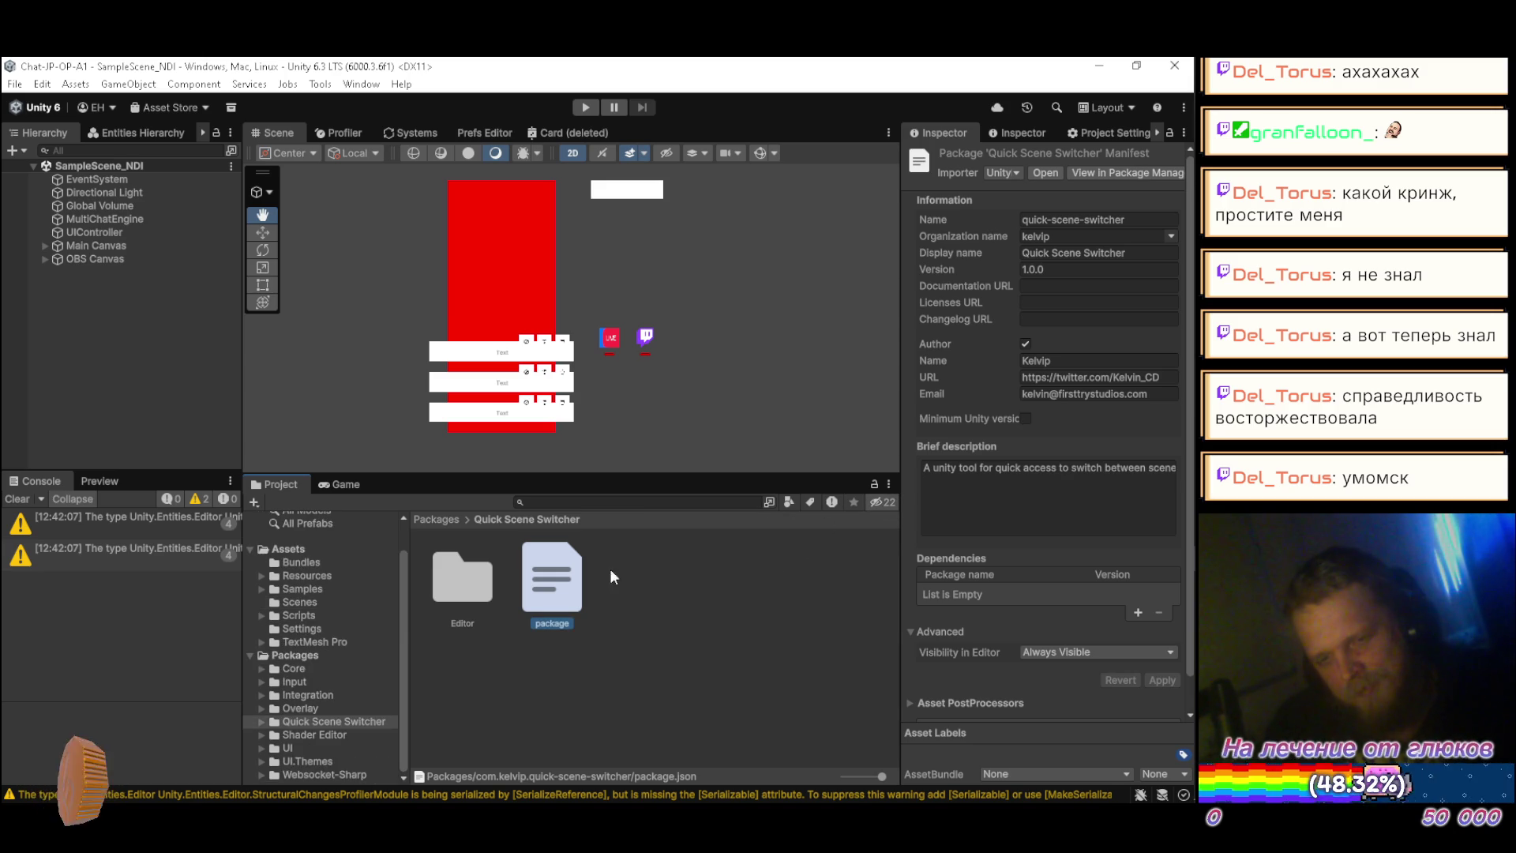
Step: Open QuickSceneSwitcher.cs from the package's Editor folder in Visual Studio
double_click(464, 605)
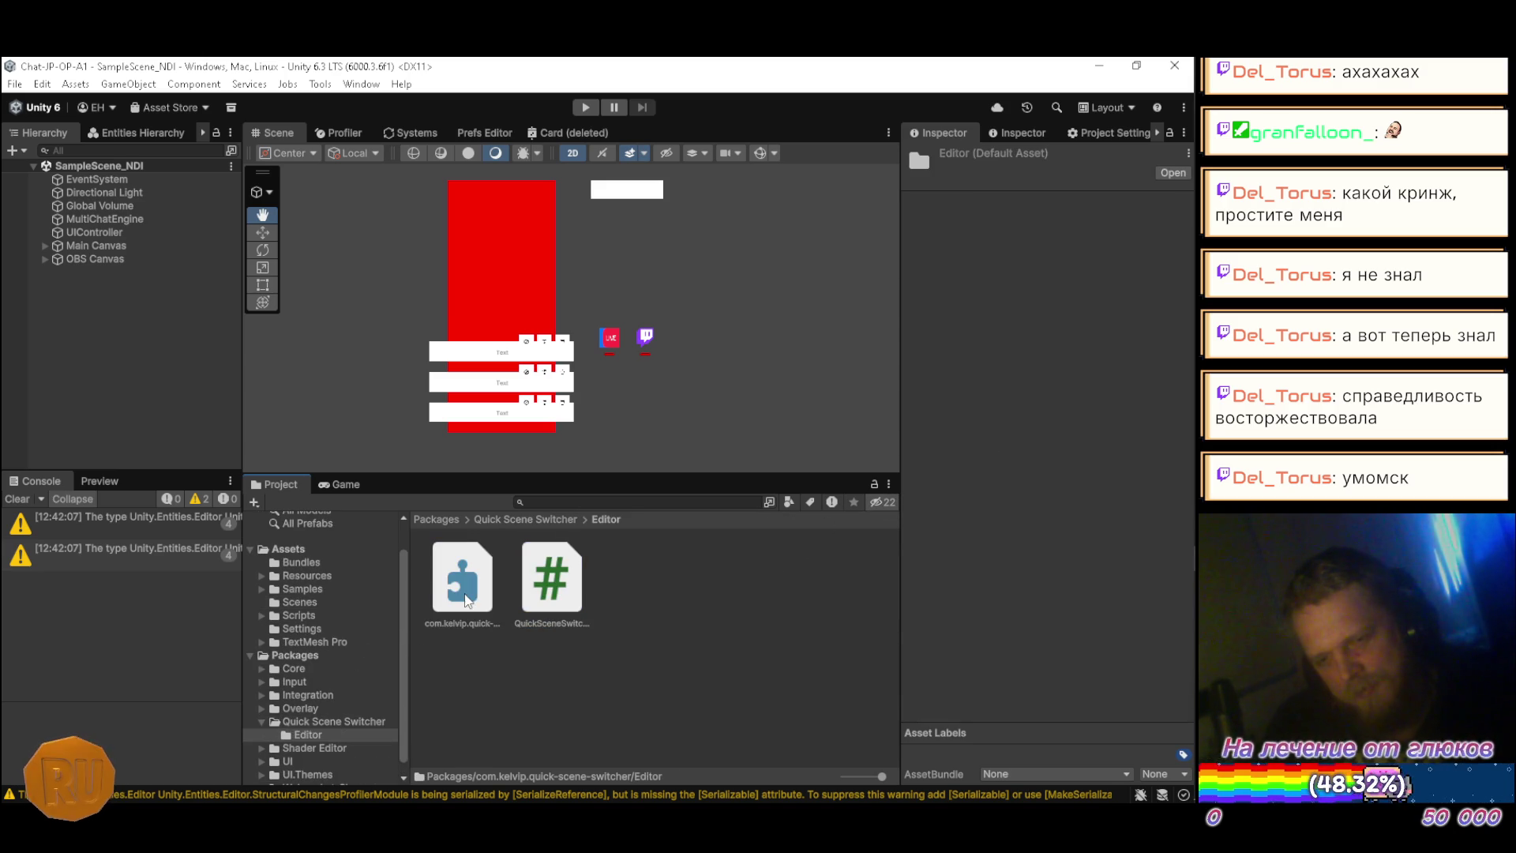
left_click(552, 602)
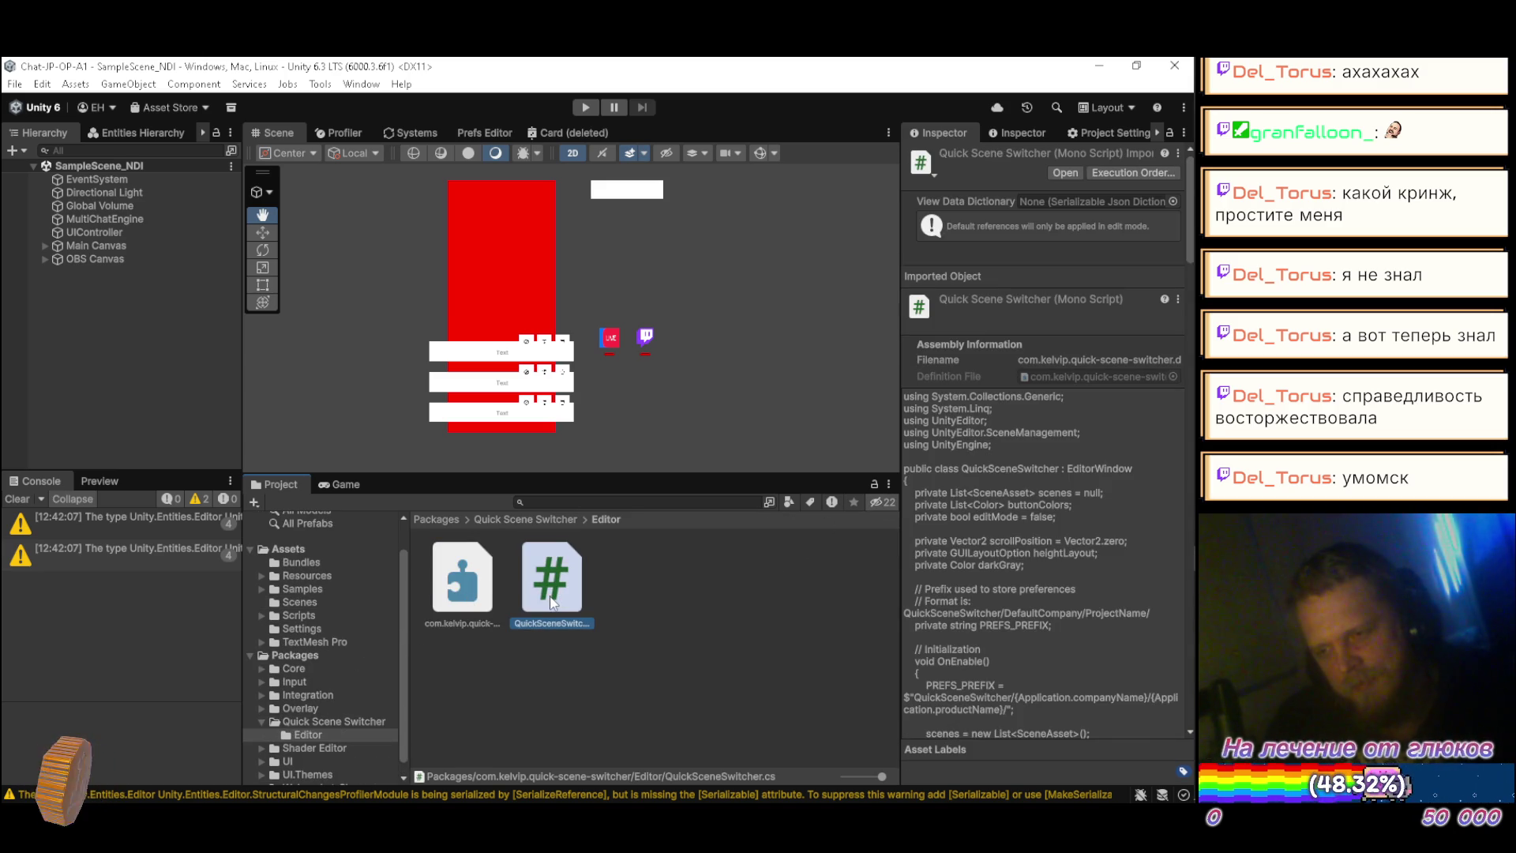
double_click(552, 602)
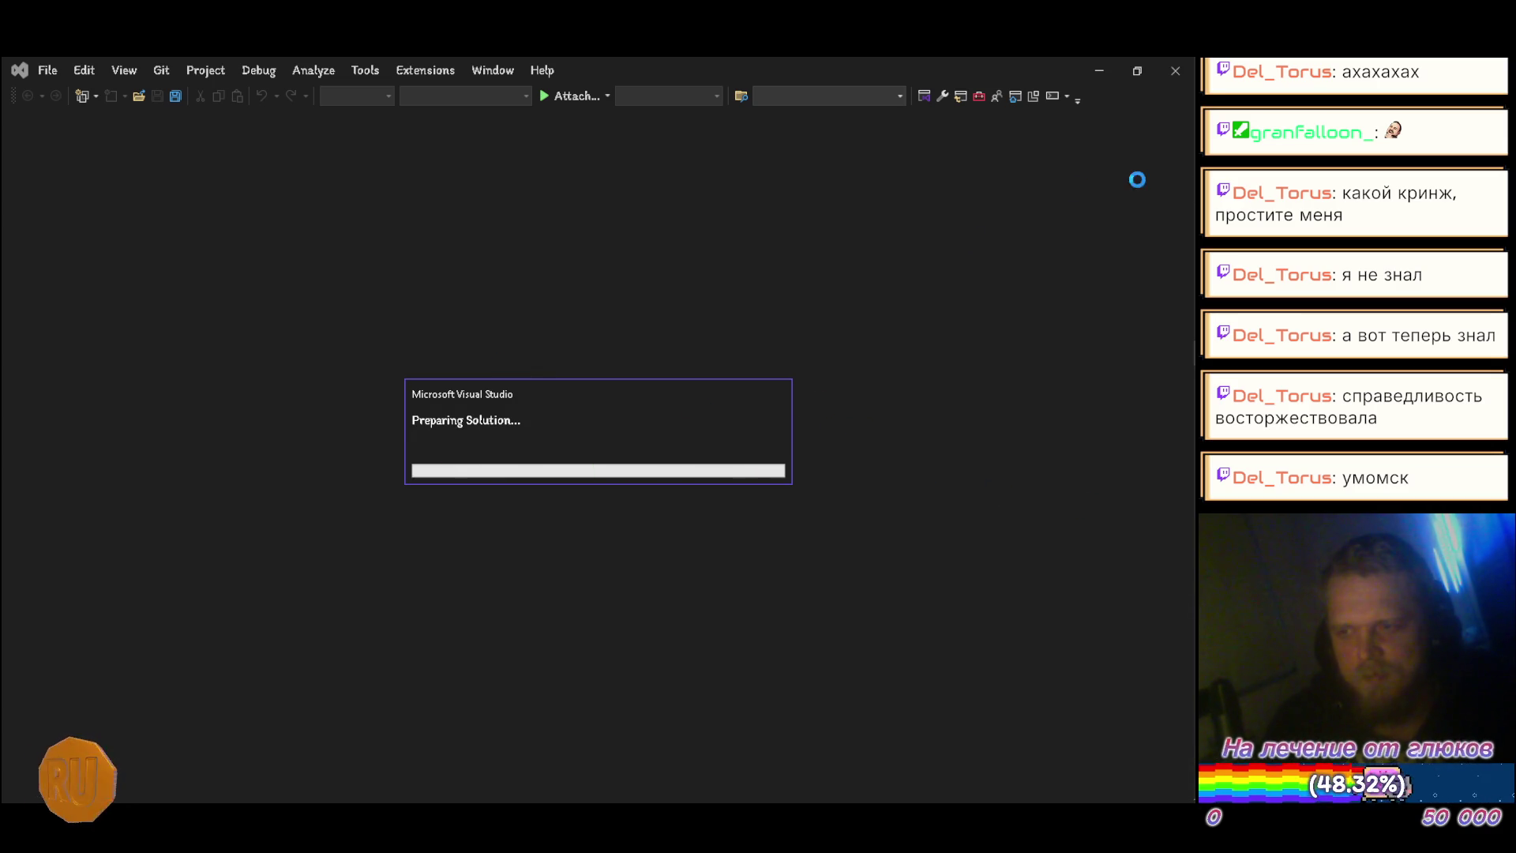
Step: Close the UniText repository tab in Firefox
mouse_move(1163, 147)
left_click(797, 150)
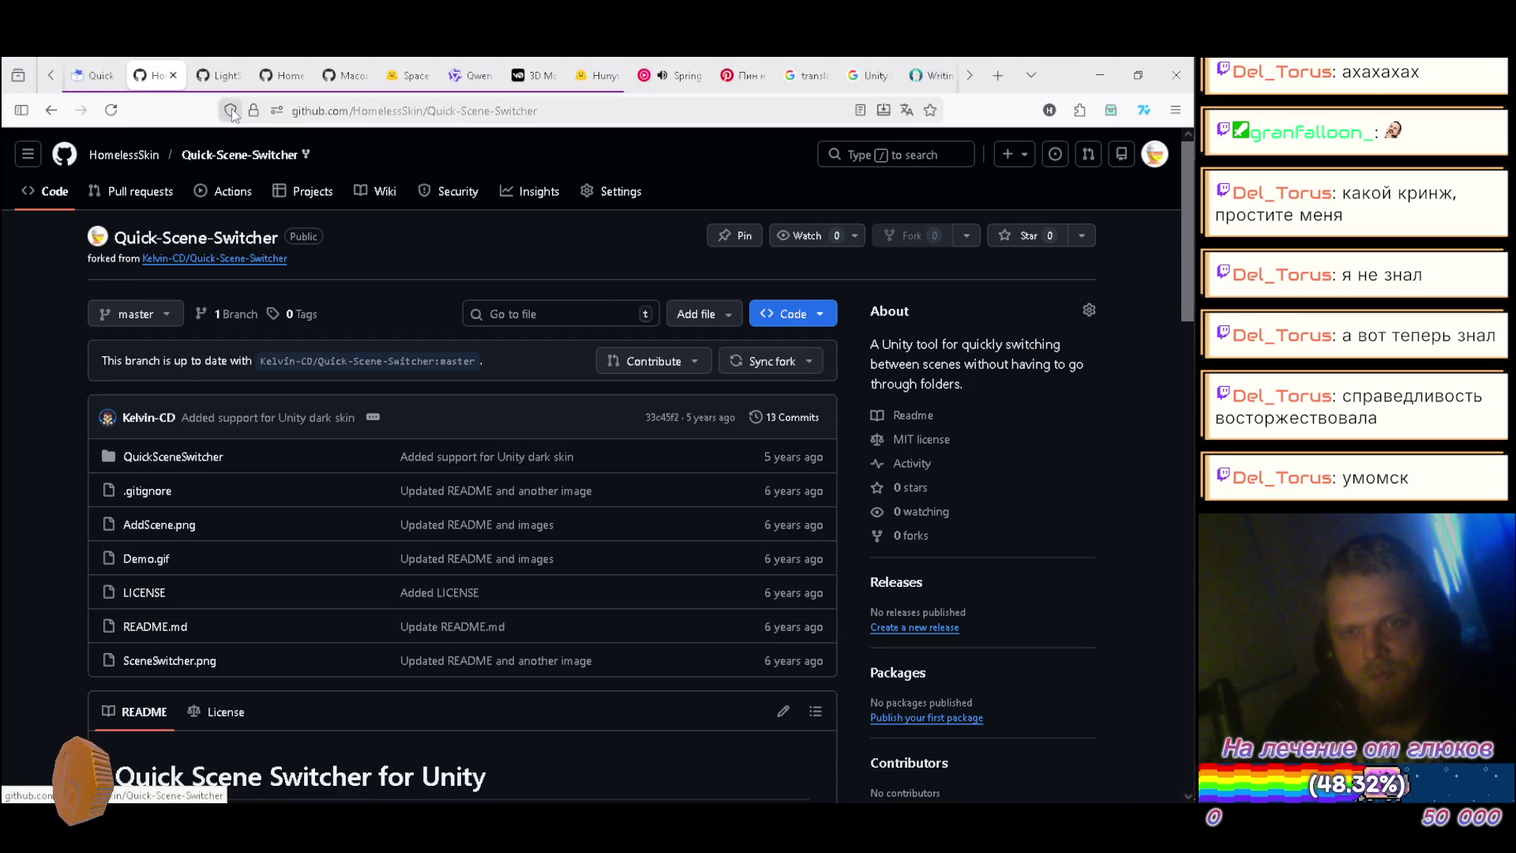
left_click(215, 76)
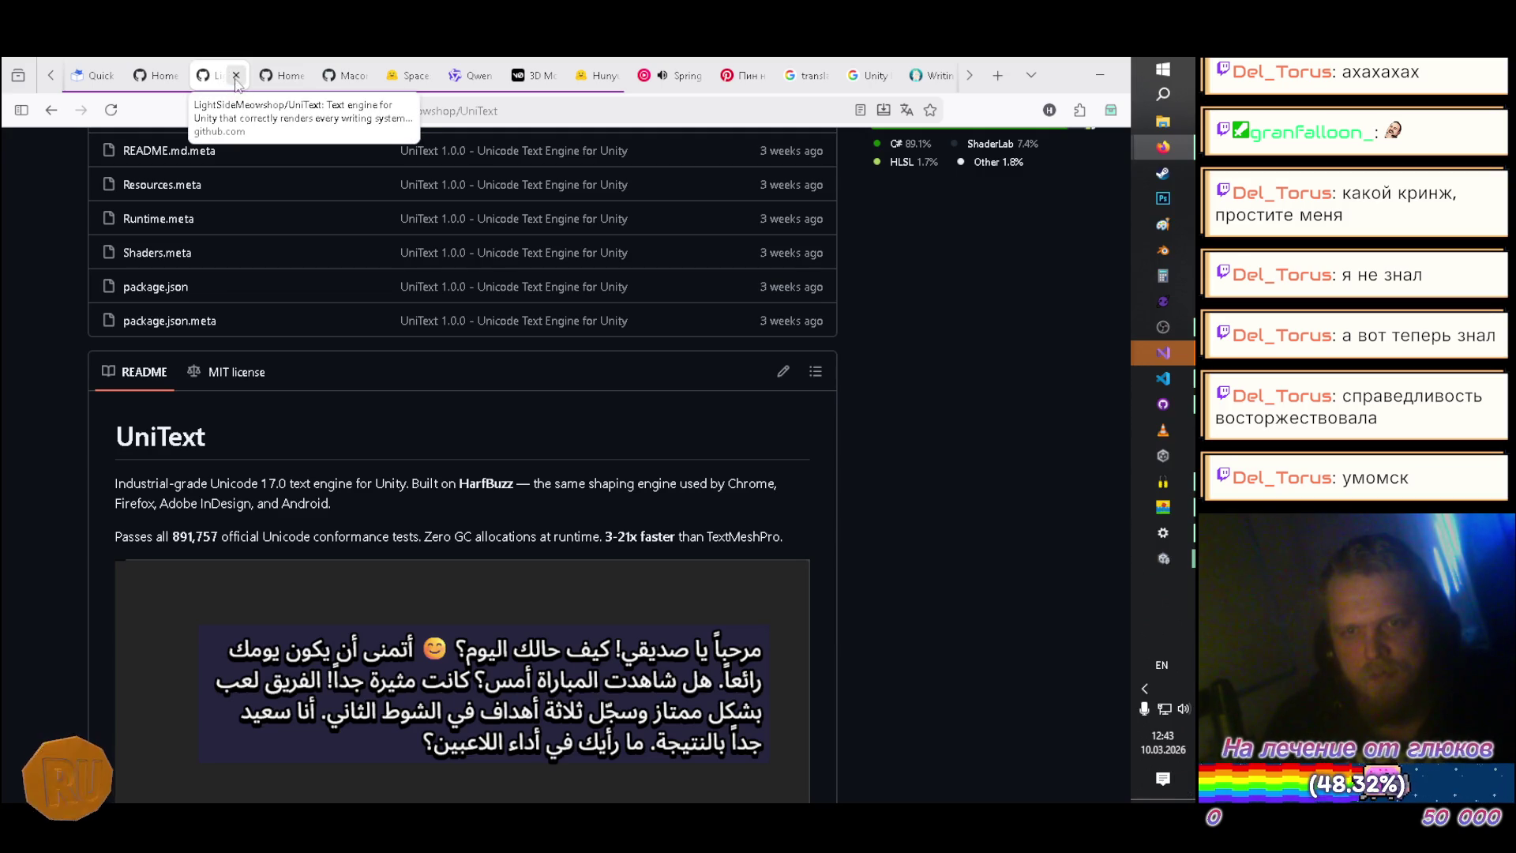
left_click(164, 76)
left_click(173, 76)
left_click(173, 75)
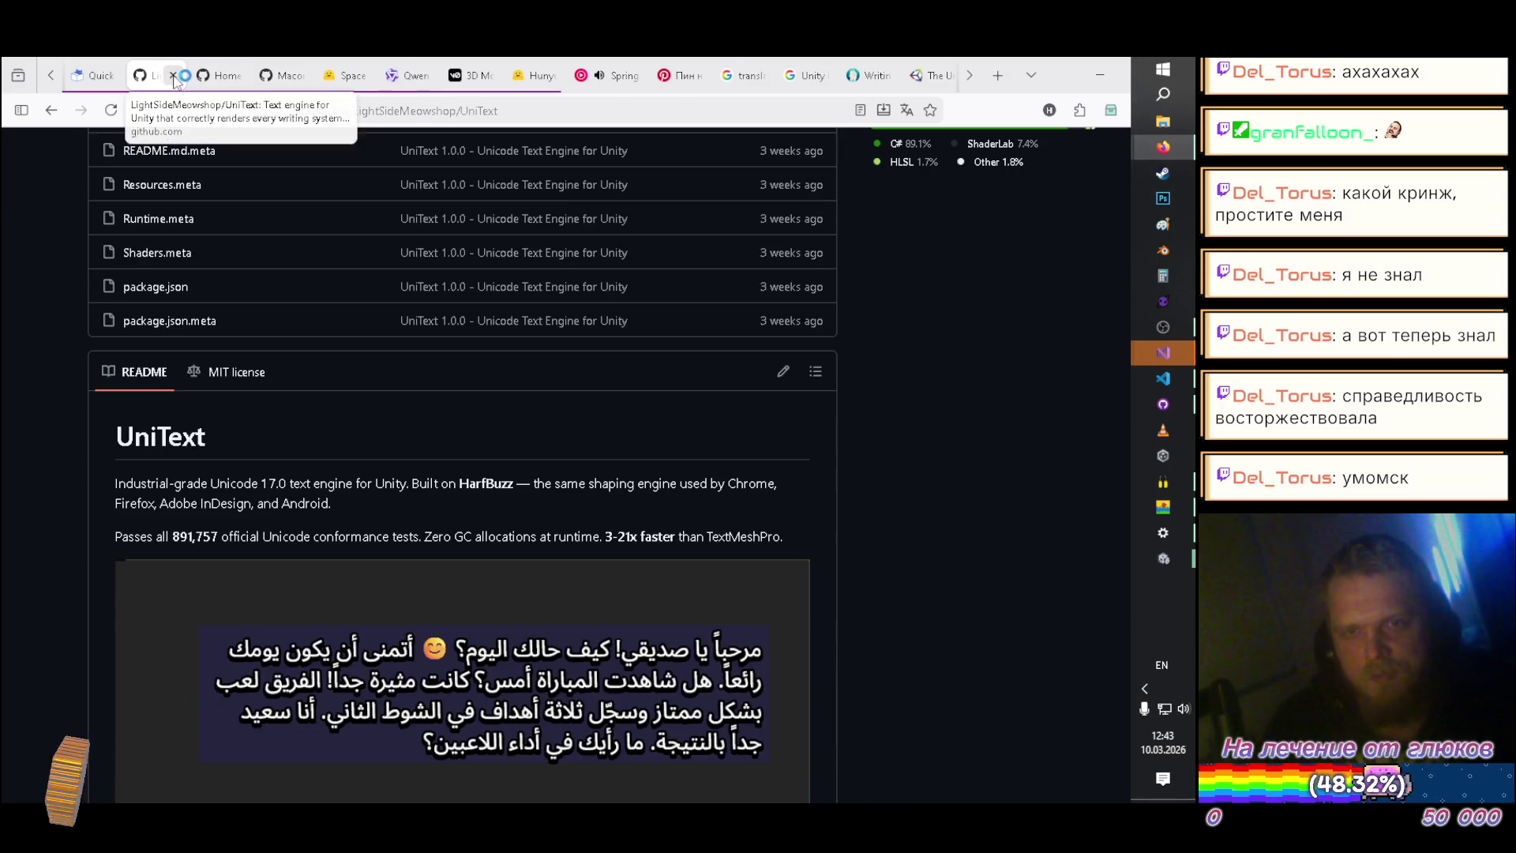
Step: Bring the Chat-JP-OP-A1 Visual Studio window with QuickSceneSwitcher.cs back to the front
left_click(545, 76)
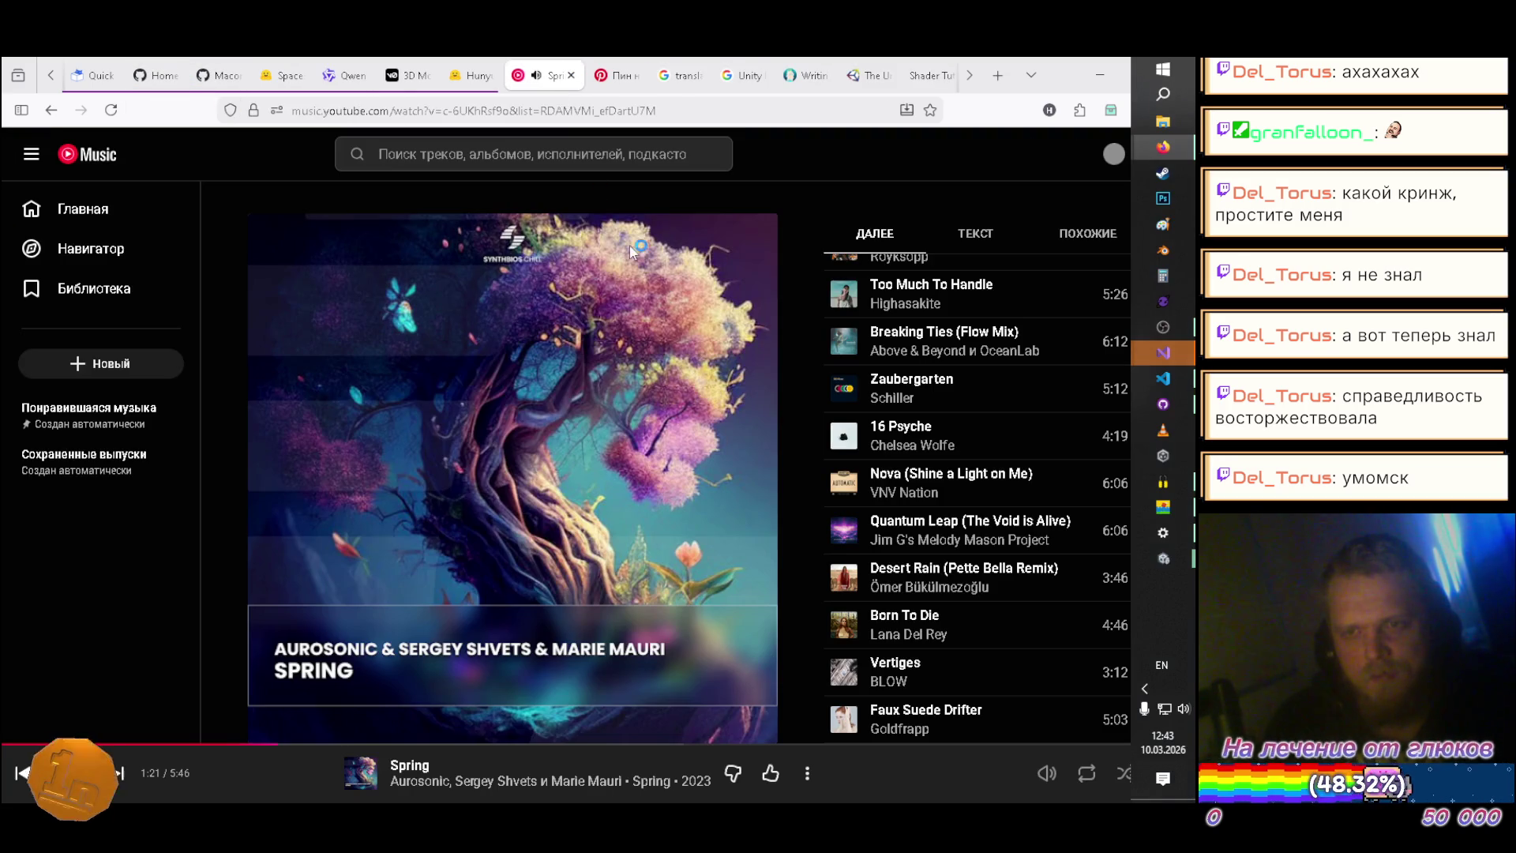
mouse_move(1162, 356)
left_click(895, 364)
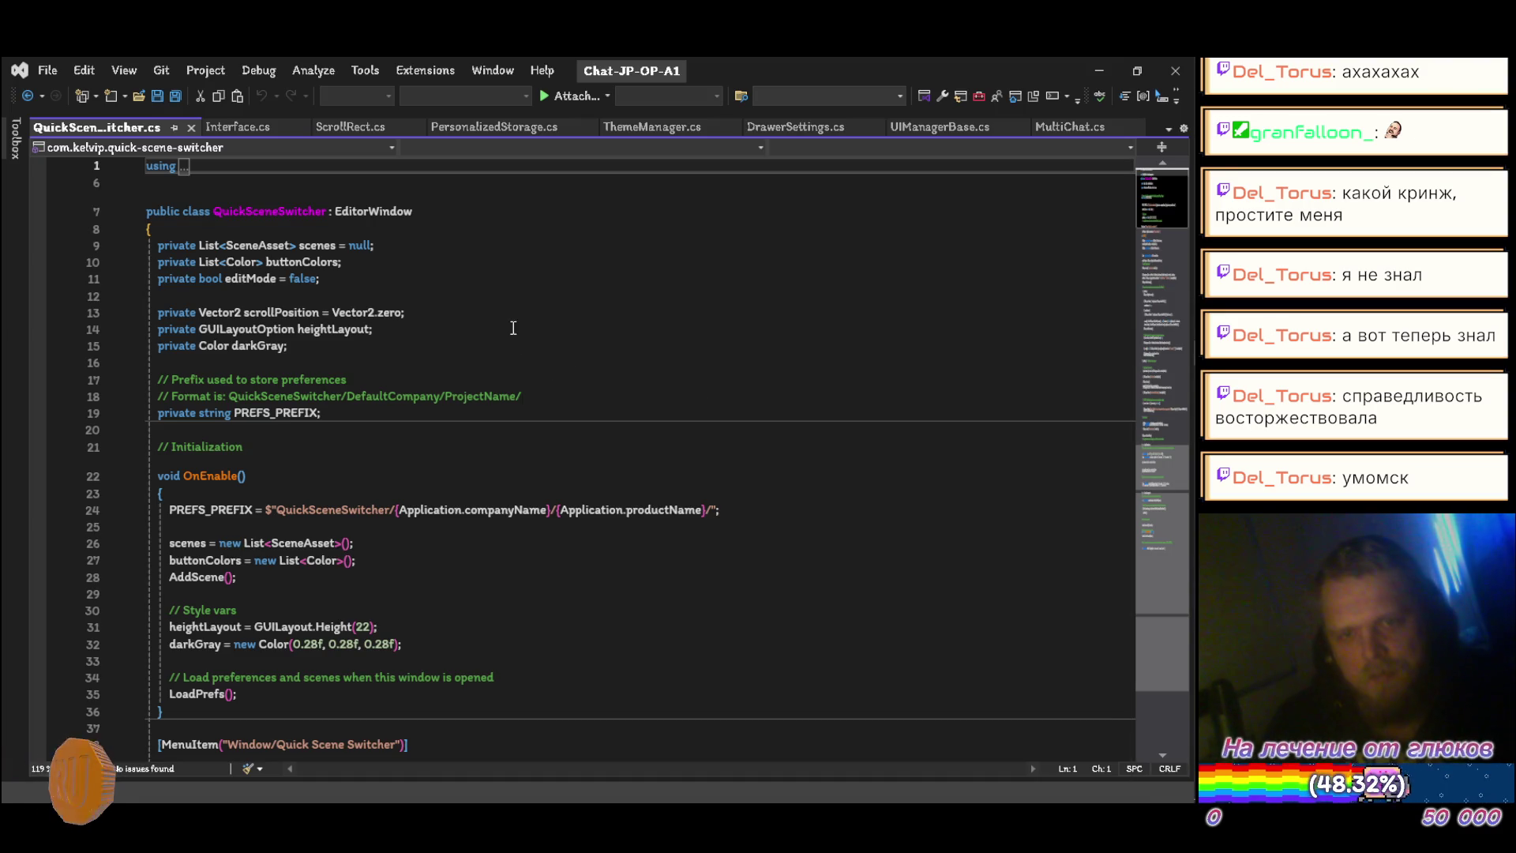
Step: Insert 'namespace SceneSwitcher {' above the QuickSceneSwitcher class declaration
left_click(521, 203)
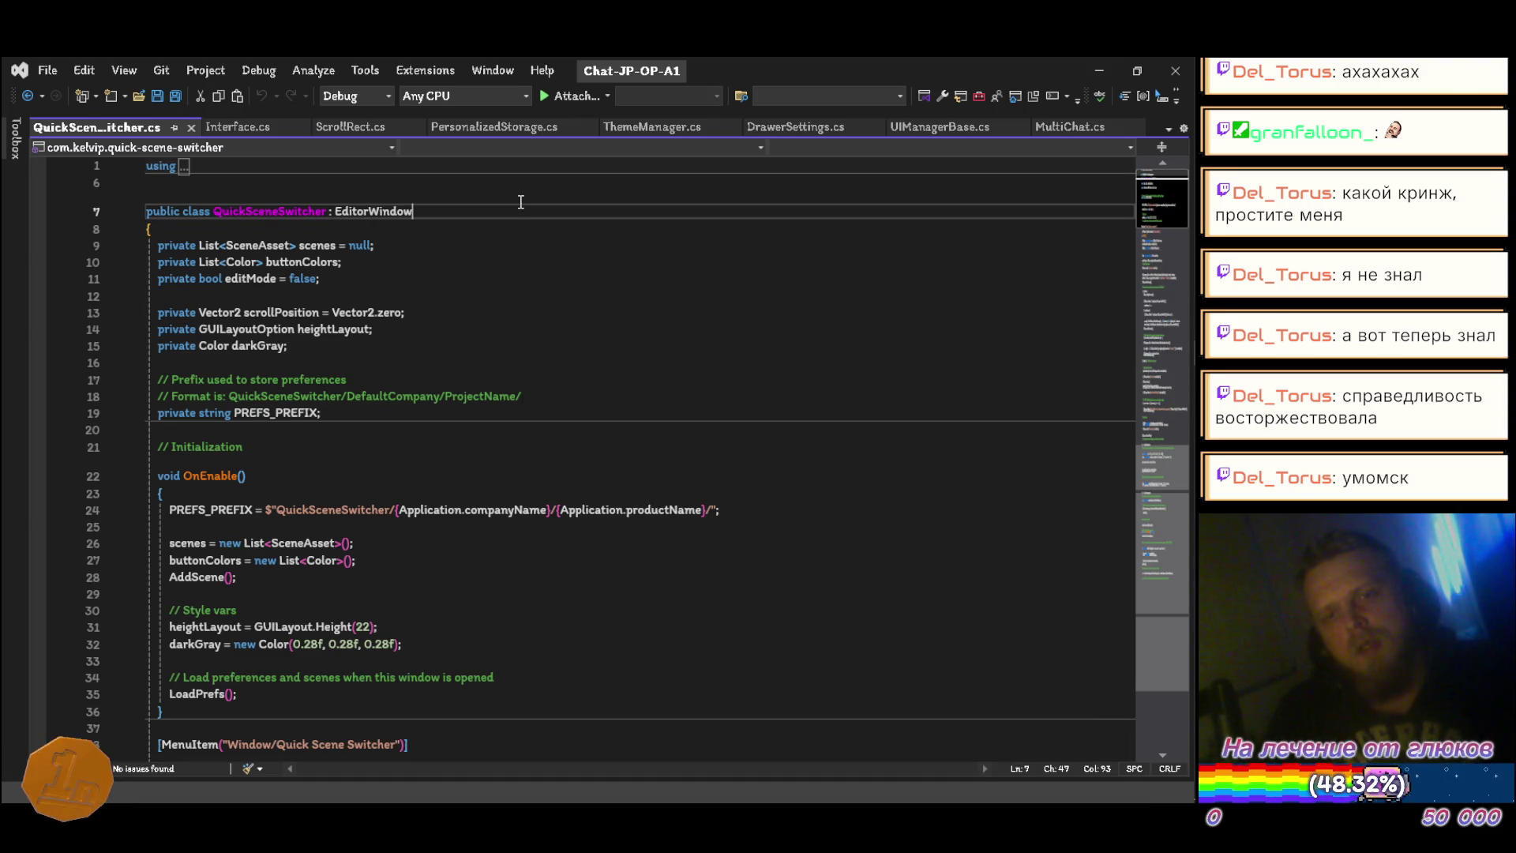
key("Up")
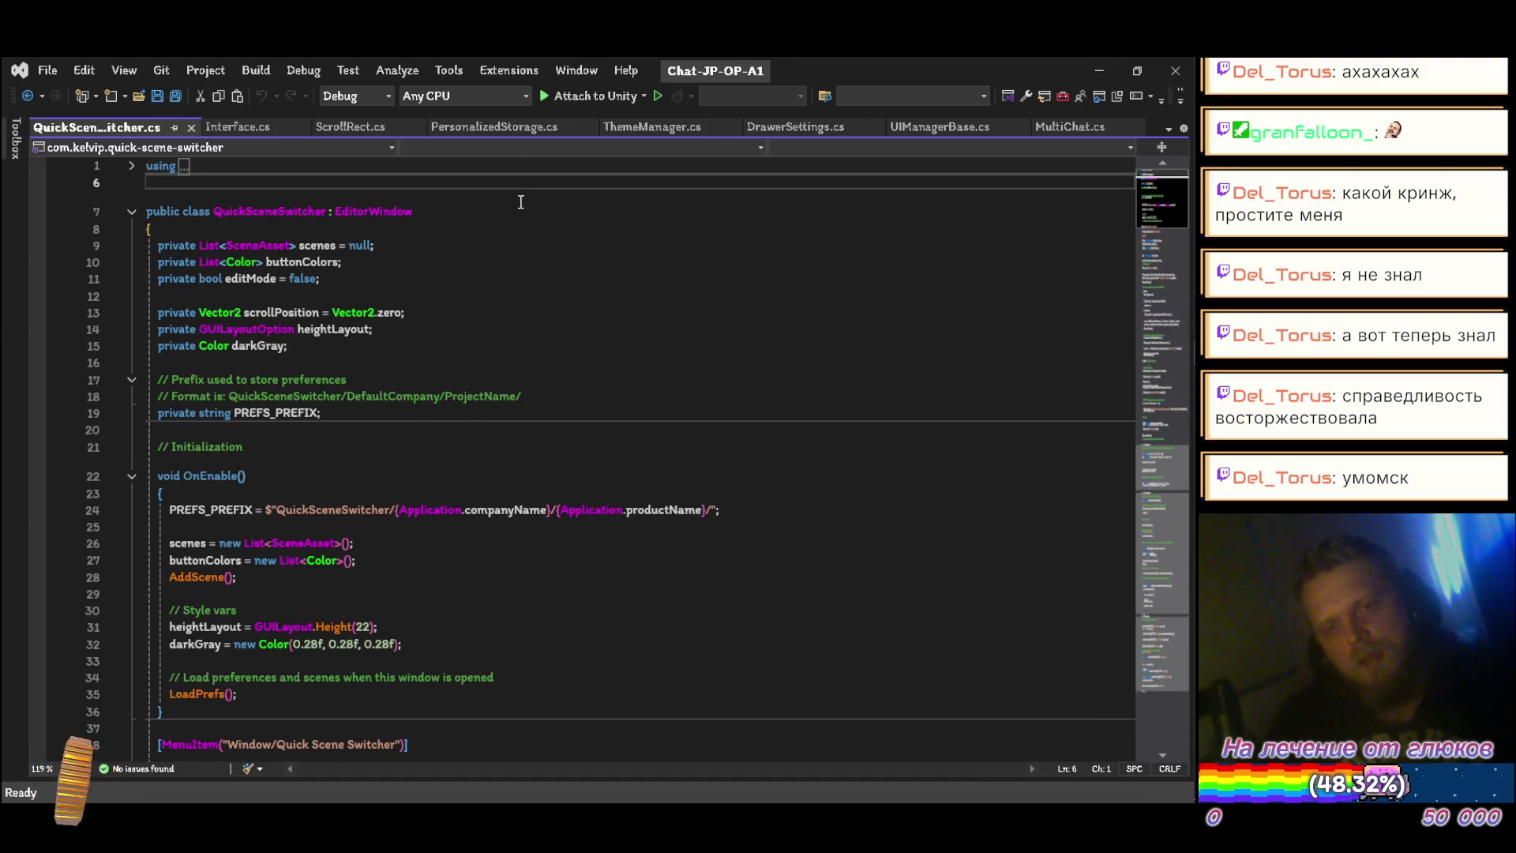
key("Return")
type("mespace ")
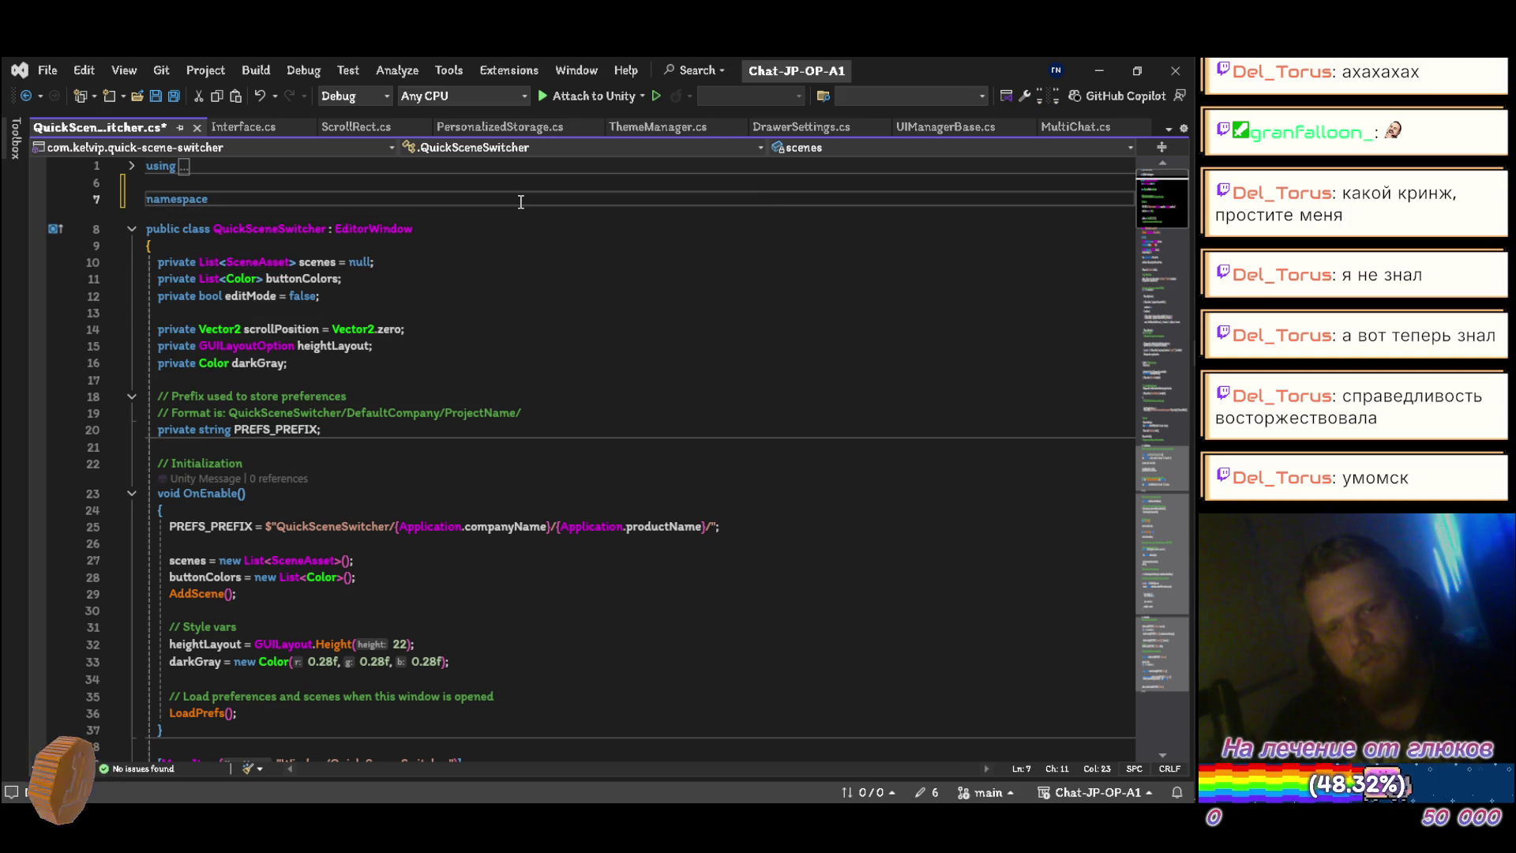
type("Q")
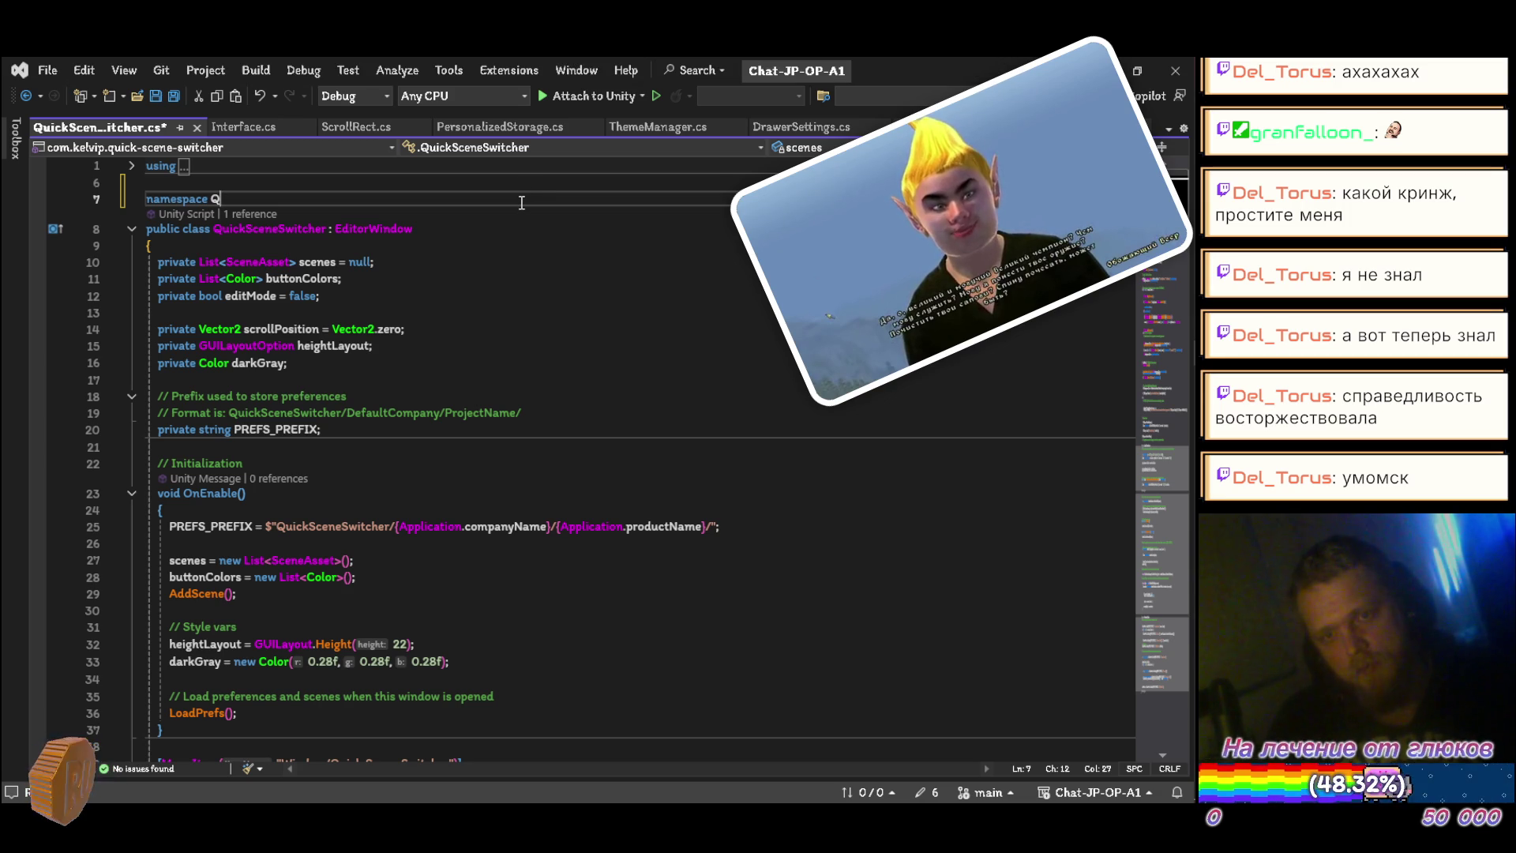
key("BackSpace")
type("Sce")
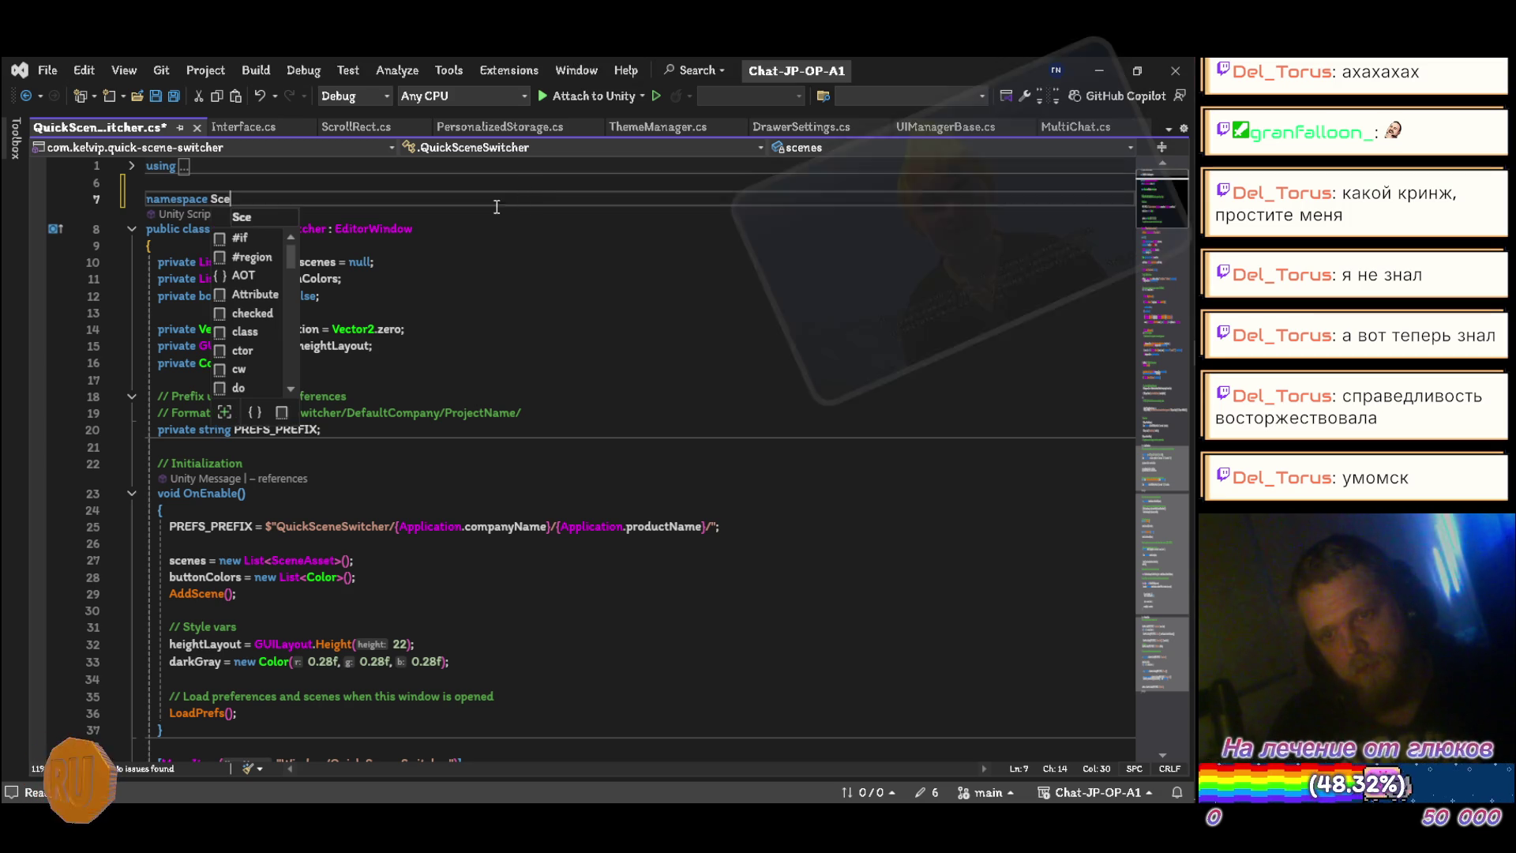
type("neSwit")
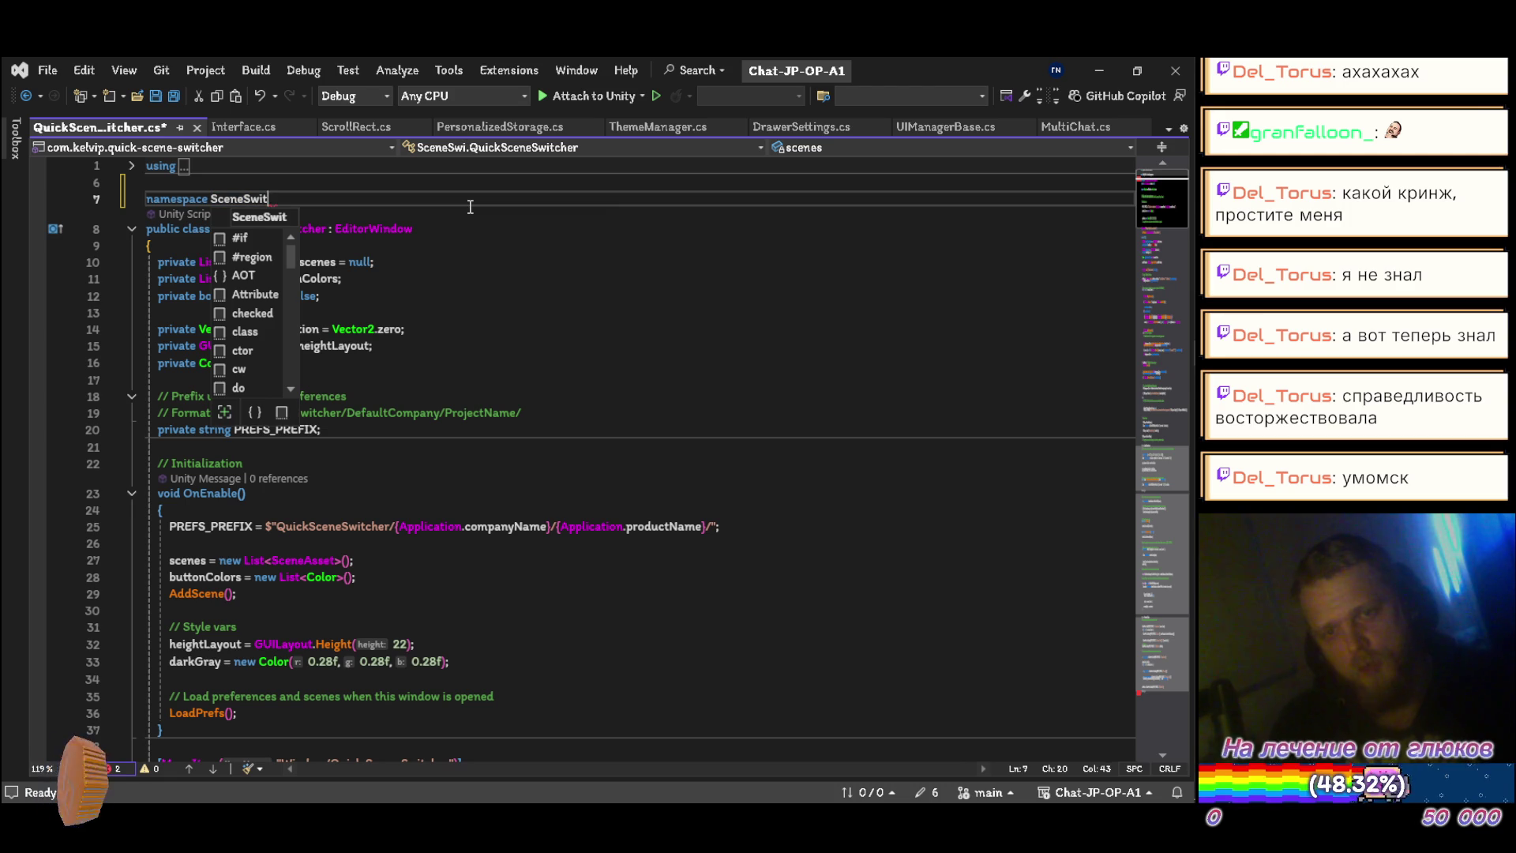
type("cher")
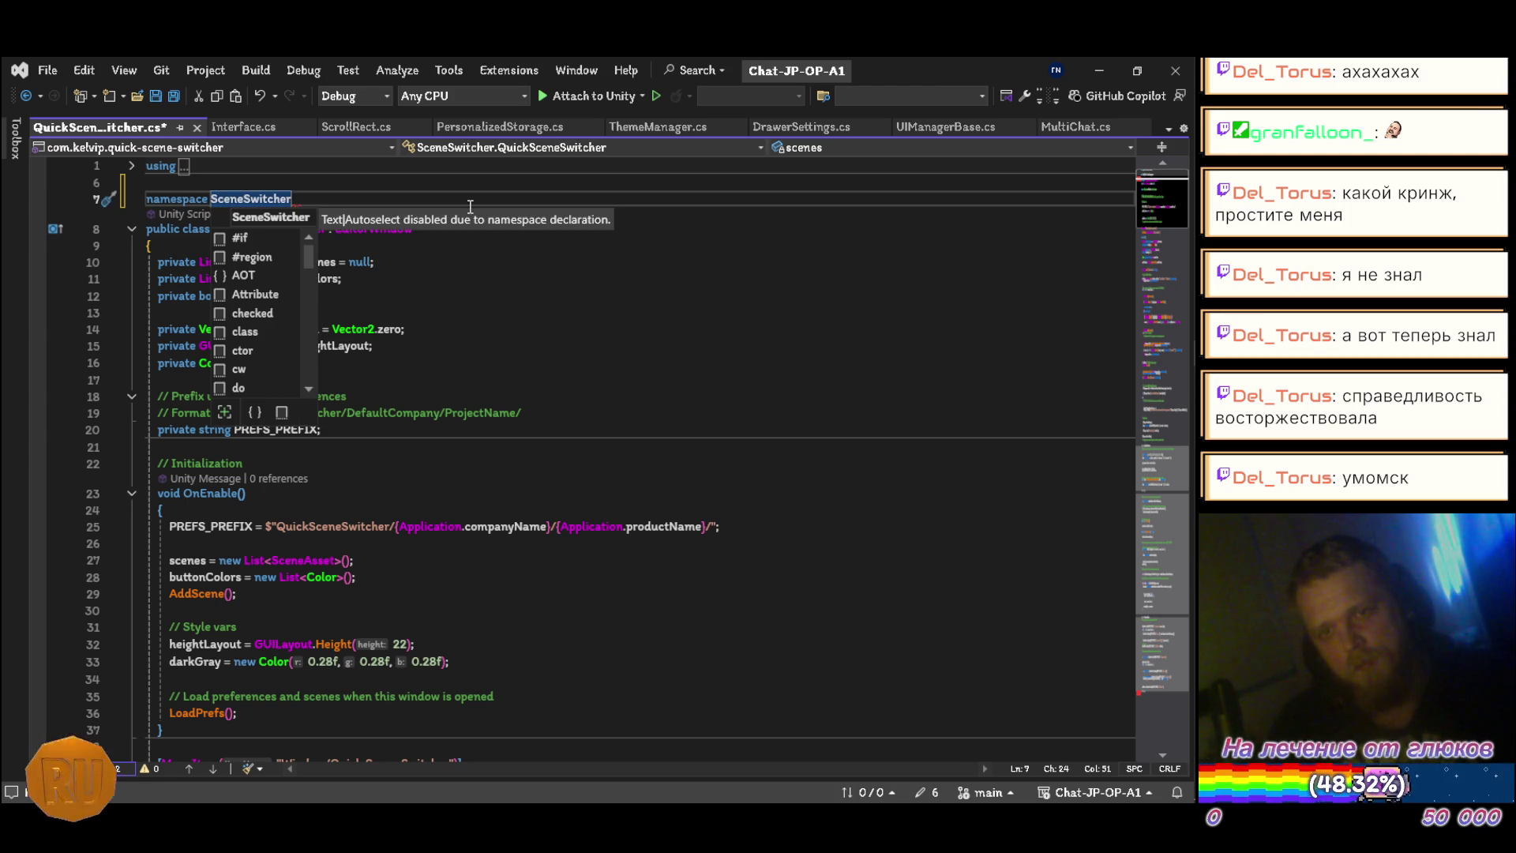
type(" {")
Step: Add the closing '}' and '#endif' at the end of the file and save
scroll(465, 214, "down", 20)
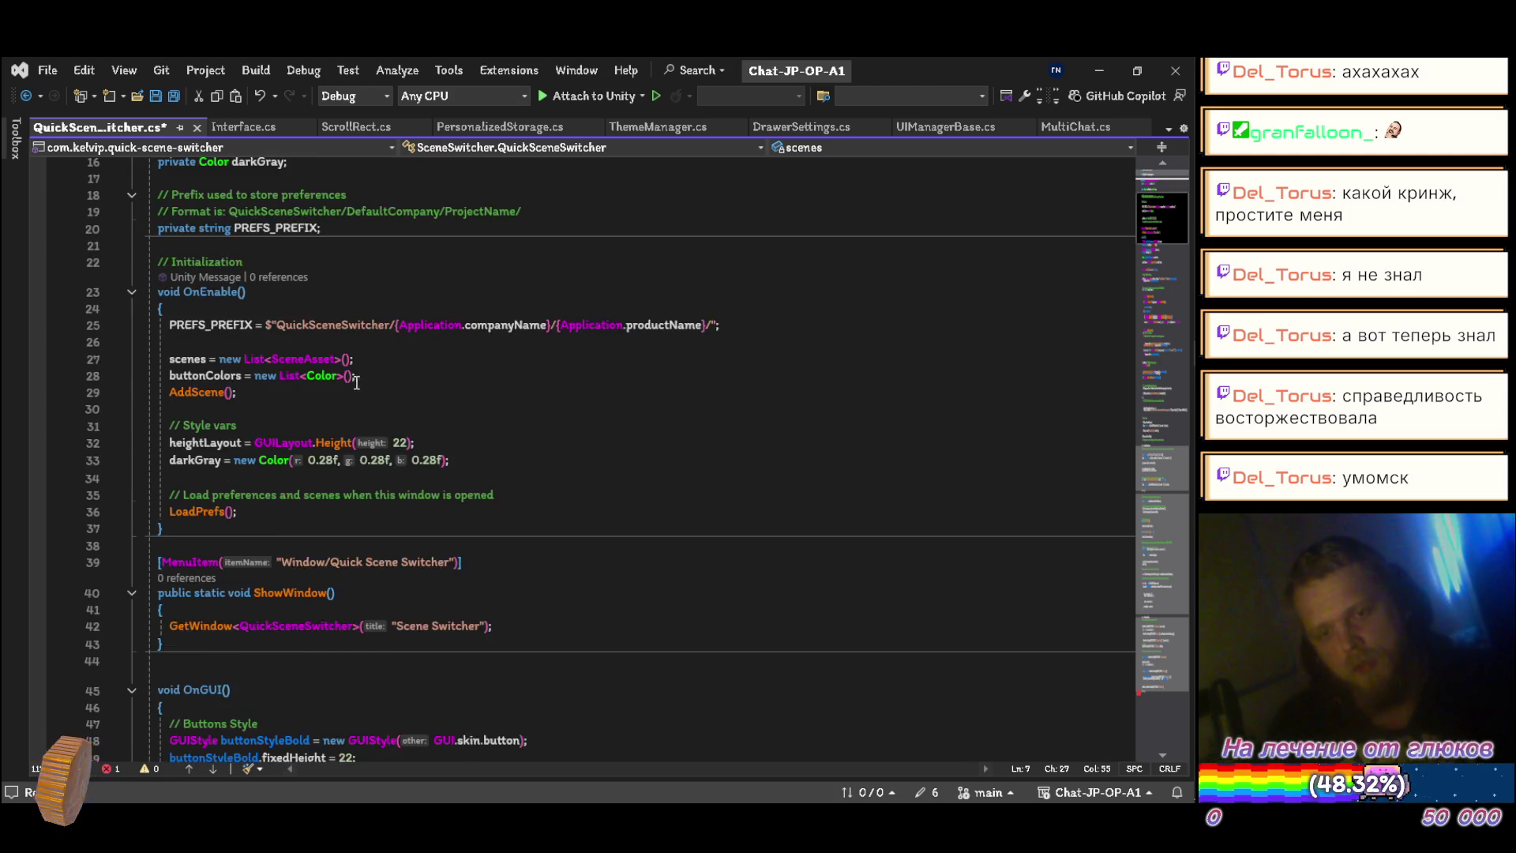
scroll(381, 472, "down", 17)
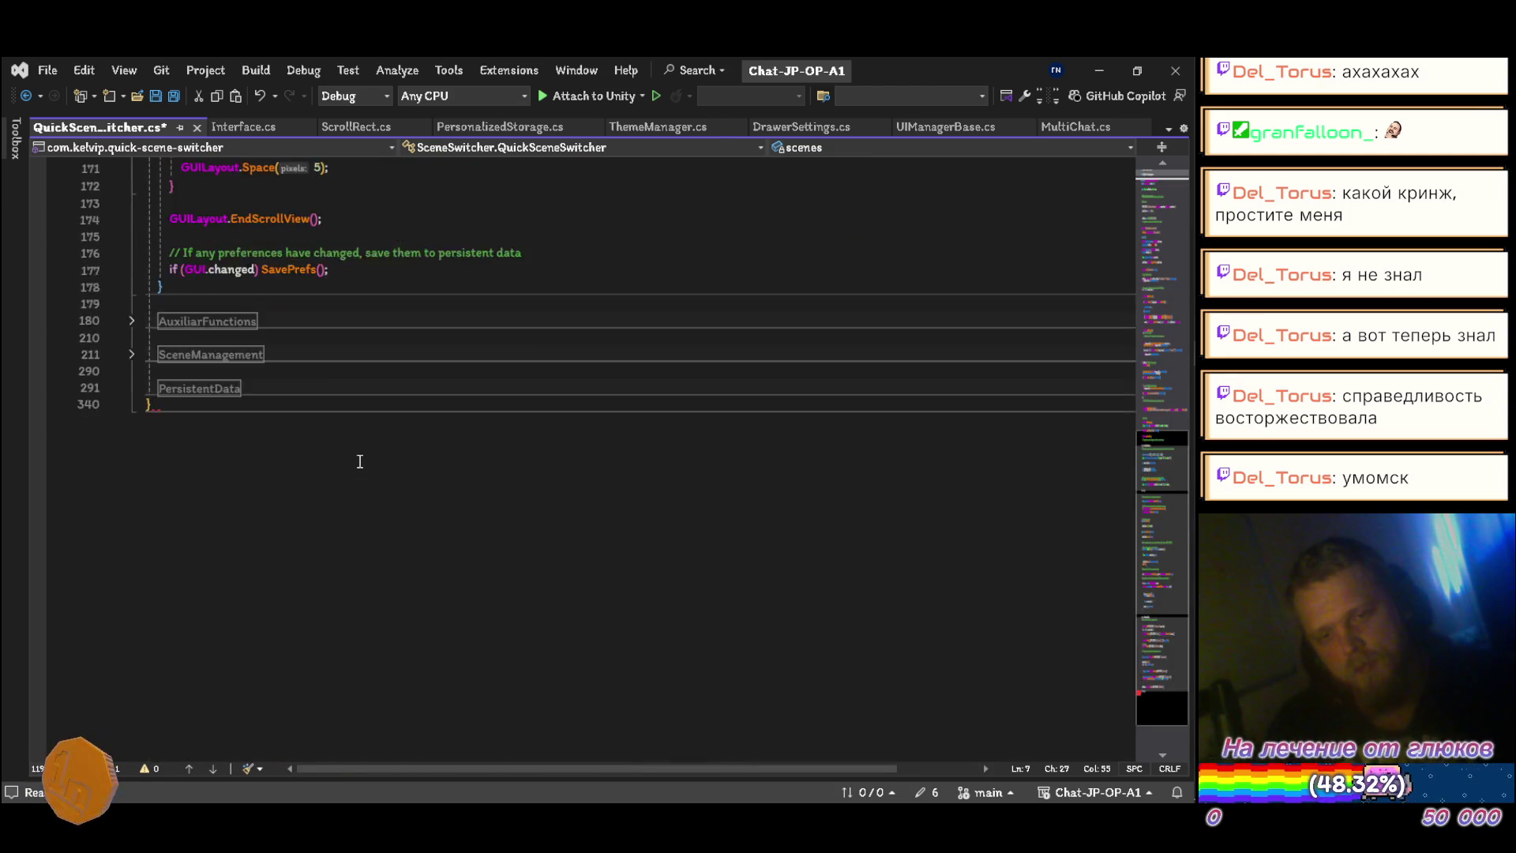
scroll(328, 450, "up", 4)
left_click(255, 466)
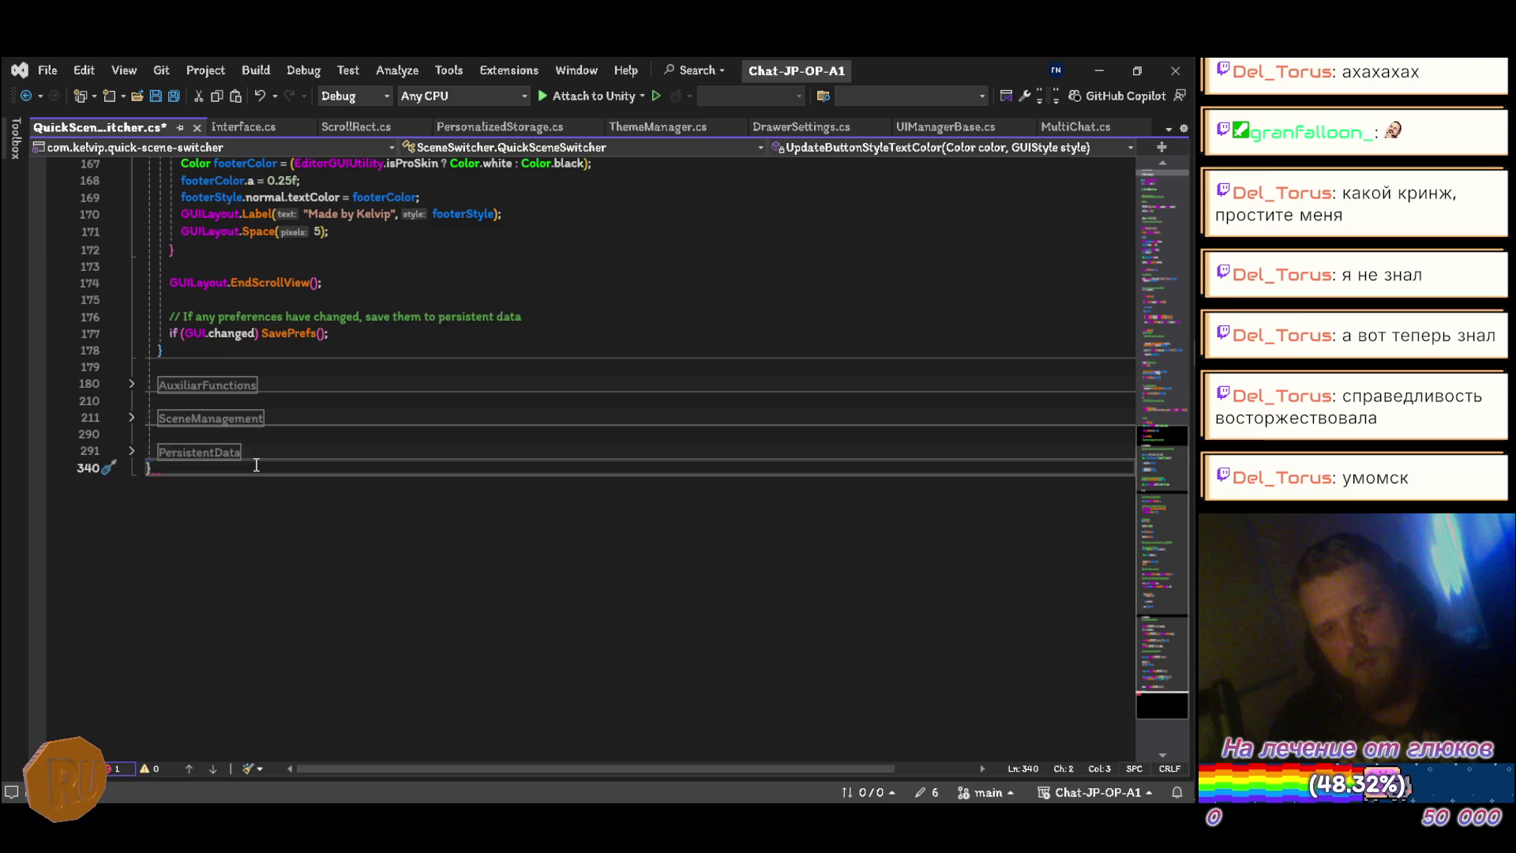
key("Return")
type("}")
key("Return")
type("#endif")
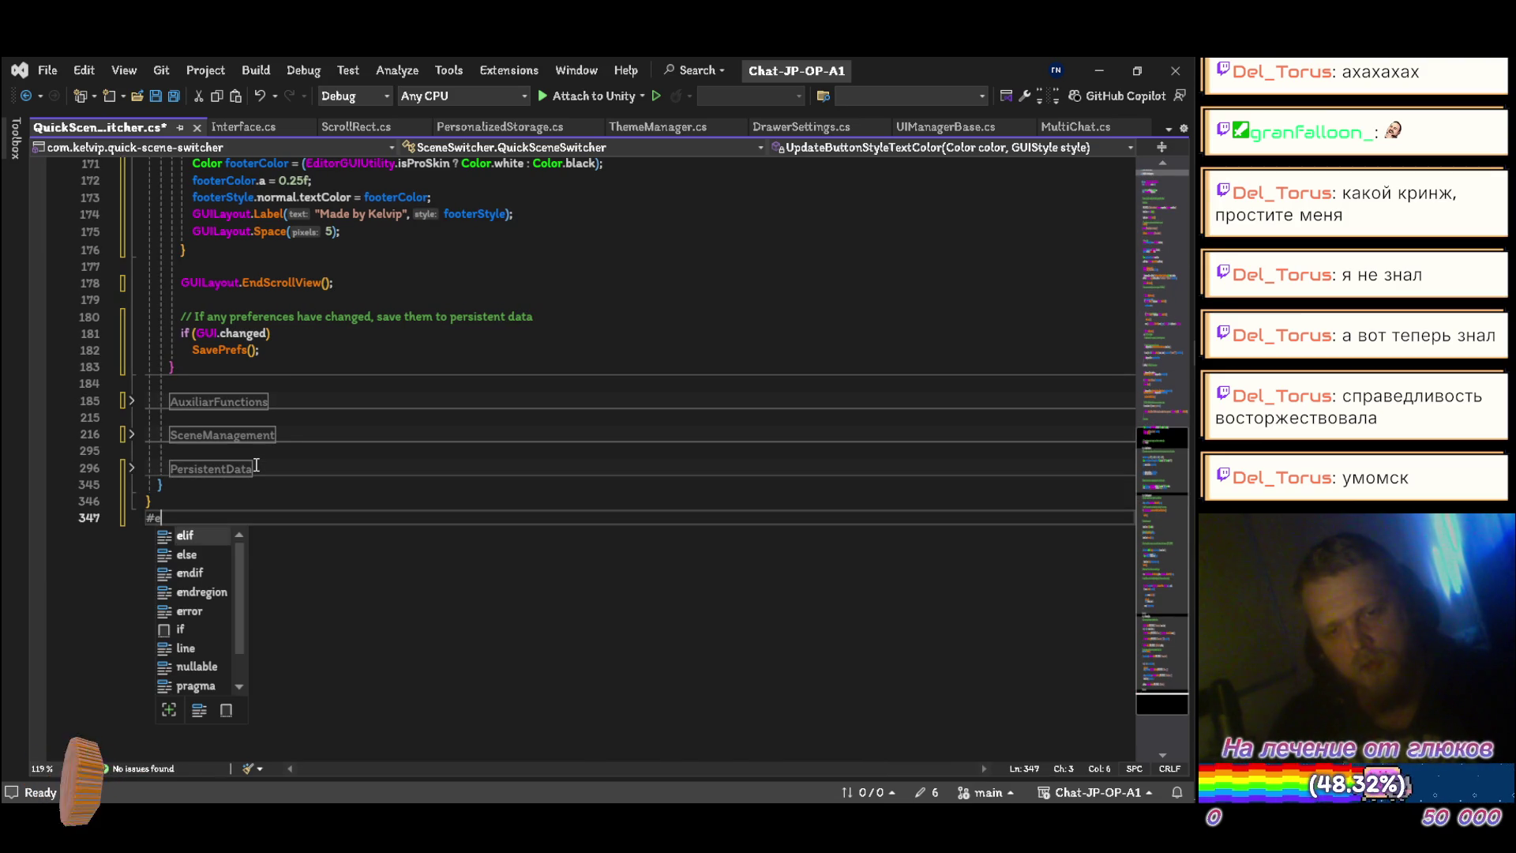
key("ctrl+s")
Step: Begin an '#if UNITY_EDITOR' directive on a new first line
scroll(276, 454, "up", 20)
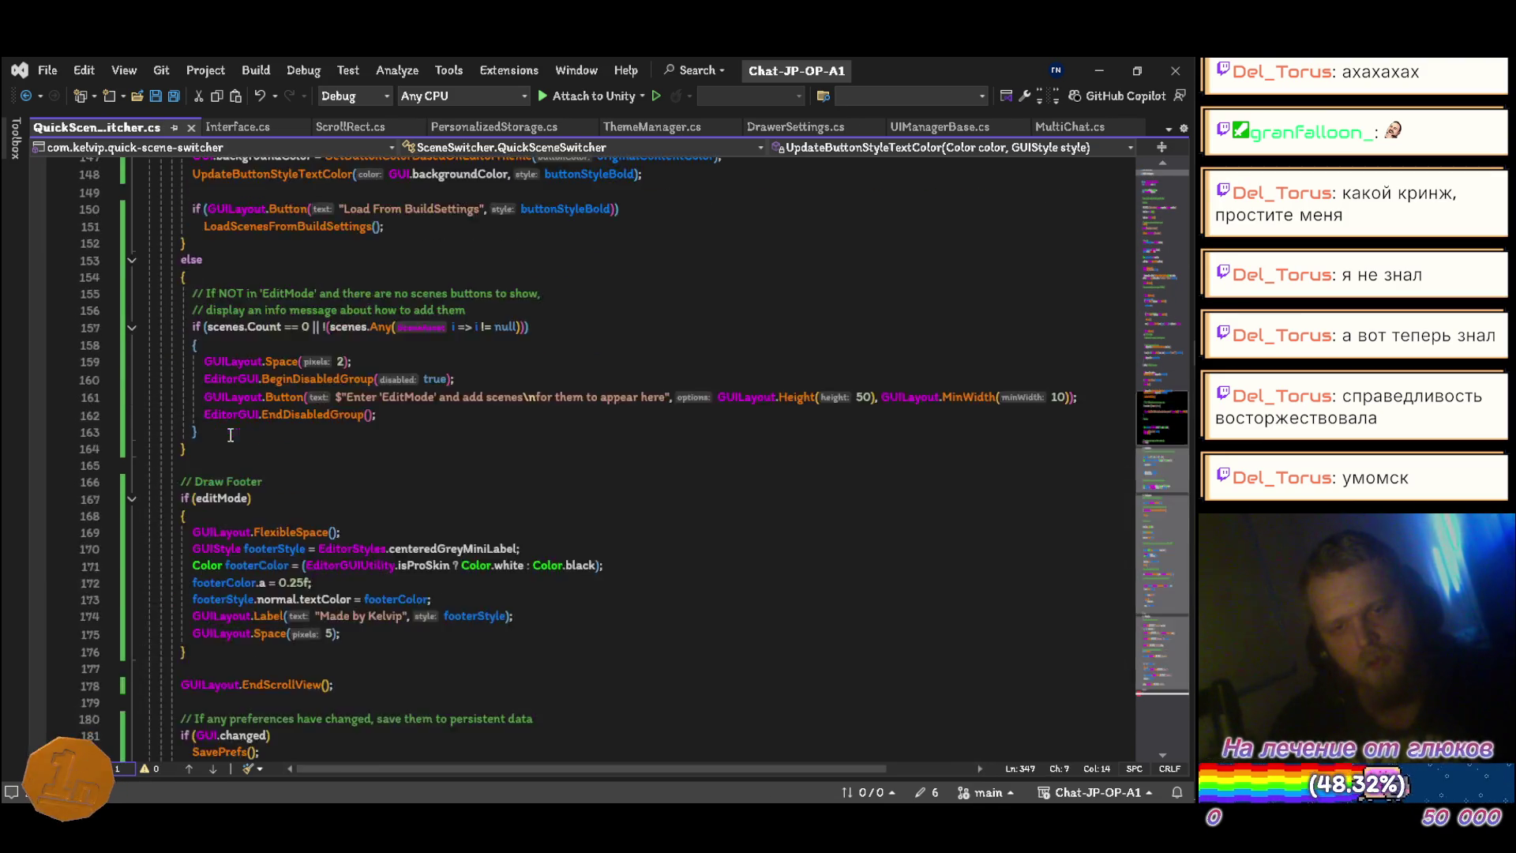
scroll(158, 240, "up", 6)
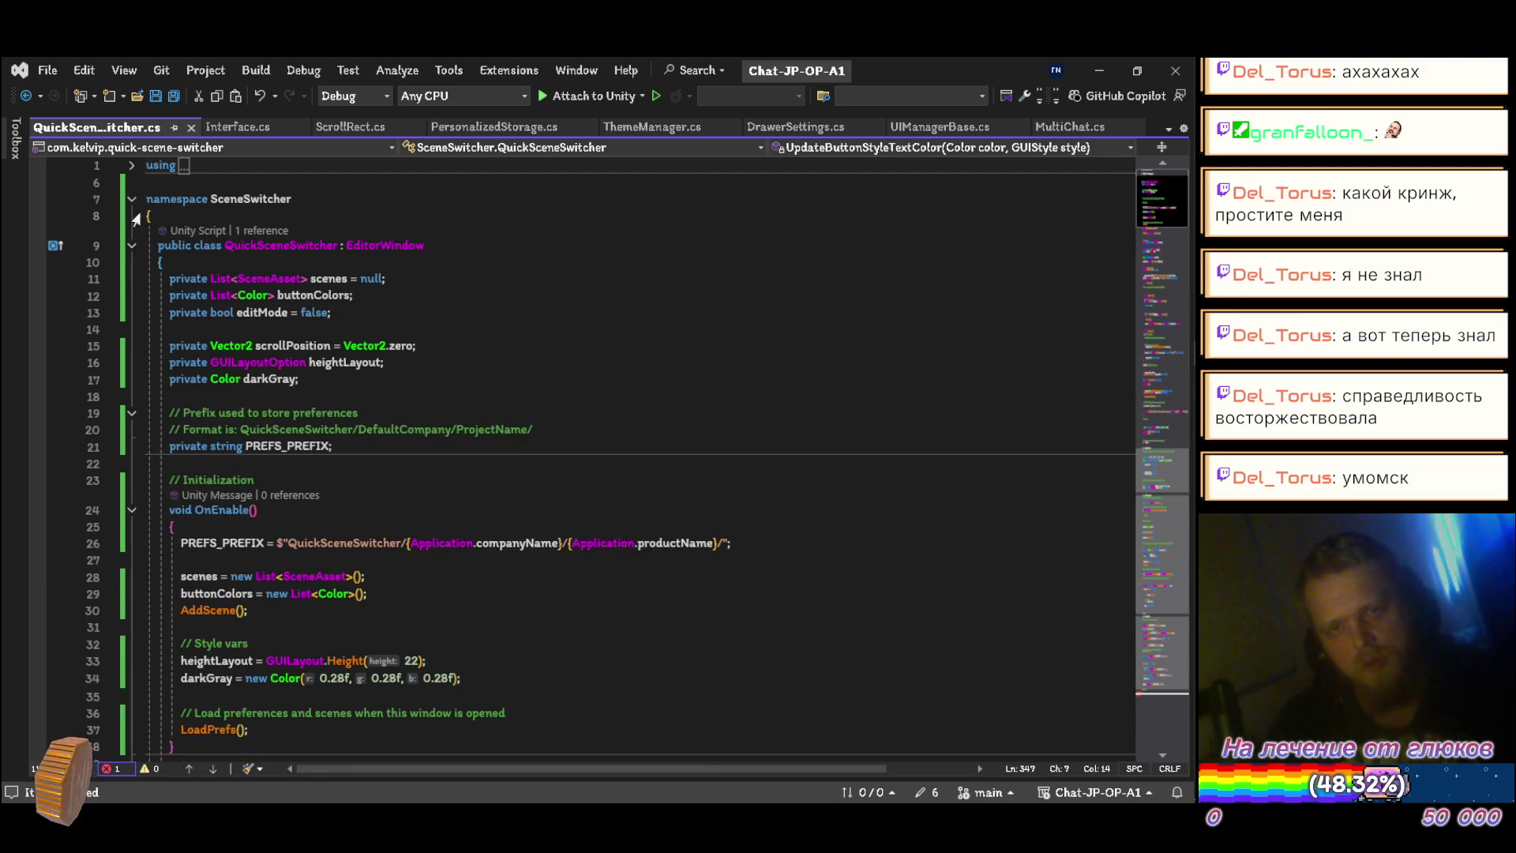
left_click(145, 167)
key("Return")
key("Up")
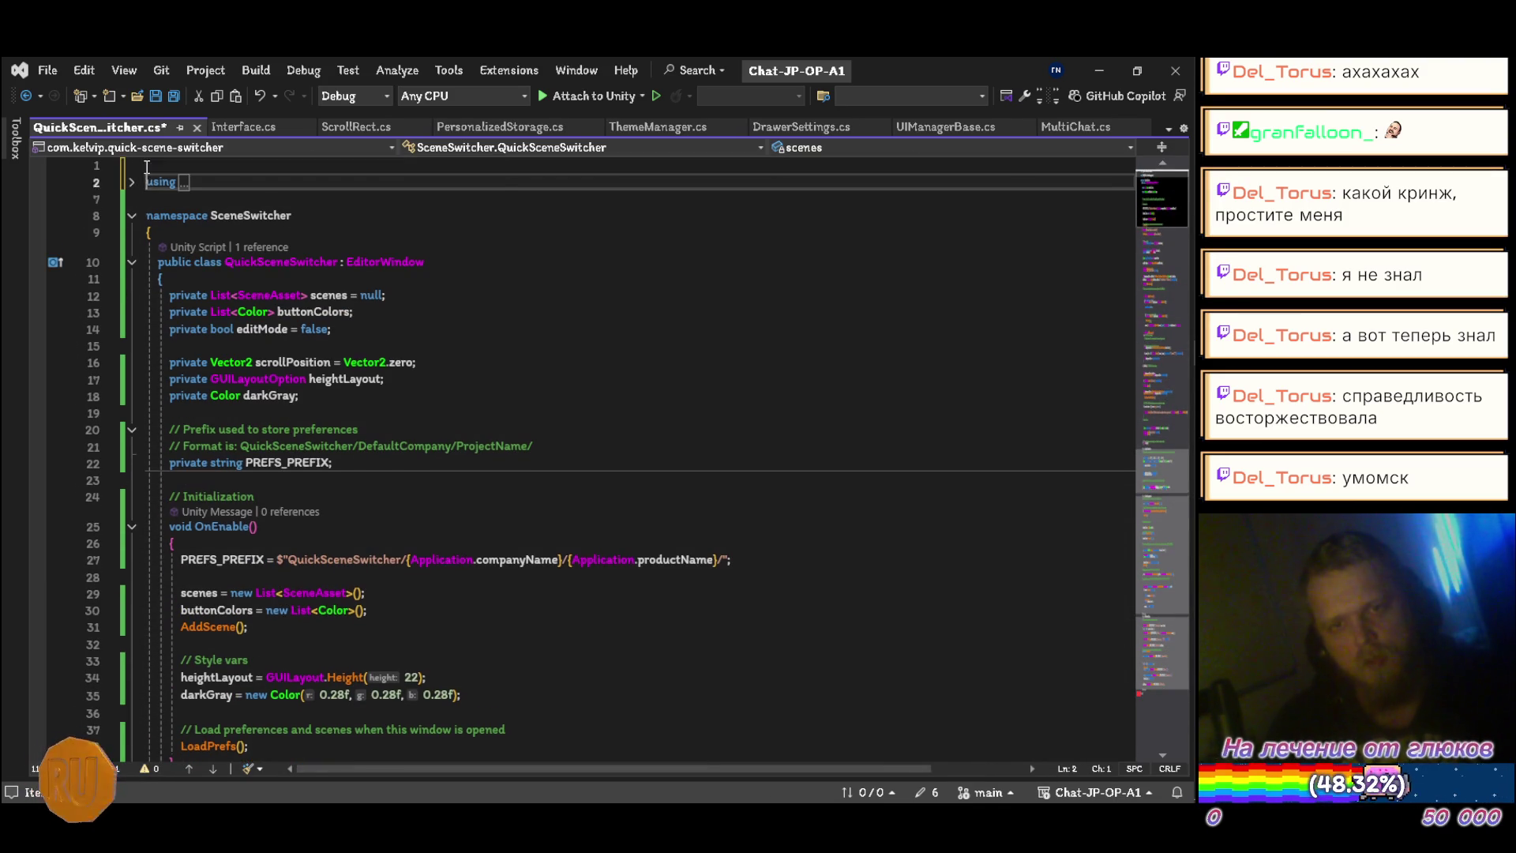
type("#if u")
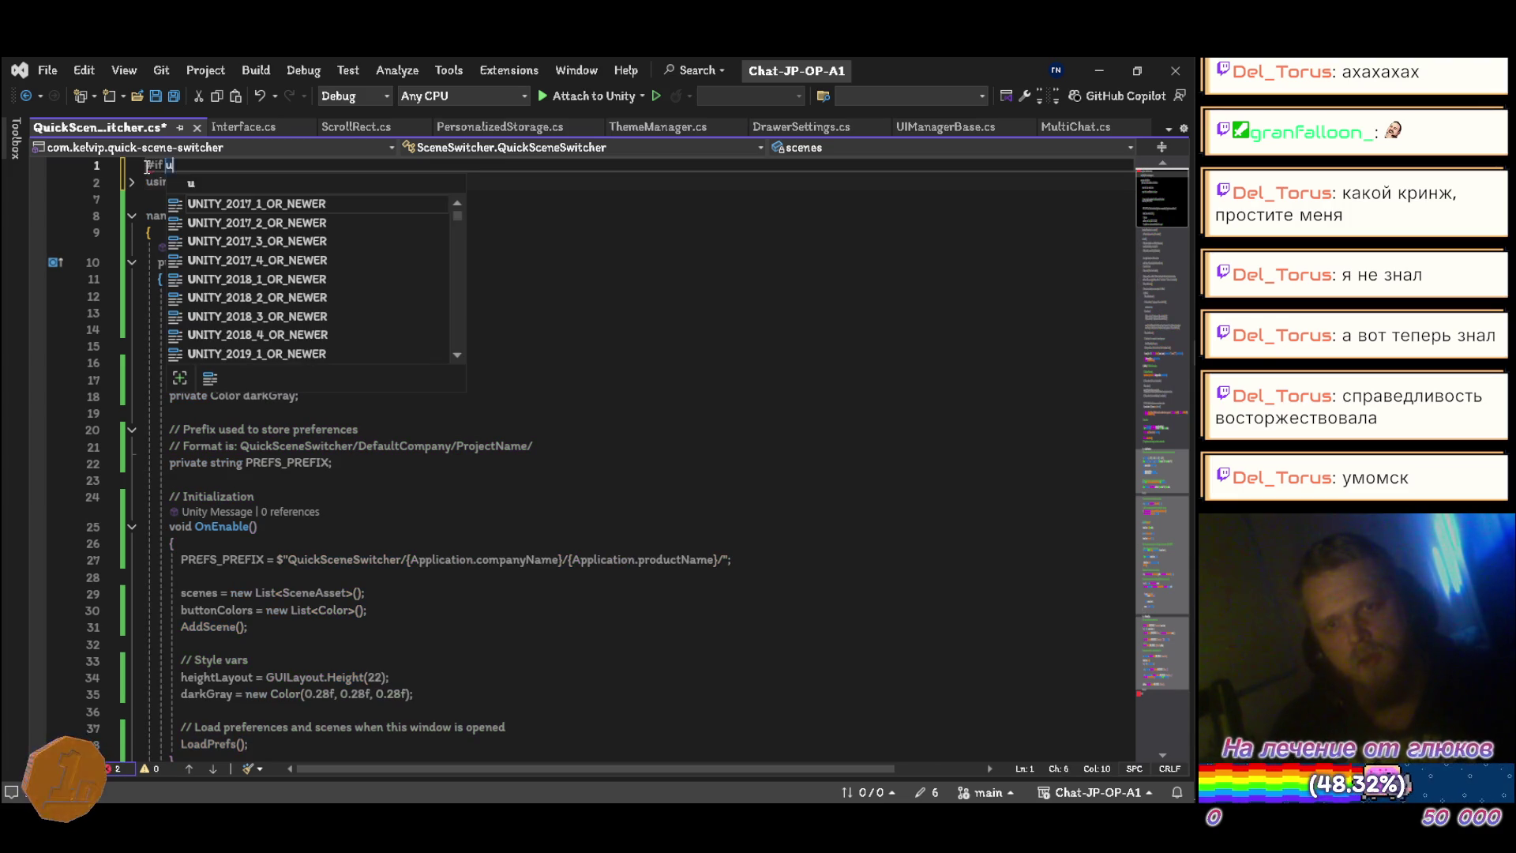
type("nity_e")
Step: Complete the #if UNITY_EDITOR guard, save, and drop private from the scenes field
key("Tab")
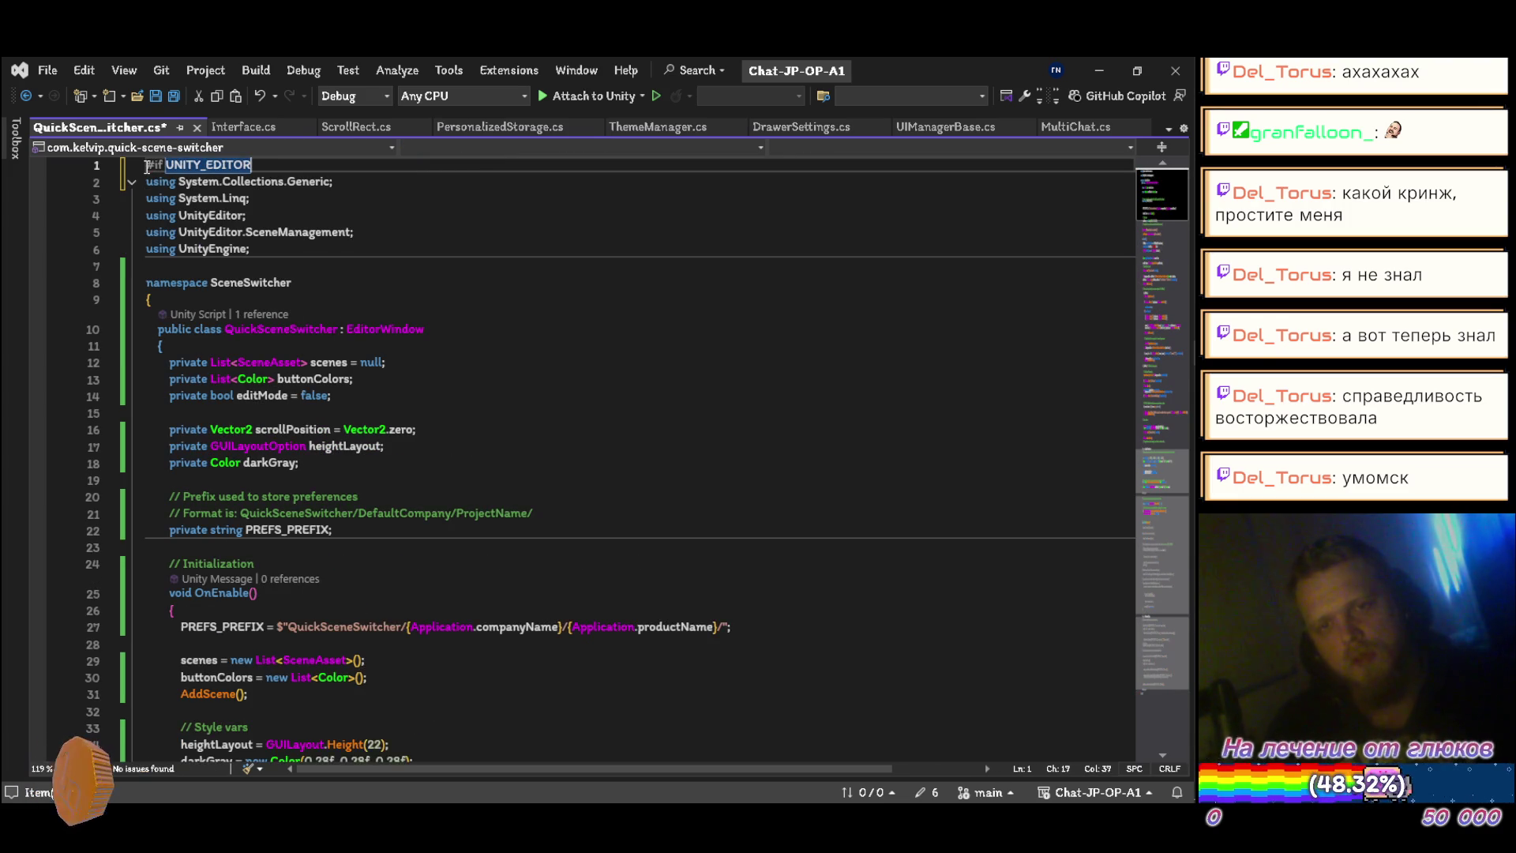
key("ctrl+s")
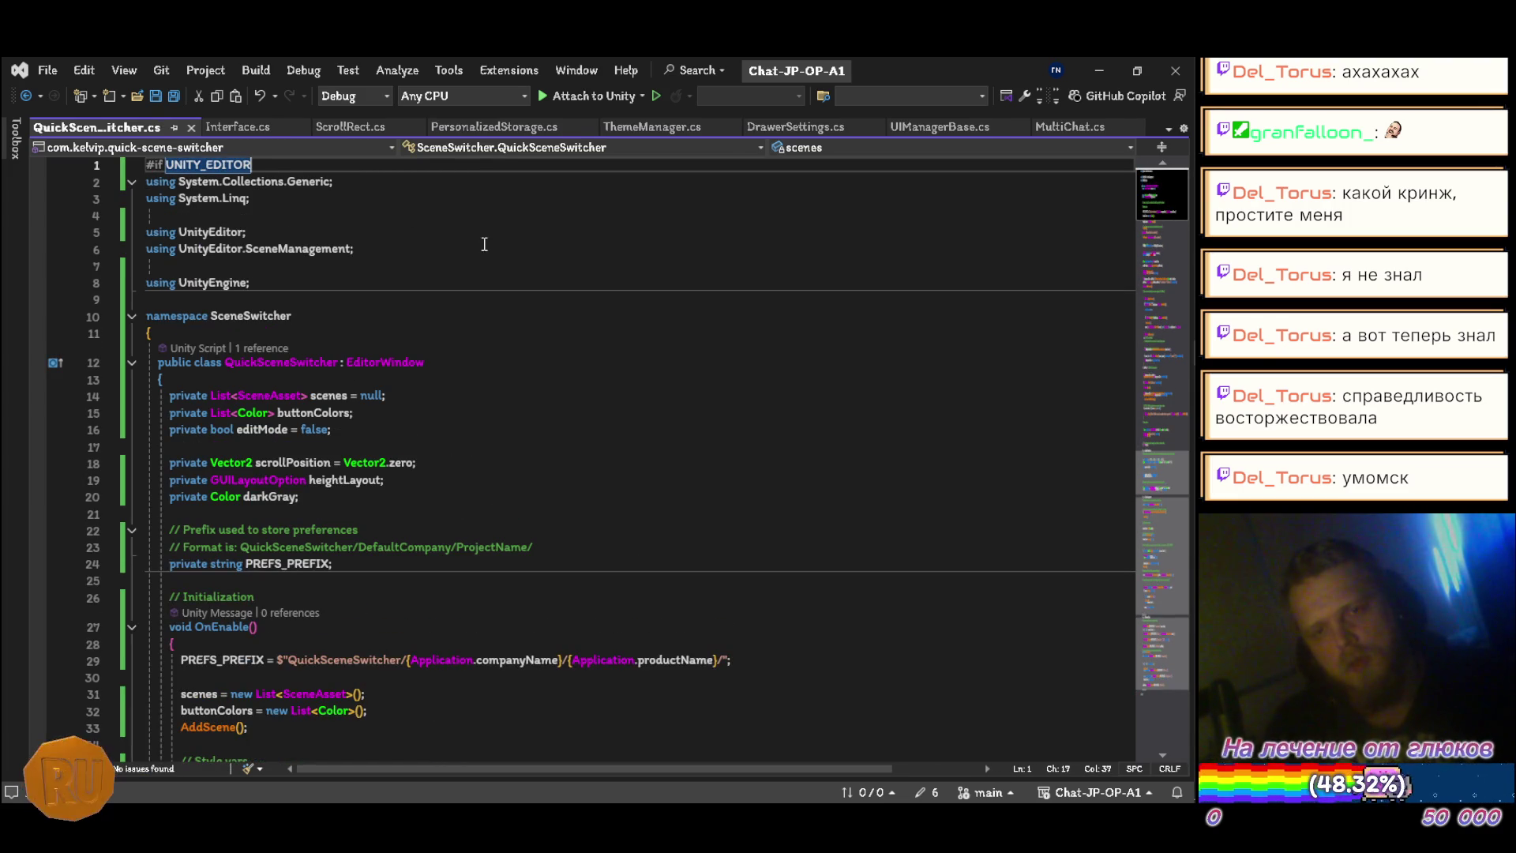
left_click(482, 398)
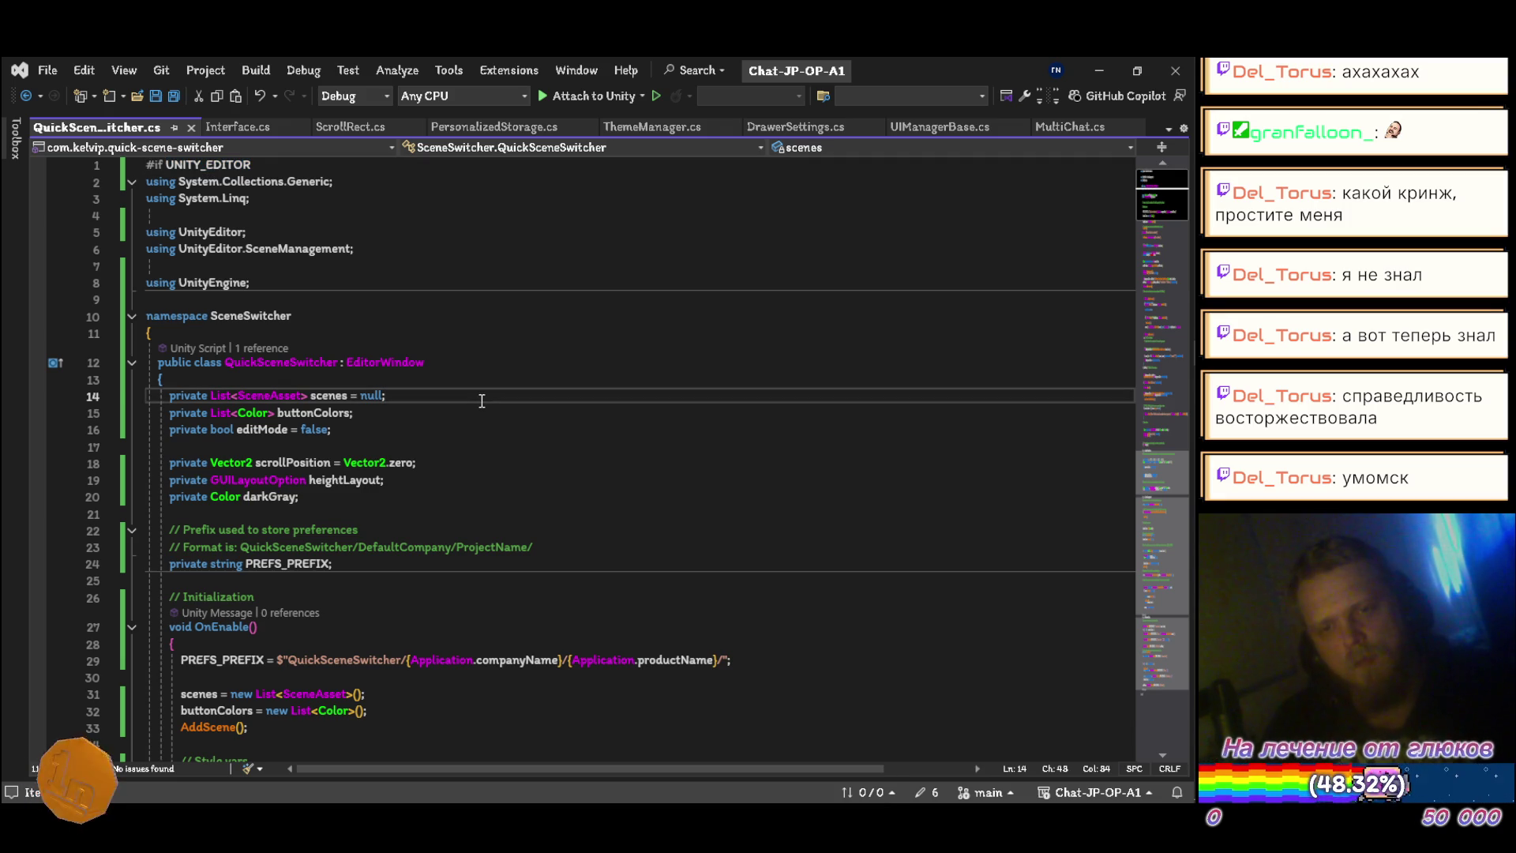
key("Home")
key("ctrl+Delete")
key("Down")
key("Down")
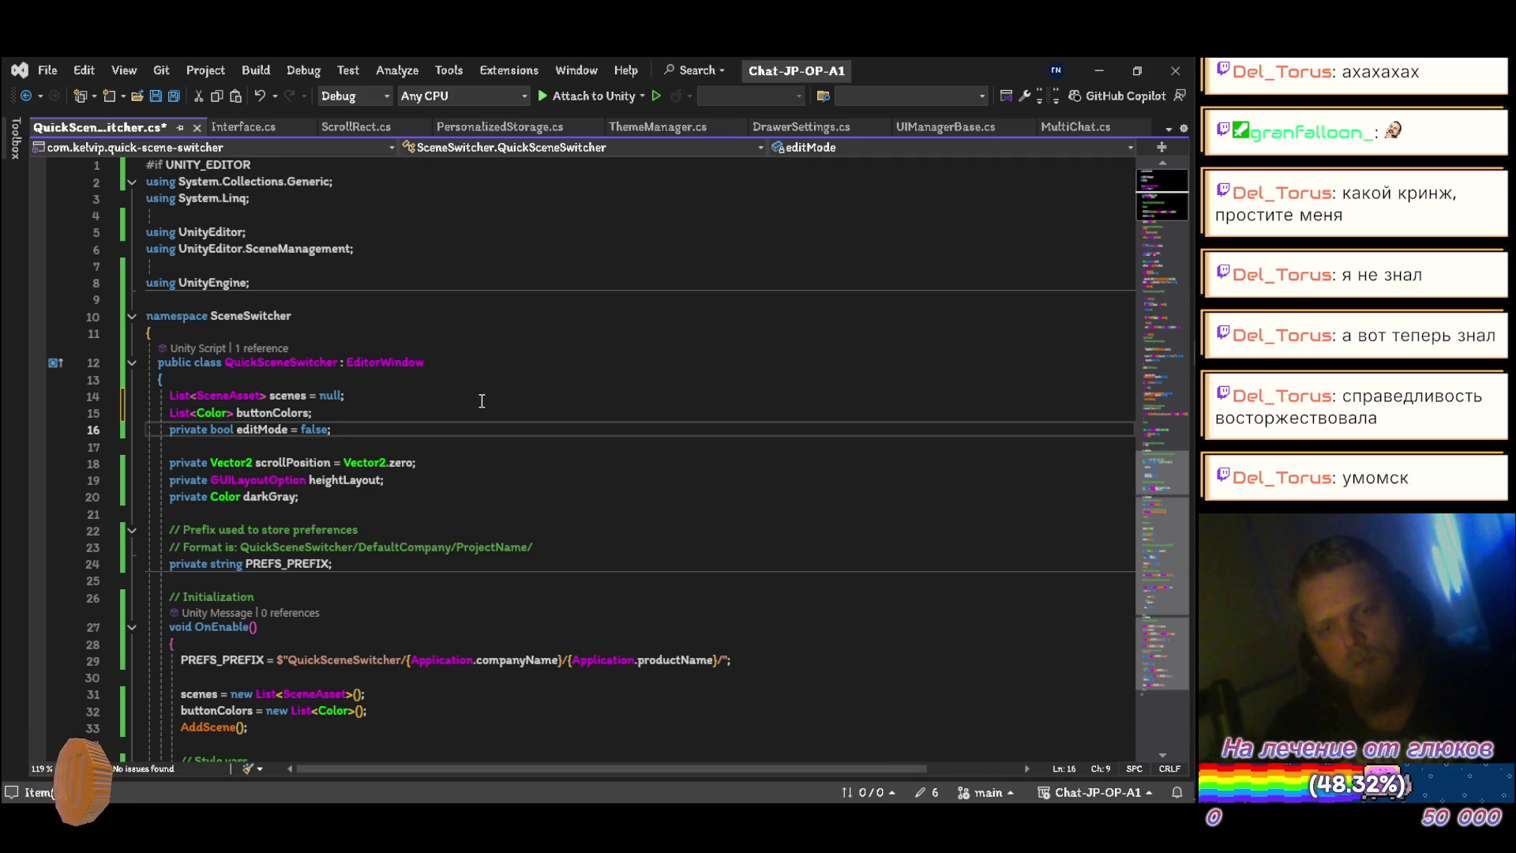
Step: Reorder editMode, scenes and buttonColors, and remove private from scrollPosition, heightLayout and darkGray
key("alt+Up")
key("alt+Up")
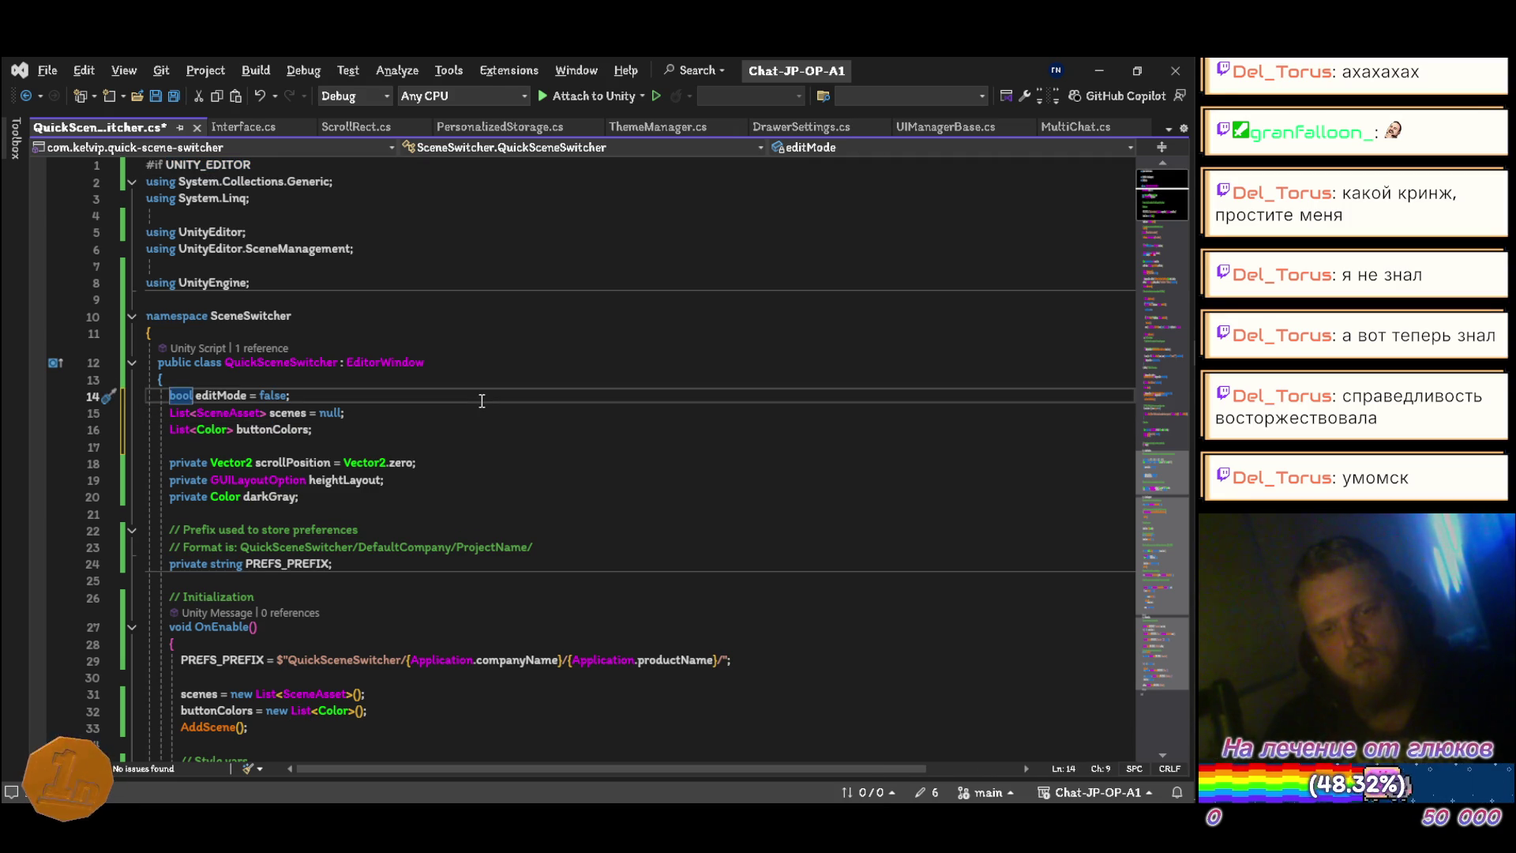
key("Down")
key("alt+Down")
key("Down")
key("Down")
key("ctrl+Delete")
key("Down")
key("ctrl+Delete")
key("Down")
key("ctrl+Delete")
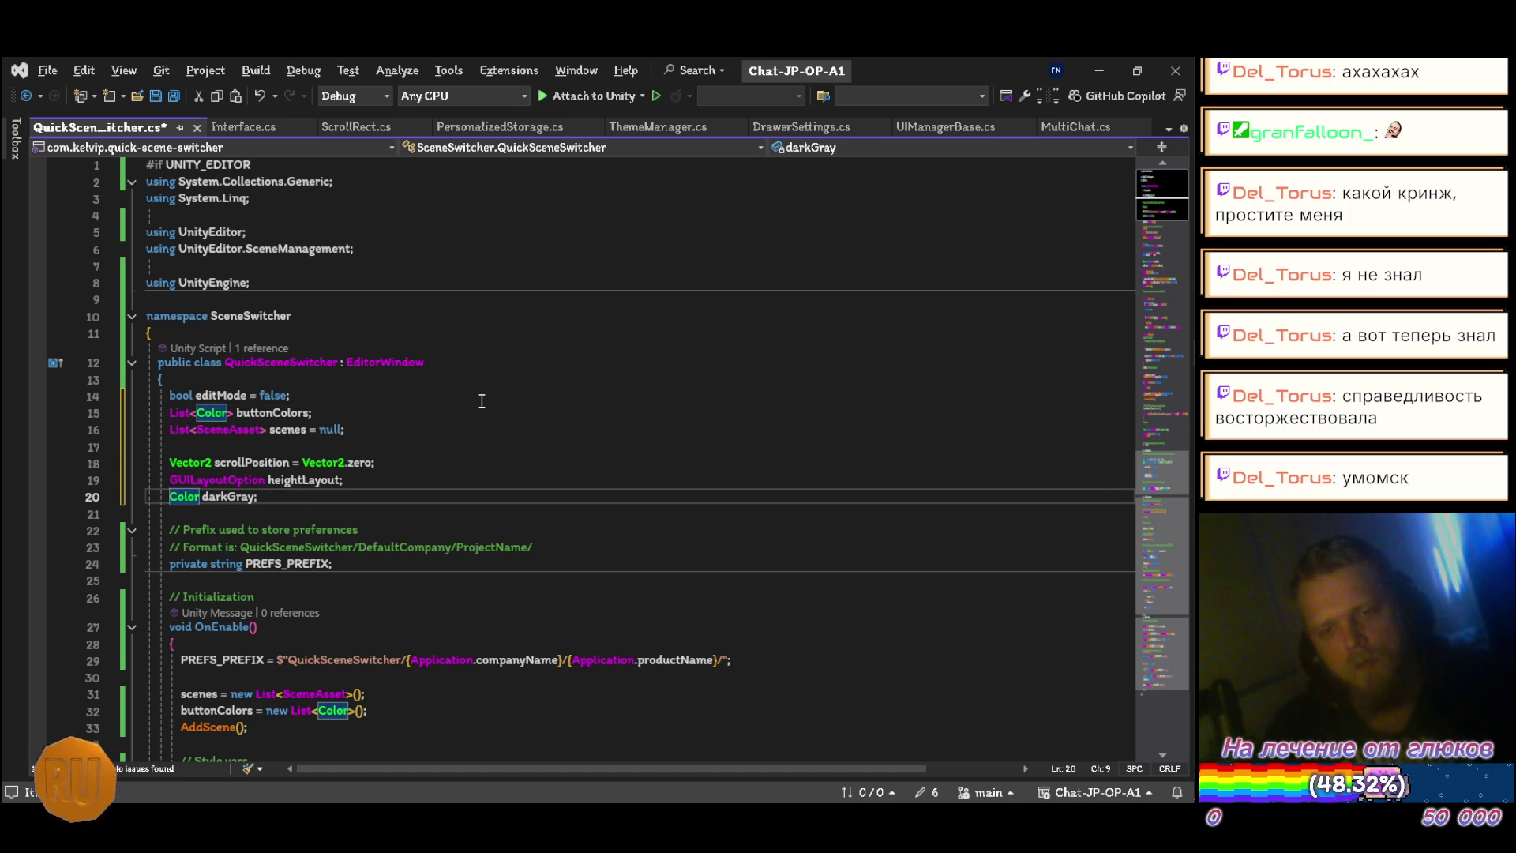
Step: Move darkGray above heightLayout, group the three fields under editMode, and space out the List fields
key("alt+Tab")
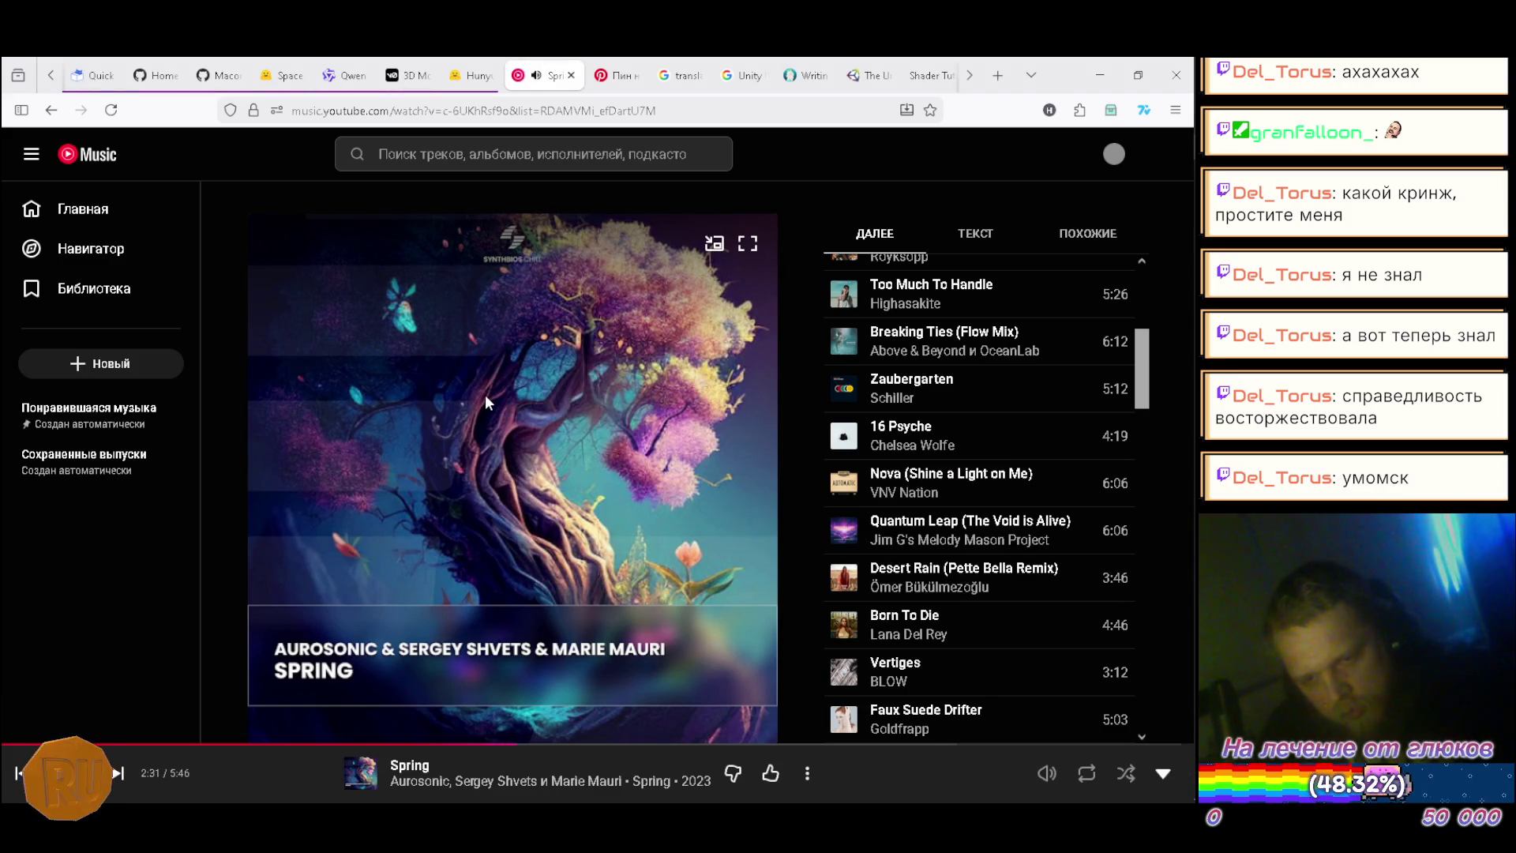
key("alt+Tab")
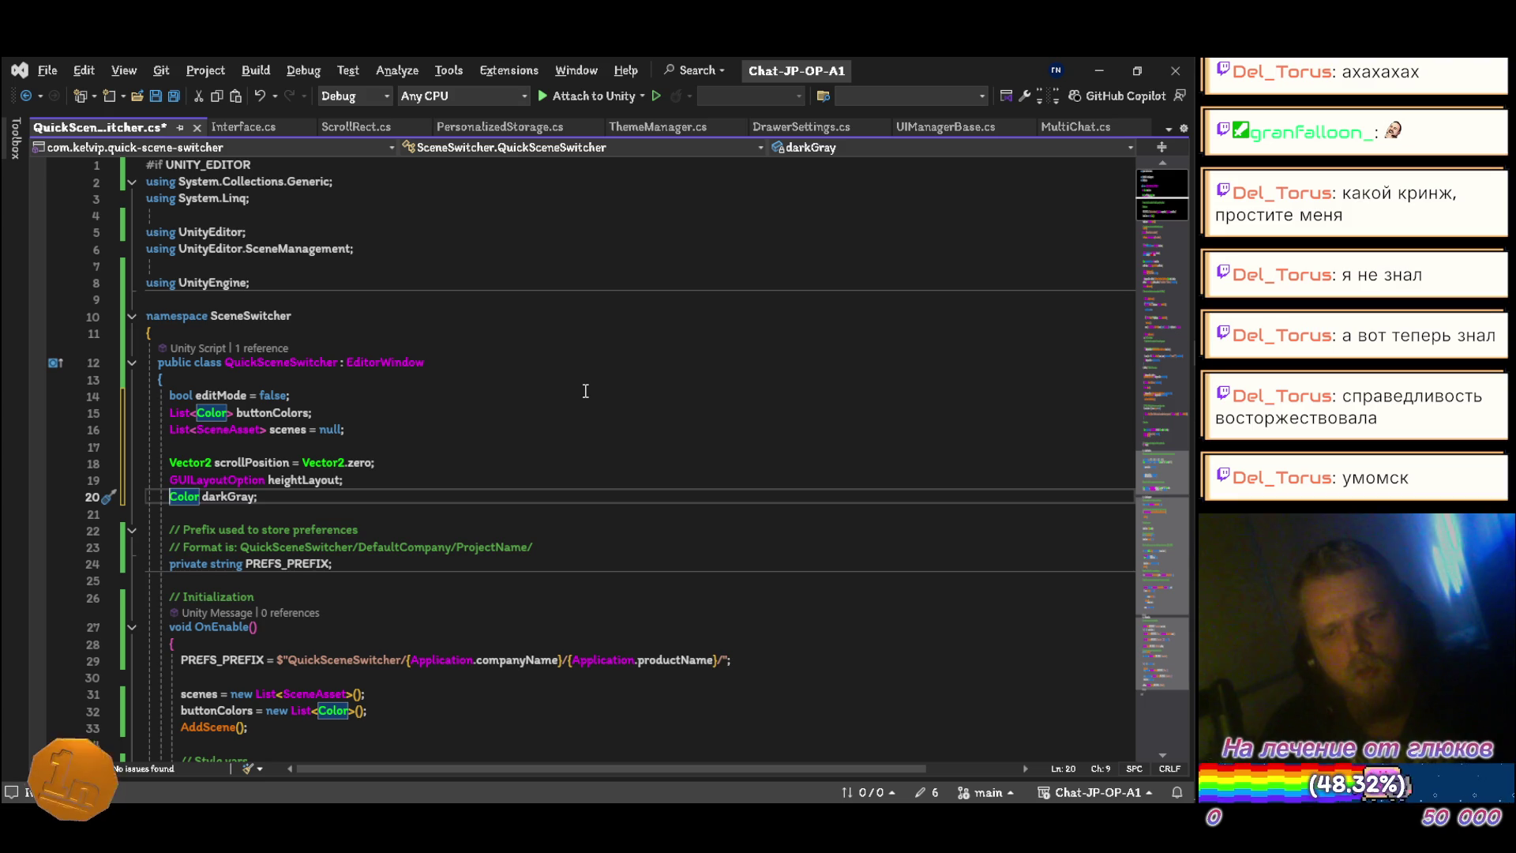
key("alt+Up")
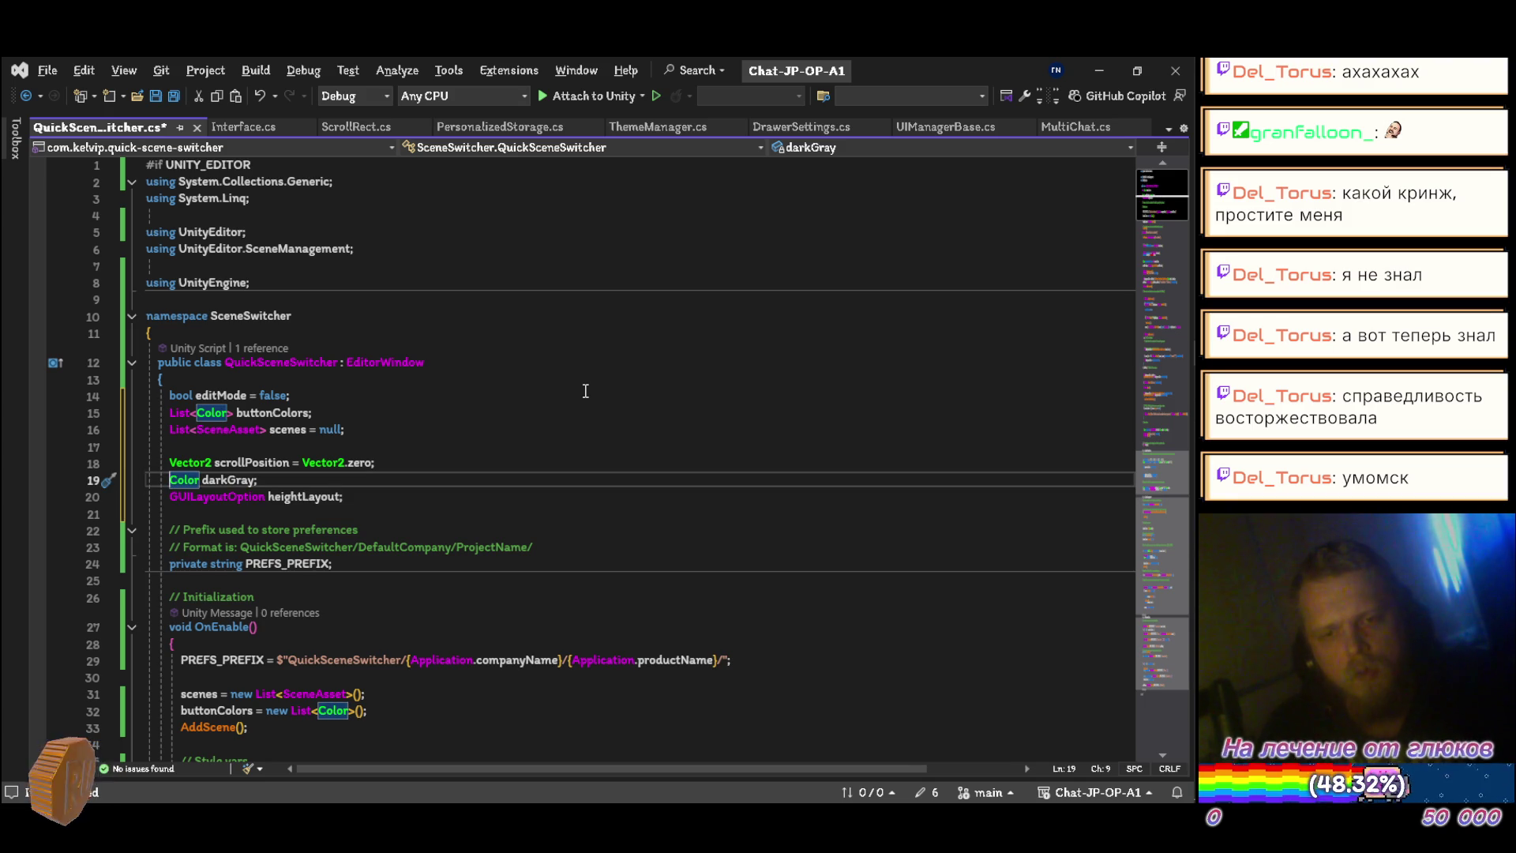
key("Down")
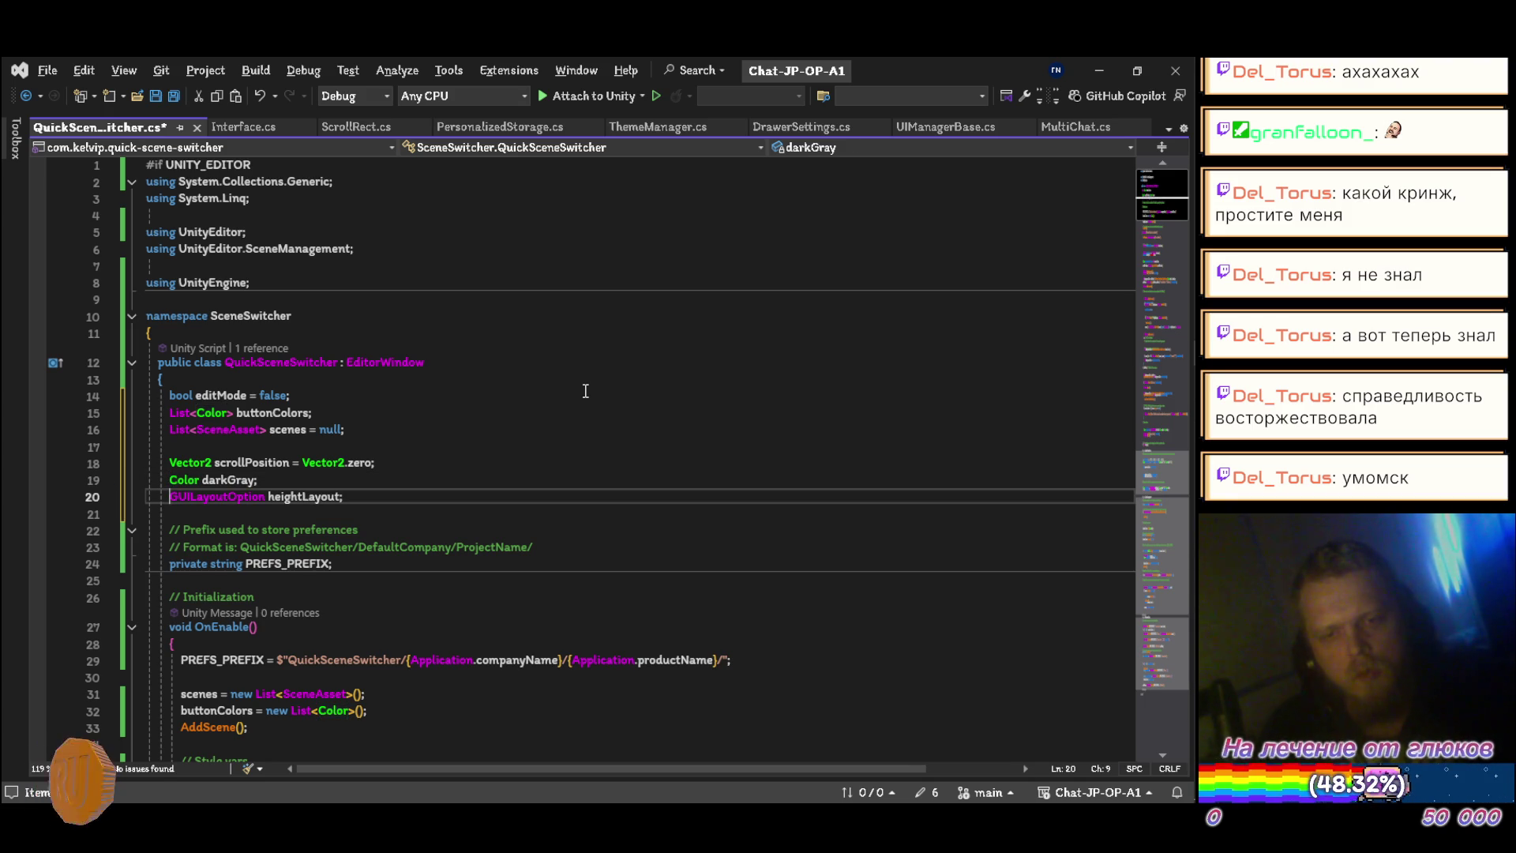
key("shift+Up")
key("shift+Up")
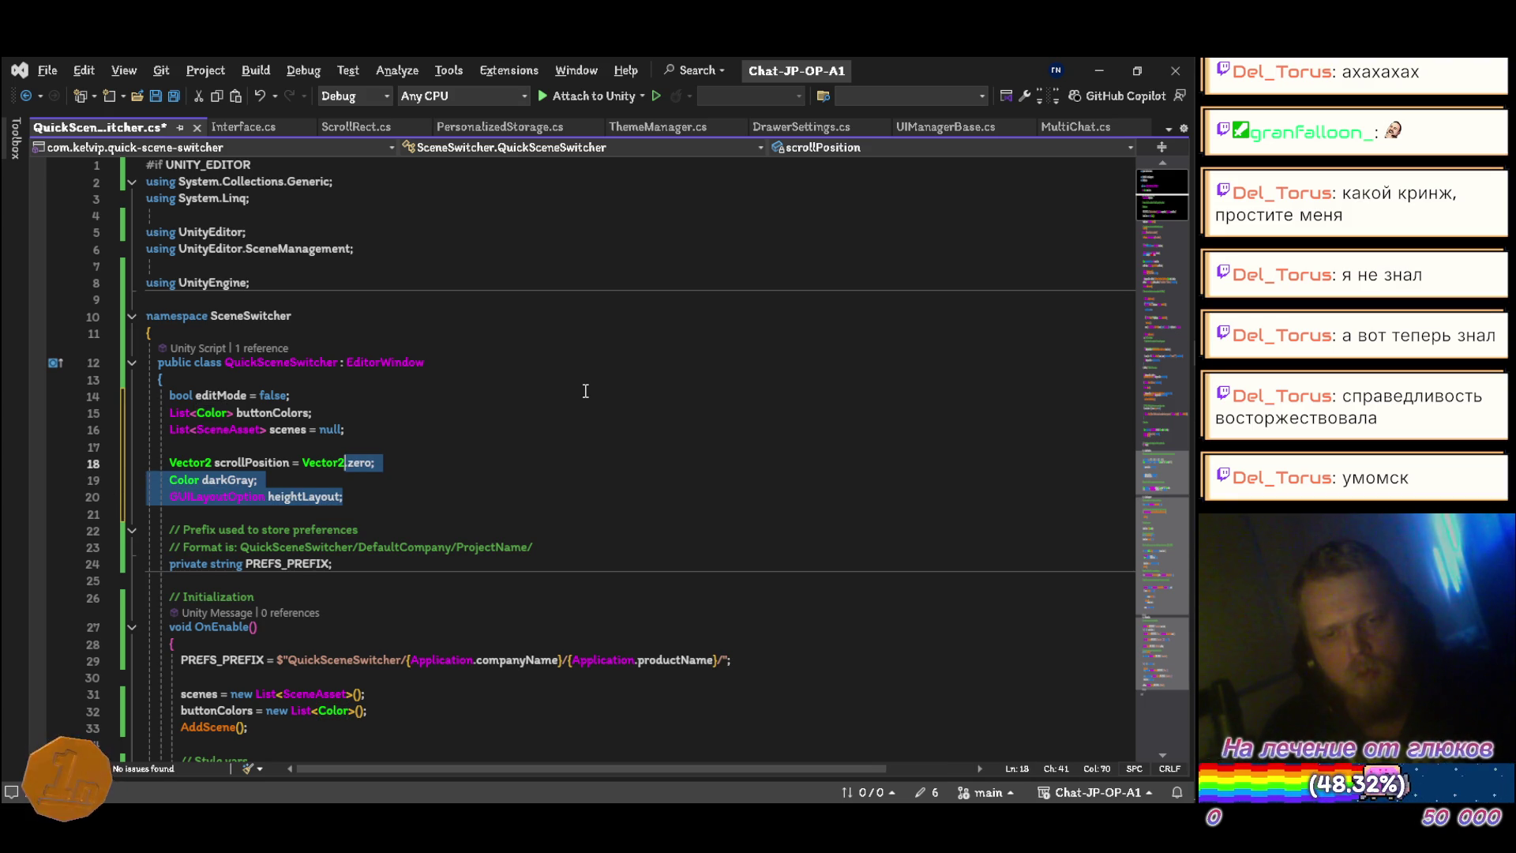
key("alt+Up")
key("alt+Up")
key("alt+Up")
key("Down")
key("Down")
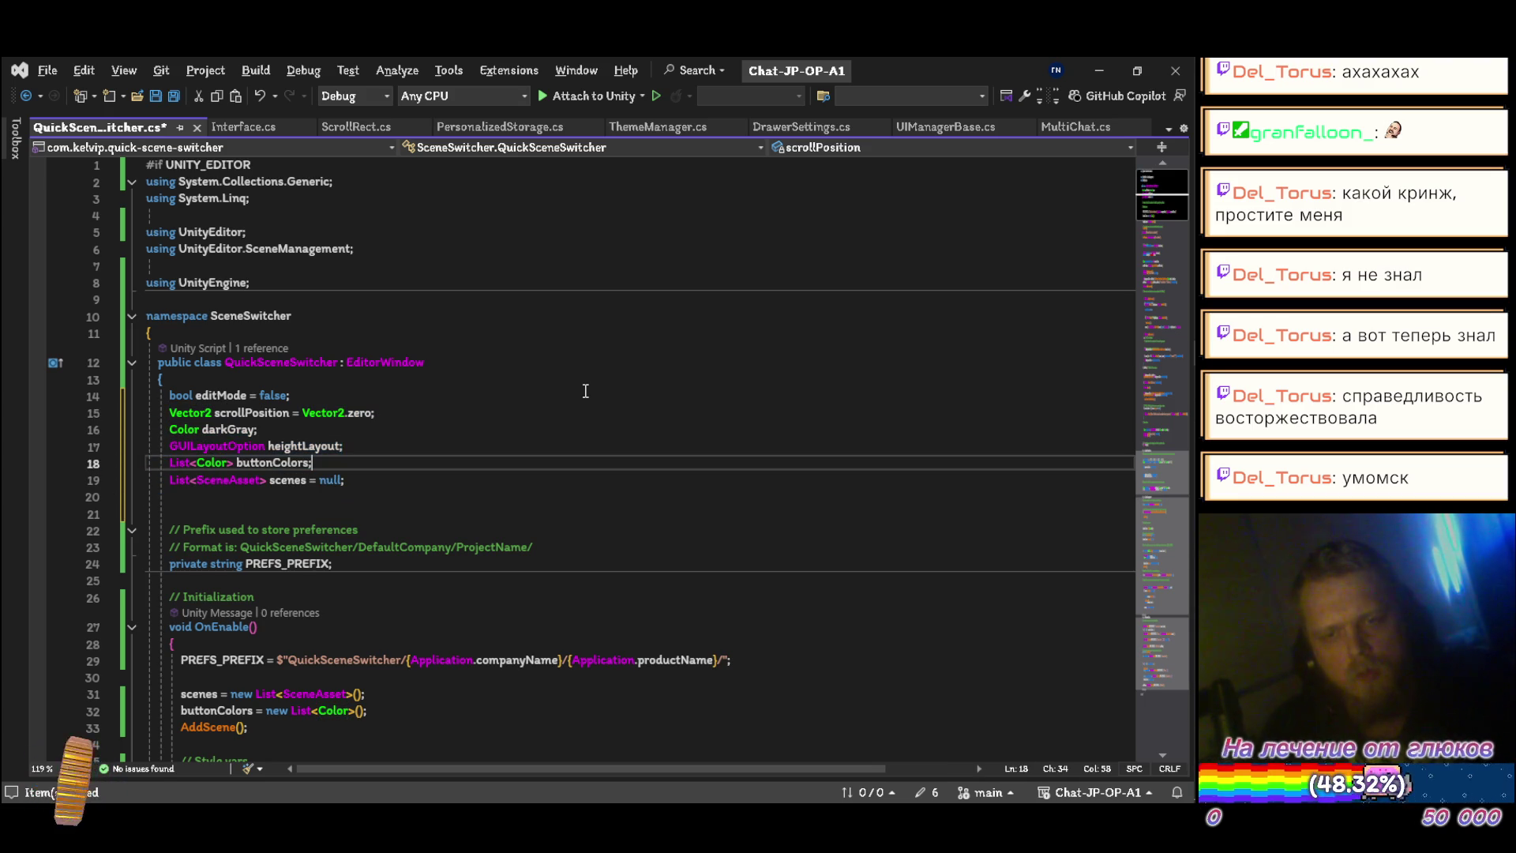
key("Return")
key("Down")
key("Down")
key("Down")
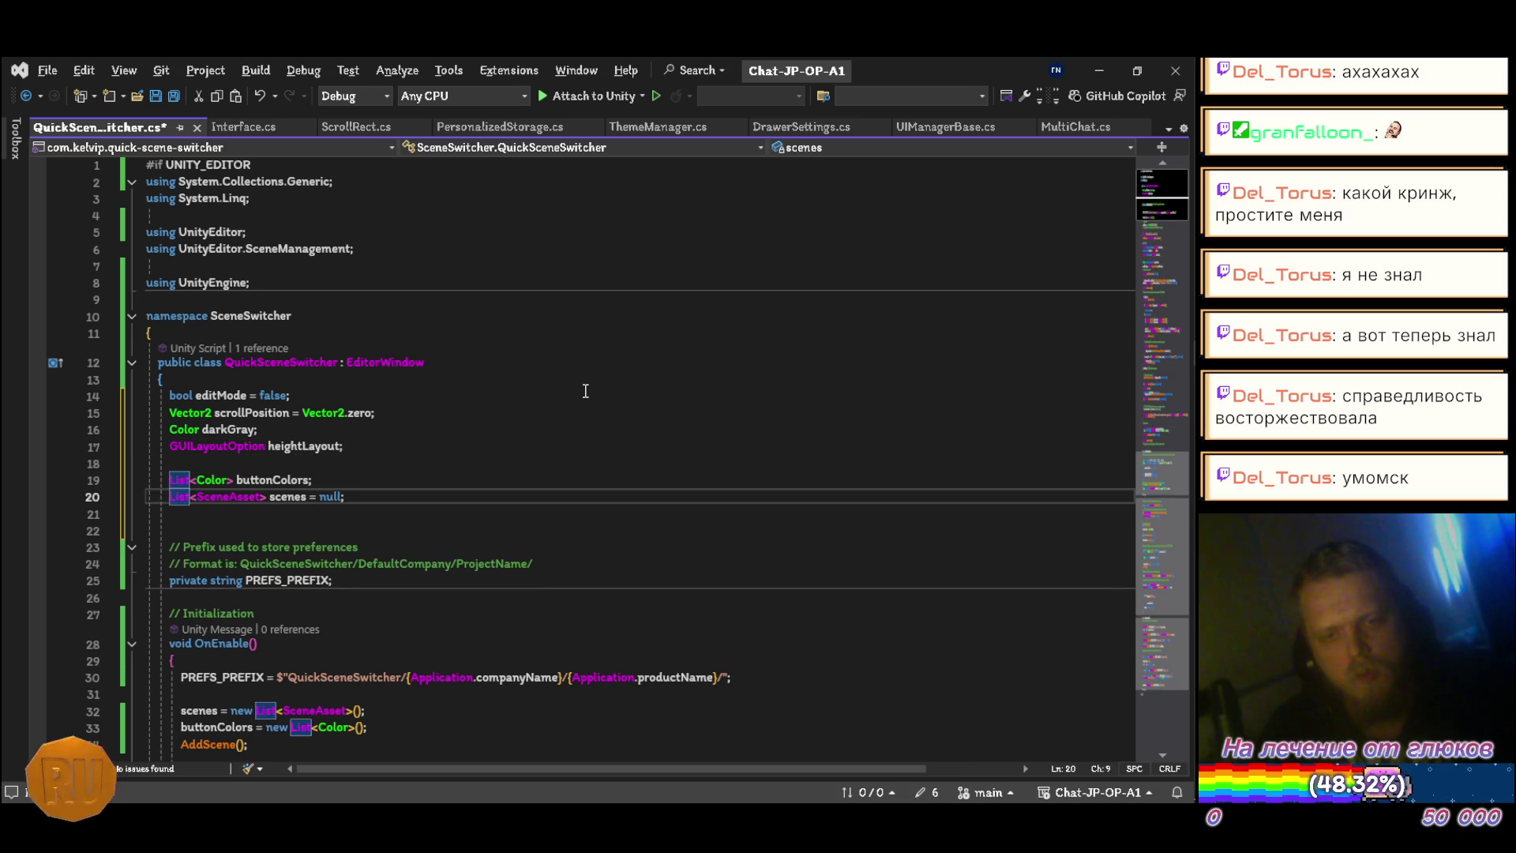
key("Delete")
key("ctrl+s")
Step: Remove private from PREFS_PREFIX and move it just below darkGray
key("Down")
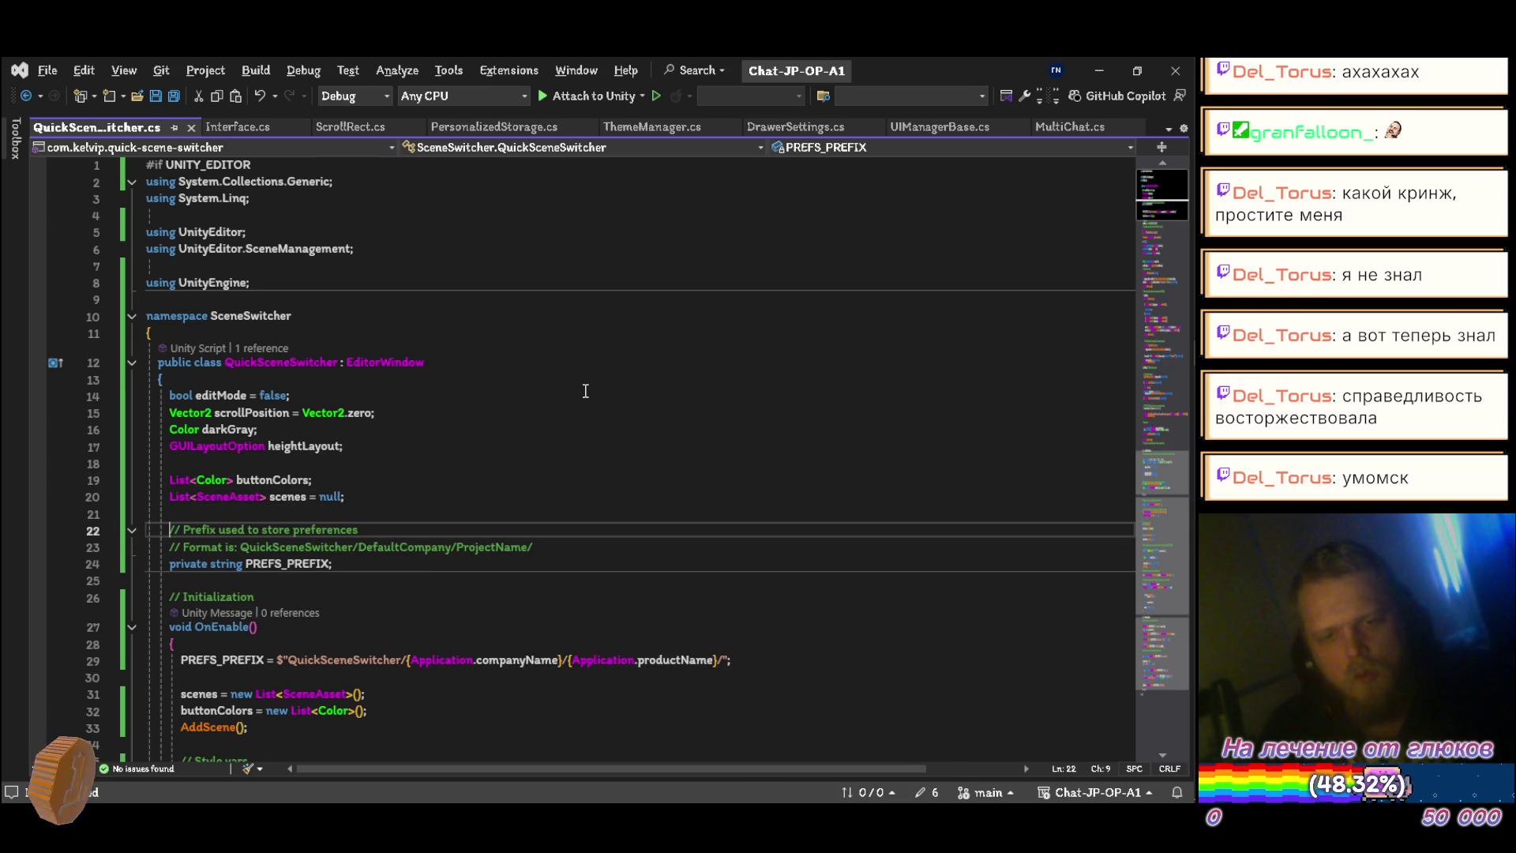
key("Down")
key("Down")
key("ctrl+Delete")
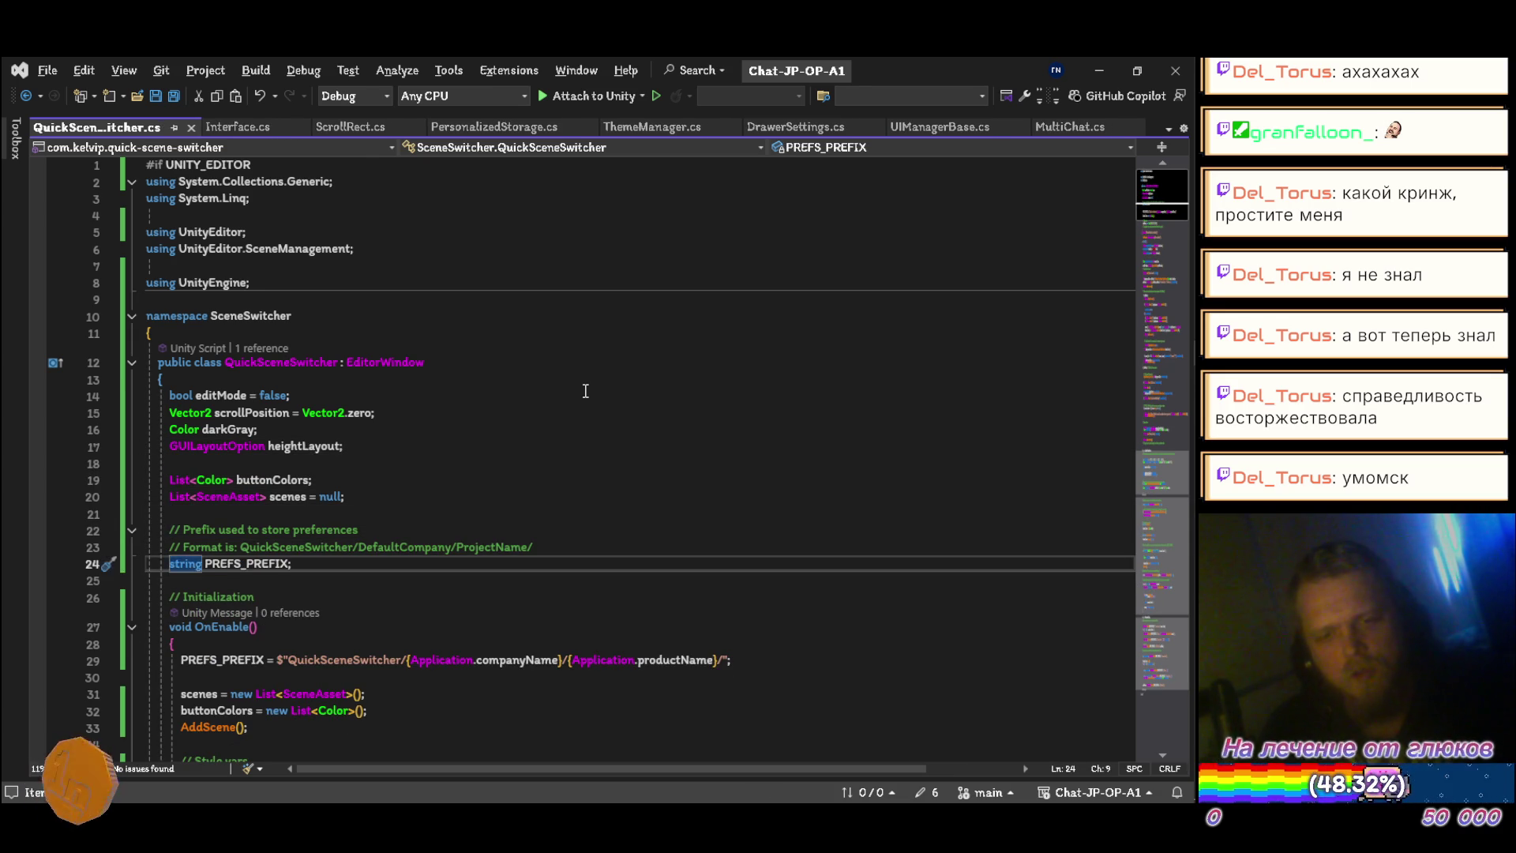
key("alt+Tab")
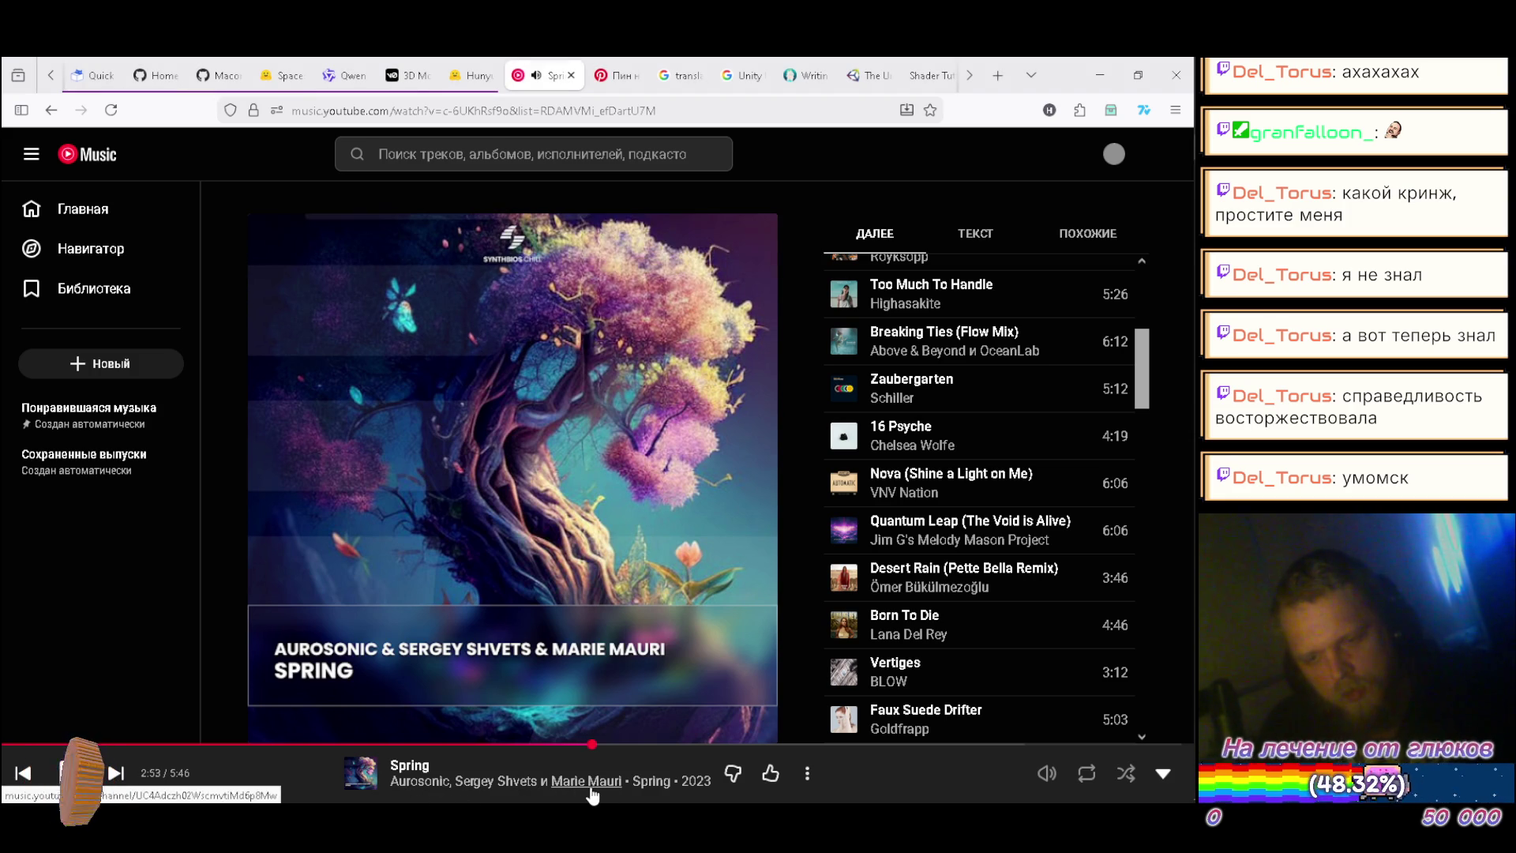
key("alt+Tab")
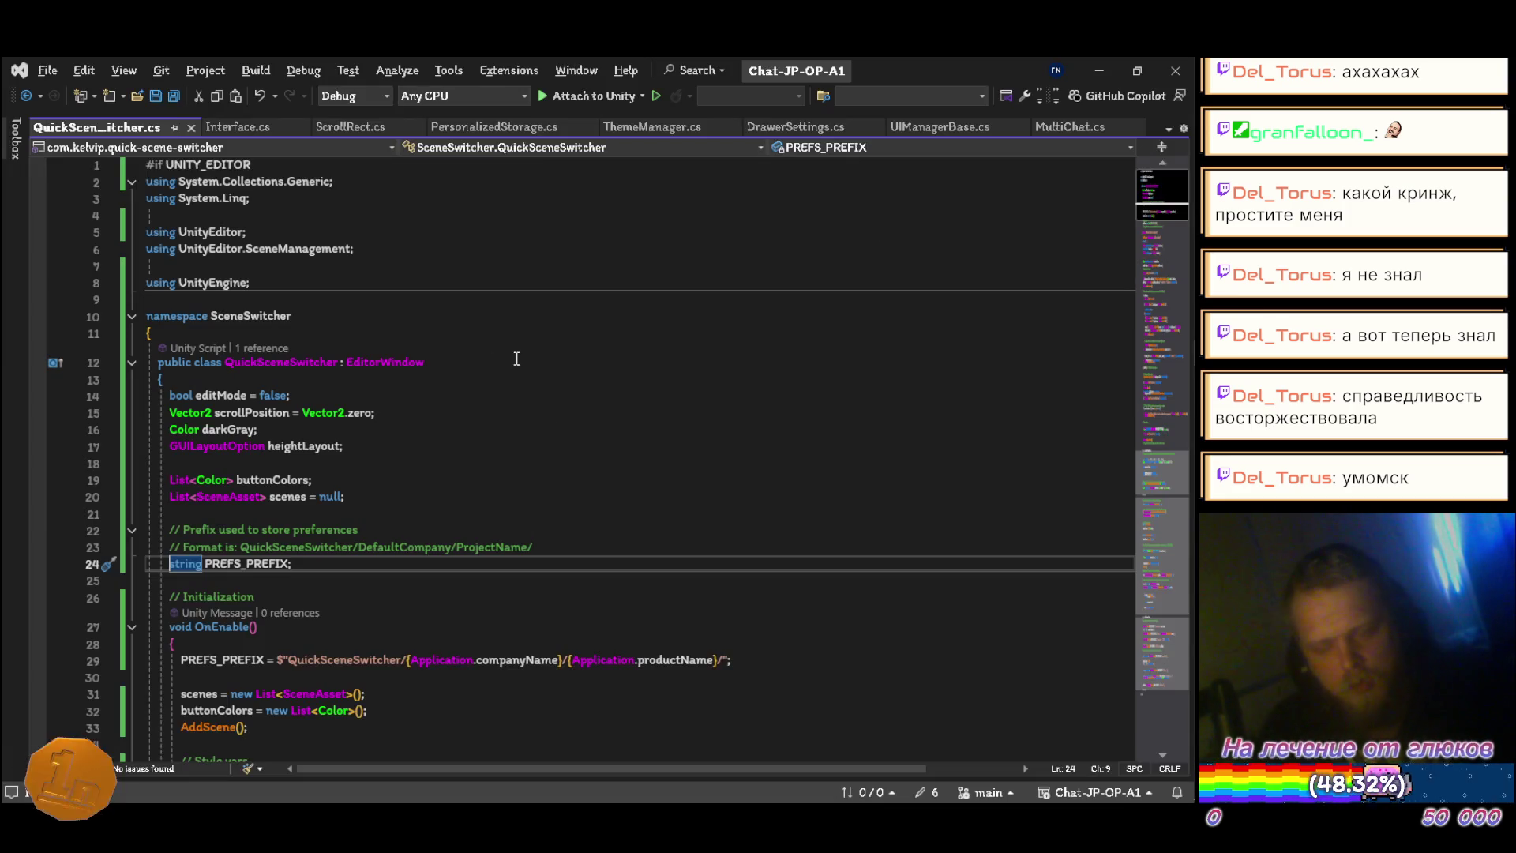
key("Up")
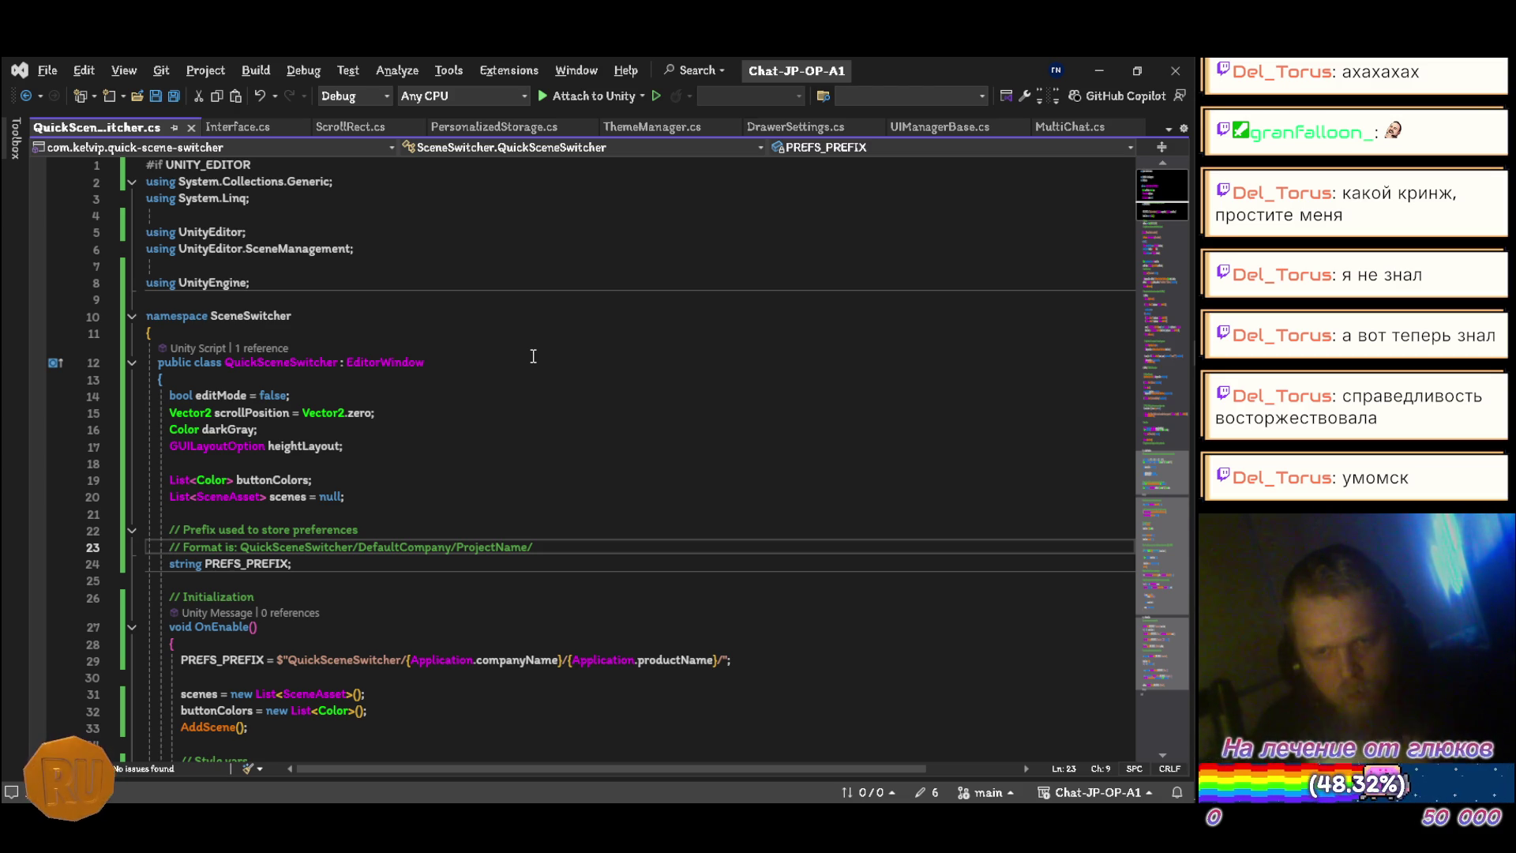
key("Down")
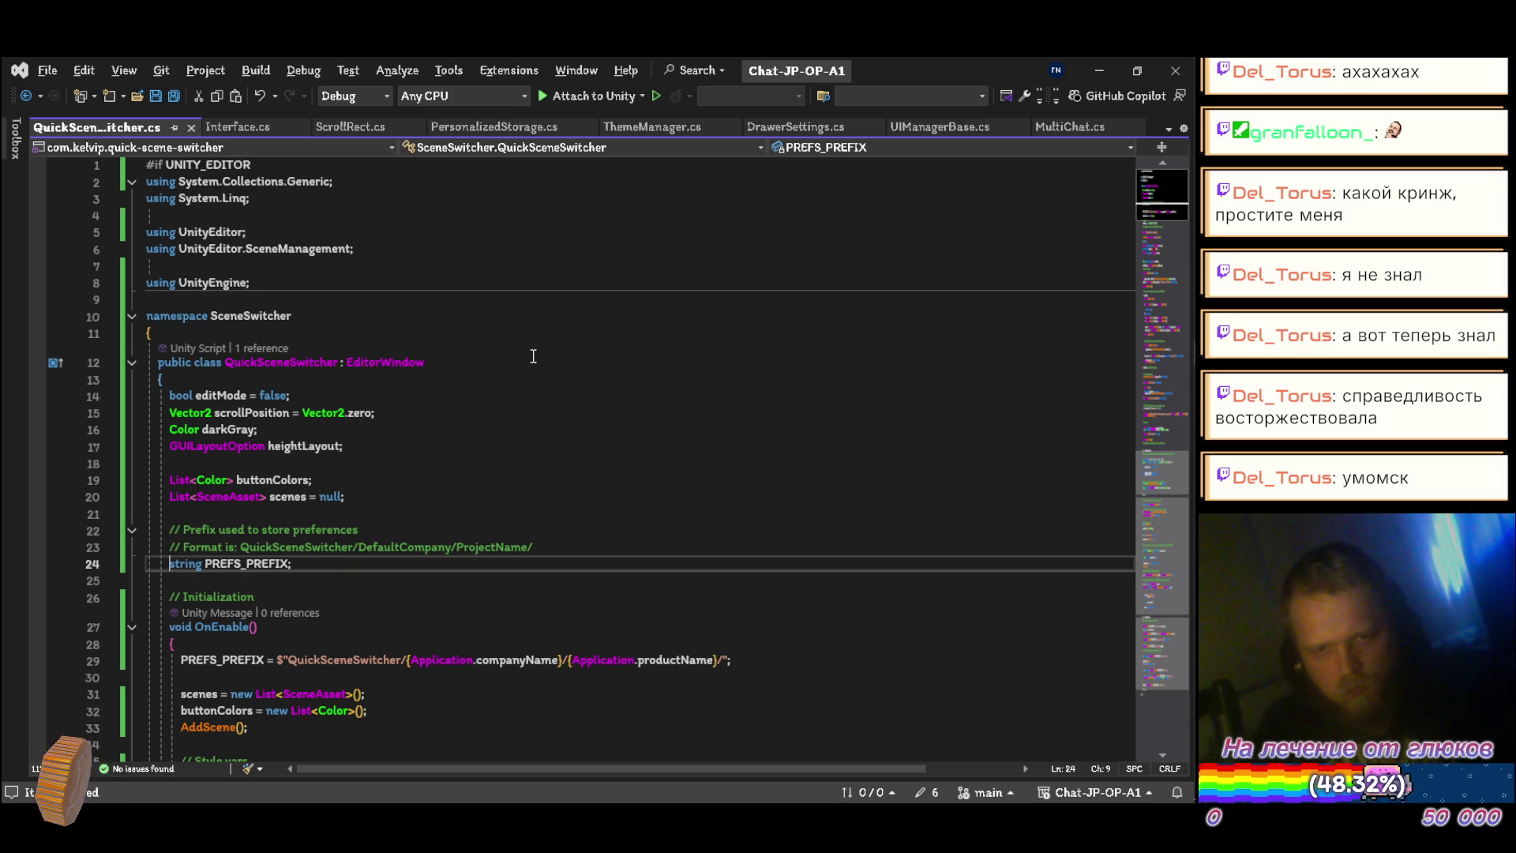
key("alt+Up")
key("alt+Up")
key("alt+Up")
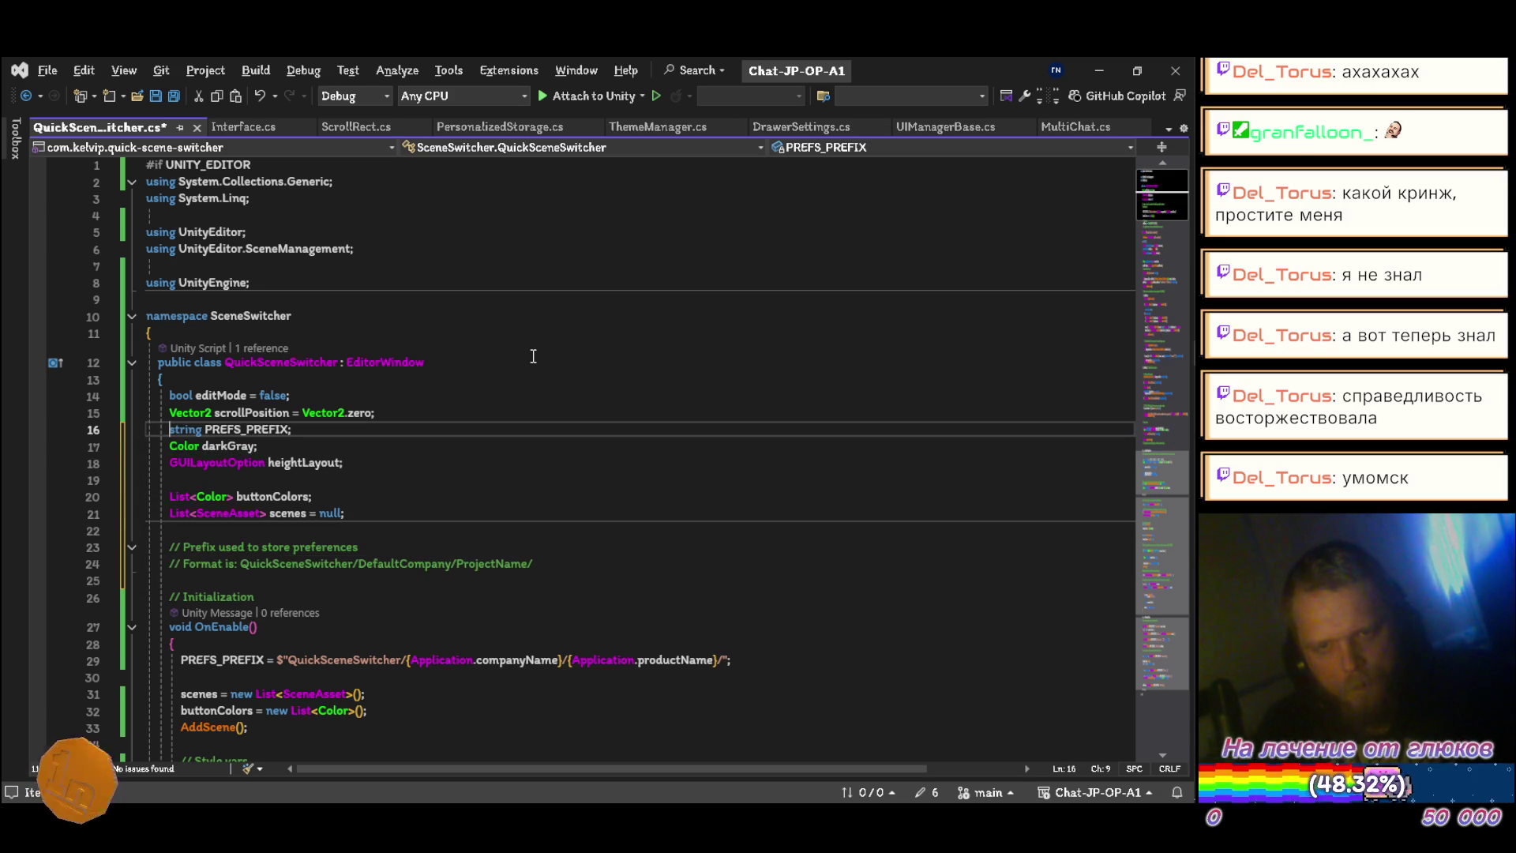
key("alt+Down")
Step: Delete the Prefix and Format comments and save
key("Up")
key("Up")
key("Up")
key("Down")
key("Down")
key("Down")
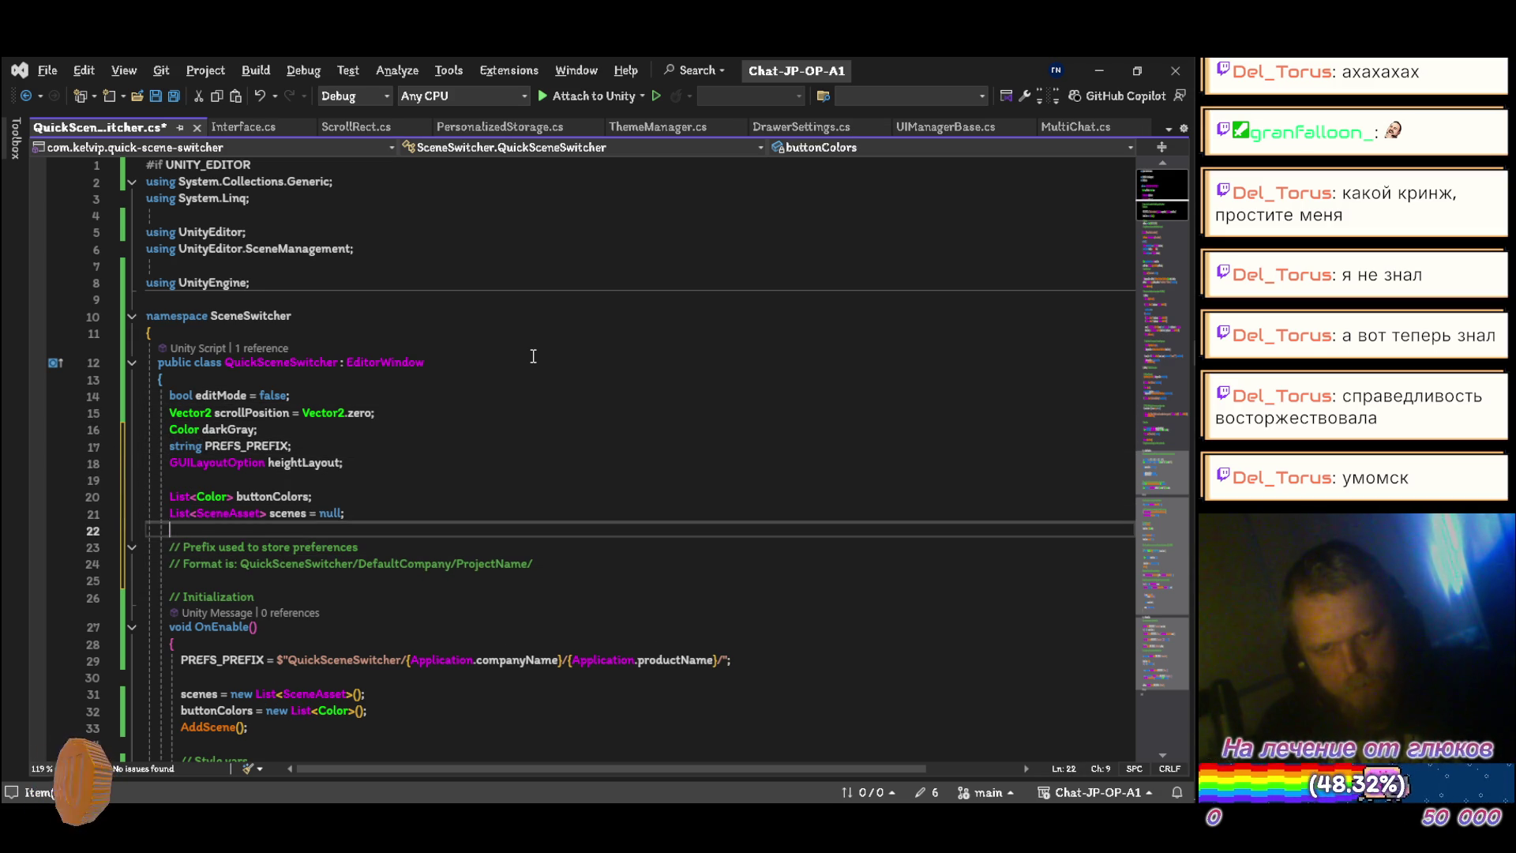
key("Down")
key("ctrl+shift+l")
key("ctrl+shift+l")
key("ctrl+shift+l")
key("ctrl+s")
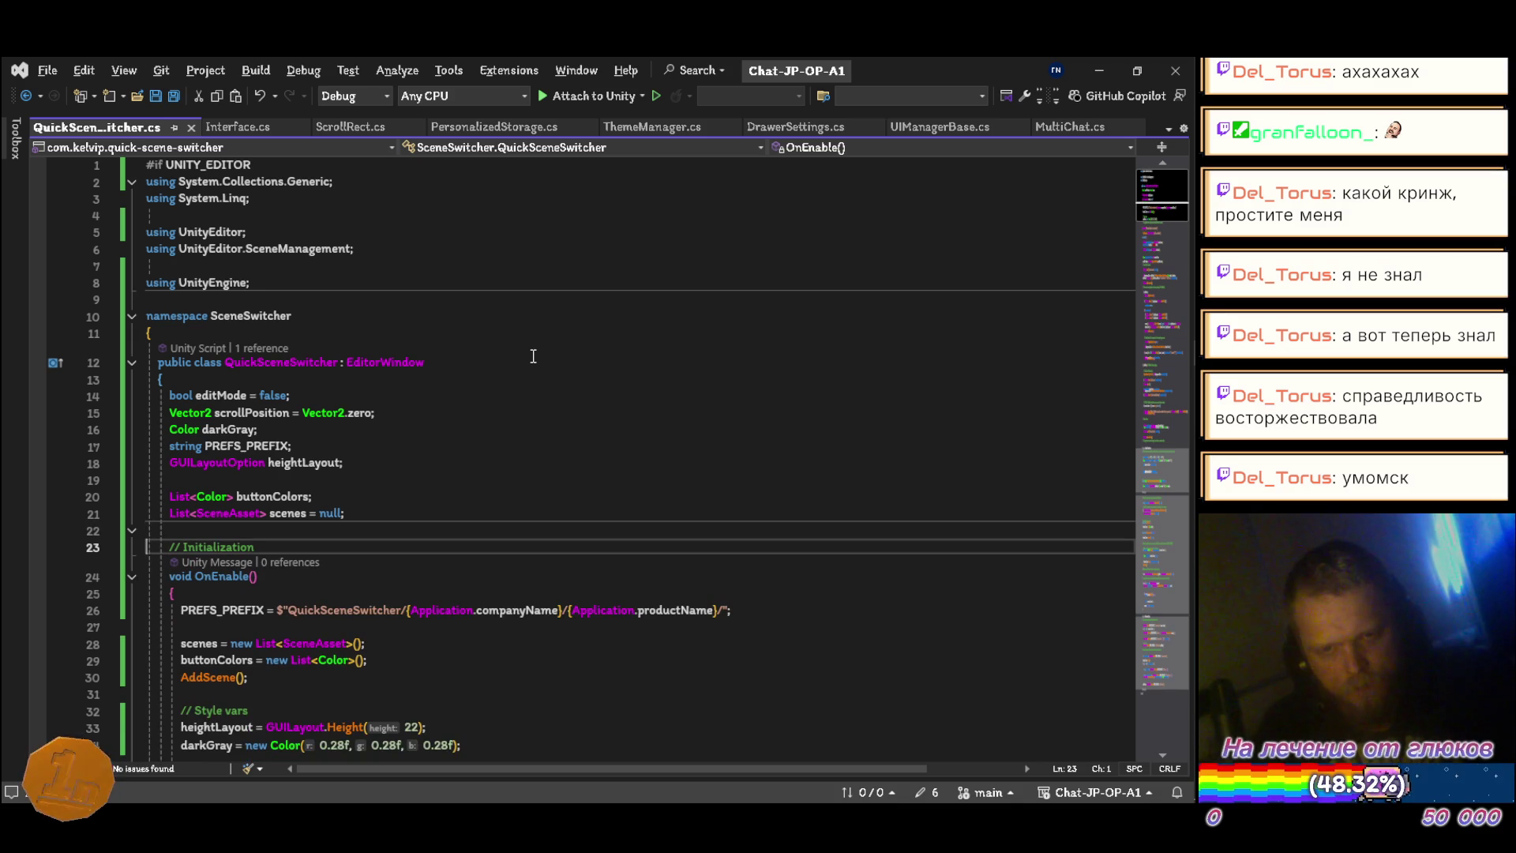
Step: Delete the Initialization, Style vars and load preferences comments, then save
key("ctrl+shift+l")
key("Down")
key("Down")
key("Down")
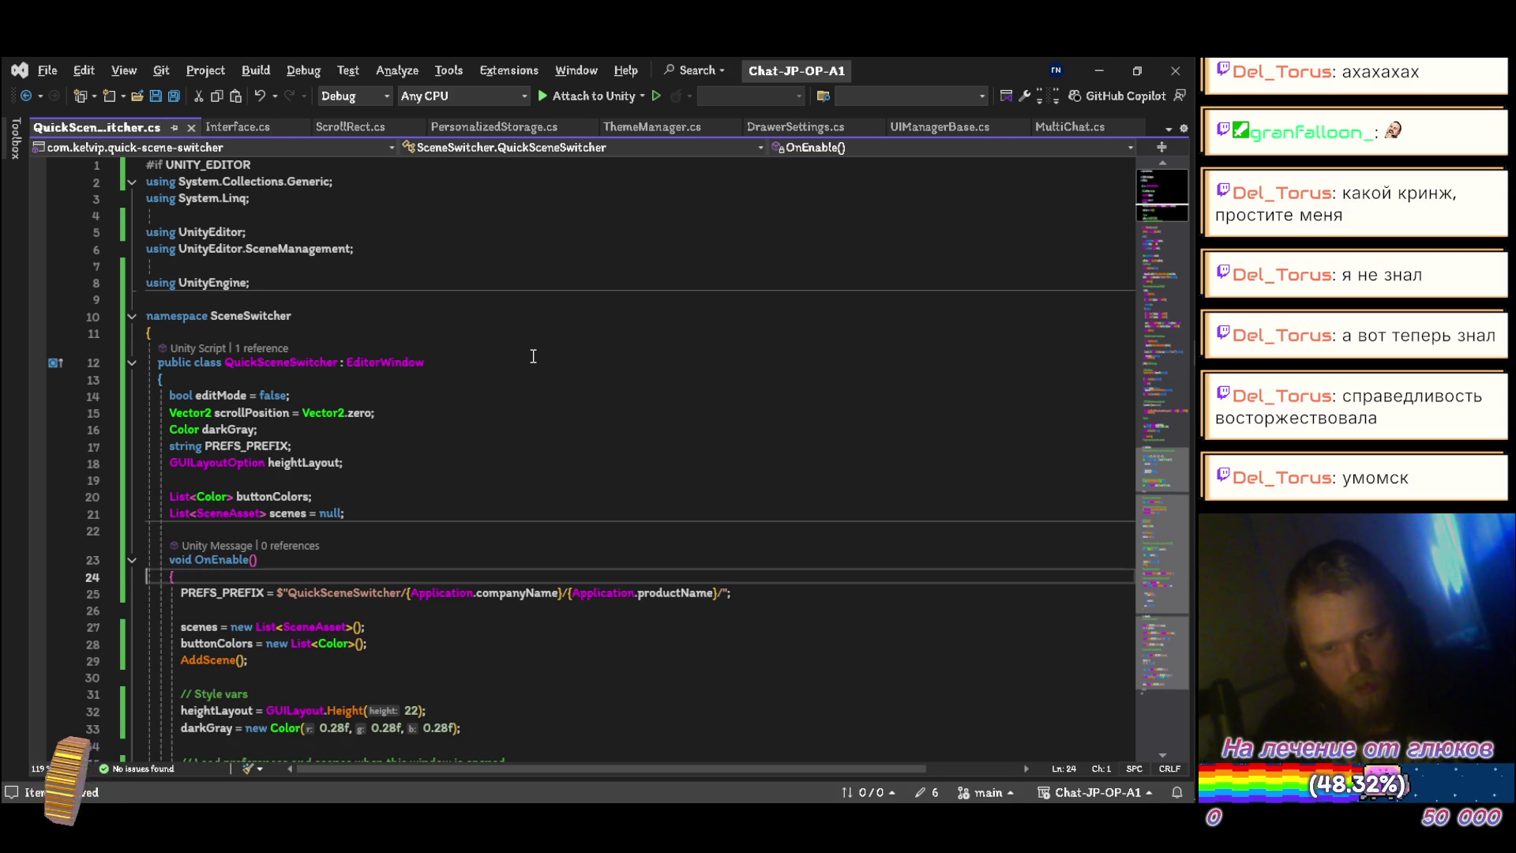
scroll(533, 356, "down", 4)
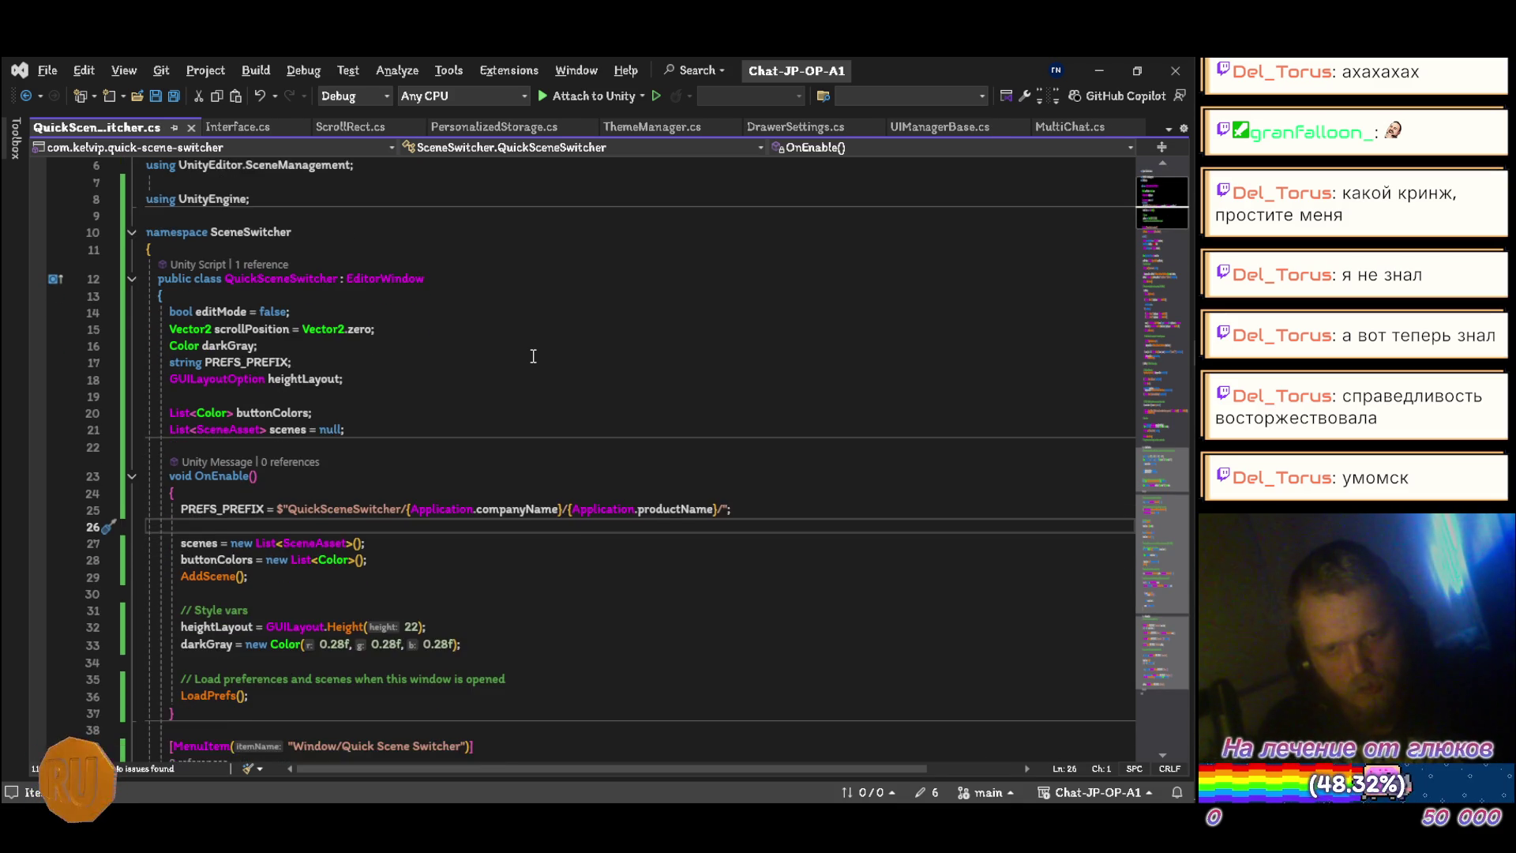
key("Down")
key("Down")
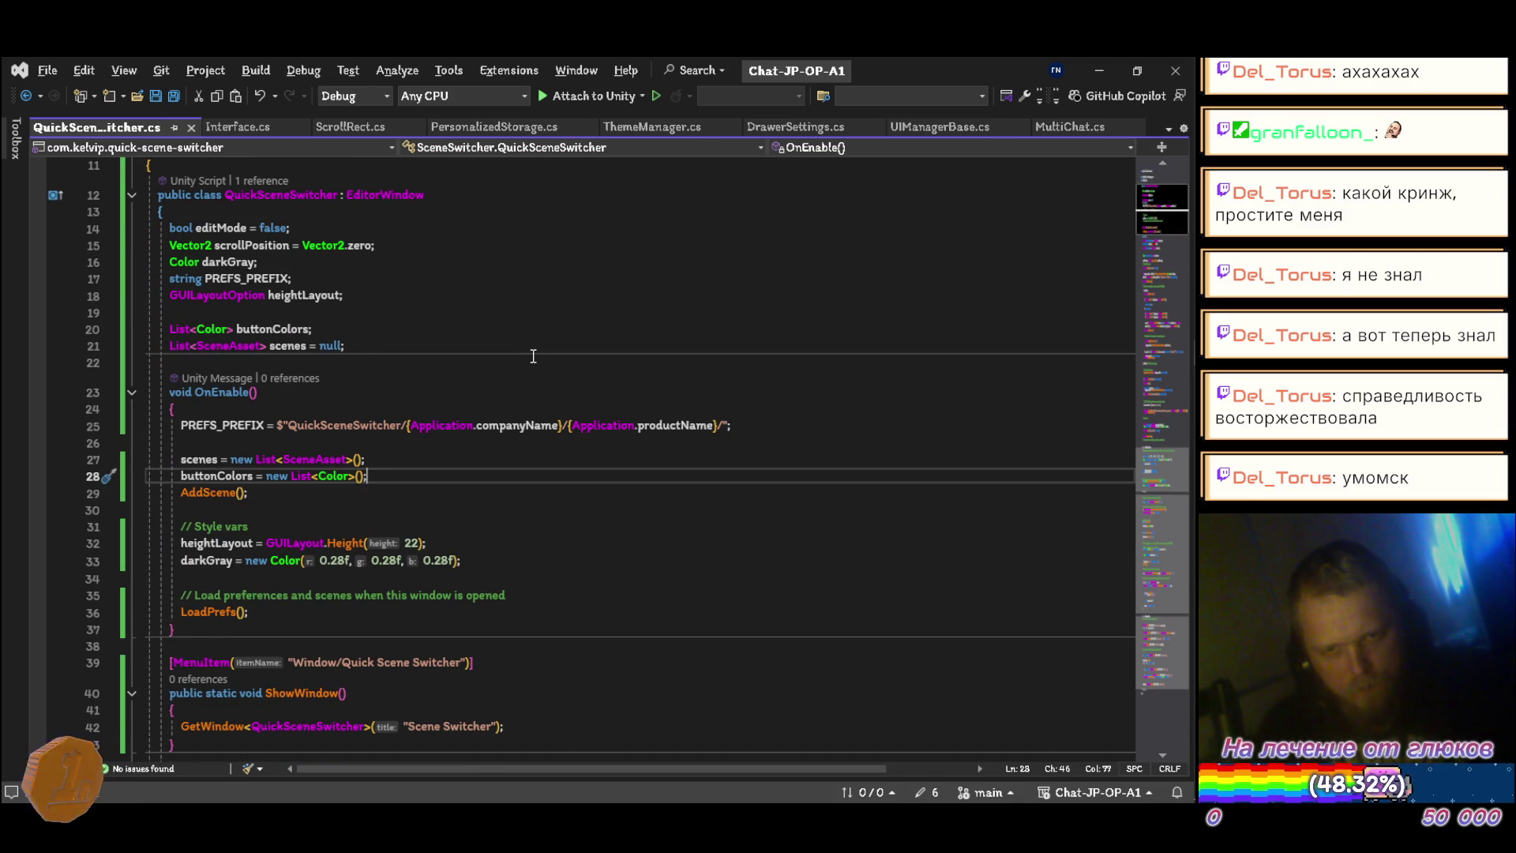
key("Return")
key("Down")
key("Down")
key("Down")
key("ctrl+shift+l")
key("Down")
key("Down")
key("Down")
key("ctrl+shift+l")
key("ctrl+s")
Step: Delete the Buttons Style comment in OnGUI and declare buttonStyleBold with var
key("Down")
key("Down")
key("Down")
scroll(533, 356, "down", 3)
scroll(533, 356, "down", 6)
key("Down")
key("Down")
key("Down")
key("ctrl+shift+l")
scroll(533, 356, "up", 7)
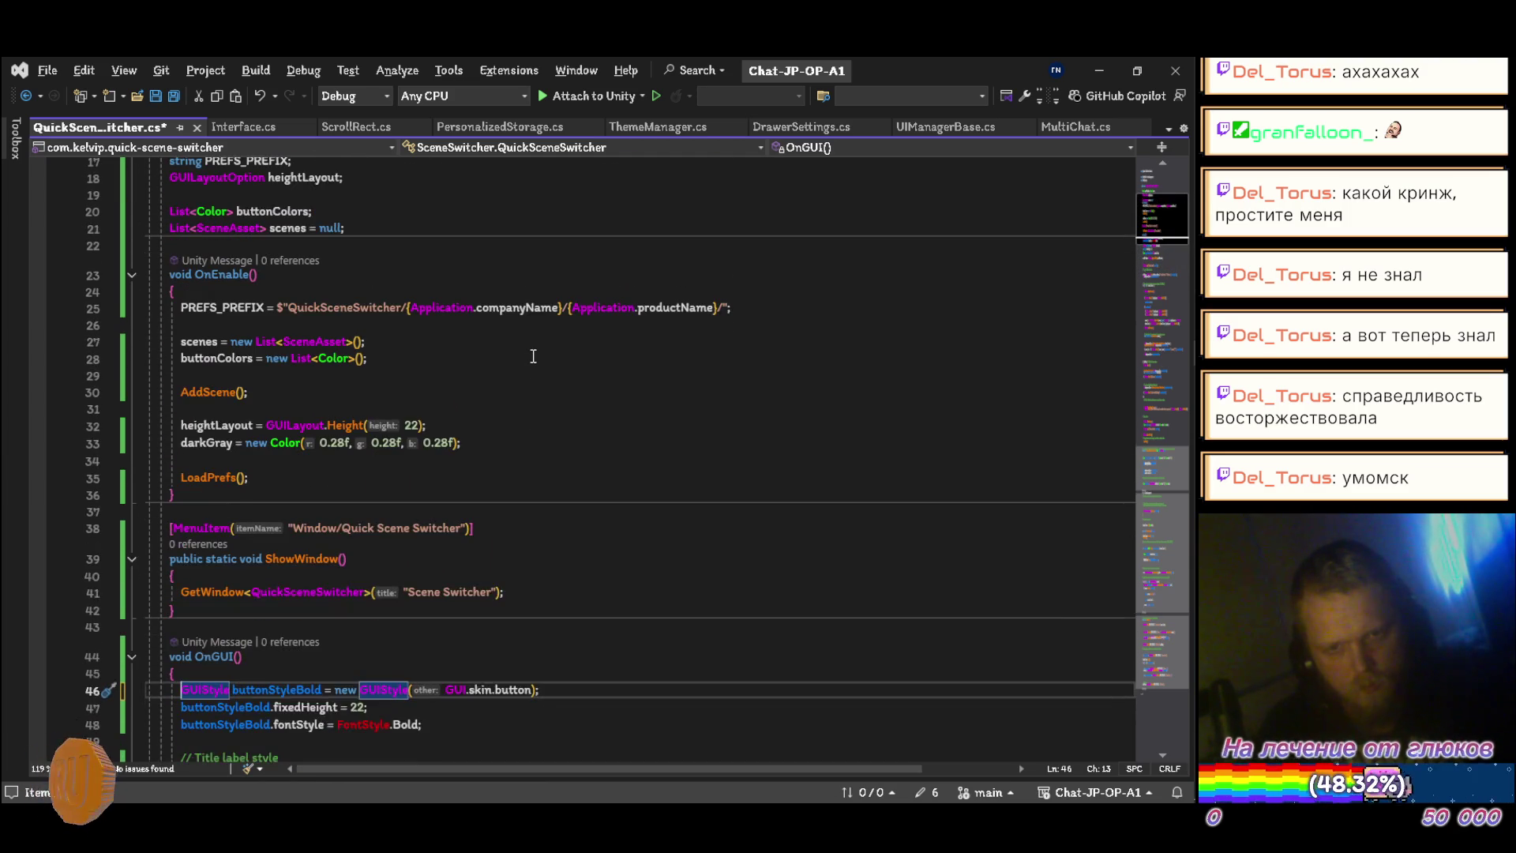
scroll(533, 356, "down", 3)
key("ctrl+Delete")
type("var")
key("ctrl+s")
Step: Remove the Title label style comment and declare labelStyle with var
key("Down")
key("Down")
key("Down")
key("ctrl+shift+l")
key("ctrl+Delete")
type("var")
scroll(533, 356, "down", 2)
key("ctrl+s")
Step: Declare originalContentColor with var and delete the Scrollbar handling comment
scroll(533, 356, "down", 3)
key("Down")
key("Down")
key("Down")
key("Down")
key("ctrl+Delete")
type("var")
key("Down")
key("Down")
key("ctrl+shift+l")
key("Down")
key("Down")
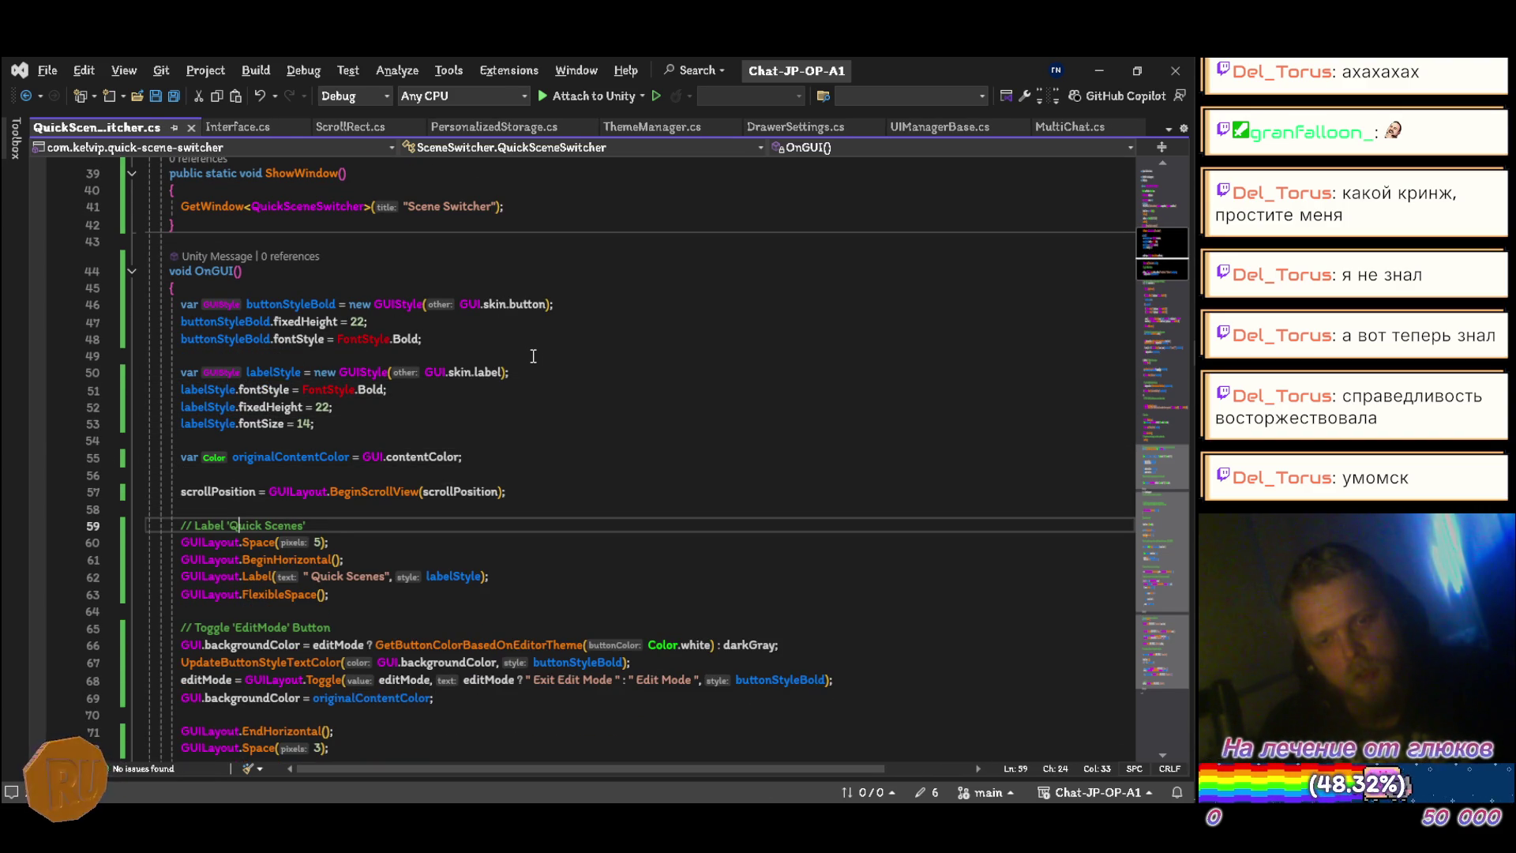
Step: Delete the 'Quick Scenes' label, 'Toggle EditMode' button and scene-loop comments in OnGUI
key("ctrl+shift+l")
key("Down")
key("Down")
key("Down")
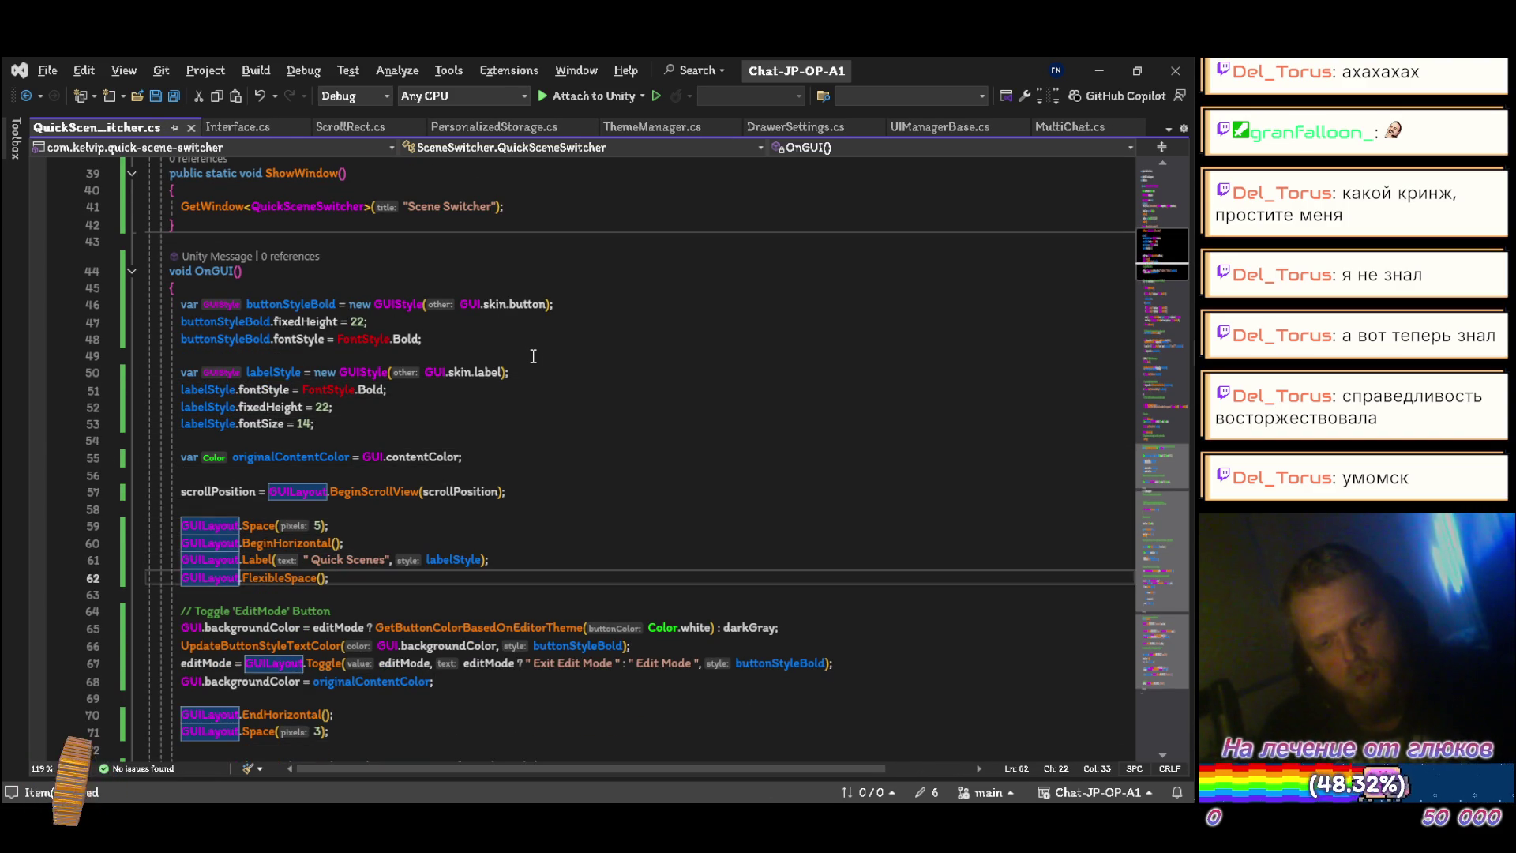
key("ctrl+shift+l")
scroll(533, 356, "down", 4)
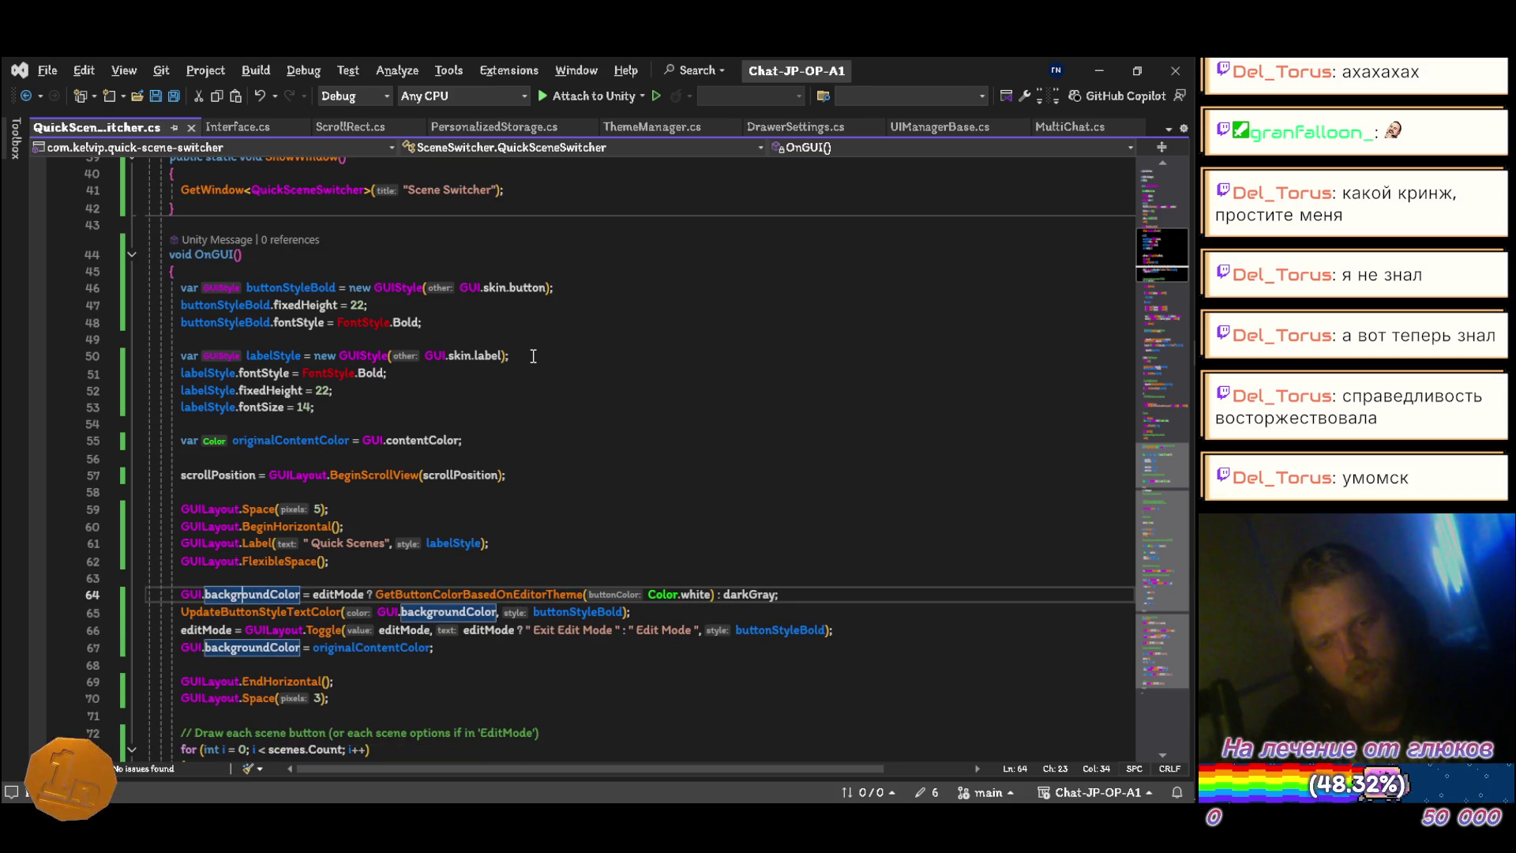
key("Down")
key("Down")
key("Down")
key("Down")
key("Down")
key("Down")
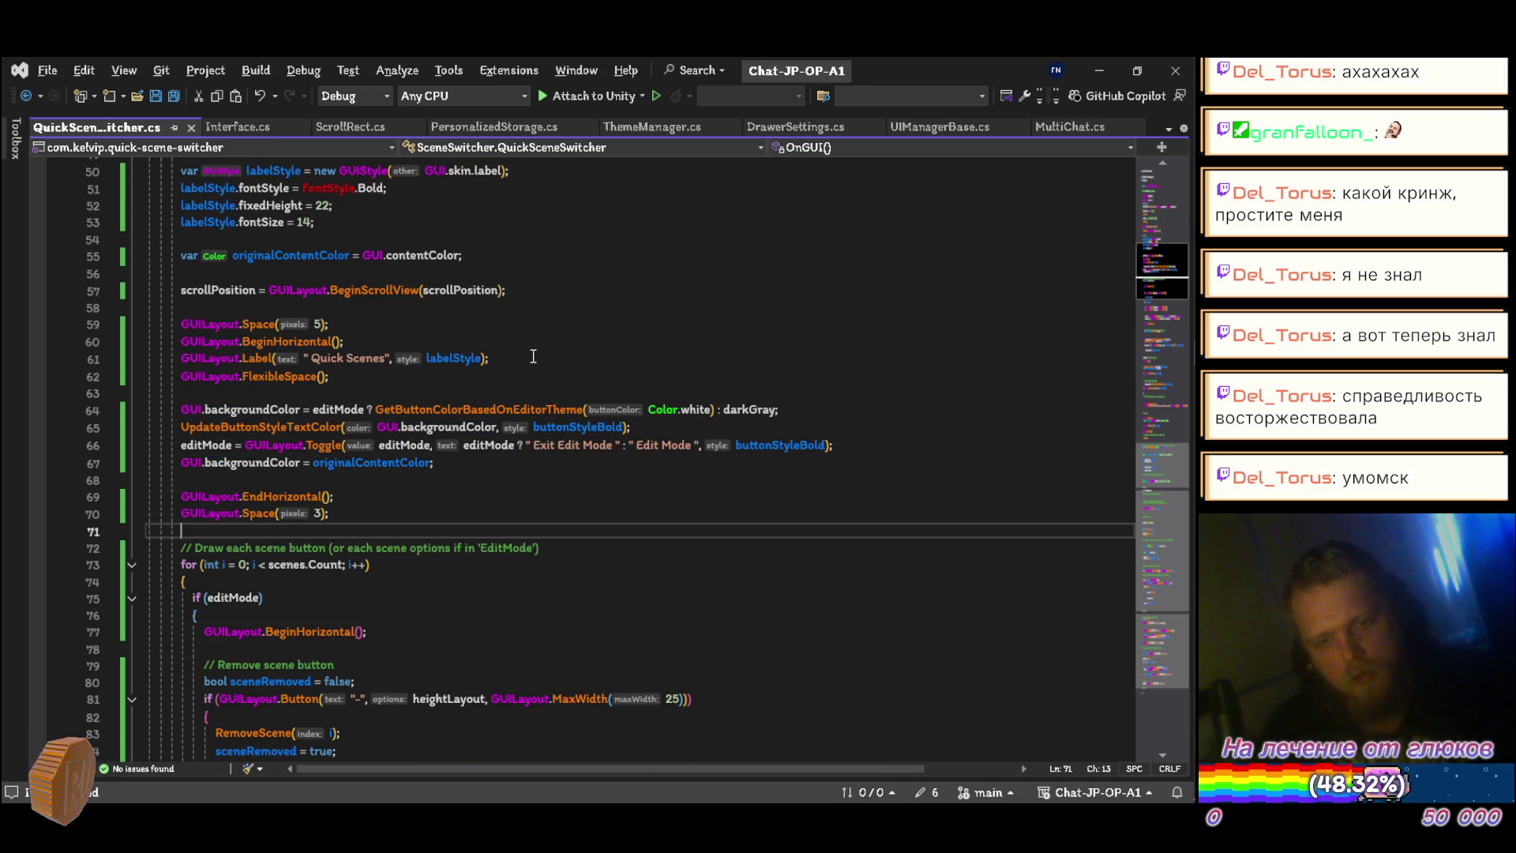
key("ctrl+shift+l")
Step: Delete the 'Remove scene' button comment above sceneRemoved
scroll(533, 356, "down", 5)
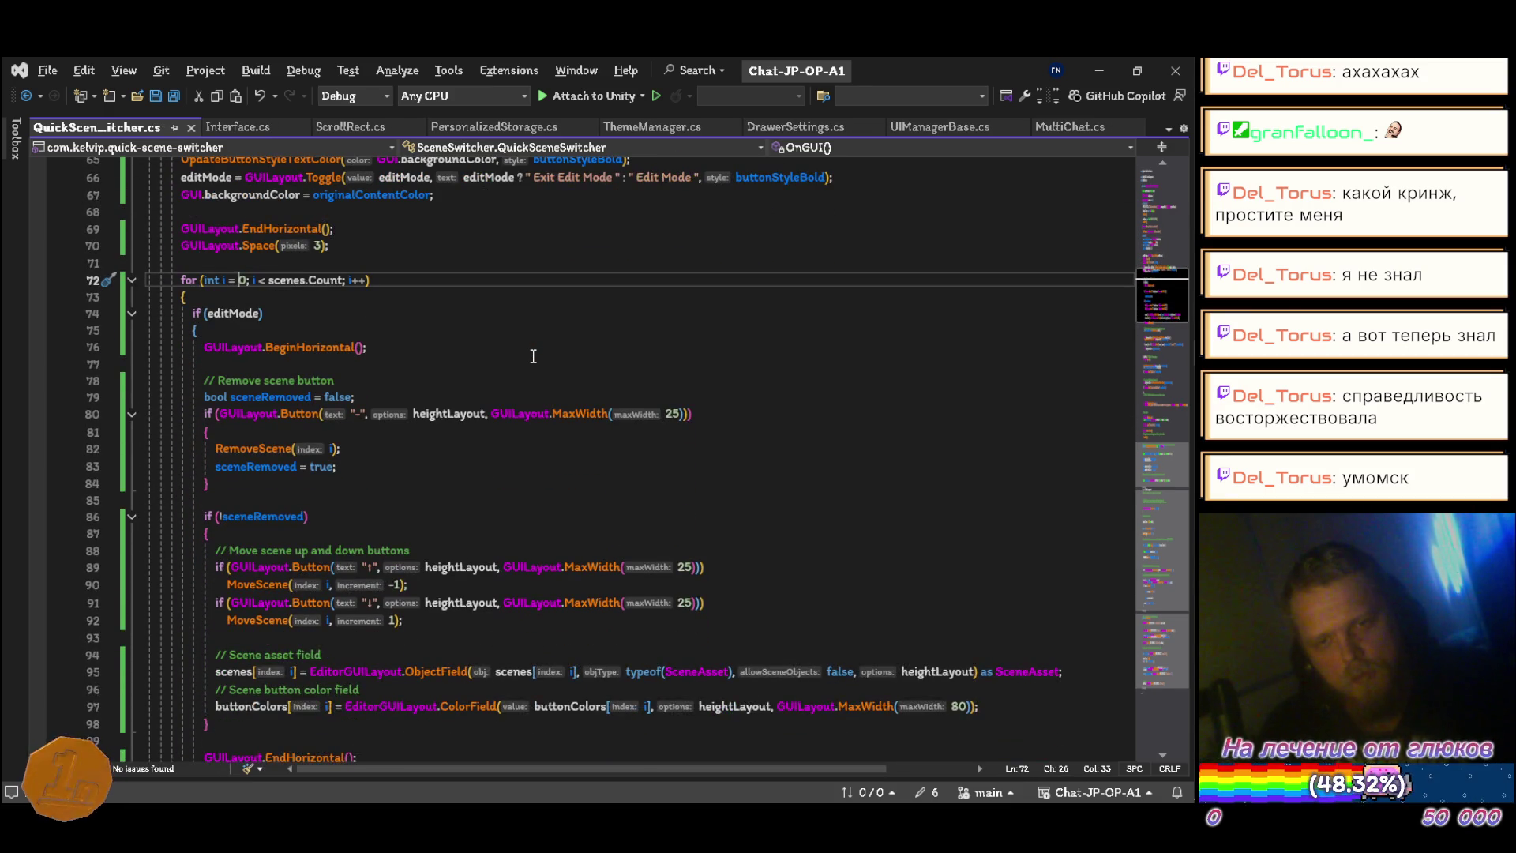
key("ctrl+Down")
key("ctrl+Down")
key("ctrl+Down")
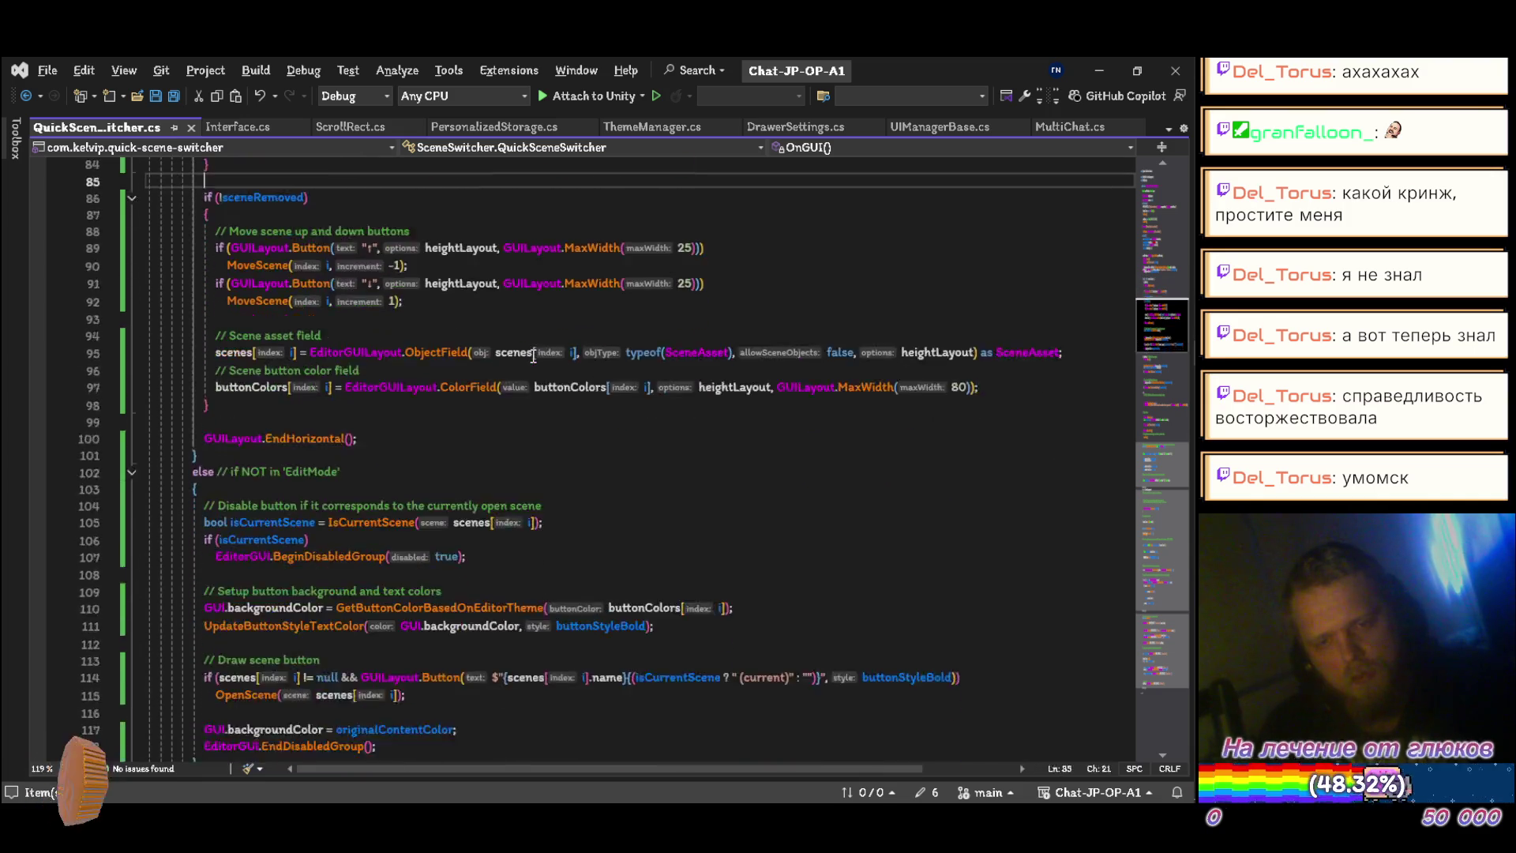
key("ctrl+Down")
key("ctrl+Down")
key("ctrl+Down")
key("ctrl+Down")
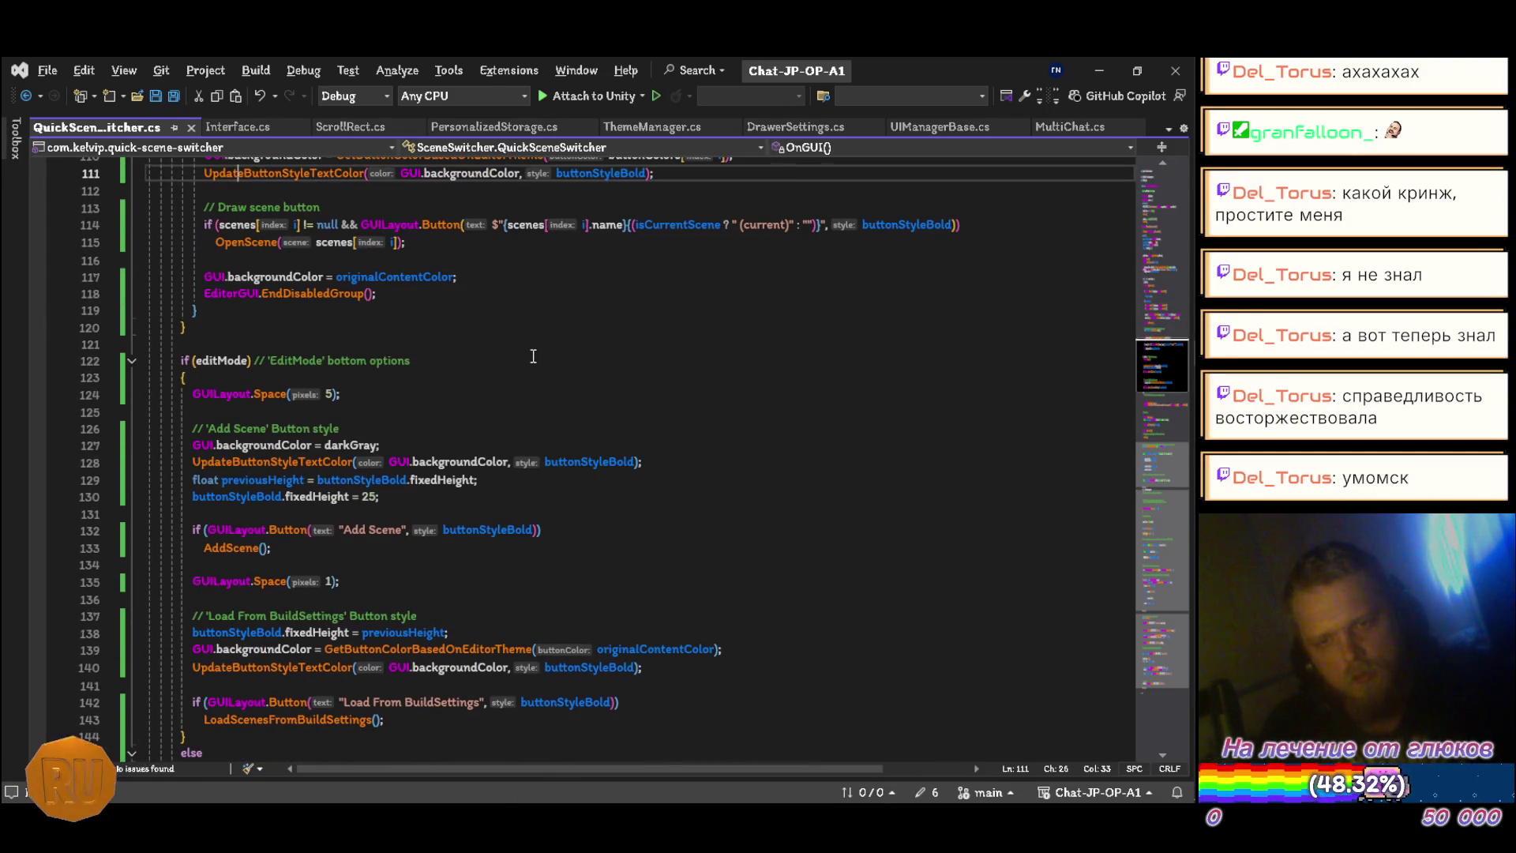
scroll(533, 356, "up", 19)
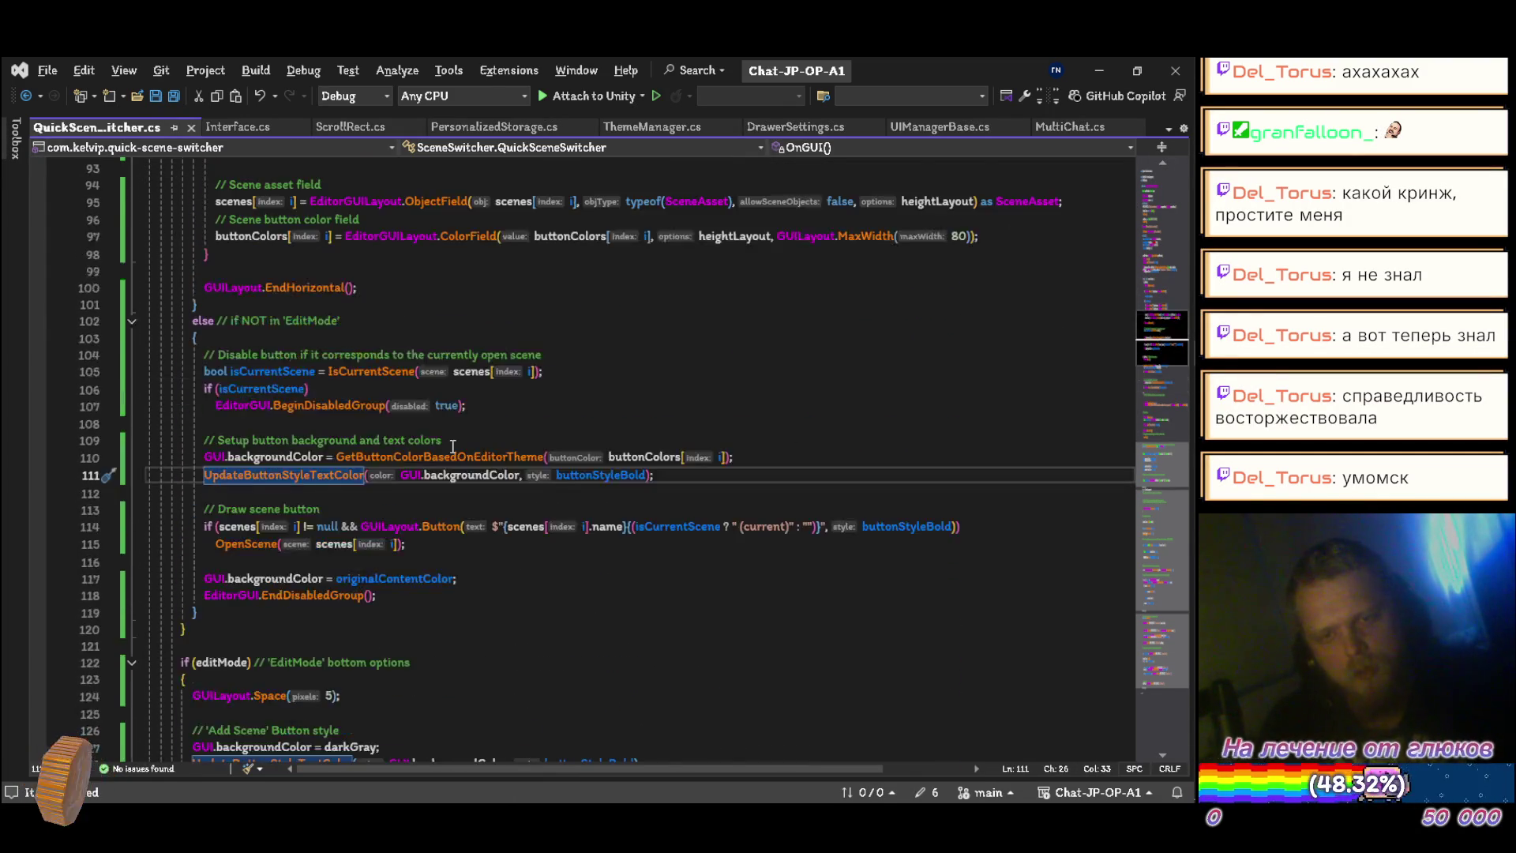
scroll(367, 447, "down", 14)
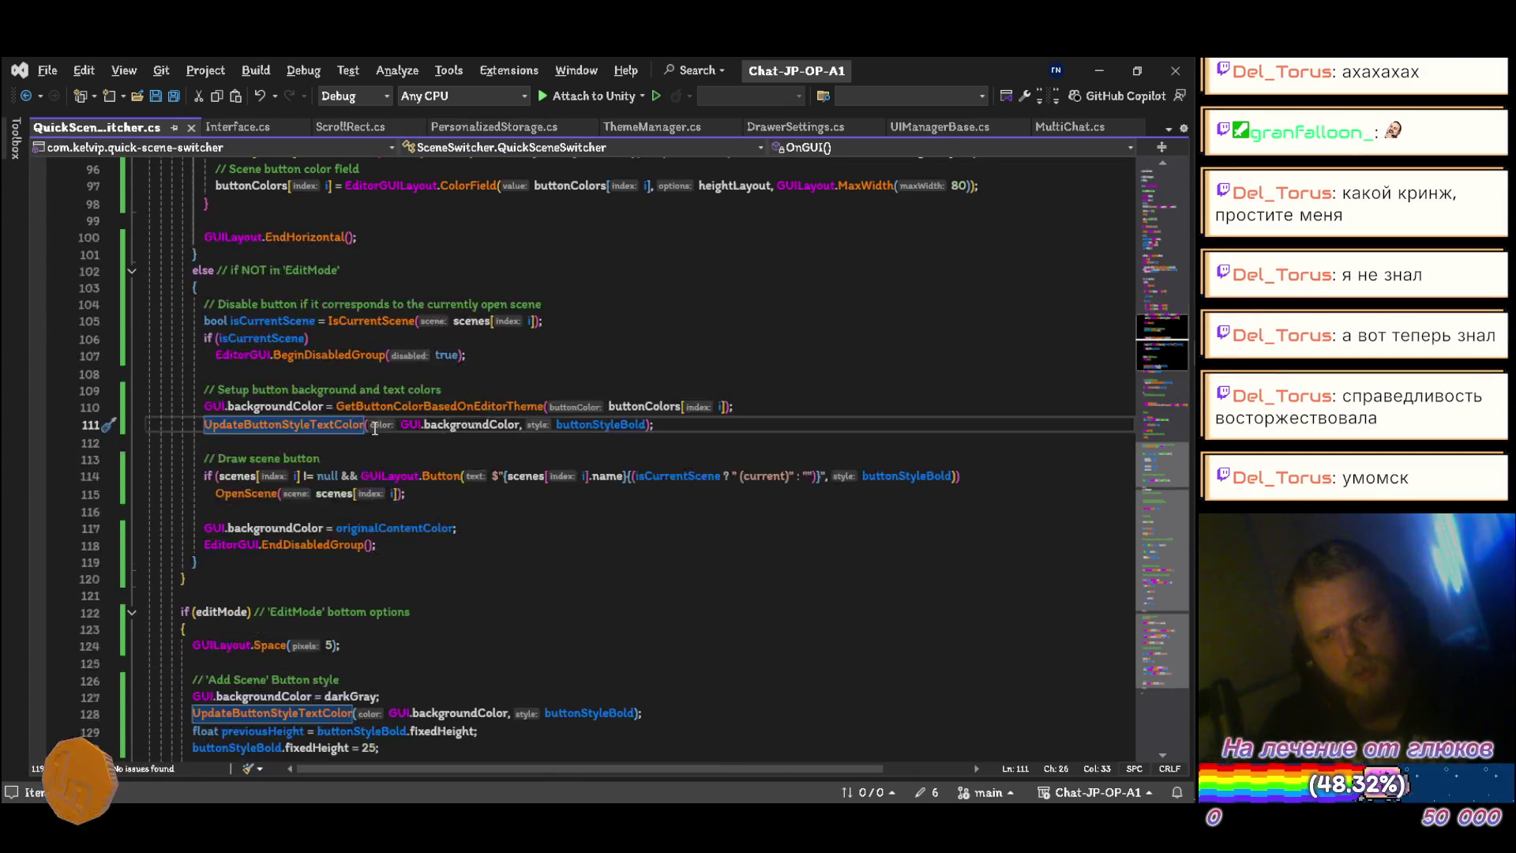
scroll(378, 426, "up", 12)
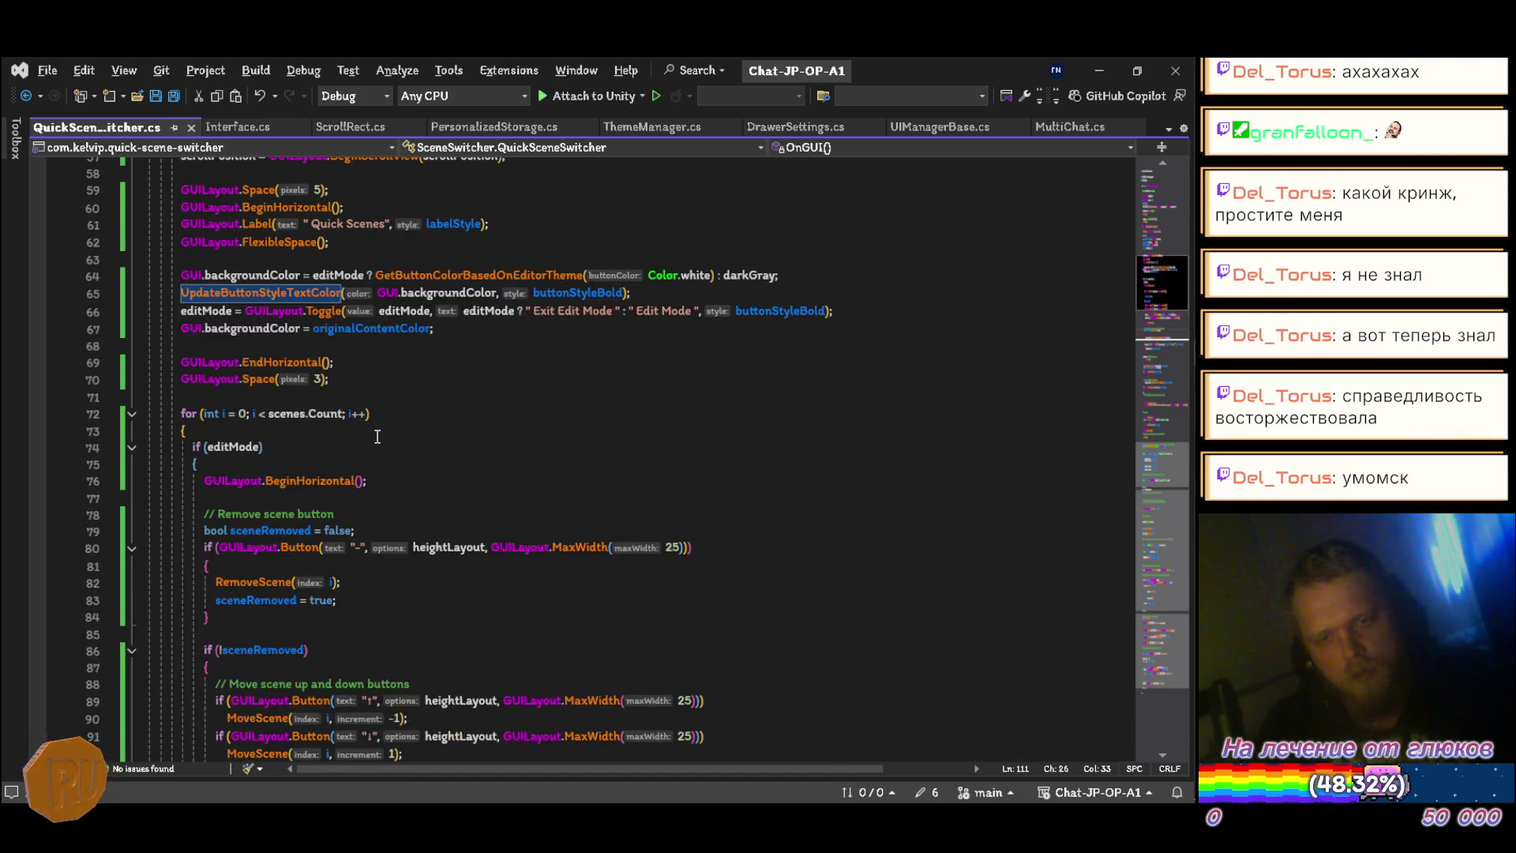
left_click(382, 452)
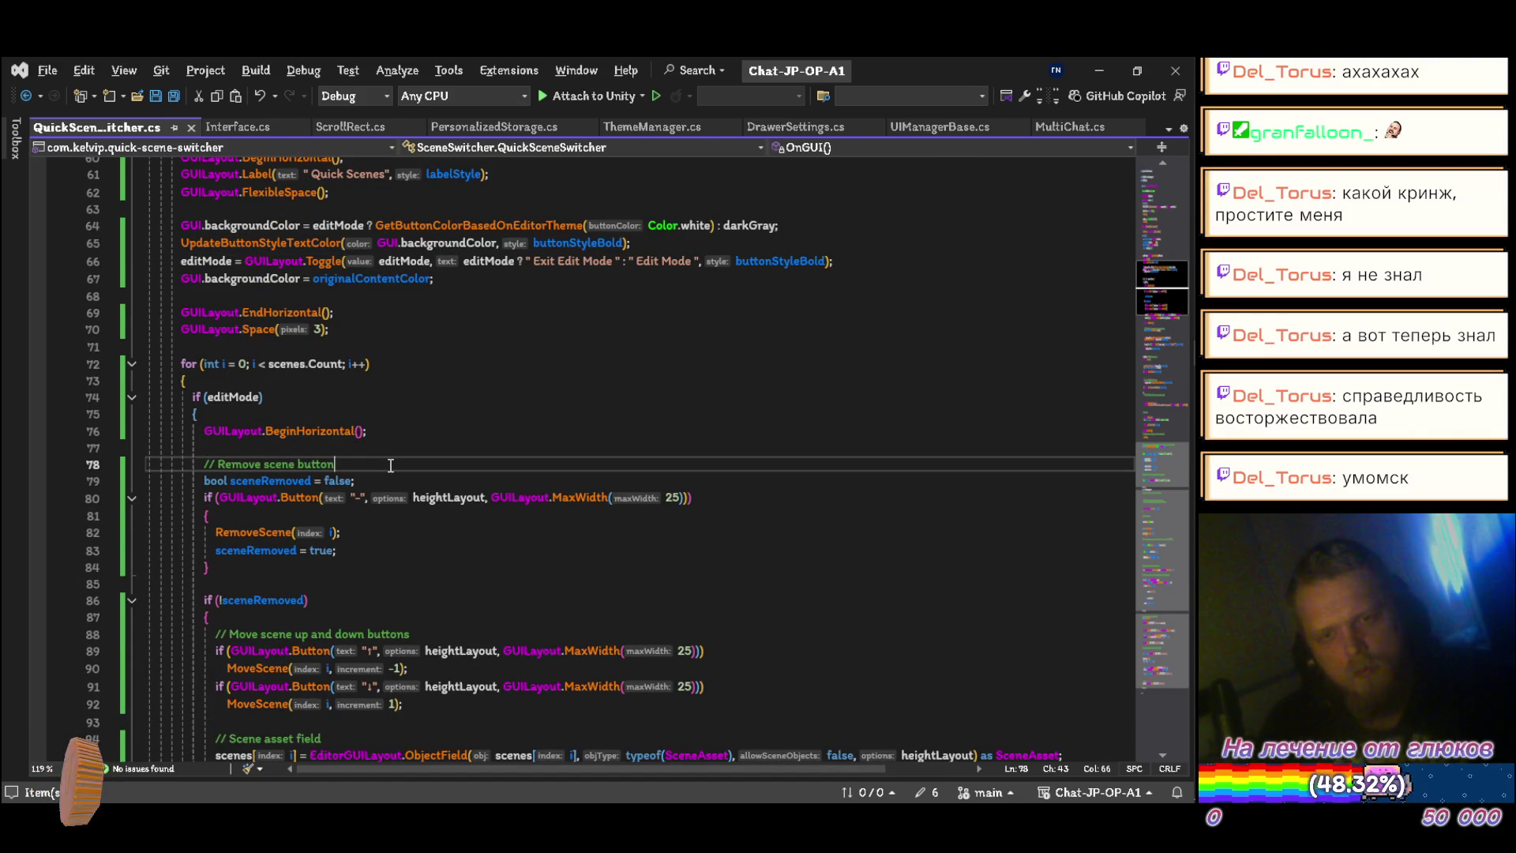
key("ctrl+x")
Step: Declare sceneRemoved with var, add a blank line before RemoveScene, and save
key("ctrl+Delete")
type("var")
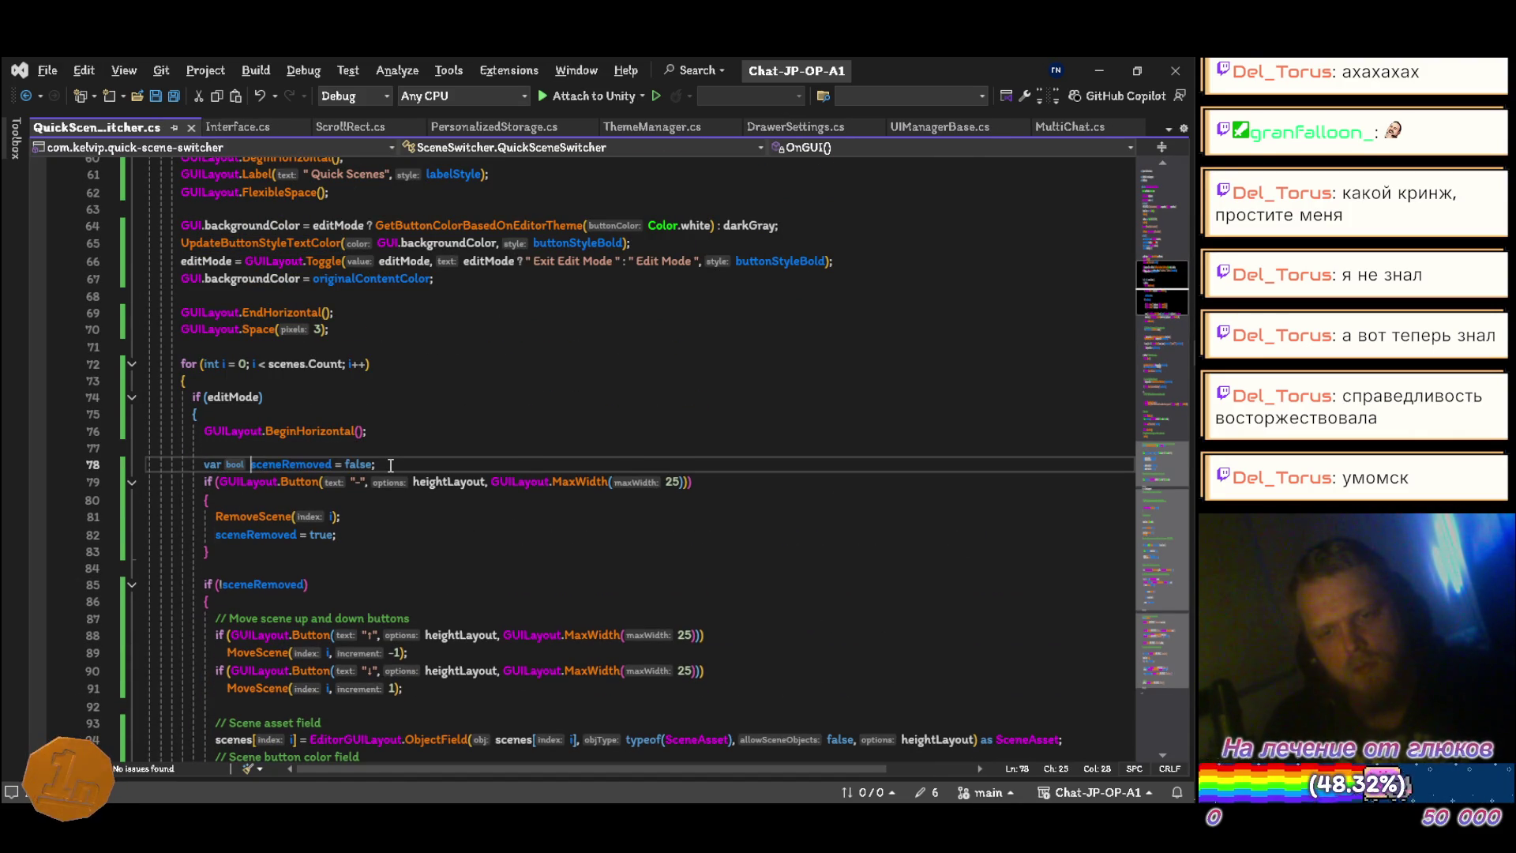
key("Down")
key("Down")
key("Down")
key("Down")
key("Down")
key("Up")
key("Up")
key("Up")
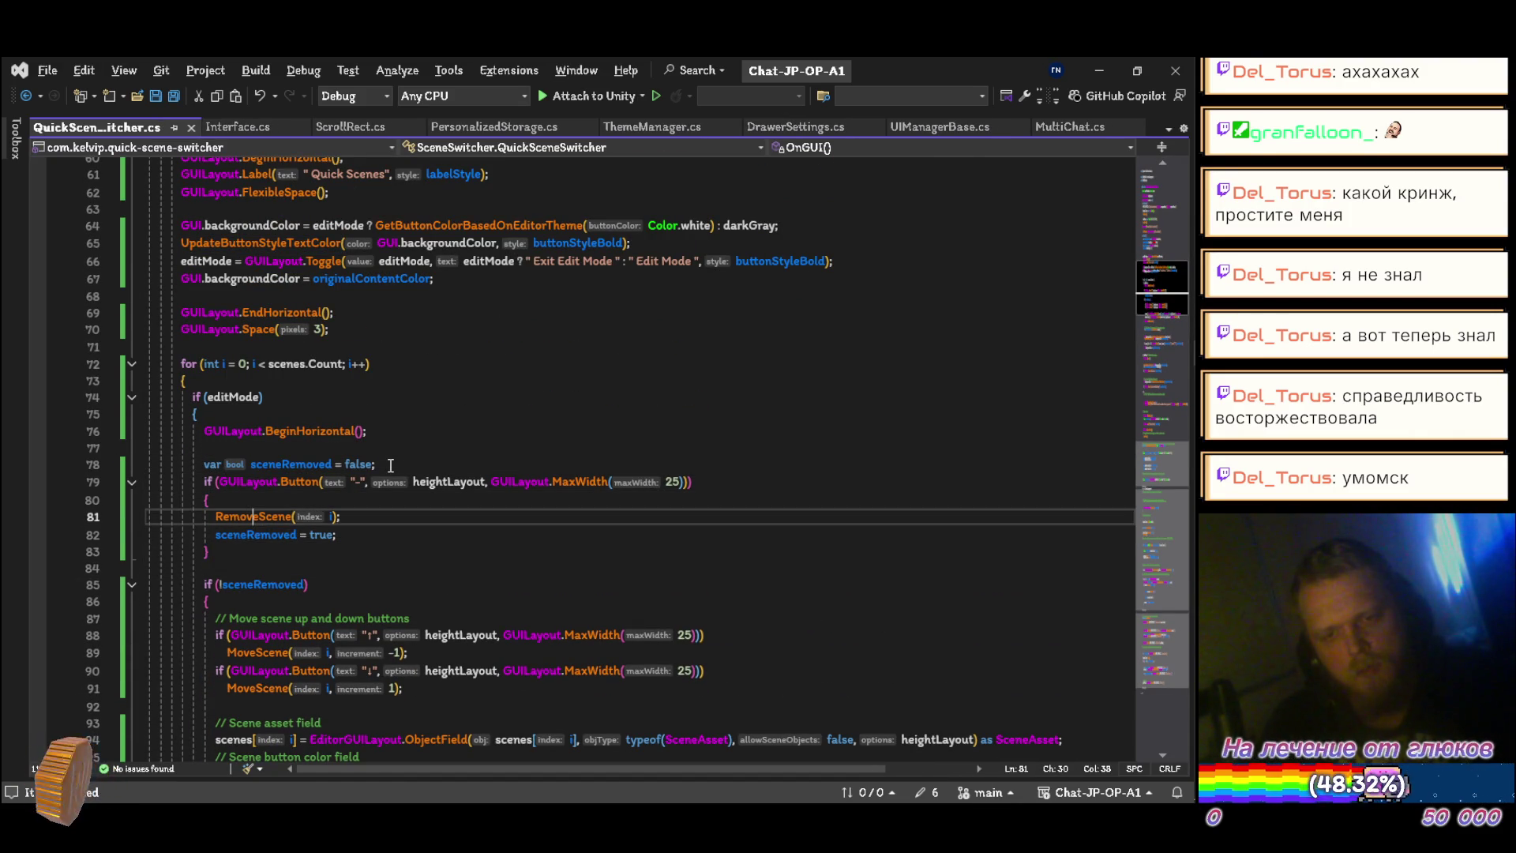
key("Down")
key("End")
key("Return")
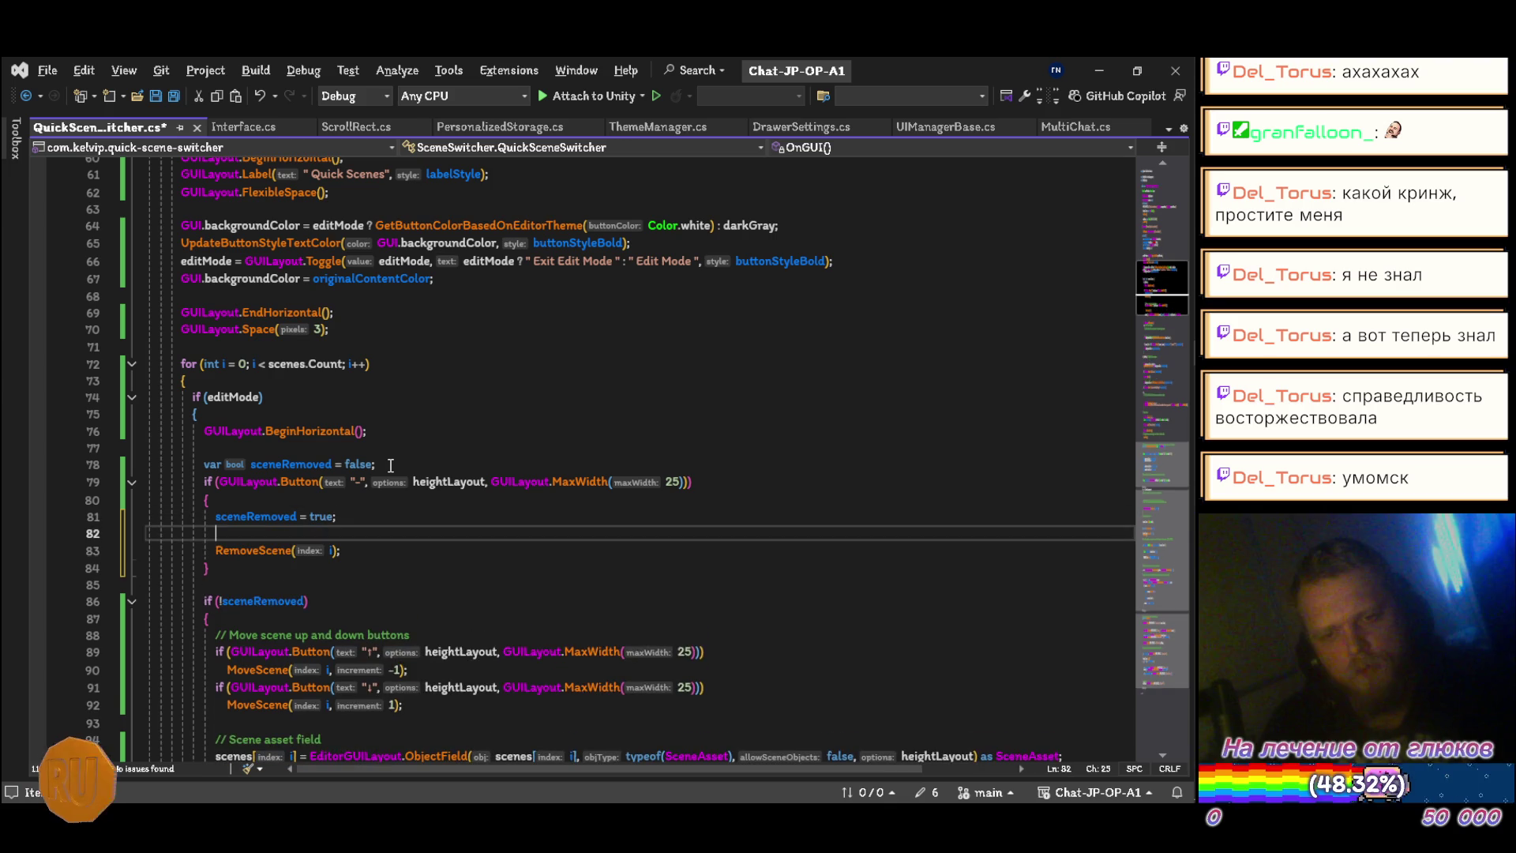
key("ctrl+s")
Step: Delete the comment about the move up and down scene buttons
key("Down")
key("Down")
key("Down")
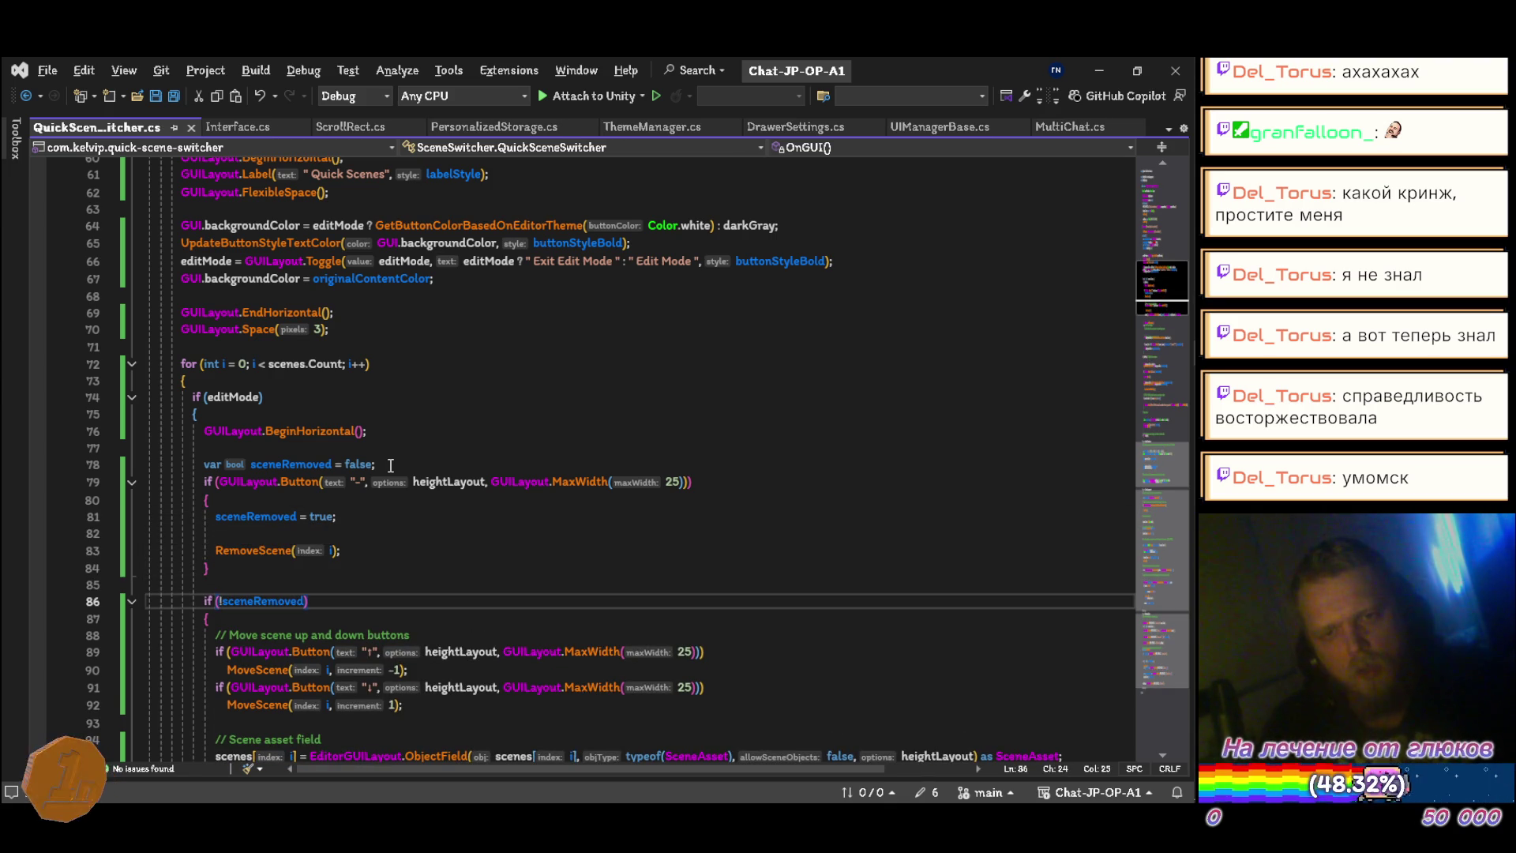
scroll(442, 411, "up", 10)
scroll(505, 387, "down", 5)
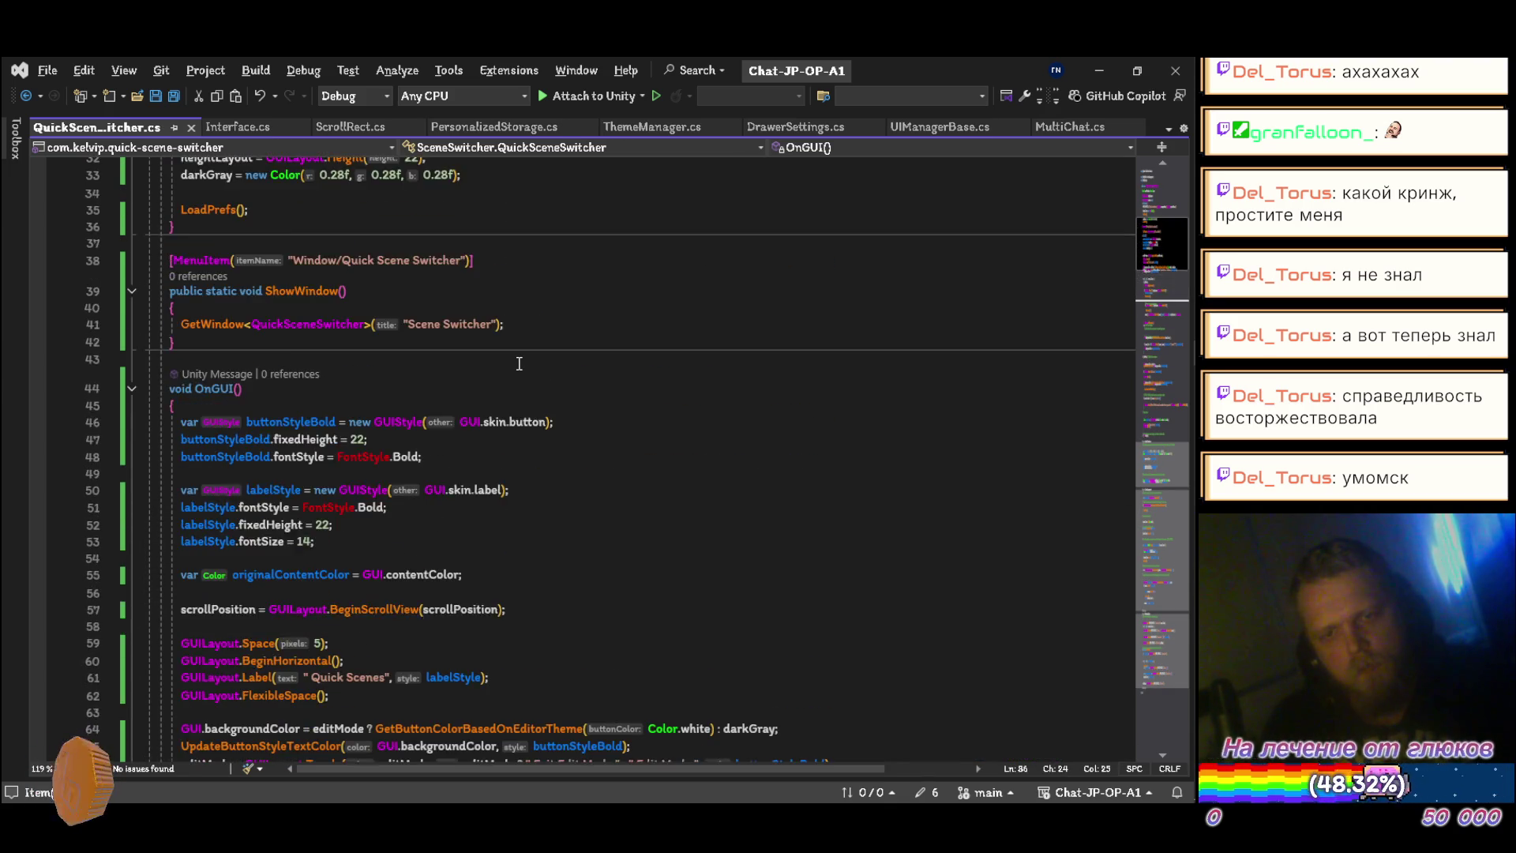
scroll(521, 387, "down", 10)
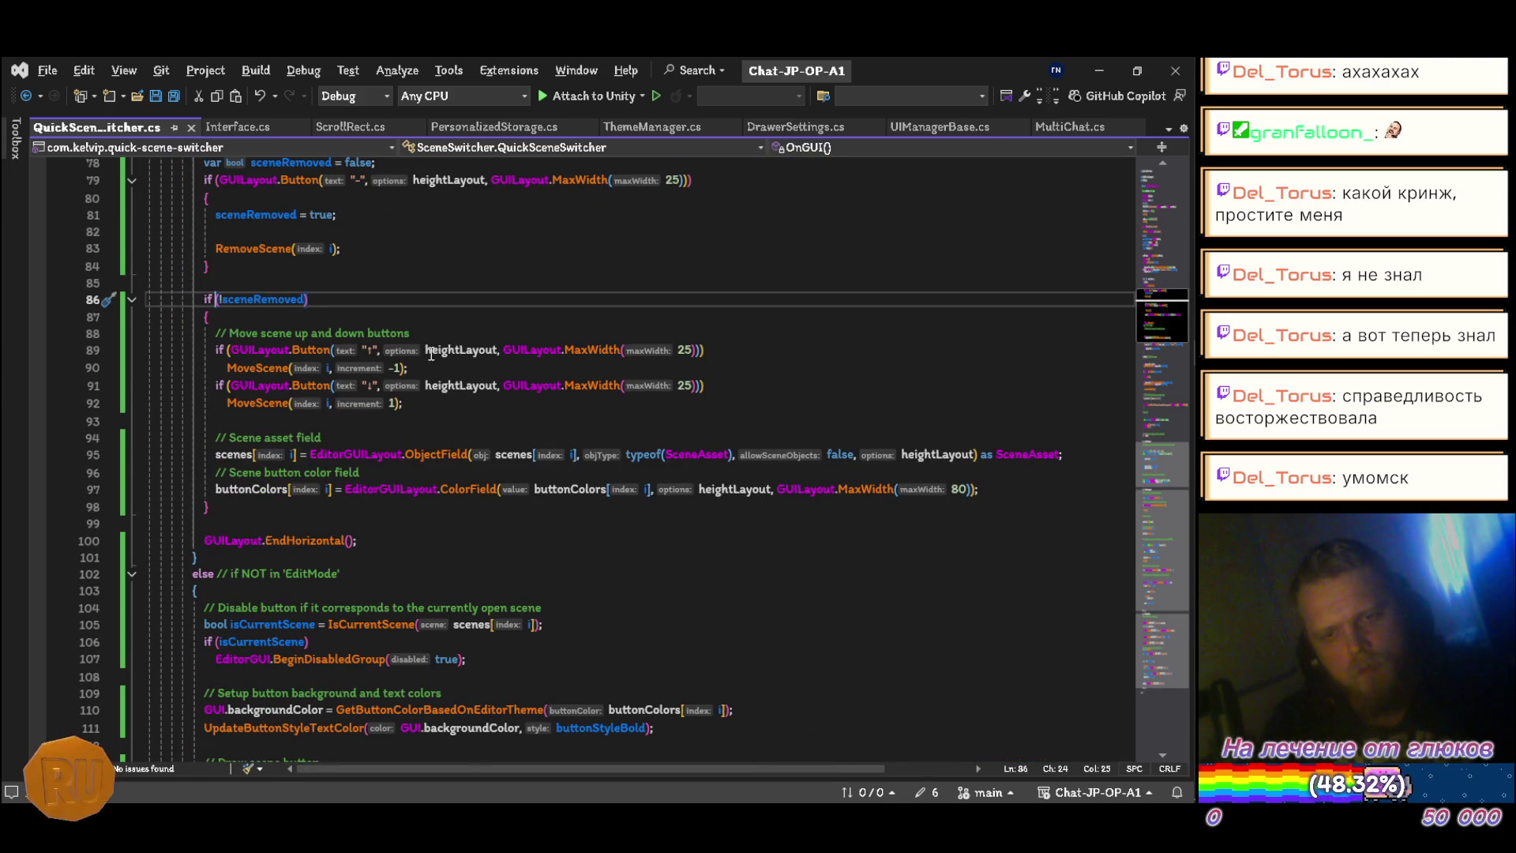
left_click(444, 333)
scroll(548, 406, "up", 3)
key("ctrl+x")
key("Down")
key("Down")
key("Down")
key("Down")
Step: Delete the scene asset field, button color, and trailing 'not in EditMode' comments
key("ctrl+x")
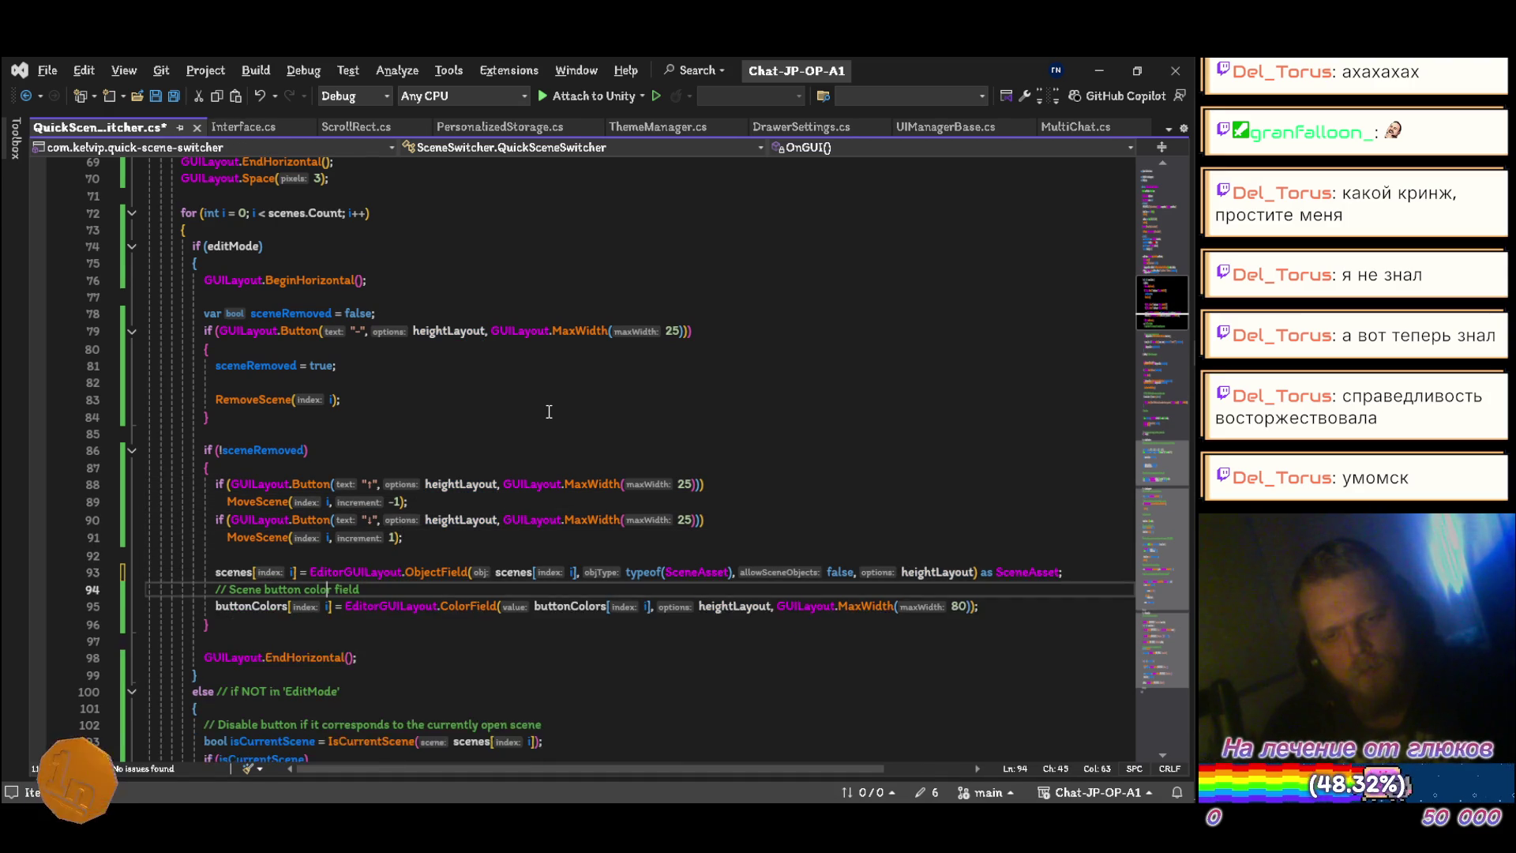
key("Down")
key("ctrl+x")
scroll(549, 412, "down", 2)
key("Down")
key("Down")
key("Down")
key("Down")
key("BackSpace")
key("BackSpace")
key("BackSpace")
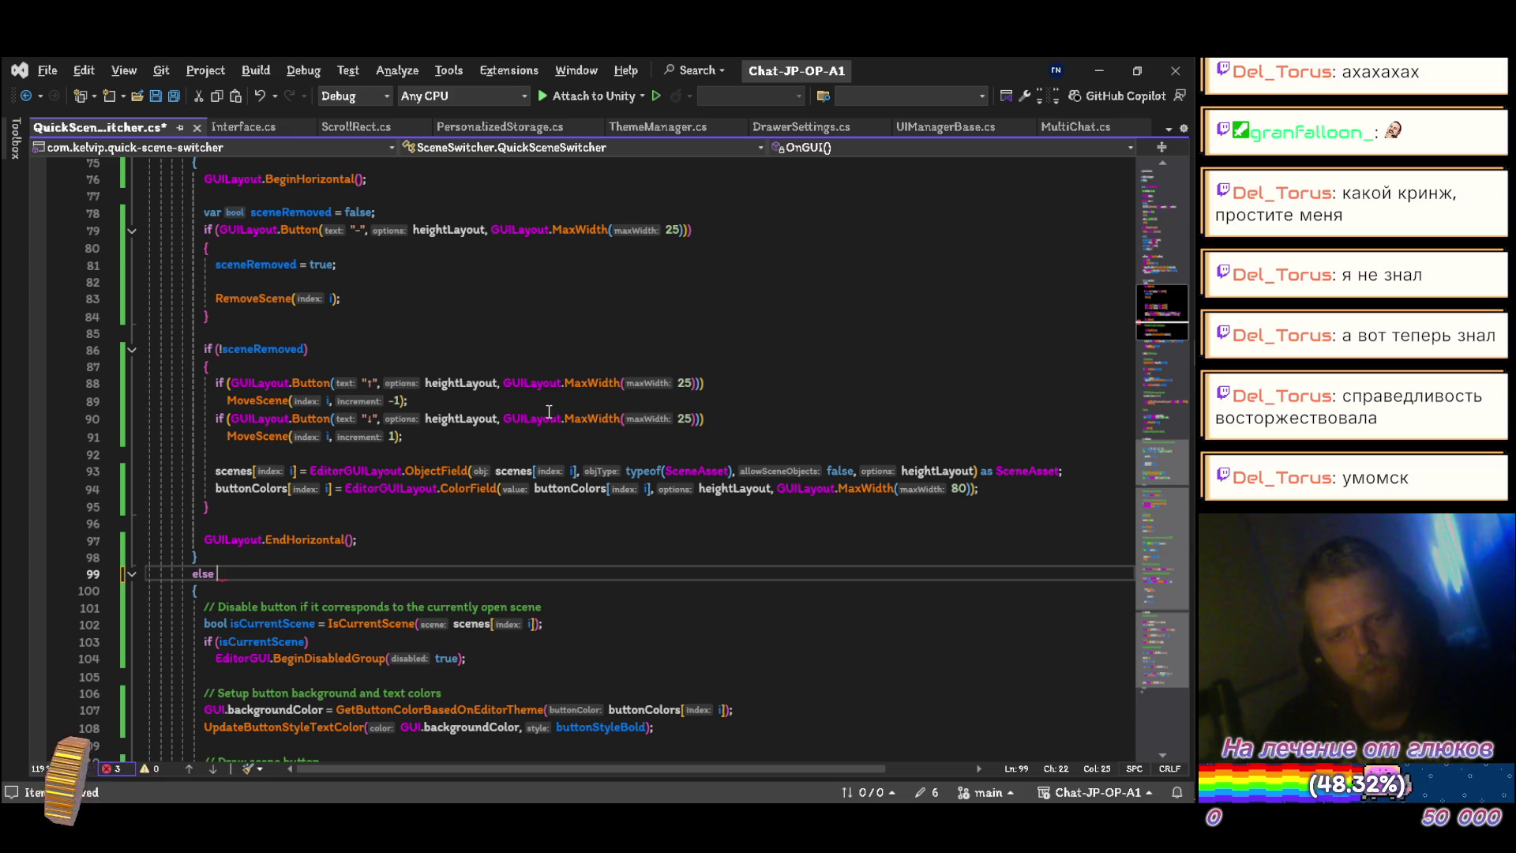
Step: Delete the disable-button comment, declare isCurrentScene with var, and save
key("Down")
key("Down")
key("ctrl+shift+l")
key("ctrl+Delete")
type("v")
key("ctrl+s")
Step: Delete the button background, draw scene button, and trailing EditMode bottom options comments, then save
key("Down")
key("Down")
scroll(549, 411, "down", 5)
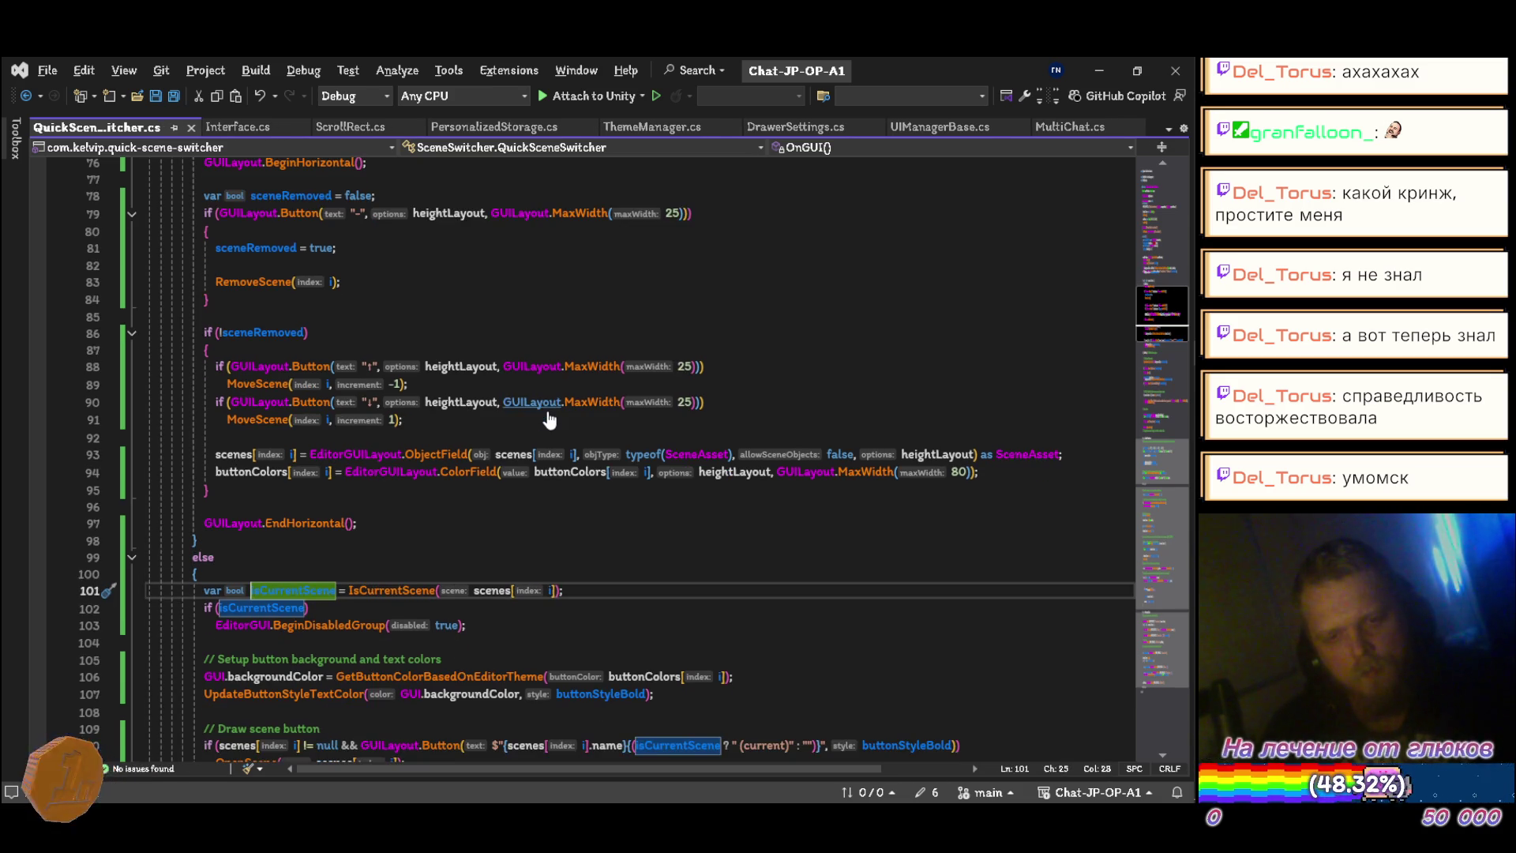
key("Down")
key("Down")
key("ctrl+shift+l")
key("Down")
key("Down")
key("Down")
key("ctrl+shift+l")
key("Down")
key("Down")
key("Down")
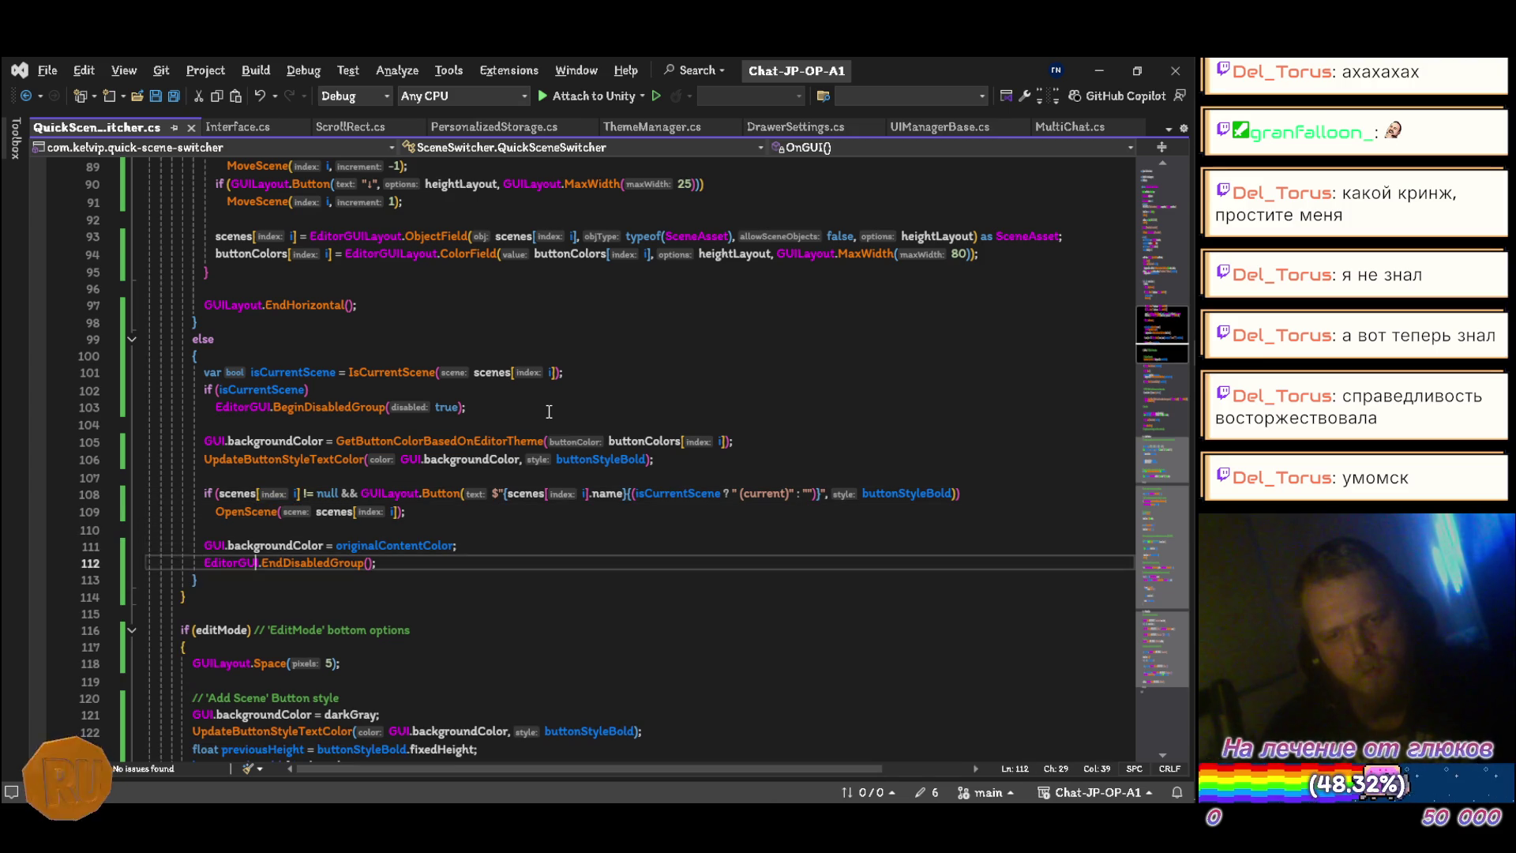
key("shift+End")
key("Delete")
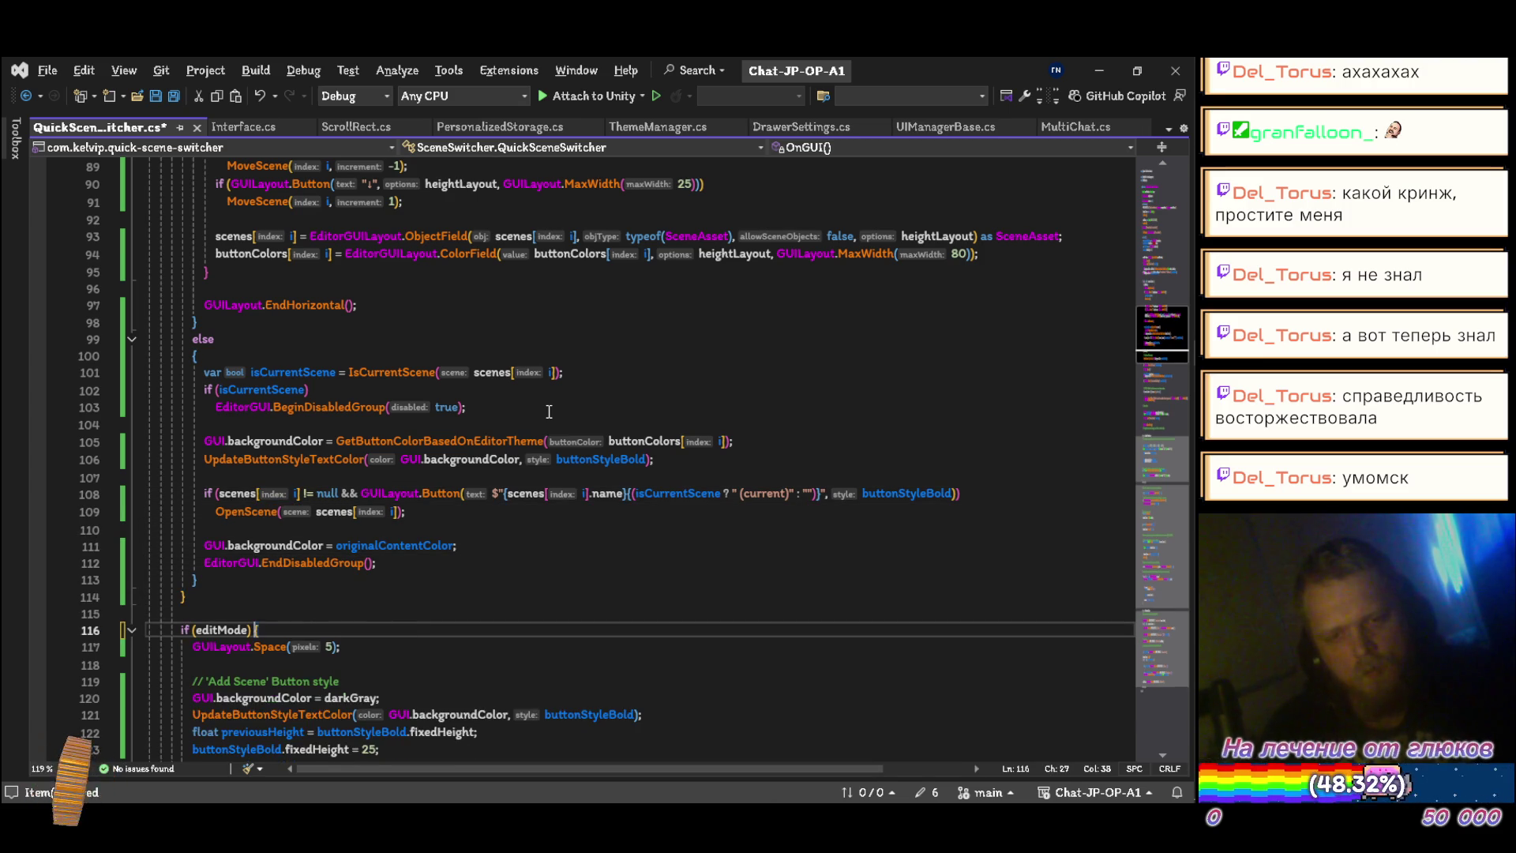
key("ctrl+s")
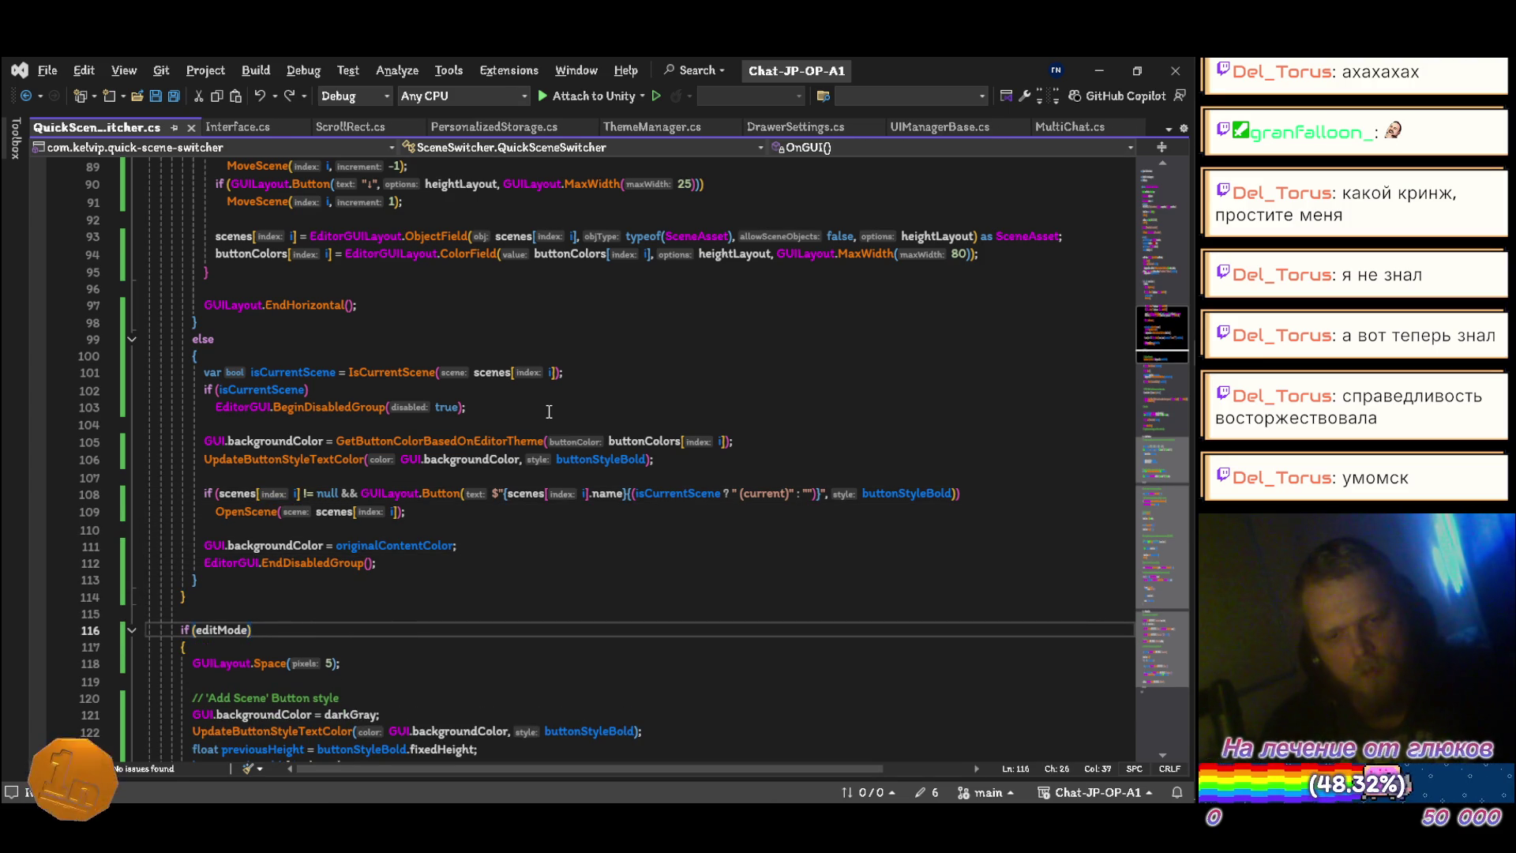
Step: Delete the Add Scene button style and 'Load From BuildSettings' comments
key("Down")
key("Down")
key("Down")
key("ctrl+shift+l")
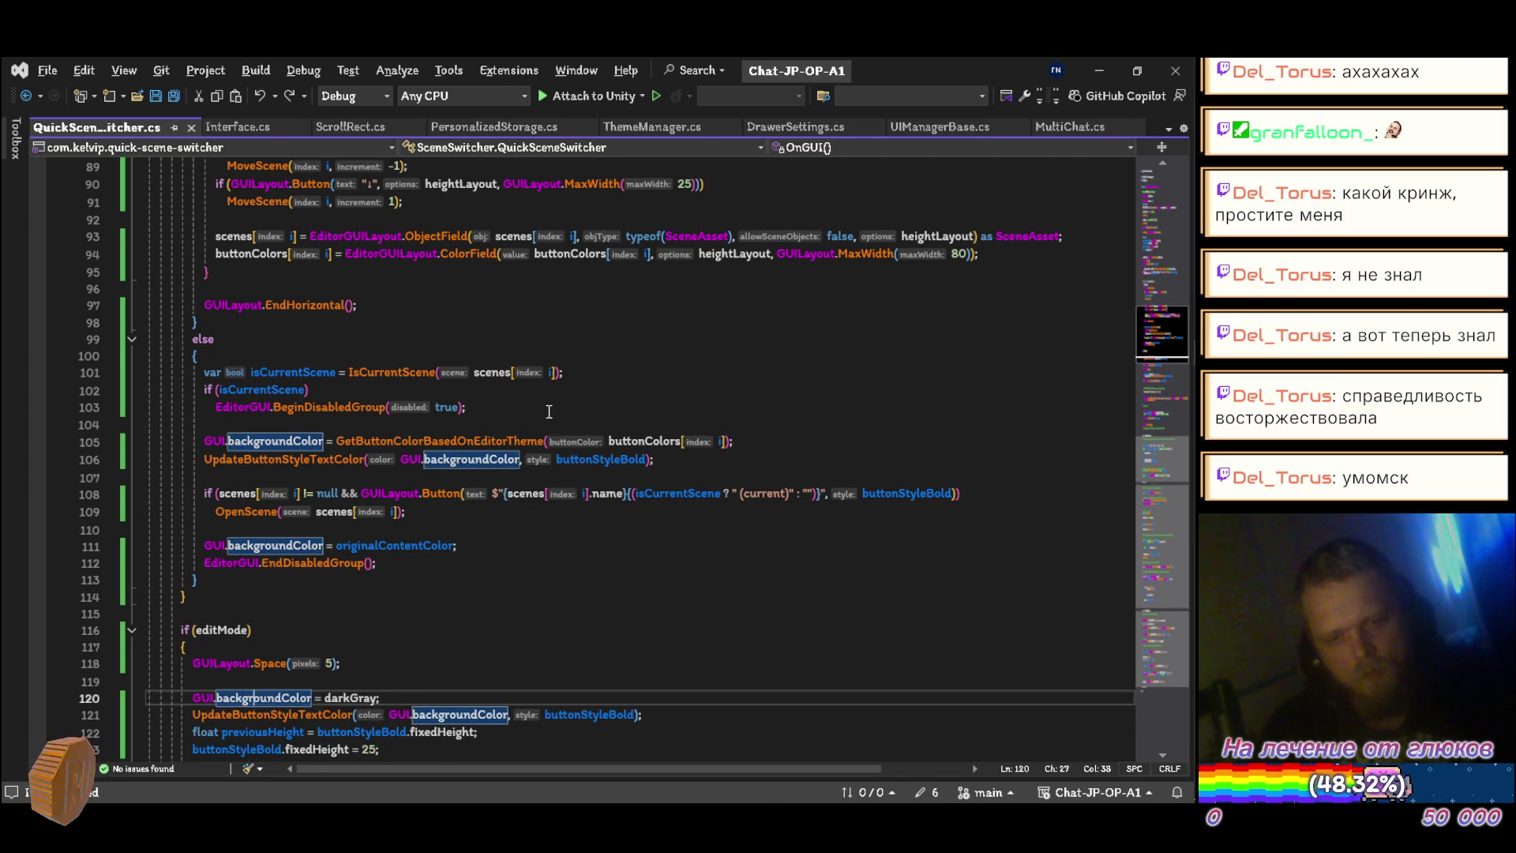
scroll(549, 412, "down", 6)
key("Down")
key("Down")
key("Down")
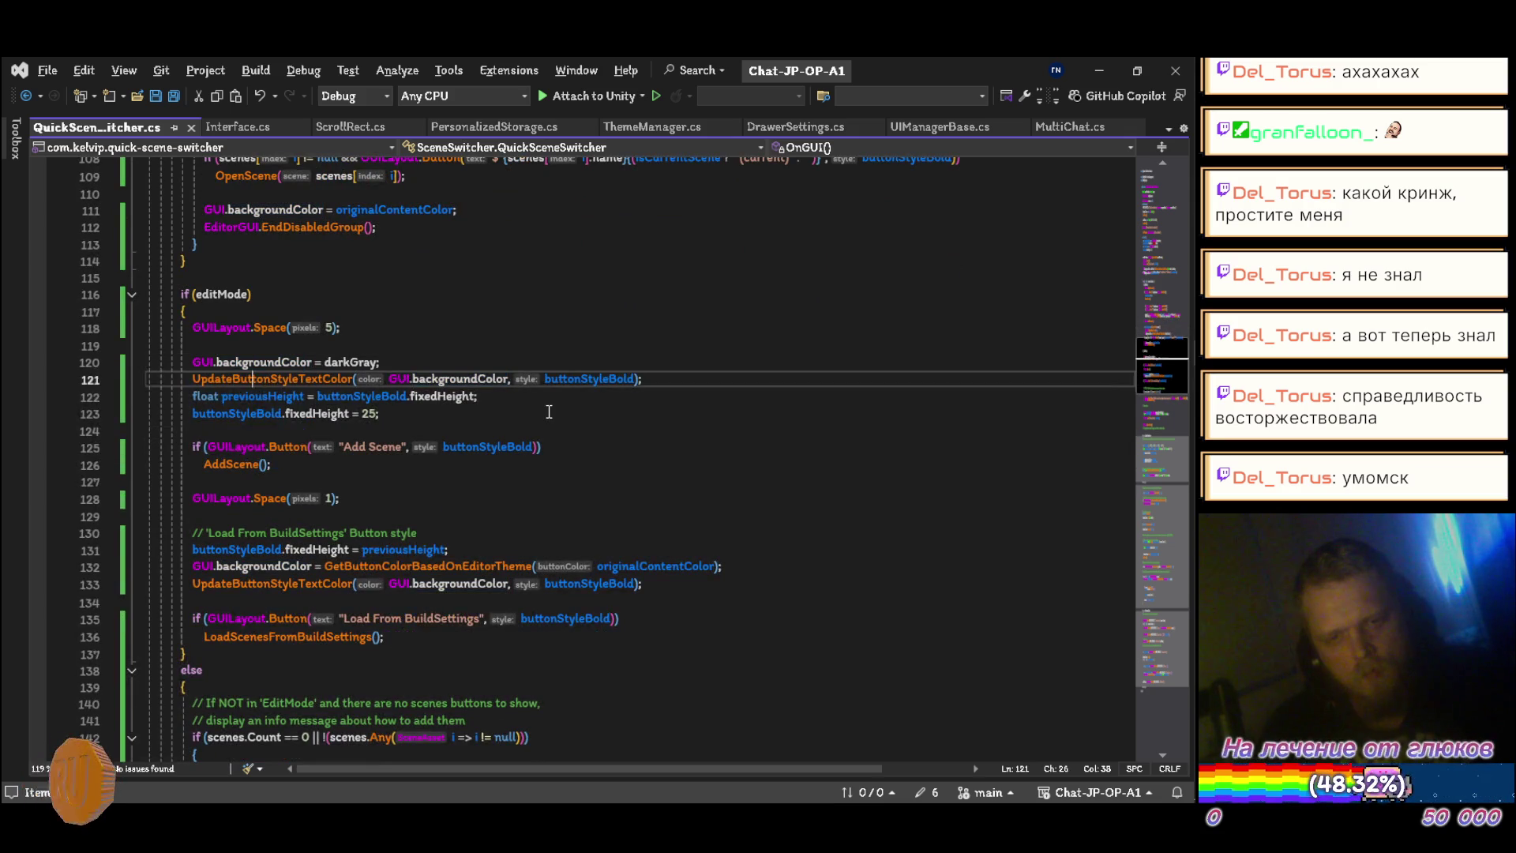
key("Down")
key("Down")
key("Down")
key("ctrl+shift+l")
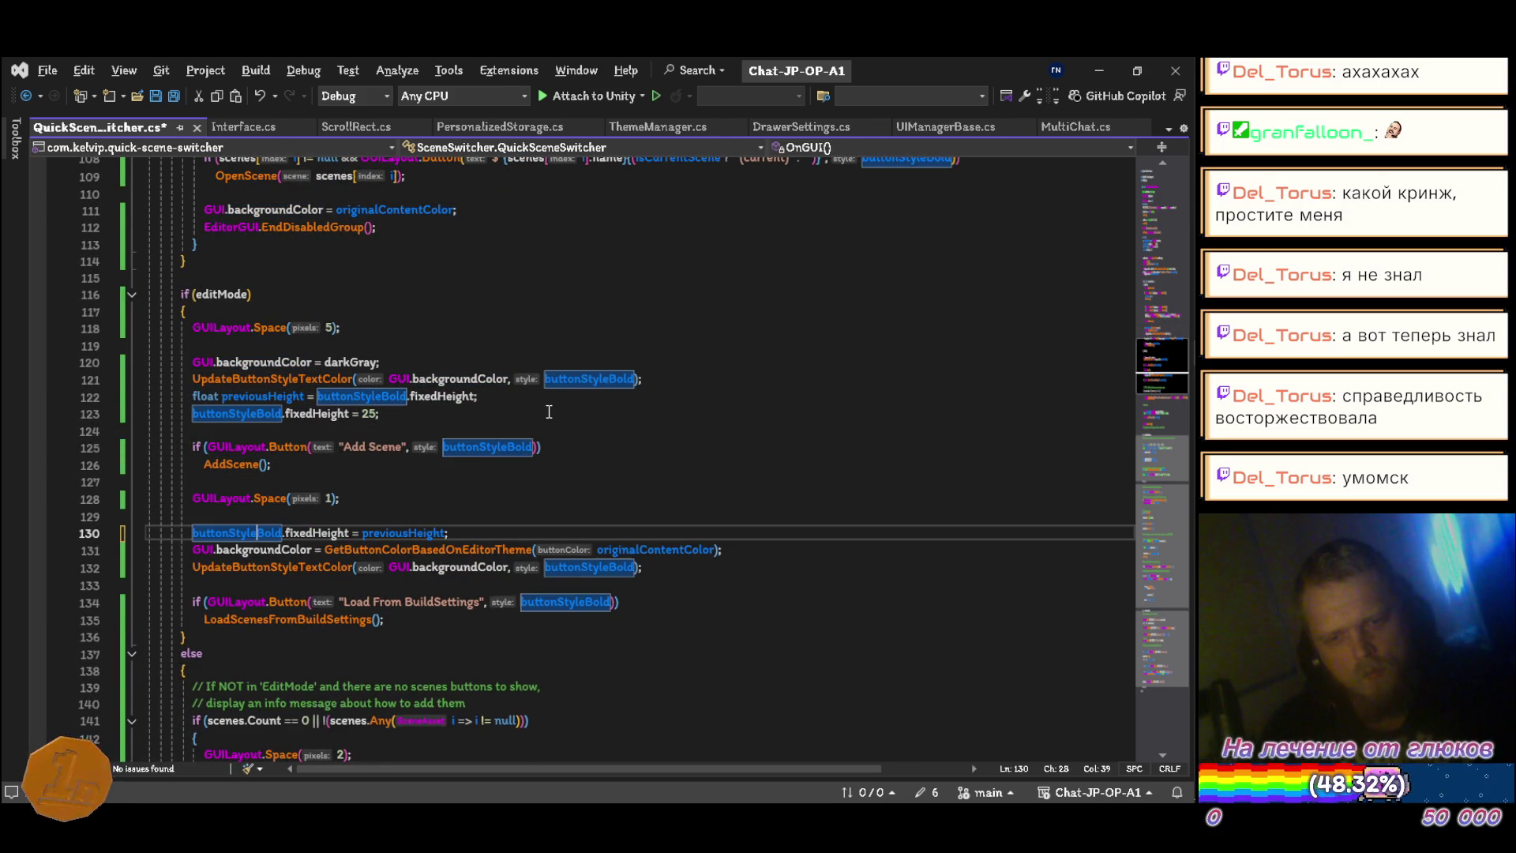
Step: Delete the two info message comments and the Draw Footer comment, then save
scroll(549, 411, "down", 5)
key("Down")
key("Down")
key("Down")
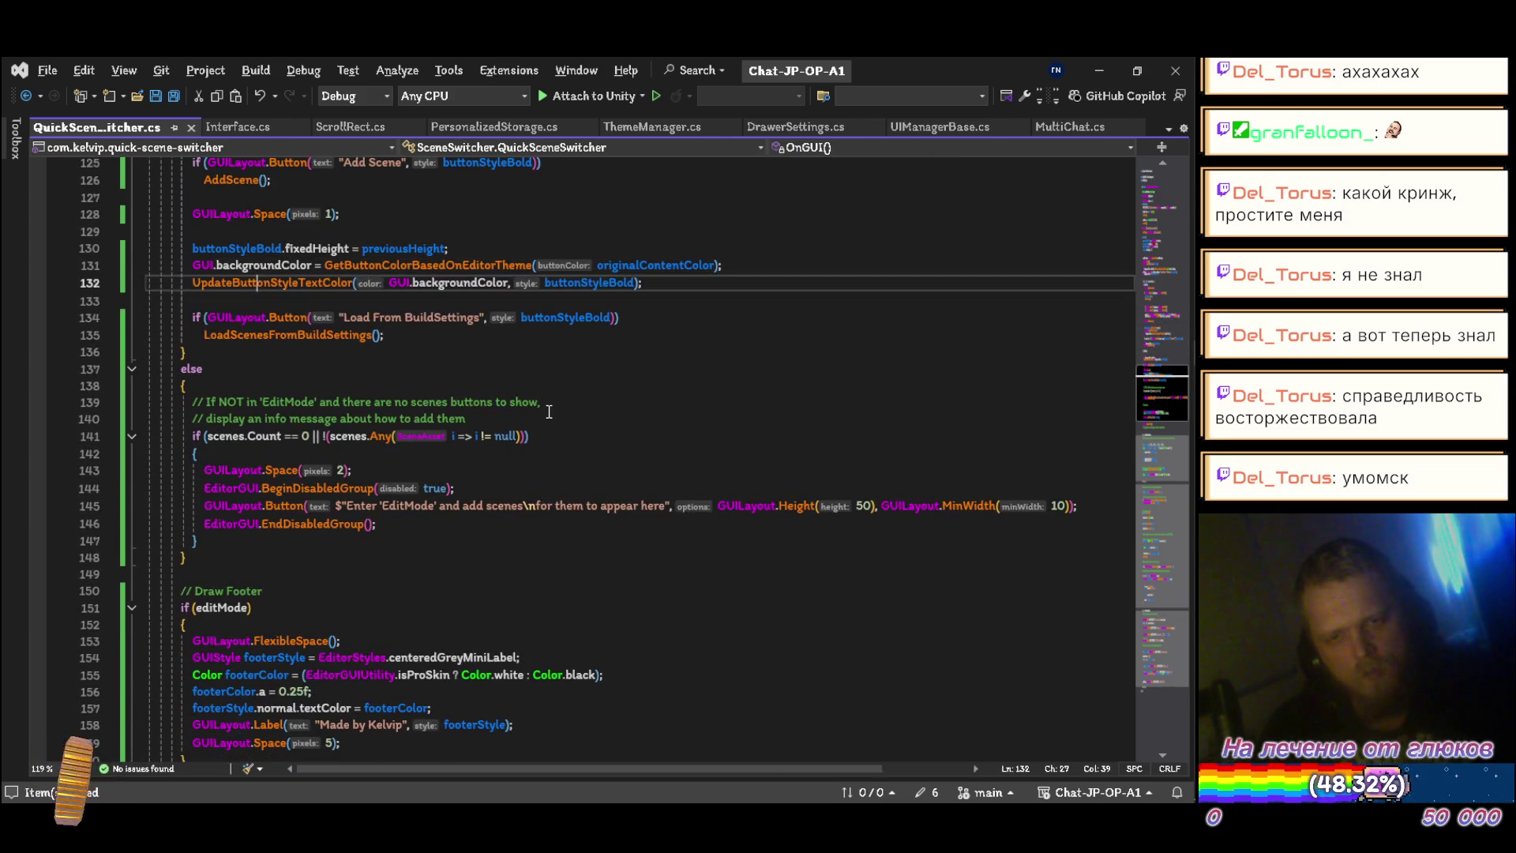
key("Down")
key("Down")
key("Down")
key("ctrl+shift+l")
key("ctrl+shift+l")
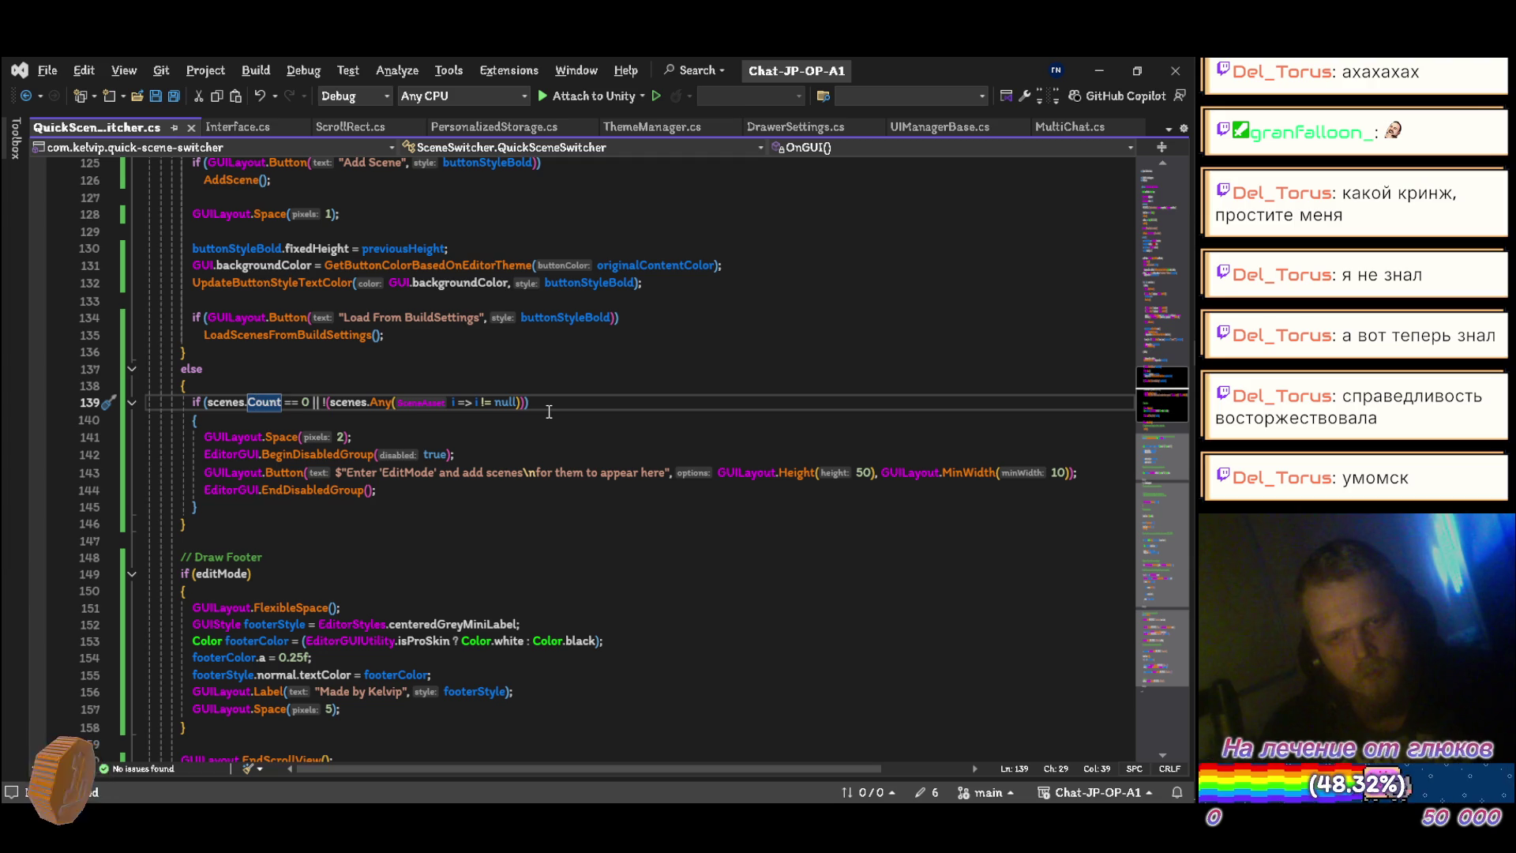
key("Down")
key("Down")
key("Down")
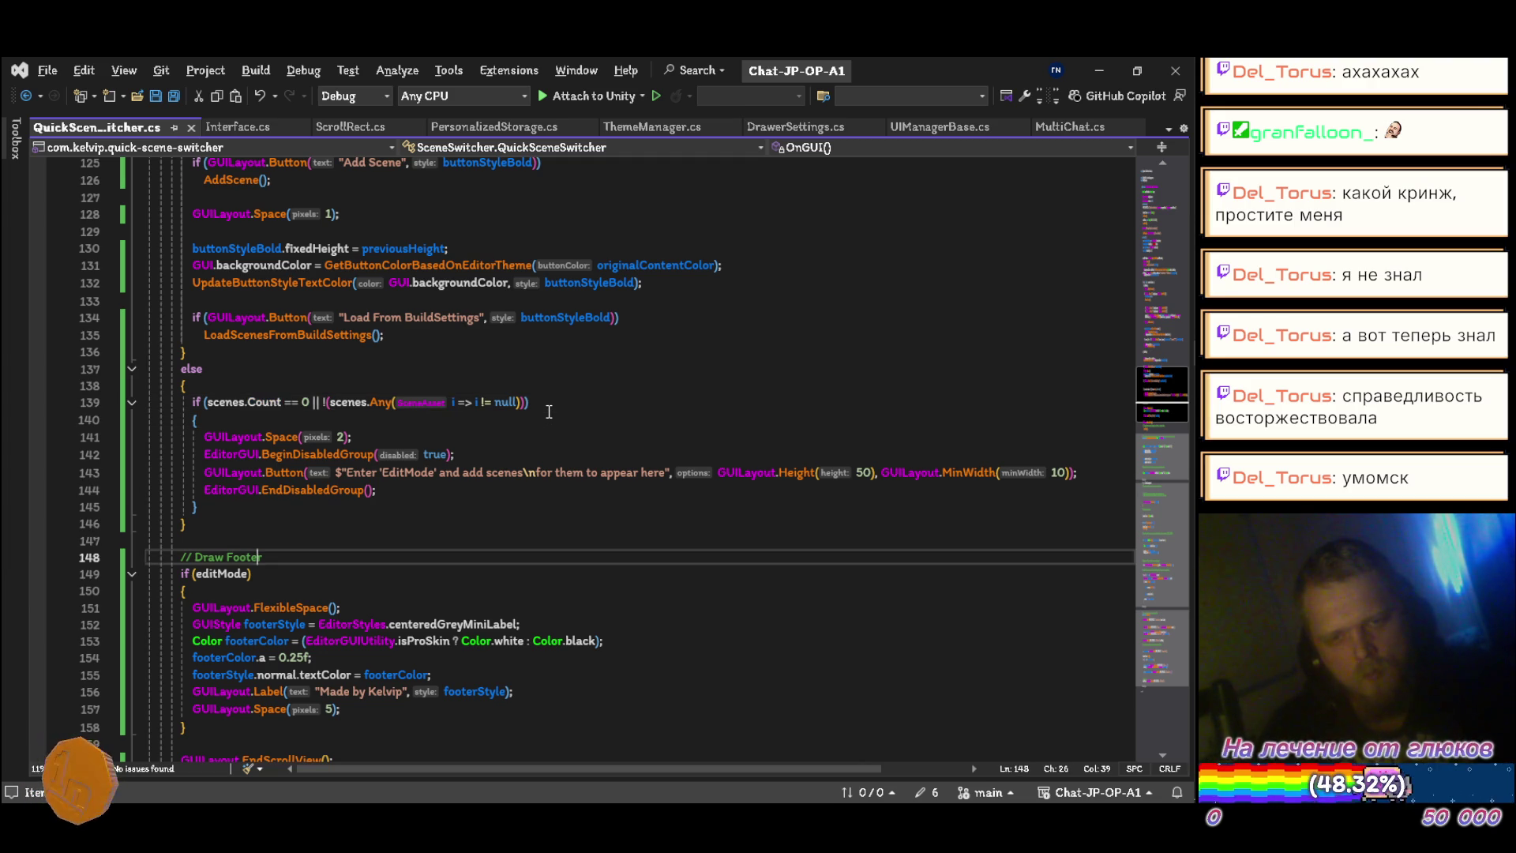
key("ctrl+shift+l")
key("ctrl+s")
Step: Delete the save-preferences comment and expand the AuxiliarFunctions region
scroll(549, 412, "down", 7)
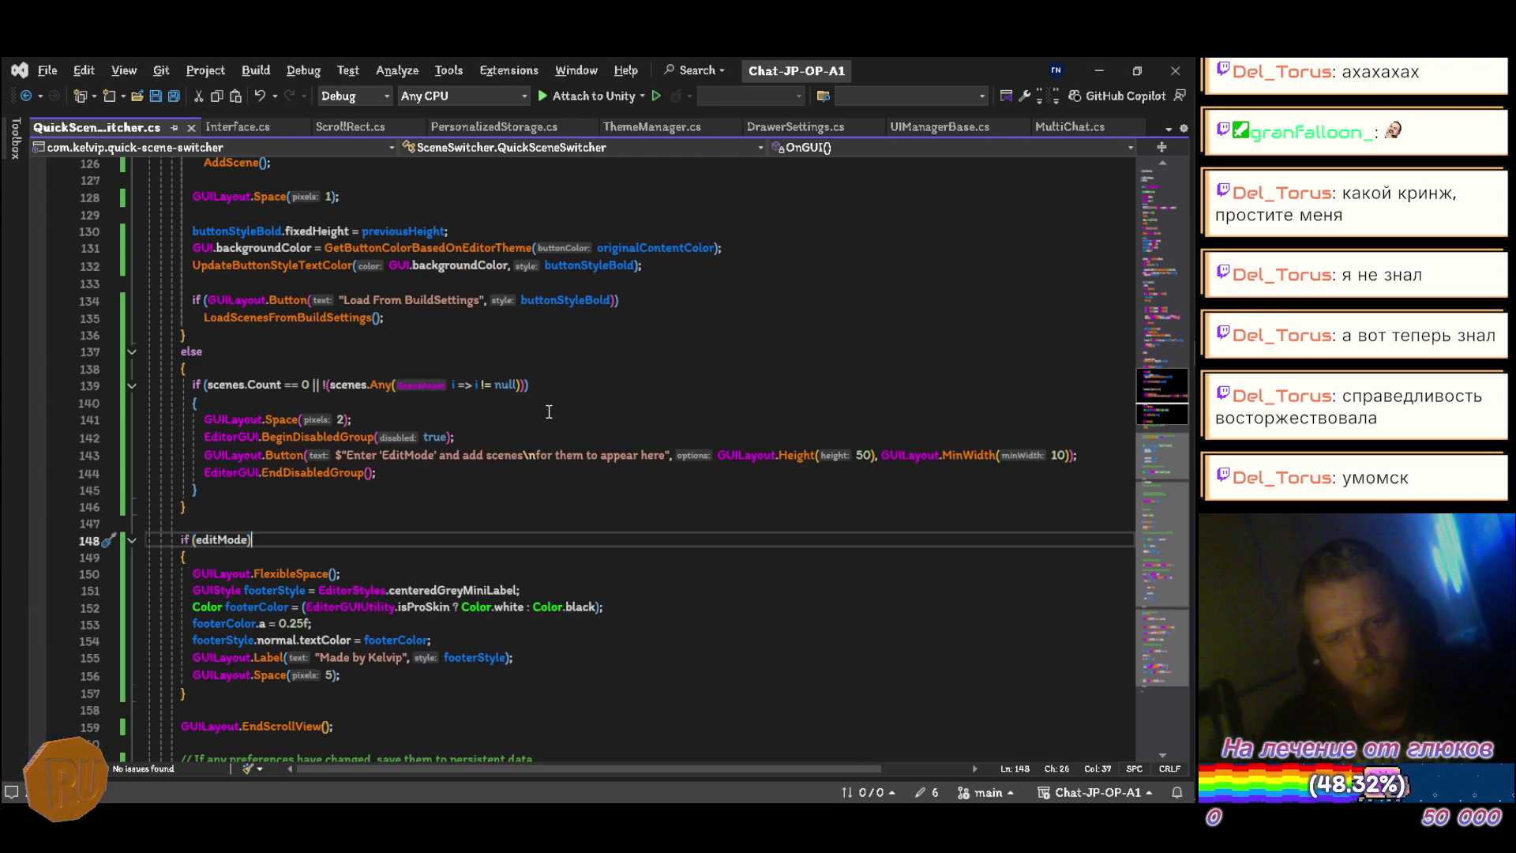
key("Down")
key("Down")
key("Down")
key("Down")
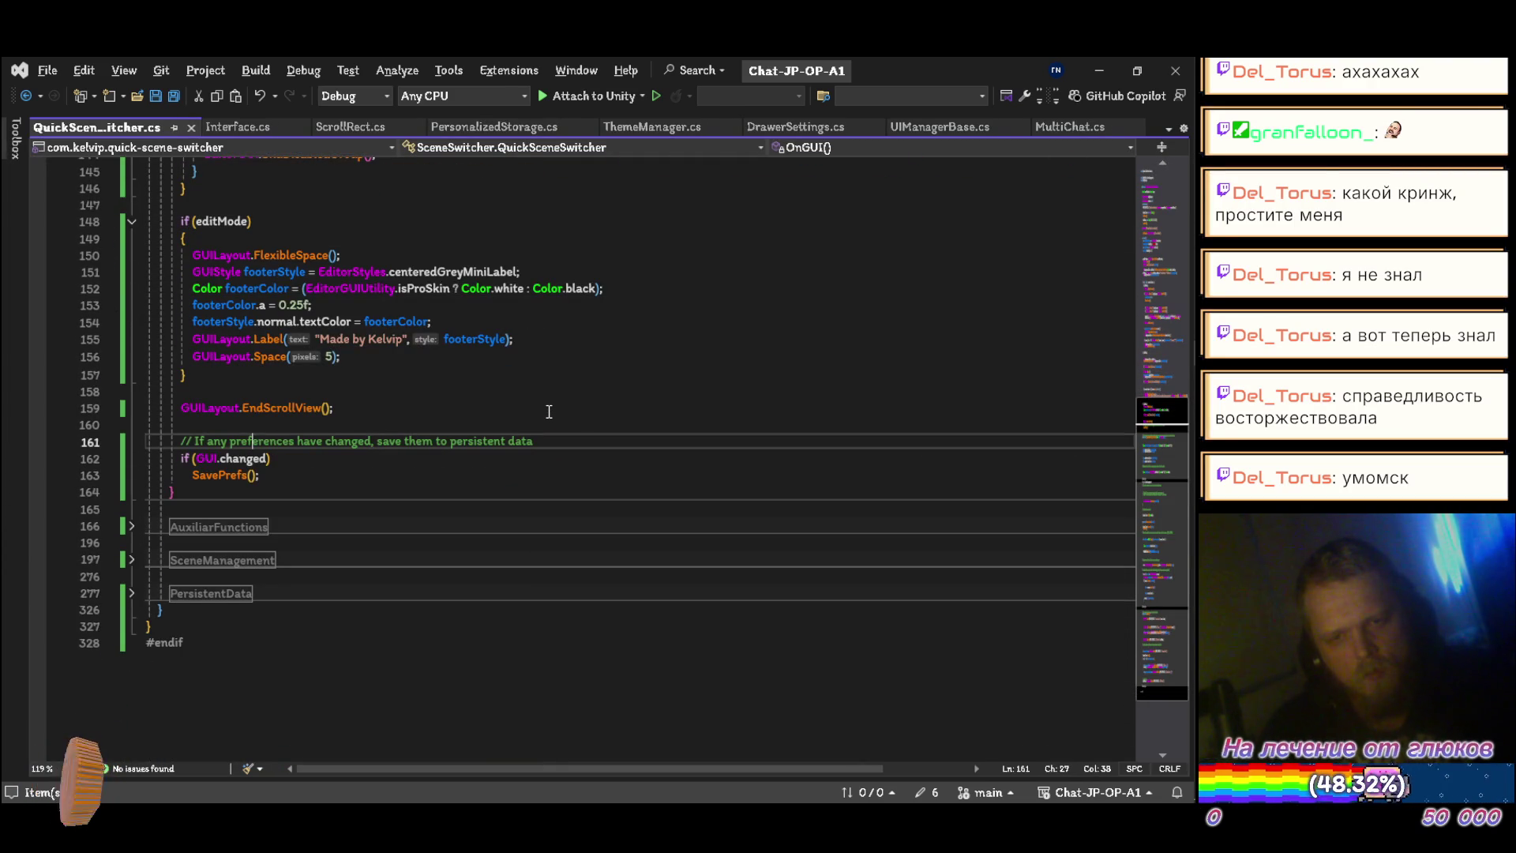
key("ctrl+shift+l")
key("Down")
key("Down")
key("Down")
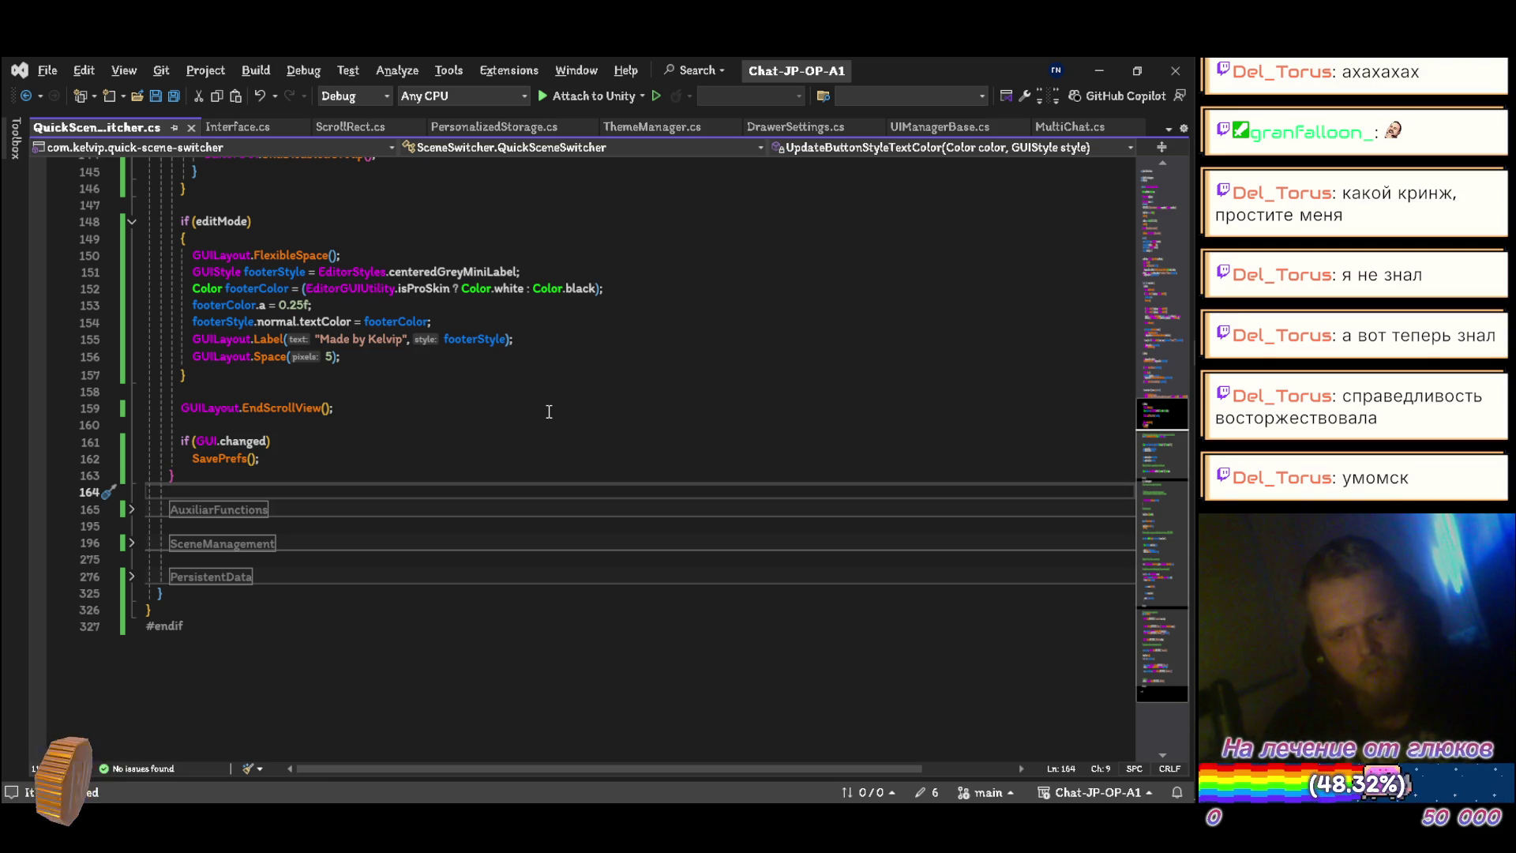
left_click(132, 509)
Step: Remove the description comment and private modifier from UpdateButtonStyleTextColor
scroll(432, 485, "down", 1)
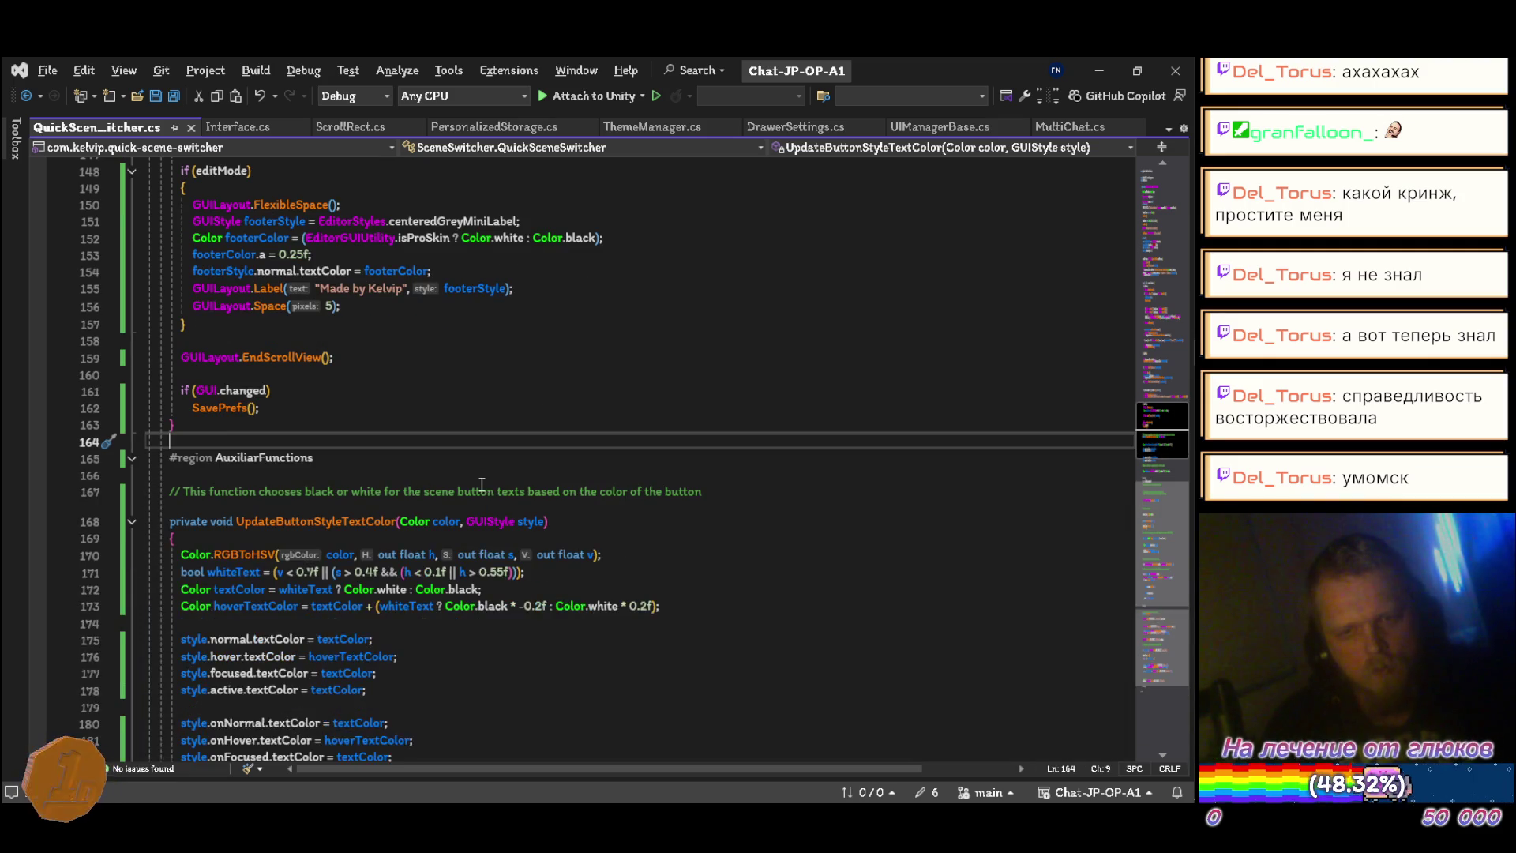
left_click(777, 475)
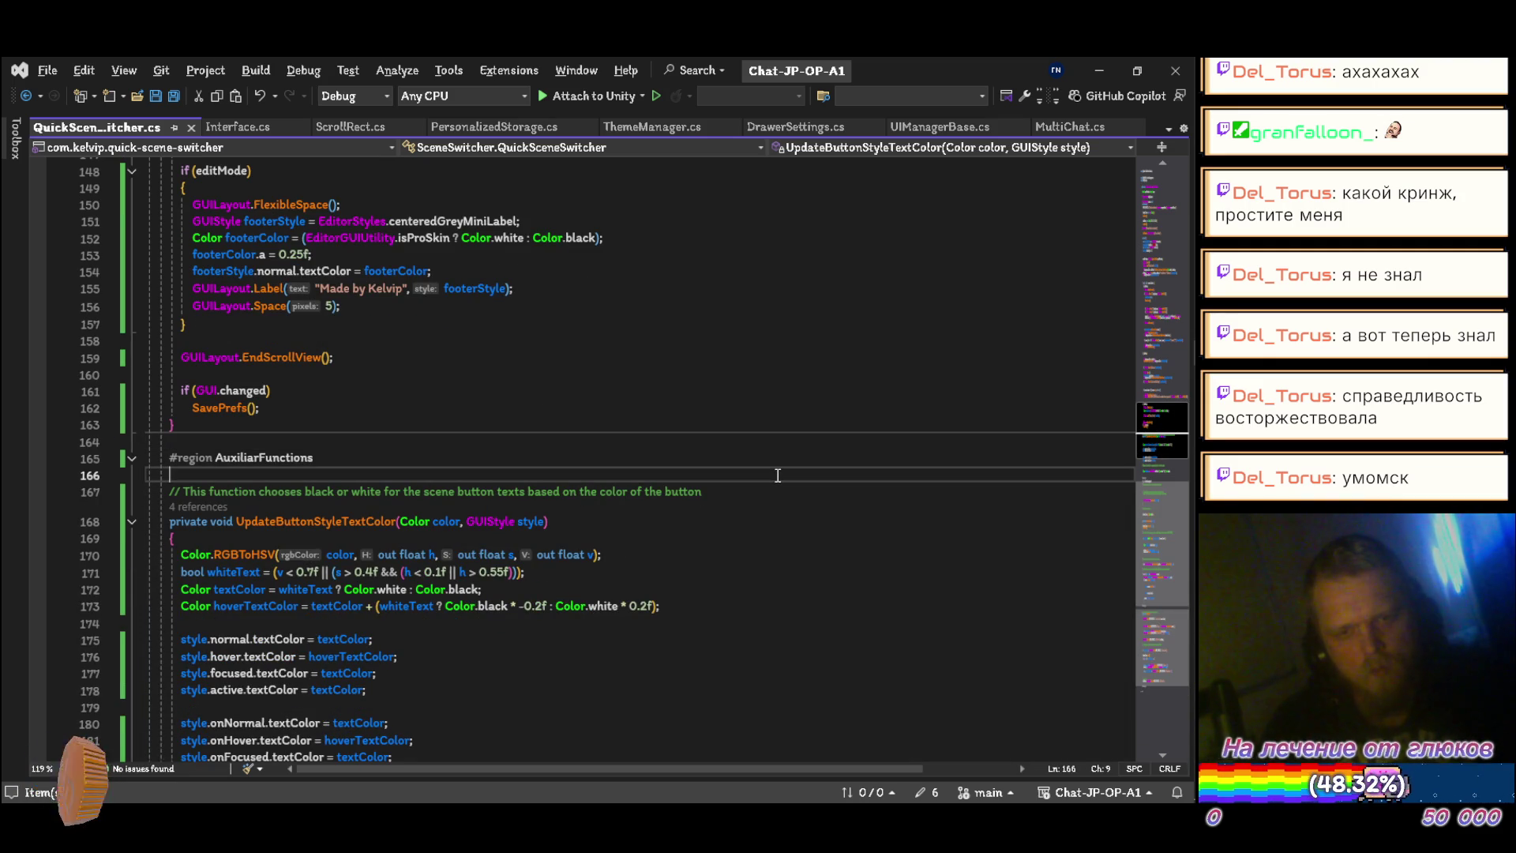
key("shift+Down")
key("shift+Down")
key("Delete")
key("ctrl+Delete")
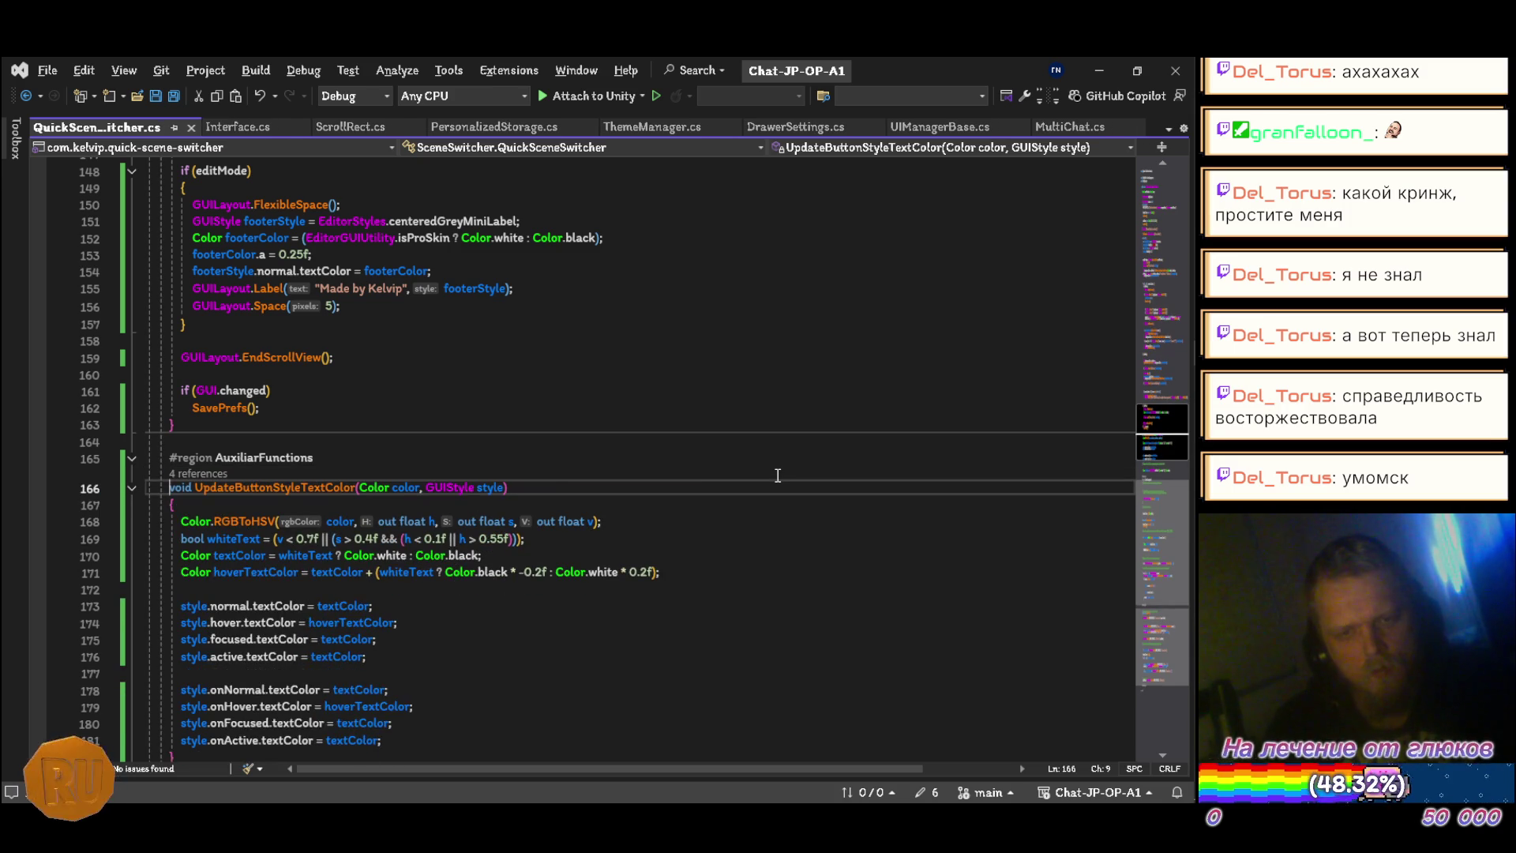
Step: Declare whiteText and textColor with var
key("Down")
key("Down")
key("Down")
key("Up")
key("ctrl+period")
key("Return")
key("Down")
key("ctrl+Right")
key("ctrl+r")
key("ctrl+r")
key("Escape")
key("ctrl+period")
Step: Declare hoverTextColor with var
key("Return")
key("Down")
key("ctrl+period")
key("Return")
key("ctrl+Right")
key("ctrl+r")
key("ctrl+r")
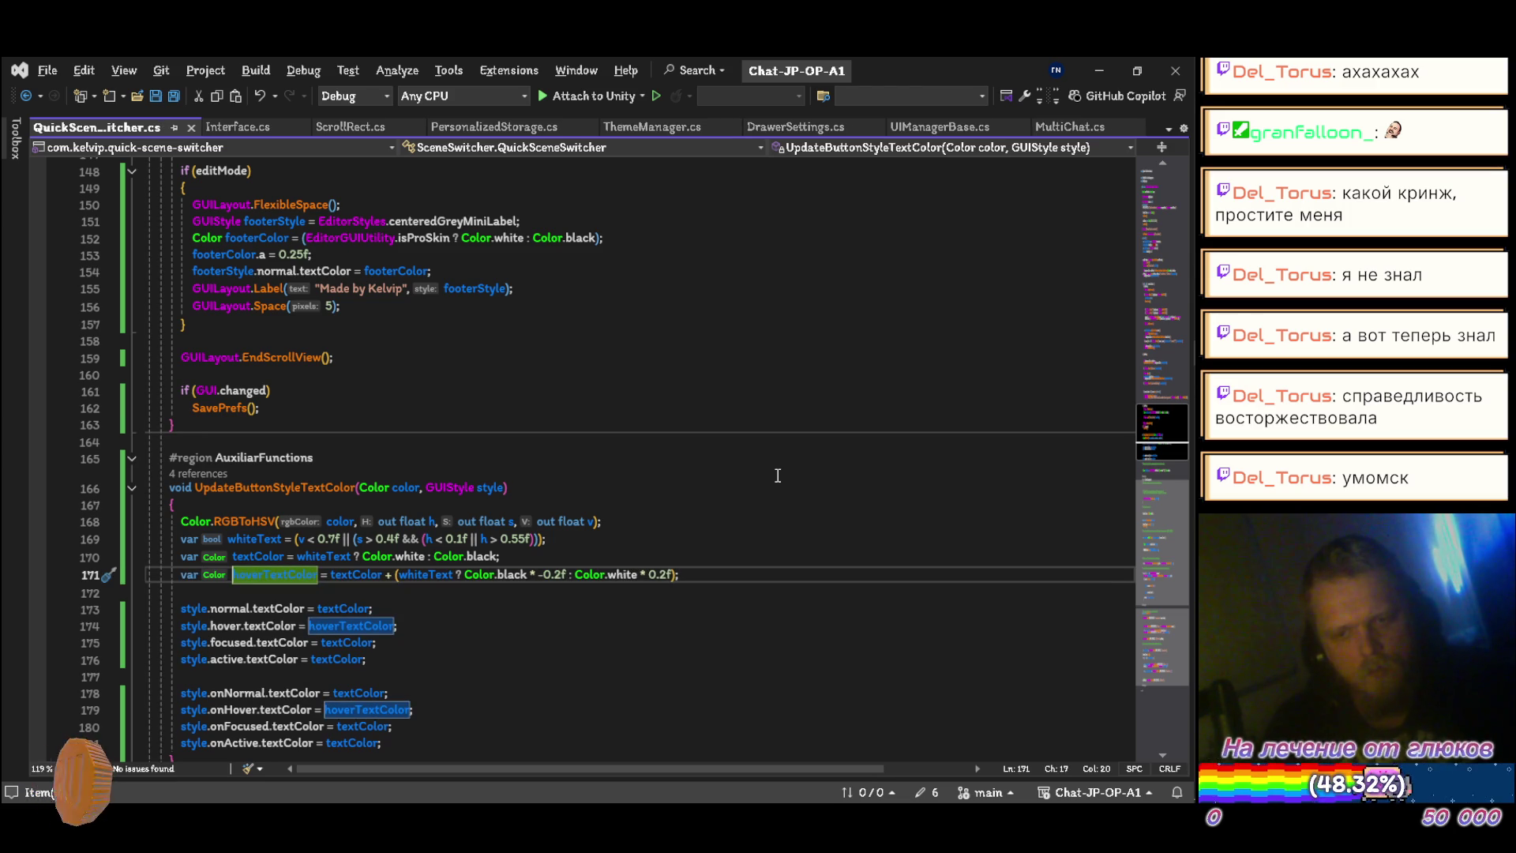
scroll(777, 476, "down", 5)
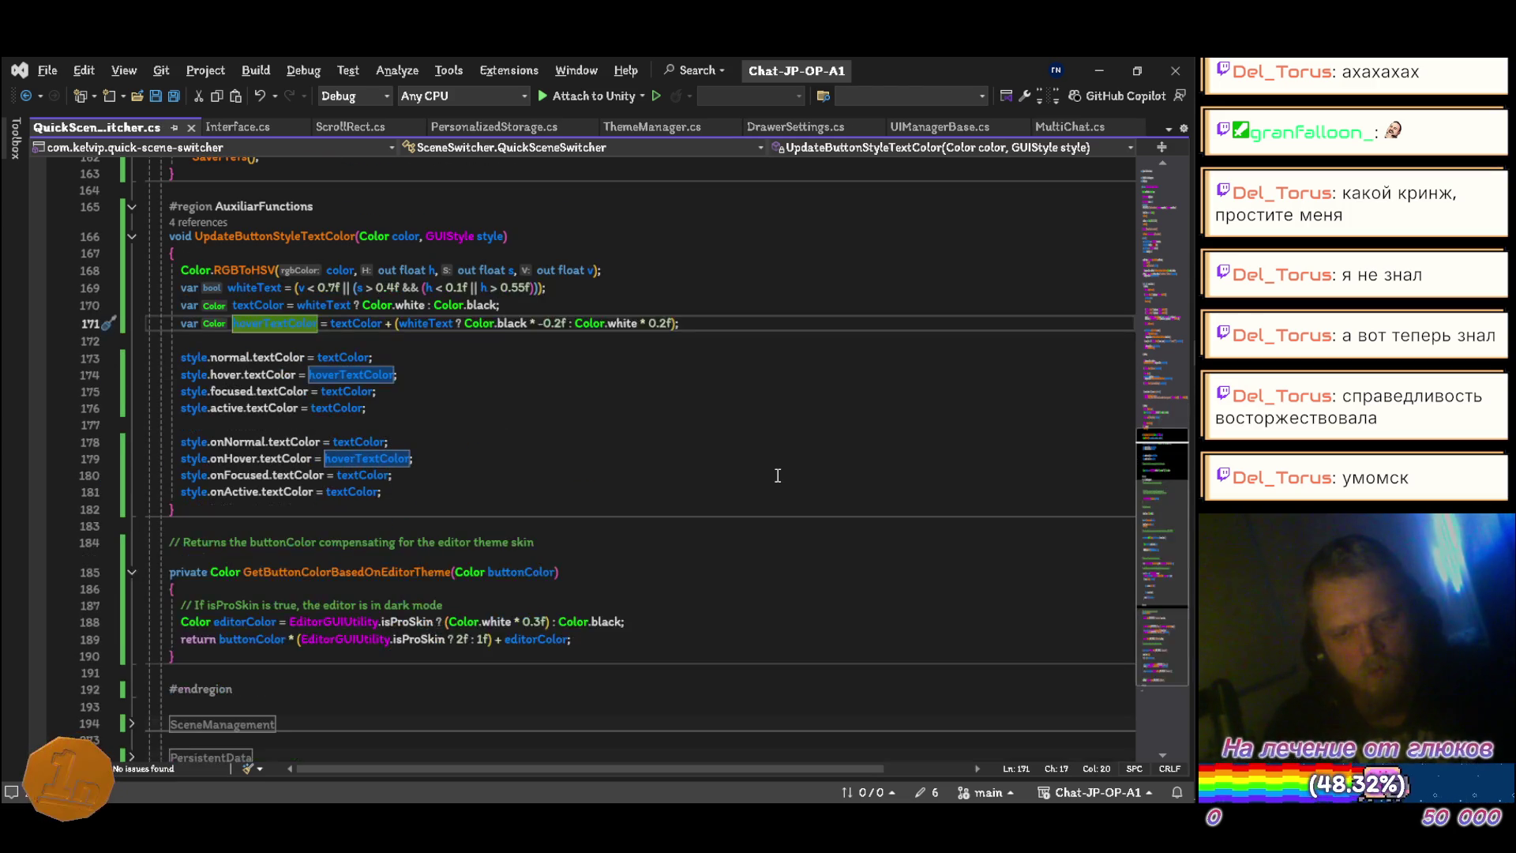
key("Return")
key("Down")
key("Down")
key("Down")
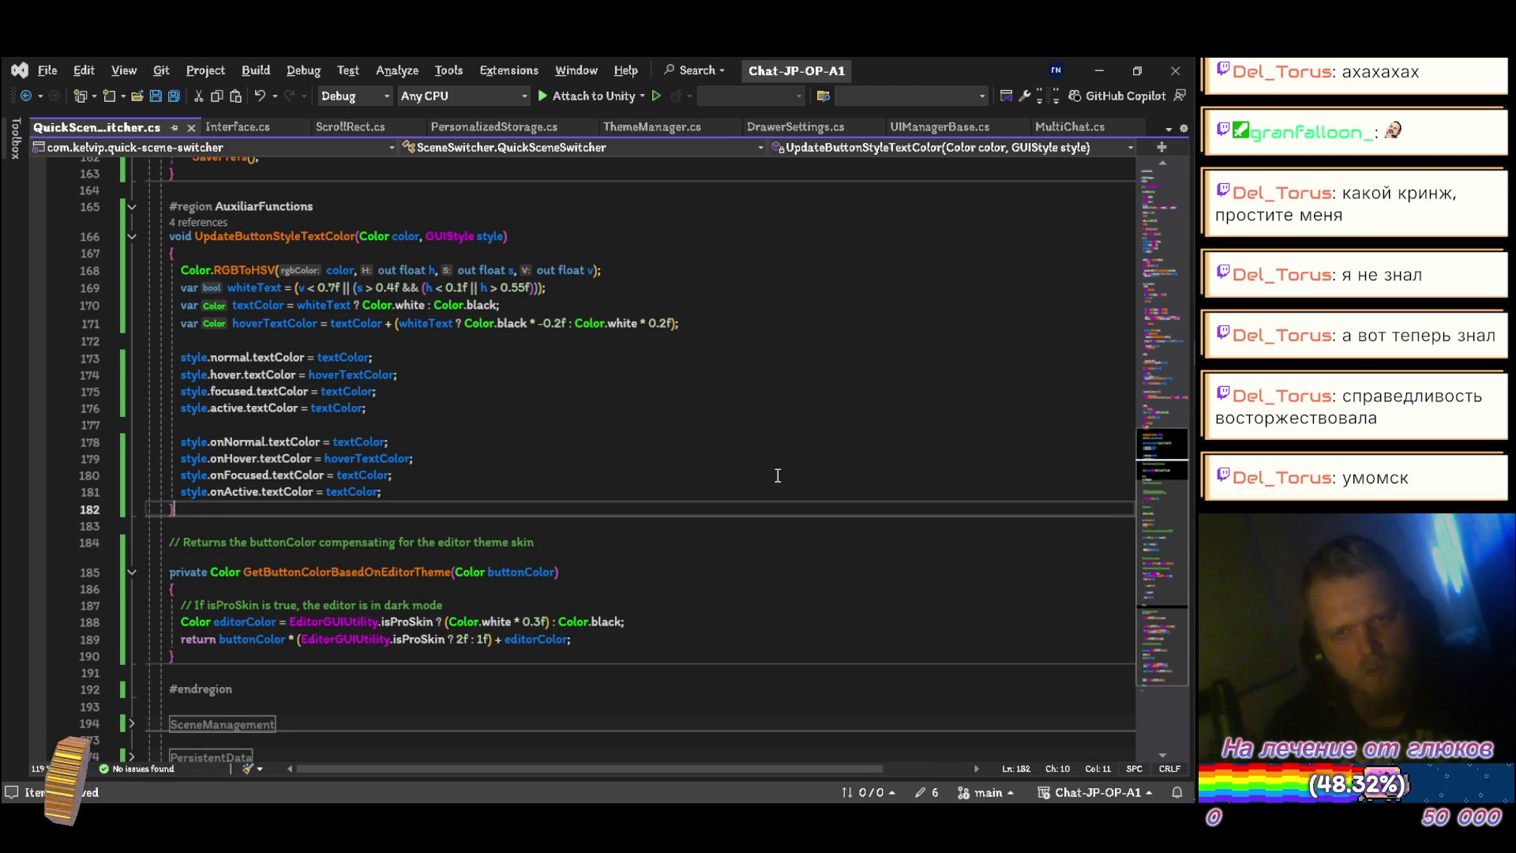
Step: Delete the comment and private modifier on GetButtonColorBasedOnEditorTheme
key("Down")
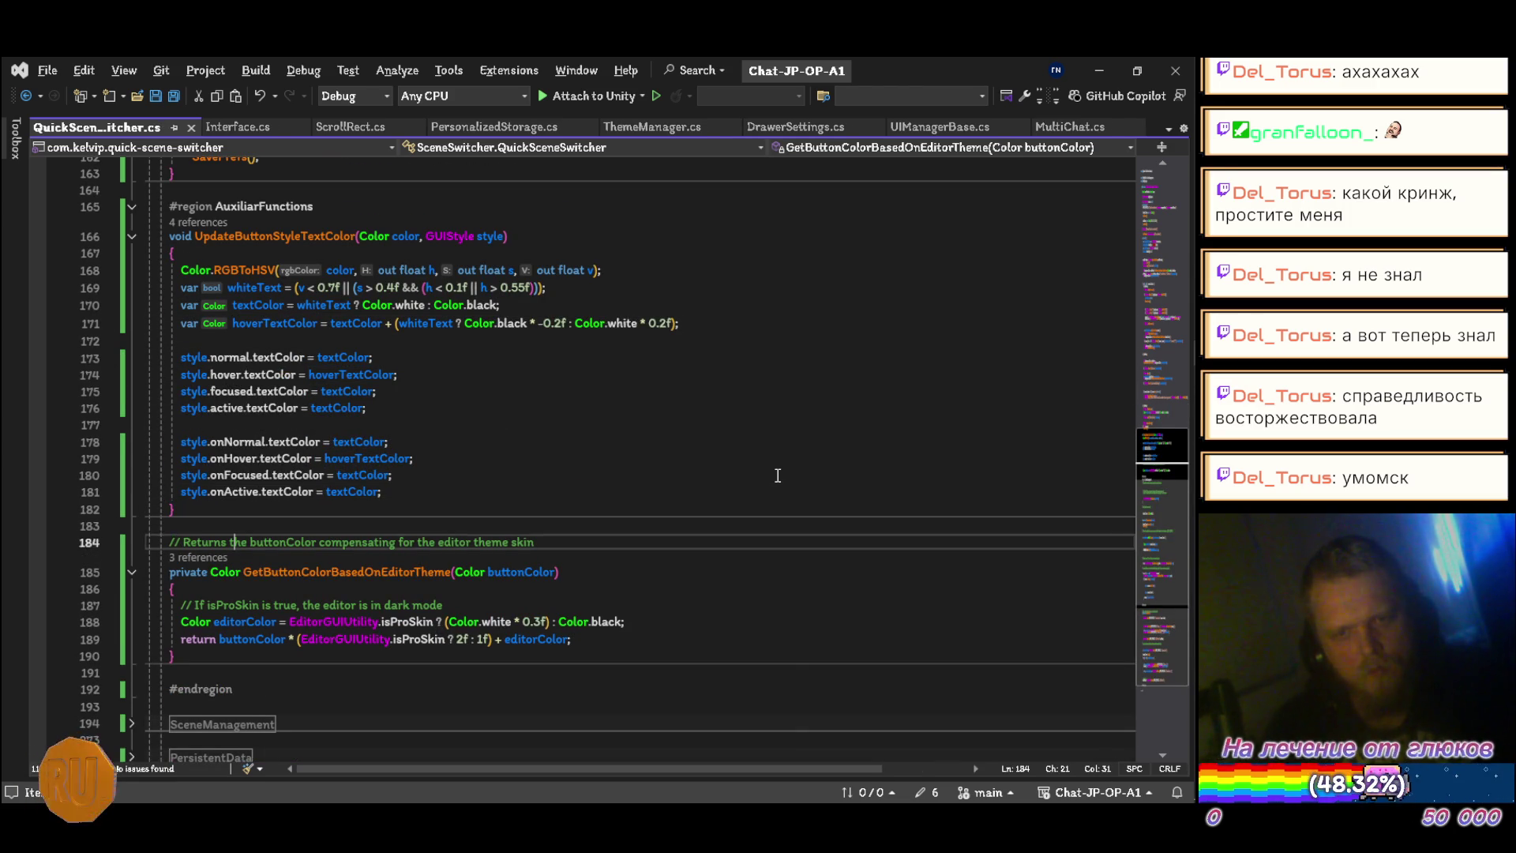
key("shift+Delete")
key("ctrl+Right")
key("ctrl+BackSpace")
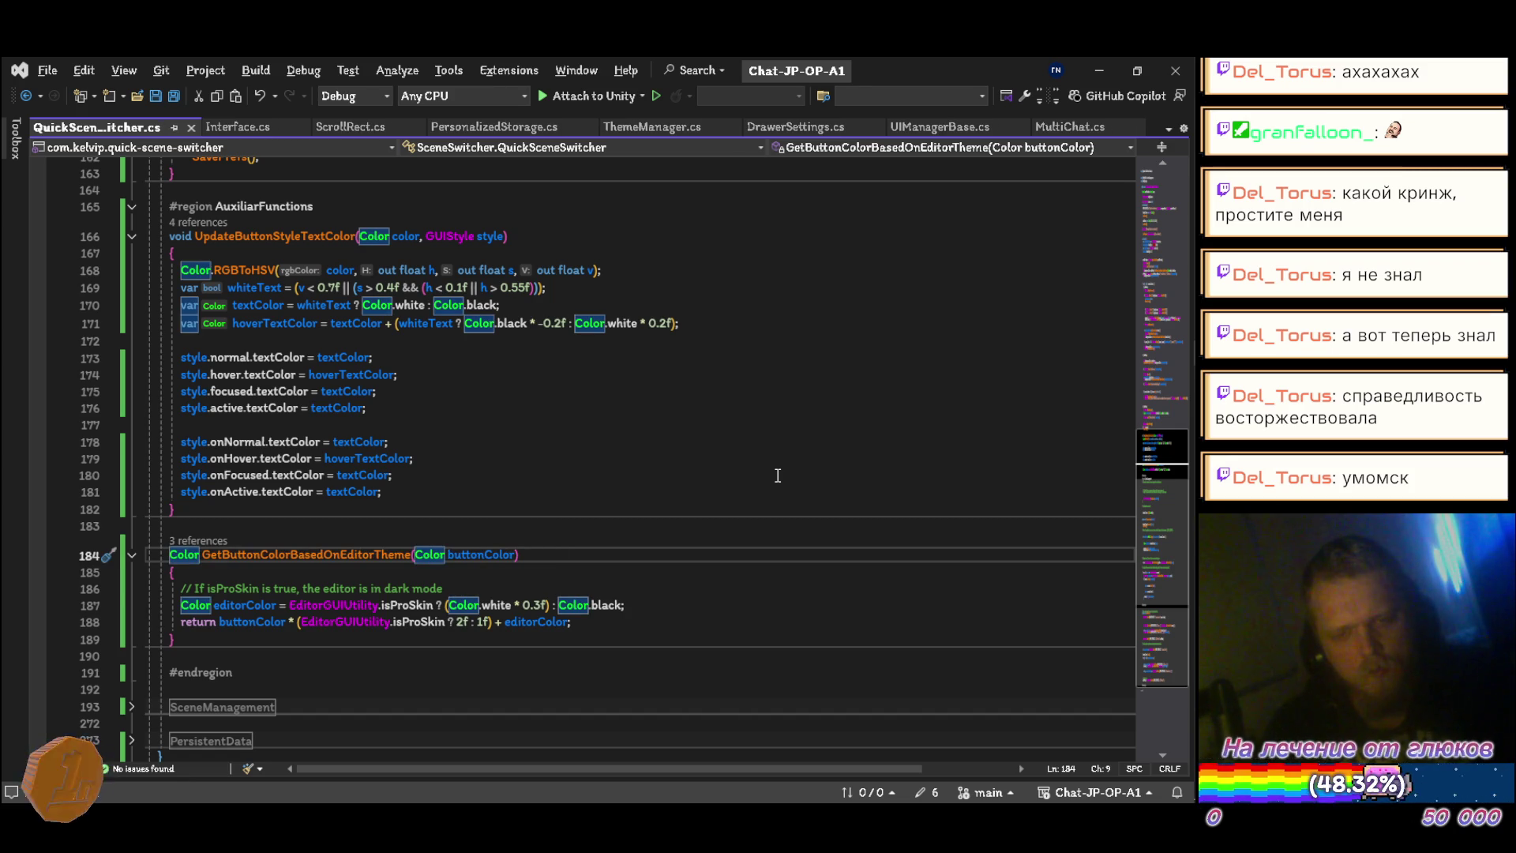
Step: Delete the dark-mode comment and declare editorColor with var, followed by a blank line
key("Down")
key("Down")
key("Down")
key("ctrl+Delete")
type("a")
key("BackSpace")
key("Up")
key("shift+Delete")
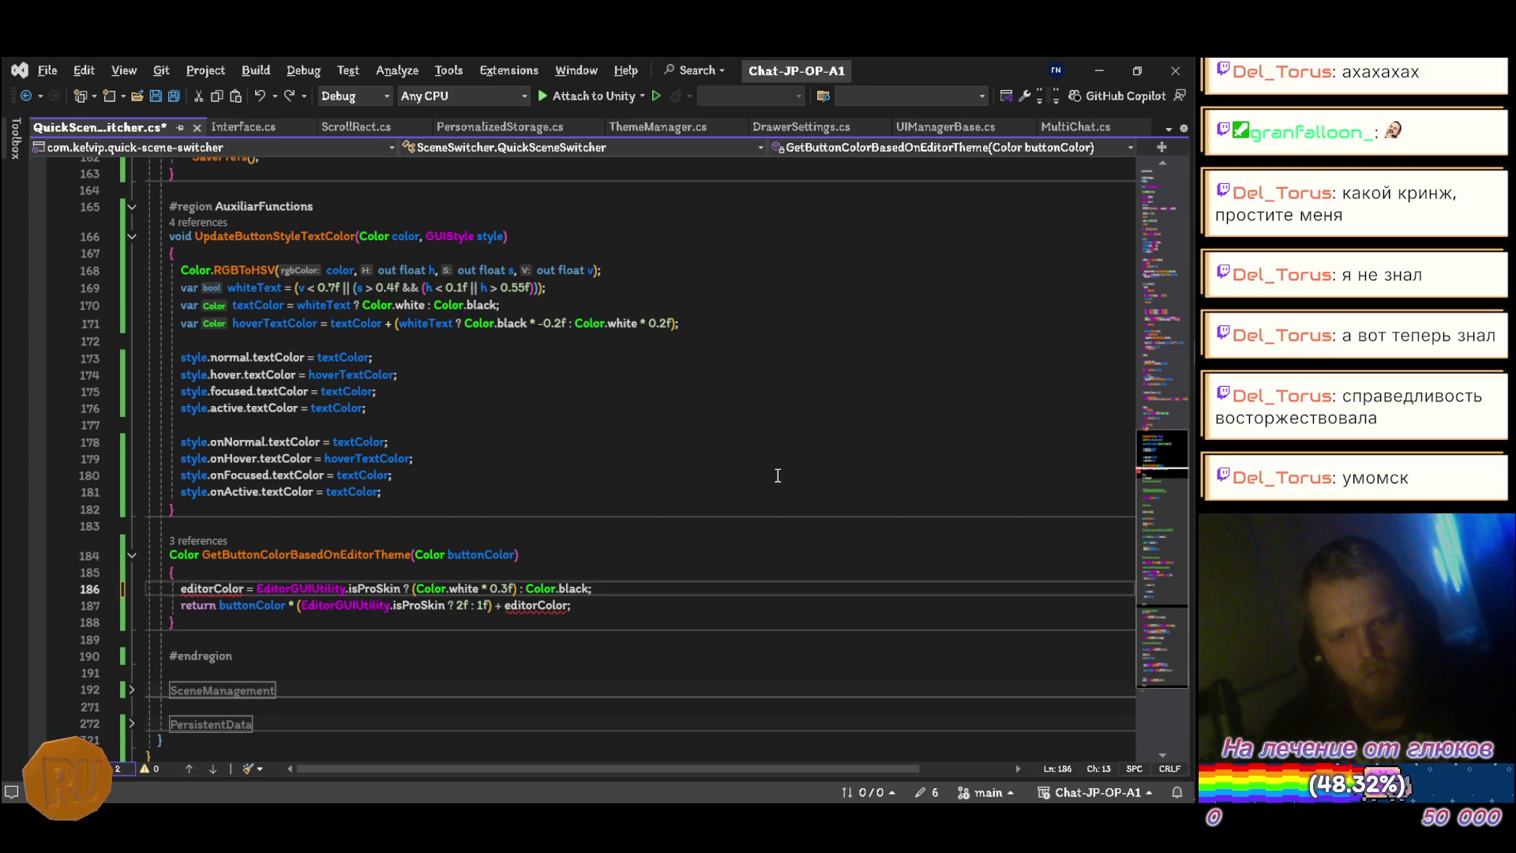
type("var")
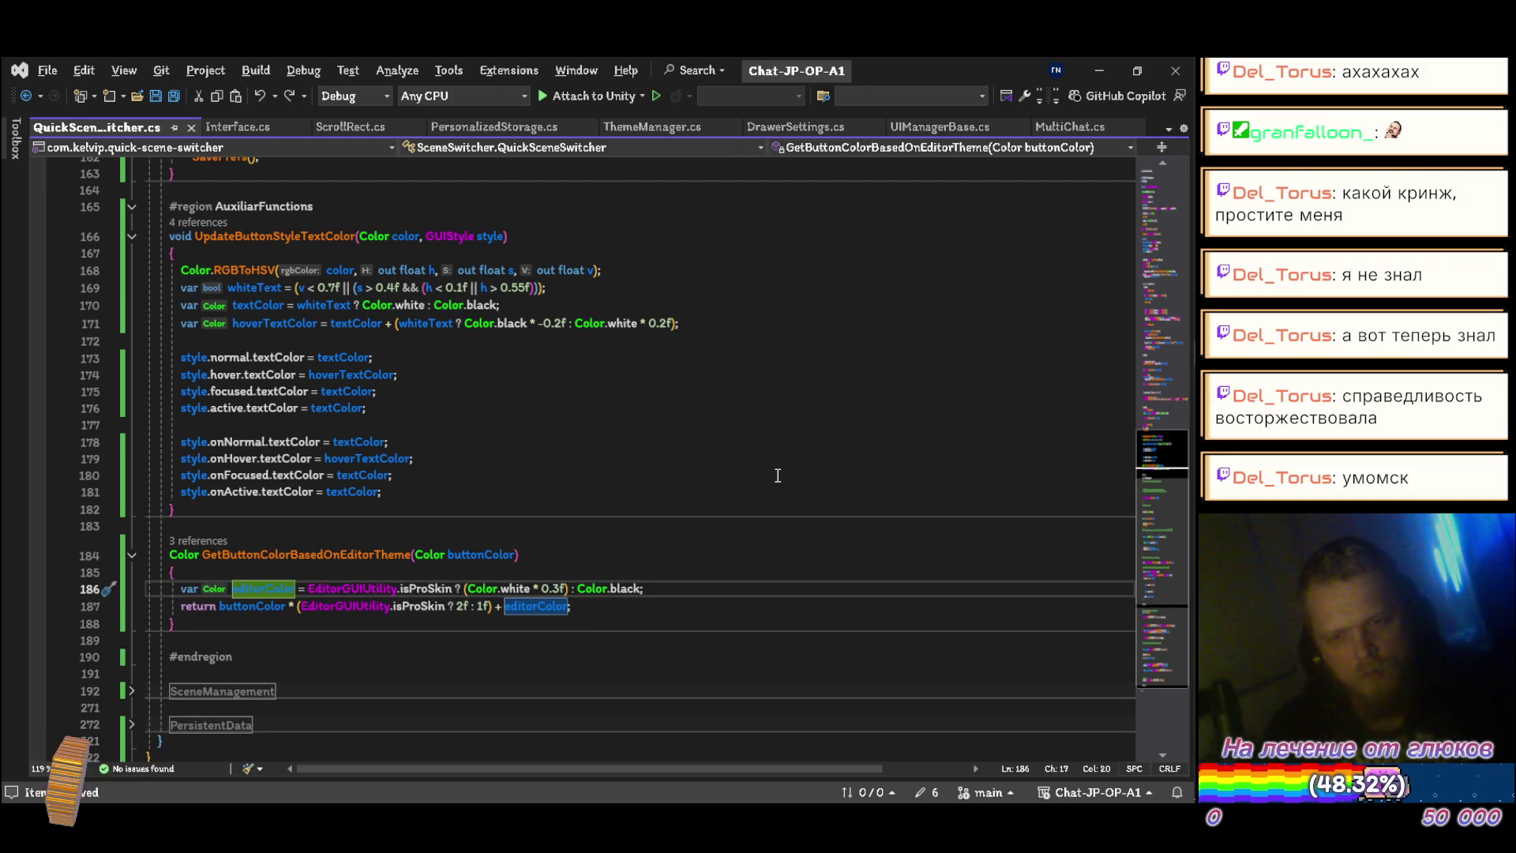
key("End")
key("Return")
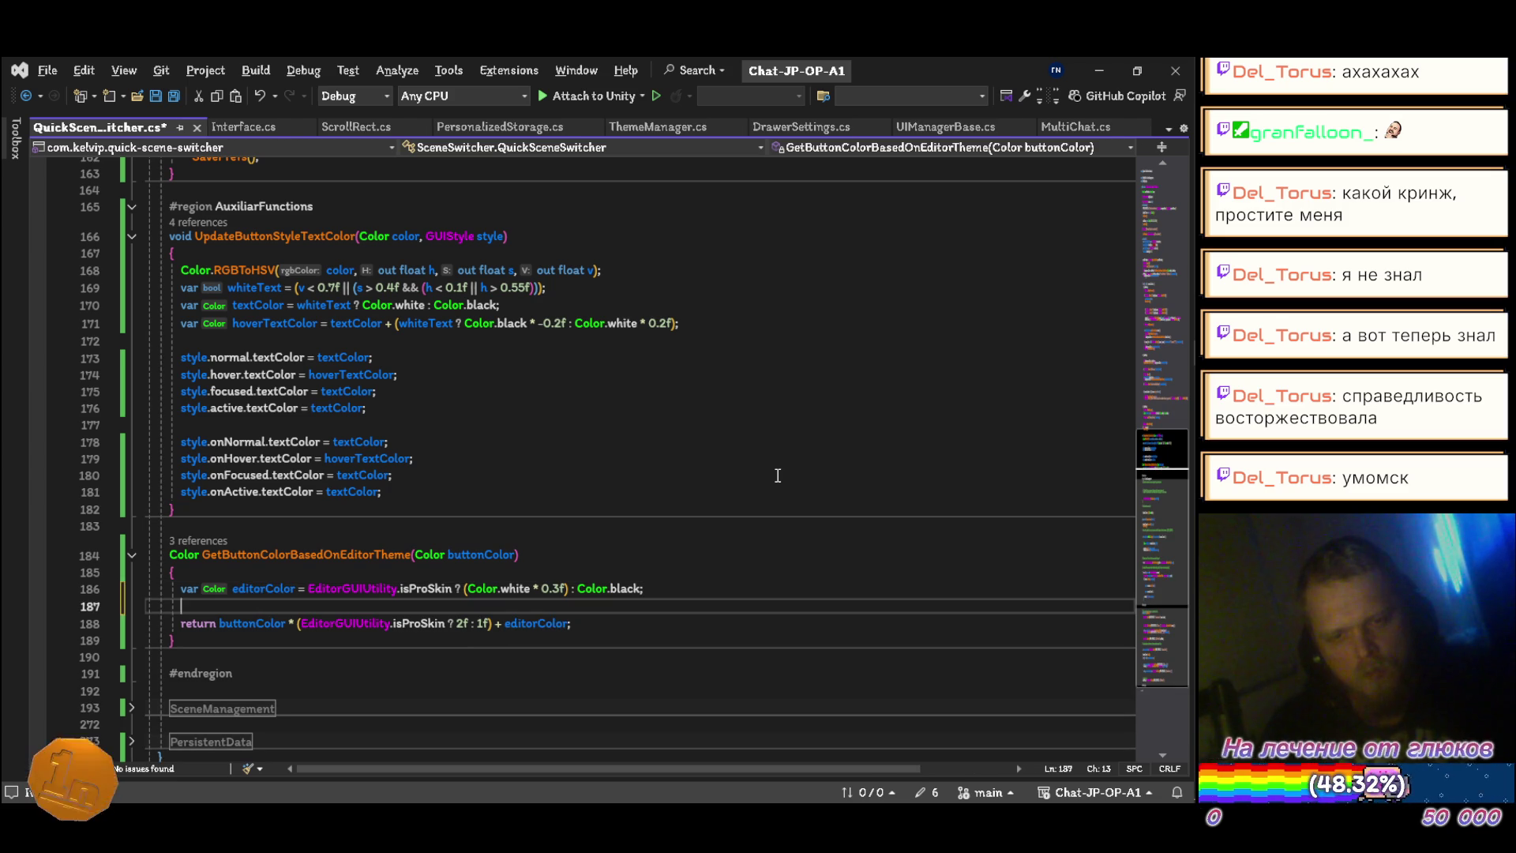
Step: Remove the blank line above #endregion, save, and expand the SceneManagement region
scroll(778, 475, "down", 3)
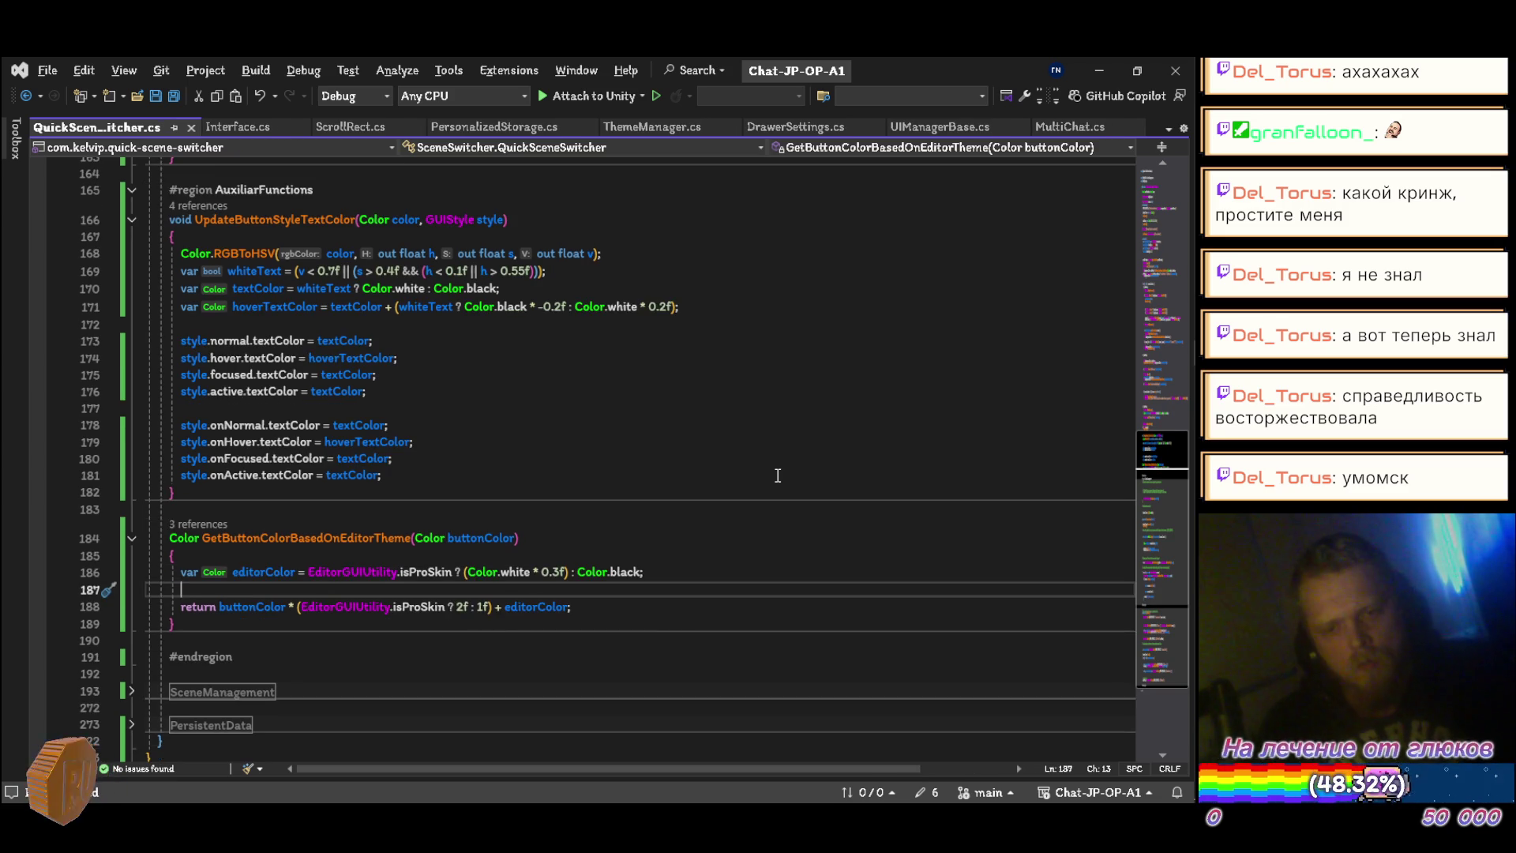
key("Down")
key("Down")
key("Down")
key("shift+Delete")
key("ctrl+s")
key("Down")
key("Down")
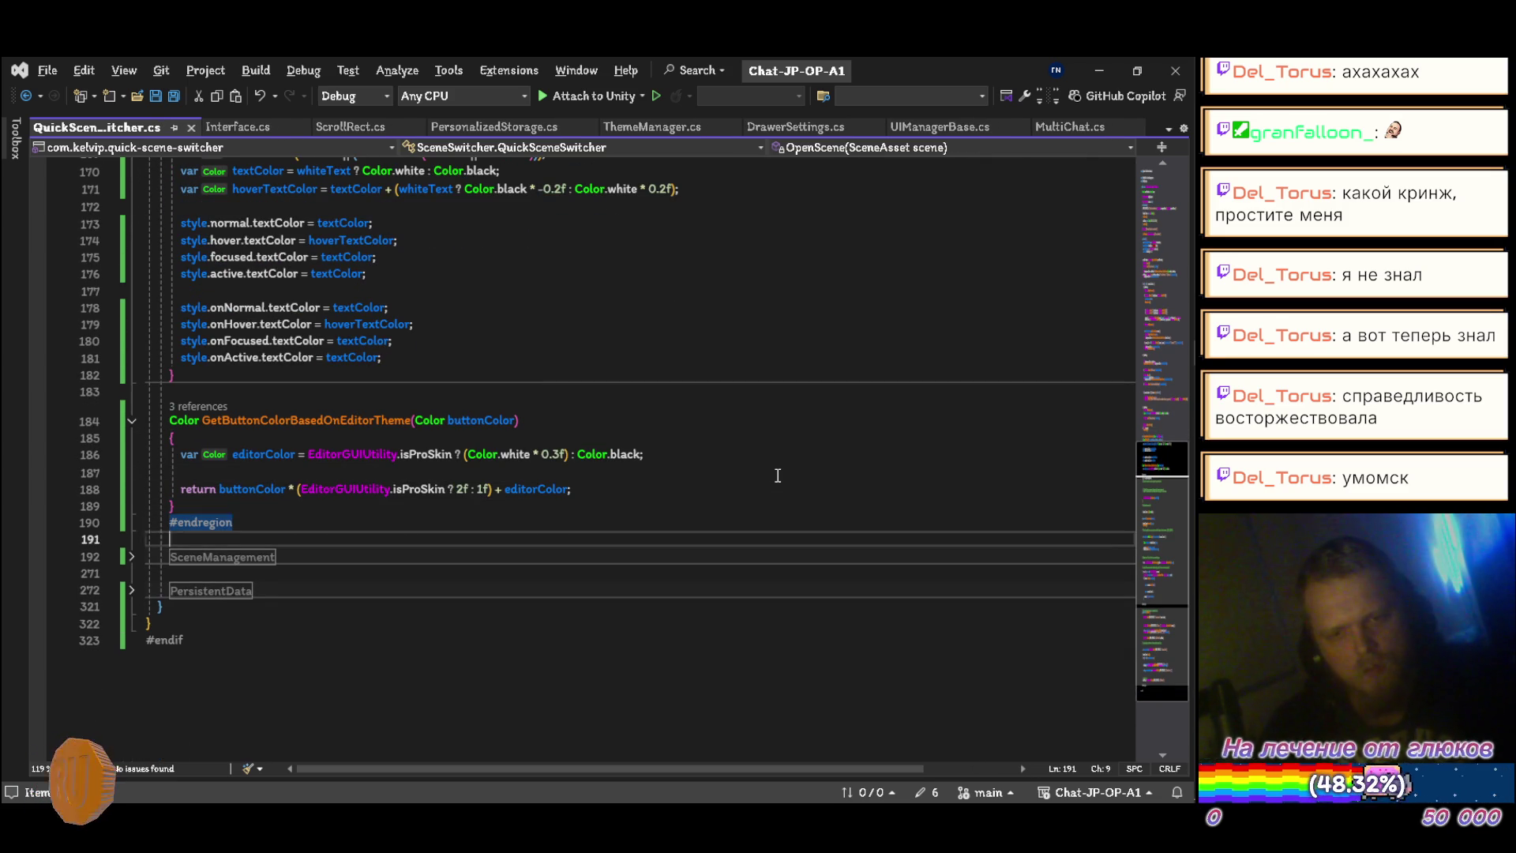
key("ctrl+m")
key("ctrl+m")
key("Down")
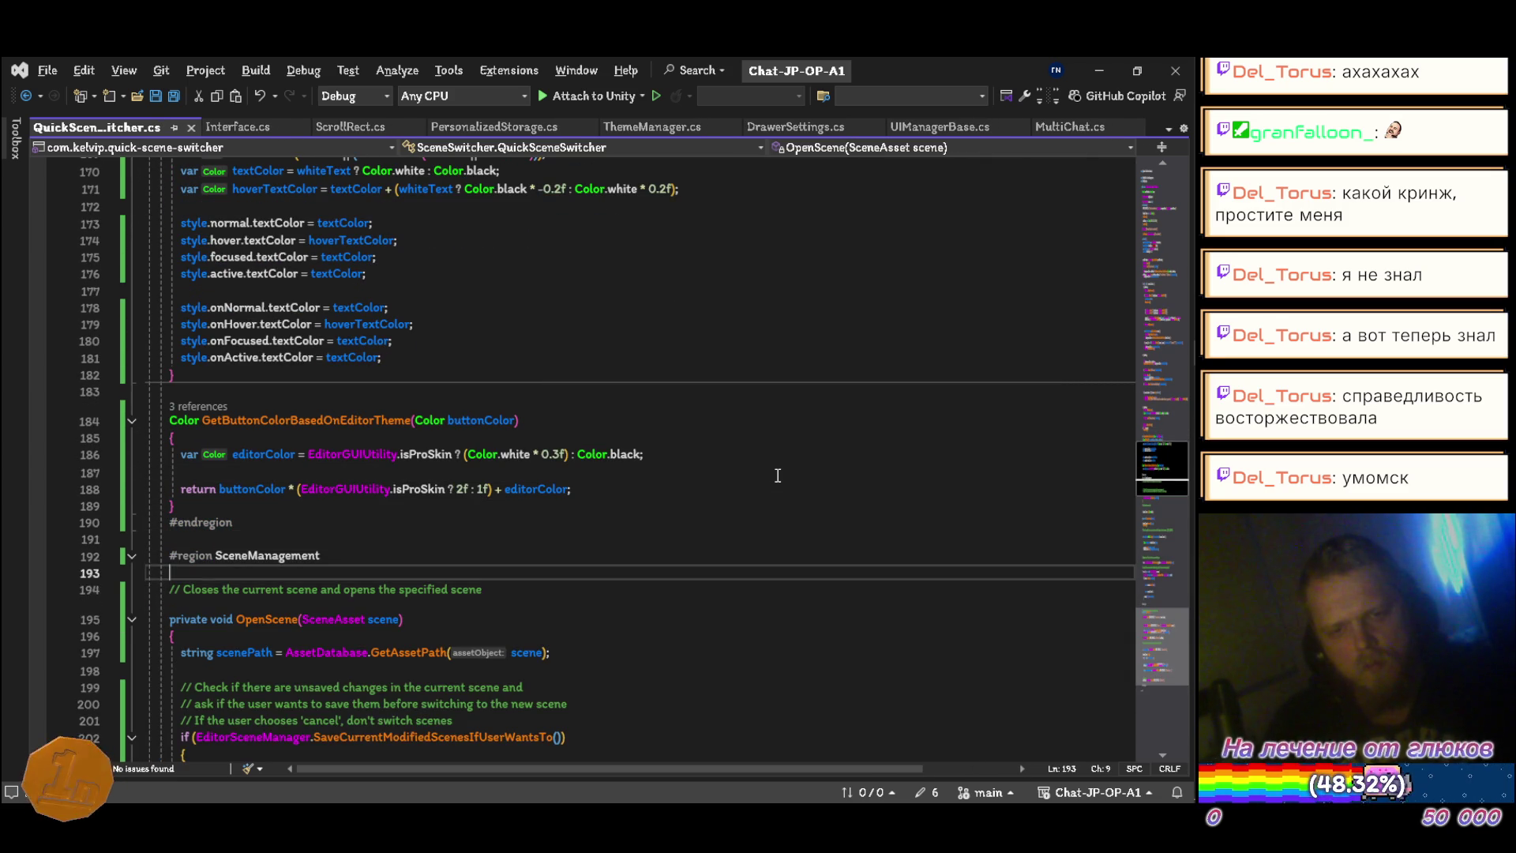
Step: Strip the comment and private modifier from OpenScene and declare scenePath with var
key("shift+Delete")
key("shift+Delete")
key("ctrl+Delete")
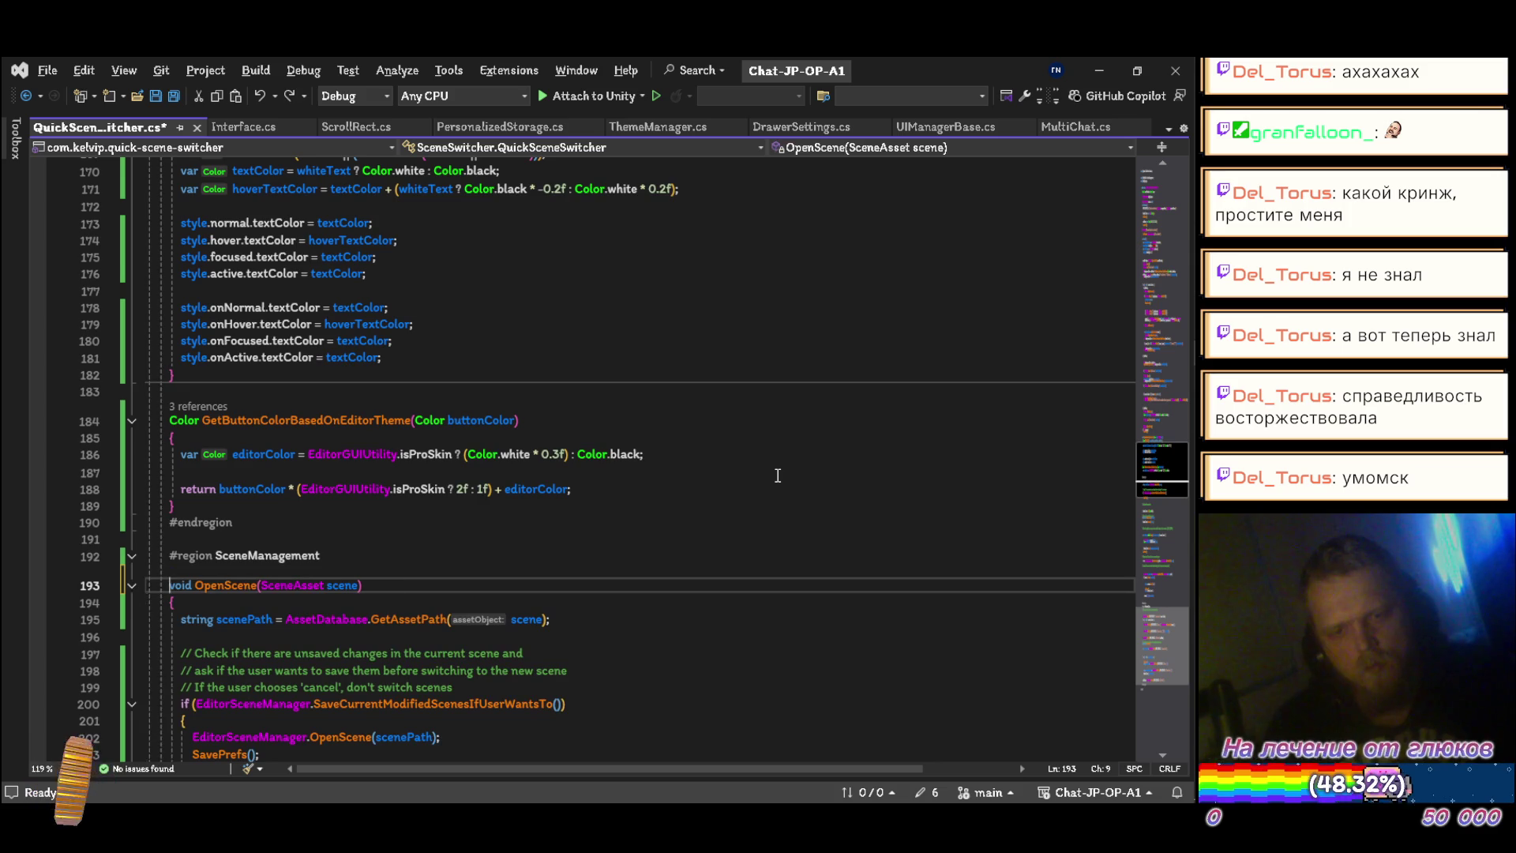
key("ctrl+s")
key("Down")
key("Down")
key("ctrl+Delete")
type("var")
Step: Delete the three unsaved-changes comment lines in OpenScene and add a blank line before SavePrefs
scroll(777, 475, "down", 4)
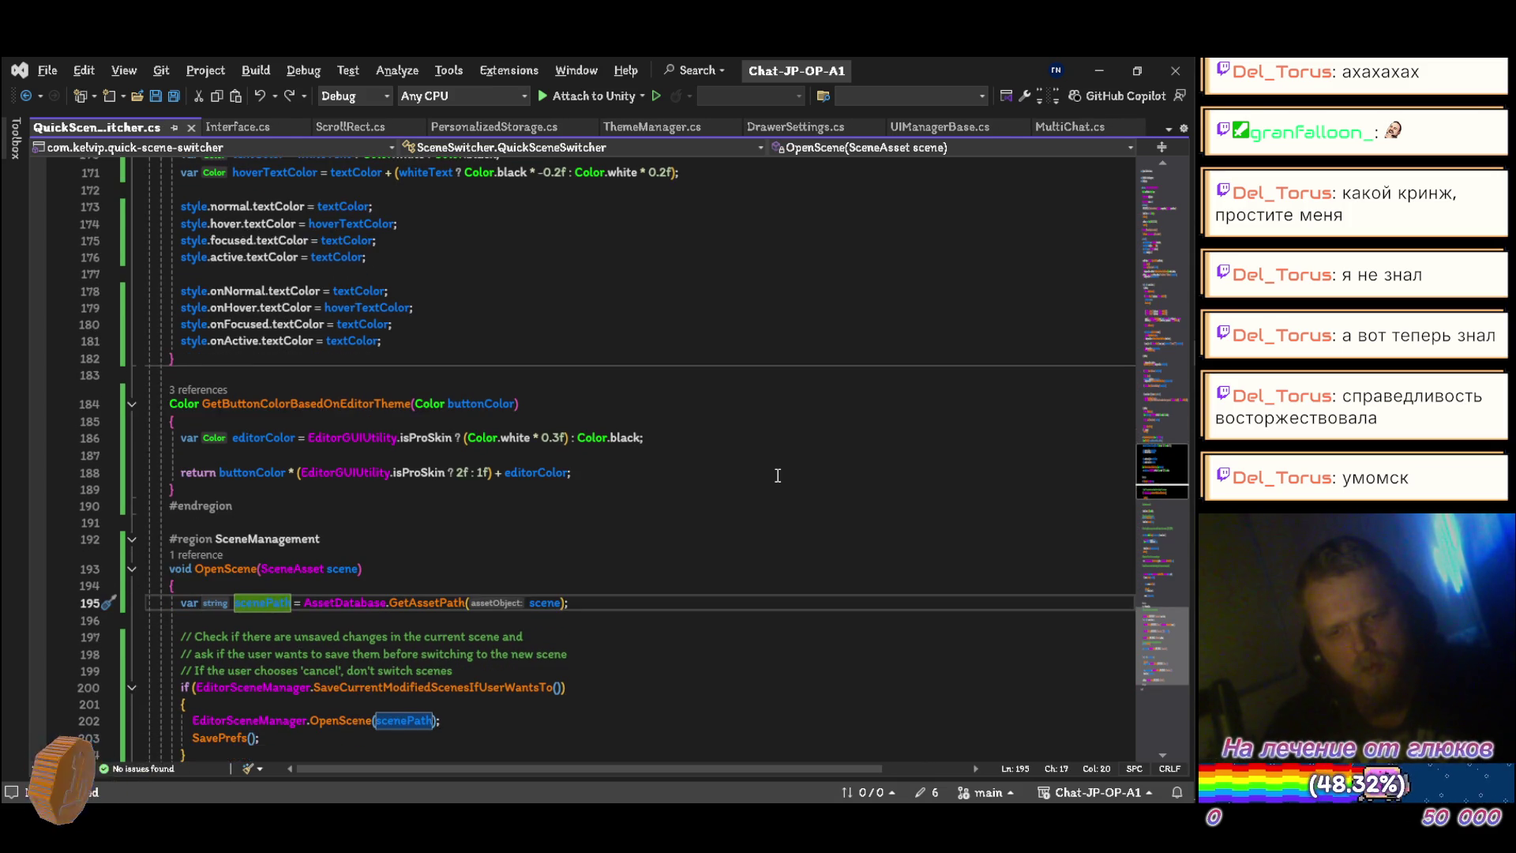
key("Down")
key("Down")
key("ctrl+shift+l")
key("ctrl+shift+l")
key("ctrl+shift+l")
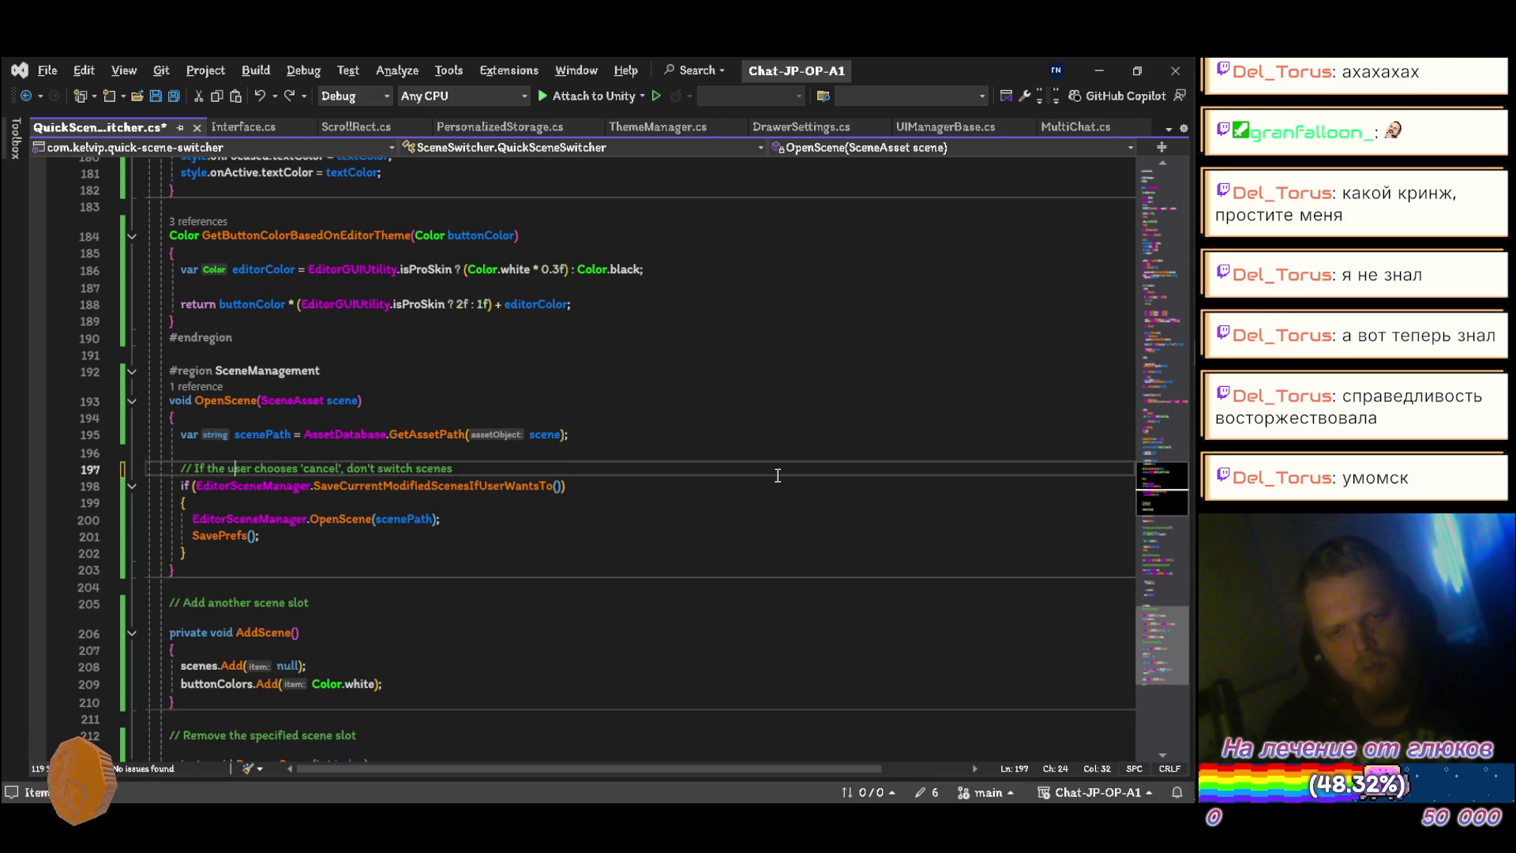
key("Down")
key("Down")
key("End")
key("Return")
Step: Remove the comments and private modifiers above AddScene, RemoveScene and MoveScene
key("Down")
key("Down")
key("Down")
key("ctrl+shift+l")
key("ctrl+s")
scroll(778, 476, "down", 5)
key("Down")
key("Down")
key("Down")
key("ctrl+shift+l")
key("Down")
key("Down")
key("Down")
key("ctrl+shift+l")
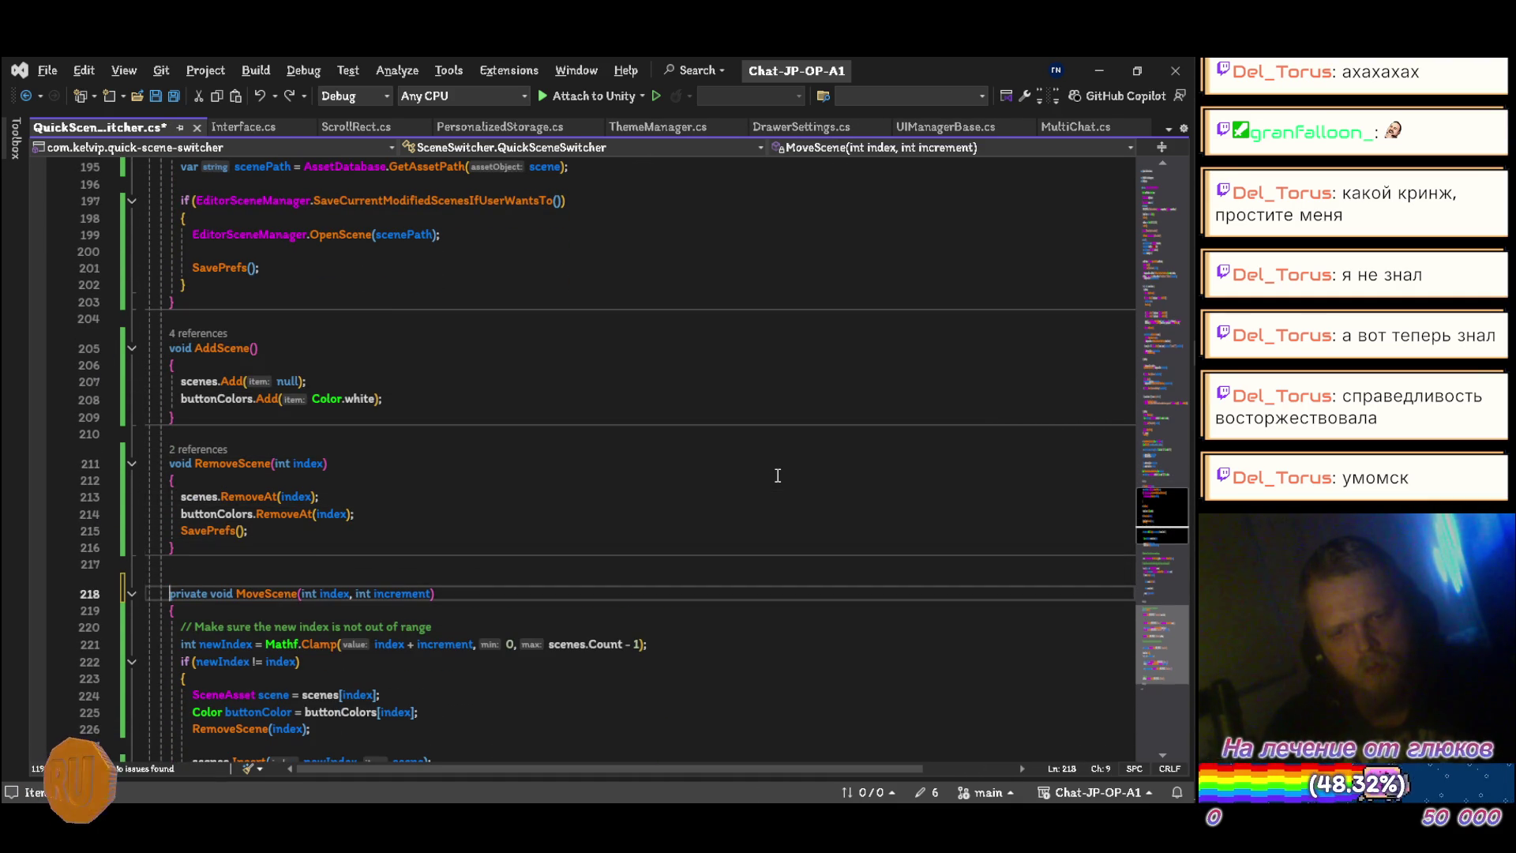
key("ctrl+s")
Step: Add a blank line before SavePrefs in RemoveScene, drop the index-range comment, and declare newIndex with var
scroll(778, 476, "down", 6)
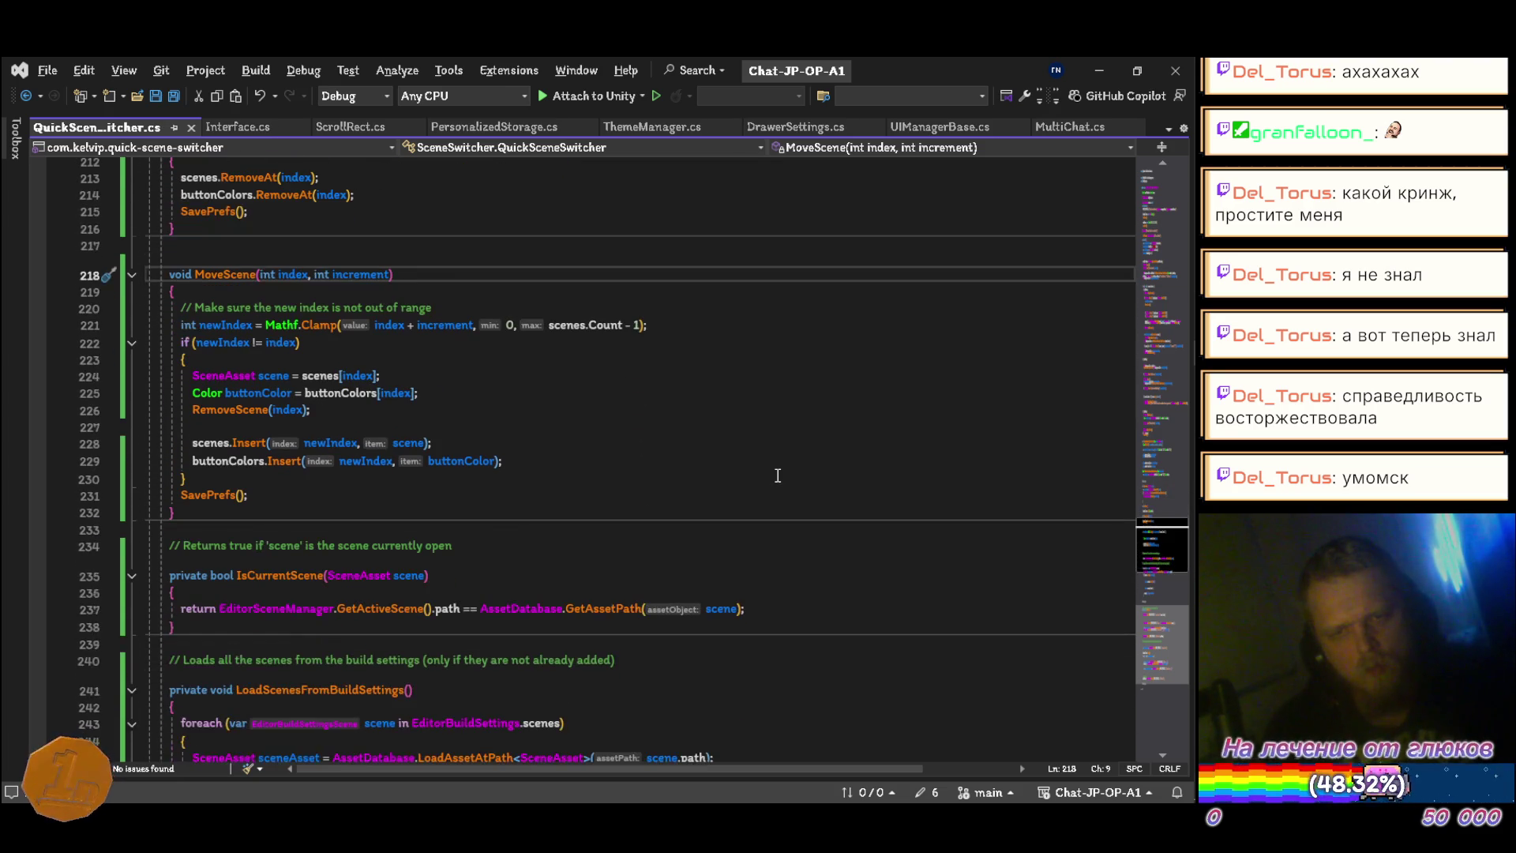
key("Up")
key("Up")
key("Up")
key("Return")
key("Down")
key("Down")
key("Down")
key("Down")
key("Down")
key("ctrl+shift+l")
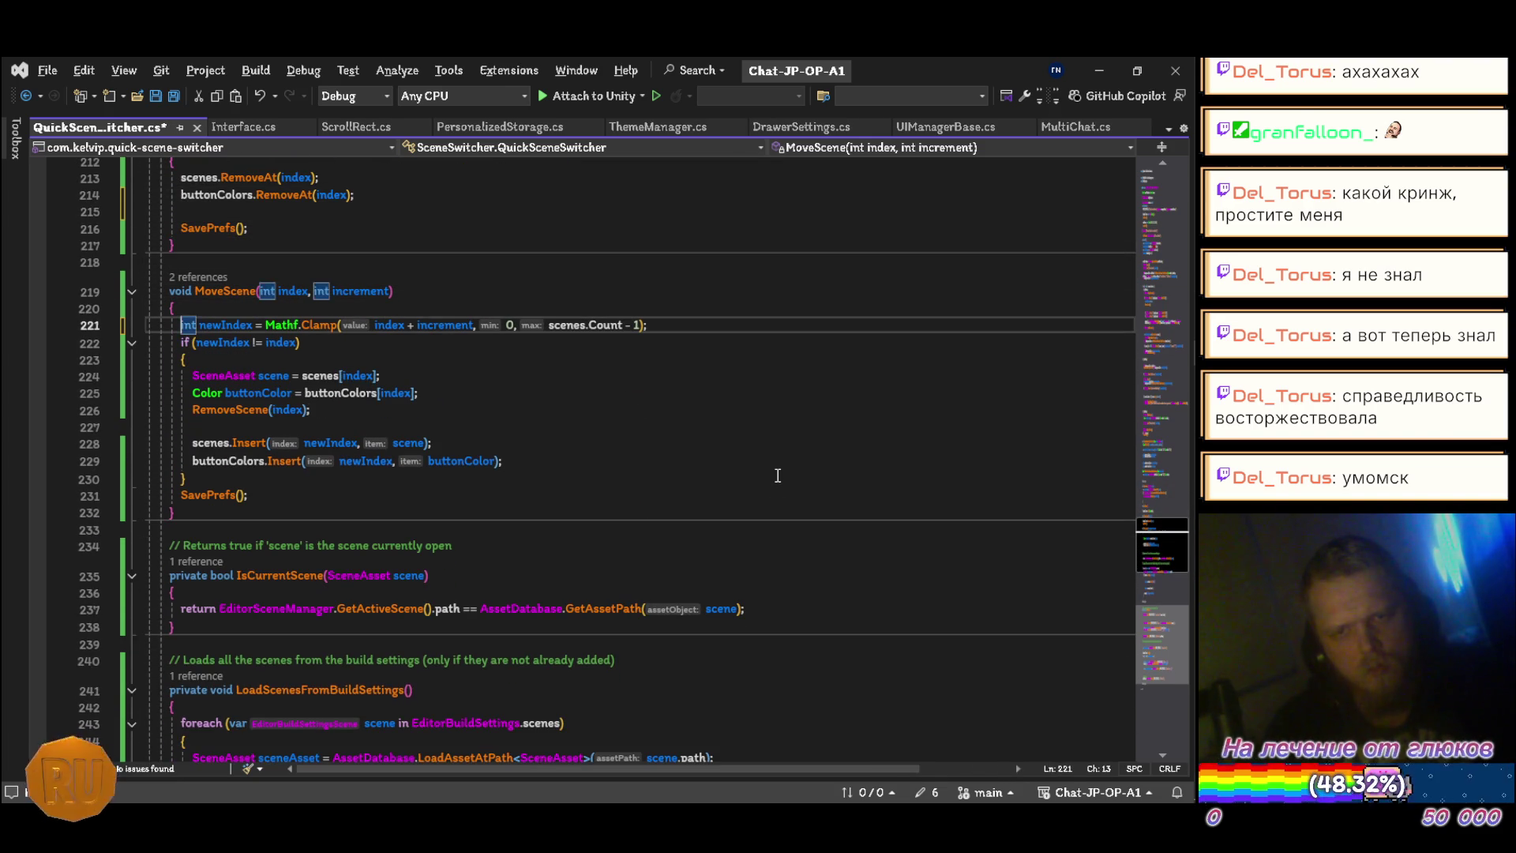
key("ctrl+Delete")
type("var")
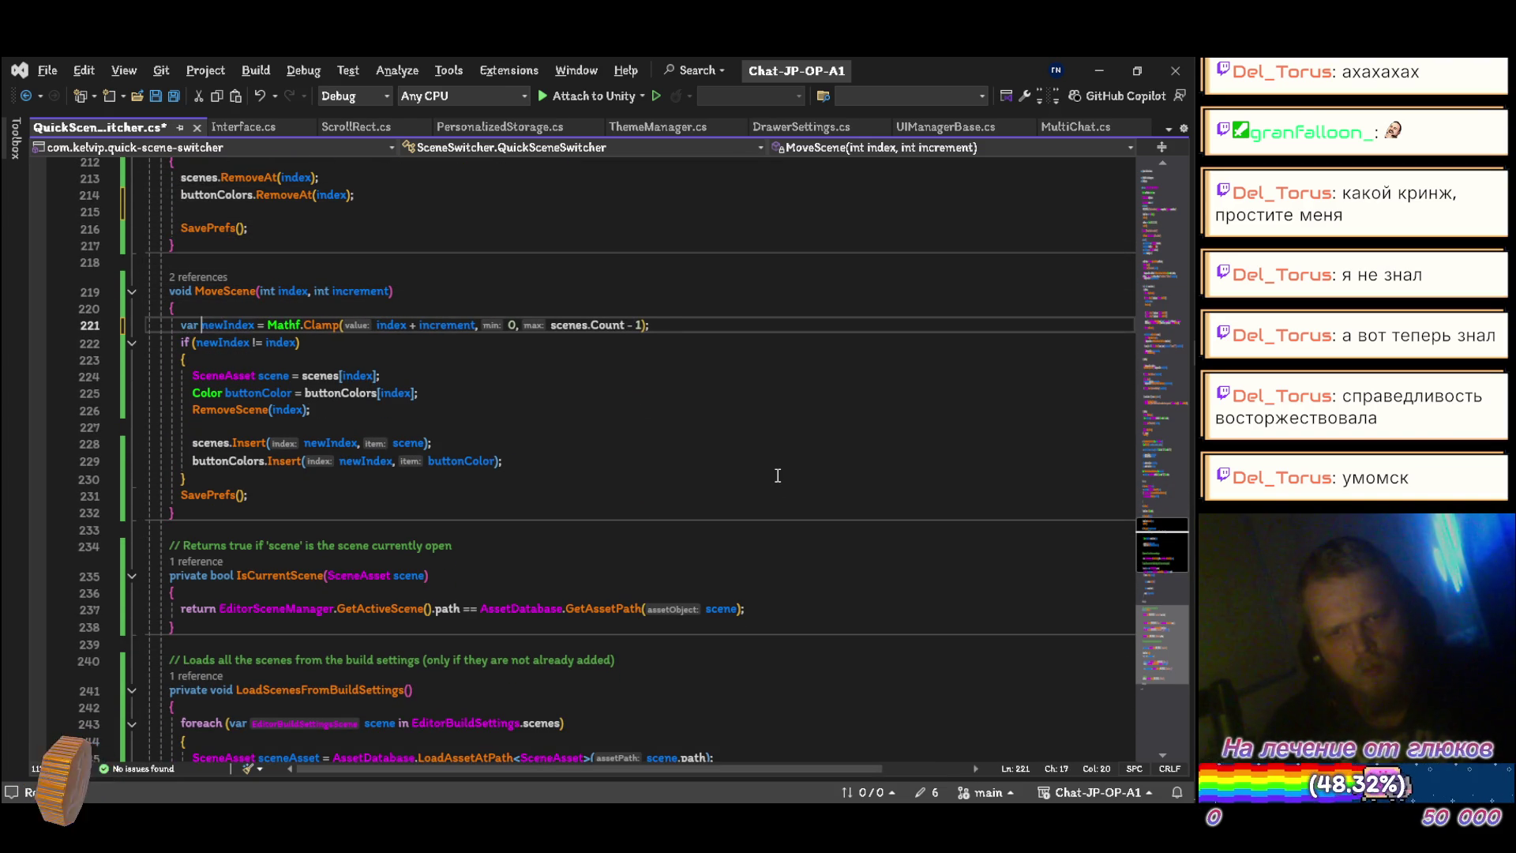
key("ctrl+s")
Step: Replace the explicit SceneAsset and Color types on scene and buttonColor with var
key("Down")
key("Down")
key("Down")
key("ctrl+Delete")
type("v")
key("Down")
key("Home")
key("ctrl+Delete")
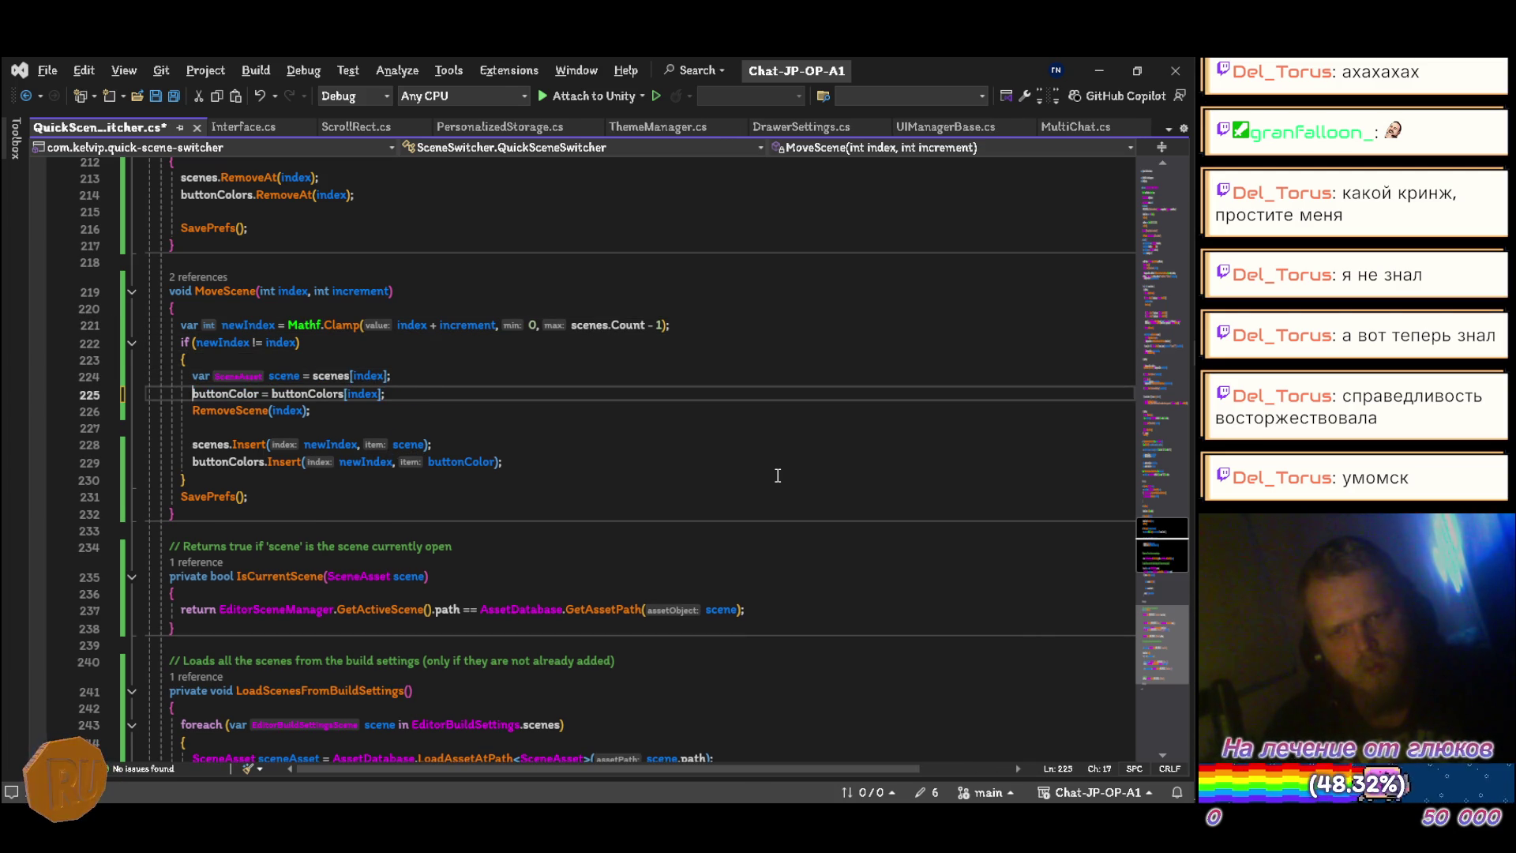
type("r")
key("ctrl+s")
Step: Rewrite IsCurrentScene without comment or private as an '=>' expression on its own indented line
key("Down")
key("Down")
key("Down")
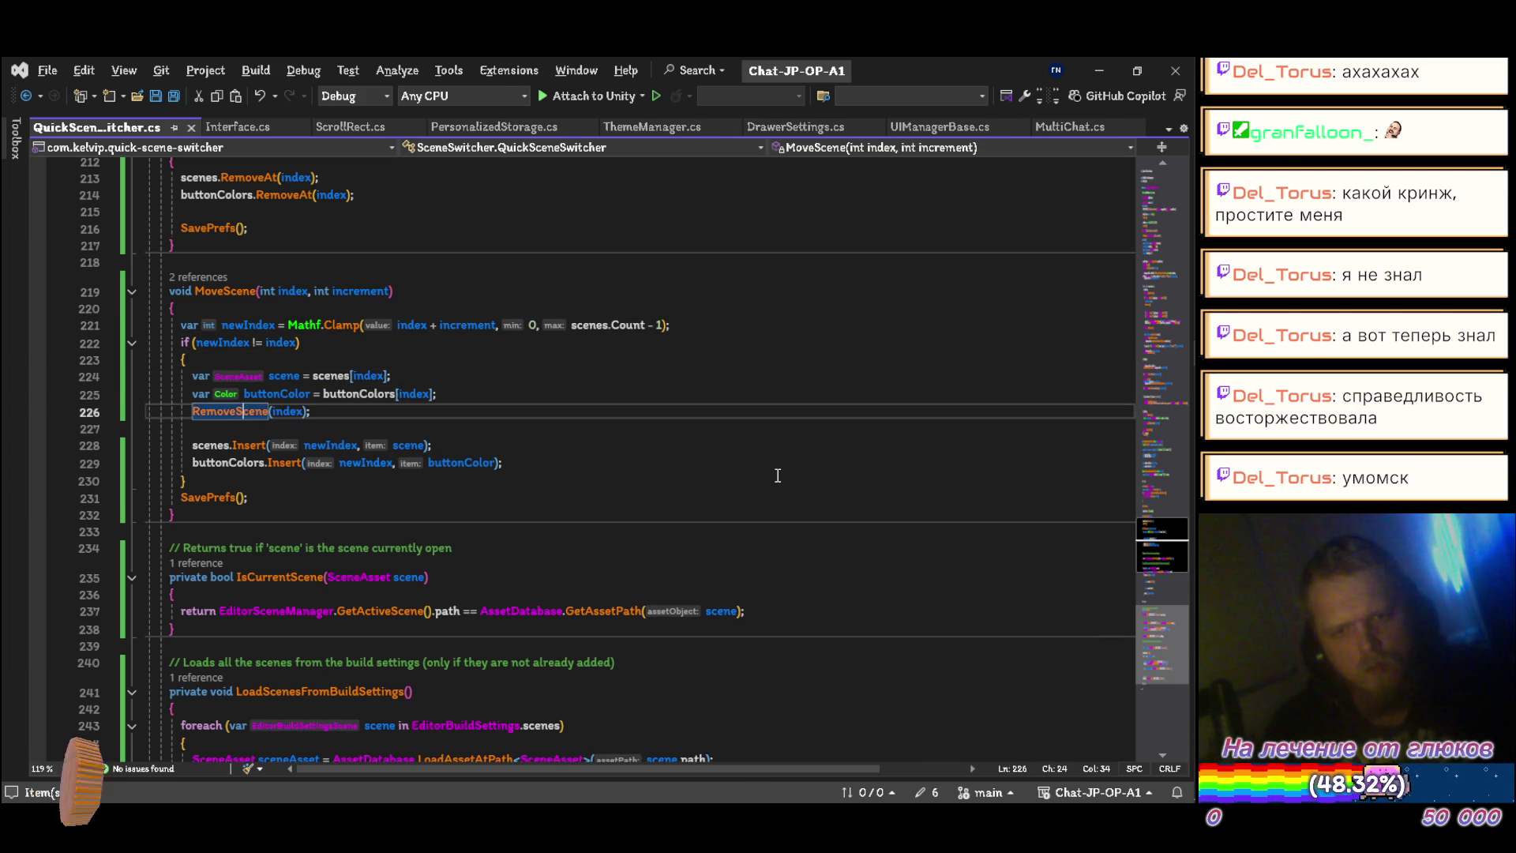
key("Down")
key("shift+Delete")
key("ctrl+Delete")
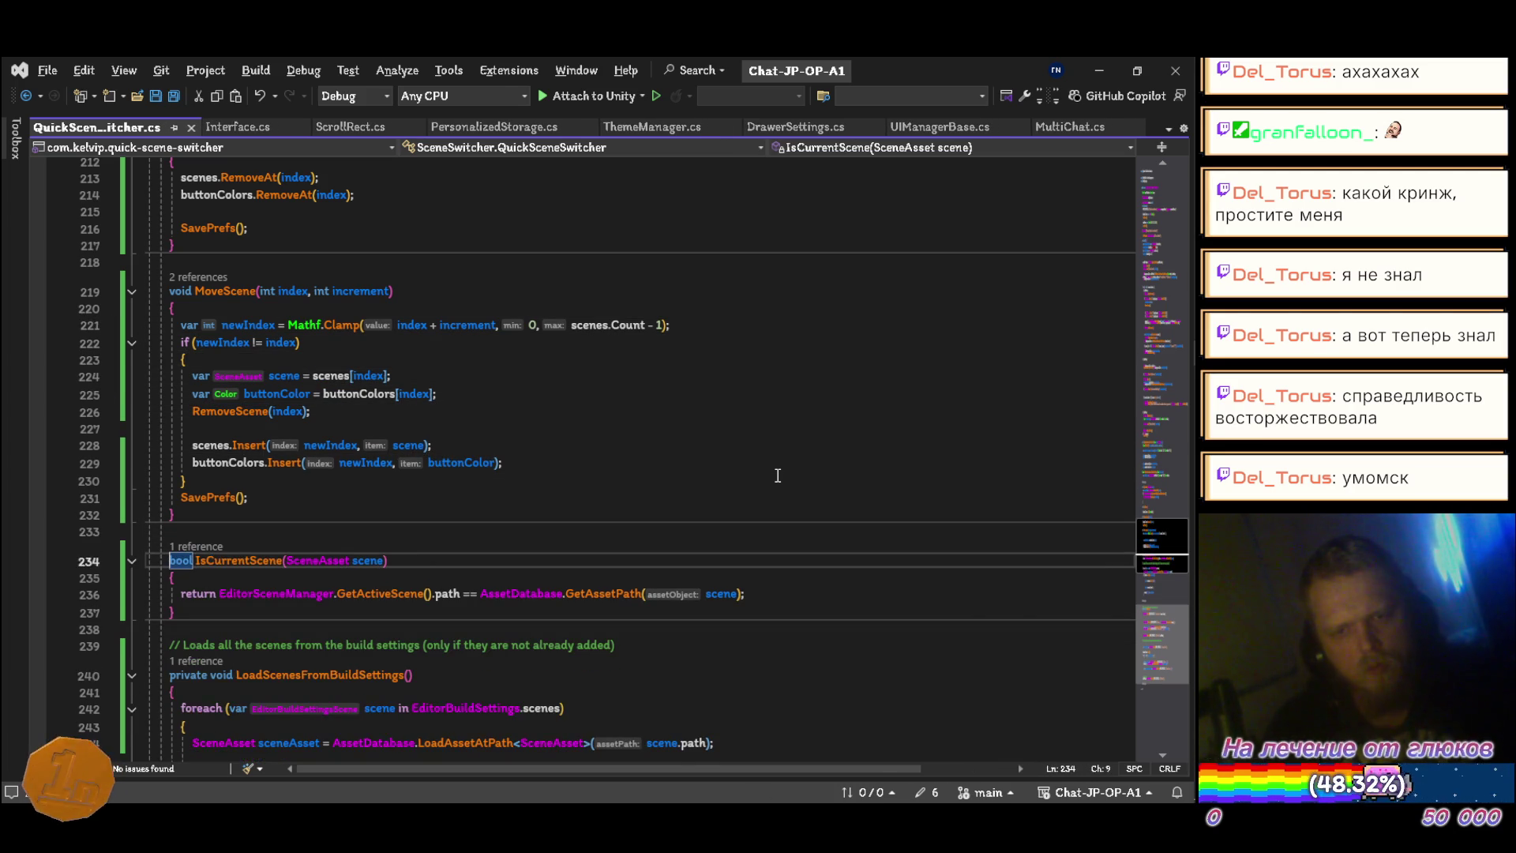
type("=>")
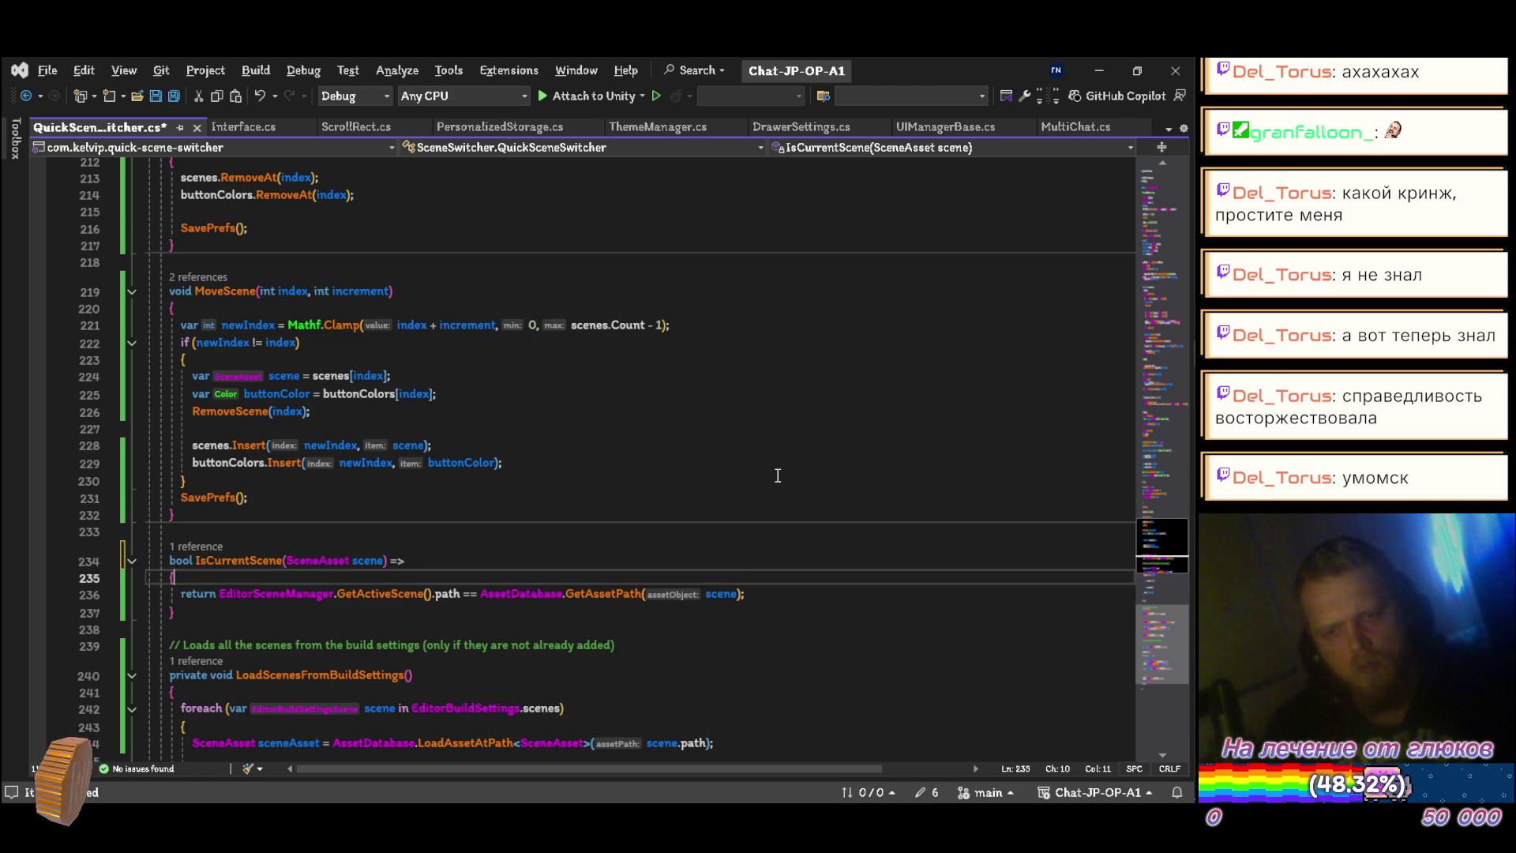
key("Down")
key("shift+Delete")
key("shift+Delete")
key("Up")
key("ctrl+BackSpace")
key("ctrl+Delete")
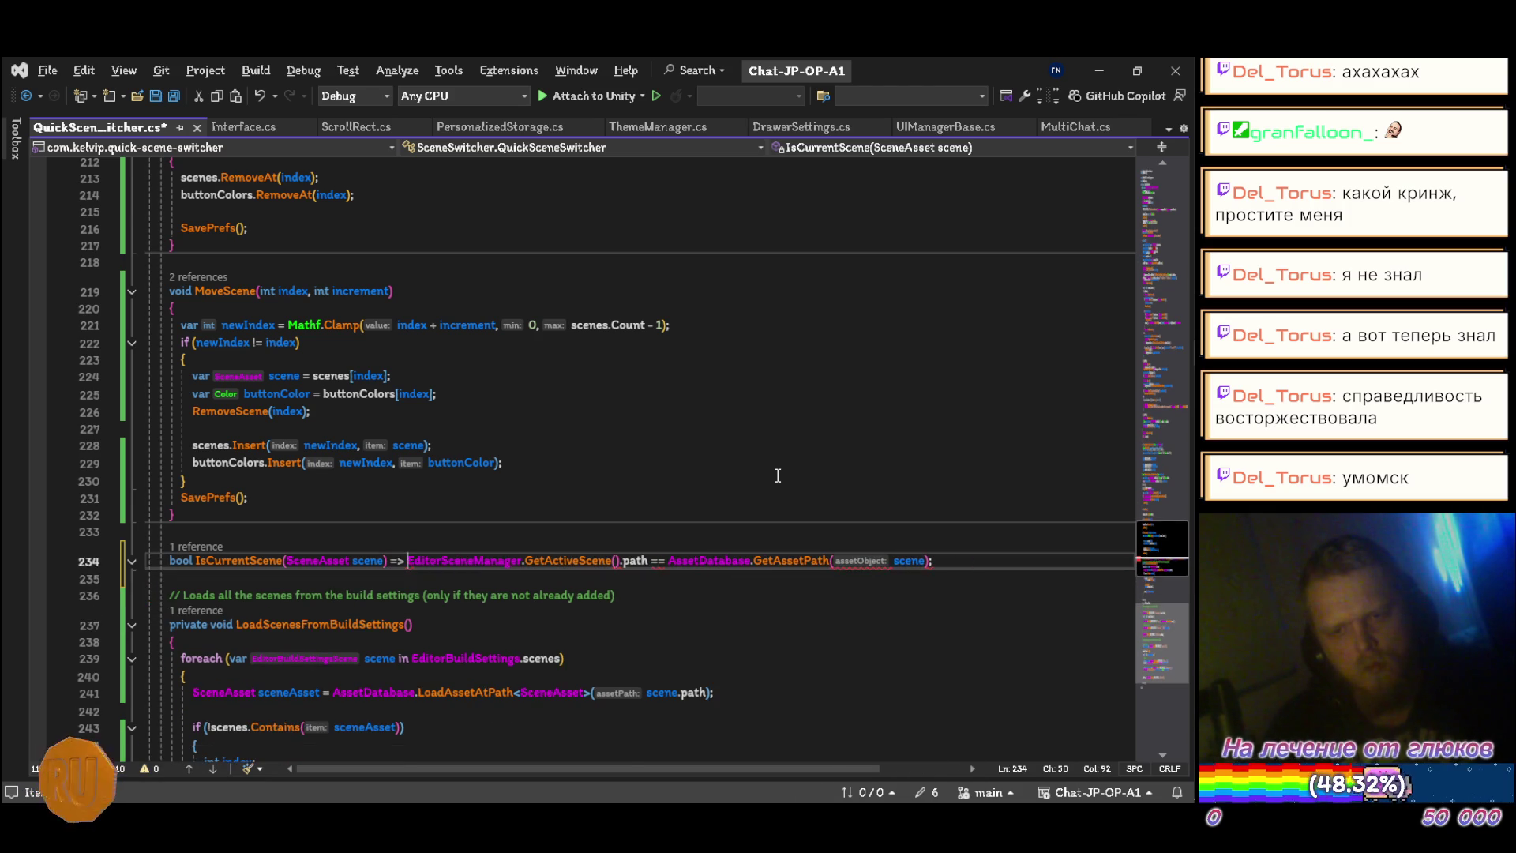
key("ctrl+s")
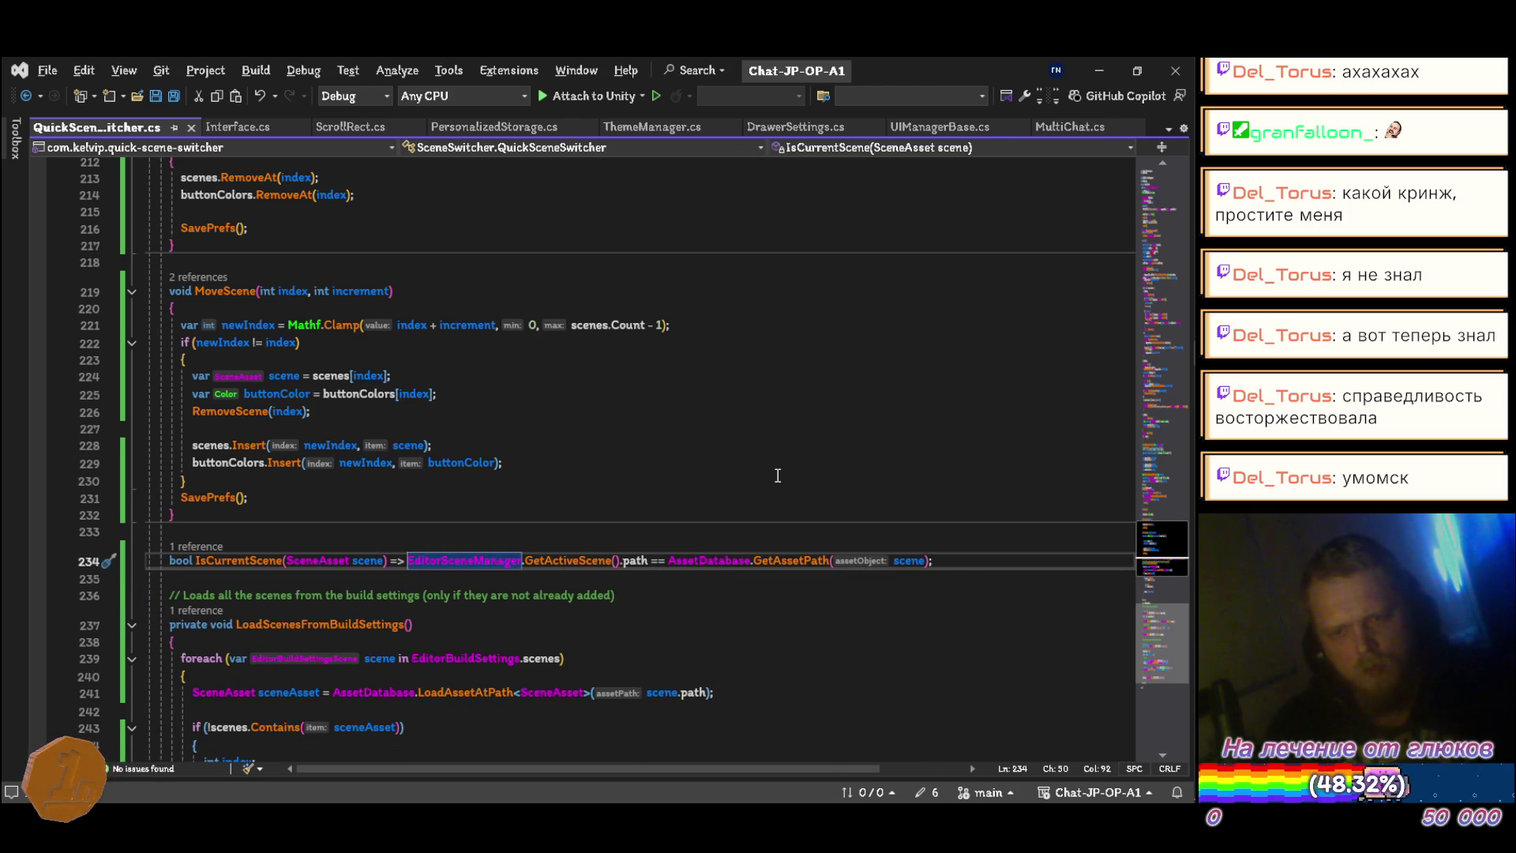
key("Return")
key("ctrl+s")
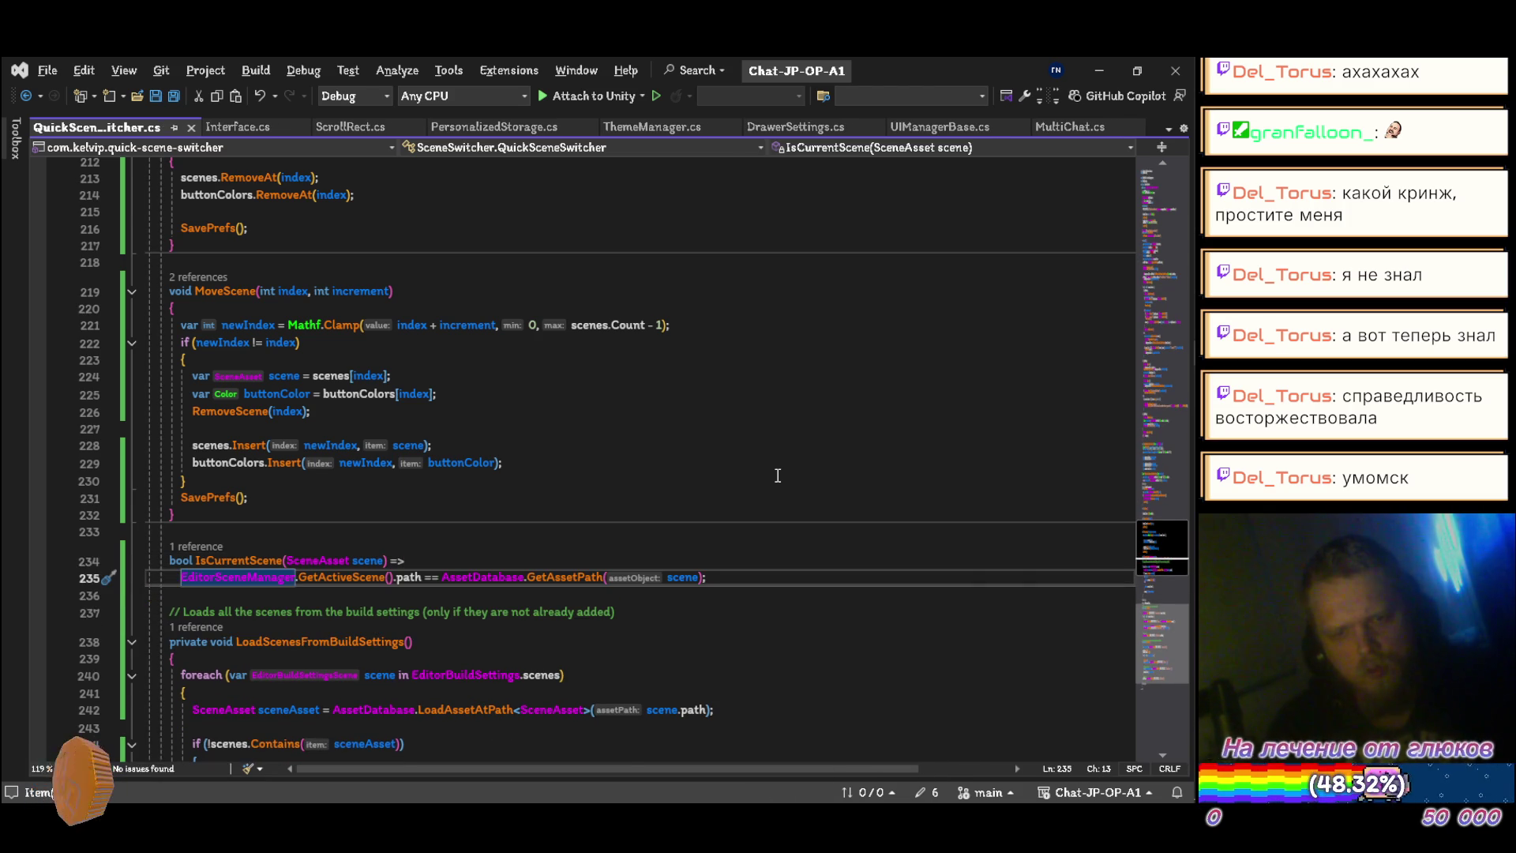
Step: Strip the comment and private modifier from LoadScenesFromBuildSettings and declare sceneAsset with var
key("Down")
key("Down")
key("shift+Delete")
key("ctrl+s")
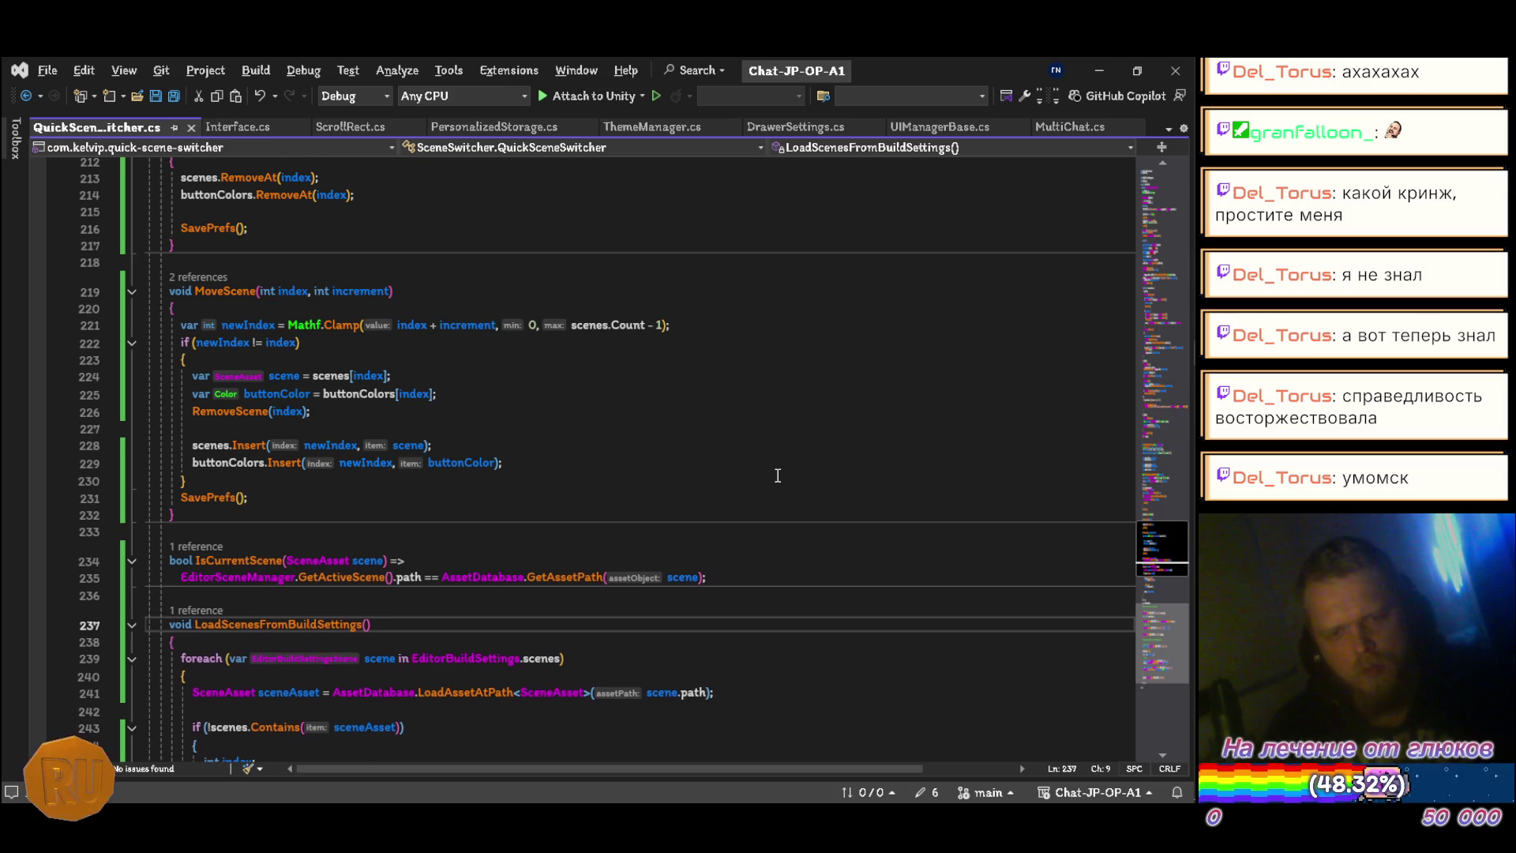
scroll(777, 475, "down", 5)
key("Down")
key("Down")
key("Down")
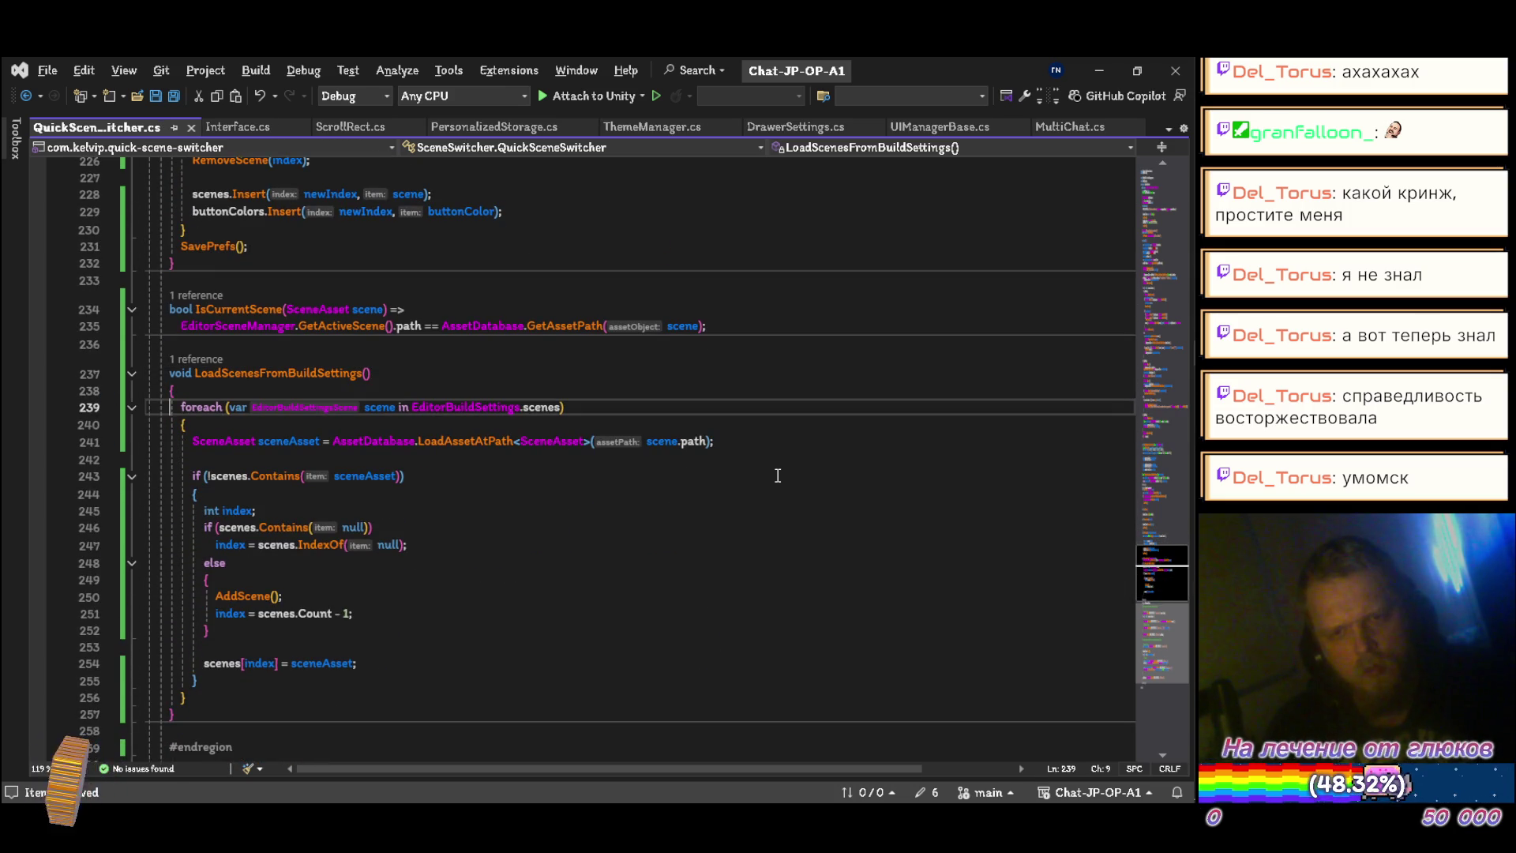
key("ctrl+shift+Right")
type("var")
key("ctrl+s")
Step: Start adding an '=' initializer to the index declaration in place of its semicolon
key("End")
key("Down")
key("Down")
key("Down")
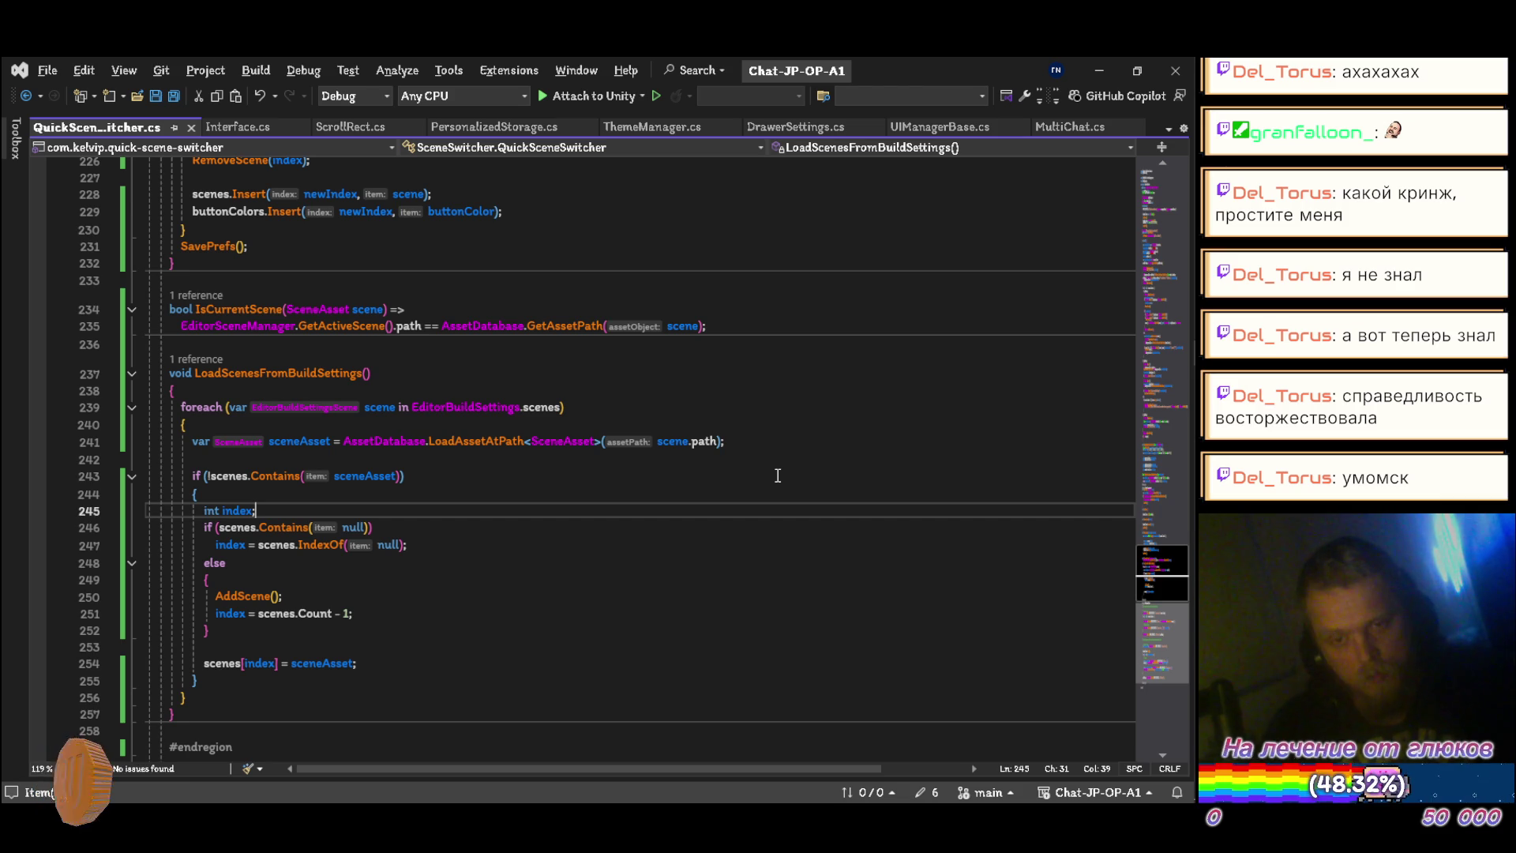
key("Home")
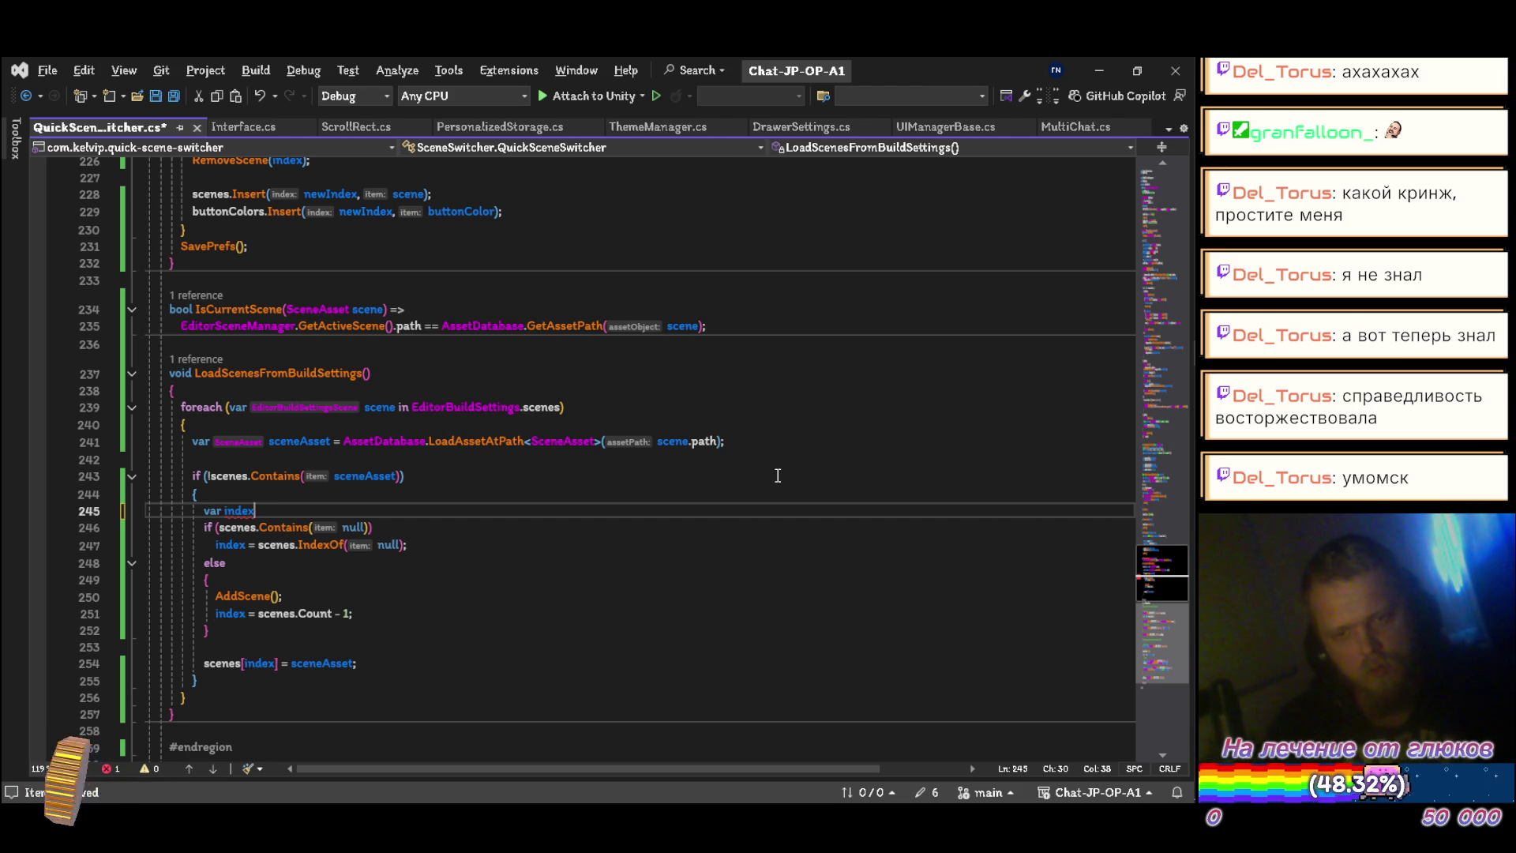
key("End")
key("BackSpace")
type("=")
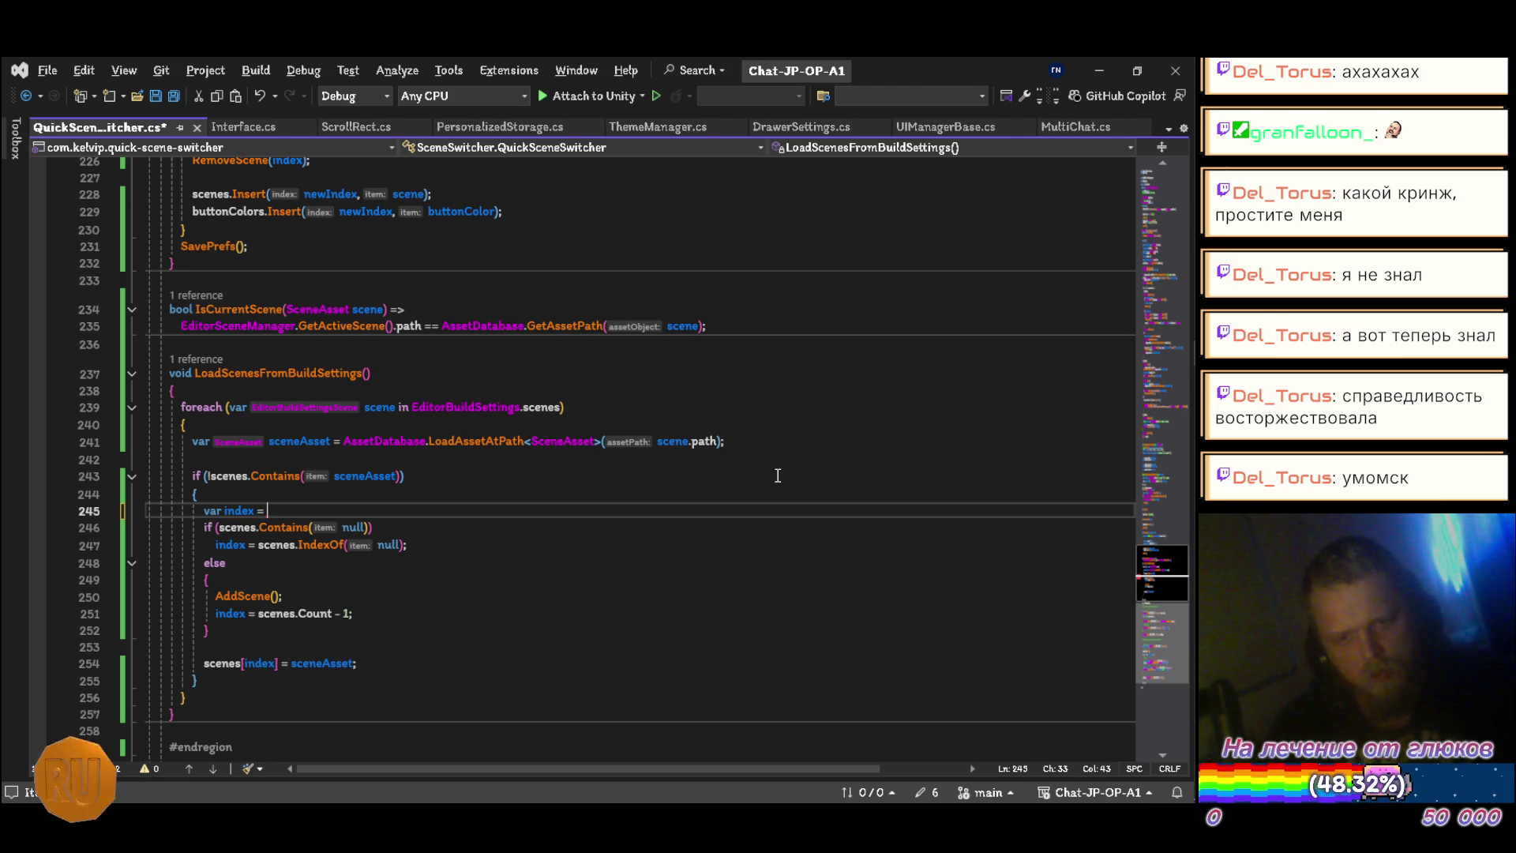
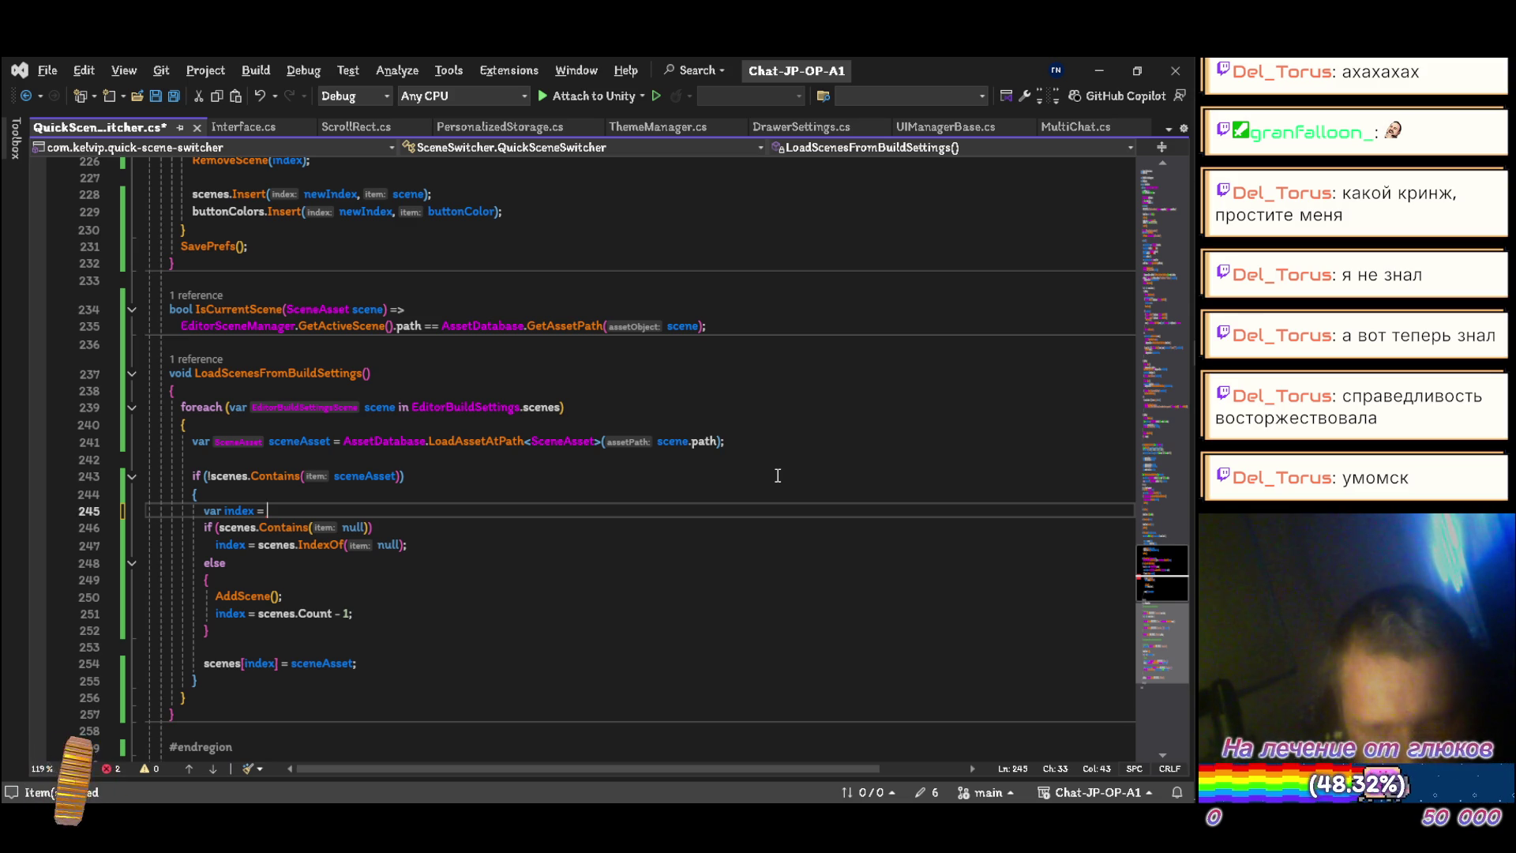
Step: Change 'var index =' into a plain 'int index;' declaration and save
key("BackSpace")
key("BackSpace")
key("BackSpace")
type(";")
key("Home")
key("ctrl+period")
key("Return")
key("ctrl+s")
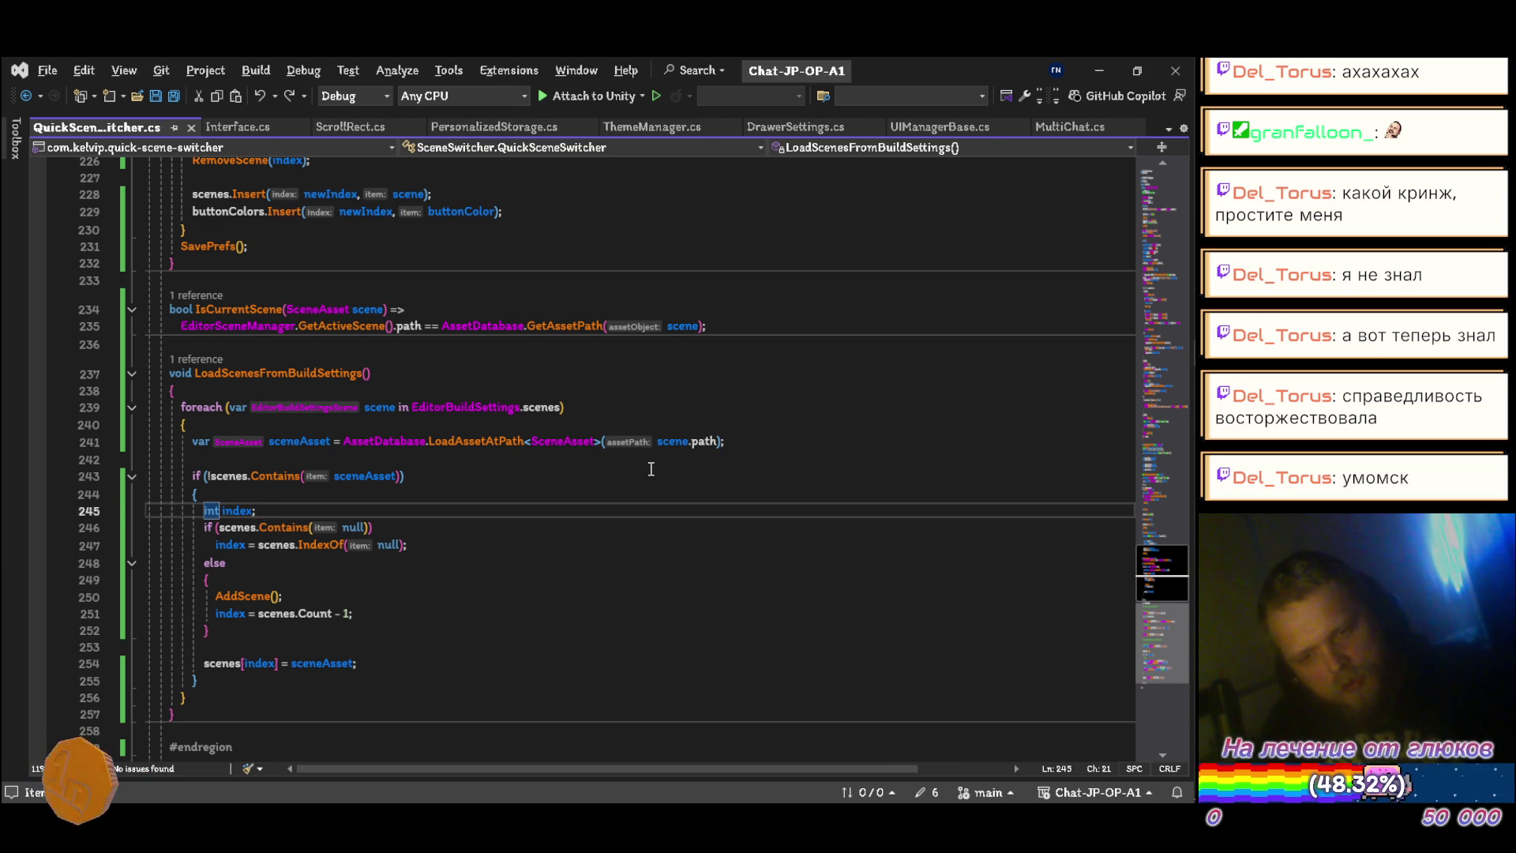
Step: Delete the blank line above #endregion and the blank line after the PersistentData header
scroll(651, 469, "down", 4)
left_click(313, 528)
key("Delete")
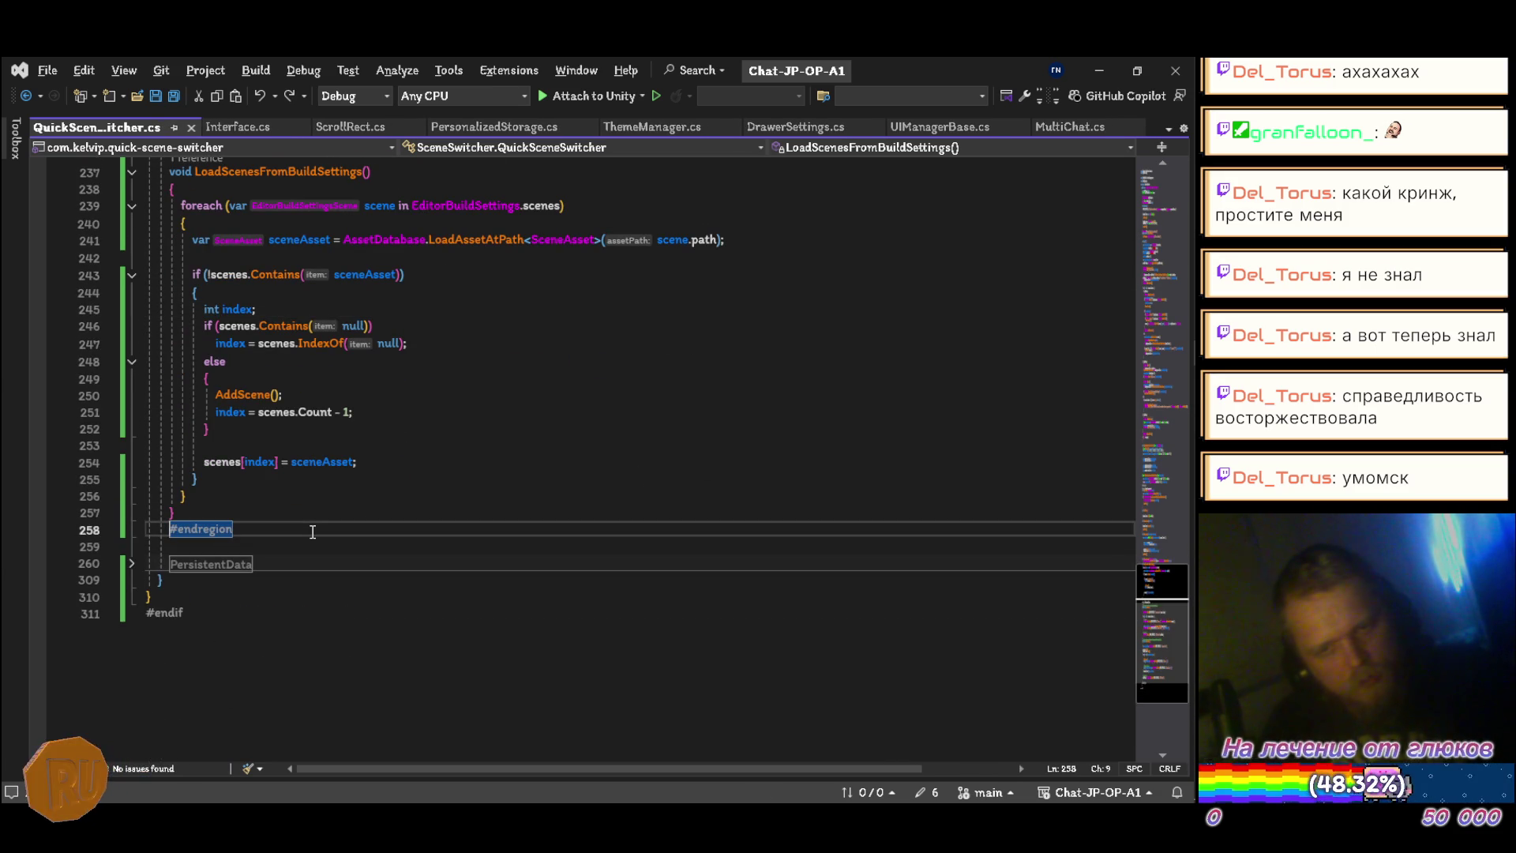
key("Down")
key("Down")
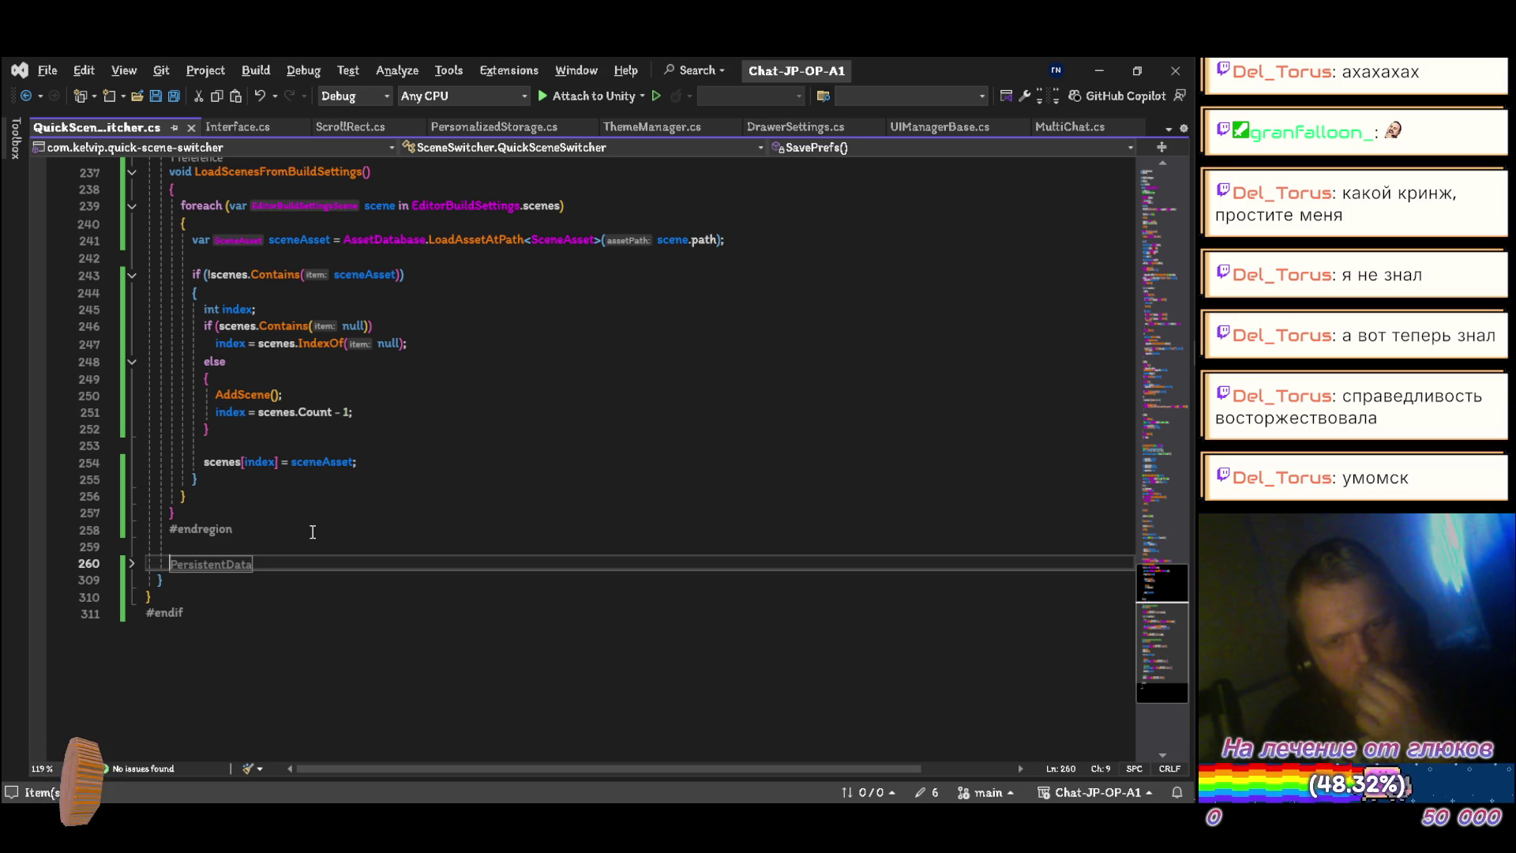
key("ctrl+m")
key("ctrl+m")
key("Down")
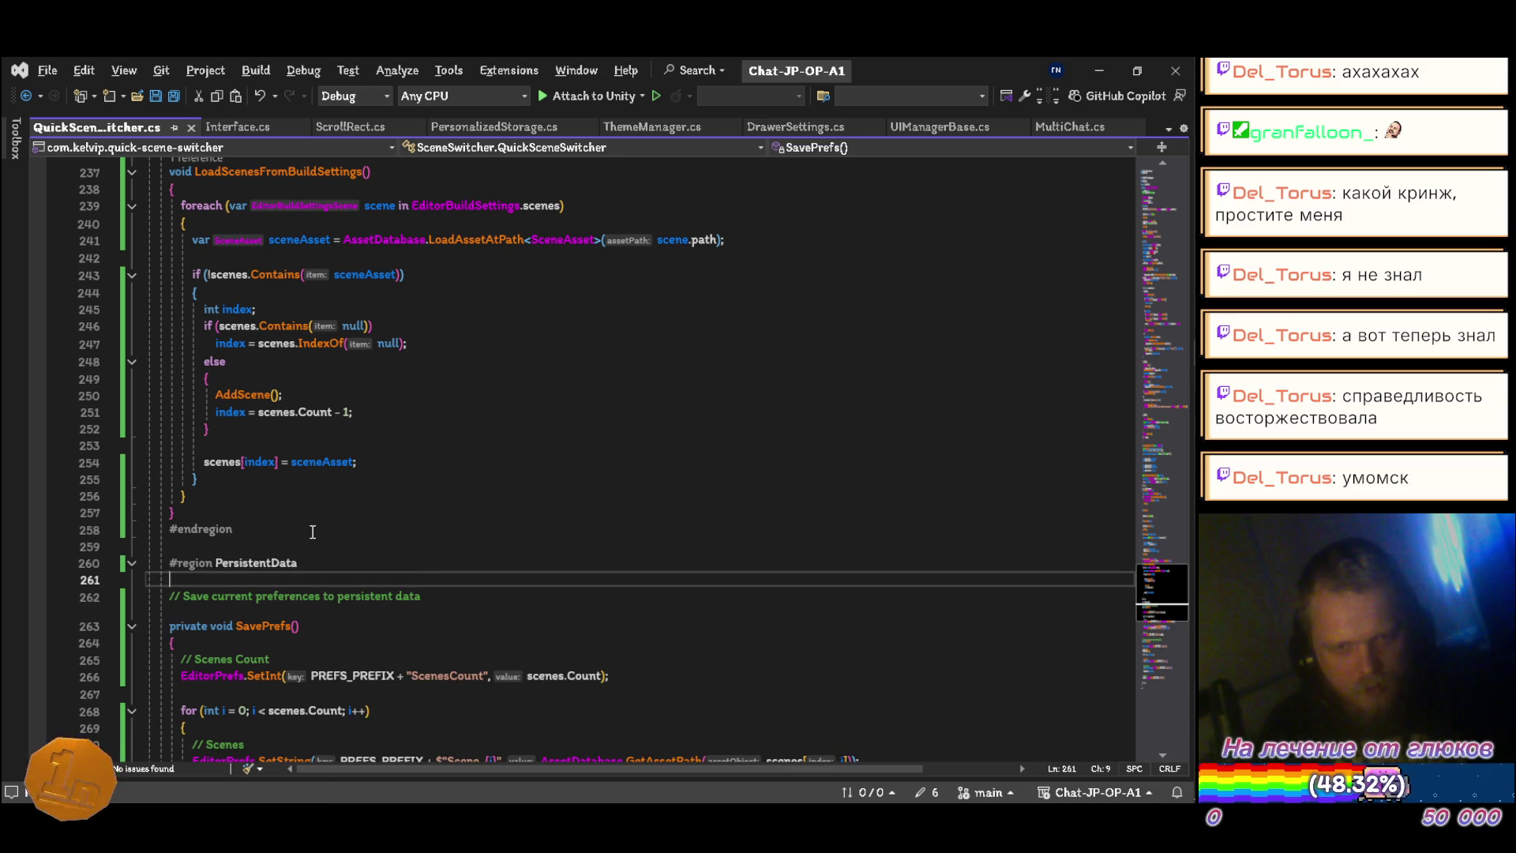
key("Delete")
Step: Drop the private modifier from SavePrefs, delete its // Scenes Count comment, and save
key("ctrl+Delete")
key("Down")
key("Down")
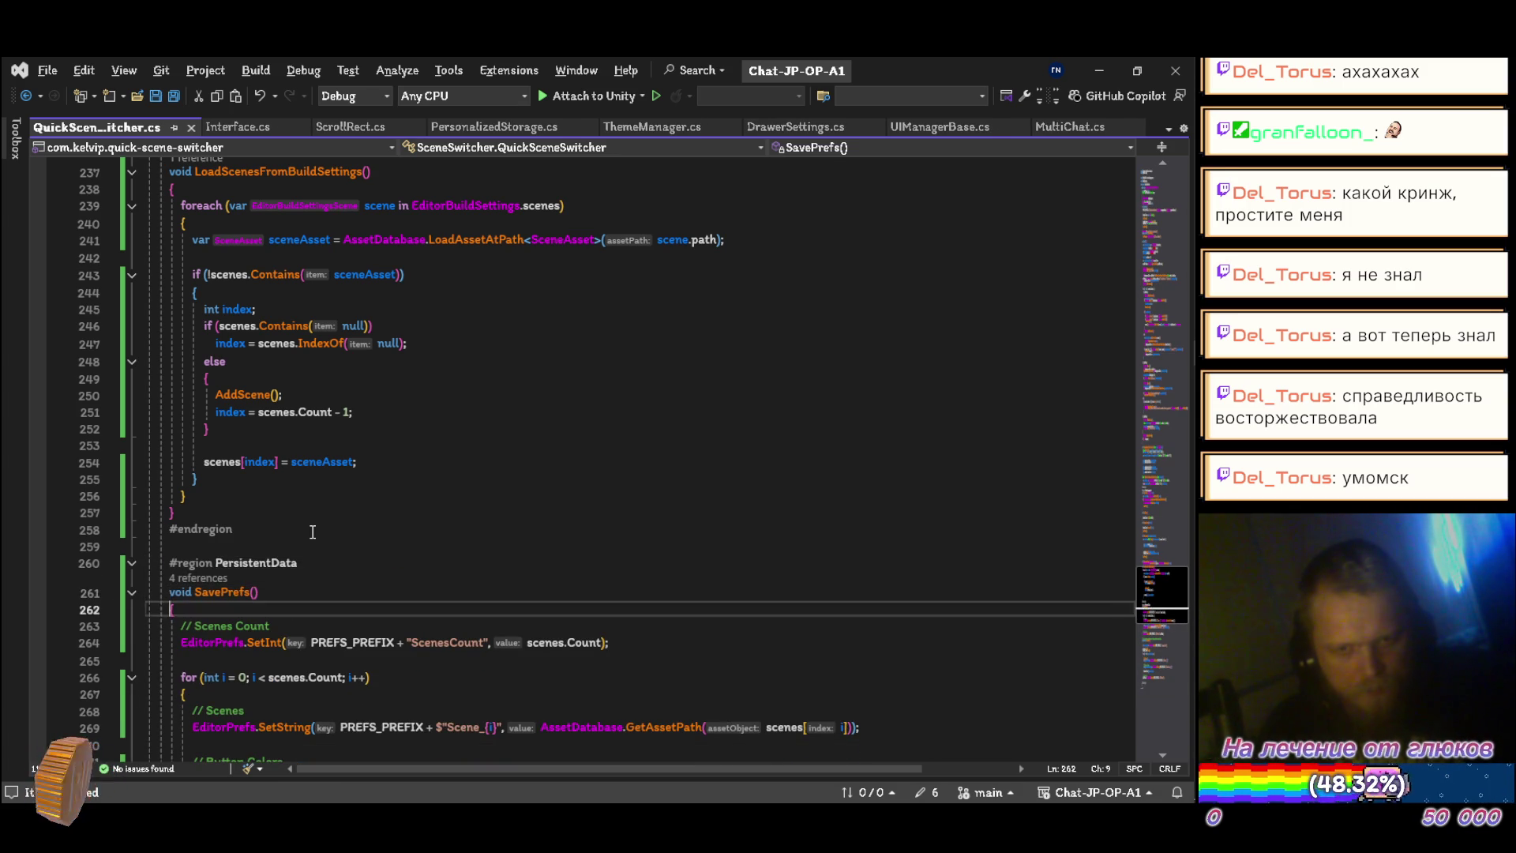
key("ctrl+x")
key("ctrl+s")
Step: Delete the // Scenes and // Button Colors comments and declare sceneColor with var
key("Down")
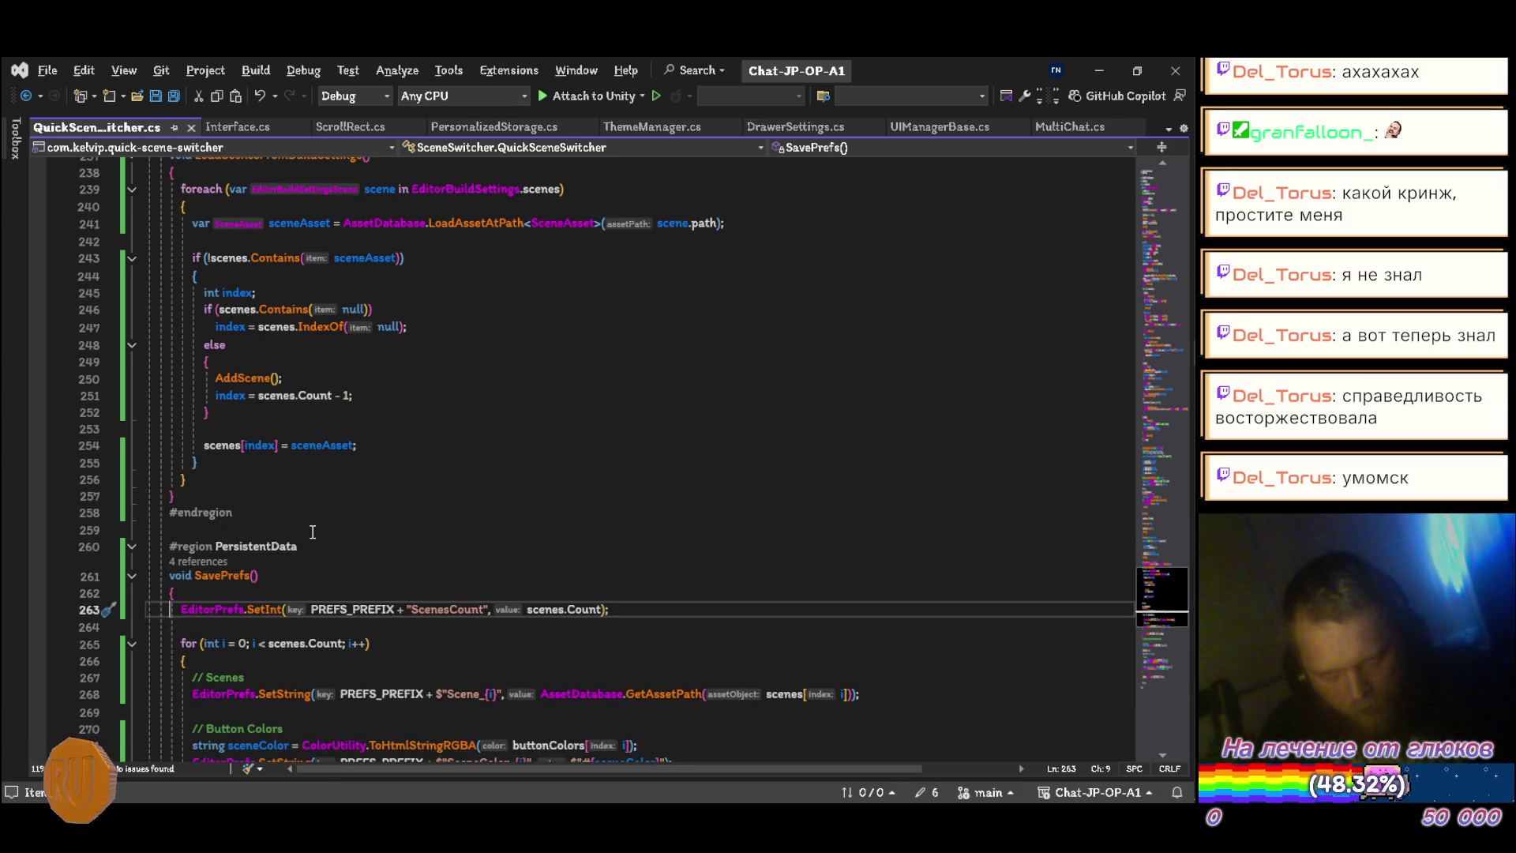
scroll(313, 532, "down", 3)
key("Down")
key("Down")
key("Down")
key("ctrl+x")
key("Down")
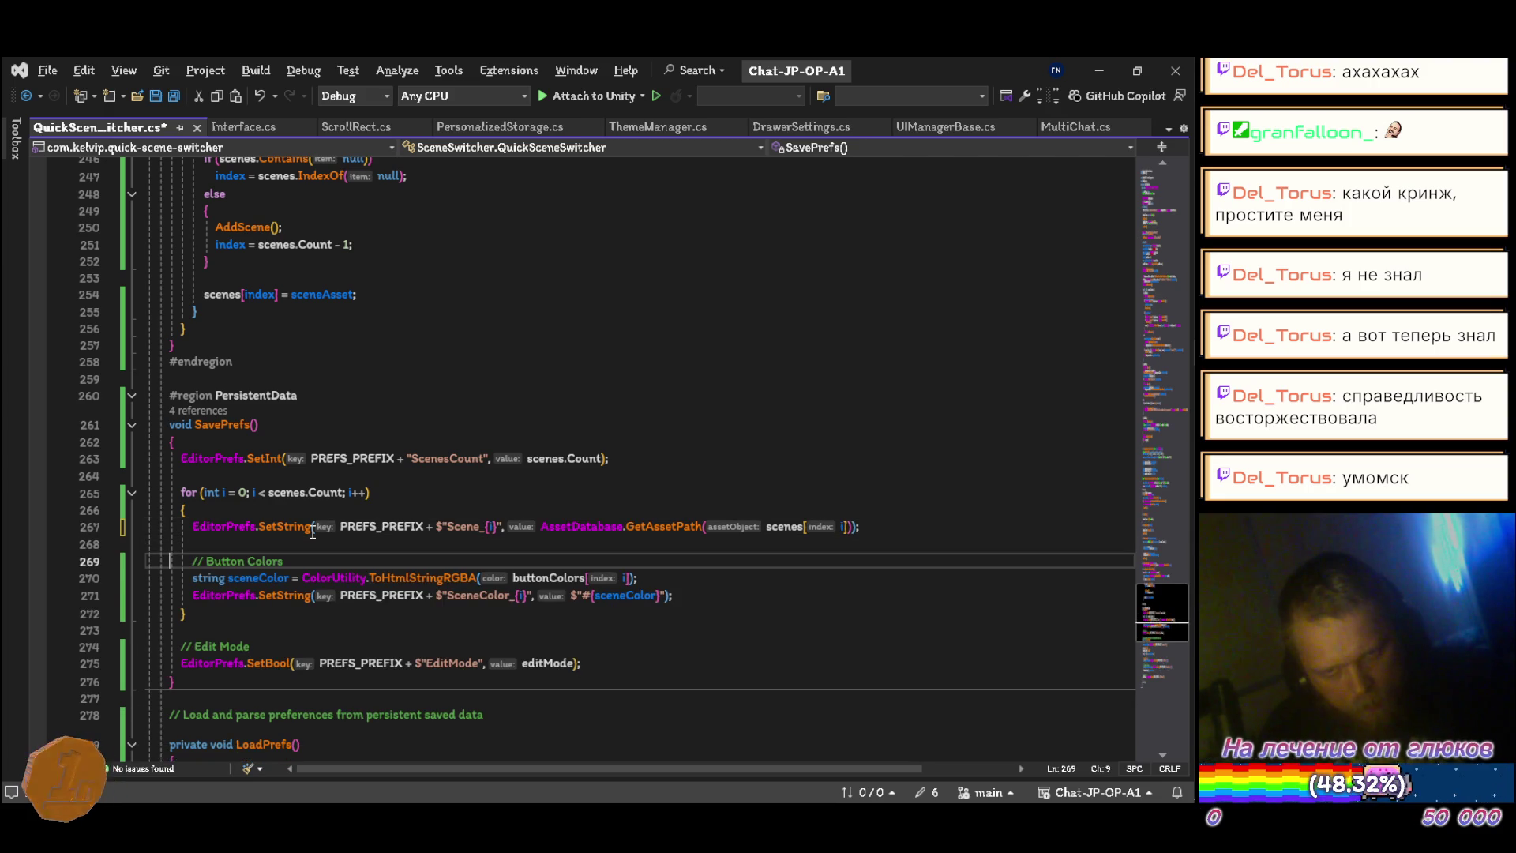
Step: Cut the // Edit Mode comment and remove the private modifier from LoadPrefs
key("Down")
key("ctrl+x")
type("var")
key("ctrl+s")
key("Down")
key("Down")
key("Down")
key("Down")
key("ctrl+x")
key("Down")
key("Down")
scroll(313, 531, "down", 4)
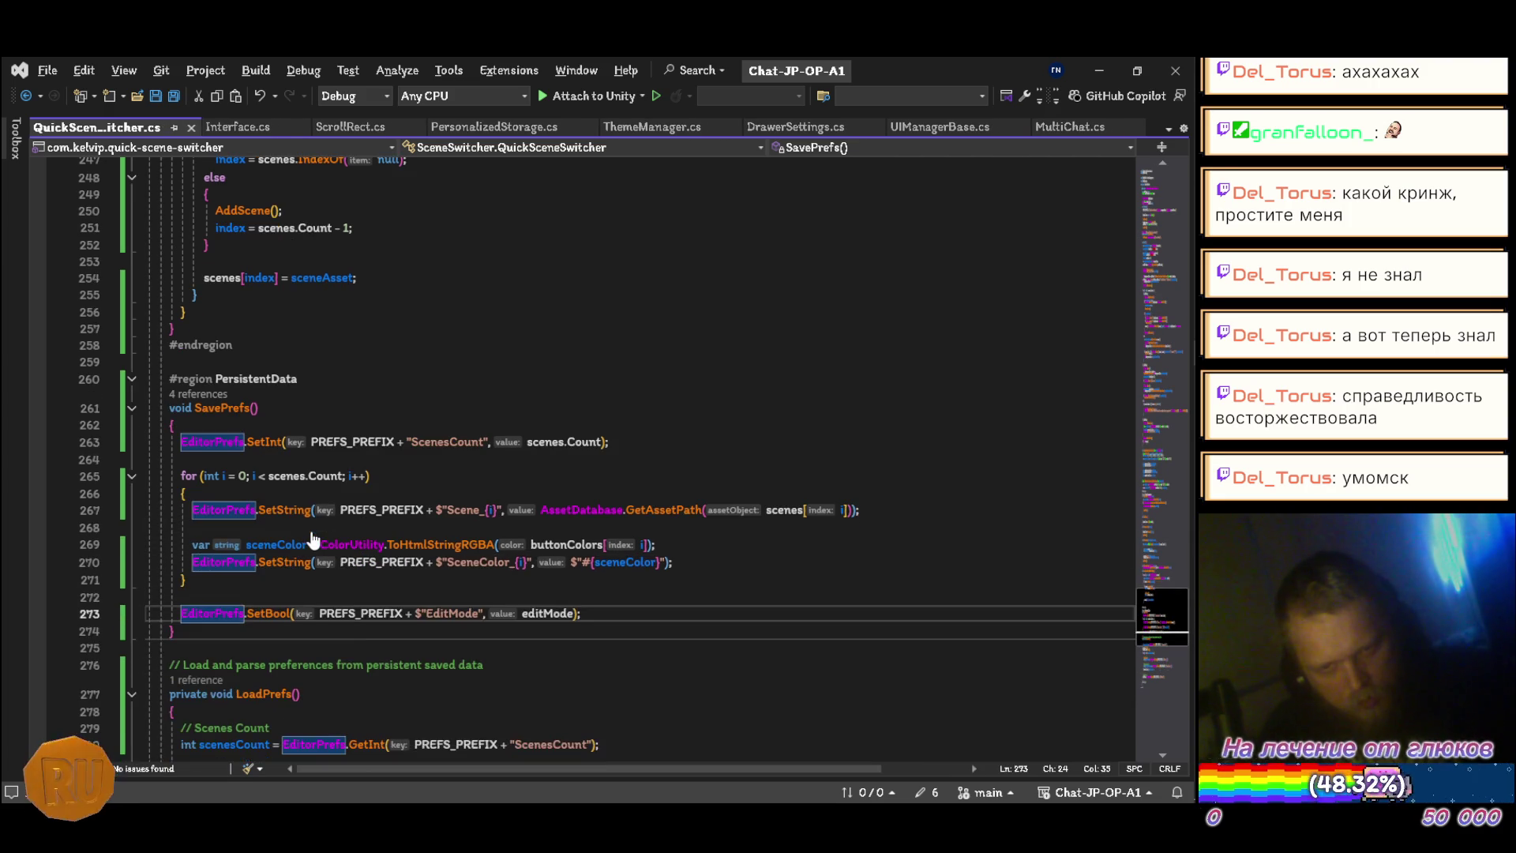
key("Down")
key("ctrl+x")
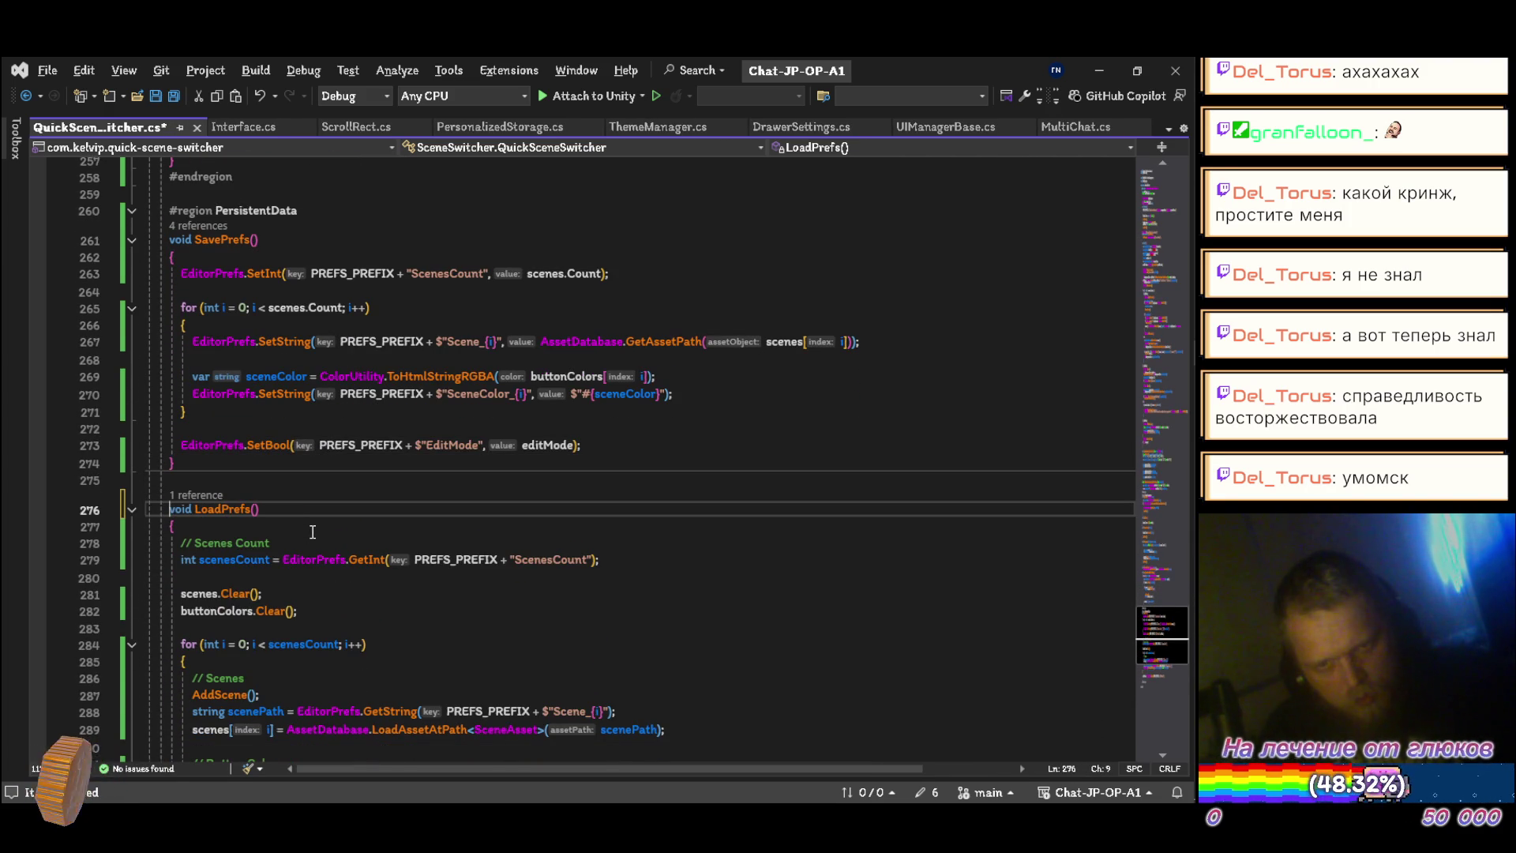
Step: Delete LoadPrefs' // Scenes Count comment, declare scenesCount with var, and save
scroll(312, 531, "down", 2)
key("Down")
key("Down")
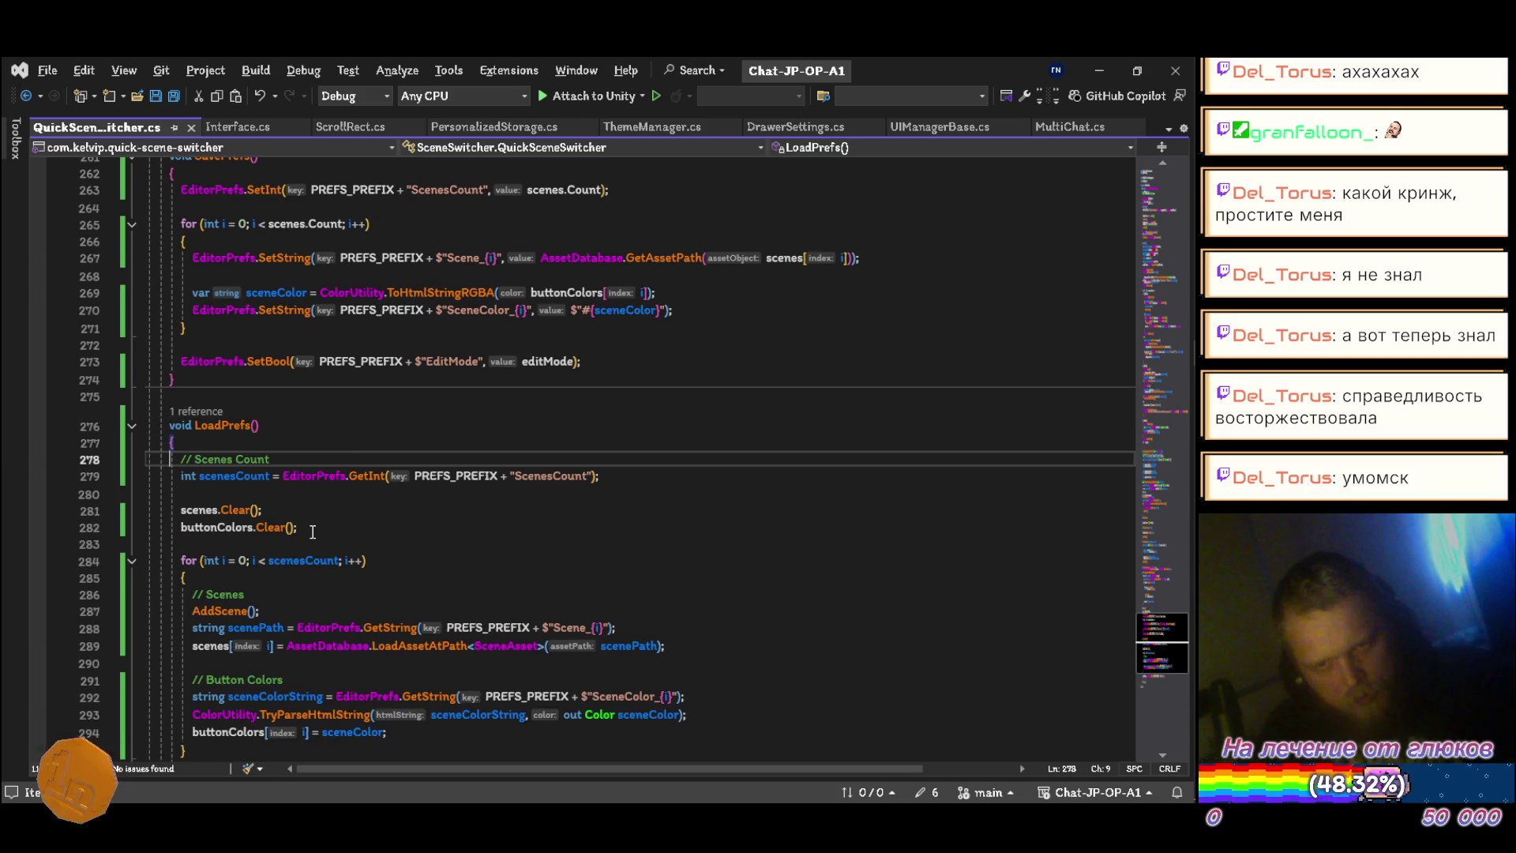
key("ctrl+x")
key("ctrl+shift+Right")
type("var")
key("ctrl+s")
Step: Delete the // Scenes comment and declare scenePath with var
key("Down")
key("Down")
key("Down")
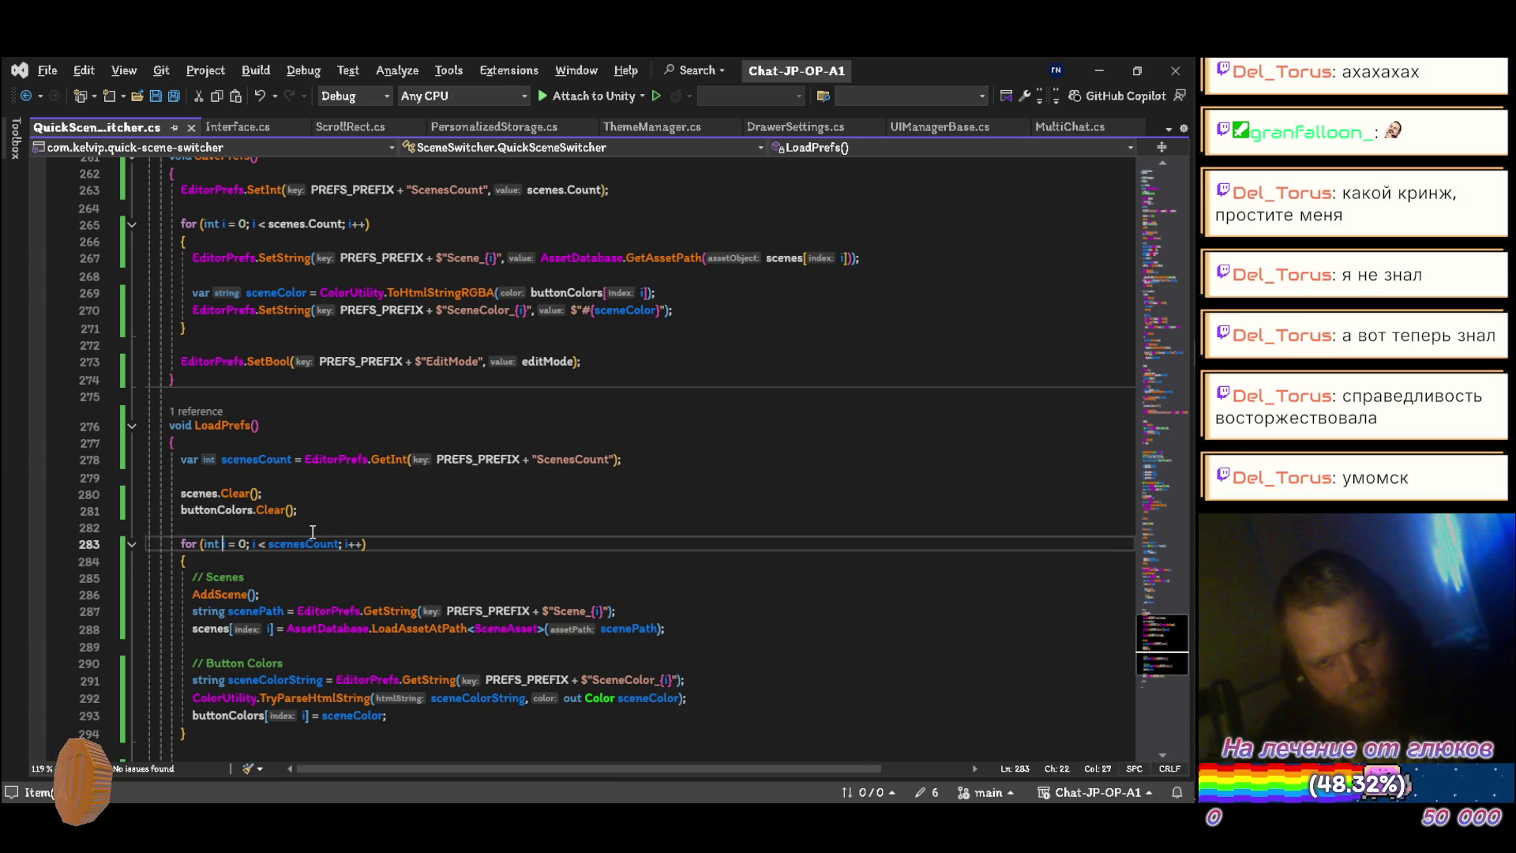
key("ctrl+x")
key("Down")
key("Home")
key("ctrl+shift+Right")
type("var")
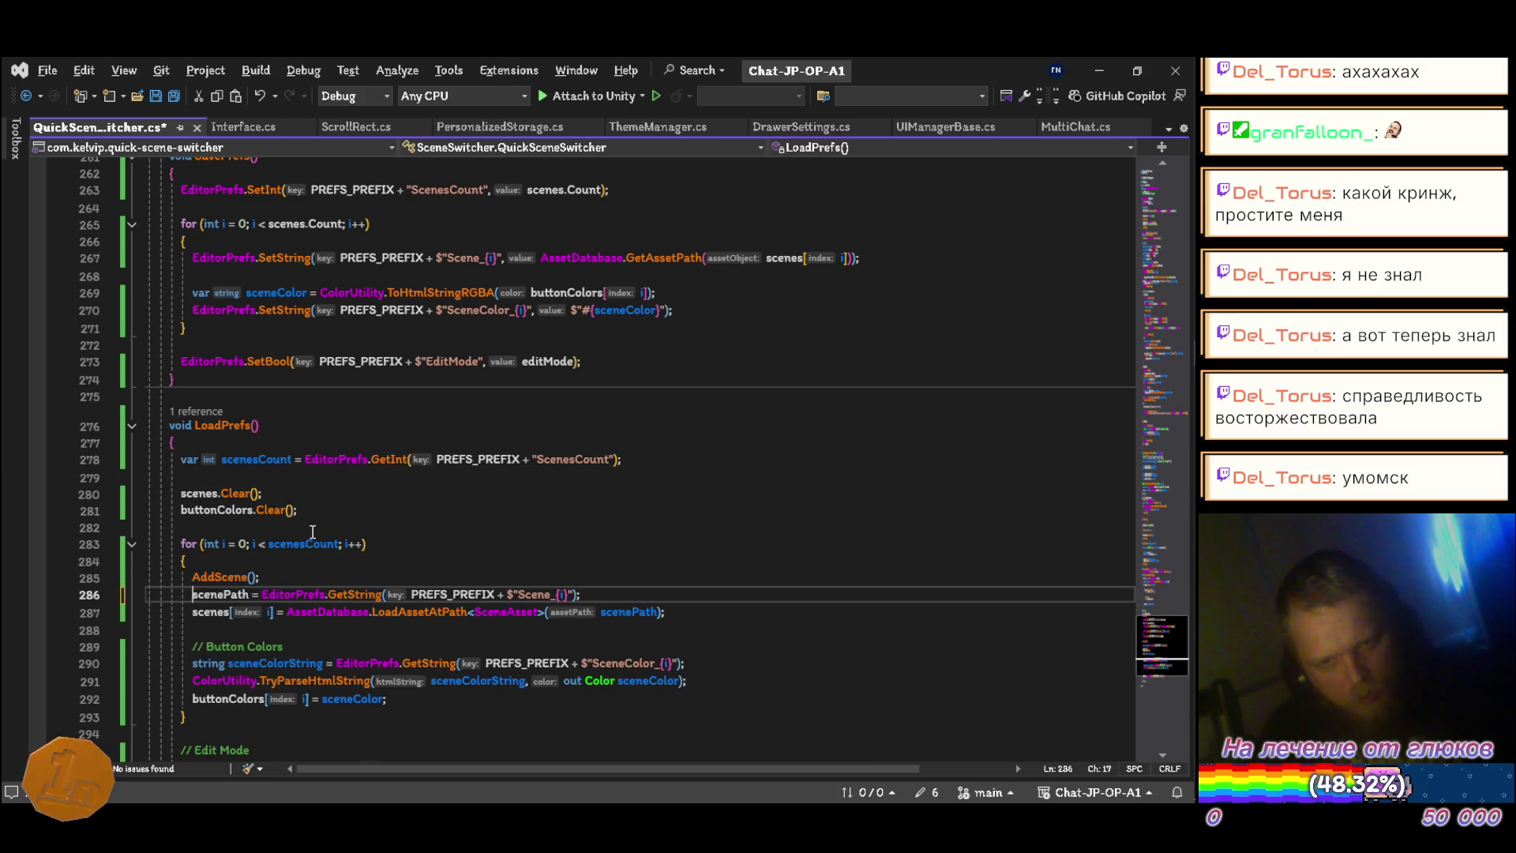
scroll(313, 532, "down", 3)
key("Down")
key("Down")
key("Down")
Step: Delete the // Button Colors and // Edit Mode comments and the blank line before #endregion
key("ctrl+x")
key("ctrl+z")
key("ctrl+z")
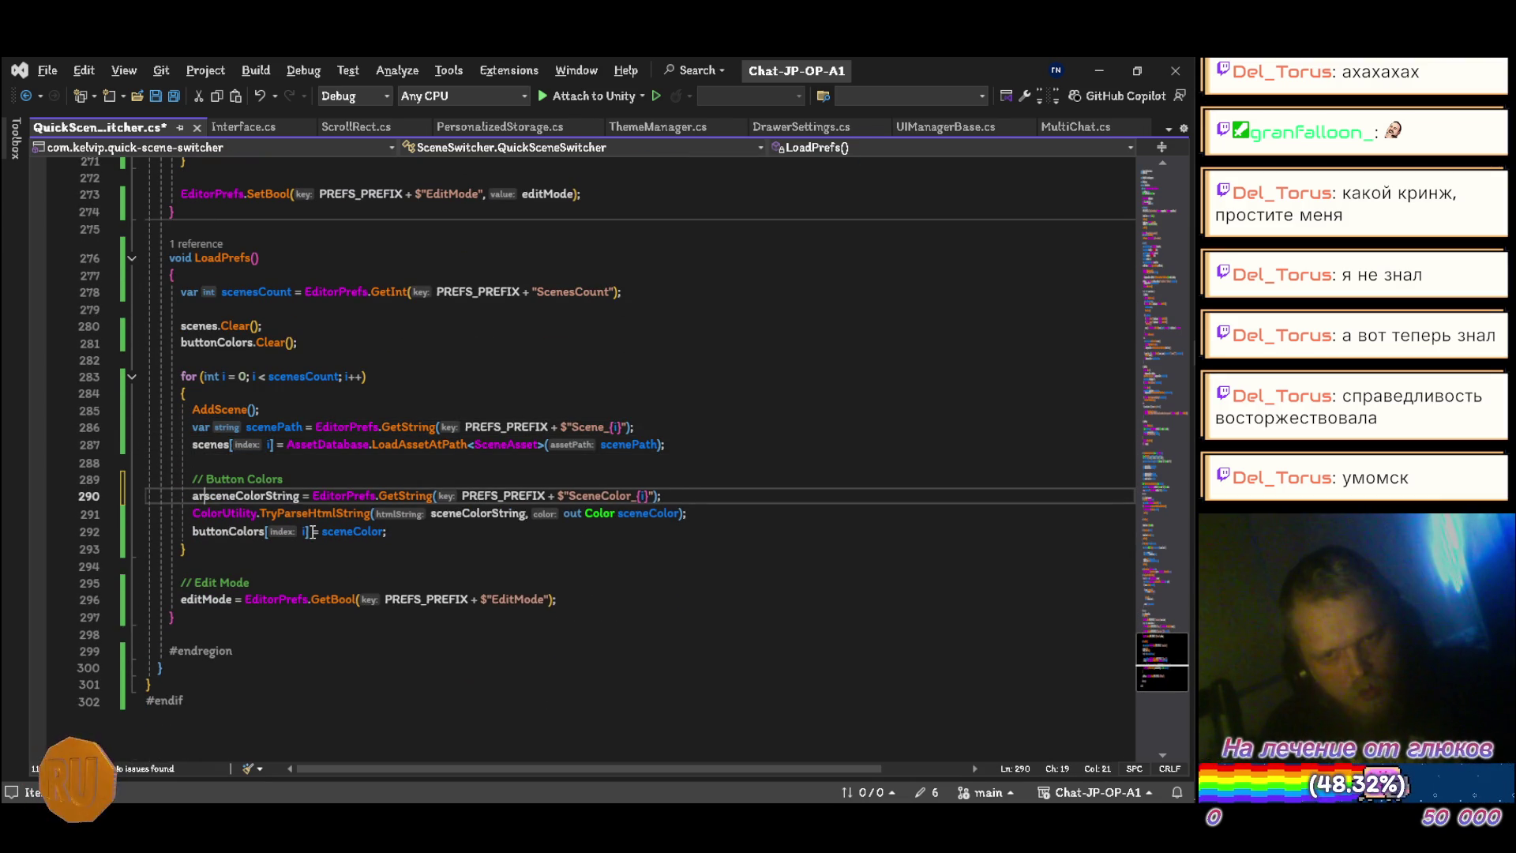
key("Up")
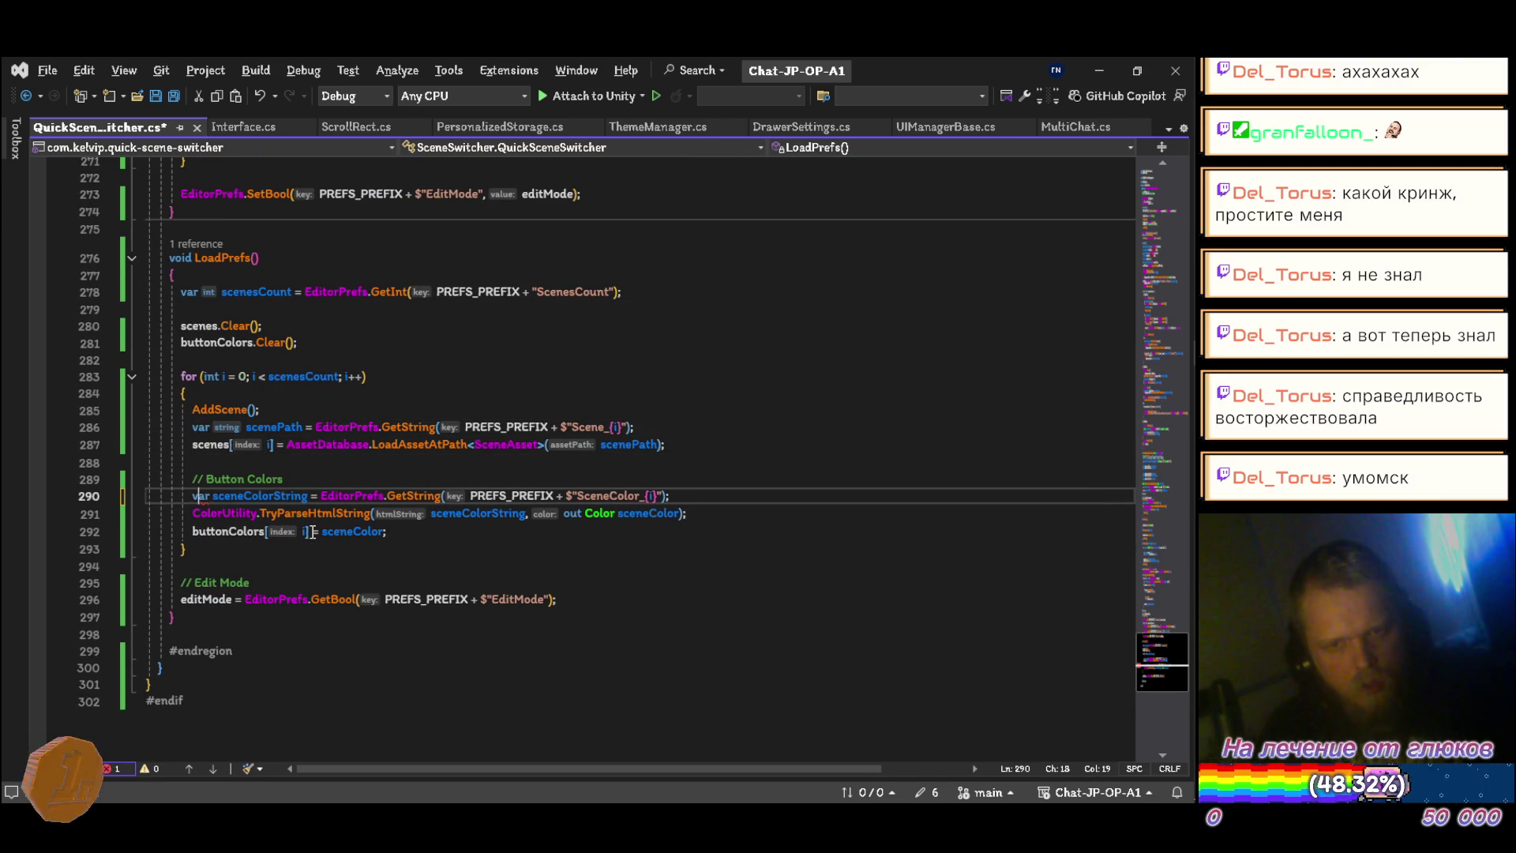
key("ctrl+x")
key("Down")
key("Down")
key("Down")
key("Down")
key("Down")
key("ctrl+x")
key("Down")
key("Down")
key("ctrl+x")
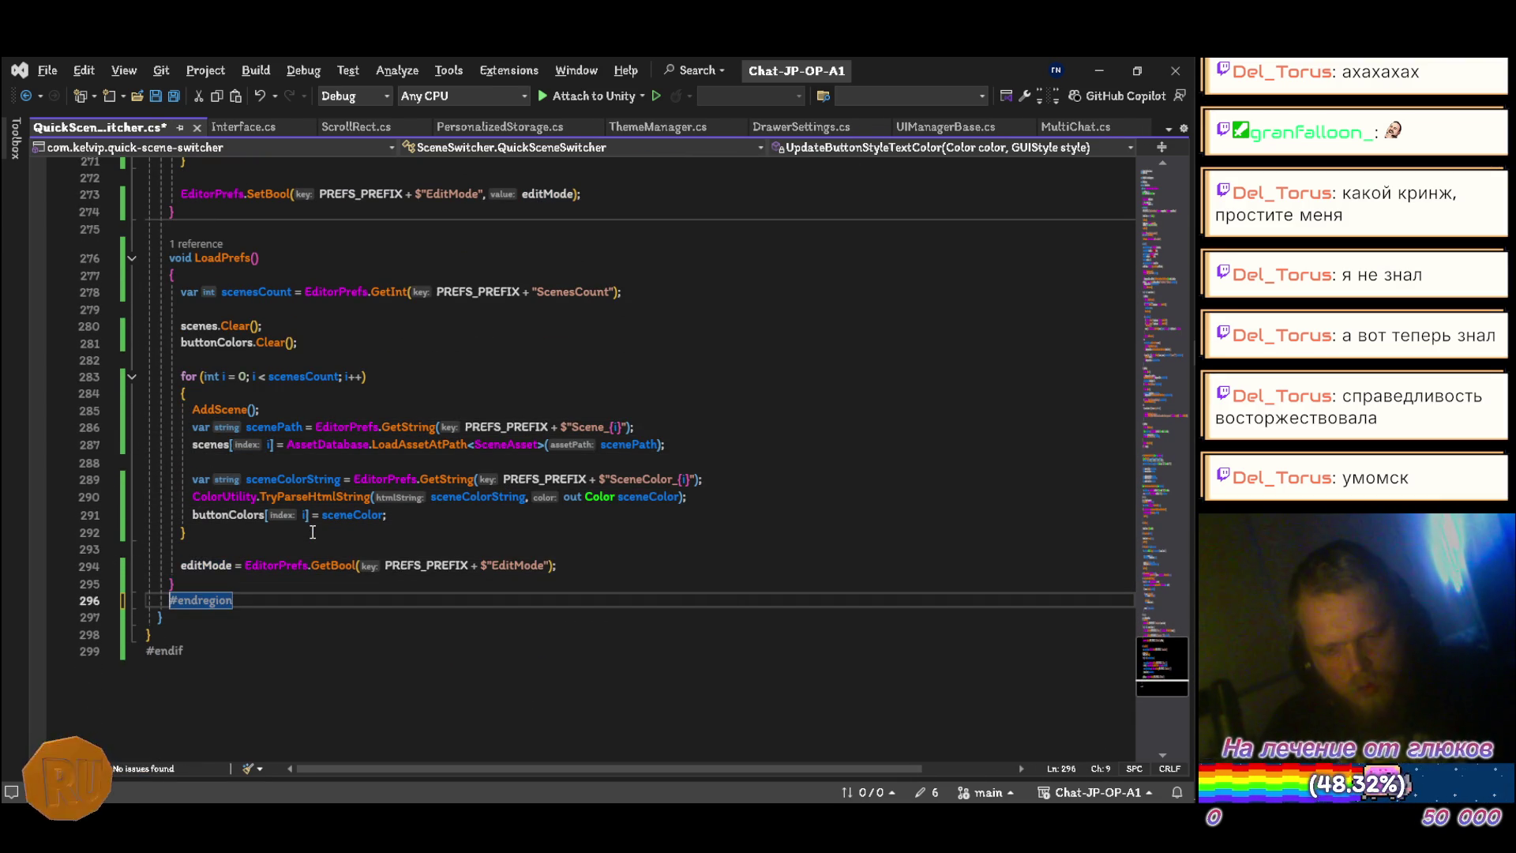
key("ctrl+m")
key("ctrl+m")
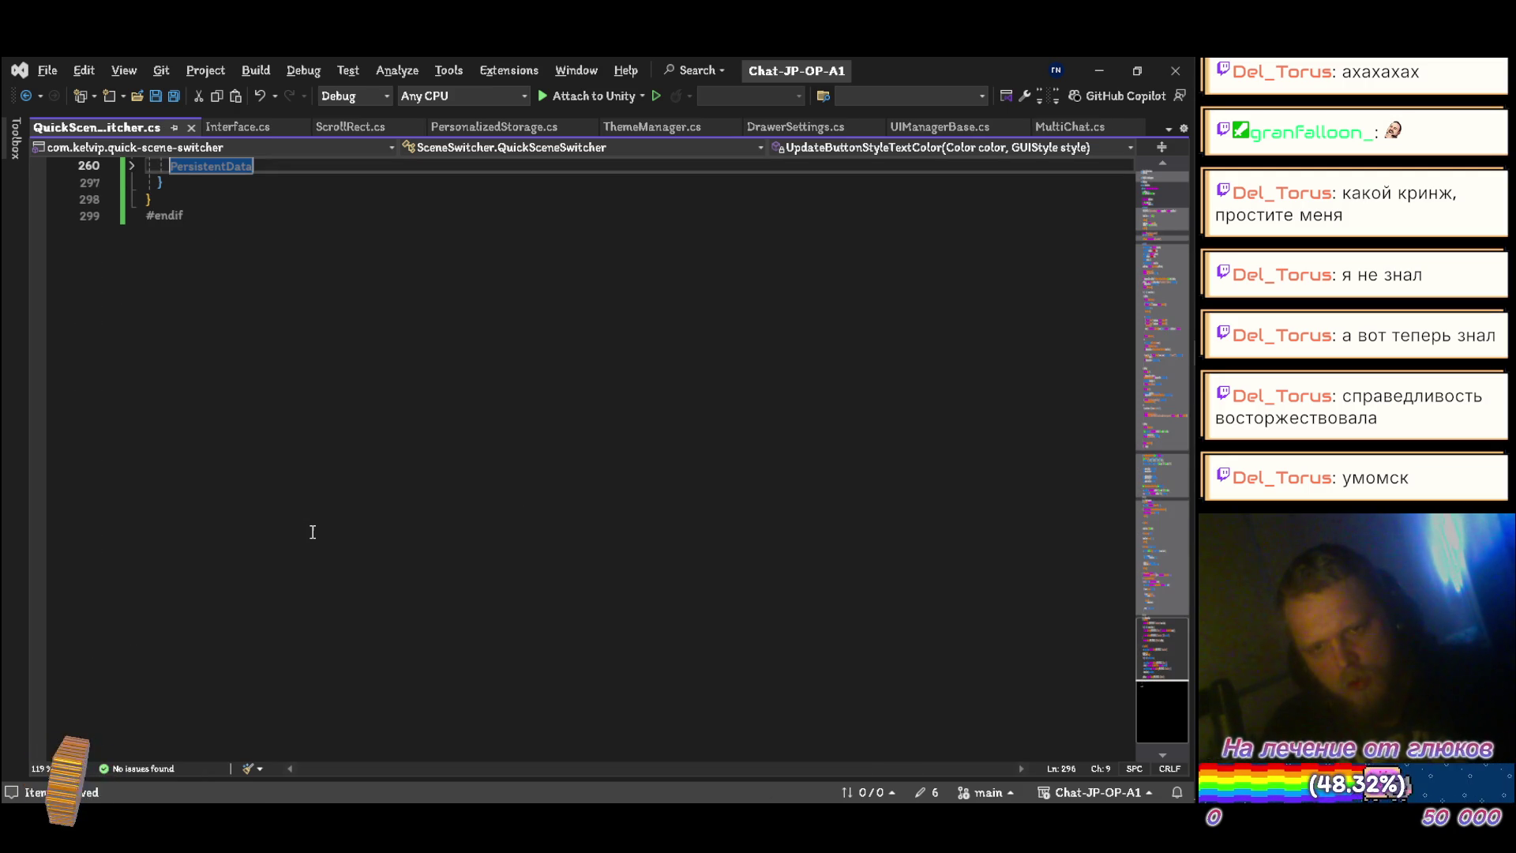
key("ctrl+m")
key("ctrl+m")
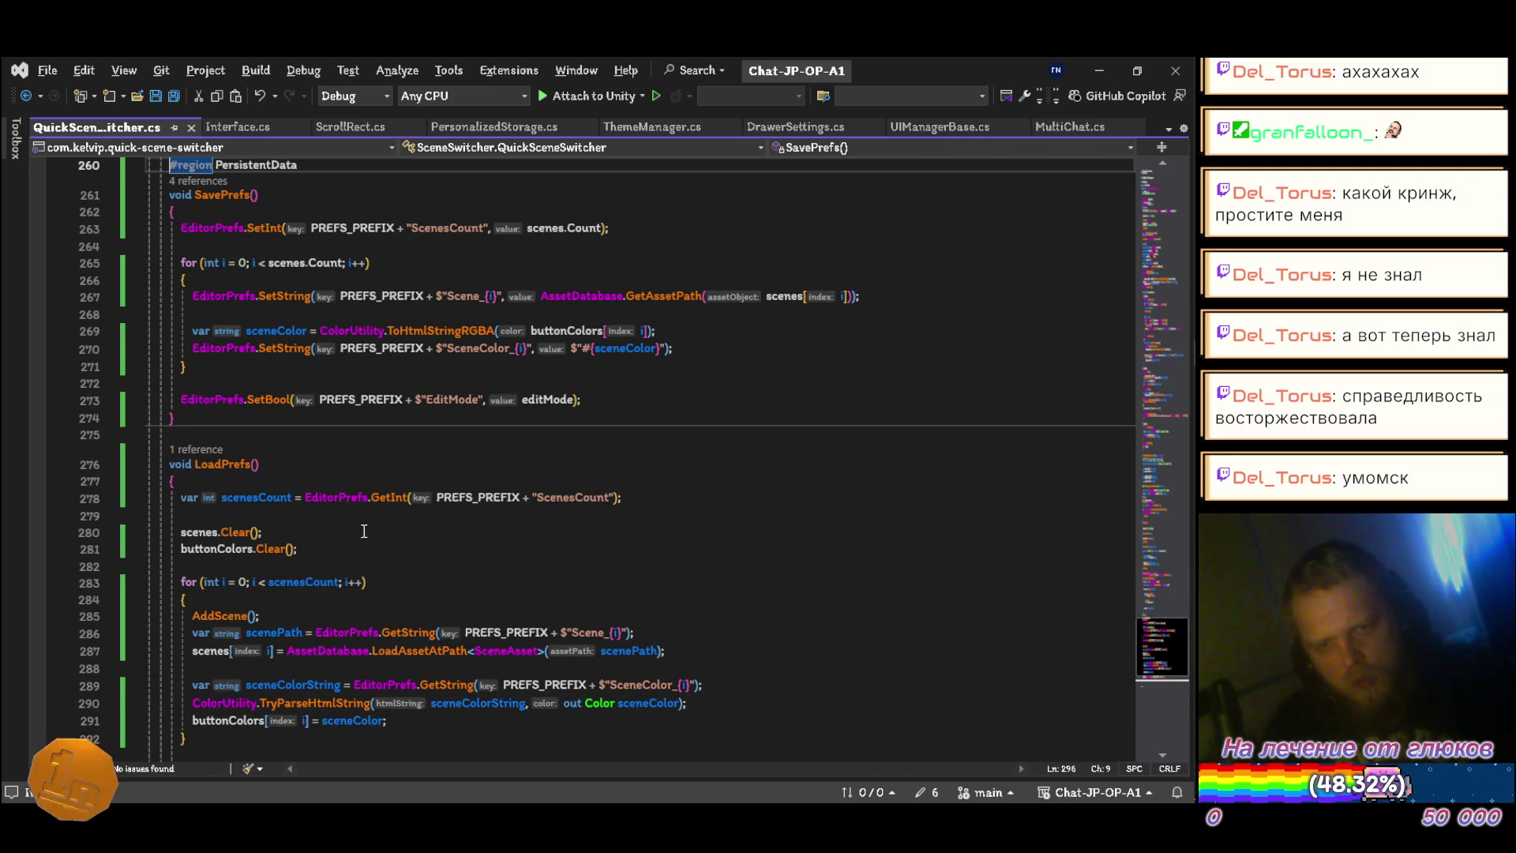
Step: Declare the edit-mode footerColor with var instead of Color
scroll(397, 530, "up", 20)
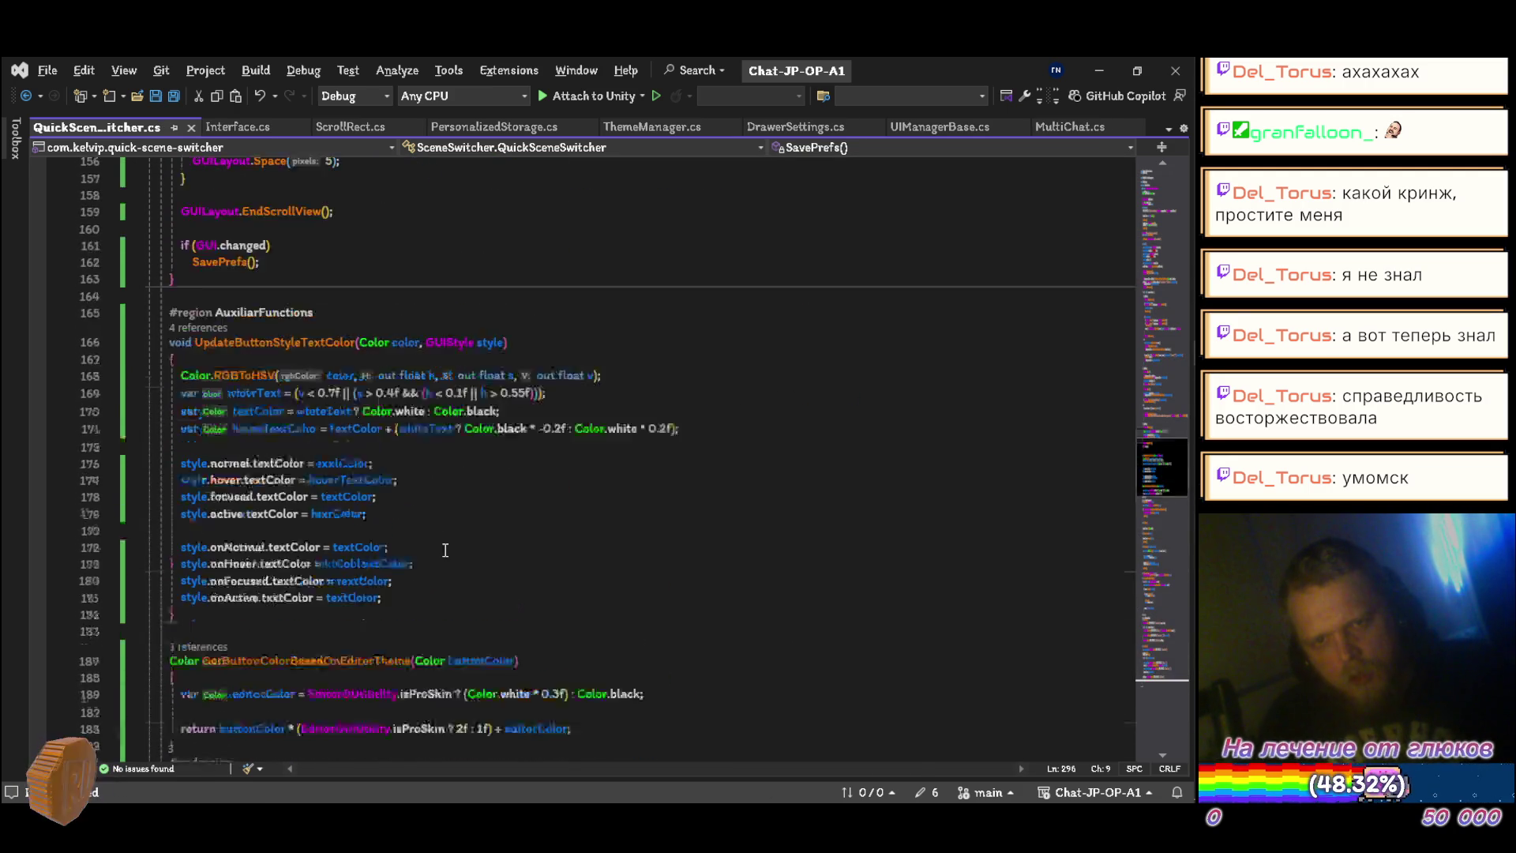
scroll(446, 543, "down", 15)
scroll(203, 394, "up", 6)
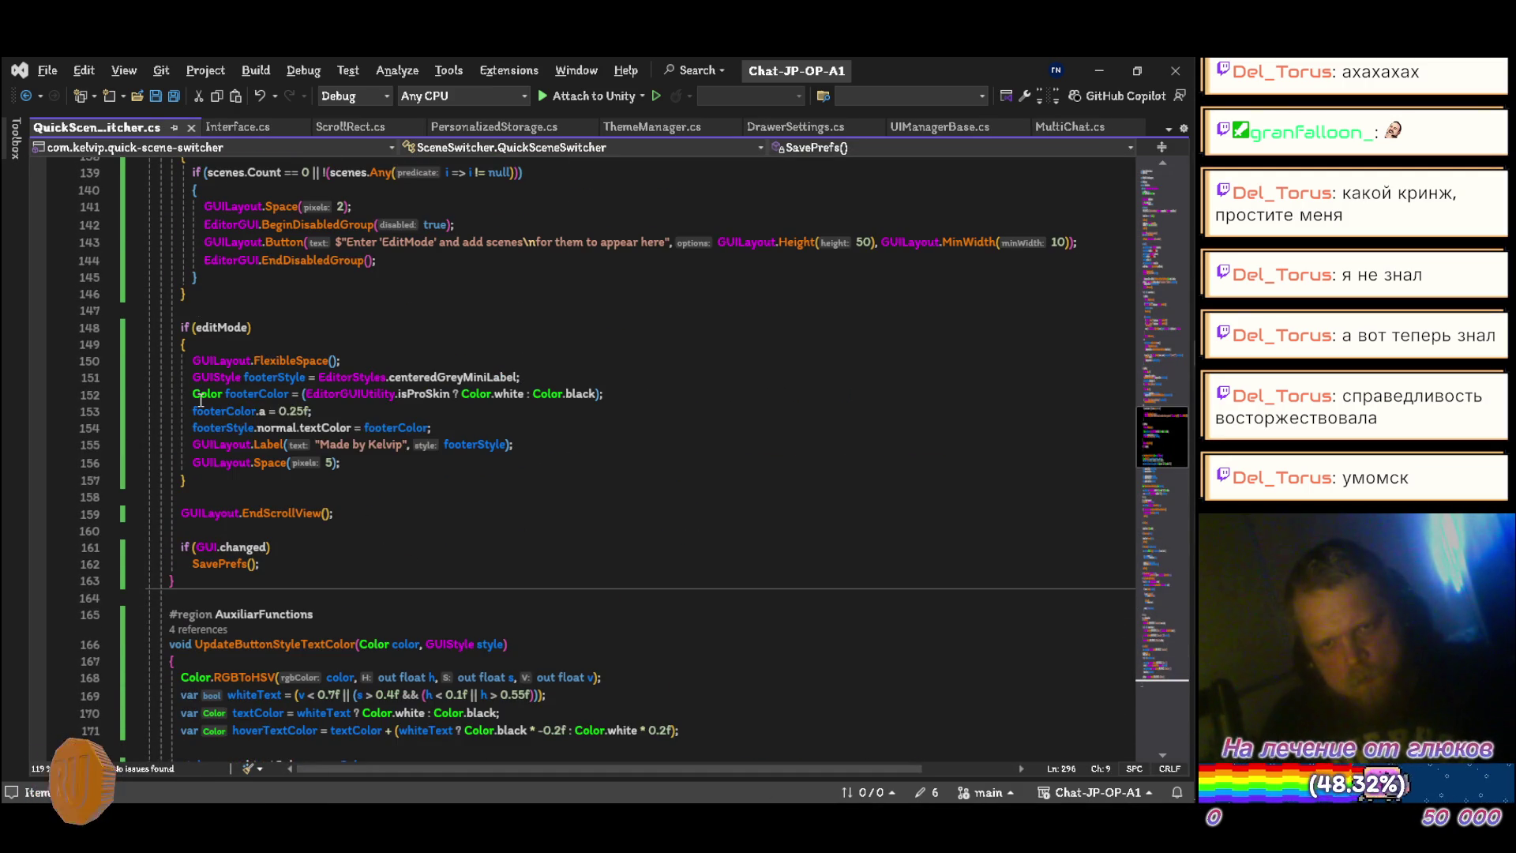
left_click(194, 394)
type("var")
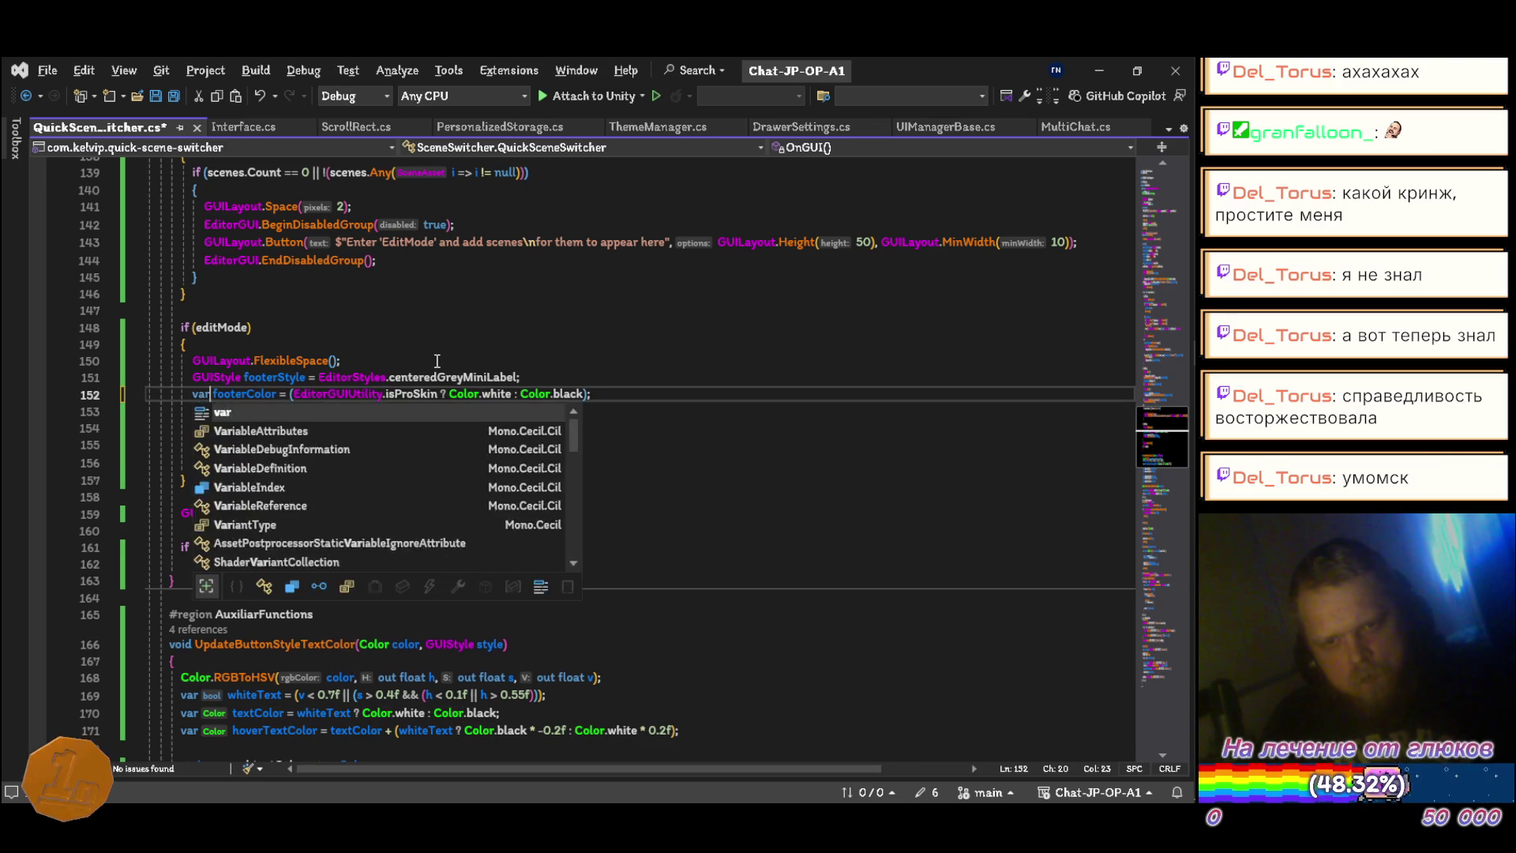
Step: Scroll through QuickSceneSwitcher.cs back up to line 1 to review it
scroll(483, 466, "down", 5)
scroll(483, 466, "down", 3)
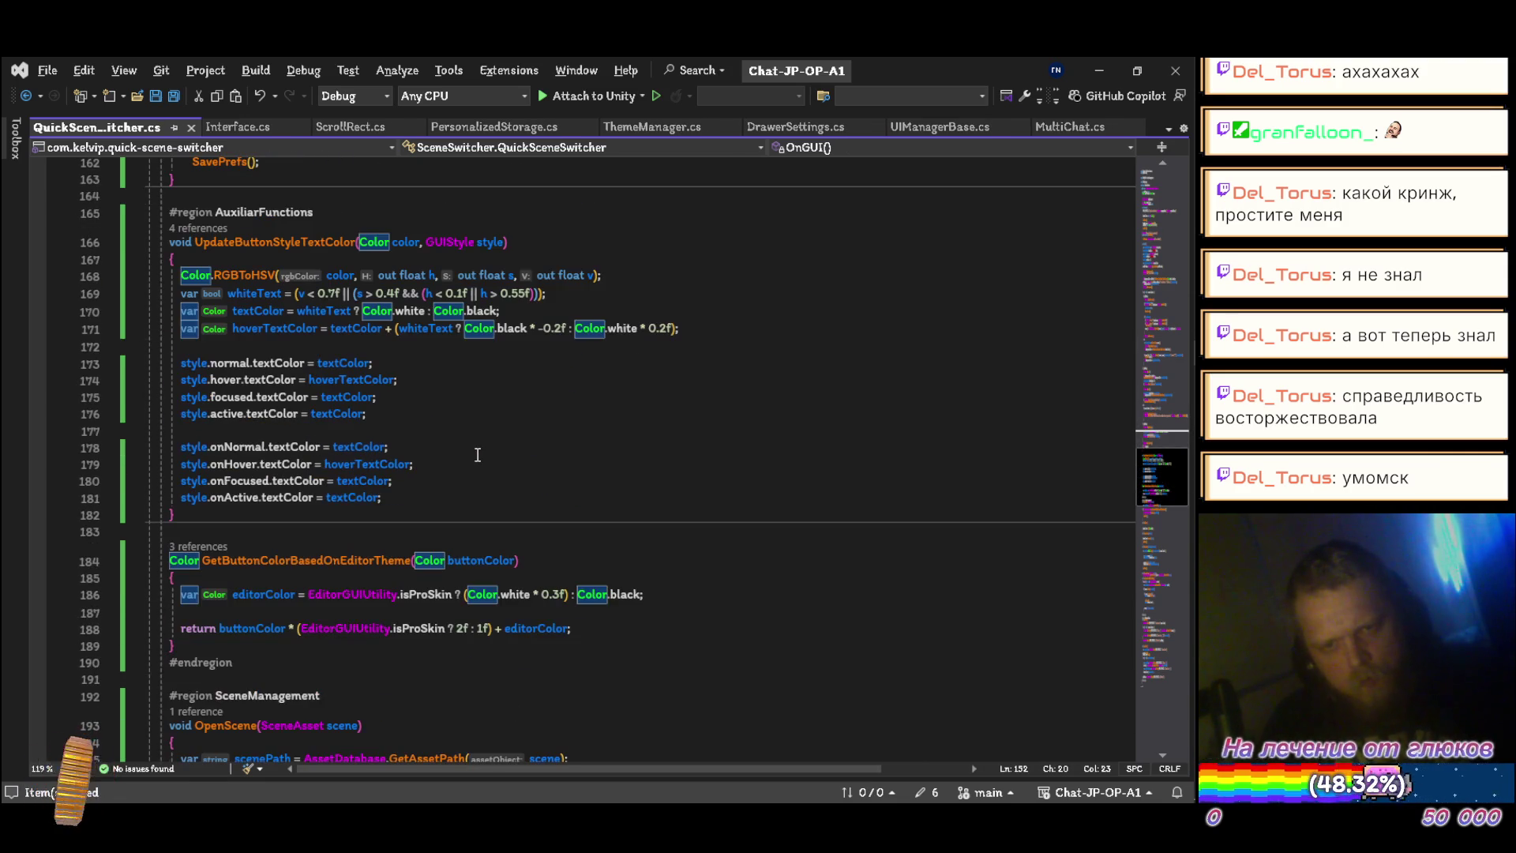
scroll(477, 455, "down", 4)
scroll(477, 455, "down", 18)
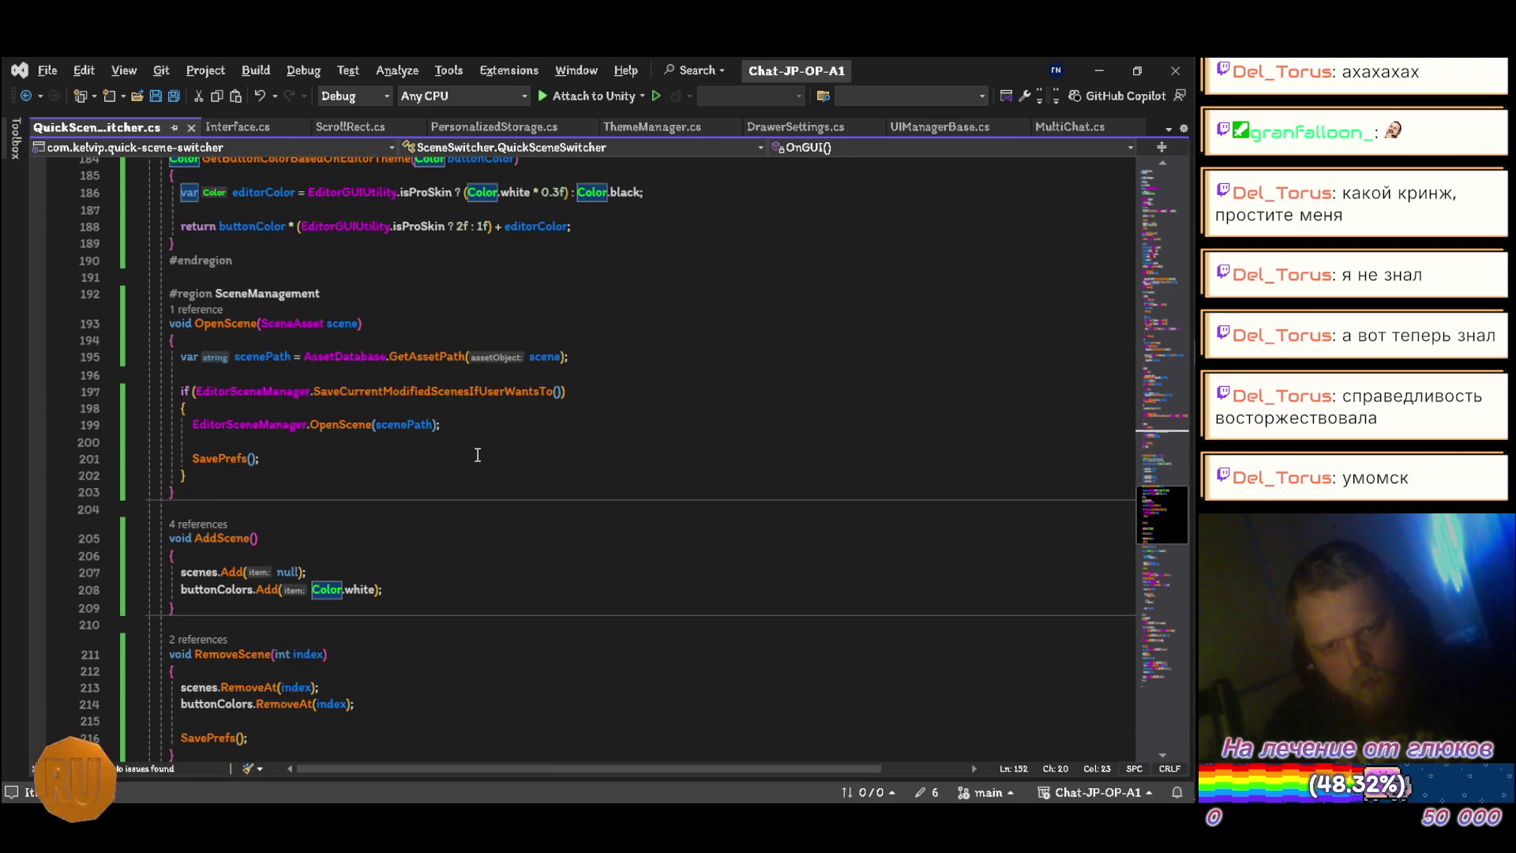
scroll(477, 455, "up", 5)
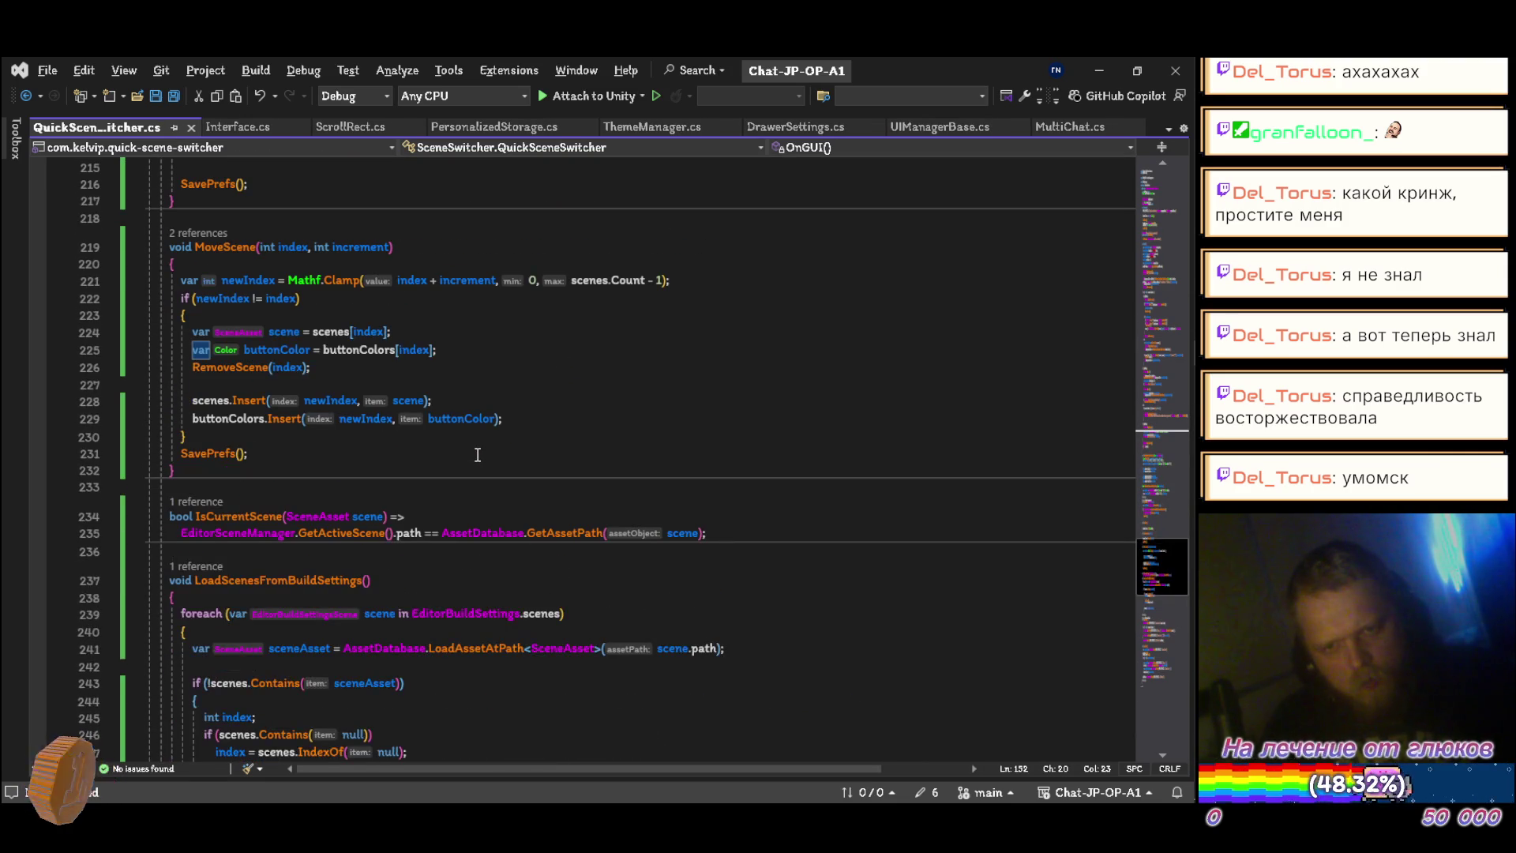
scroll(477, 455, "up", 20)
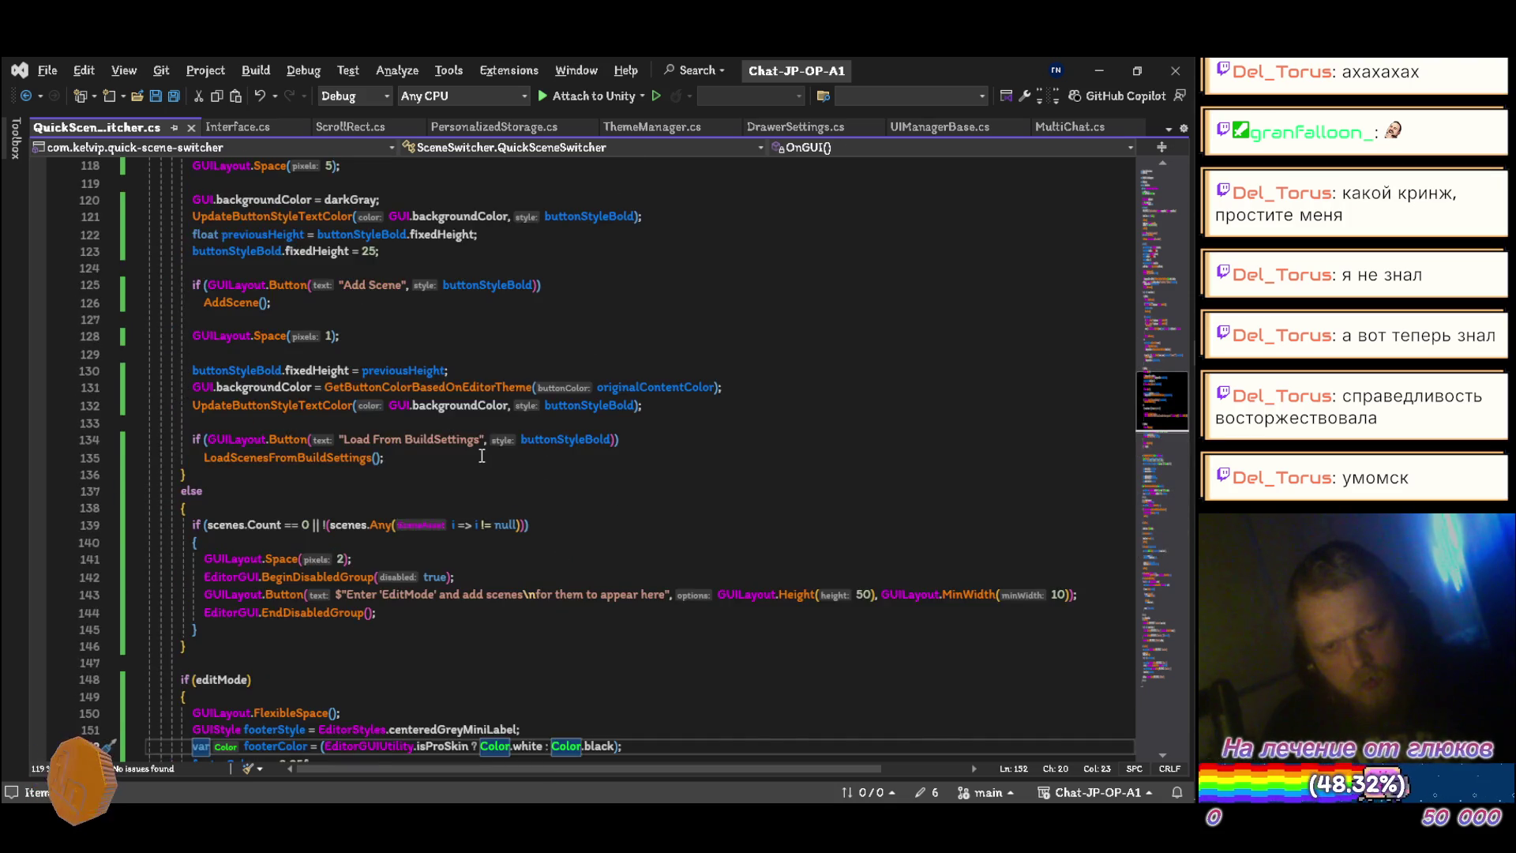
scroll(484, 455, "up", 2)
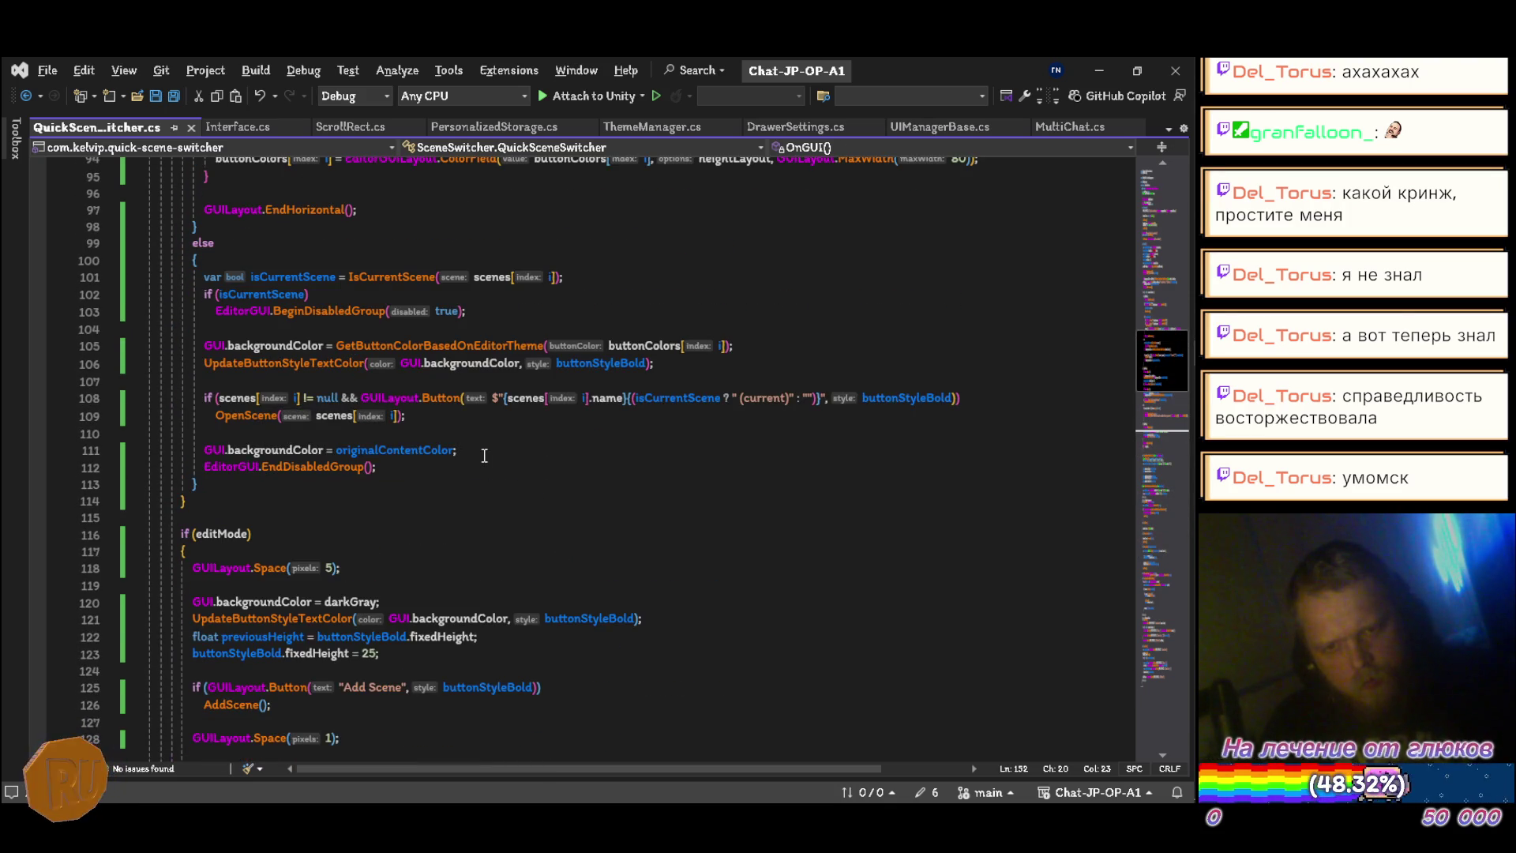
scroll(484, 456, "up", 17)
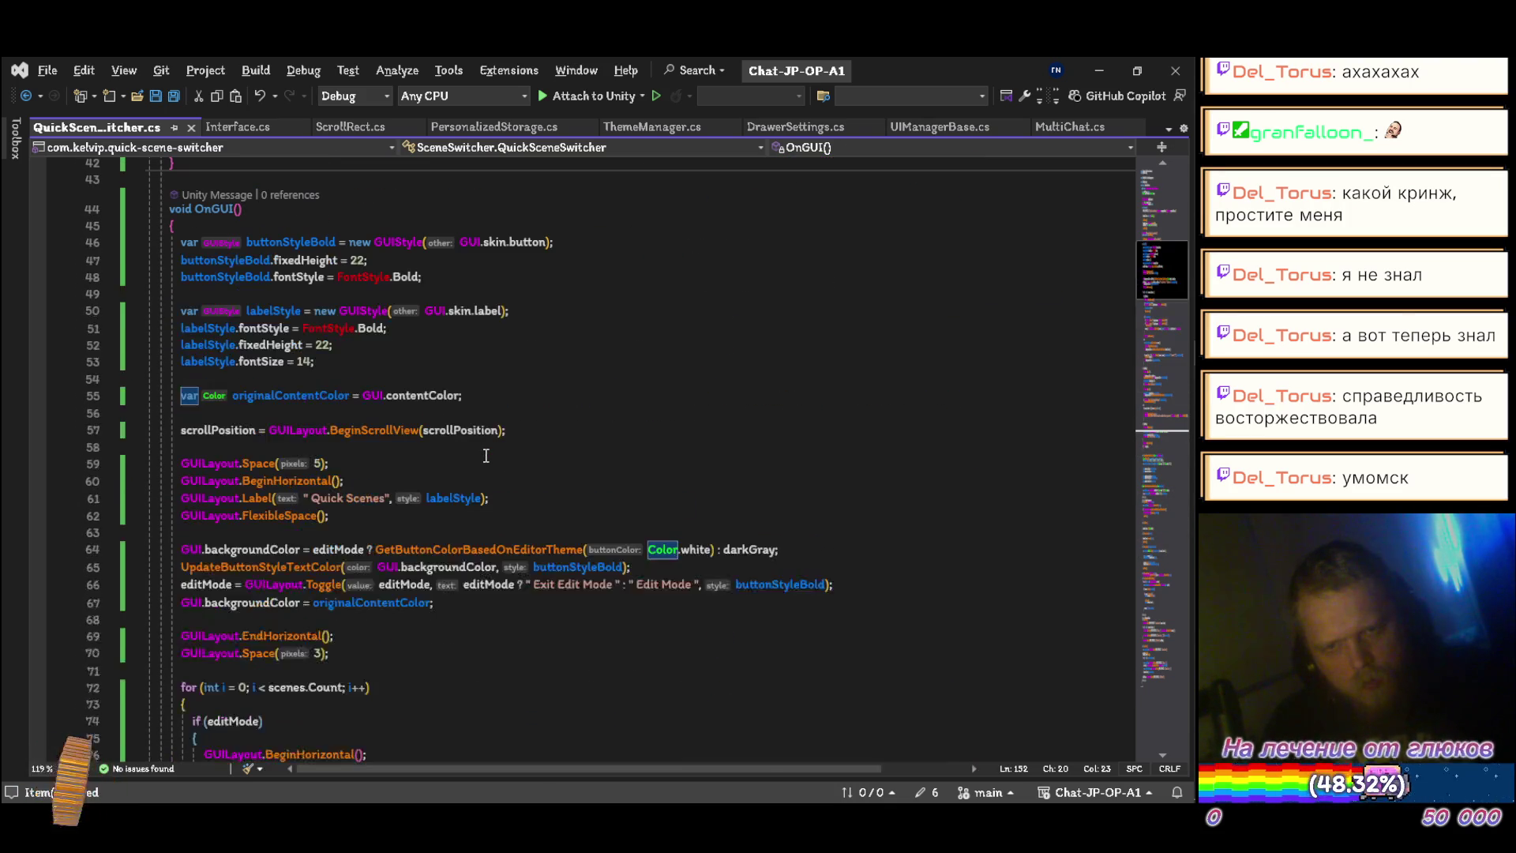
scroll(485, 455, "up", 12)
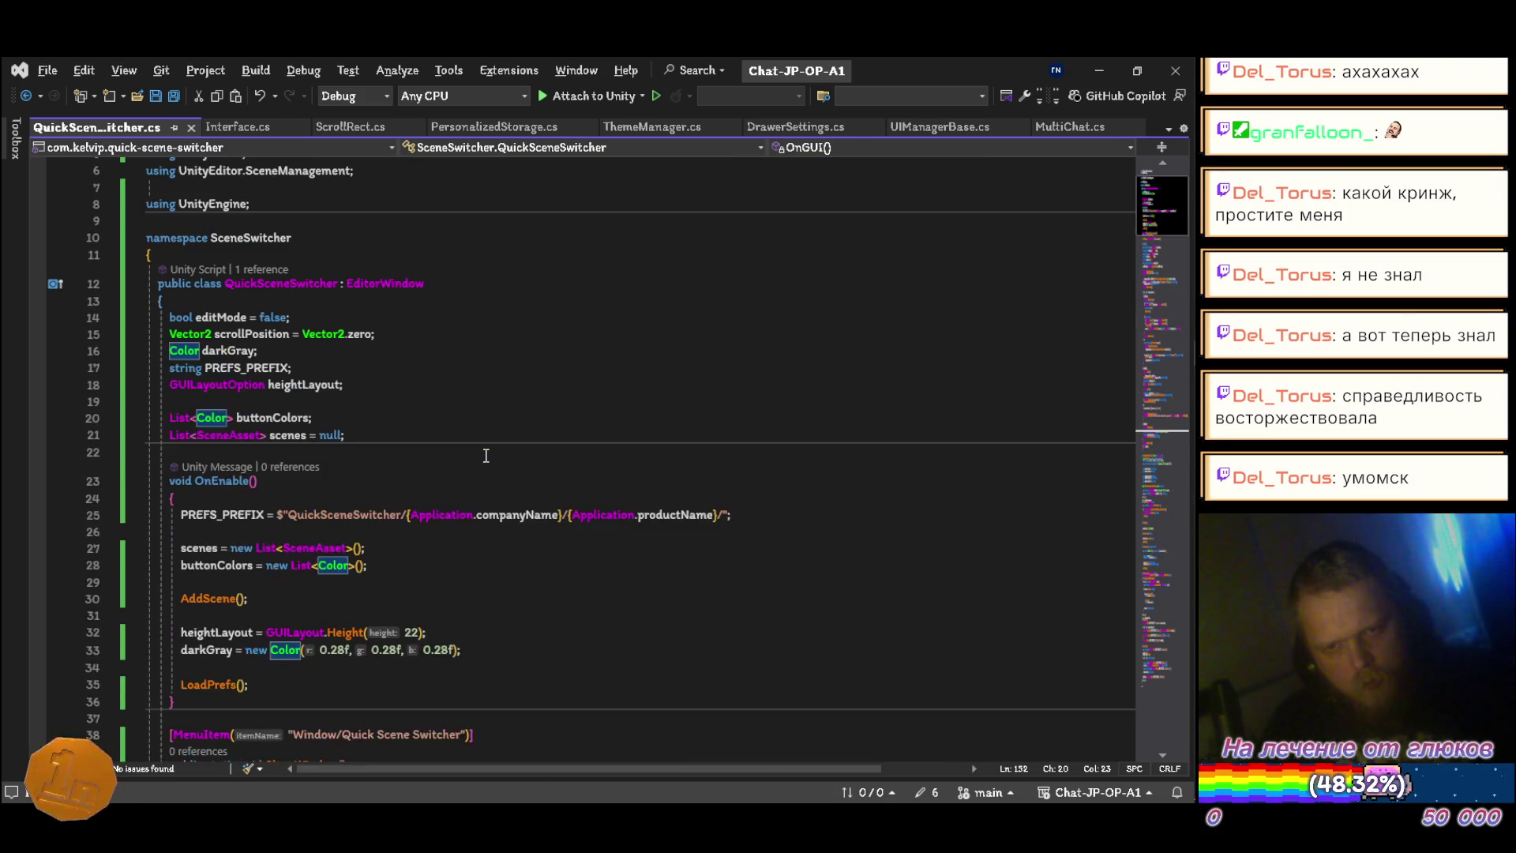
scroll(486, 456, "down", 6)
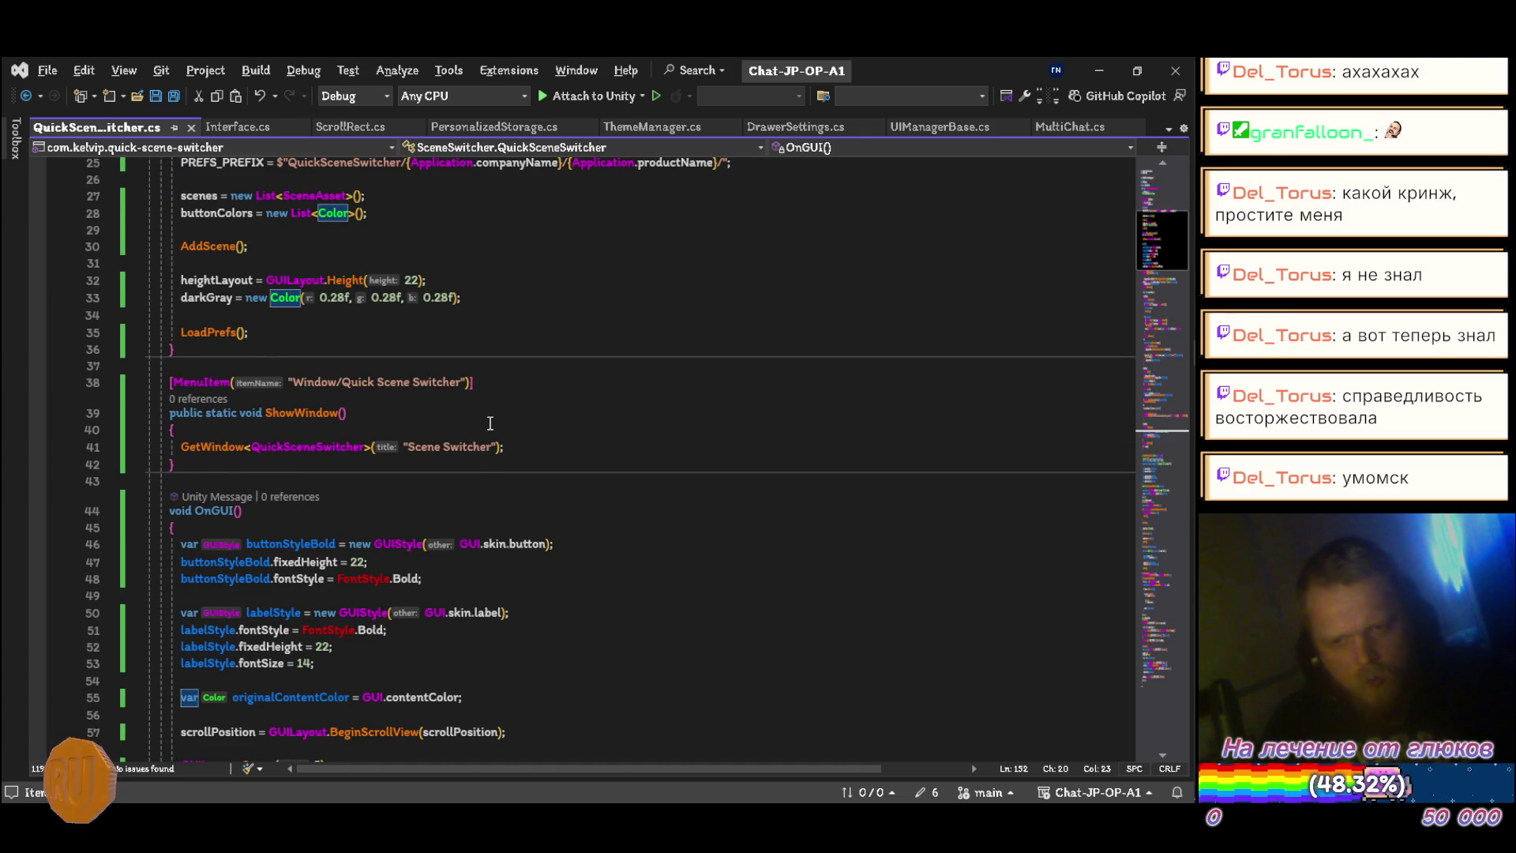
scroll(497, 423, "up", 5)
scroll(497, 424, "up", 3)
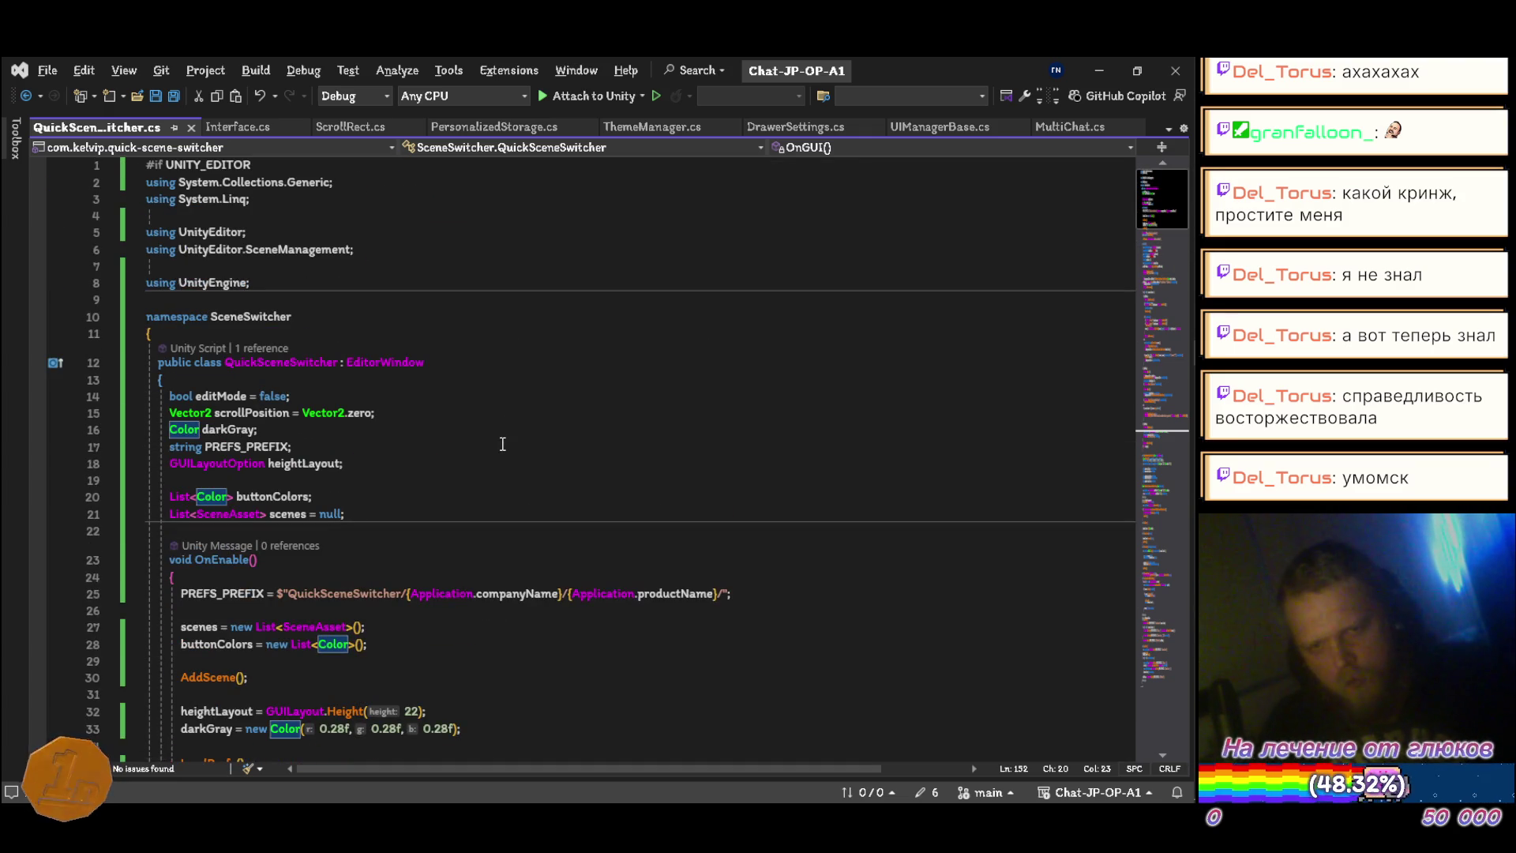
key("alt+Tab")
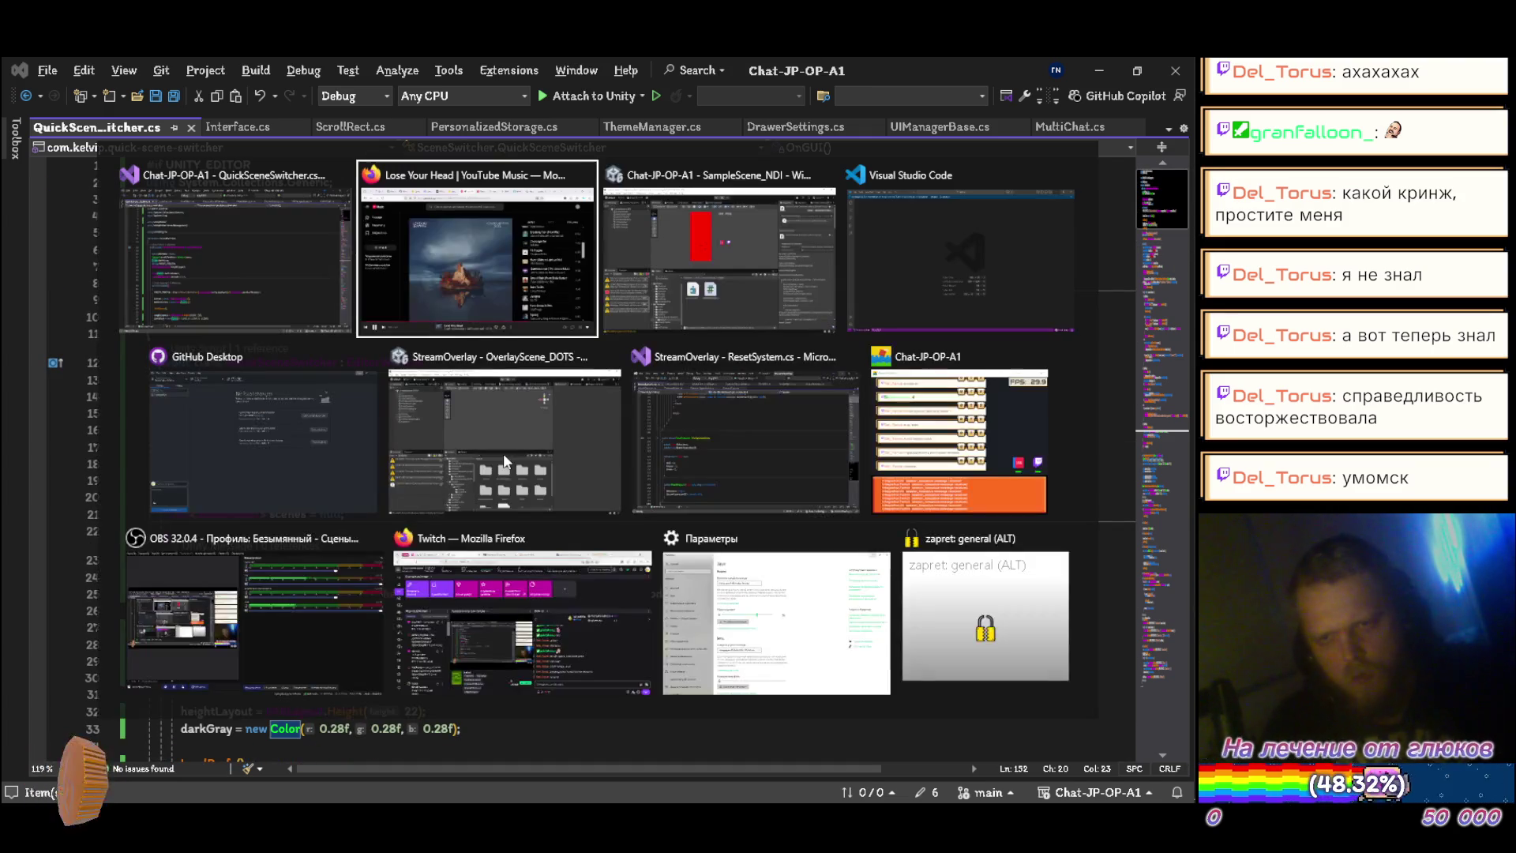
Step: Bring the YouTube Music player forward and go to its home feed
key("alt+Tab")
key("Escape")
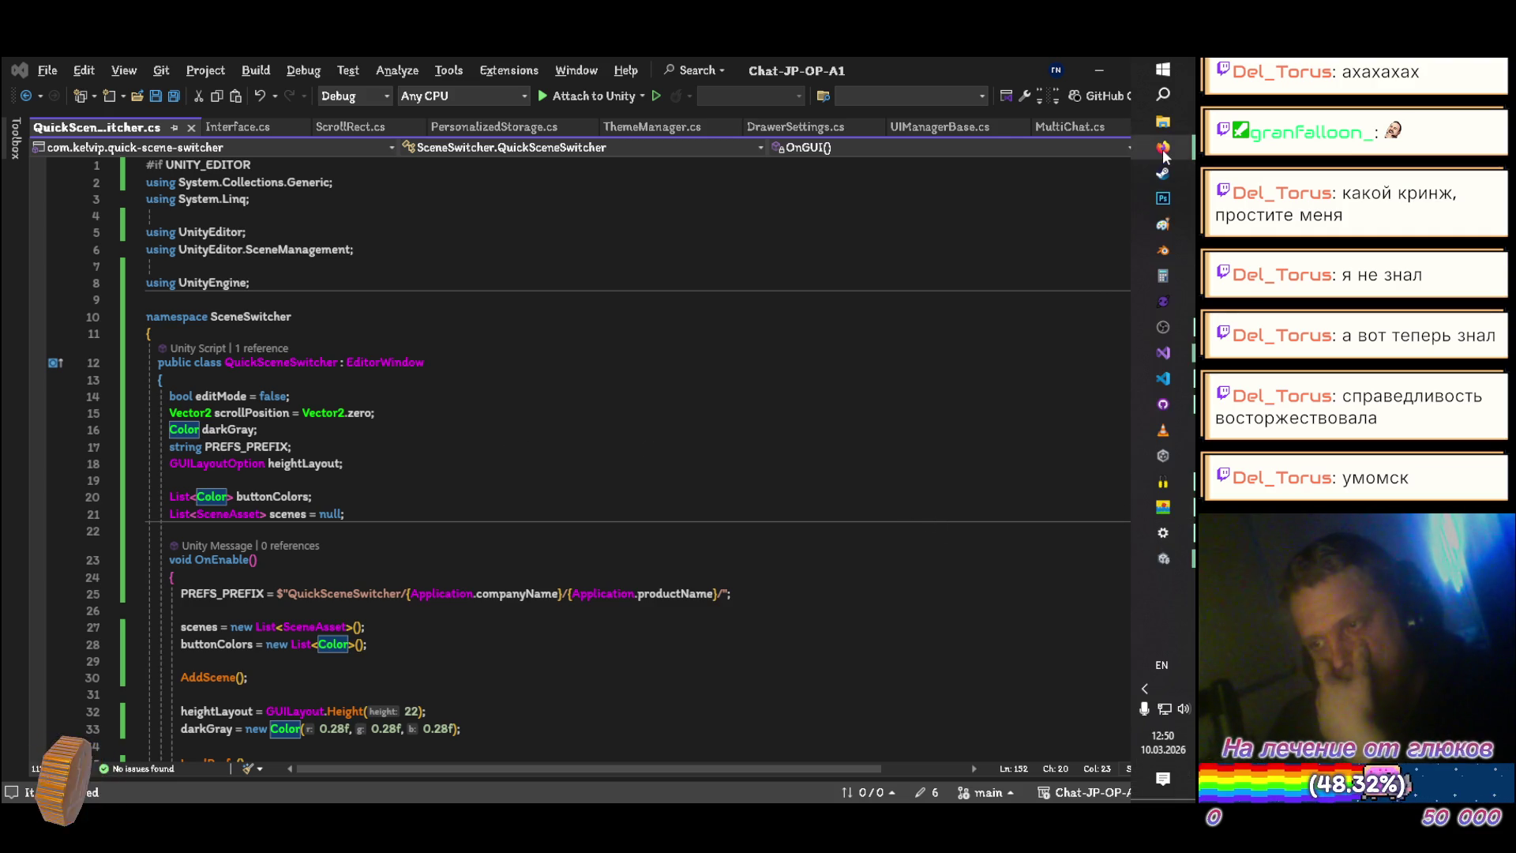
mouse_move(1163, 147)
left_click(947, 160)
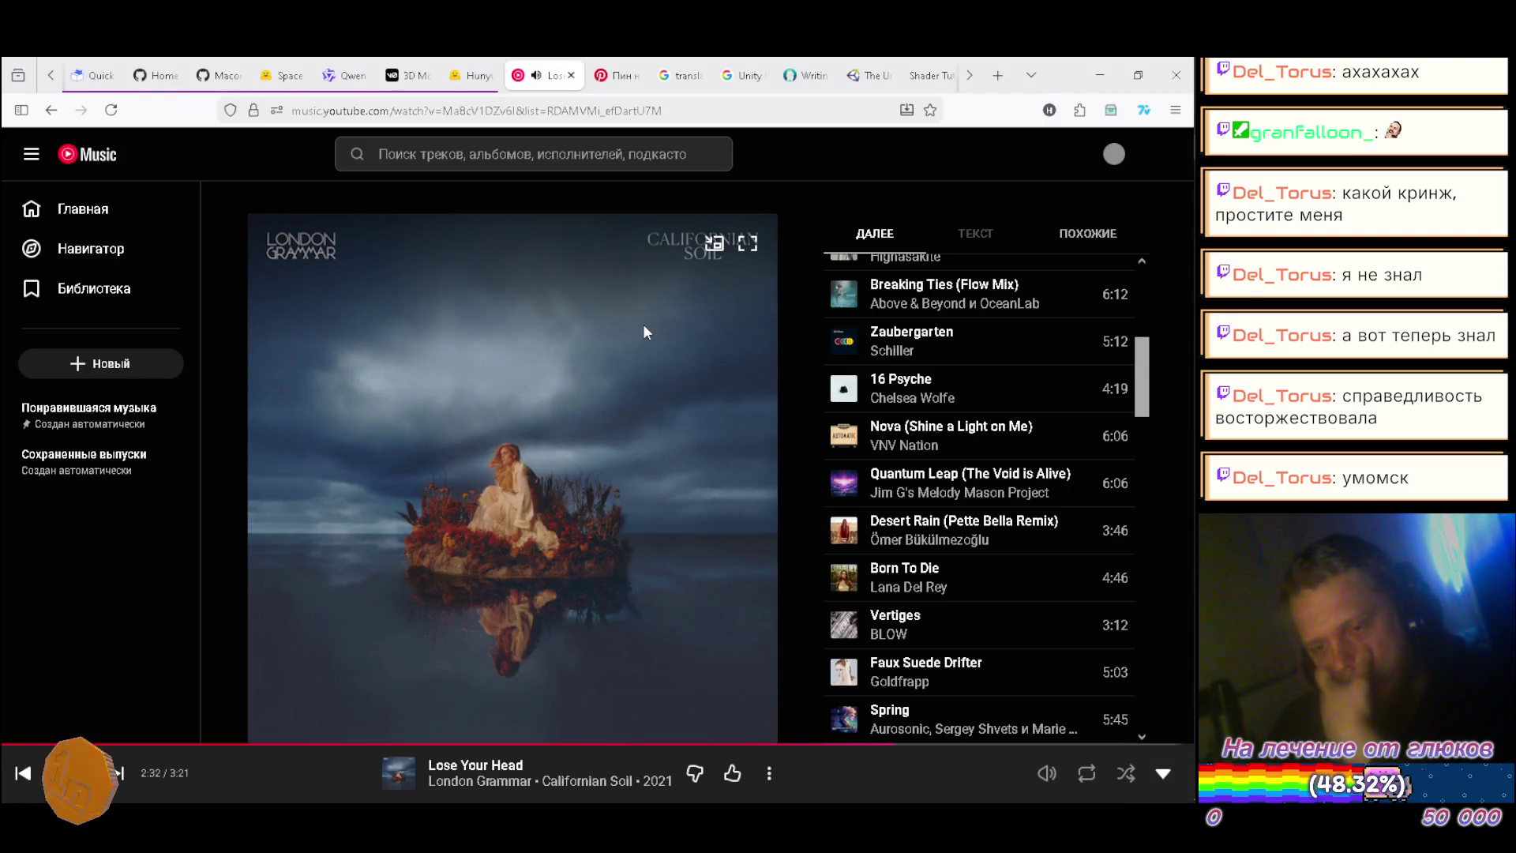
scroll(982, 471, "down", 5)
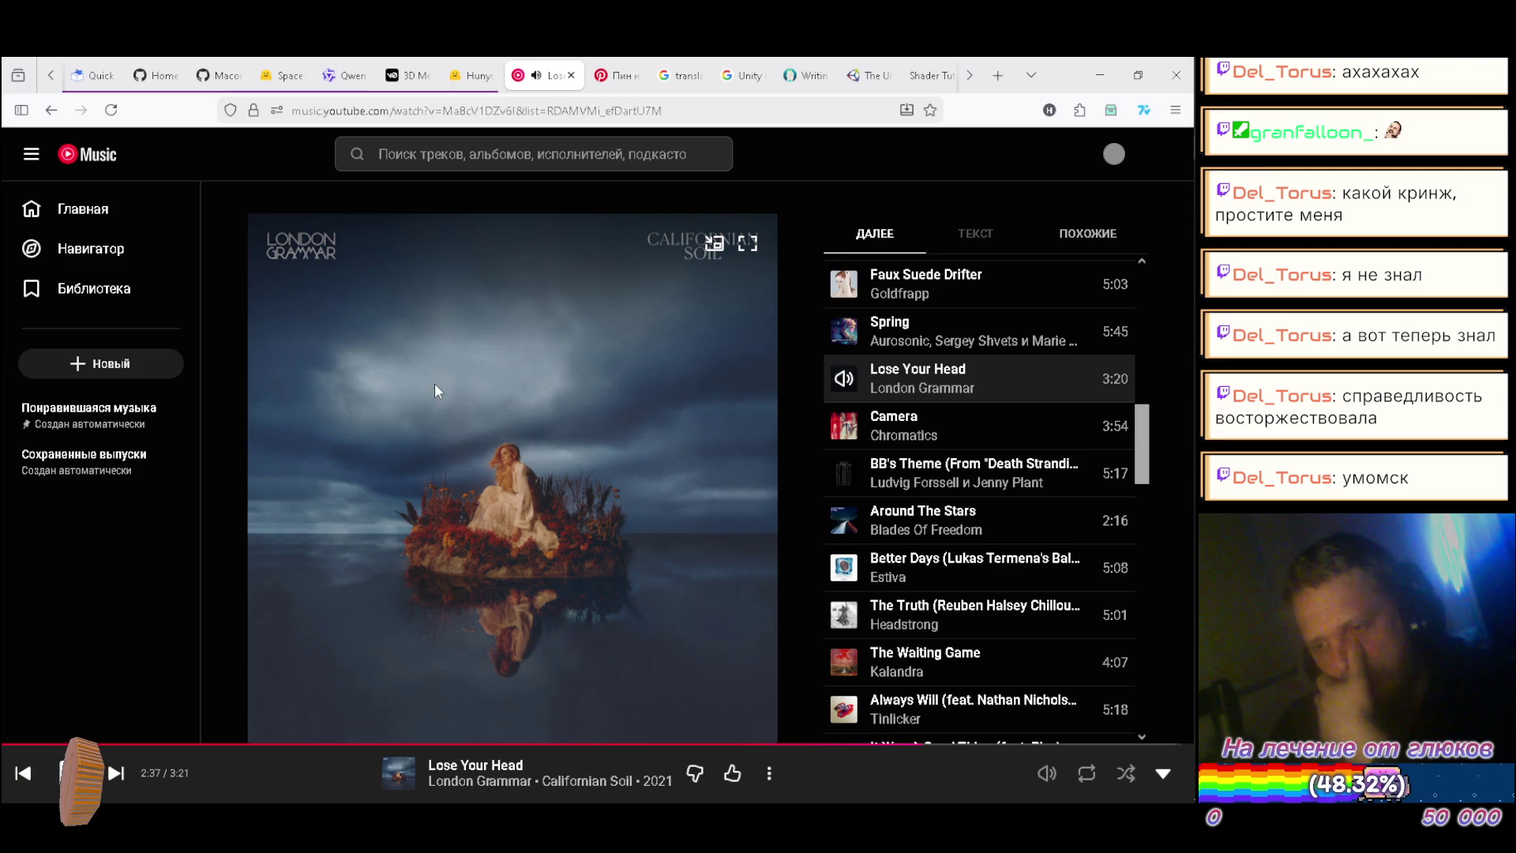
left_click(138, 228)
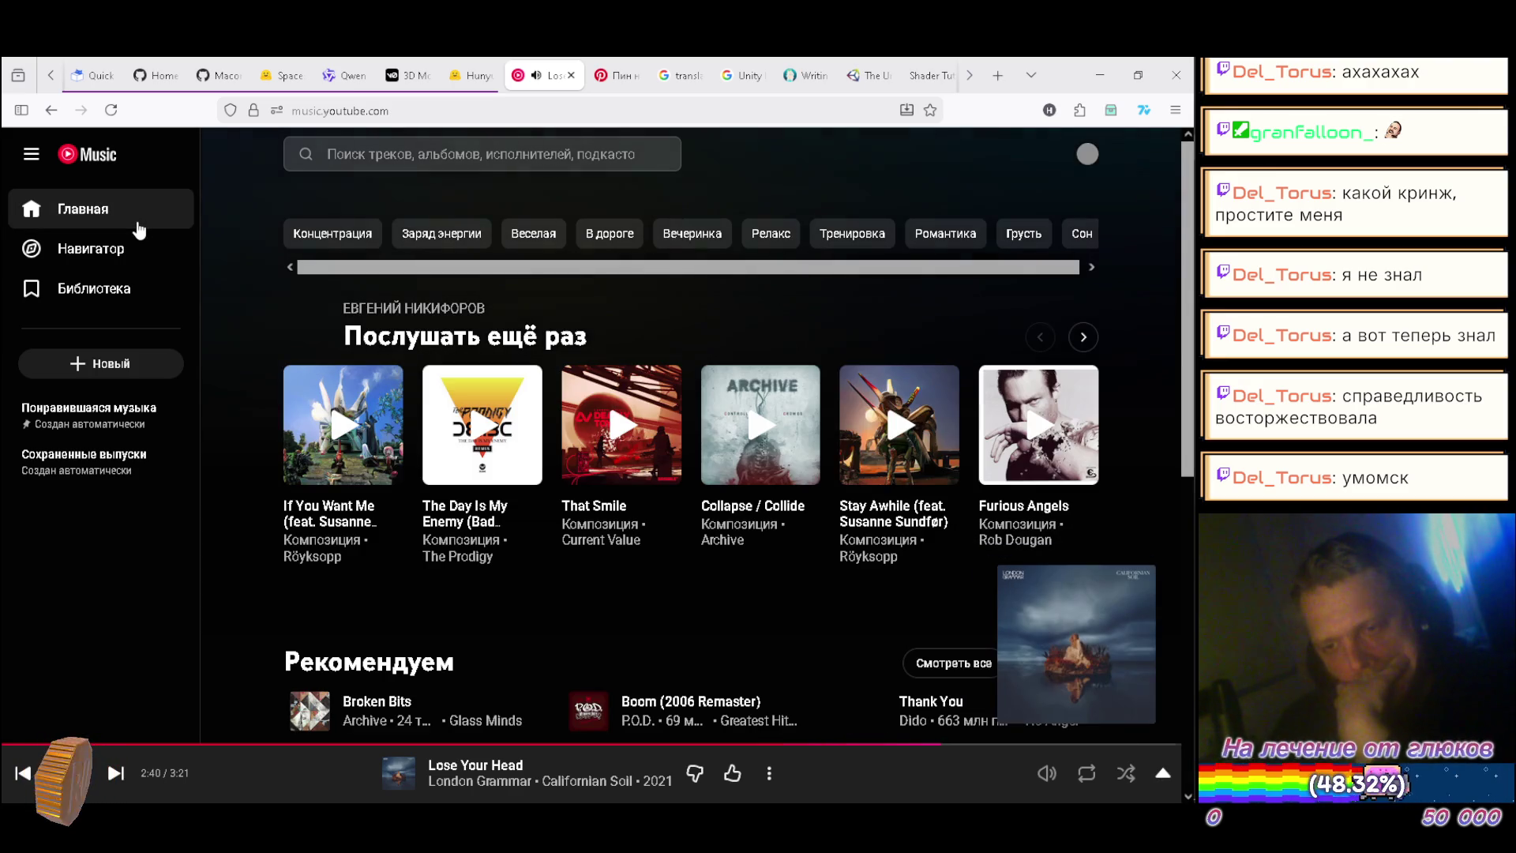
Step: Page the Рекомендуем shelf forward and open the options for Red Stars
scroll(282, 296, "down", 4)
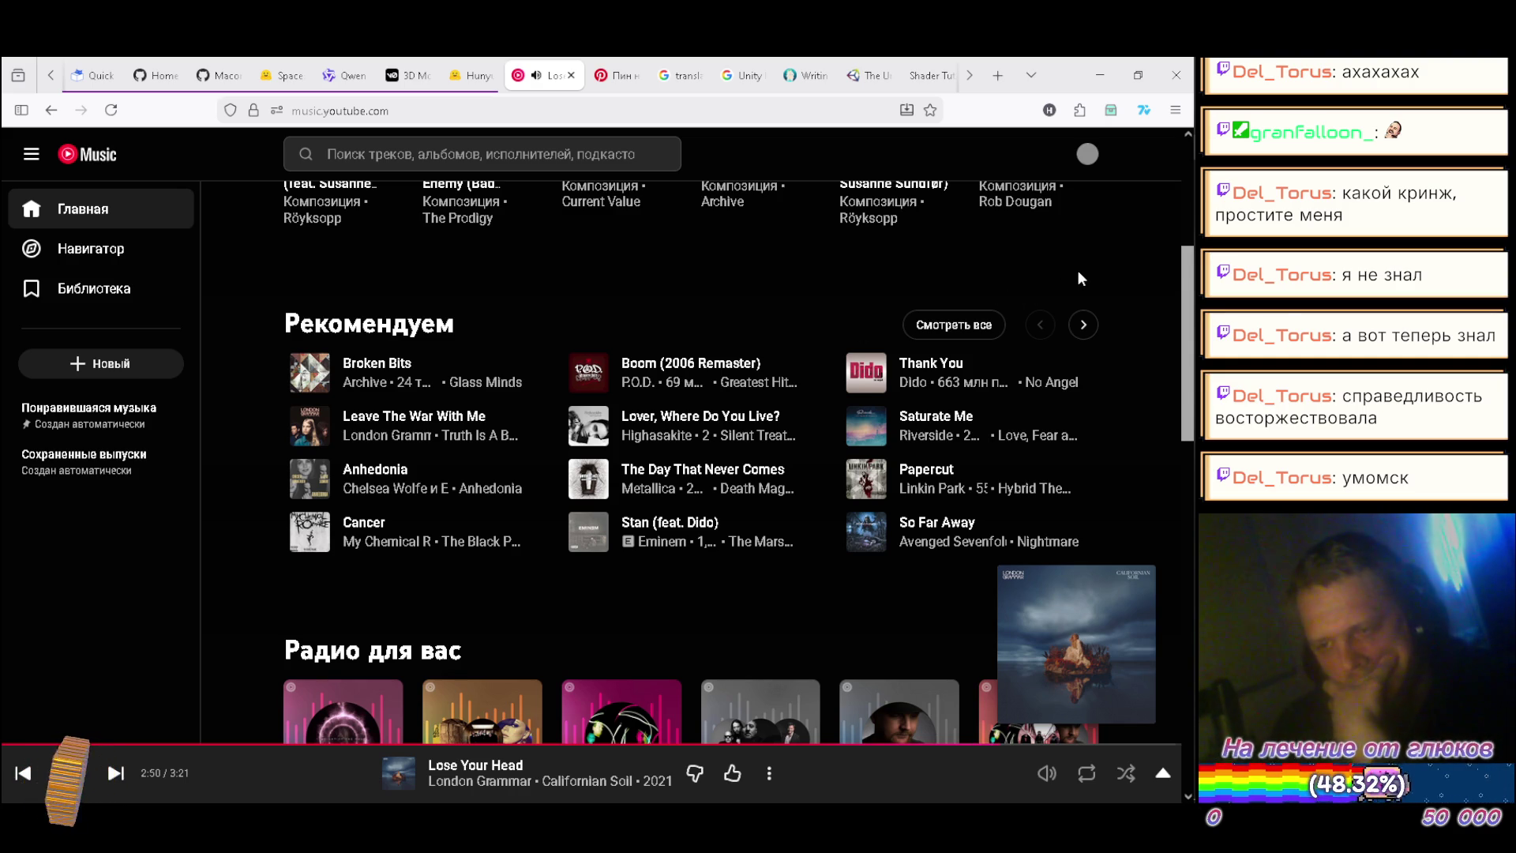
left_click(1081, 323)
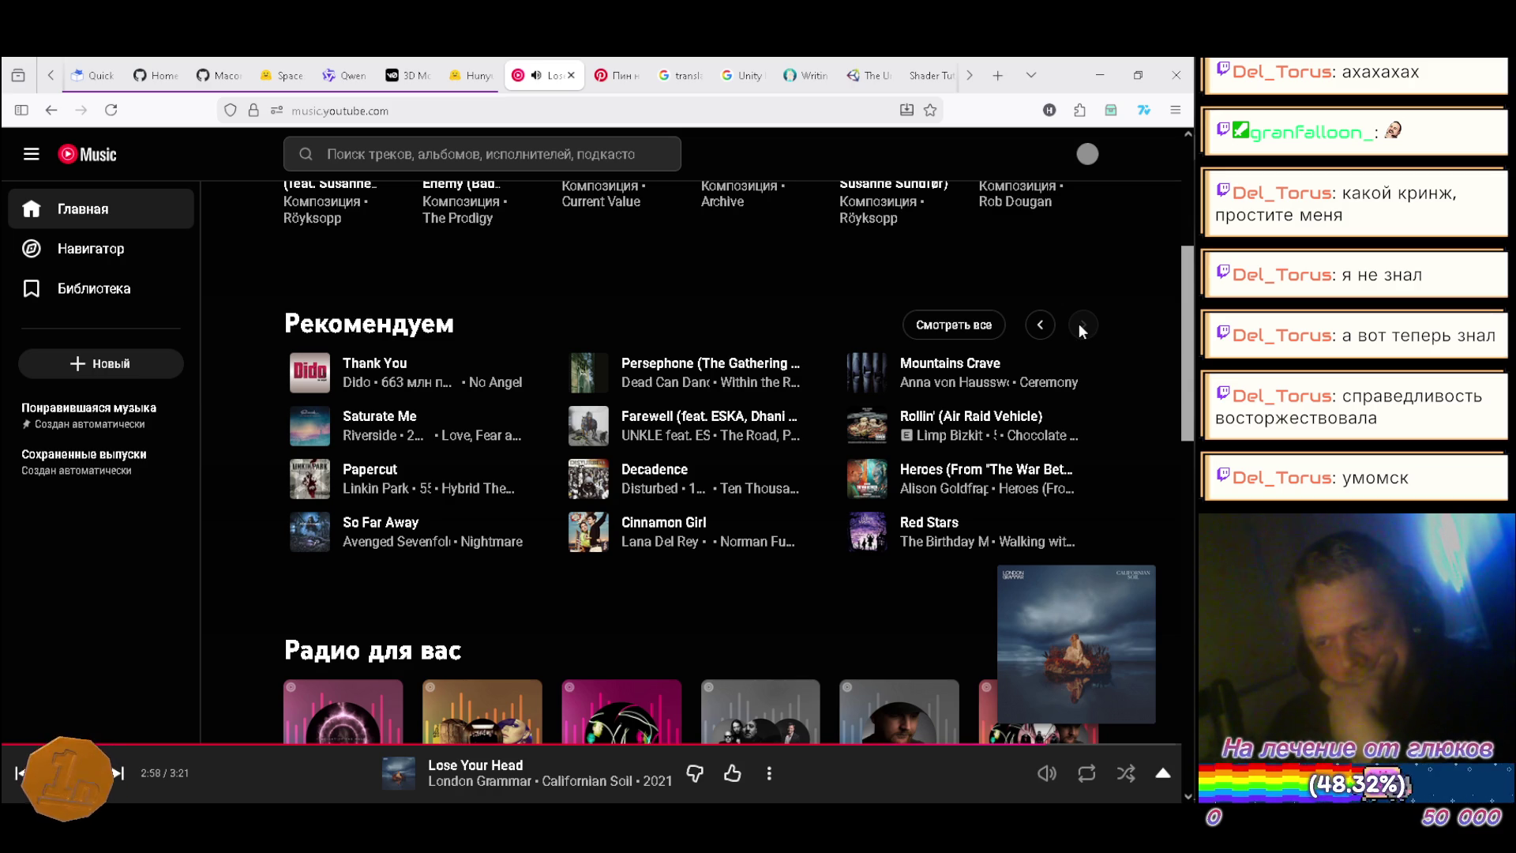
scroll(1083, 324, "down", 2)
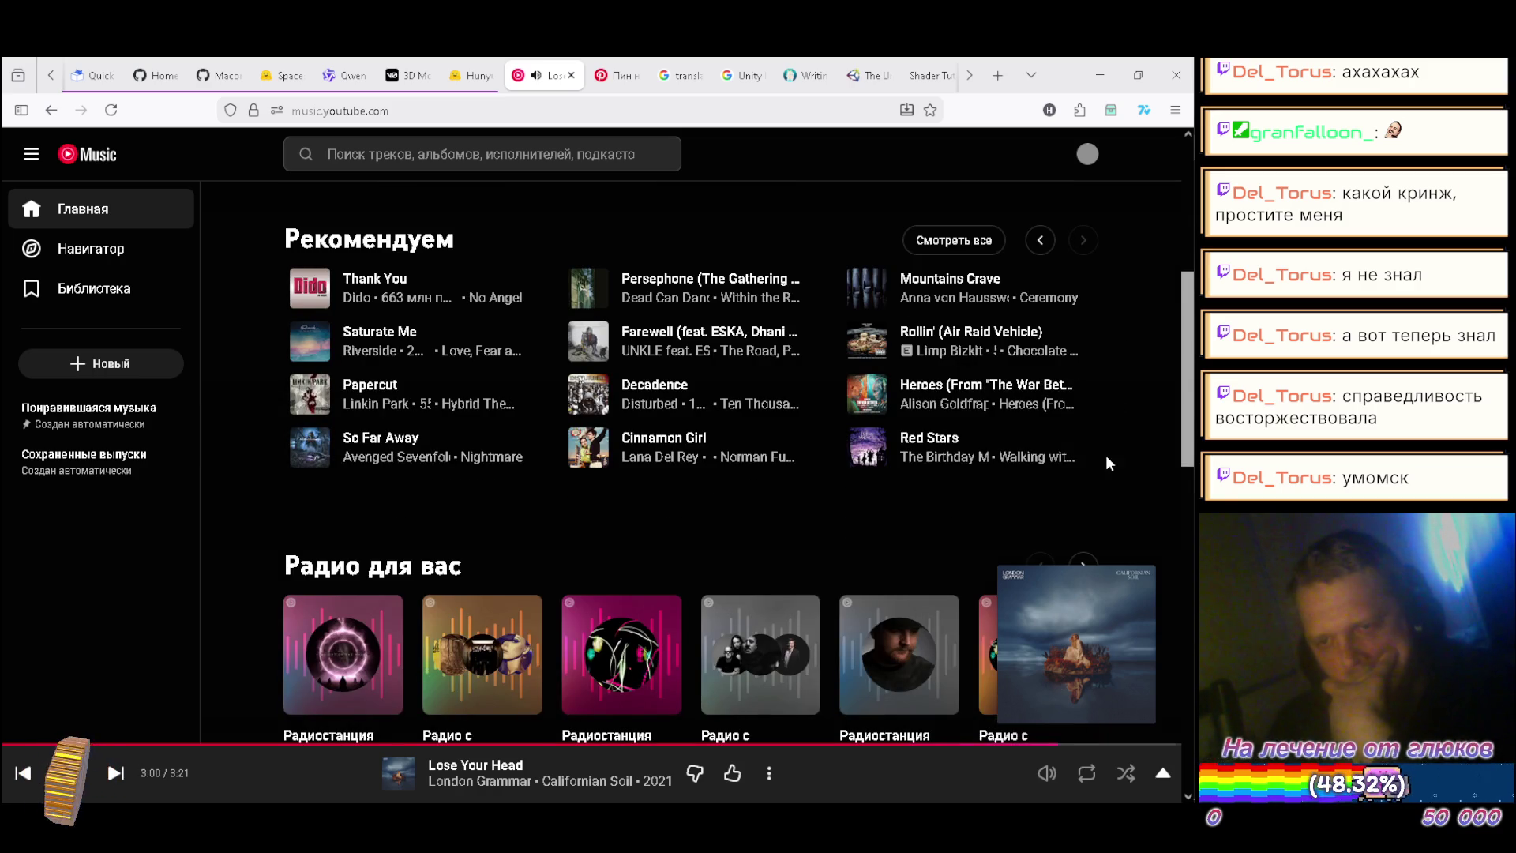
left_click(1077, 448)
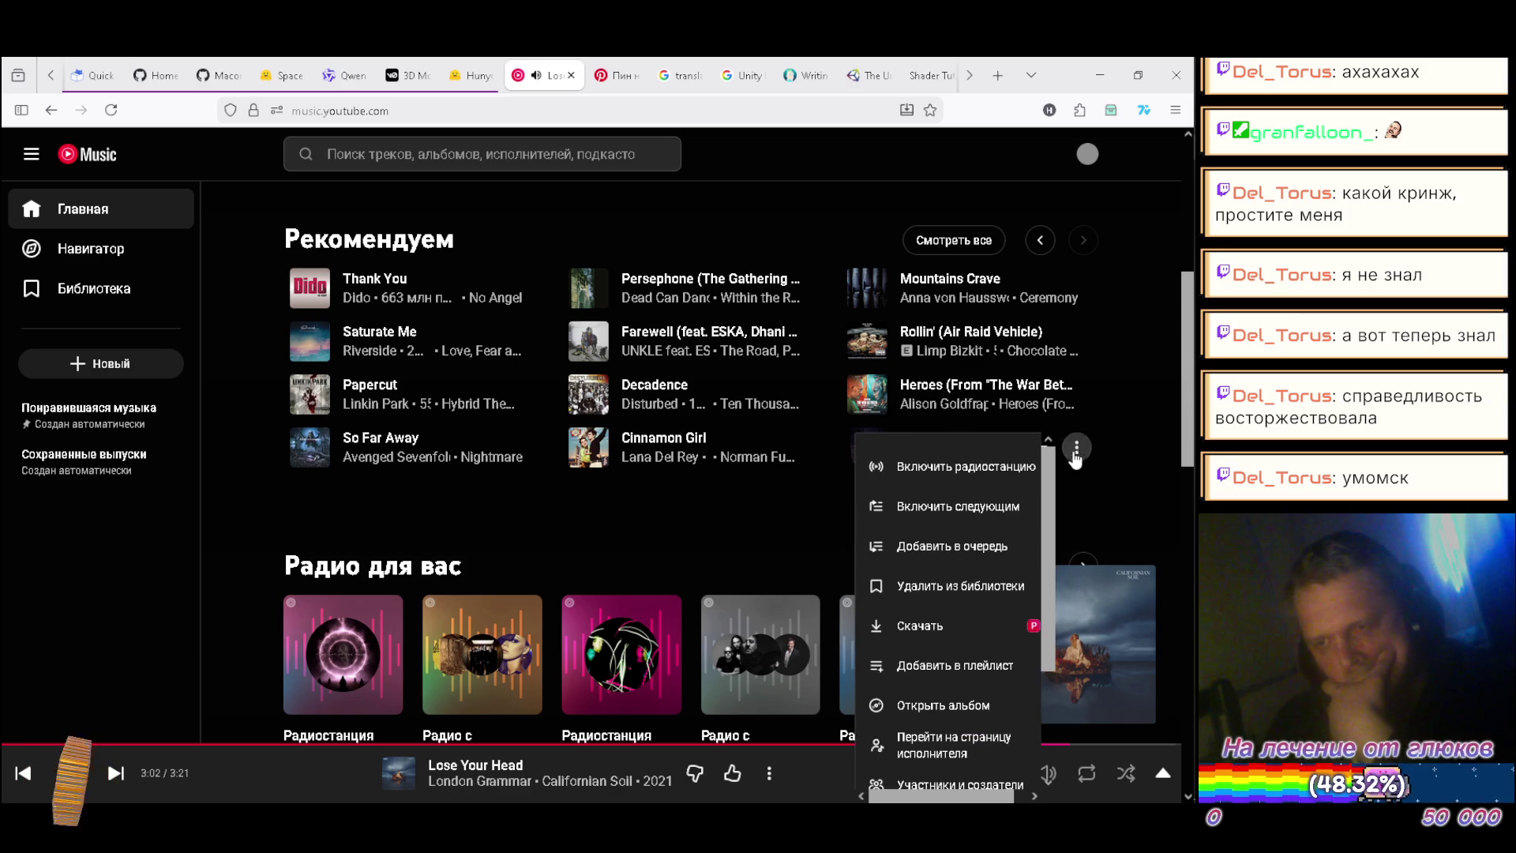
Step: Queue Red Stars with 'Включить следующим' and page through the Послушать ещё раз carousel
left_click(979, 498)
scroll(1032, 486, "up", 5)
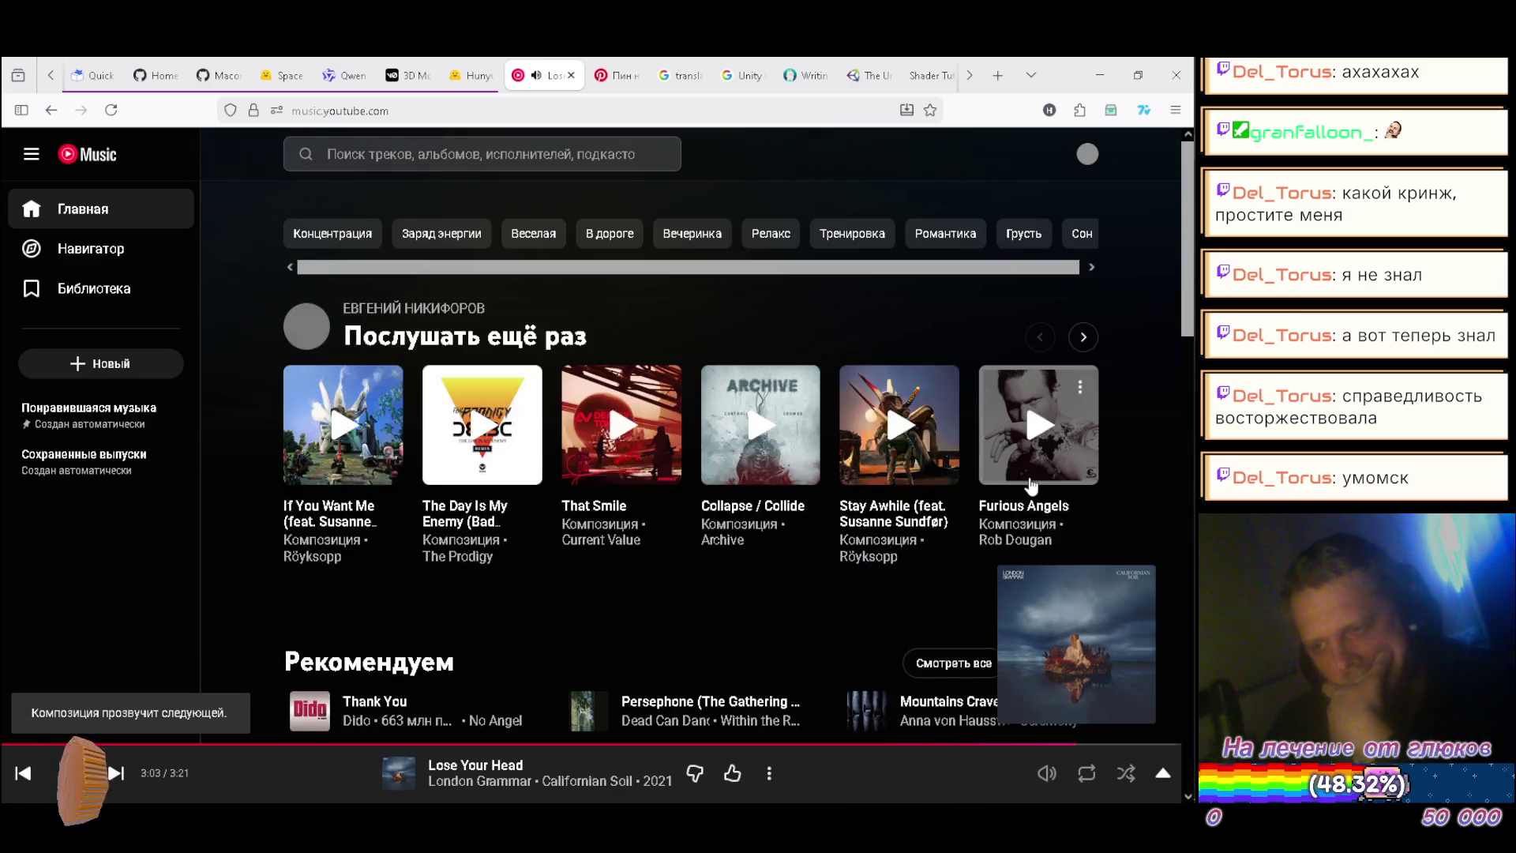
left_click(1083, 336)
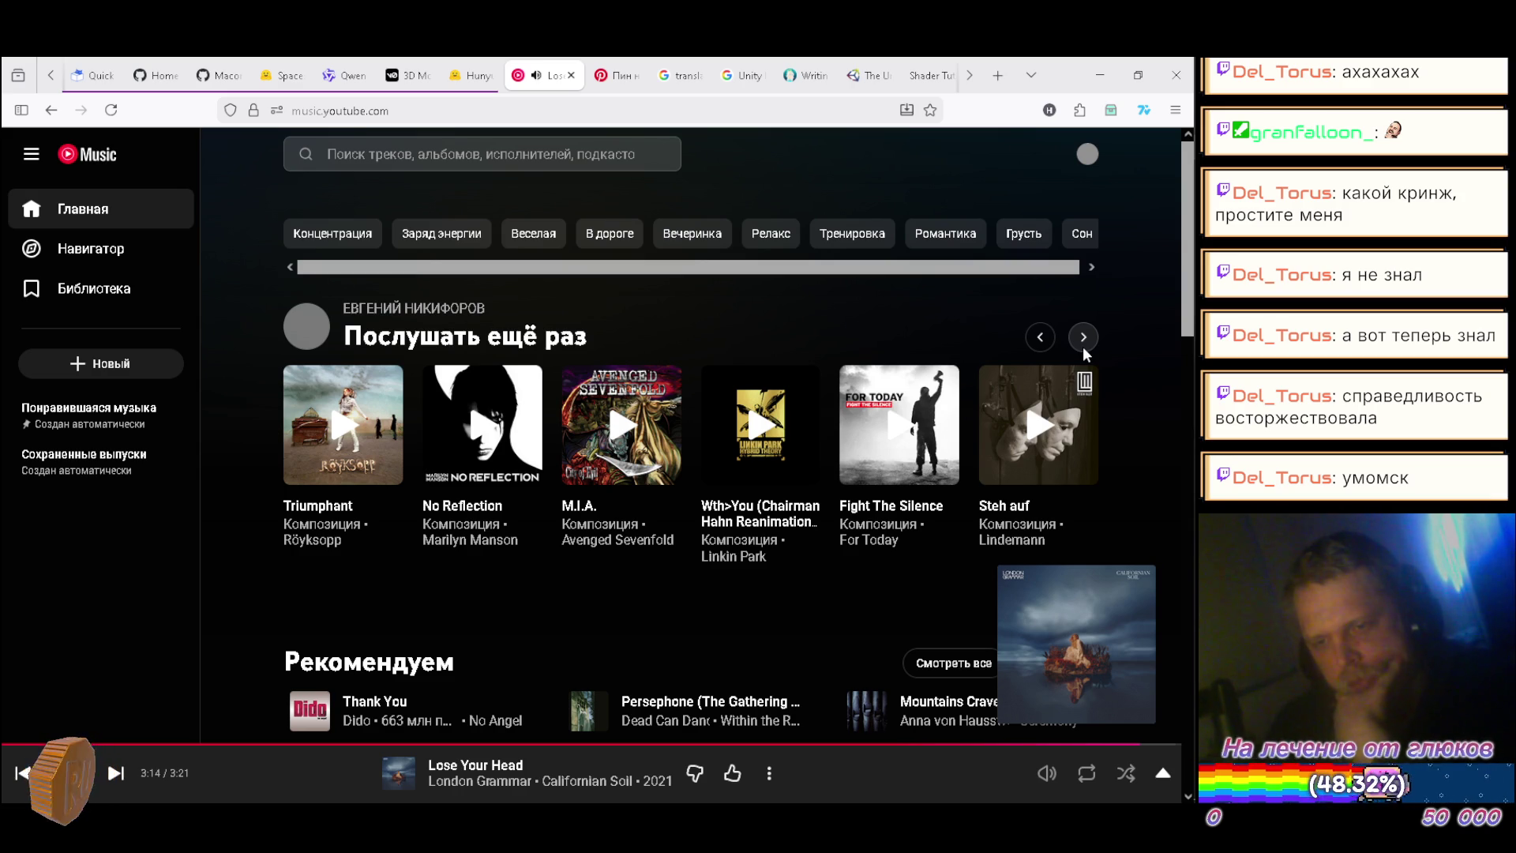
left_click(1083, 347)
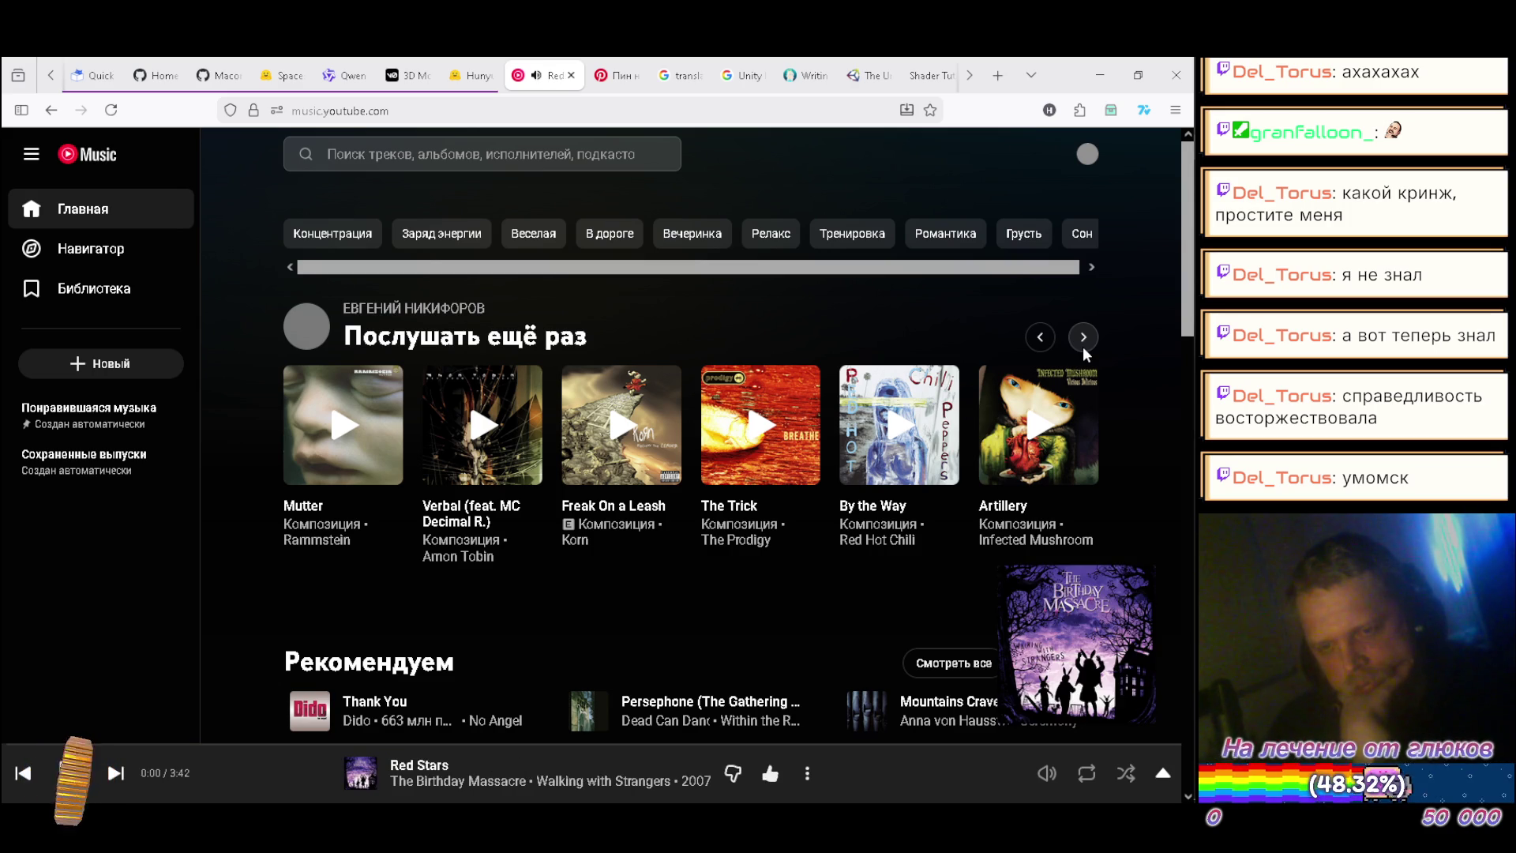
left_click(1082, 347)
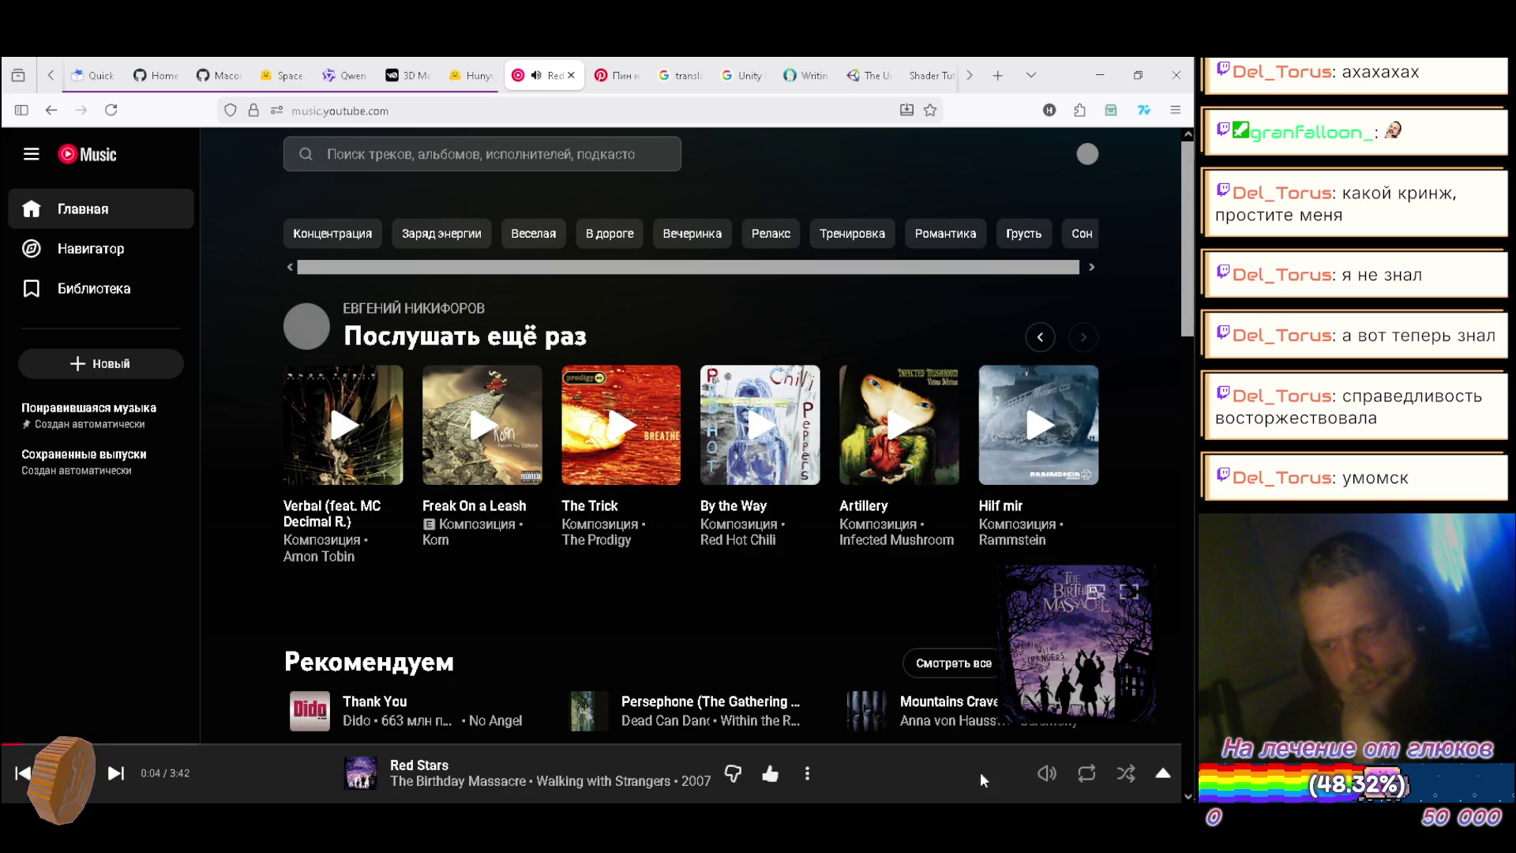
Step: Open the now-playing view for Red Stars, then bring the Chat-JP-OP-A1 Unity editor forward
left_click(925, 790)
mouse_move(1168, 559)
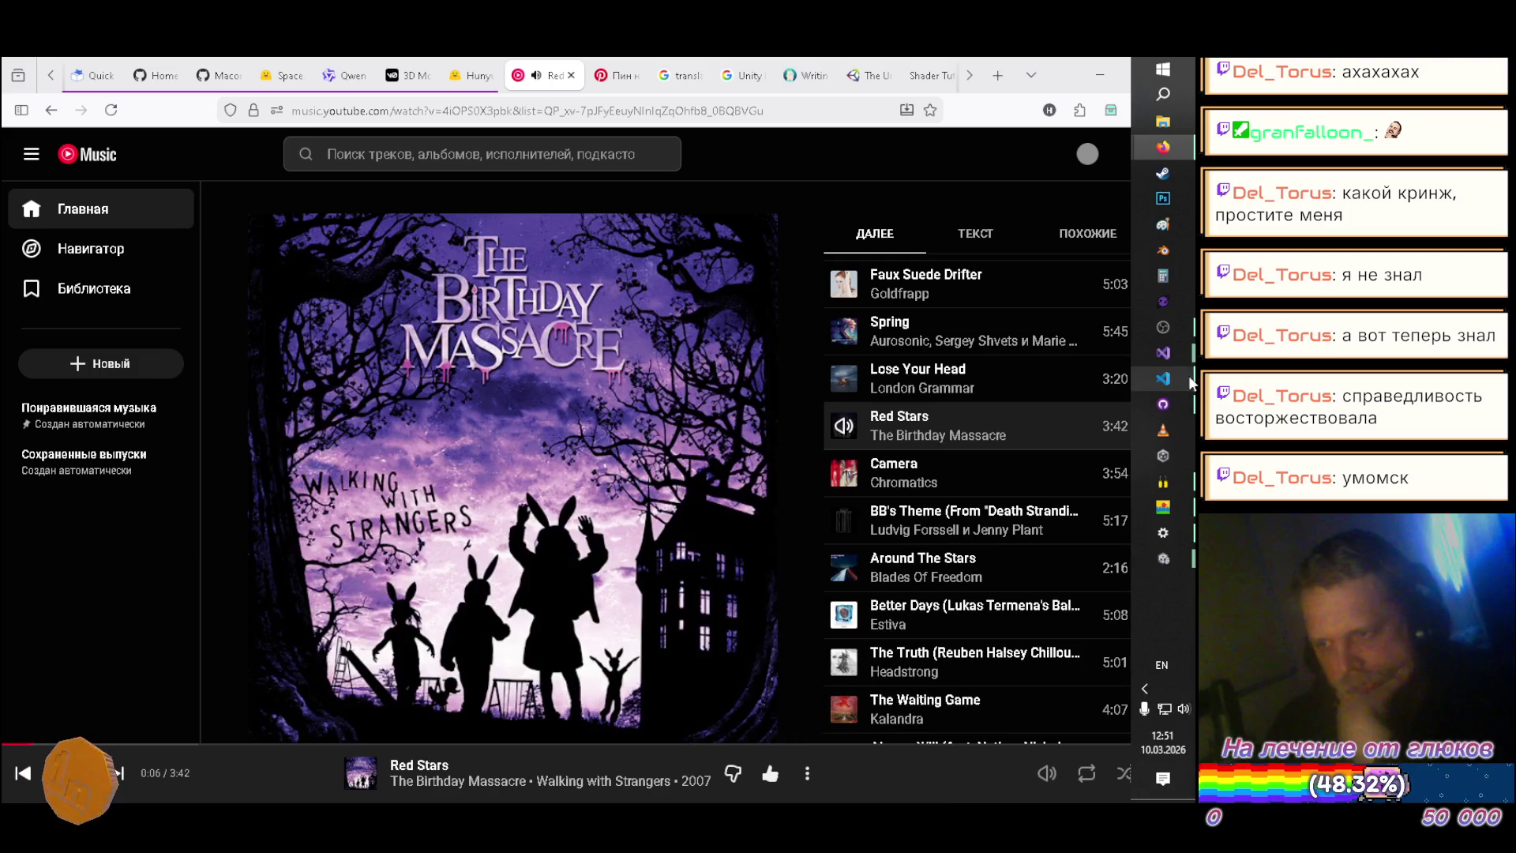
left_click(1168, 558)
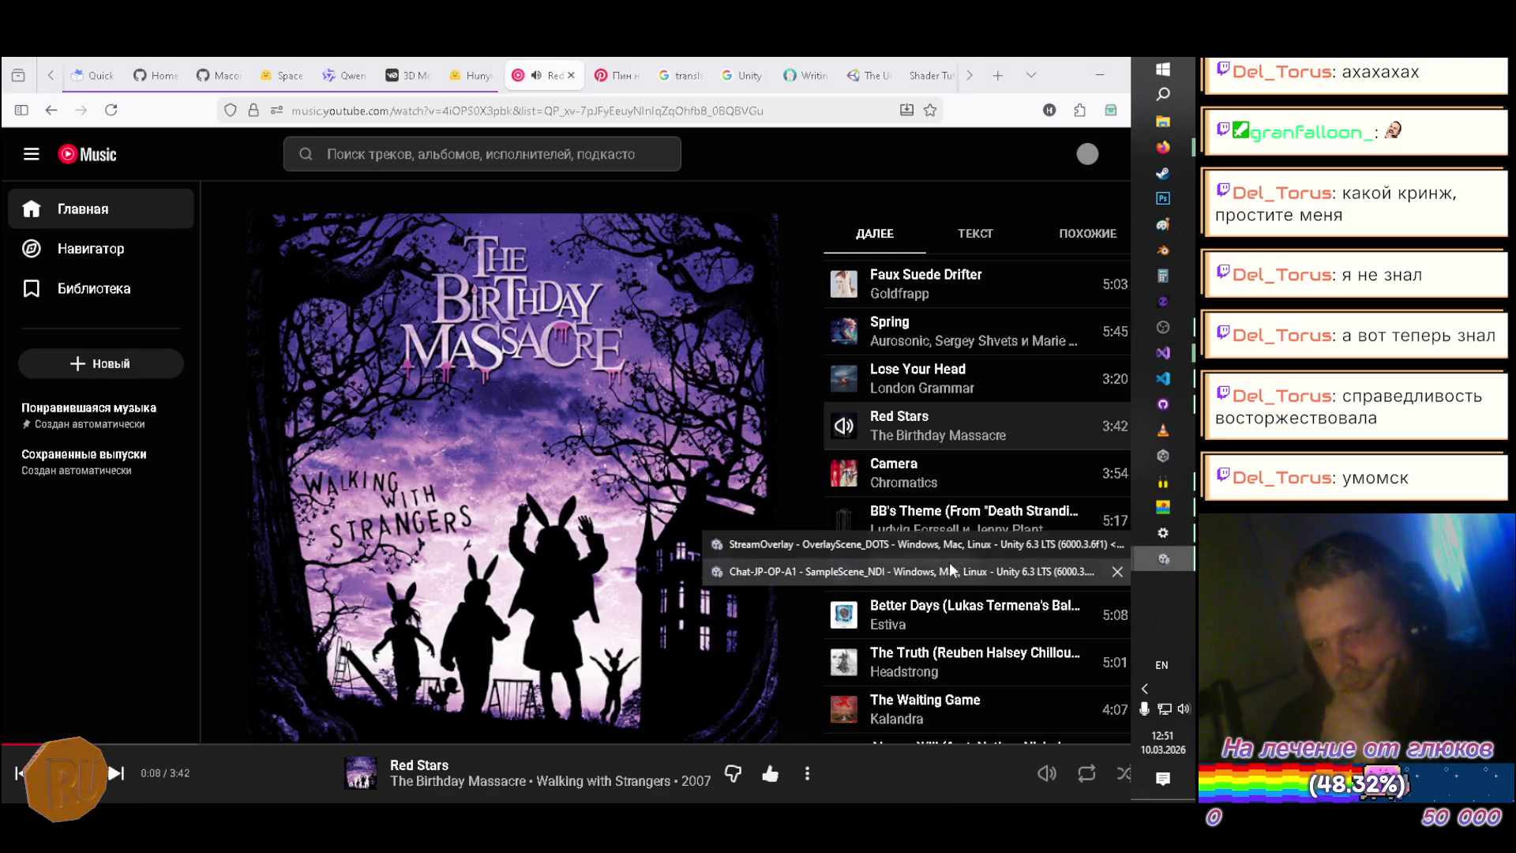
left_click(835, 575)
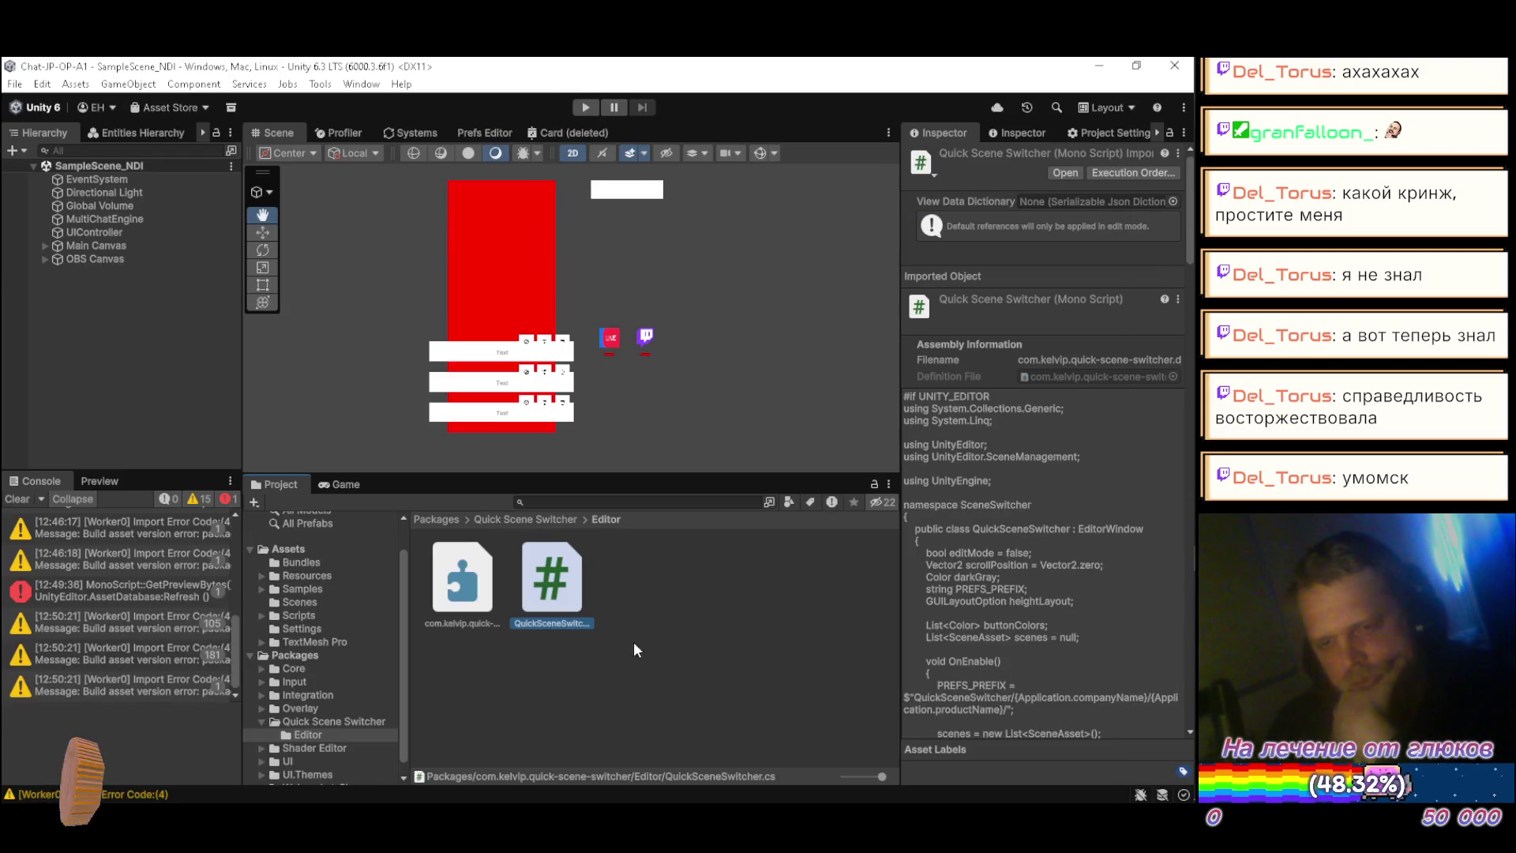
Step: Clear the Unity Console and look for Quick Scene Switcher in the Window menu
left_click(17, 499)
left_click(362, 84)
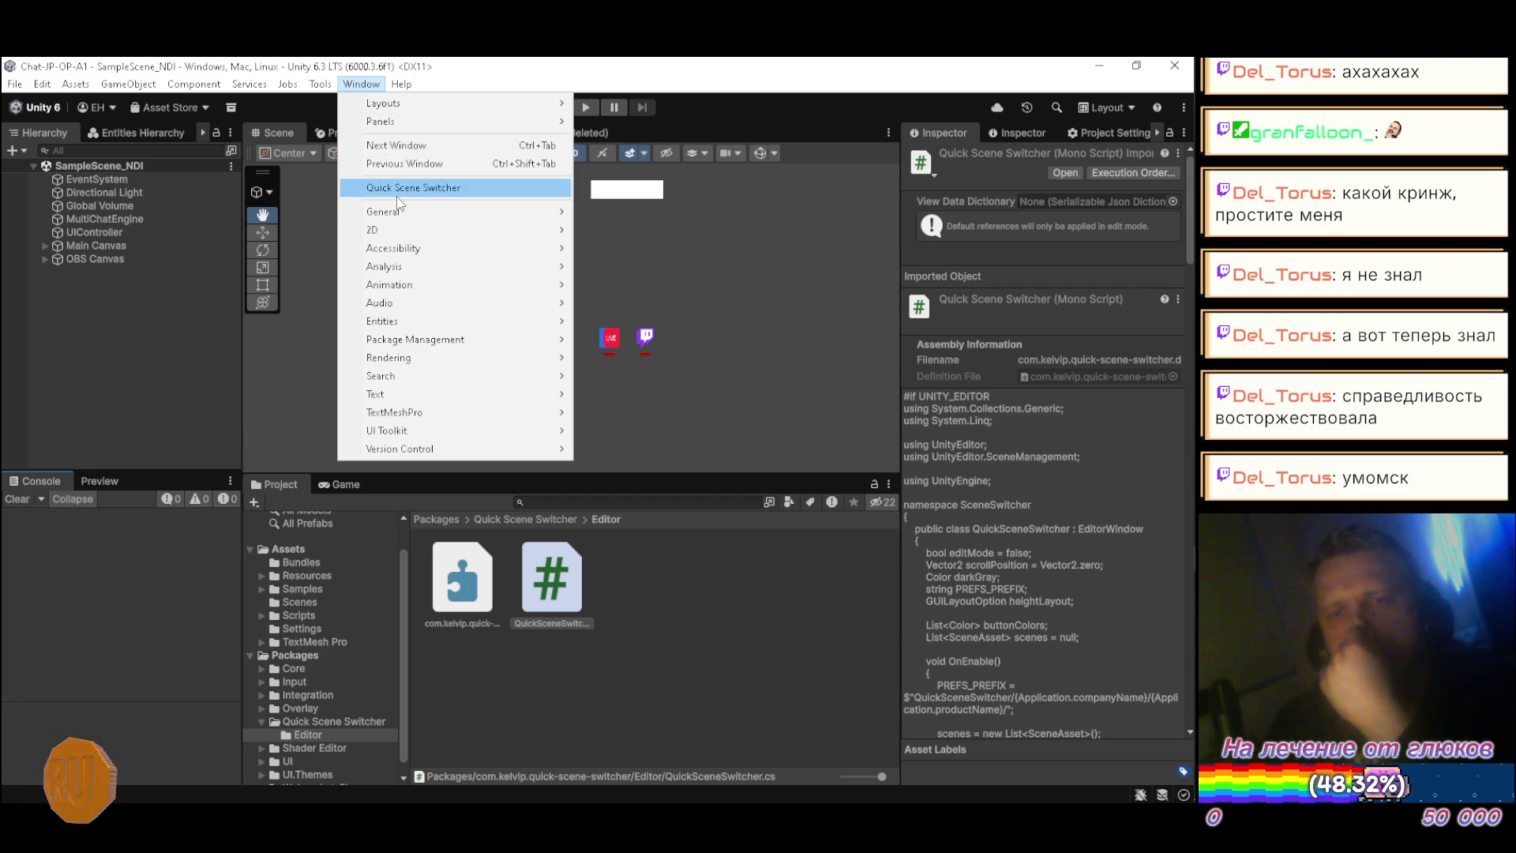
left_click(1163, 352)
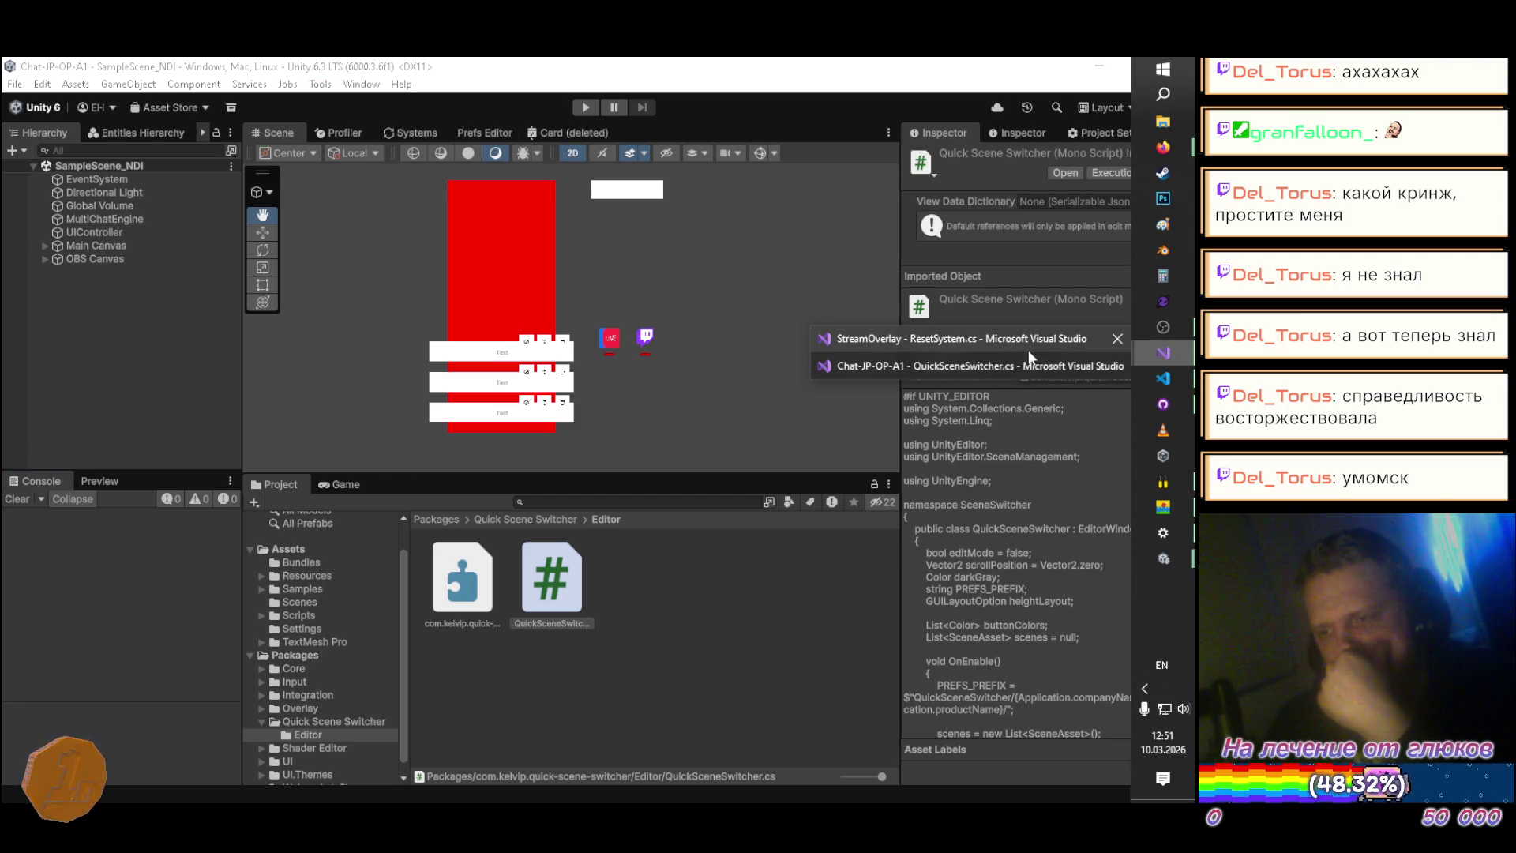
Step: Change the MenuItem path to 'Tools/Quick Scene Switcher', save, and collapse to definitions
left_click(888, 363)
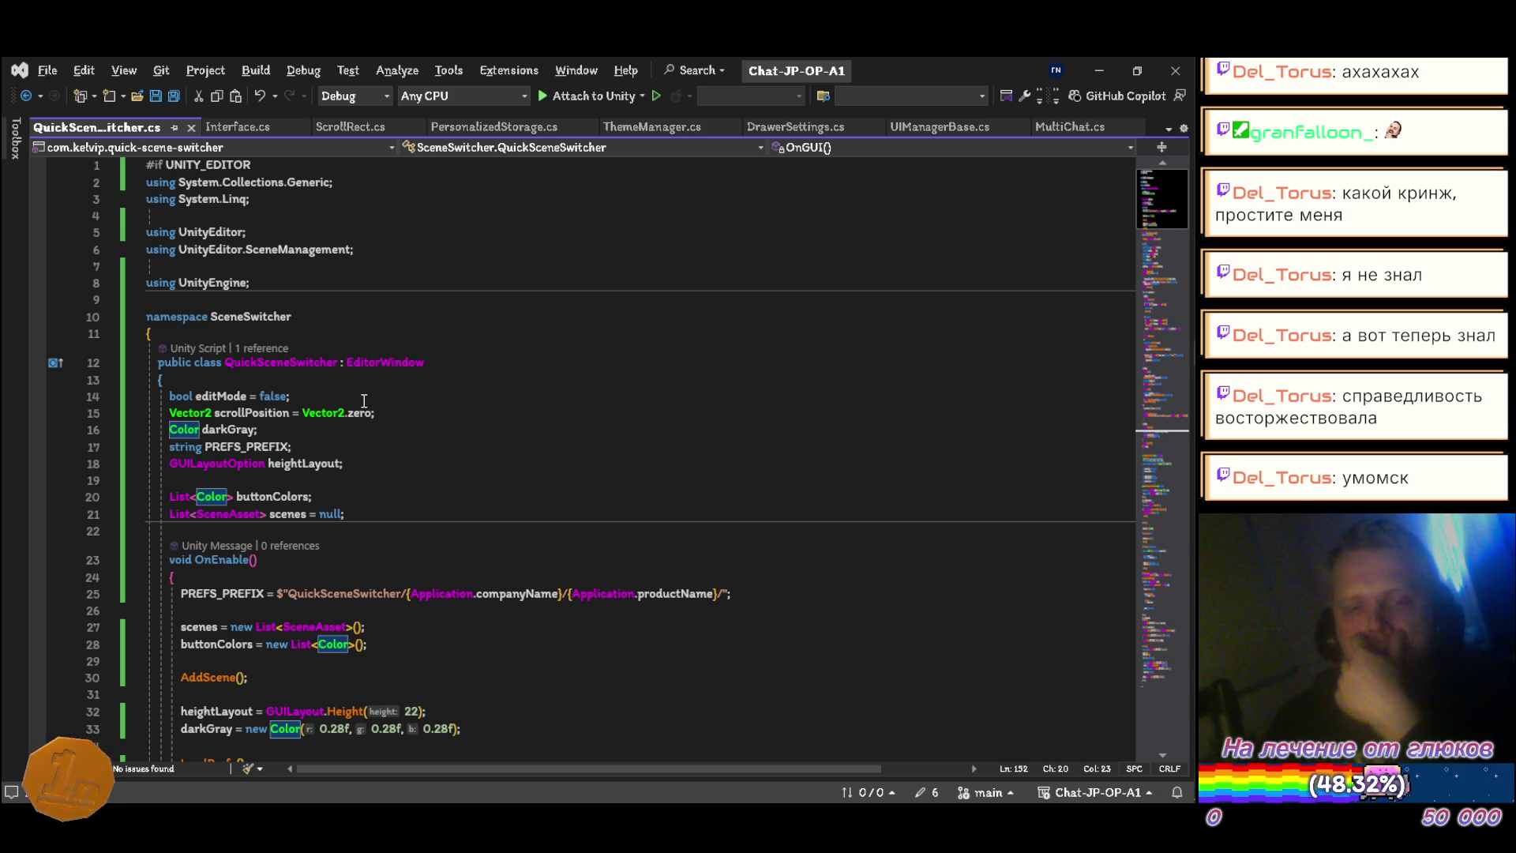
scroll(364, 401, "down", 6)
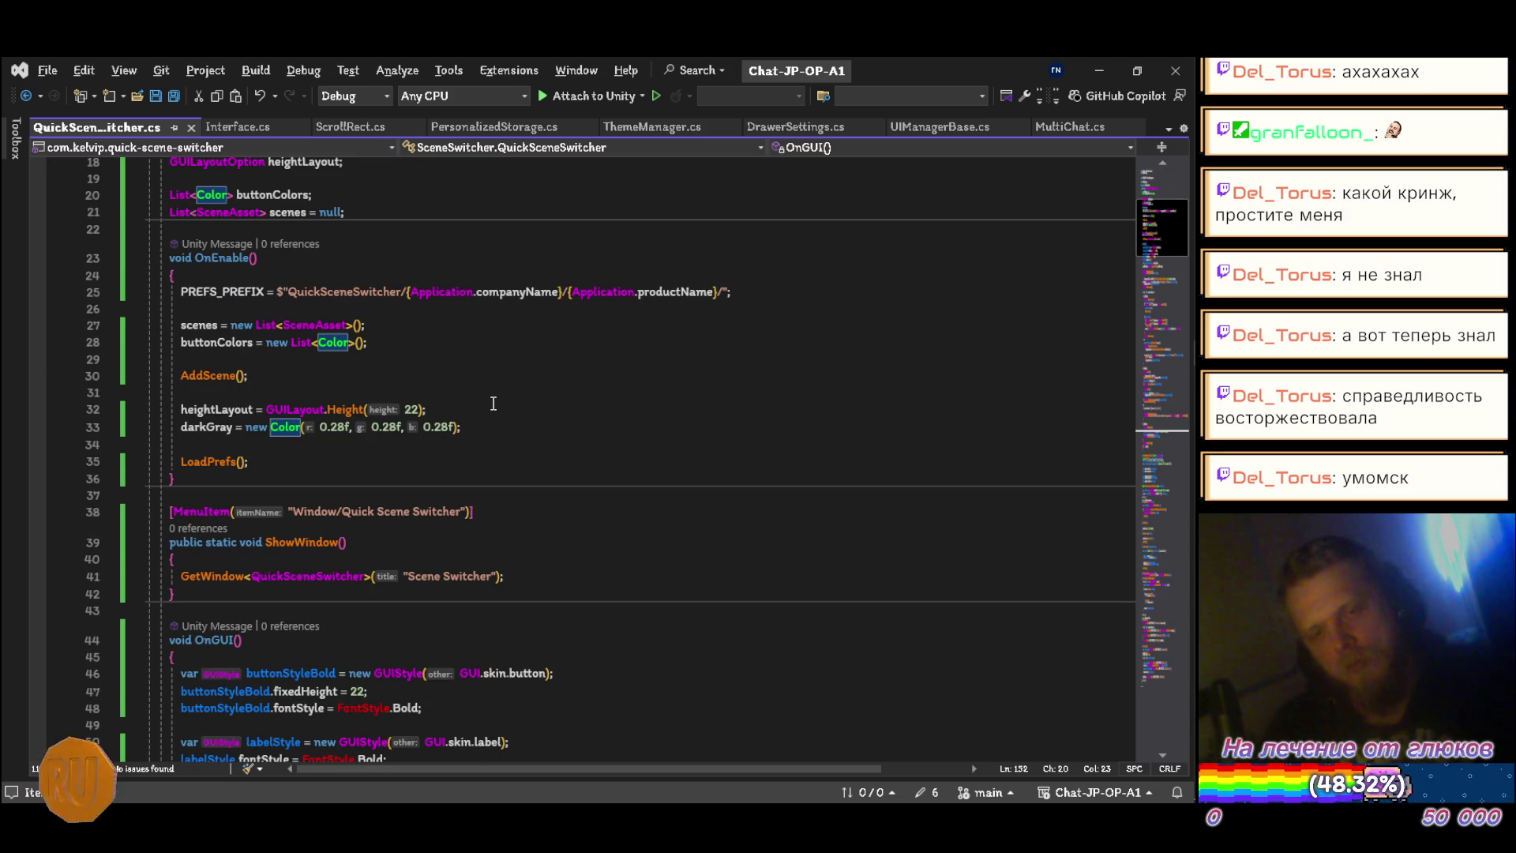
double_click(309, 512)
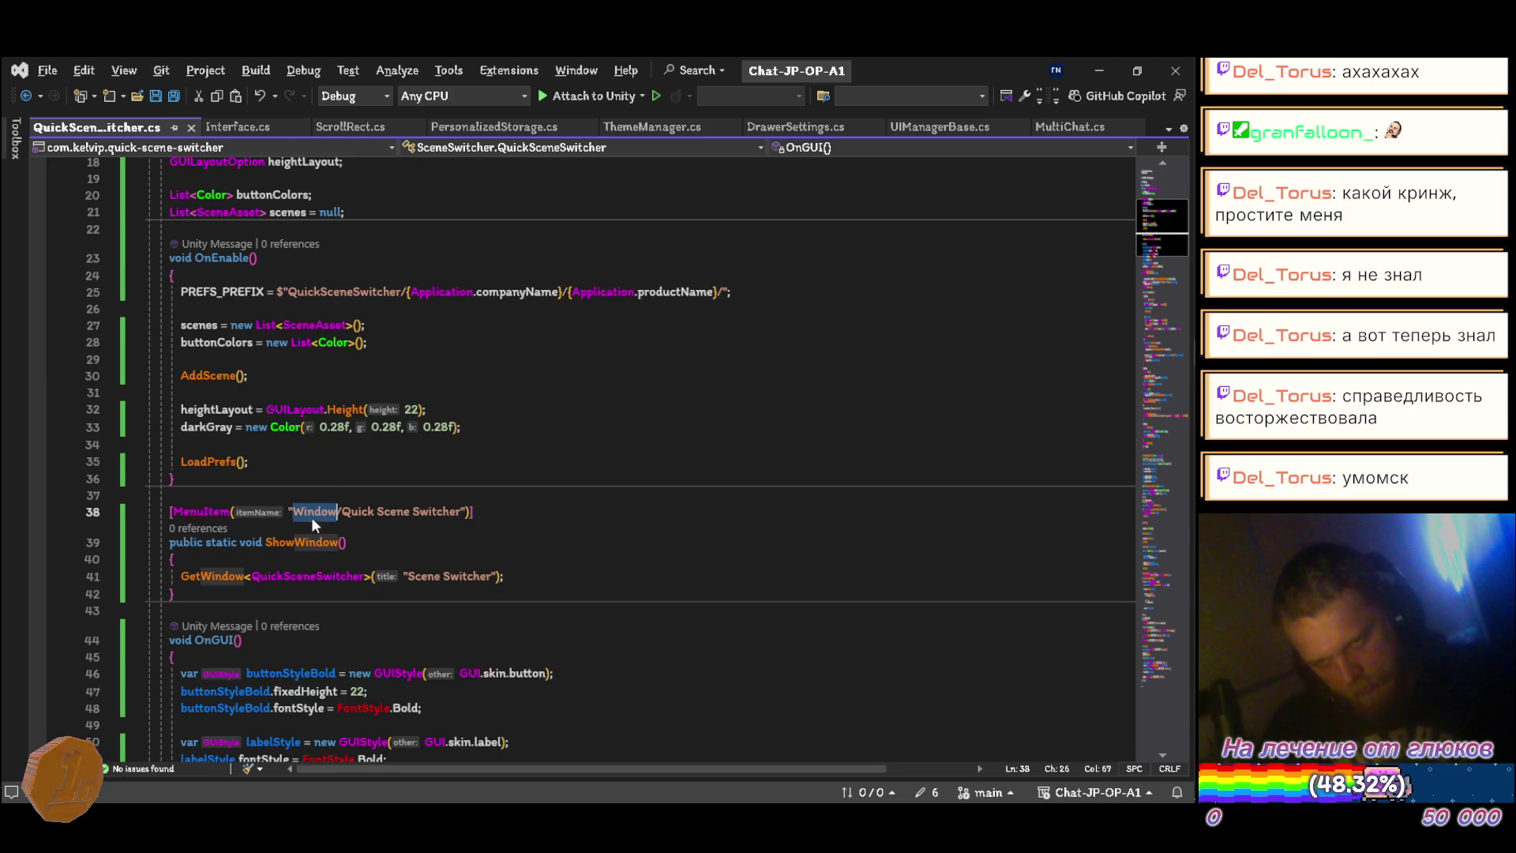
type("Tools")
key("ctrl+s")
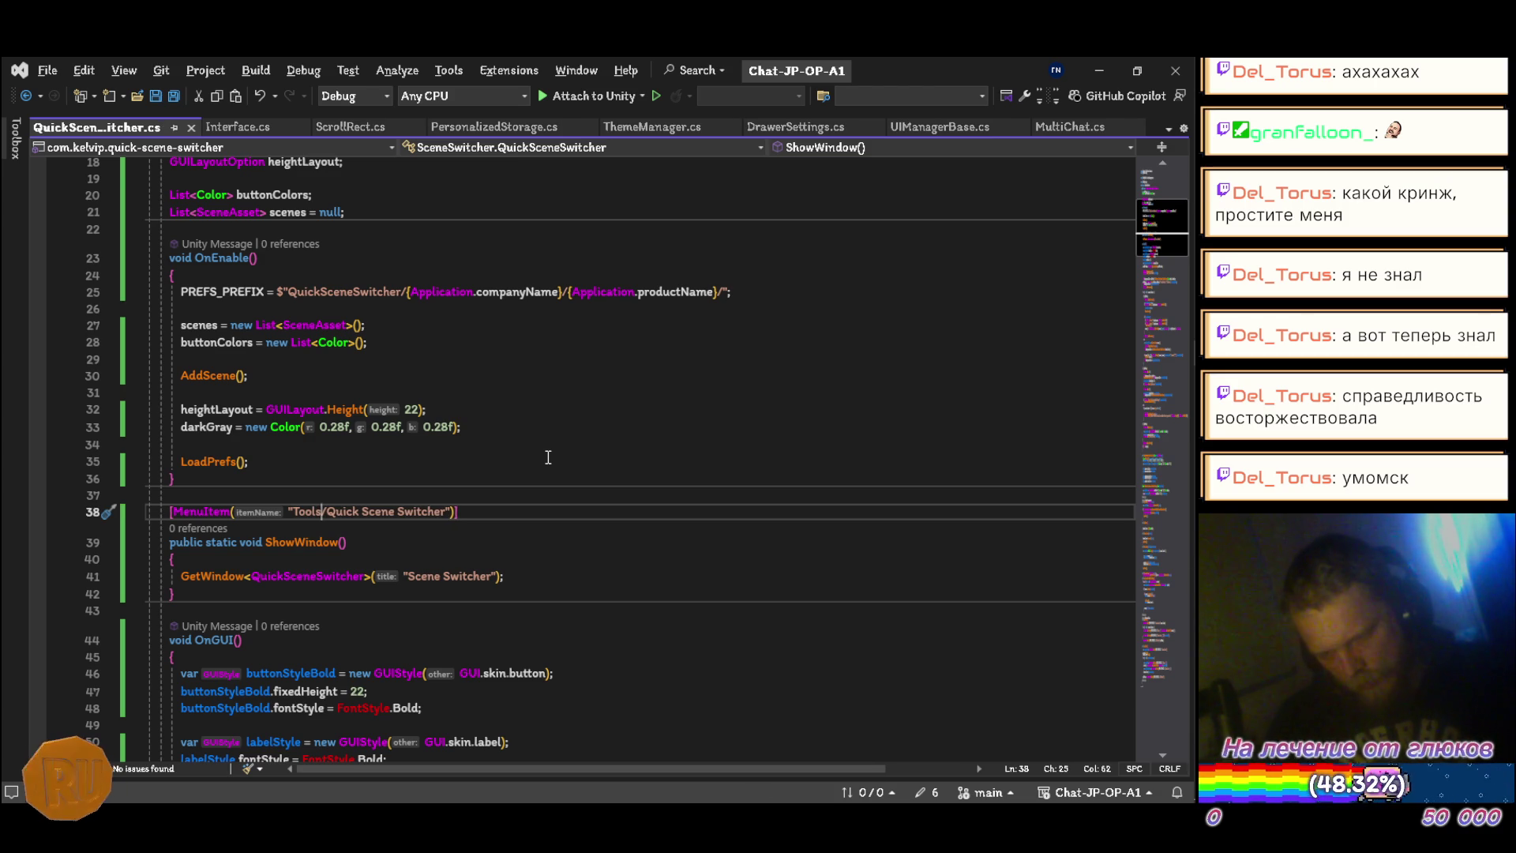
key("ctrl+m")
key("ctrl+o")
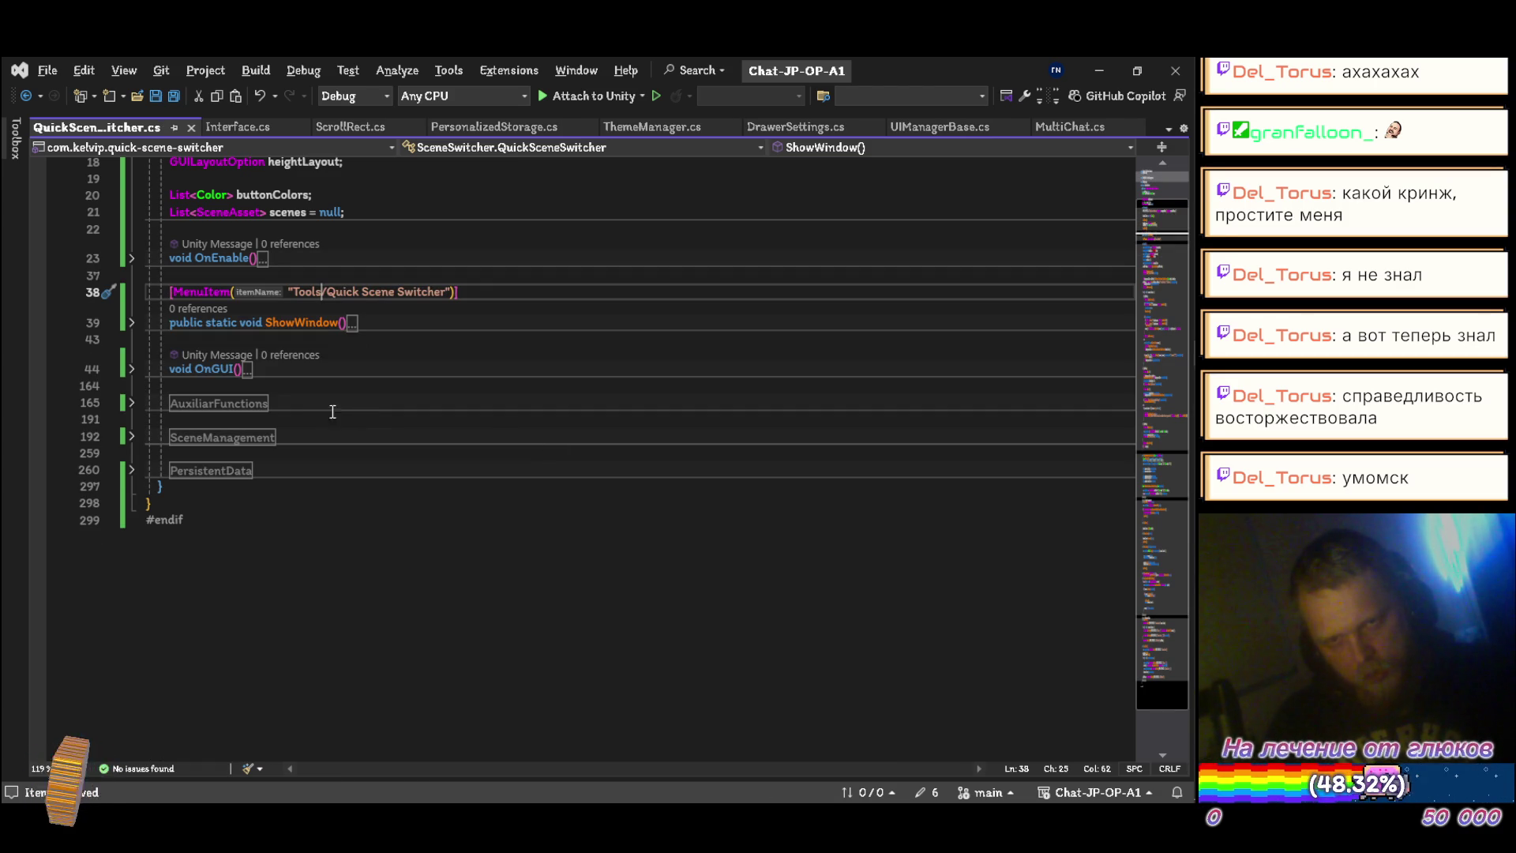
Step: Expand the regions, move OnGUI above ShowWindow, delete the extra blank line, and save
left_click(132, 402)
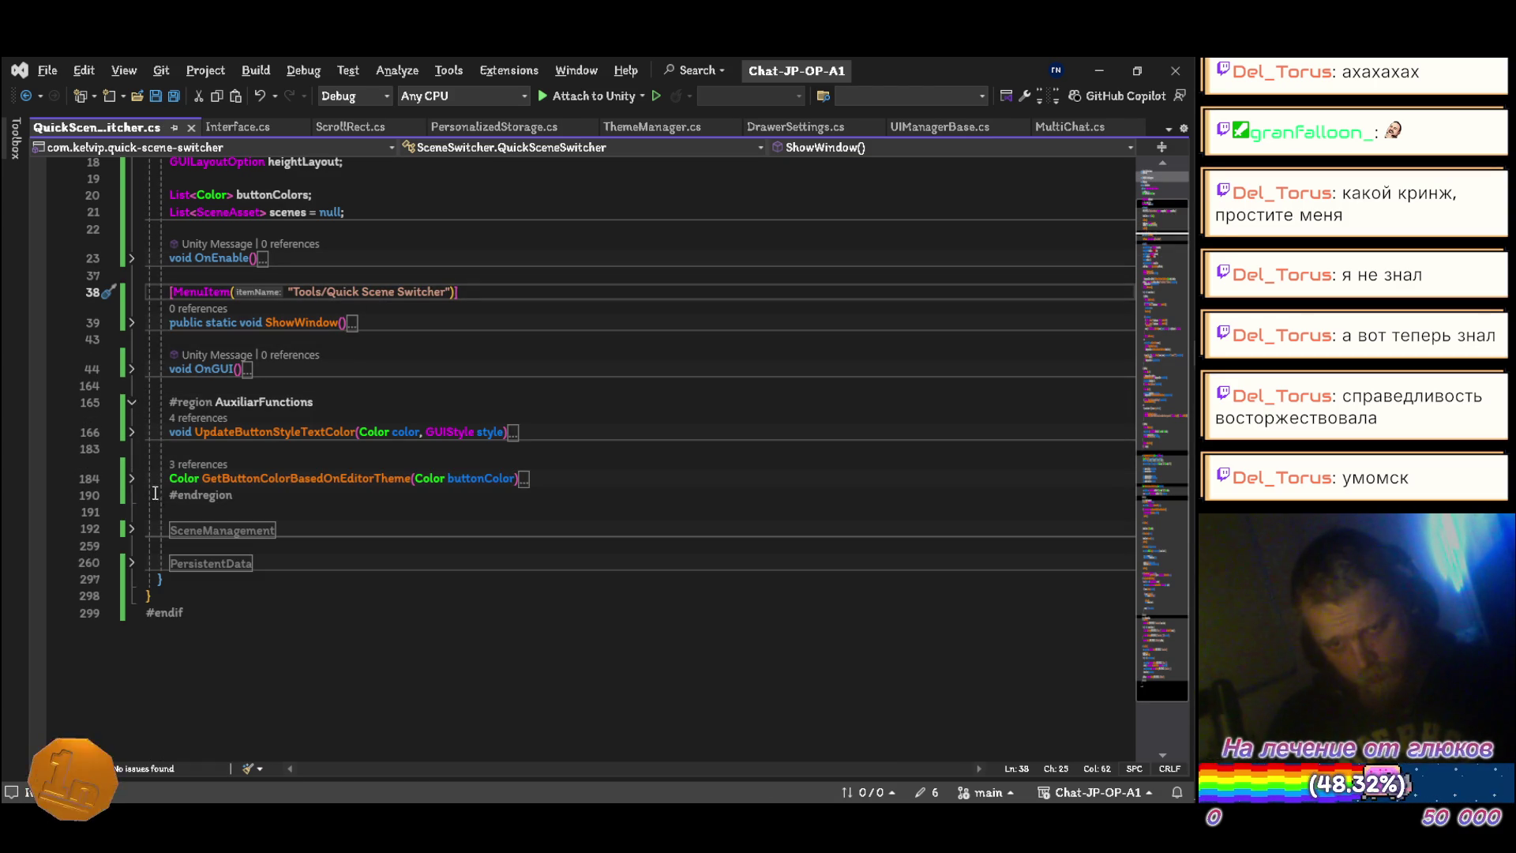
left_click(132, 528)
scroll(158, 604, "down", 5)
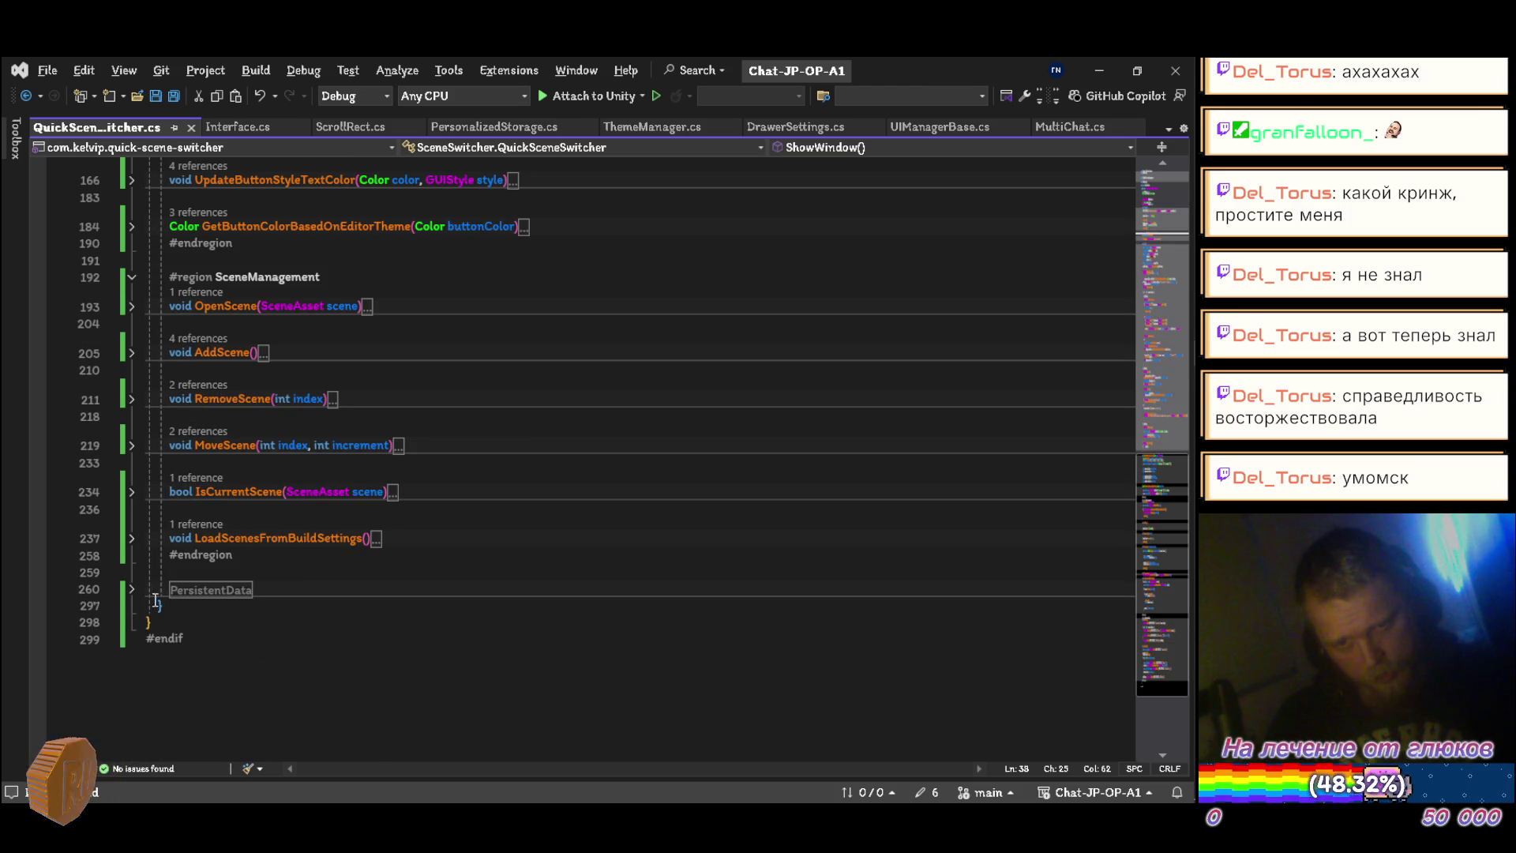
left_click(132, 590)
scroll(294, 521, "up", 7)
left_click(308, 463)
key("alt+Up")
key("alt+Up")
key("alt+Up")
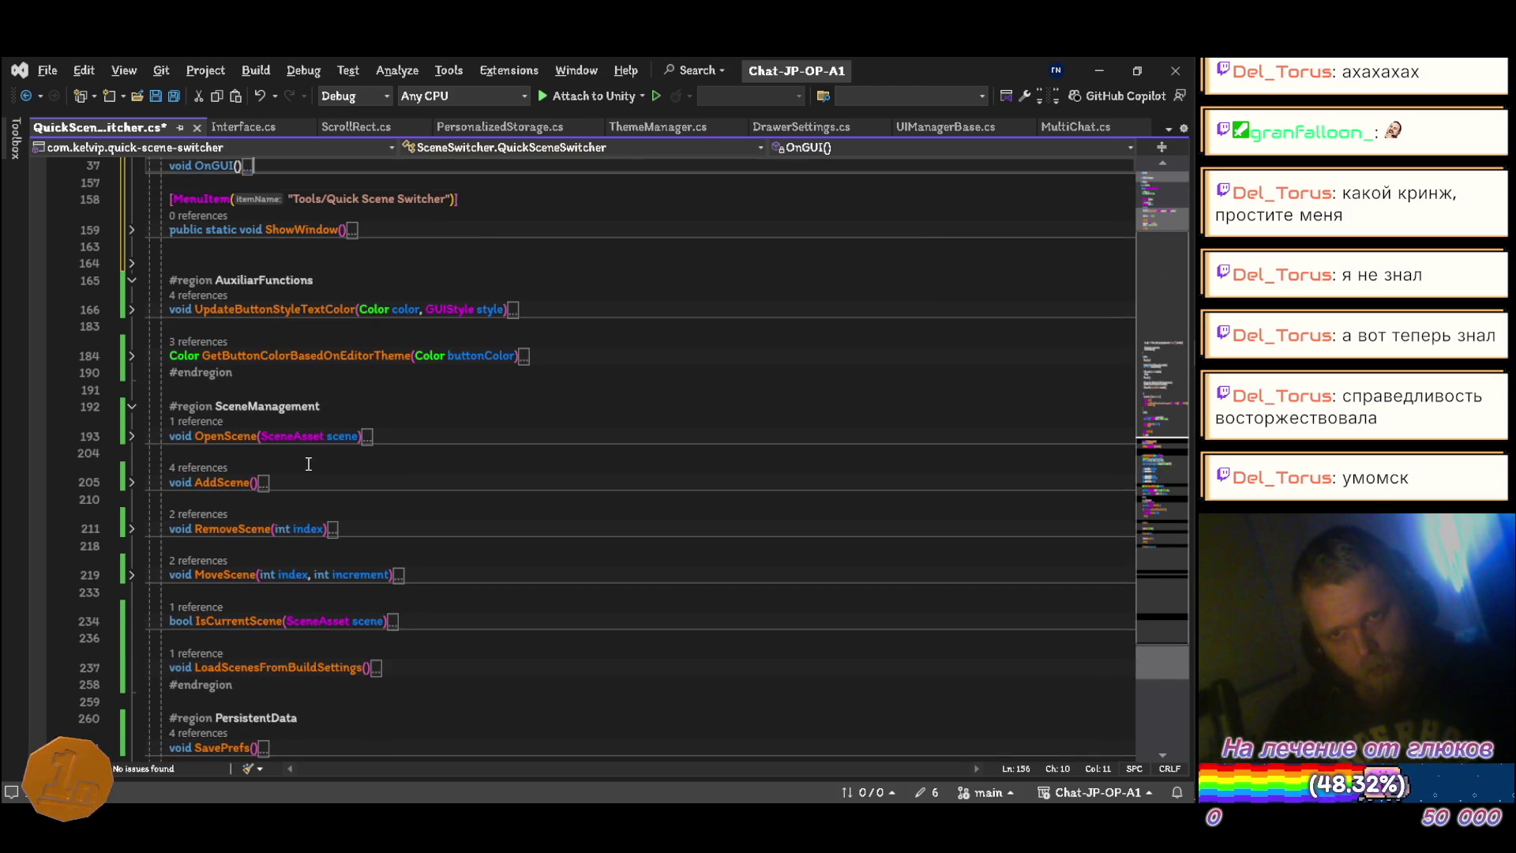
scroll(461, 401, "up", 6)
key("Down")
key("Down")
key("Down")
key("Delete")
key("ctrl+s")
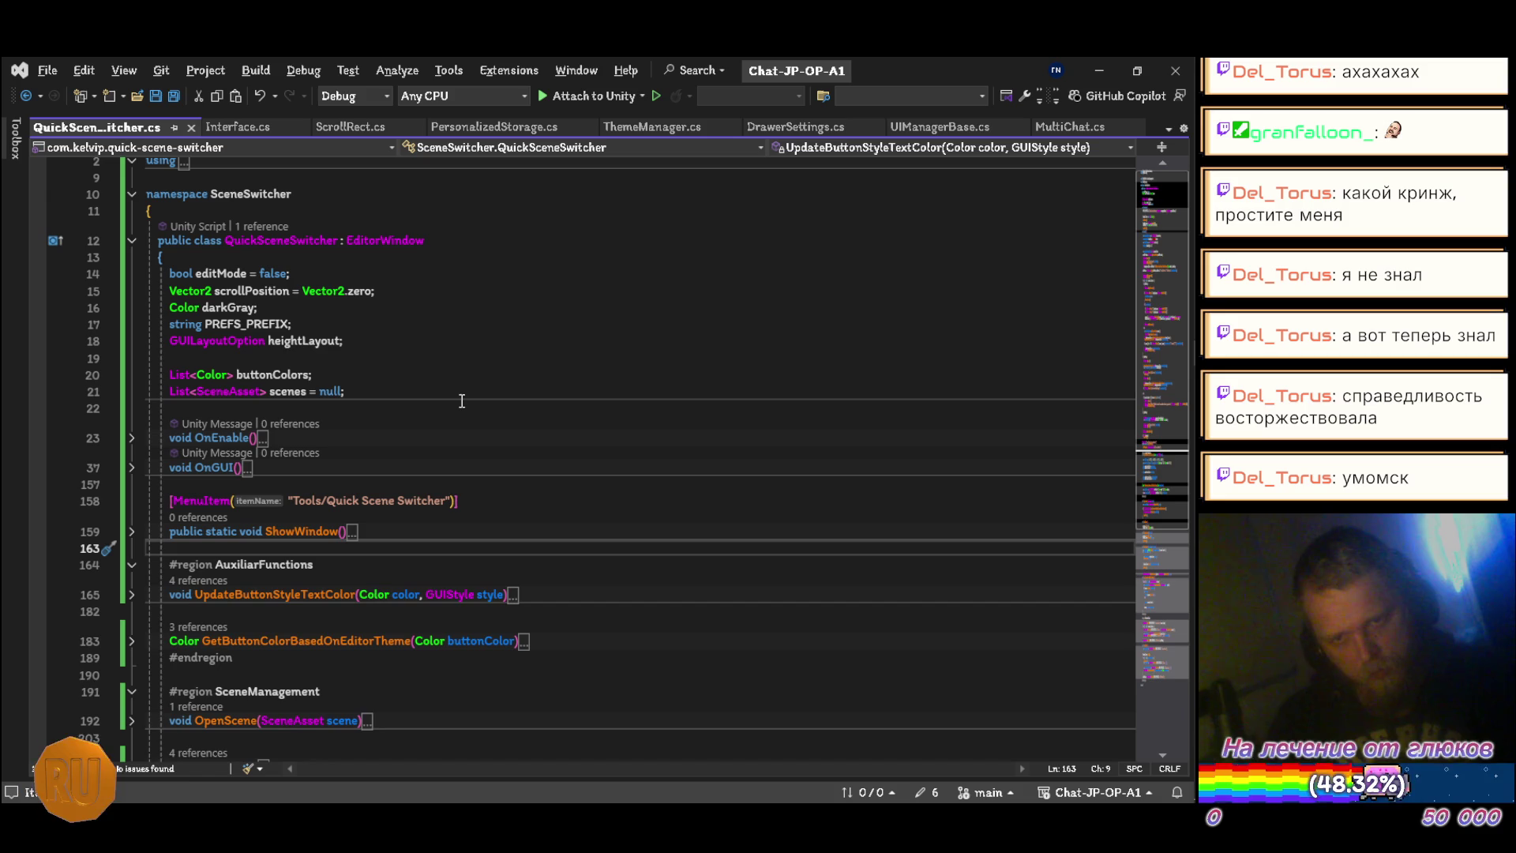
Step: Move the MenuItem and ShowWindow block above OnEnable and shift a blank line below AddScene
key("shift+Up")
key("shift+Up")
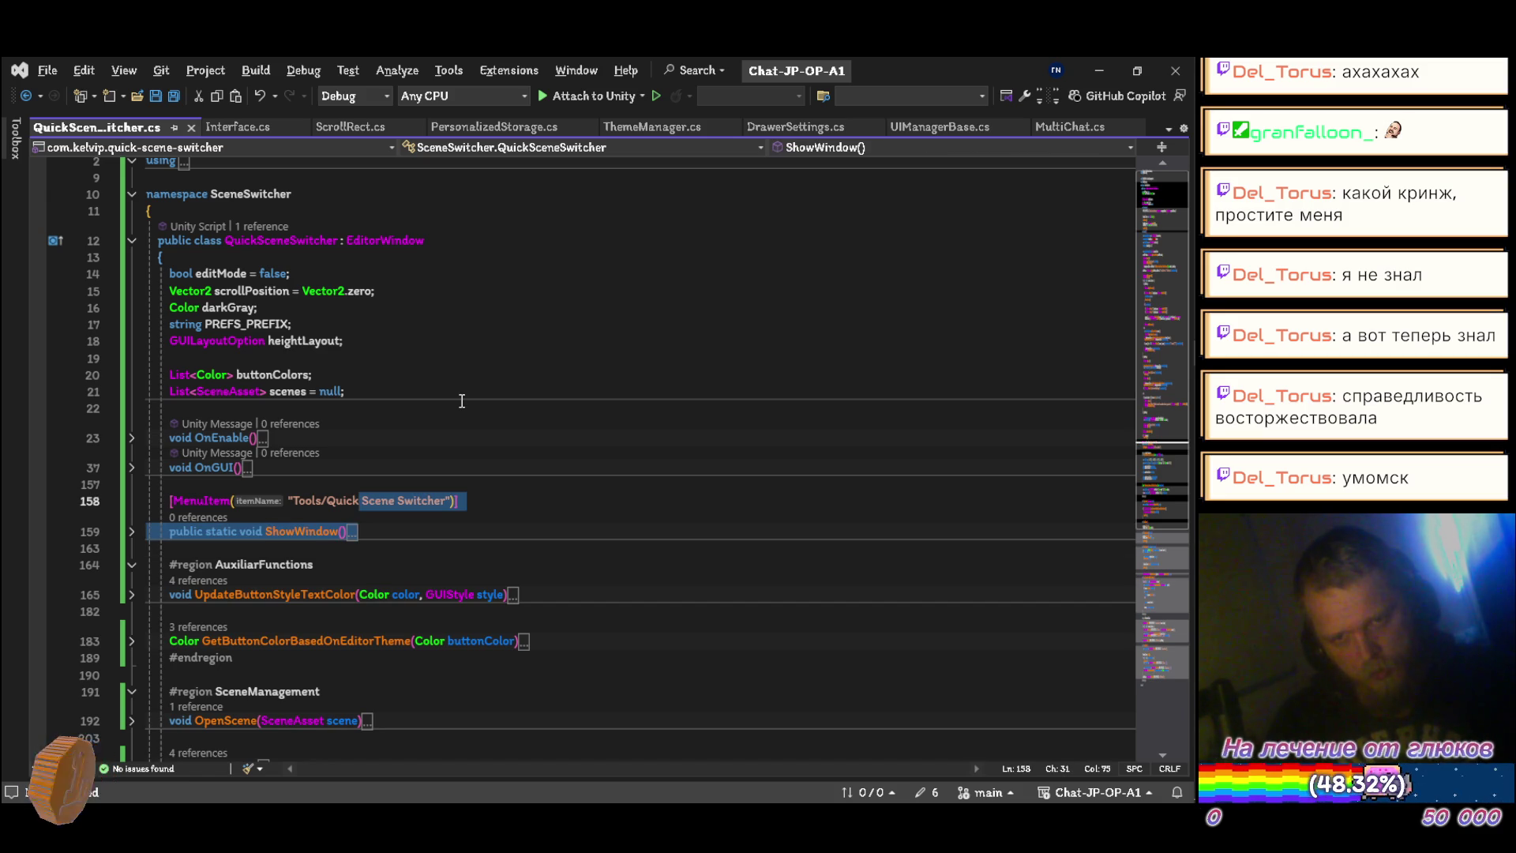
key("alt+Up")
key("alt+Up")
key("alt+Up")
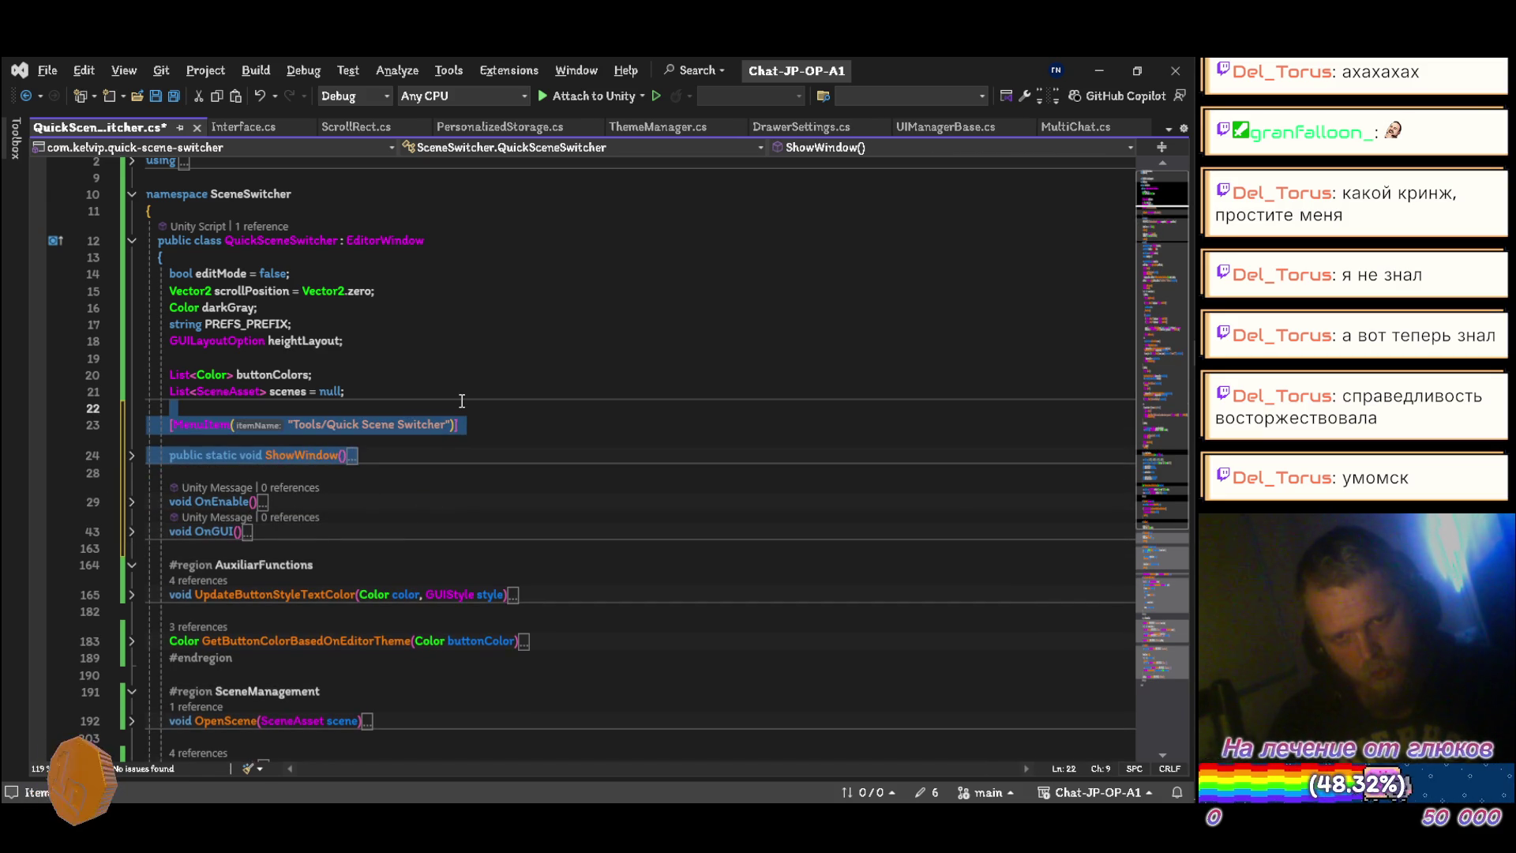
key("Down")
key("Down")
key("Down")
key("ctrl+s")
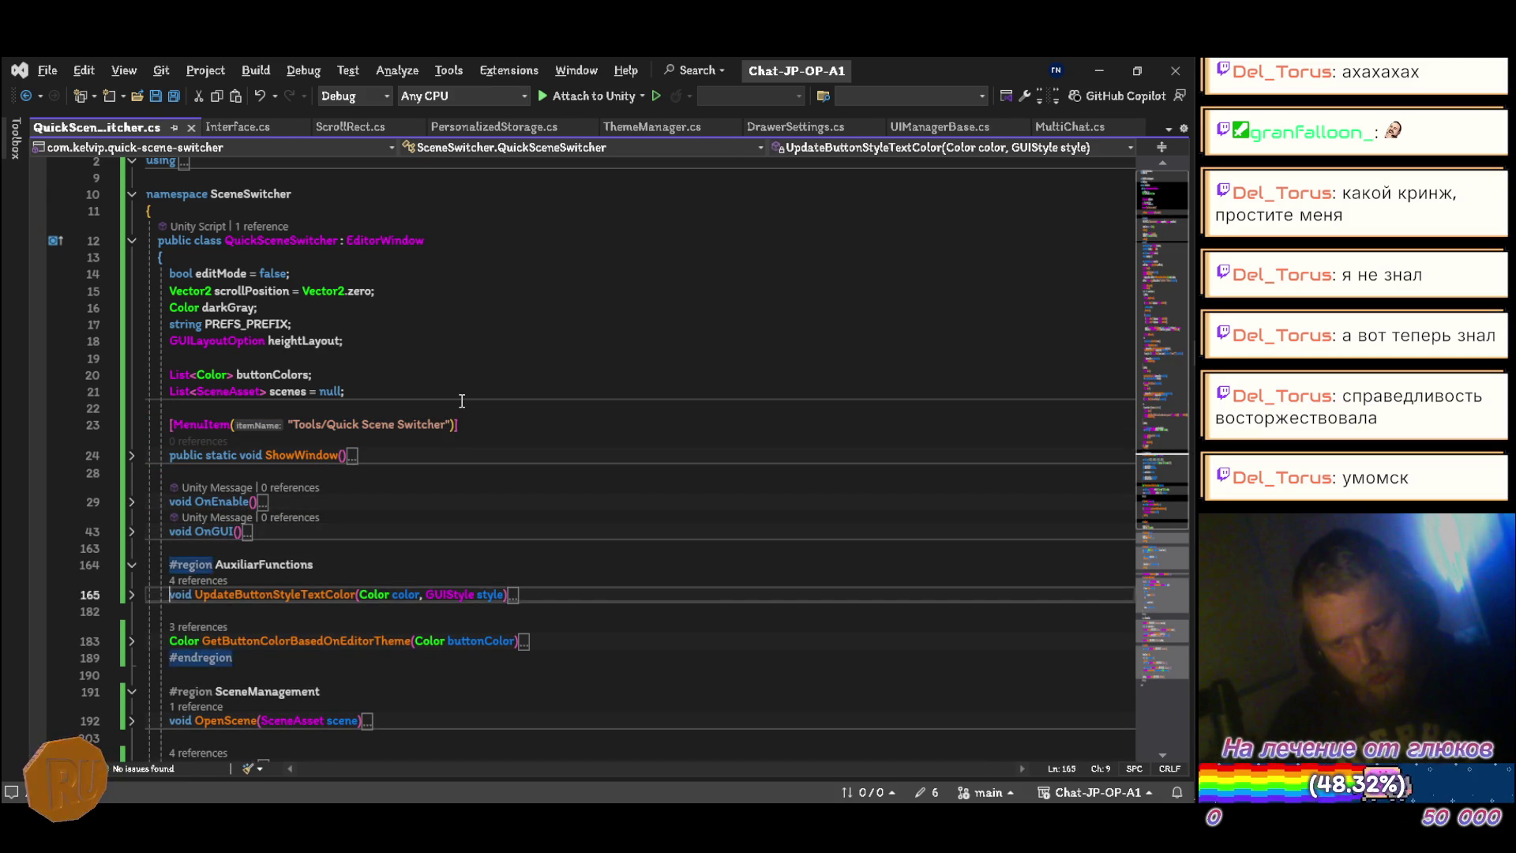
key("Up")
key("alt+Down")
key("alt+Down")
key("alt+Down")
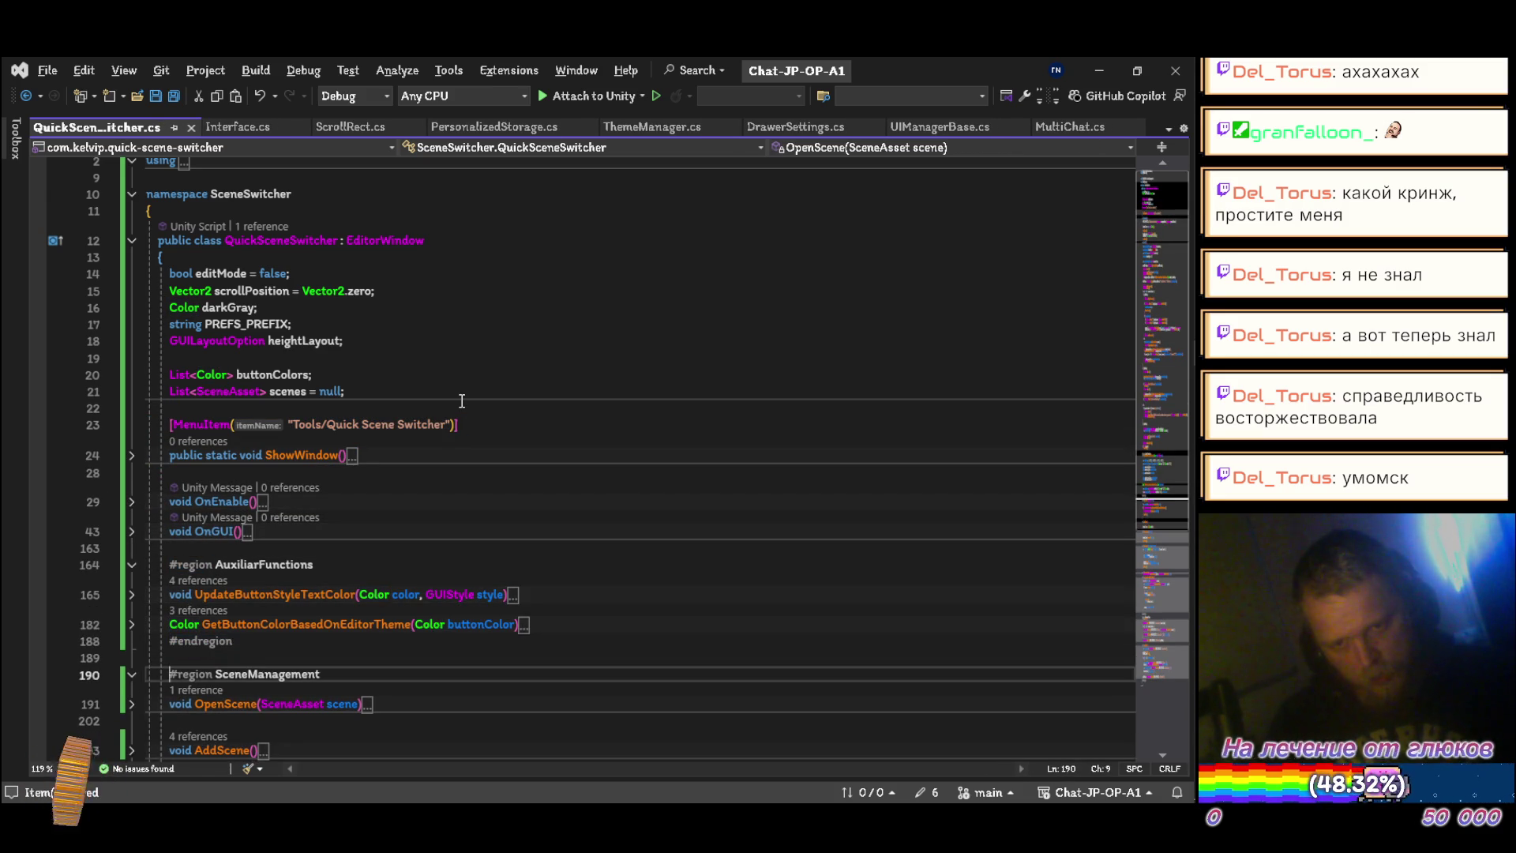
key("alt+Down")
Step: Delete the blank lines between scene methods and move IsCurrentScene below LoadScenesFromBuildSettings
scroll(461, 401, "down", 3)
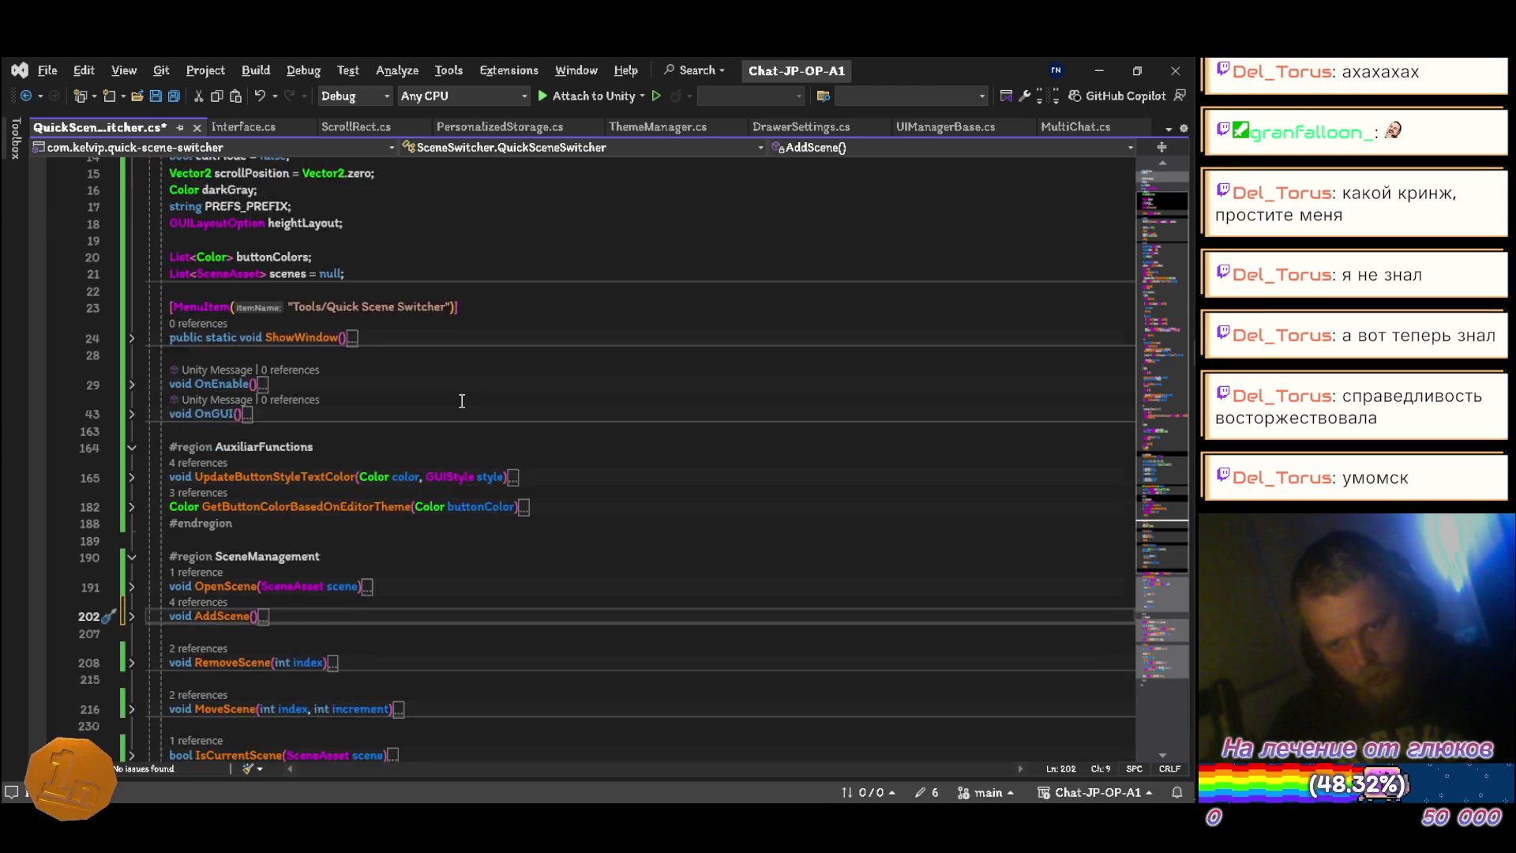
key("ctrl+shift+l")
key("Down")
key("ctrl+shift+l")
key("Down")
key("ctrl+shift+l")
key("Down")
key("ctrl+shift+l")
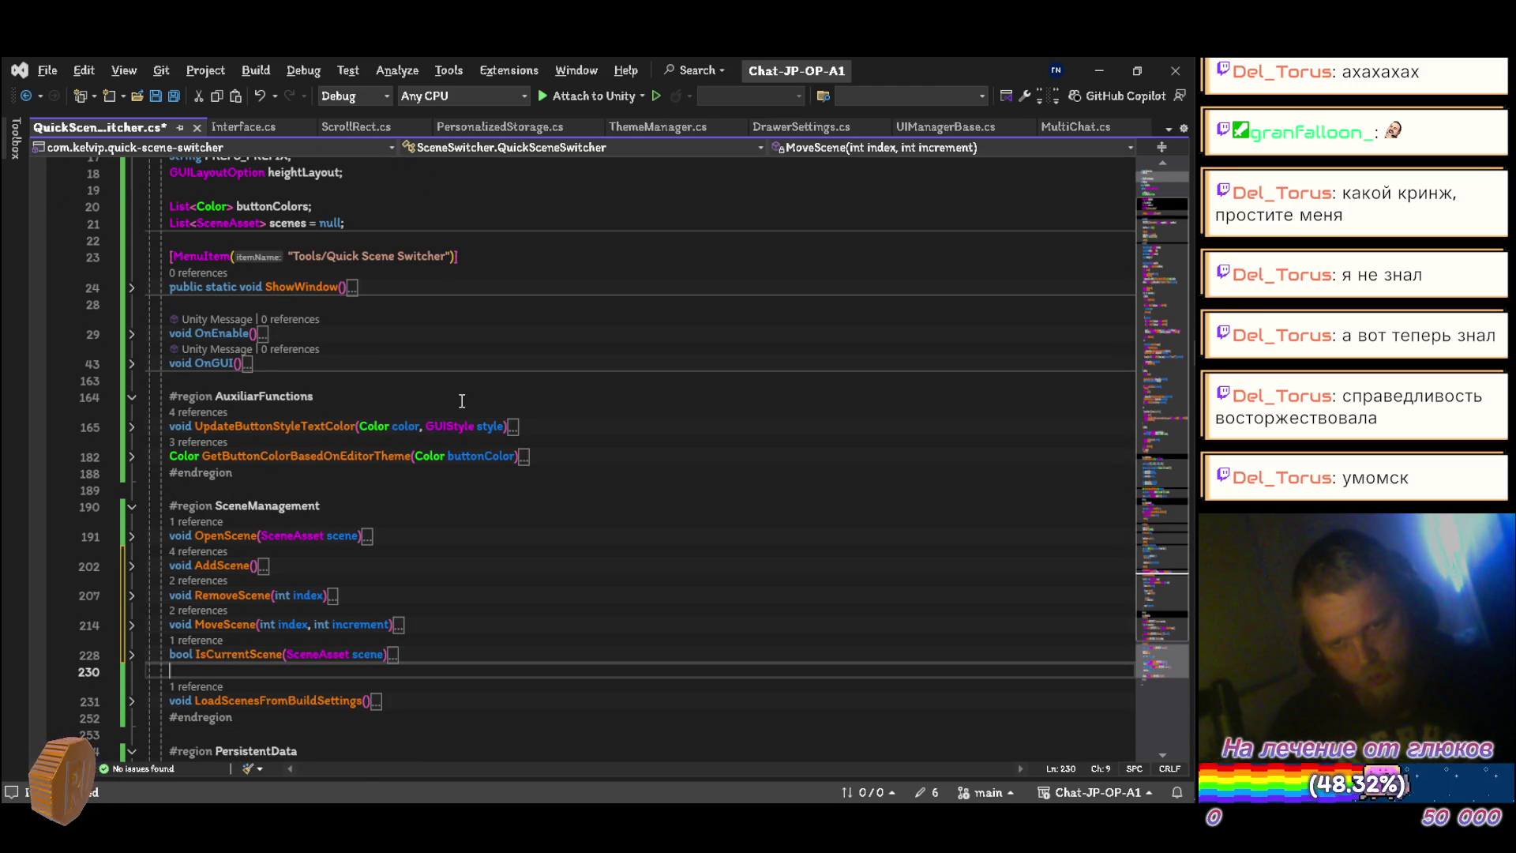
key("Up")
key("alt+Down")
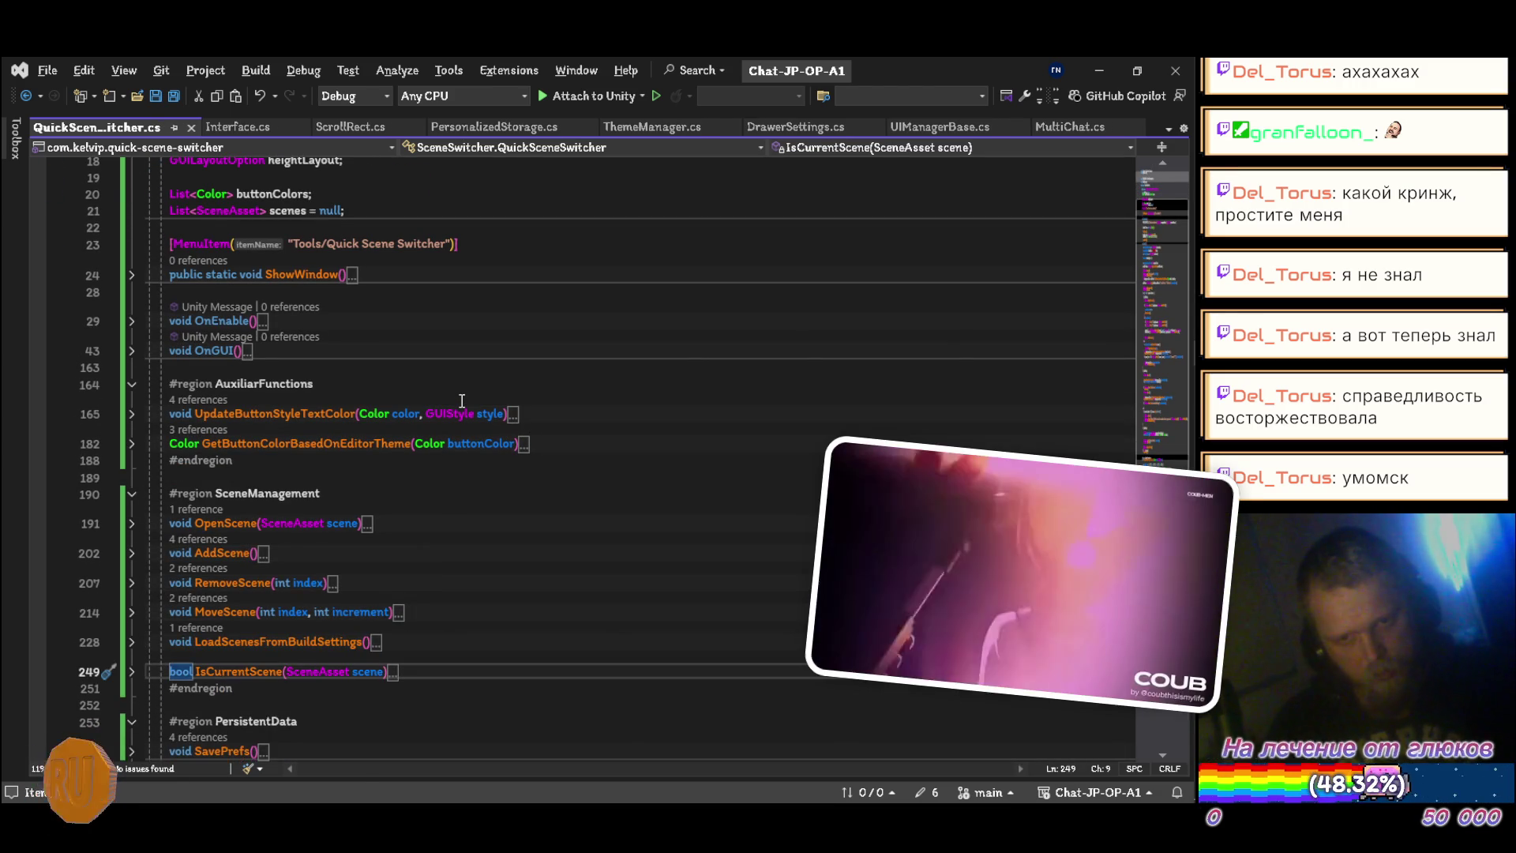
key("ctrl+s")
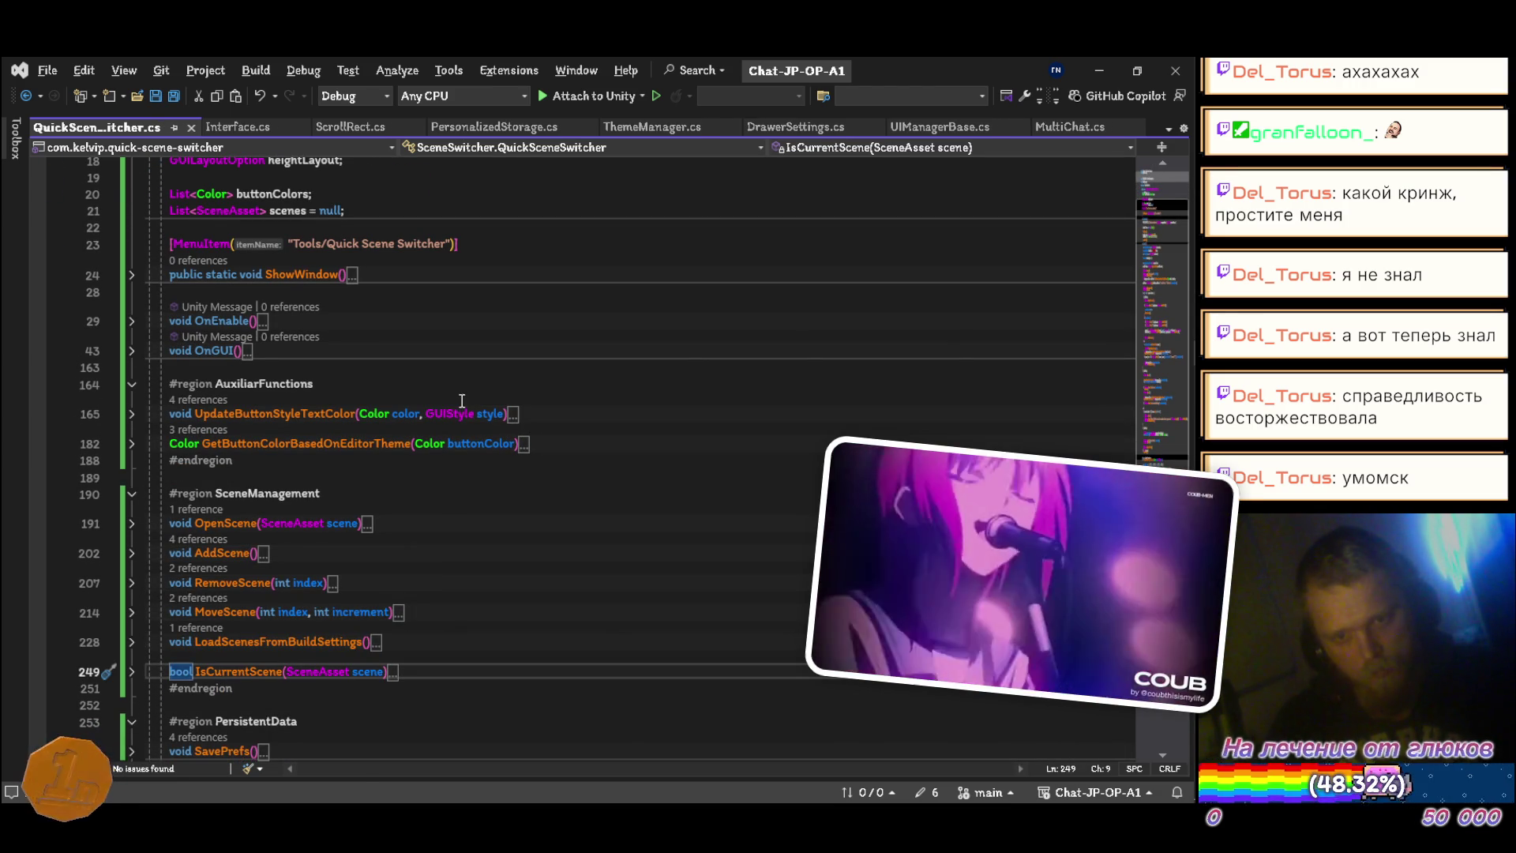
Step: Delete the empty line below SavePrefs and return to the top of the script
scroll(463, 407, "down", 5)
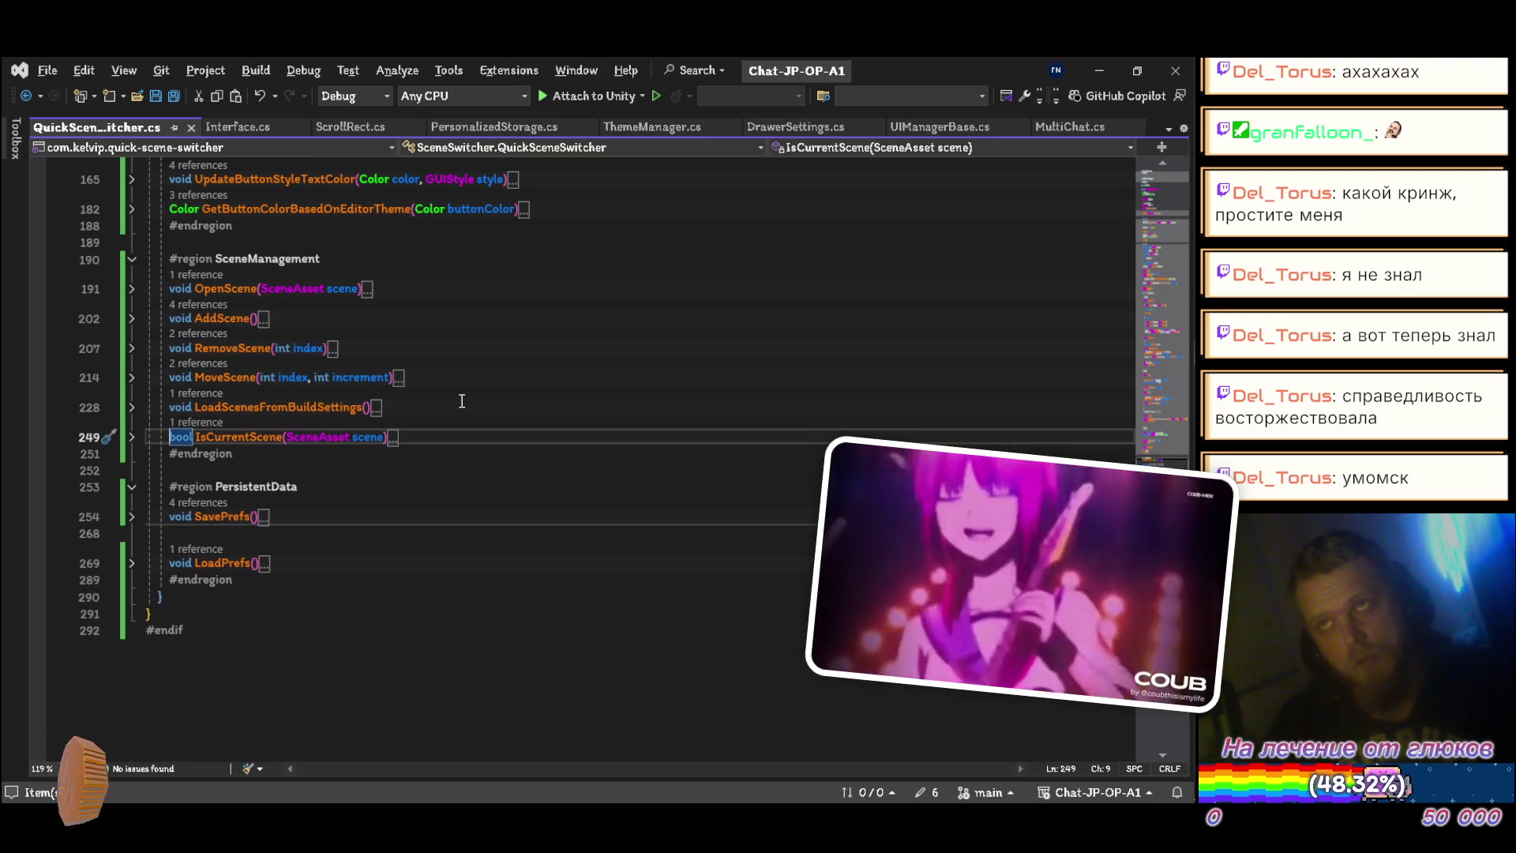
key("Down")
key("Down")
key("Down")
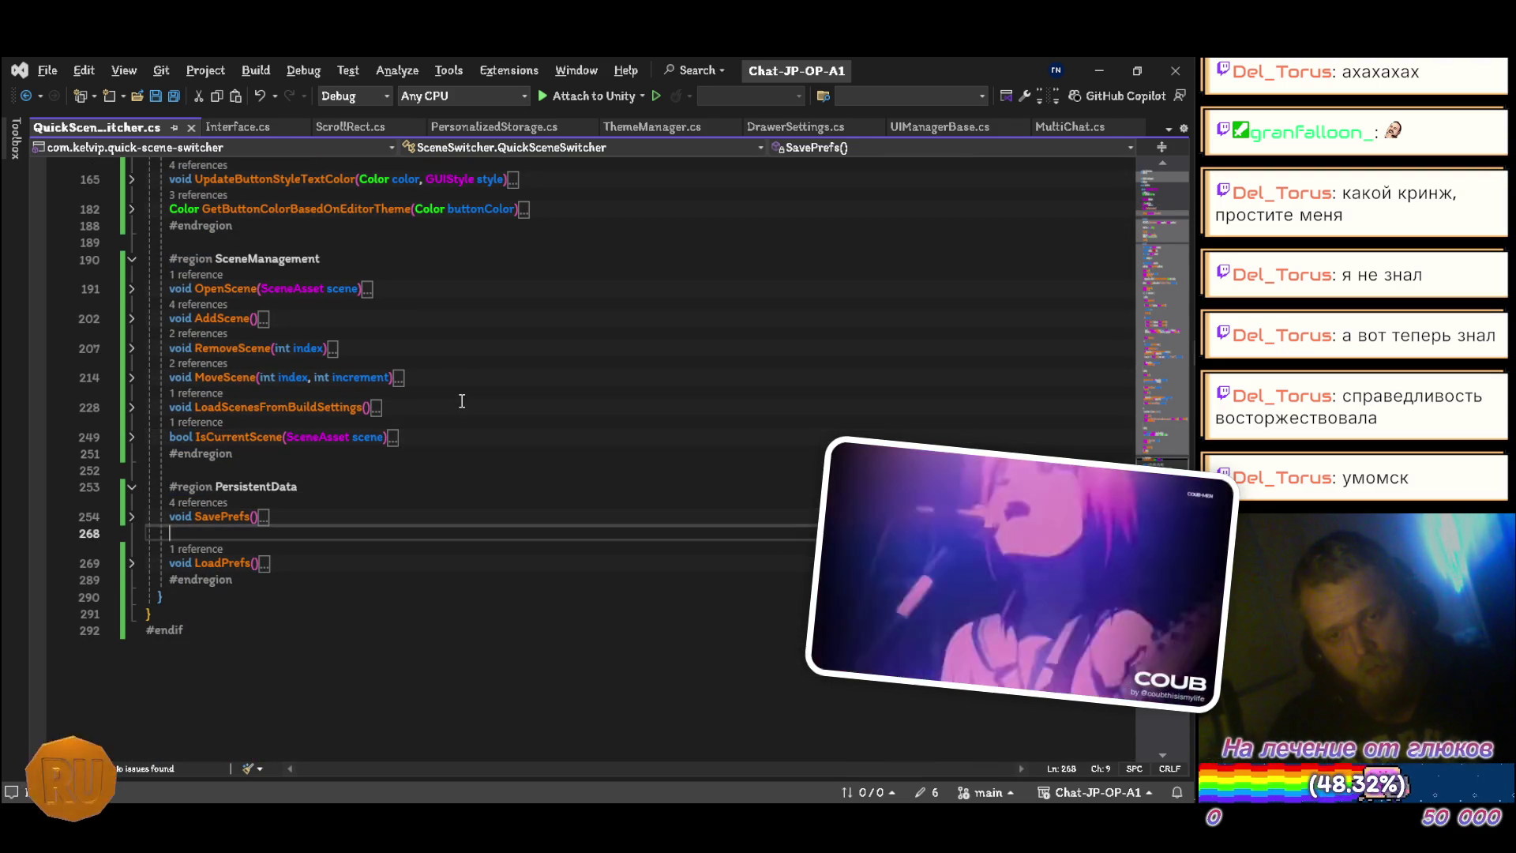
key("Delete")
scroll(462, 401, "up", 2)
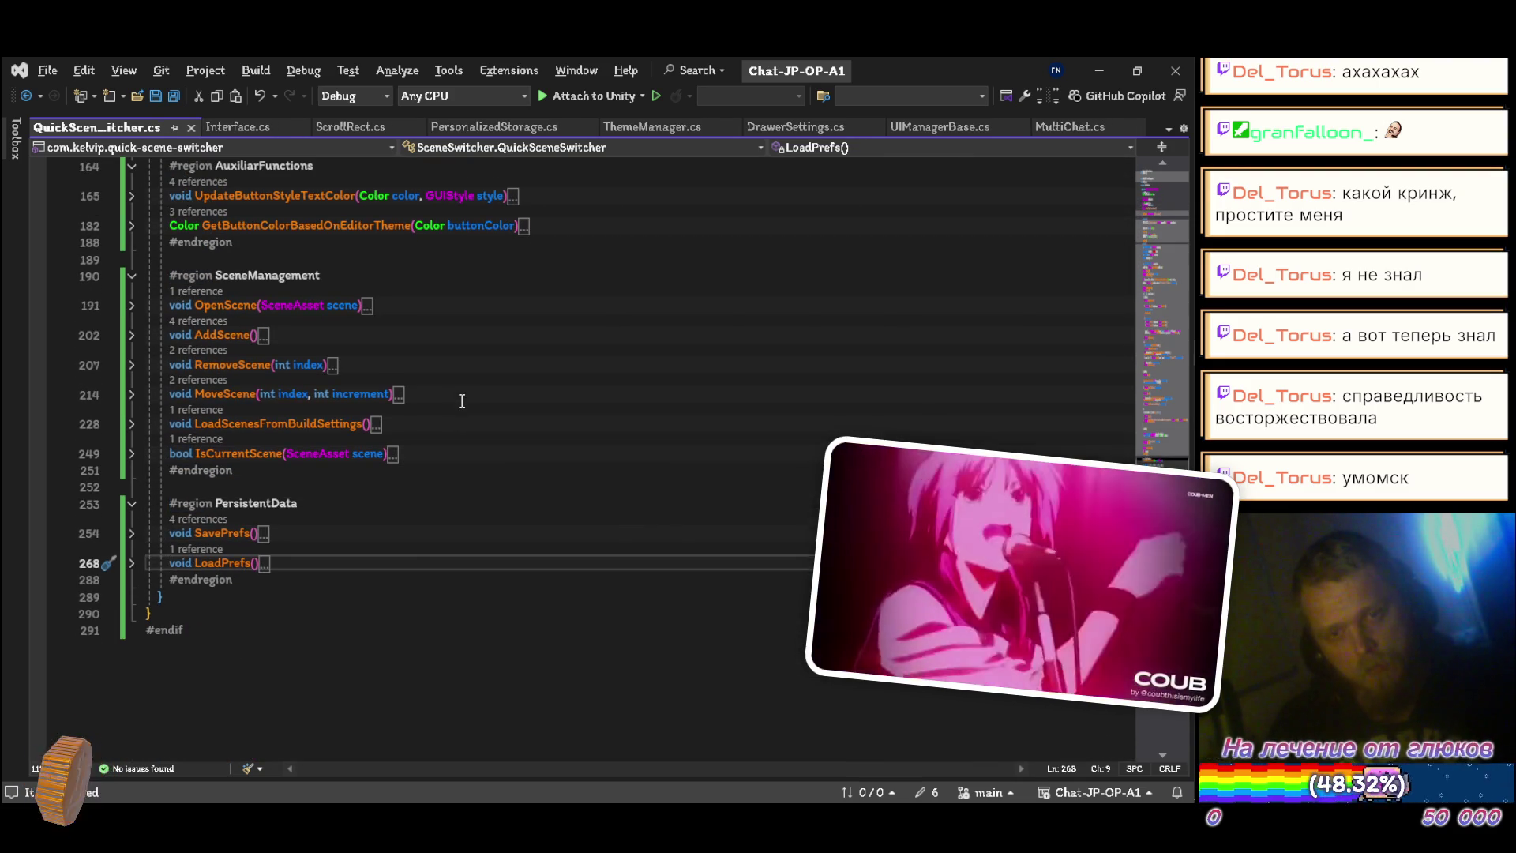
key("Up")
key("Up")
key("Up")
scroll(462, 401, "up", 5)
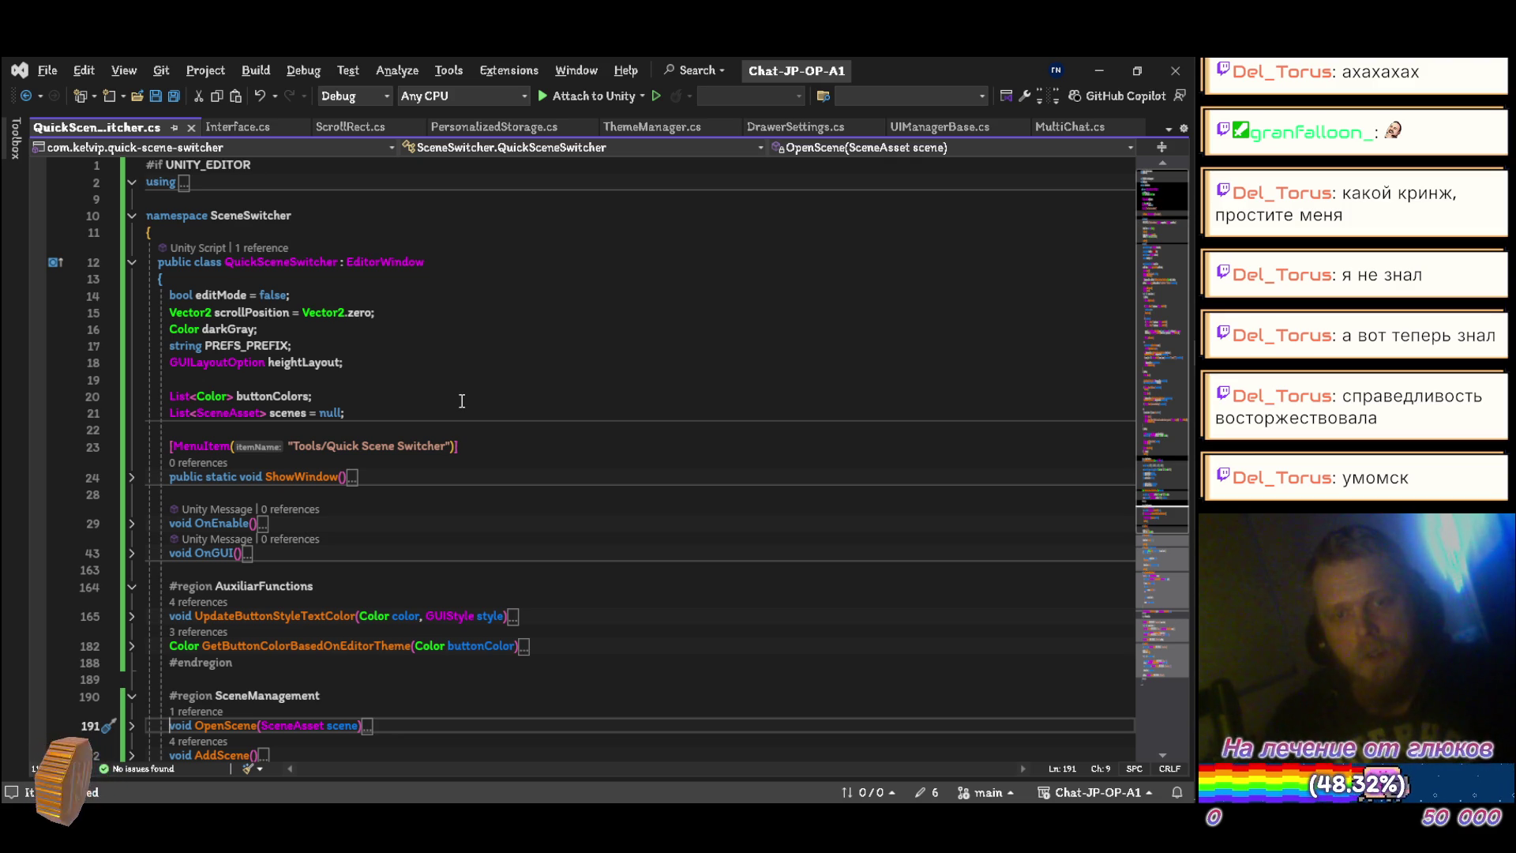
scroll(462, 401, "down", 4)
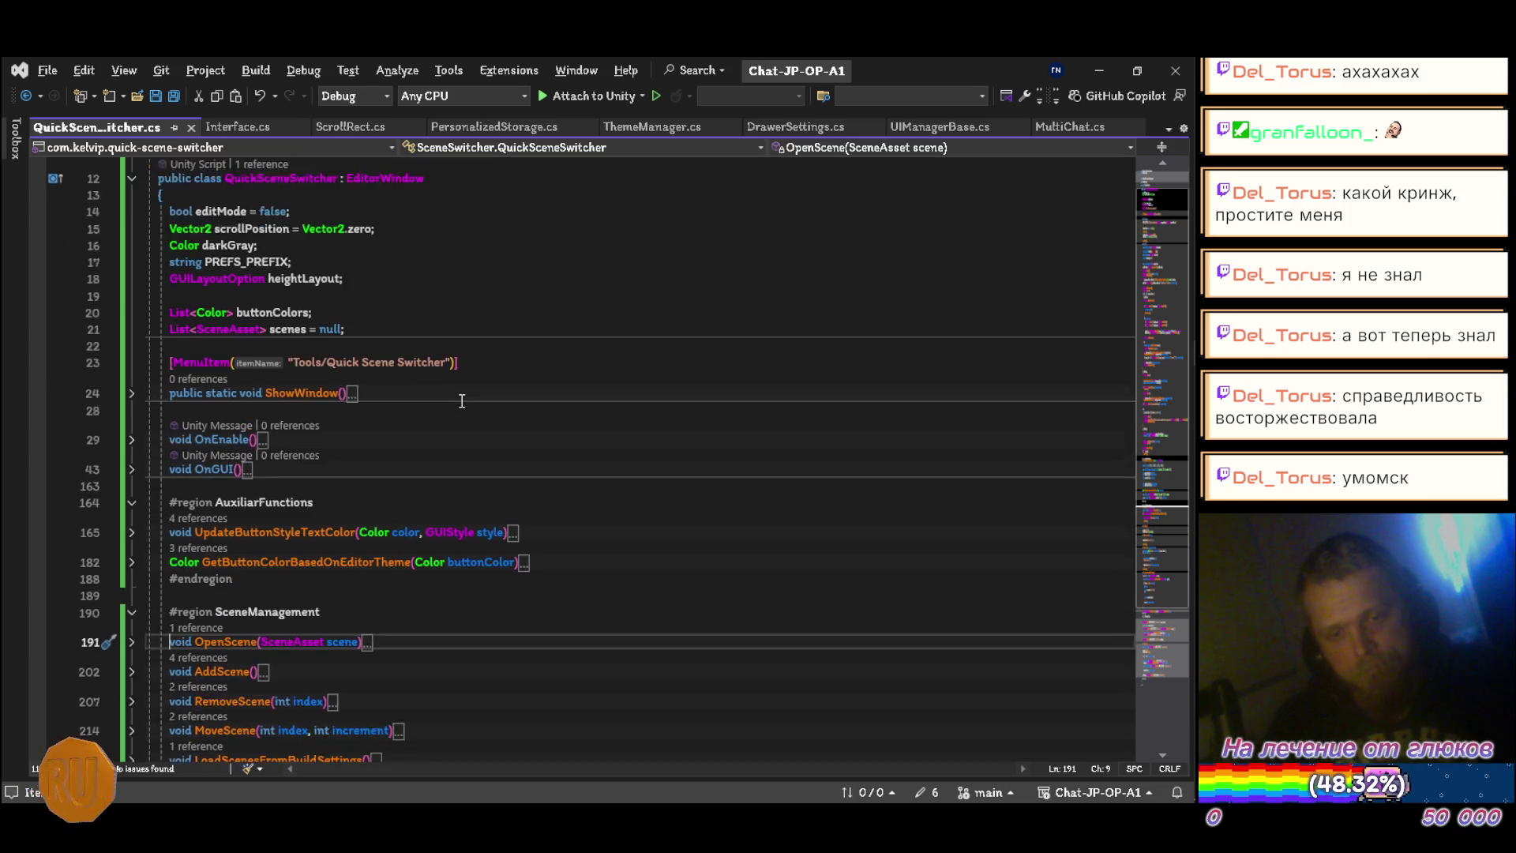
scroll(462, 401, "down", 1)
scroll(462, 401, "down", 3)
scroll(462, 401, "up", 6)
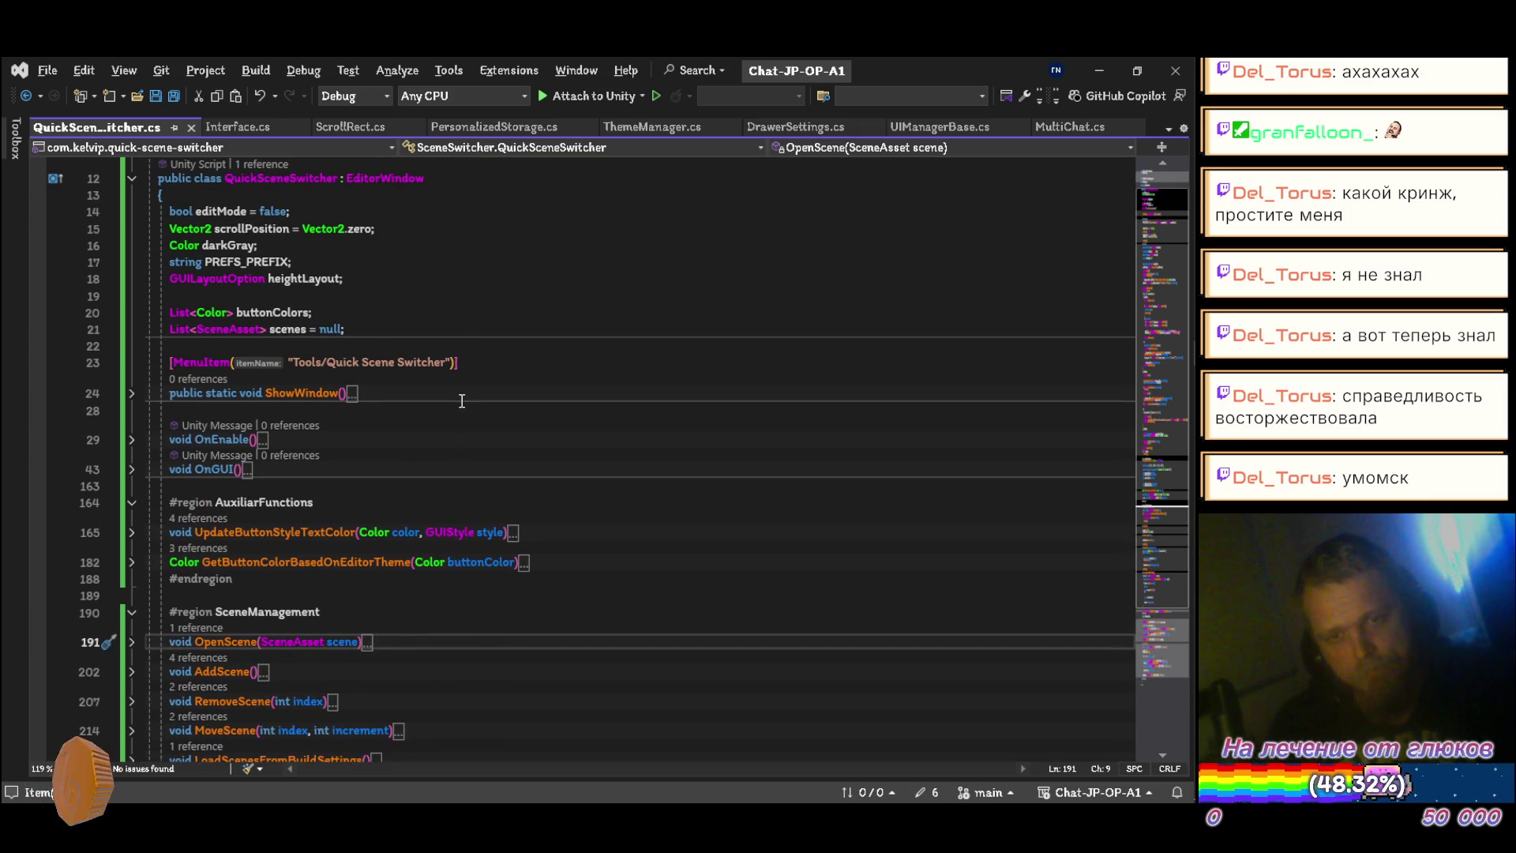
key("alt+Tab")
key("Escape")
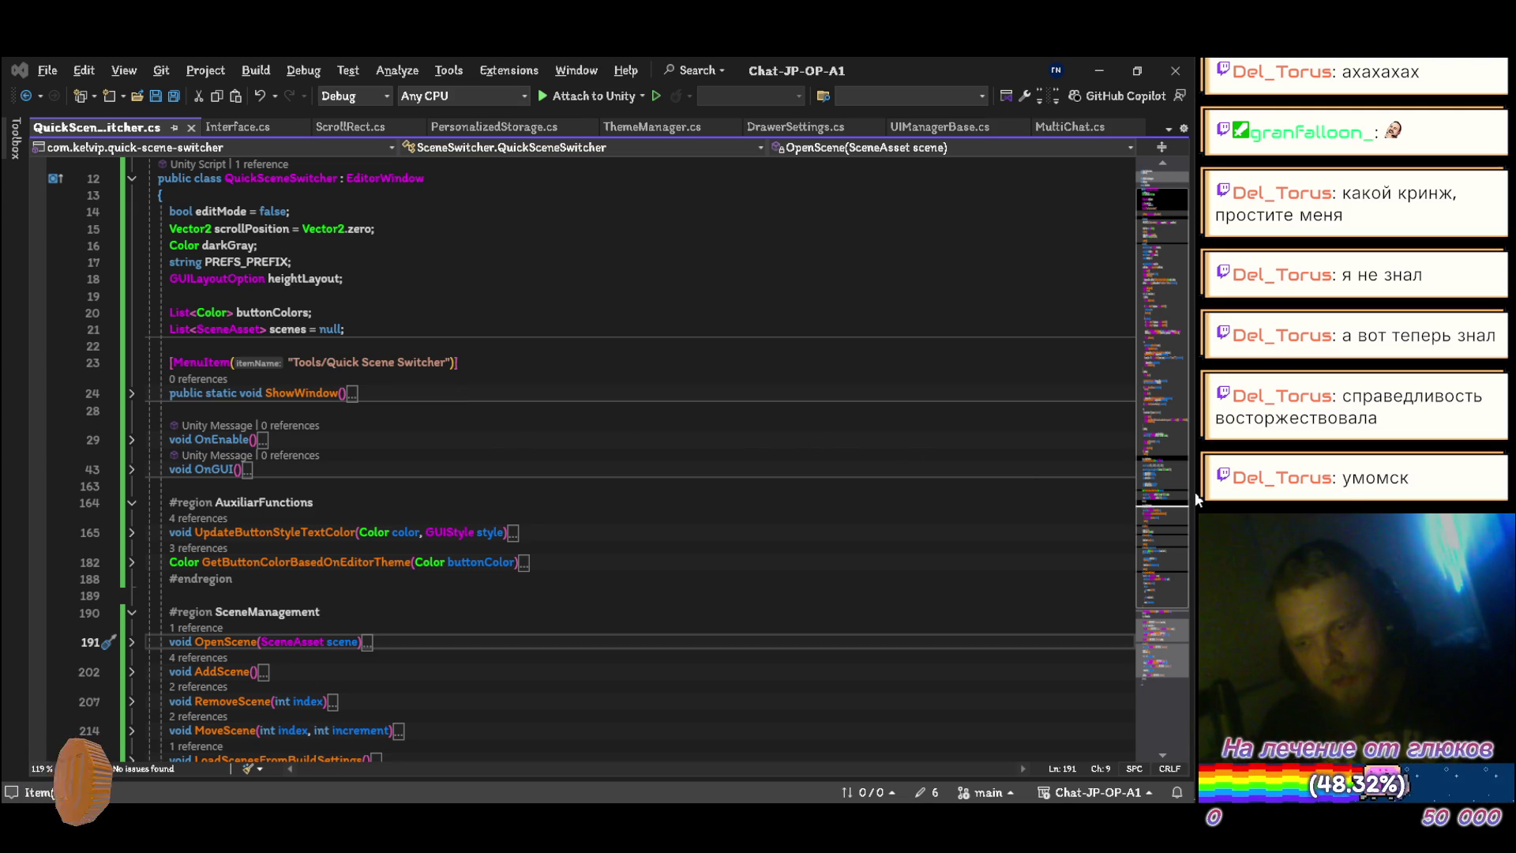
mouse_move(1195, 499)
mouse_move(1172, 561)
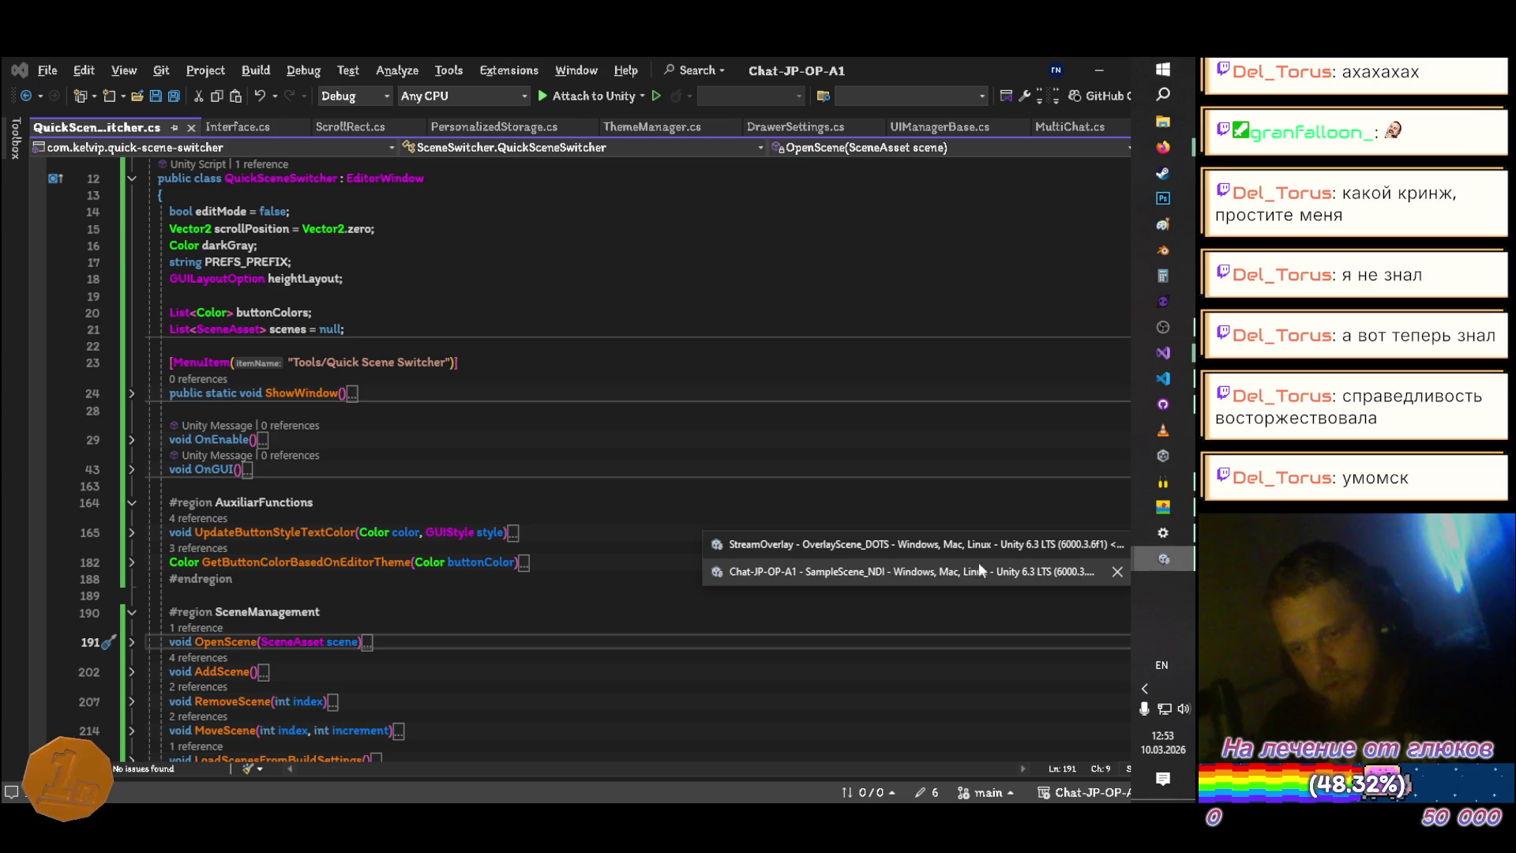
Step: In the Chat-JP-OP-A1 editor, open Tools > Quick Scene Switcher, reposition its window, then close it
left_click(795, 573)
left_click(320, 84)
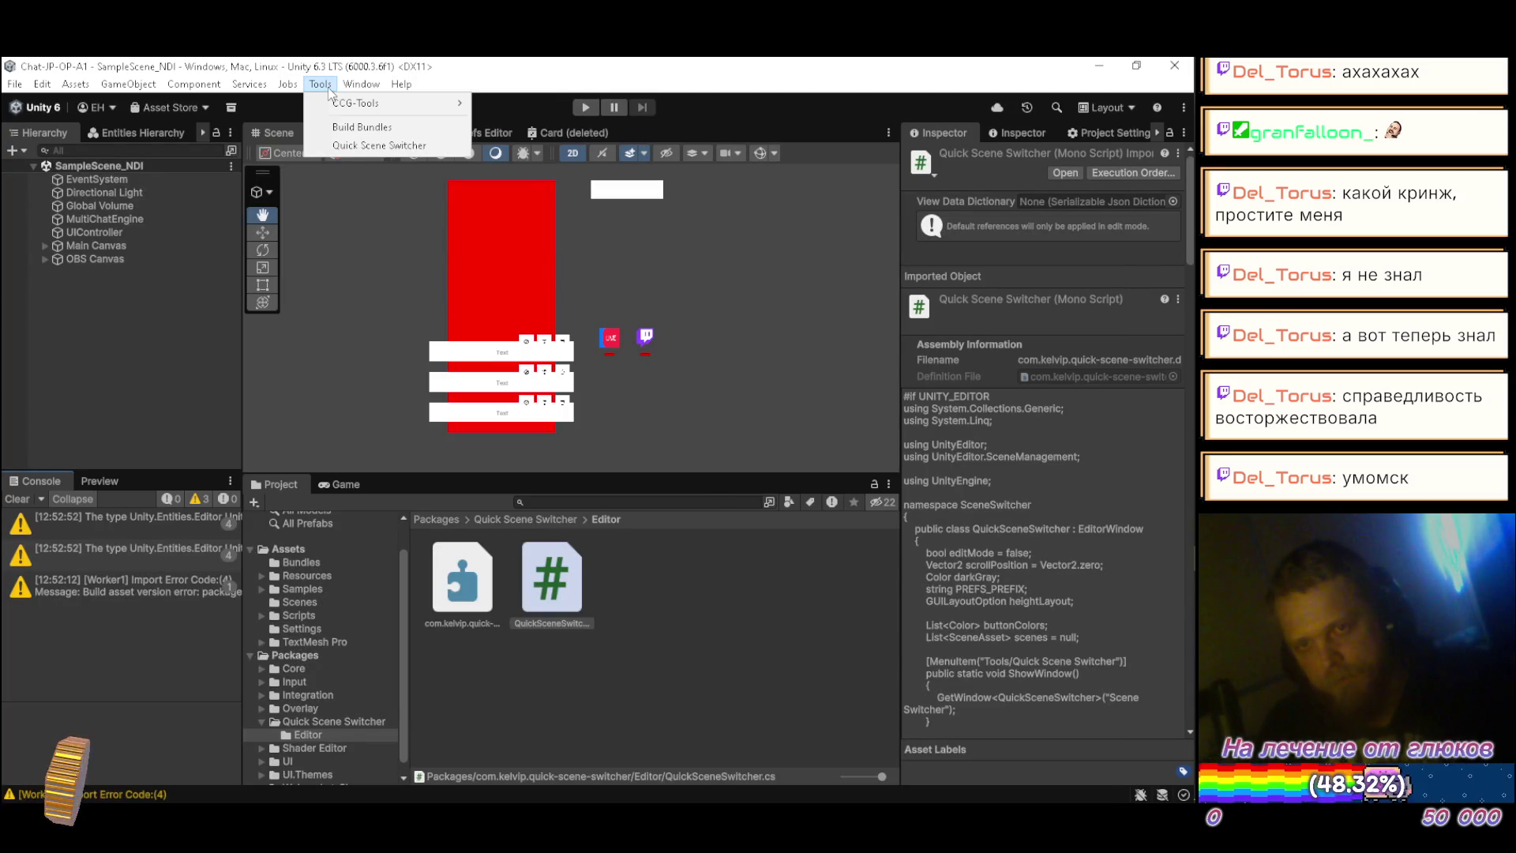
left_click(351, 148)
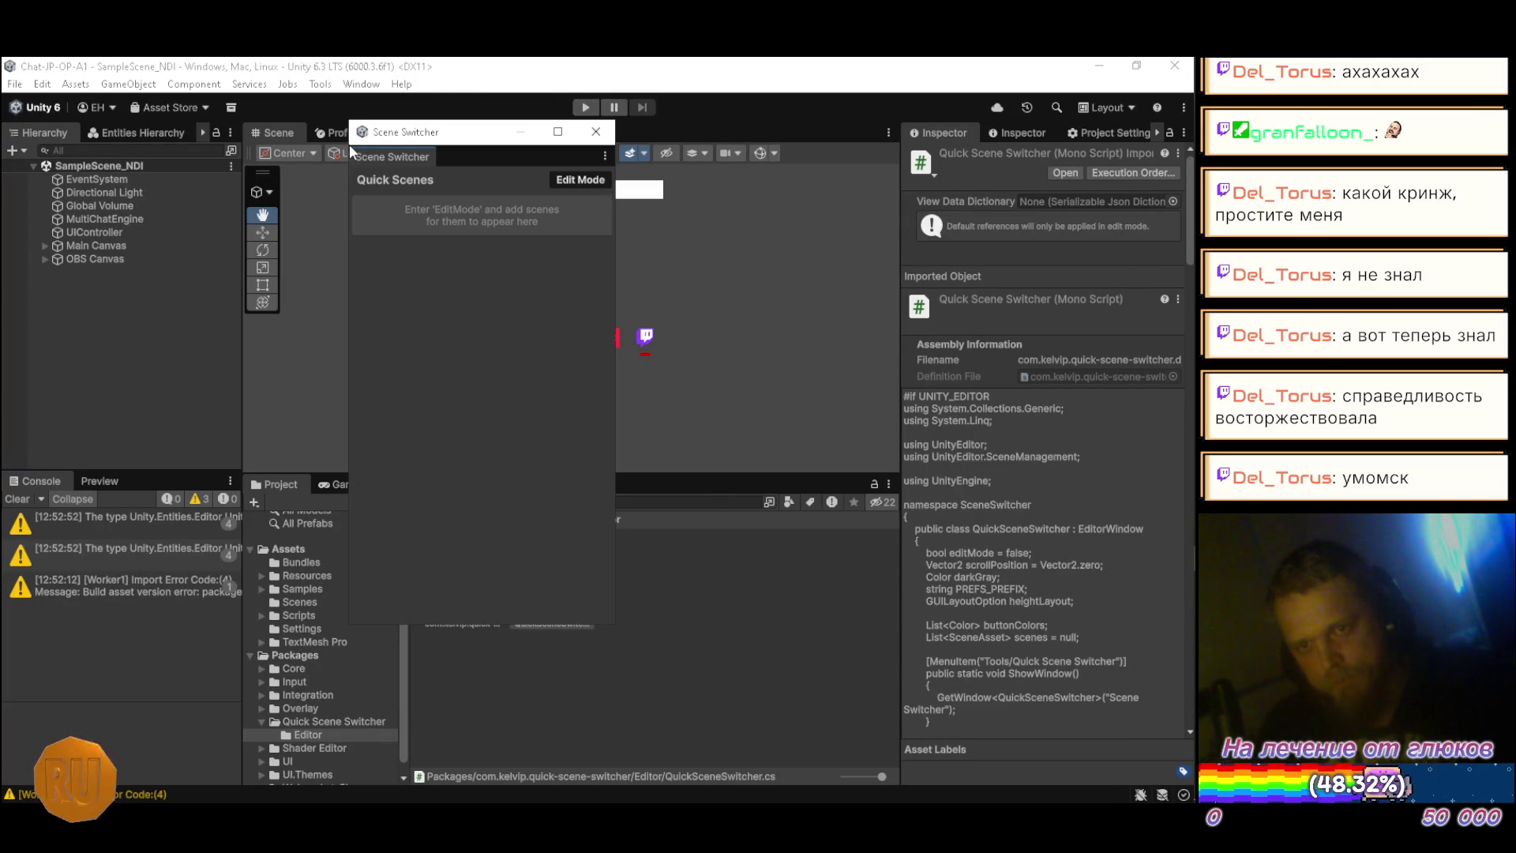
mouse_move(456, 136)
left_mouse_down()
mouse_move(582, 170)
mouse_move(503, 176)
mouse_move(581, 199)
mouse_move(514, 175)
mouse_move(555, 175)
mouse_move(537, 196)
mouse_move(474, 188)
mouse_move(600, 191)
mouse_move(521, 195)
left_mouse_up()
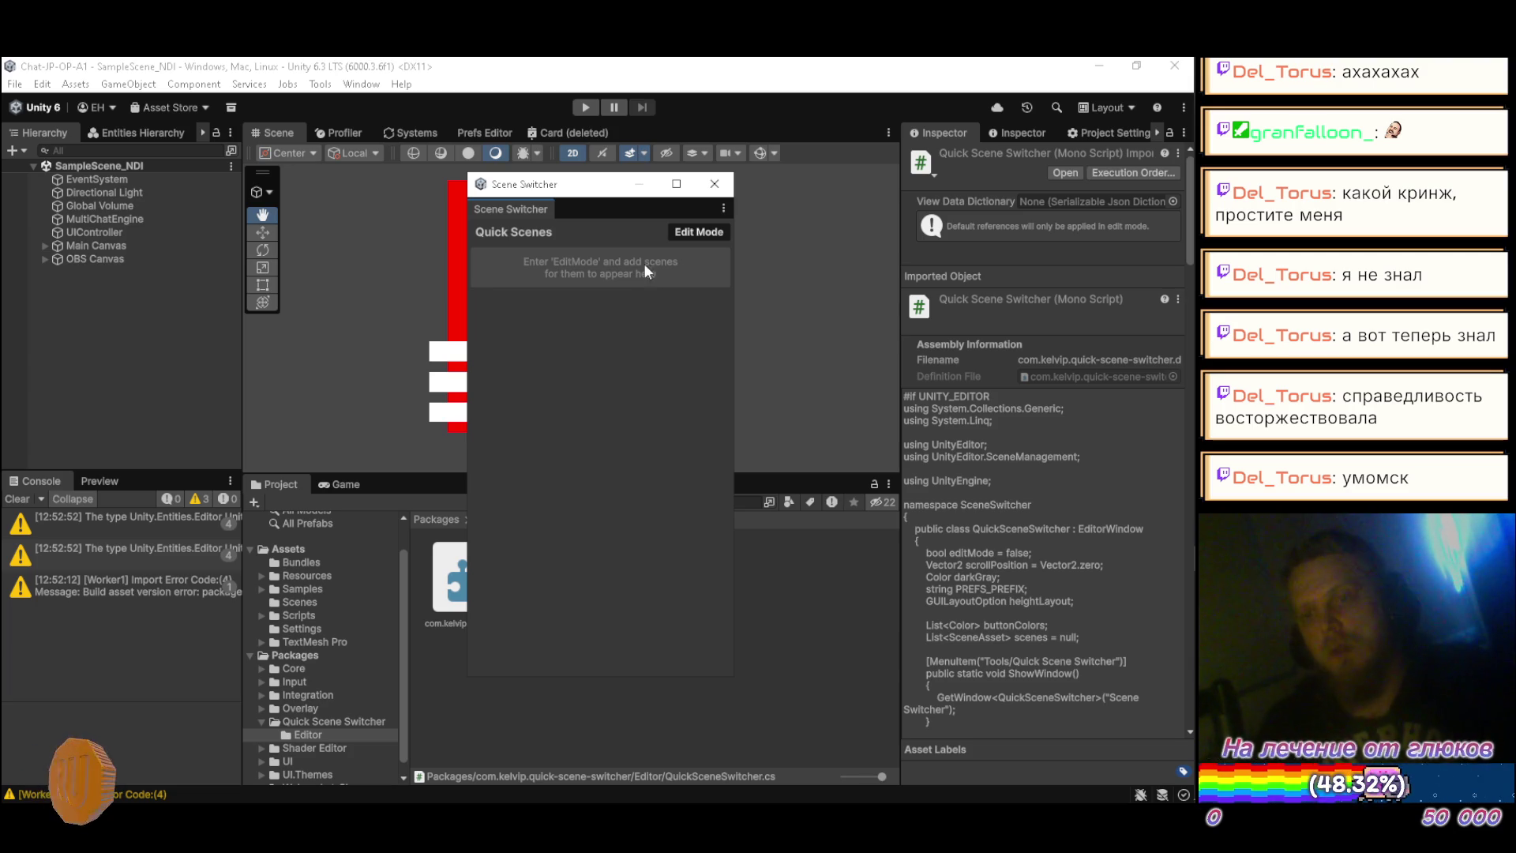
left_click(707, 188)
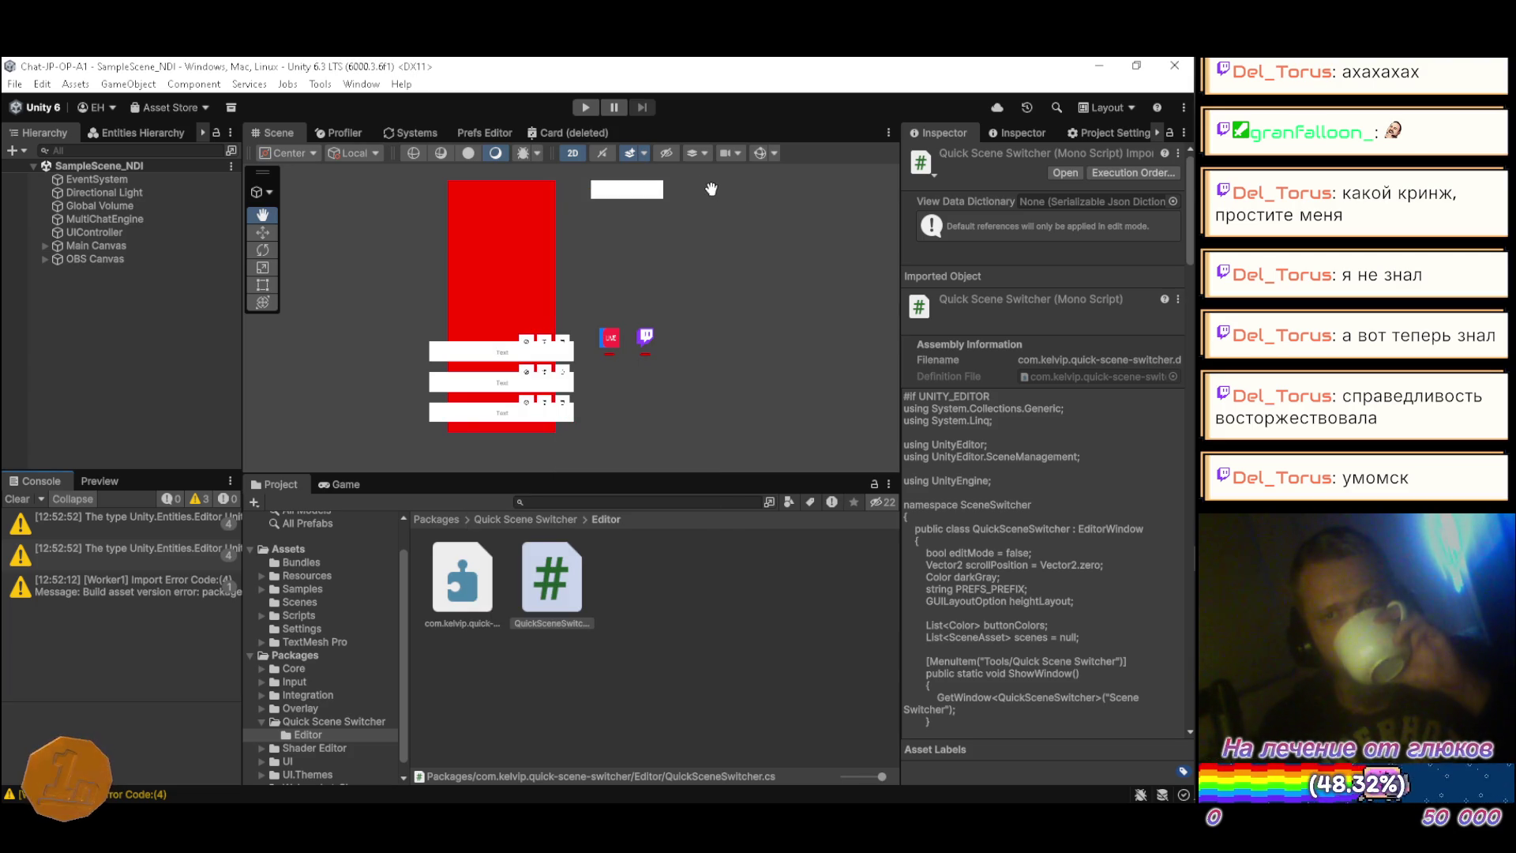
Step: In Firefox's GitHub tab, go to the profile's second page of repositories and open Quick-Scene-Switcher
mouse_move(1168, 147)
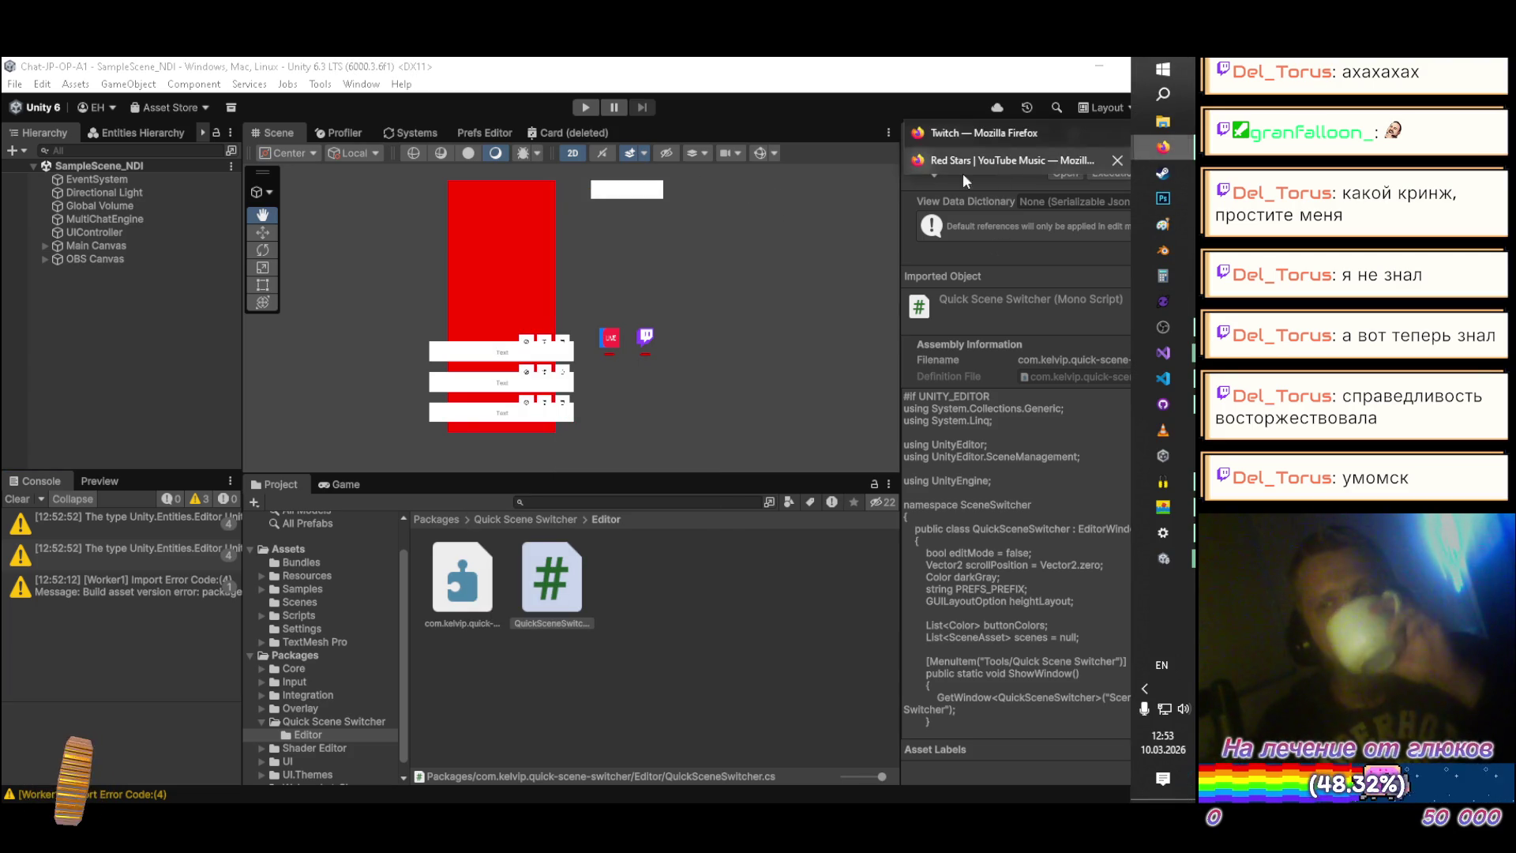
left_click(960, 162)
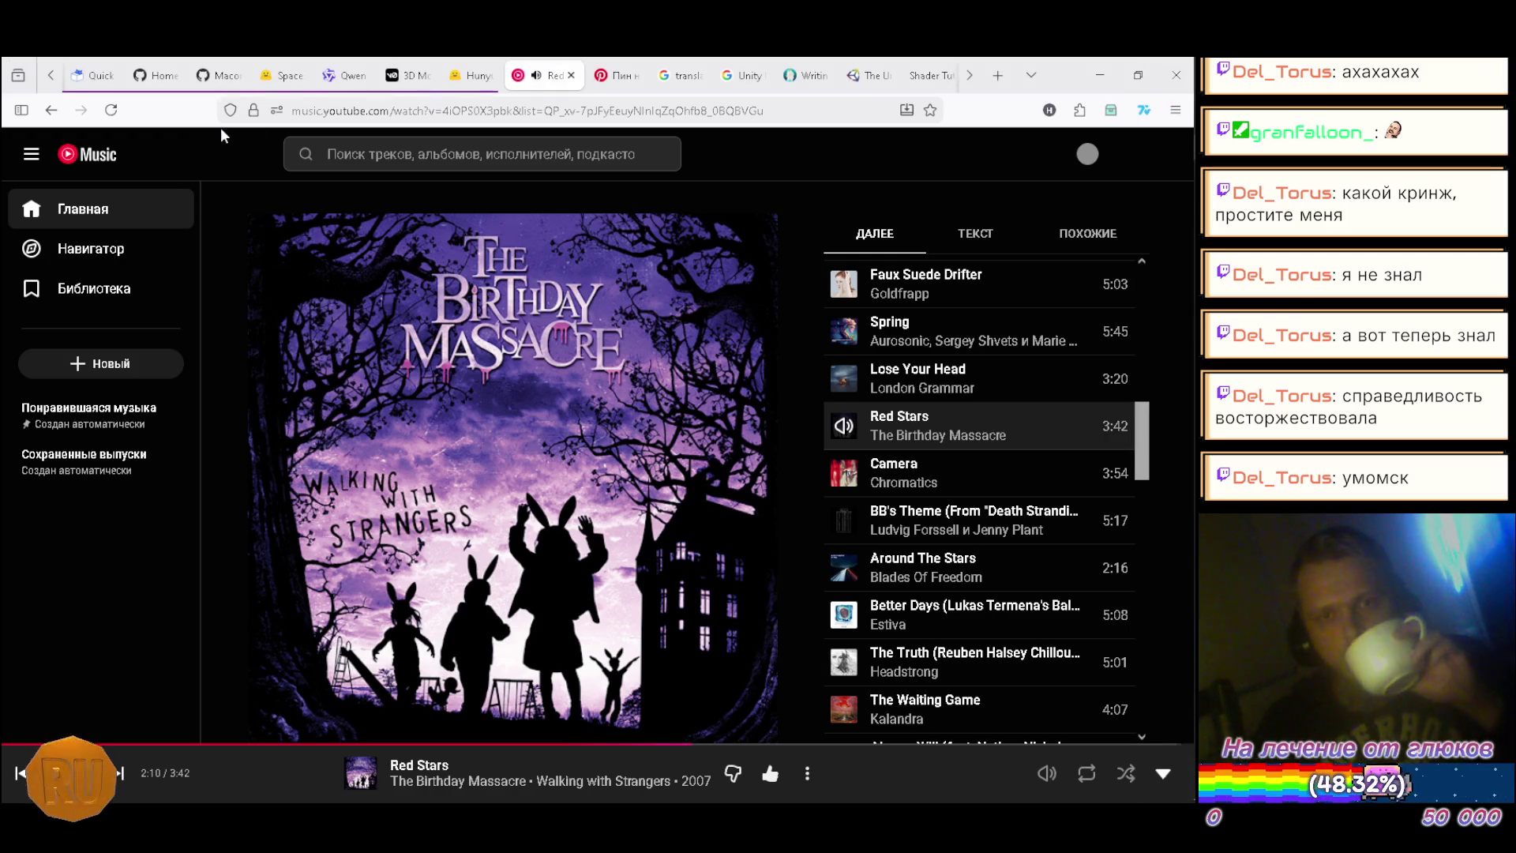
left_click(143, 79)
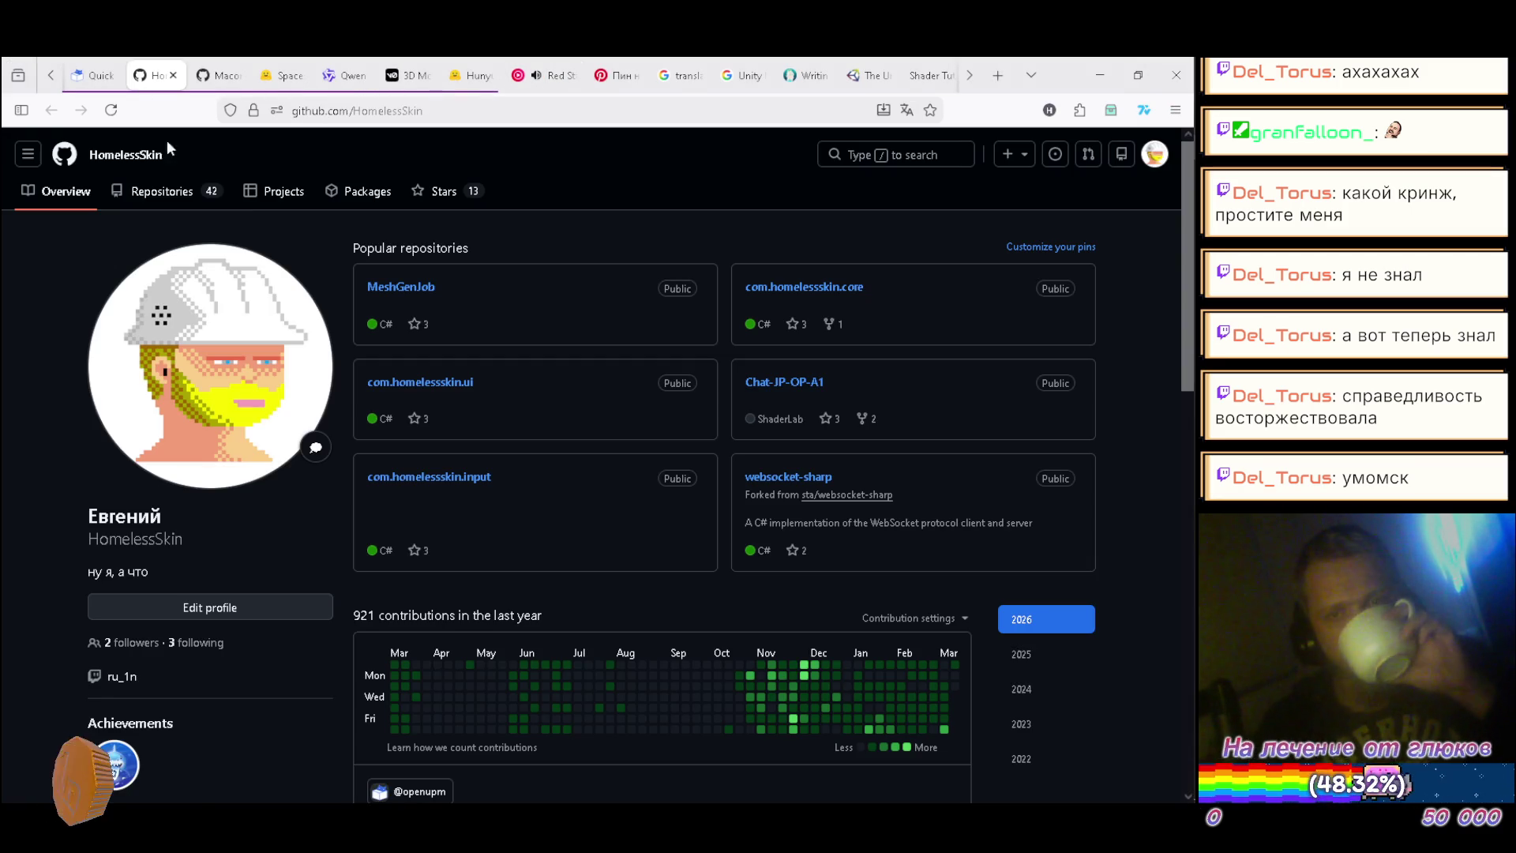
left_click(189, 195)
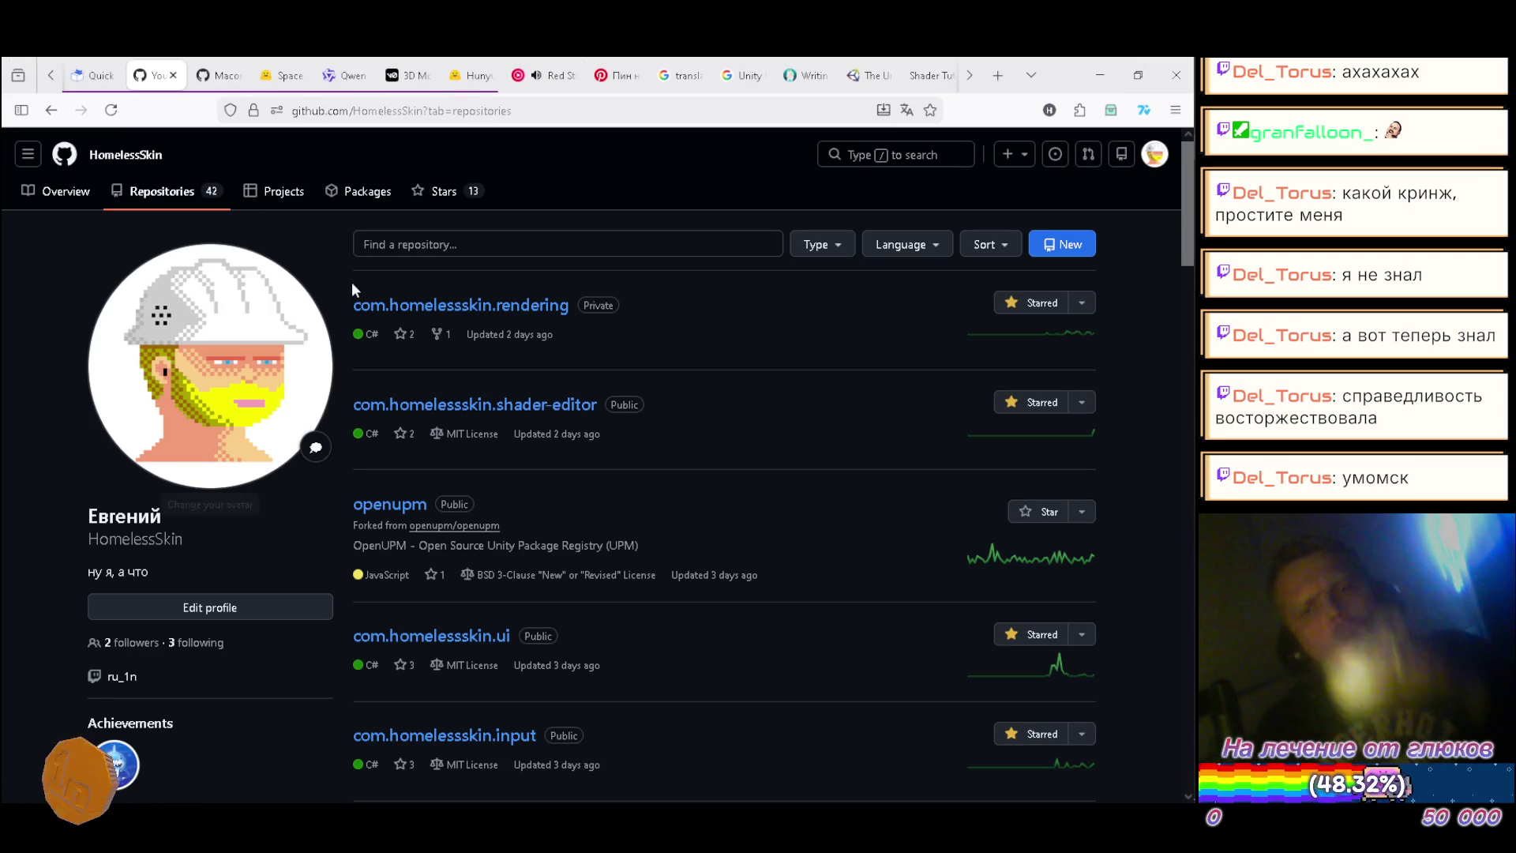
scroll(595, 328, "down", 15)
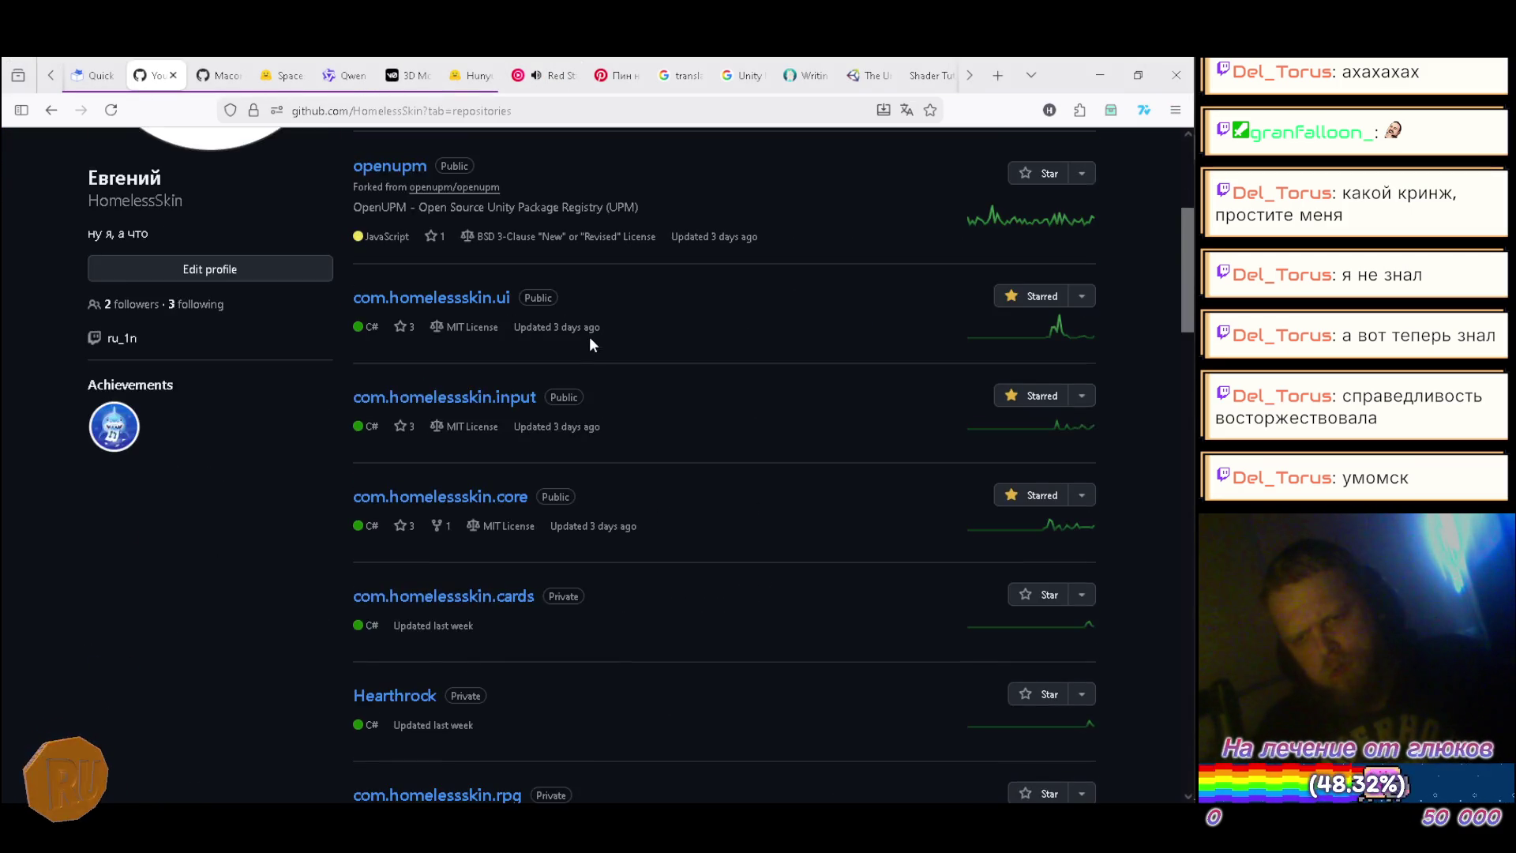
scroll(593, 353, "down", 5)
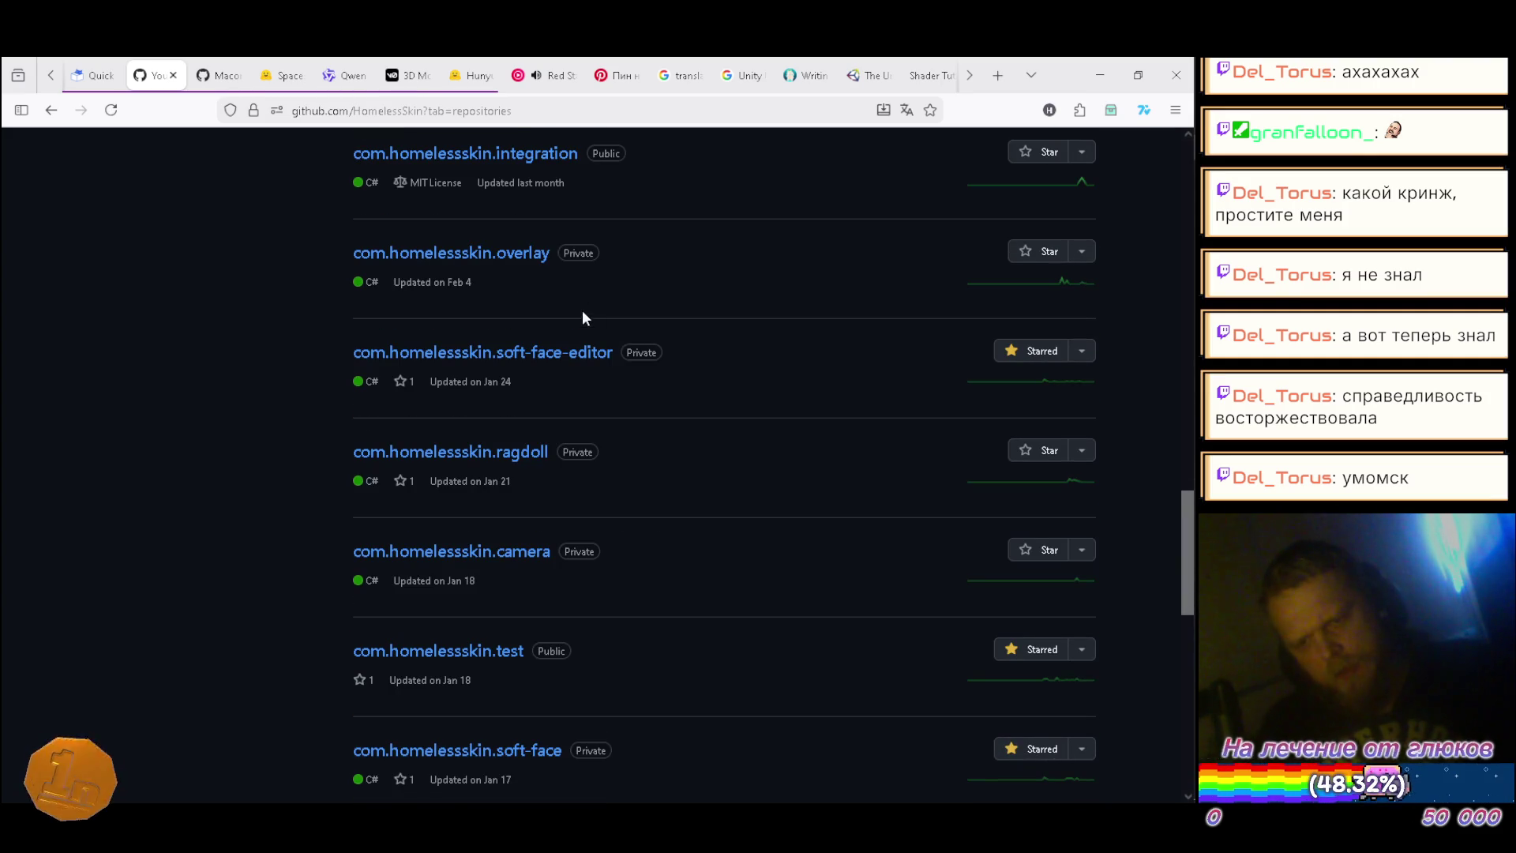
scroll(585, 316, "down", 5)
scroll(585, 331, "down", 4)
scroll(588, 341, "down", 1)
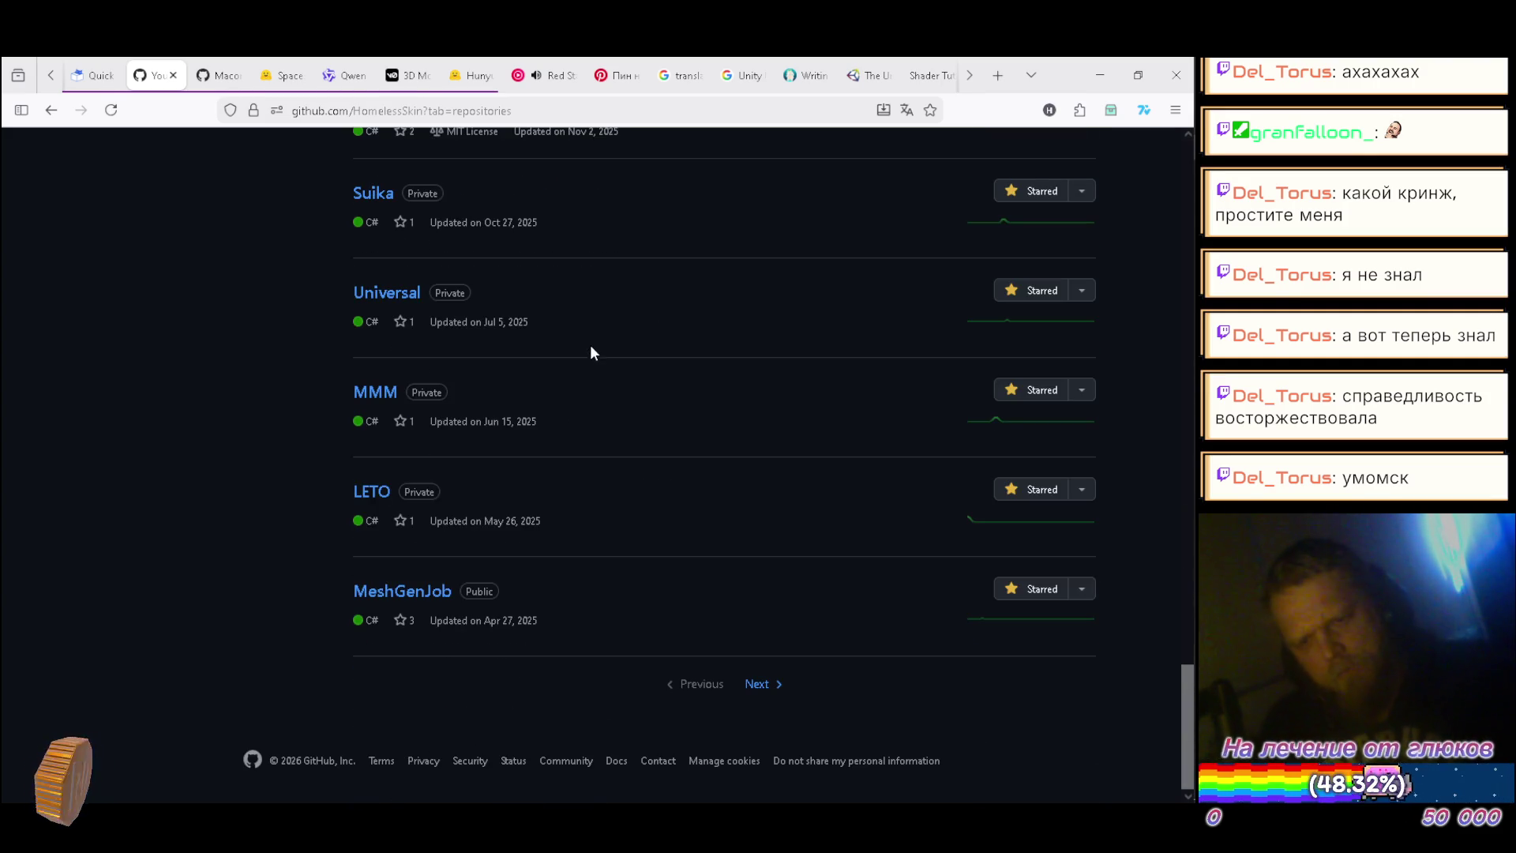
scroll(586, 348, "up", 3)
key("alt+Right")
left_click(482, 466)
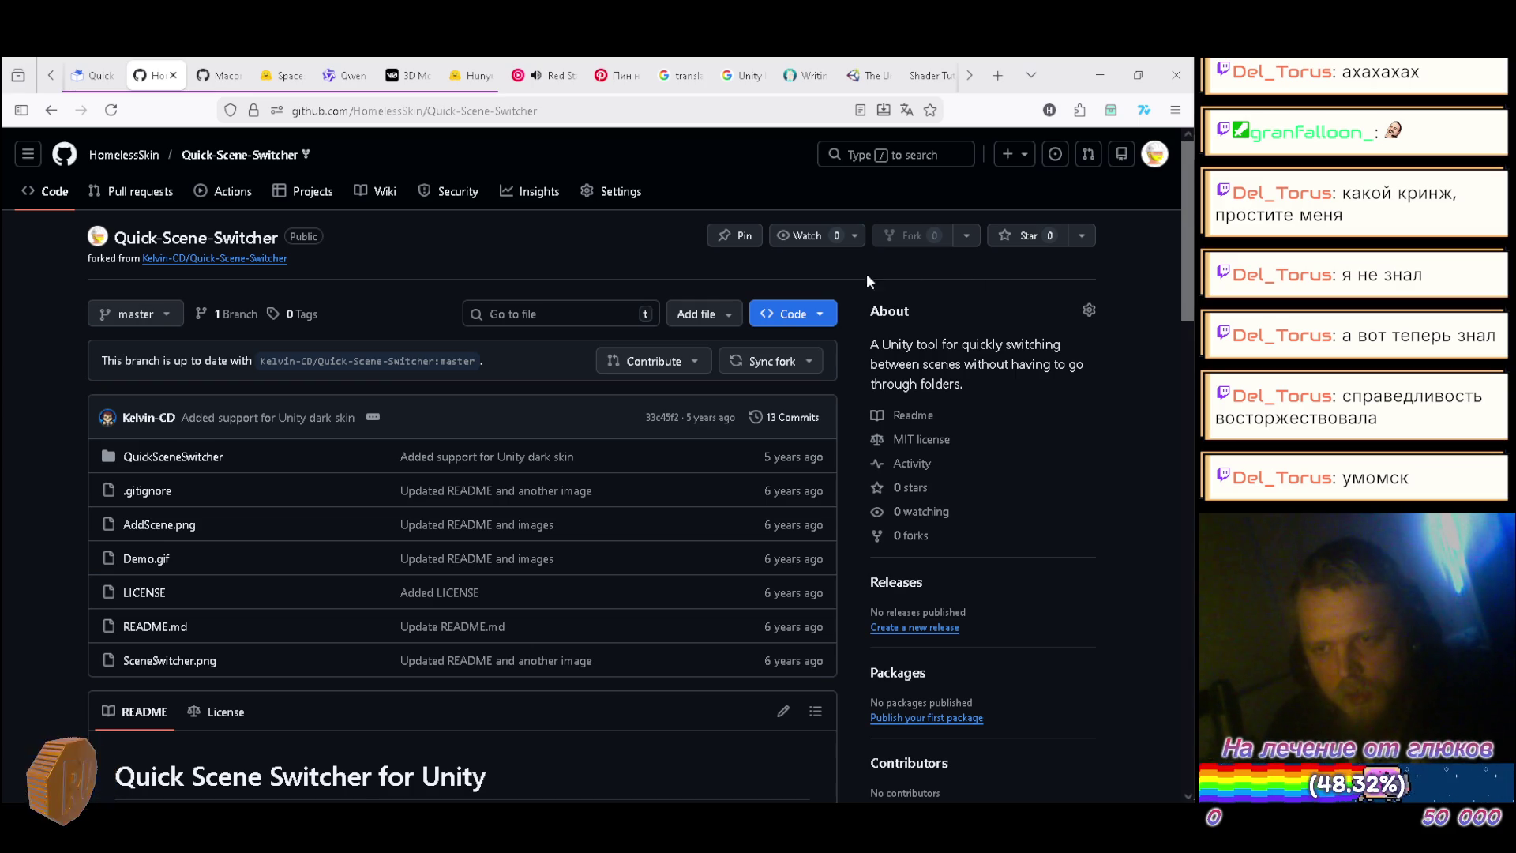
left_click(780, 365)
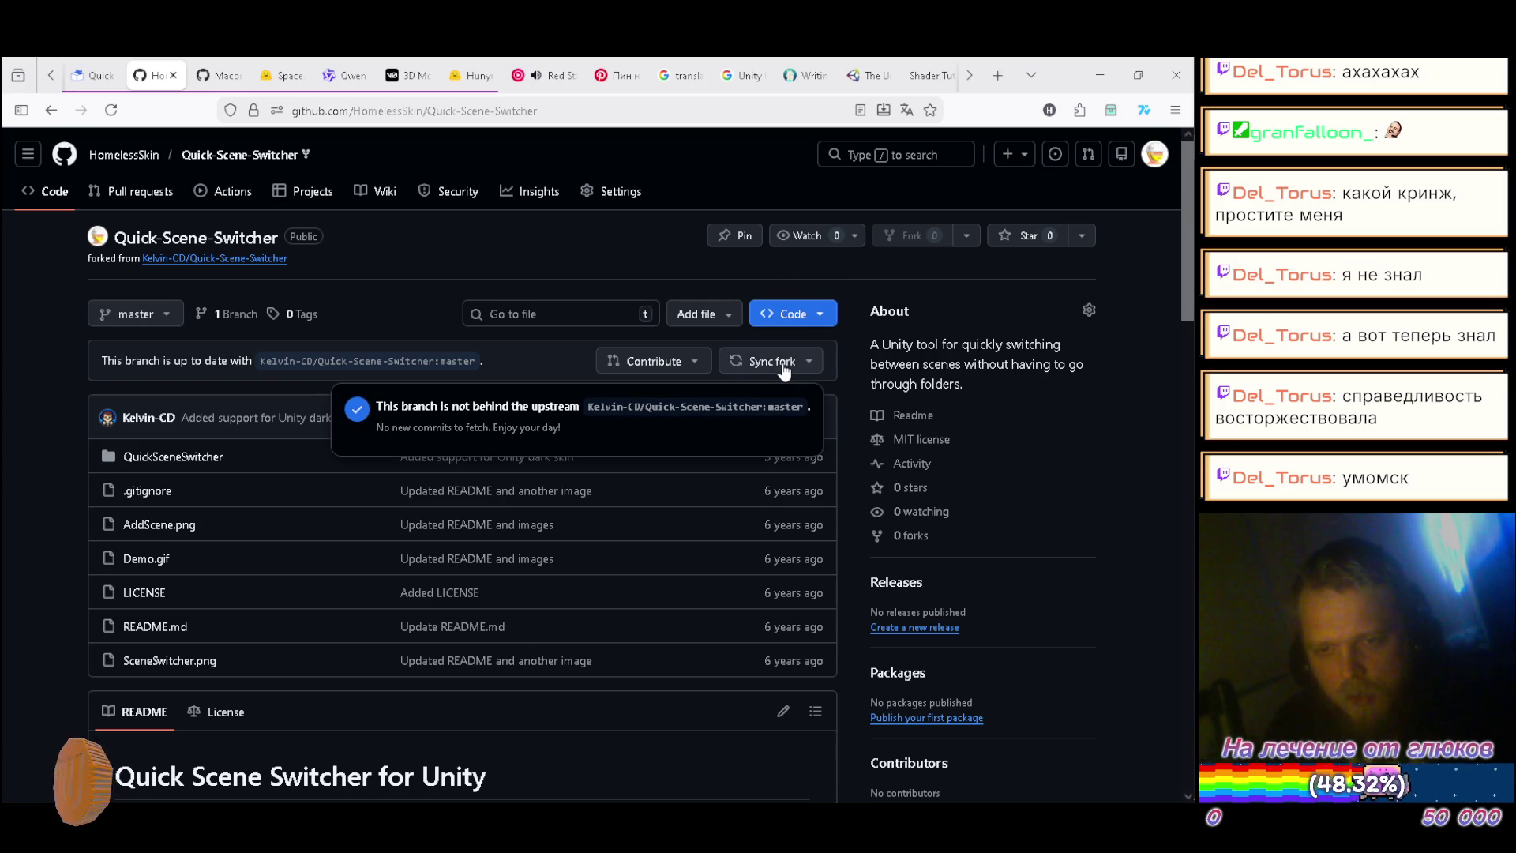
left_click(570, 254)
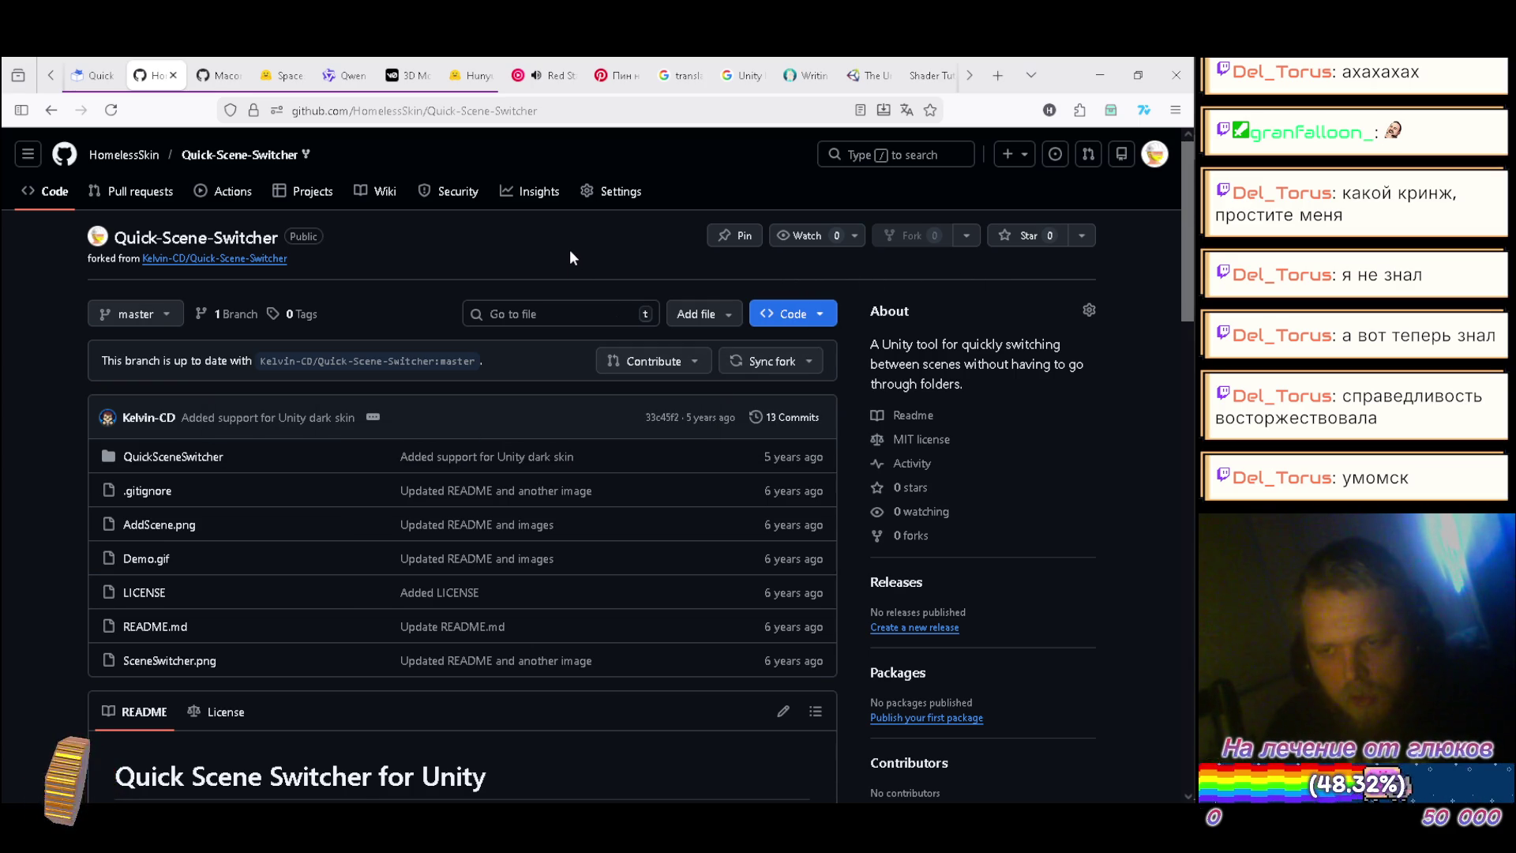
scroll(567, 242, "down", 10)
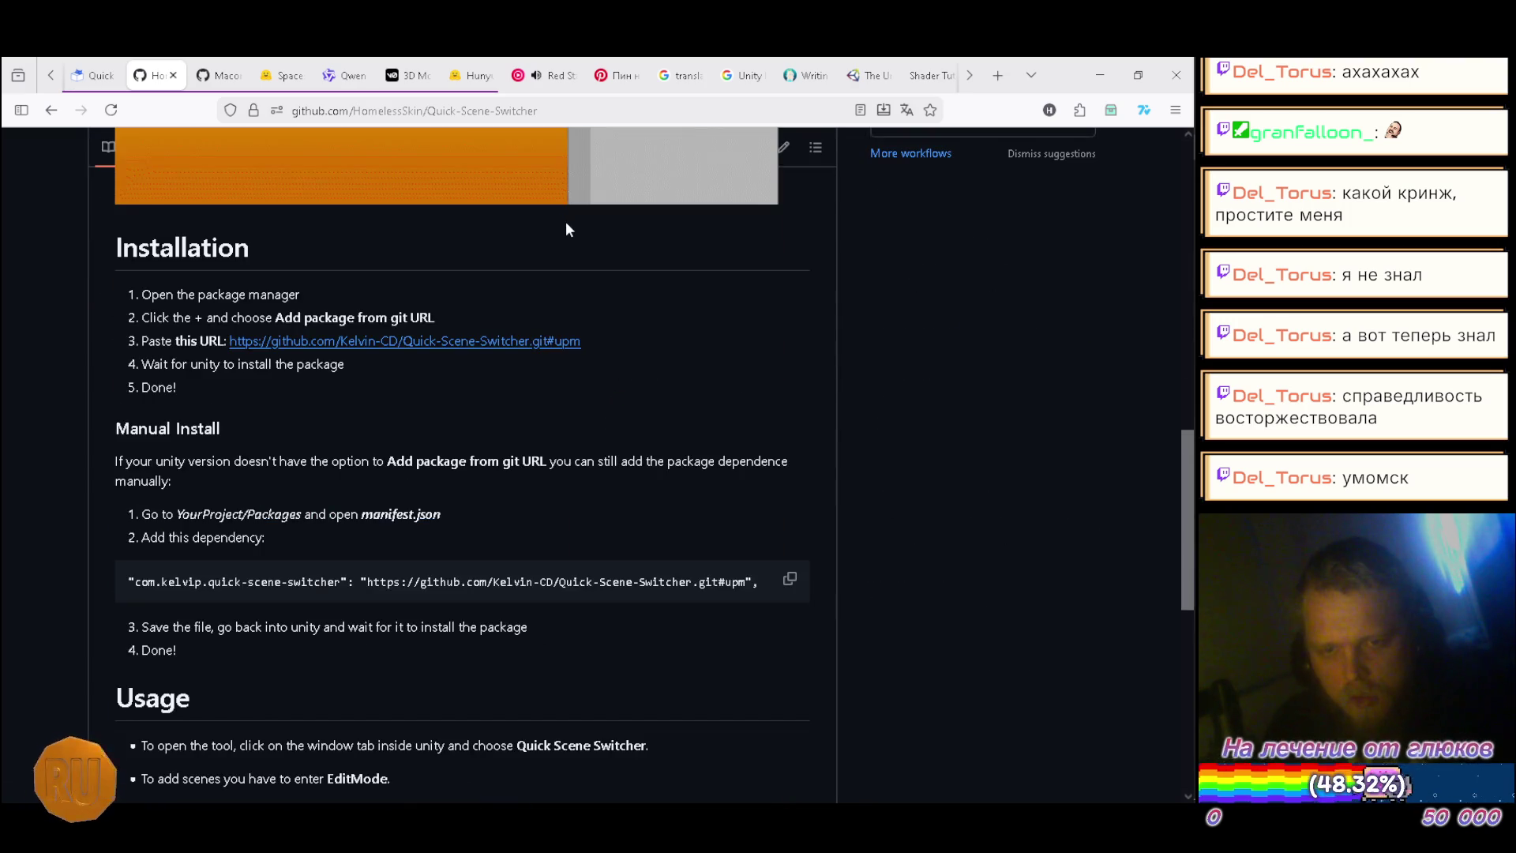
scroll(564, 223, "down", 6)
scroll(567, 220, "up", 3)
scroll(567, 222, "down", 5)
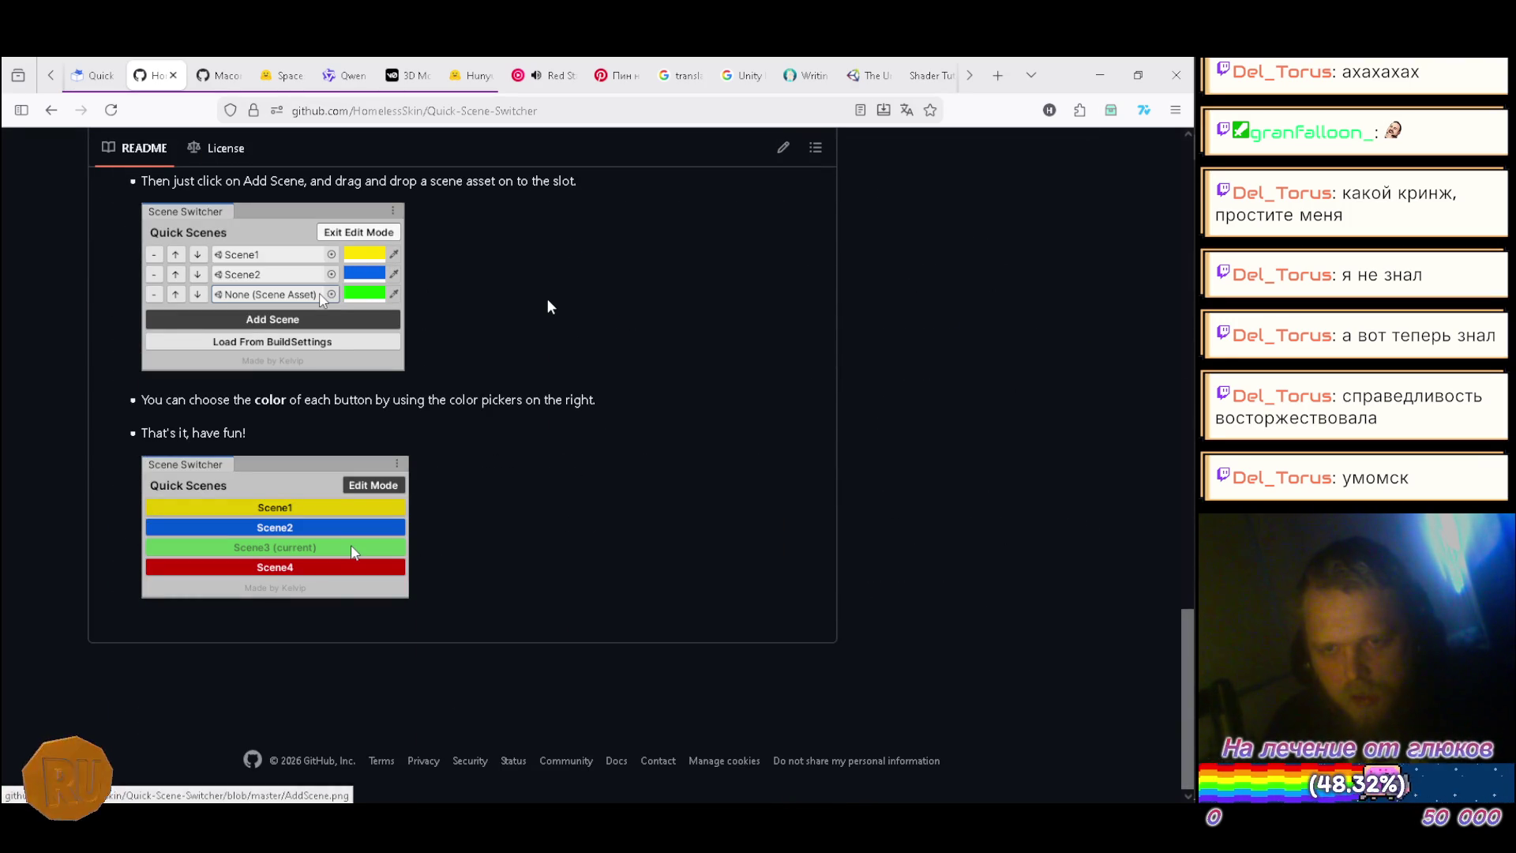
scroll(549, 301, "up", 15)
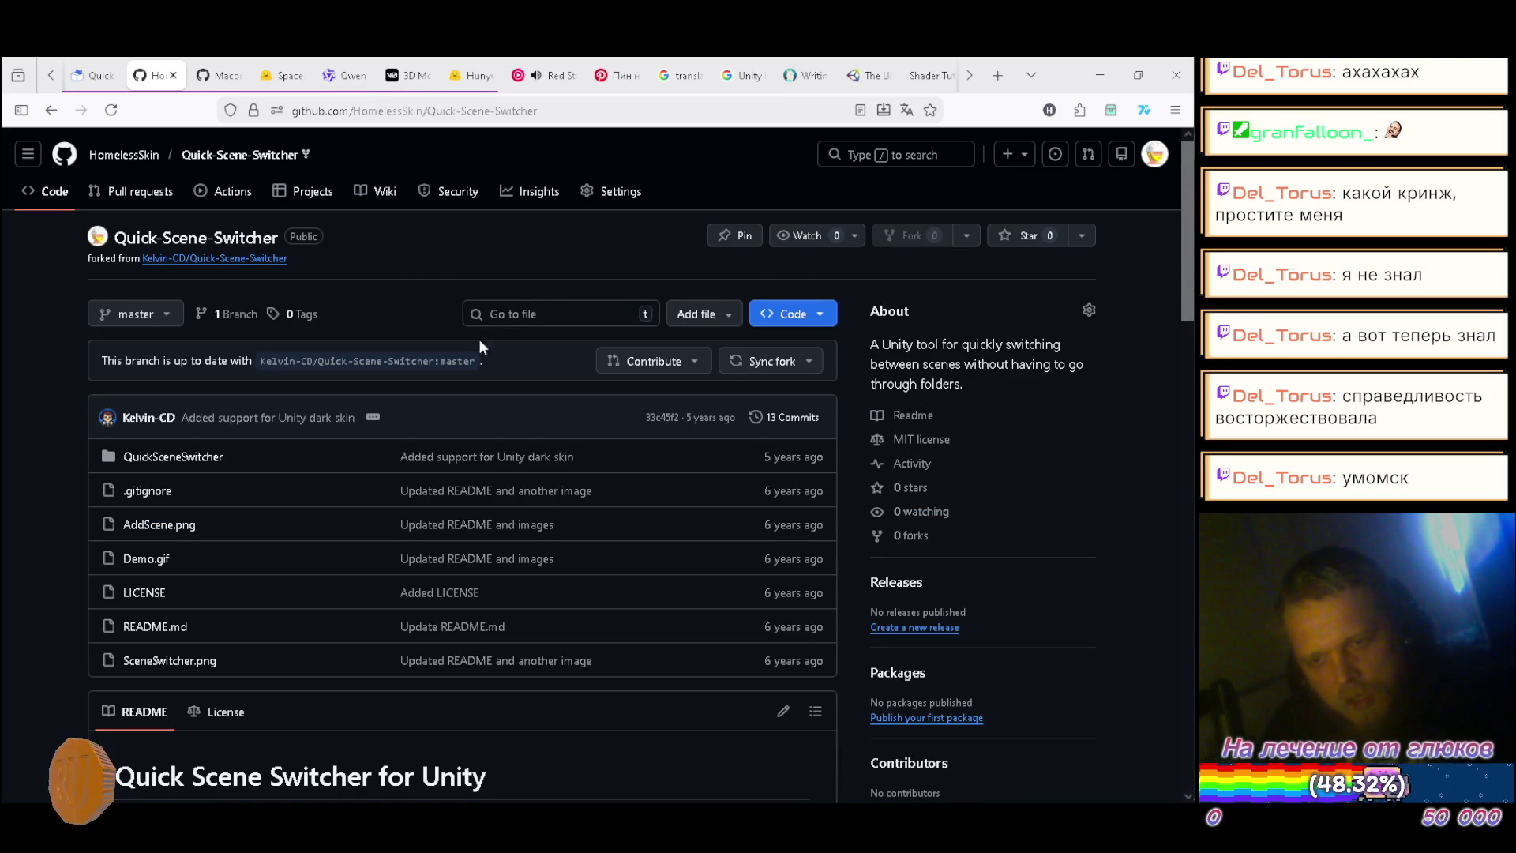
left_click(374, 418)
left_click(378, 421)
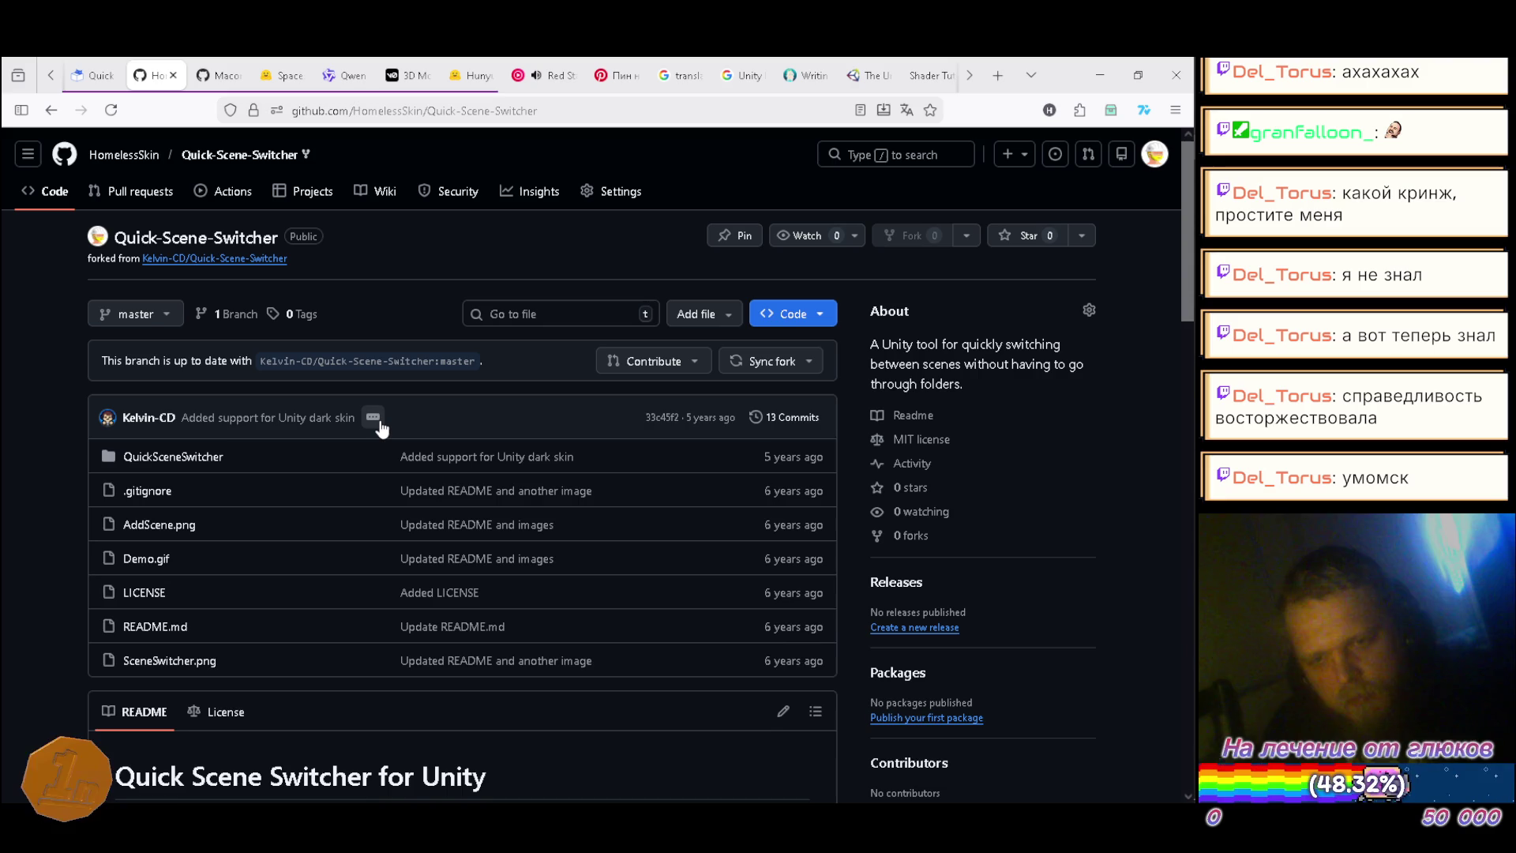
left_click(374, 419)
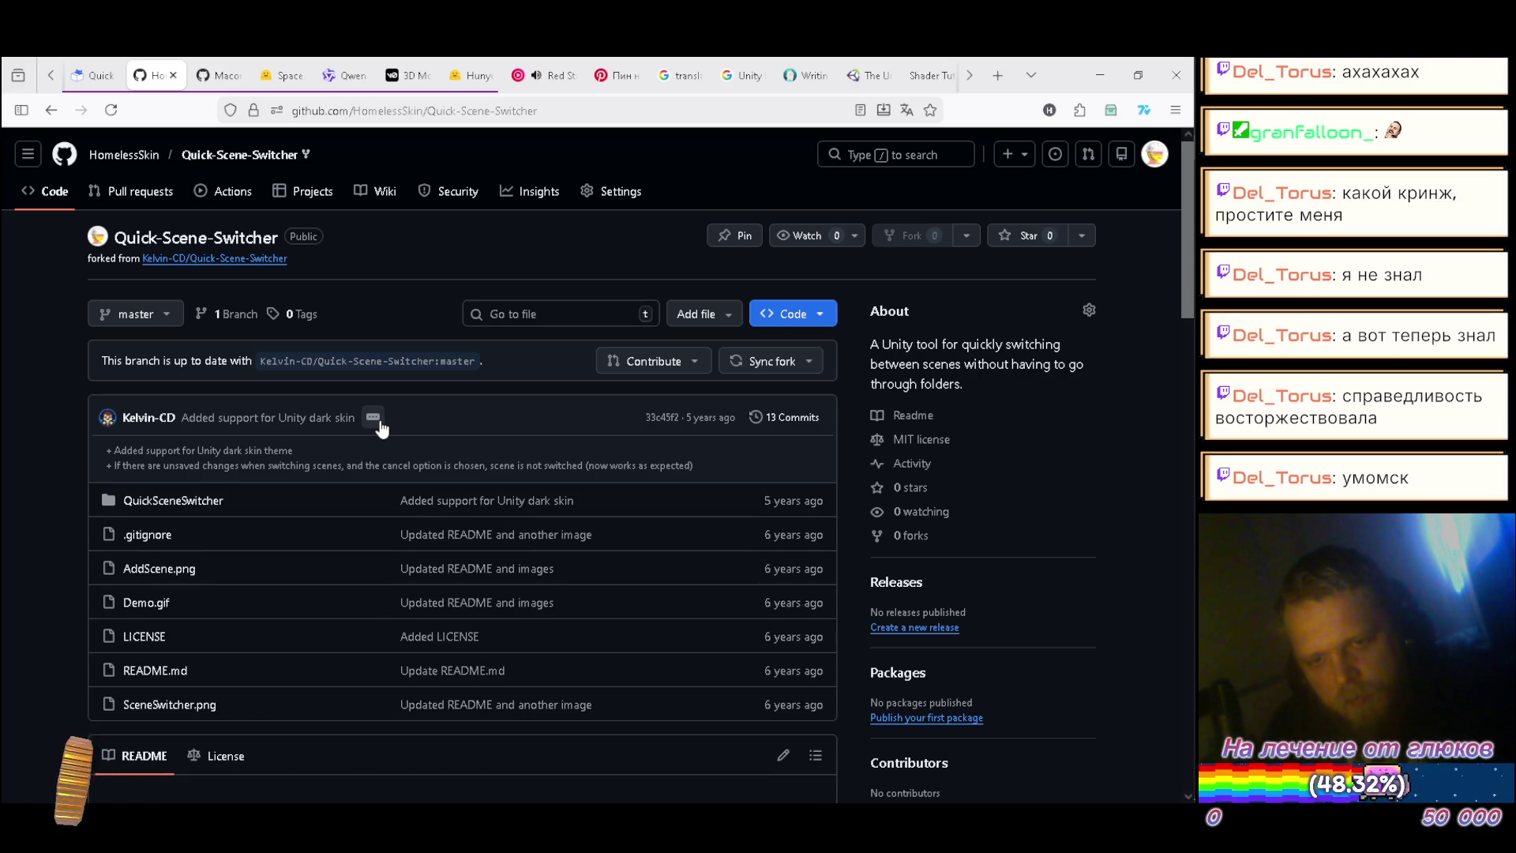
left_click(374, 418)
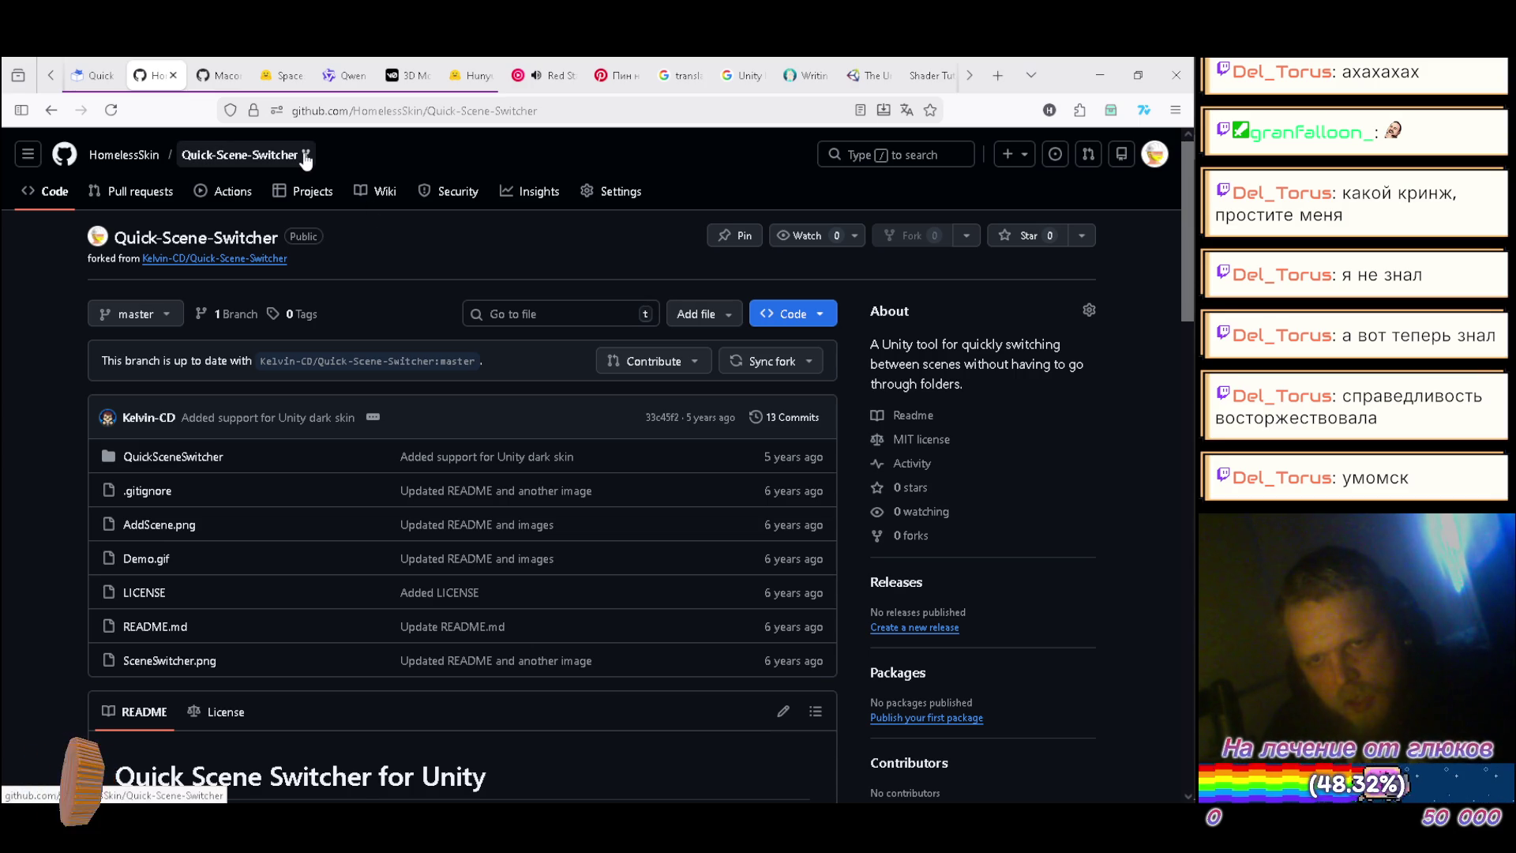
left_click(620, 192)
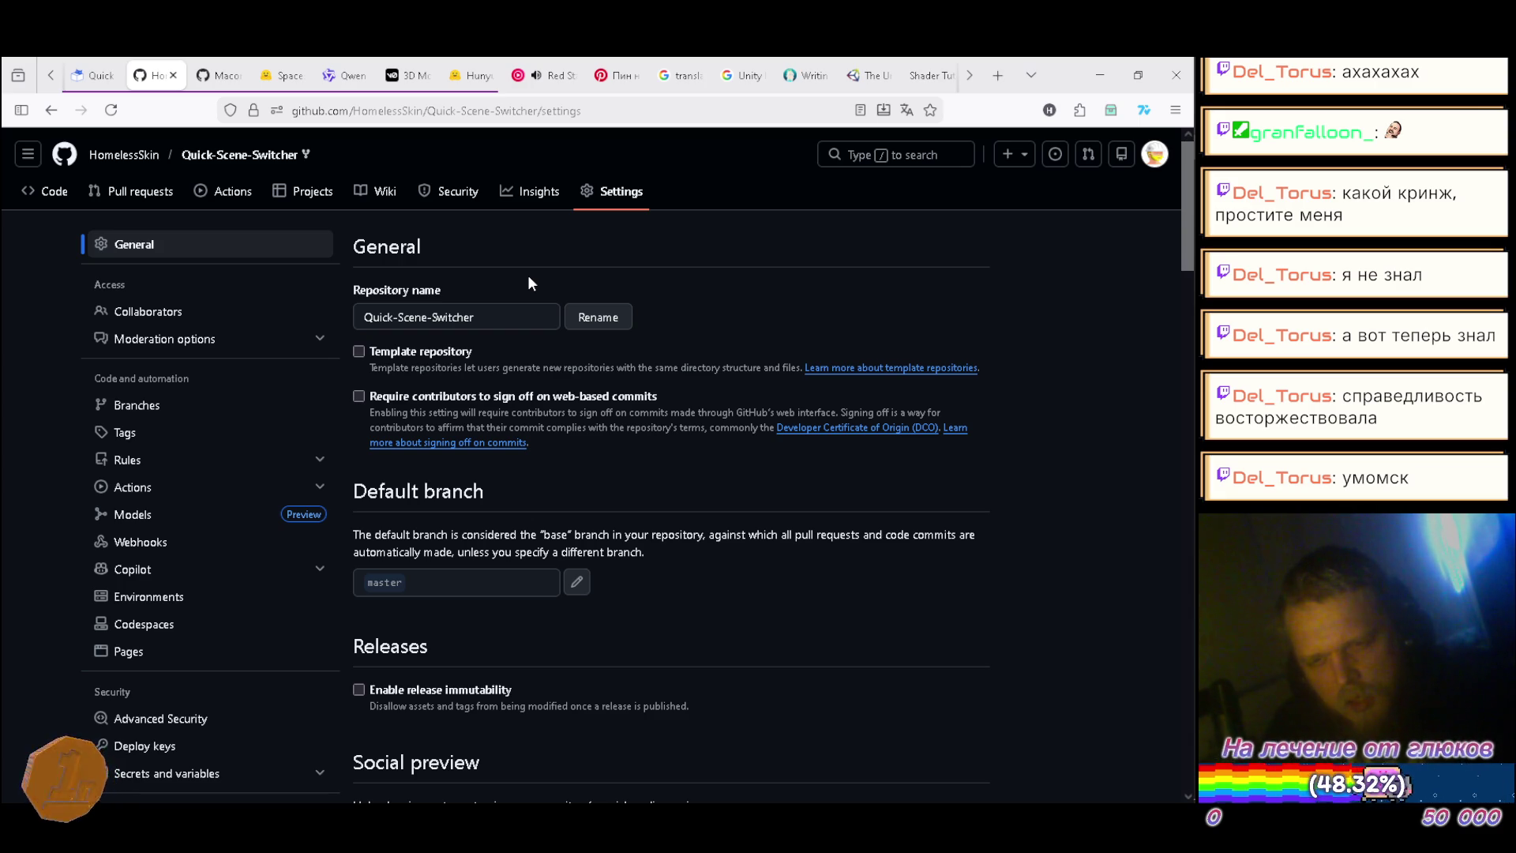
Step: Scroll the Quick-Scene-Switcher settings past Features, Pull Requests, Archives and Pushes down to the Danger Zone
scroll(529, 282, "down", 2)
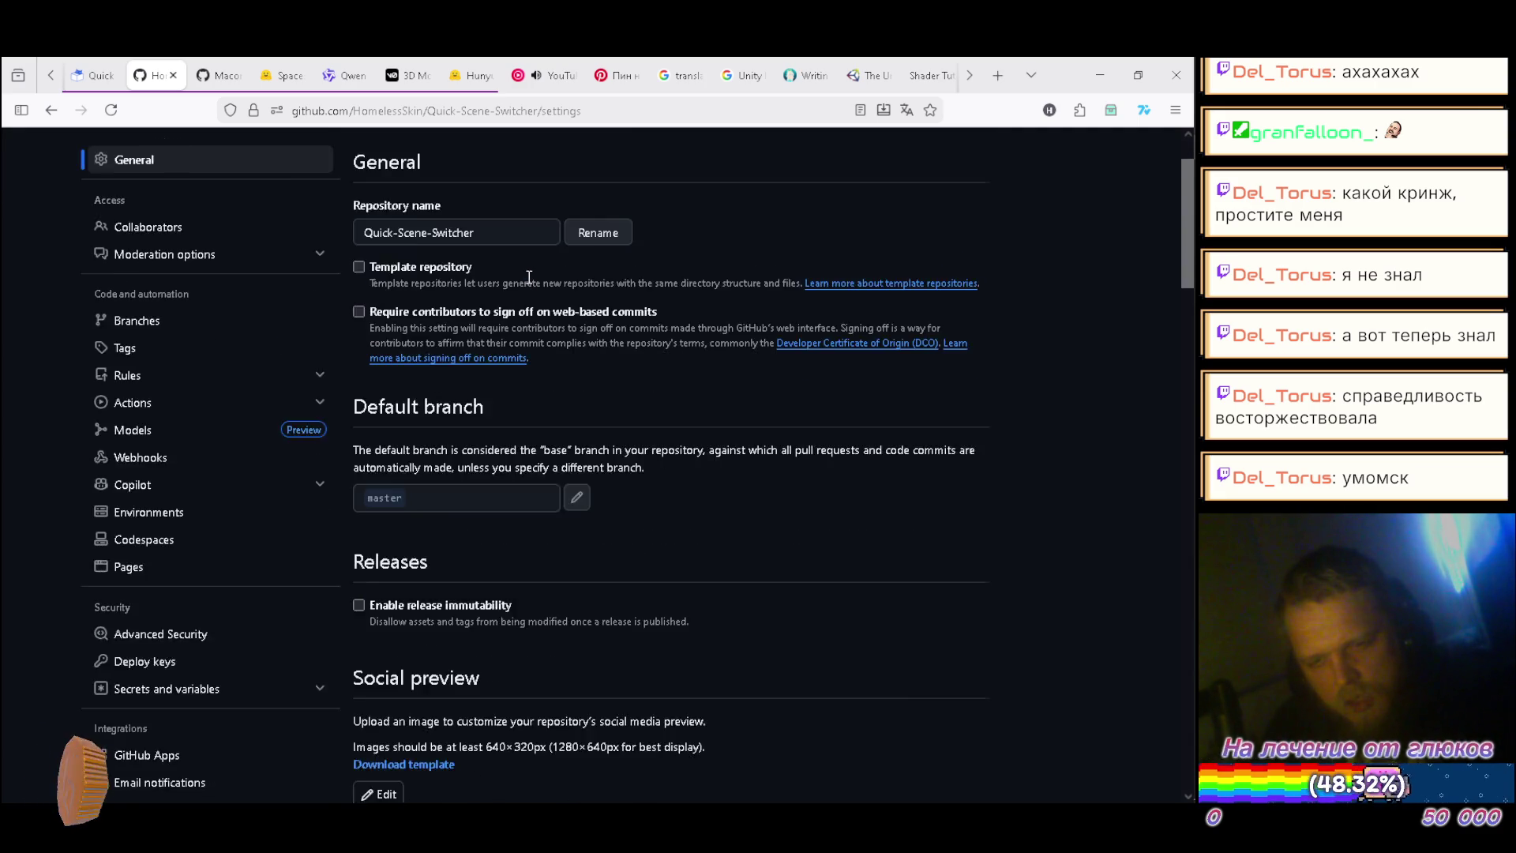
scroll(529, 278, "down", 1)
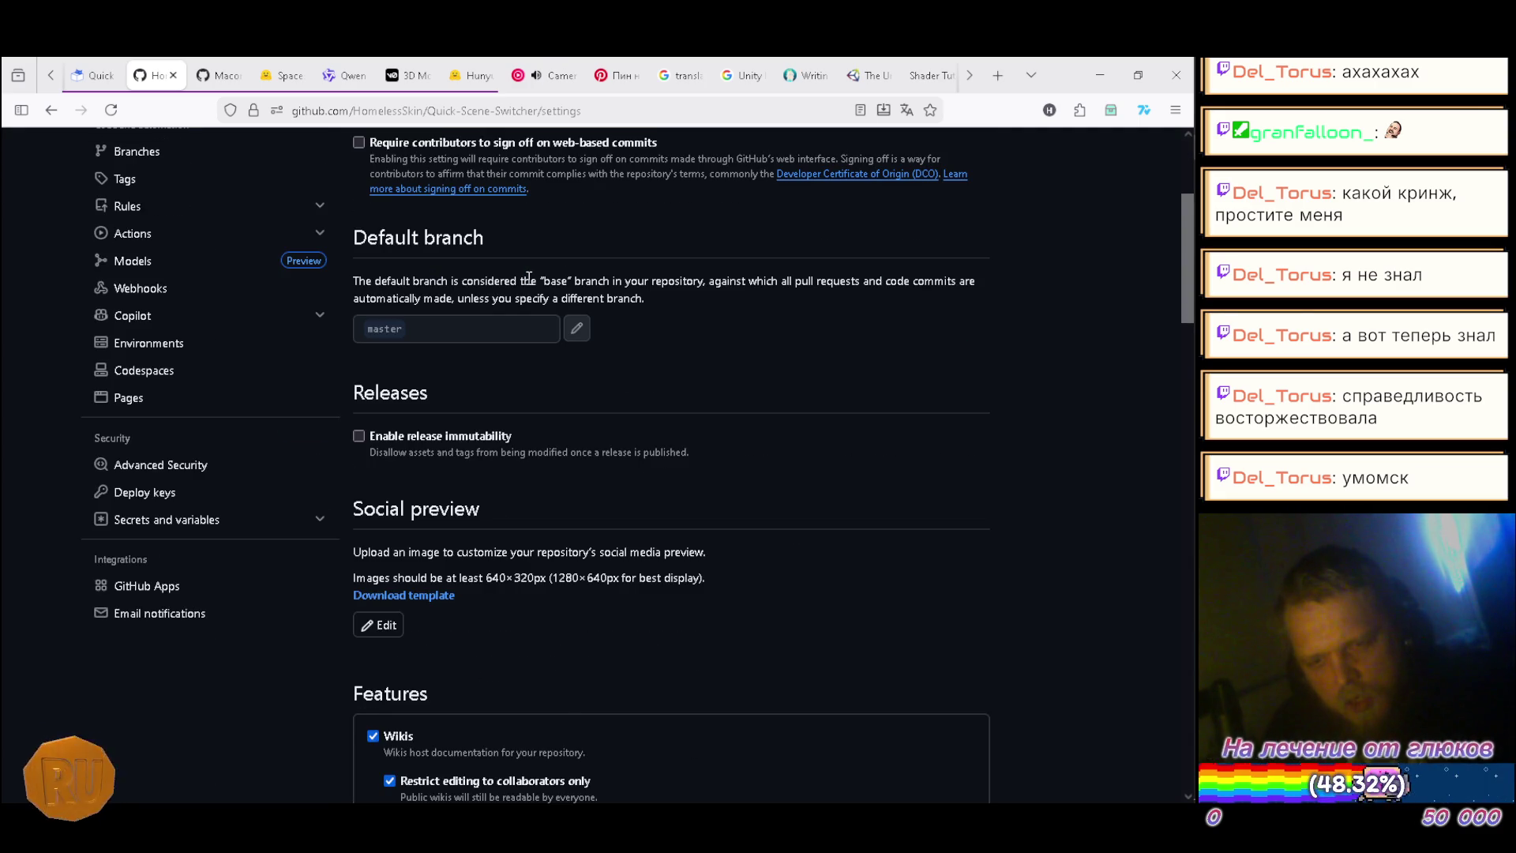
scroll(529, 278, "down", 3)
scroll(529, 285, "down", 1)
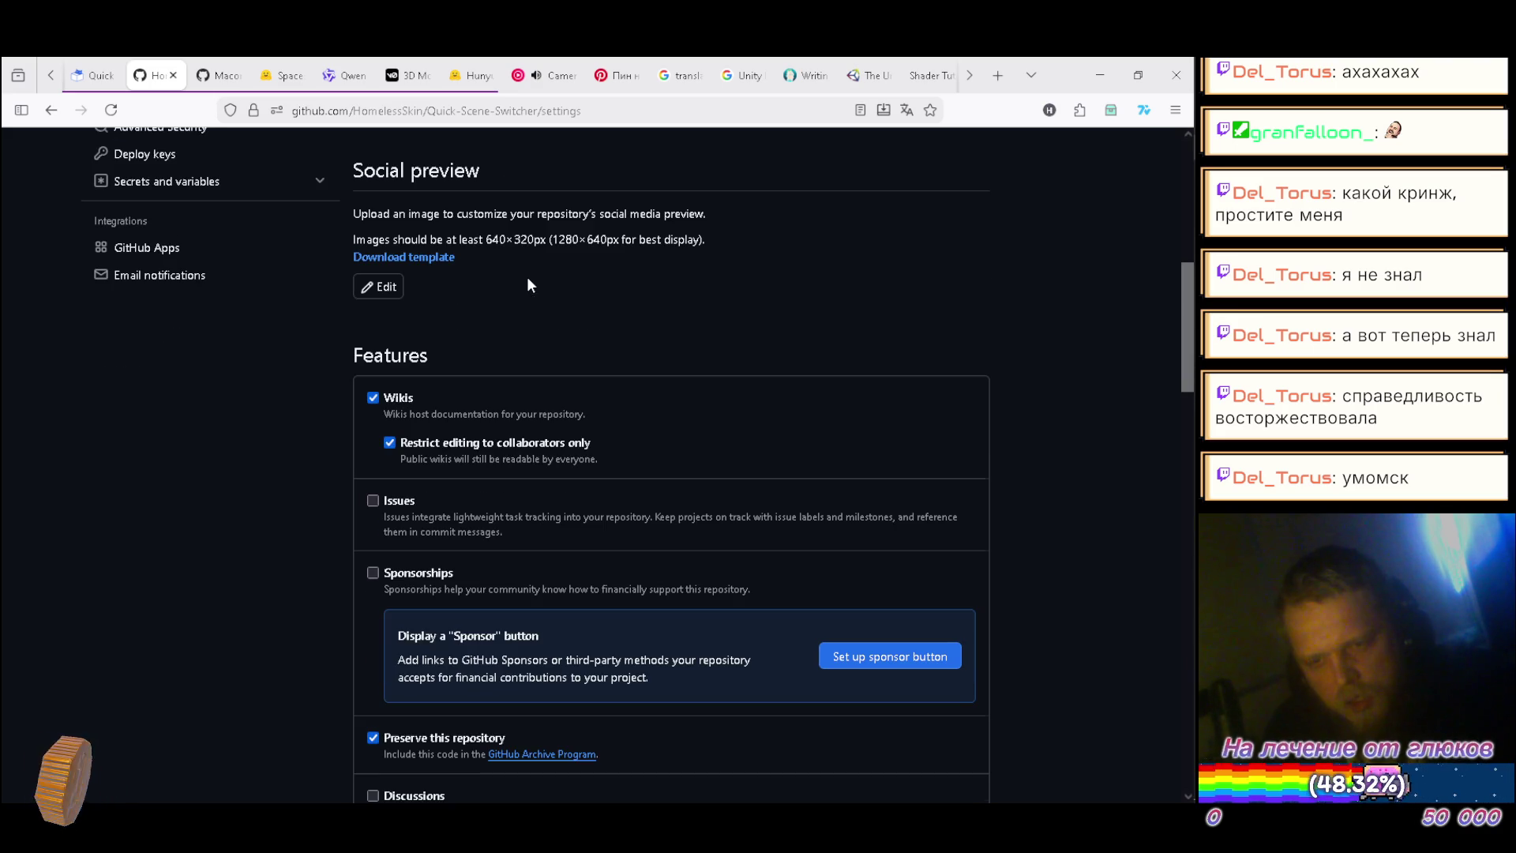
scroll(529, 286, "down", 1)
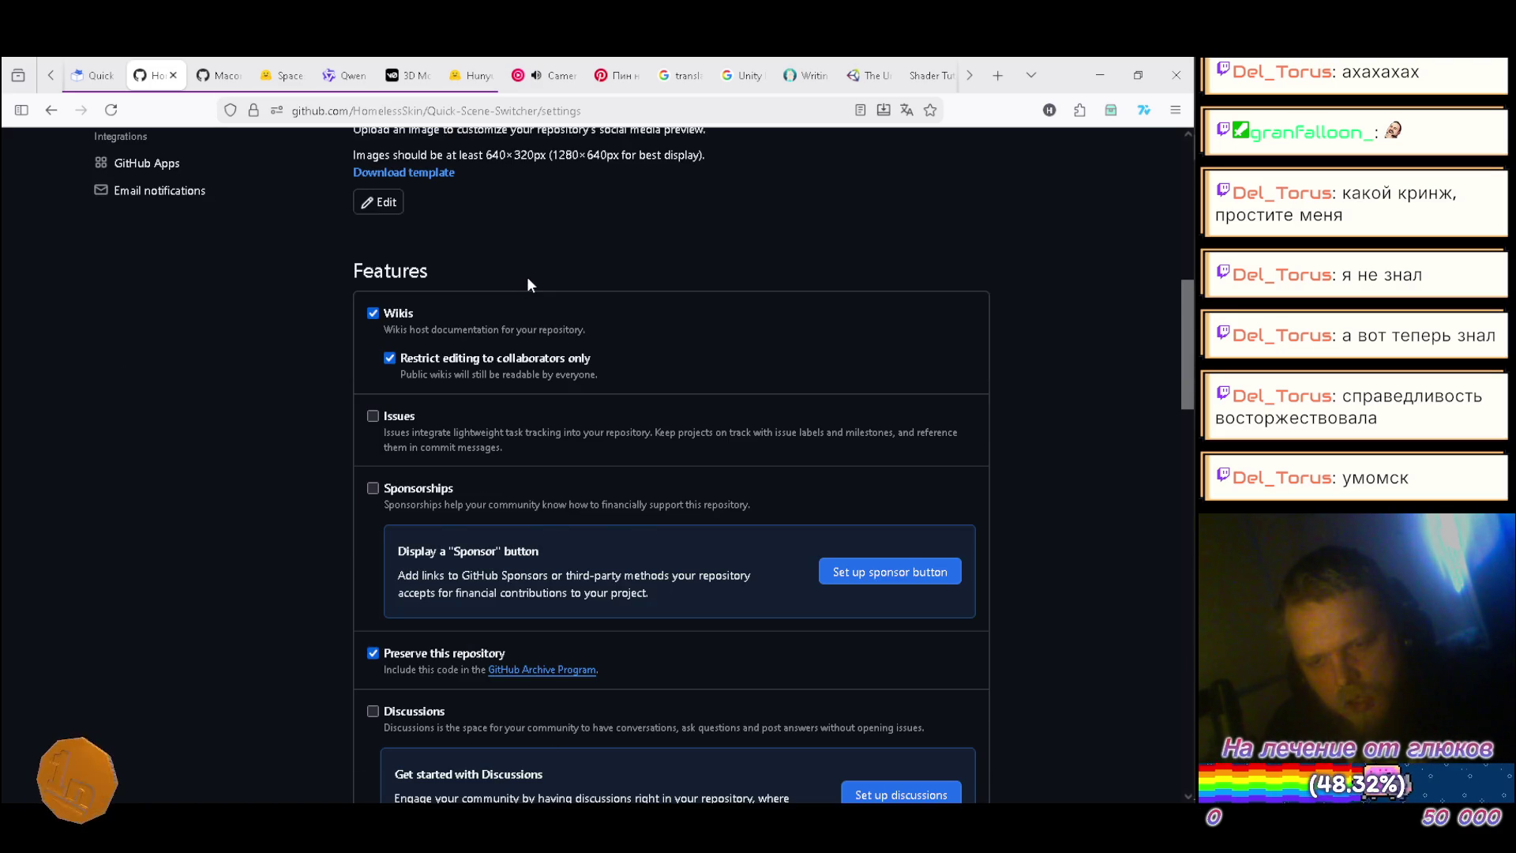
scroll(529, 284, "down", 2)
scroll(528, 279, "down", 2)
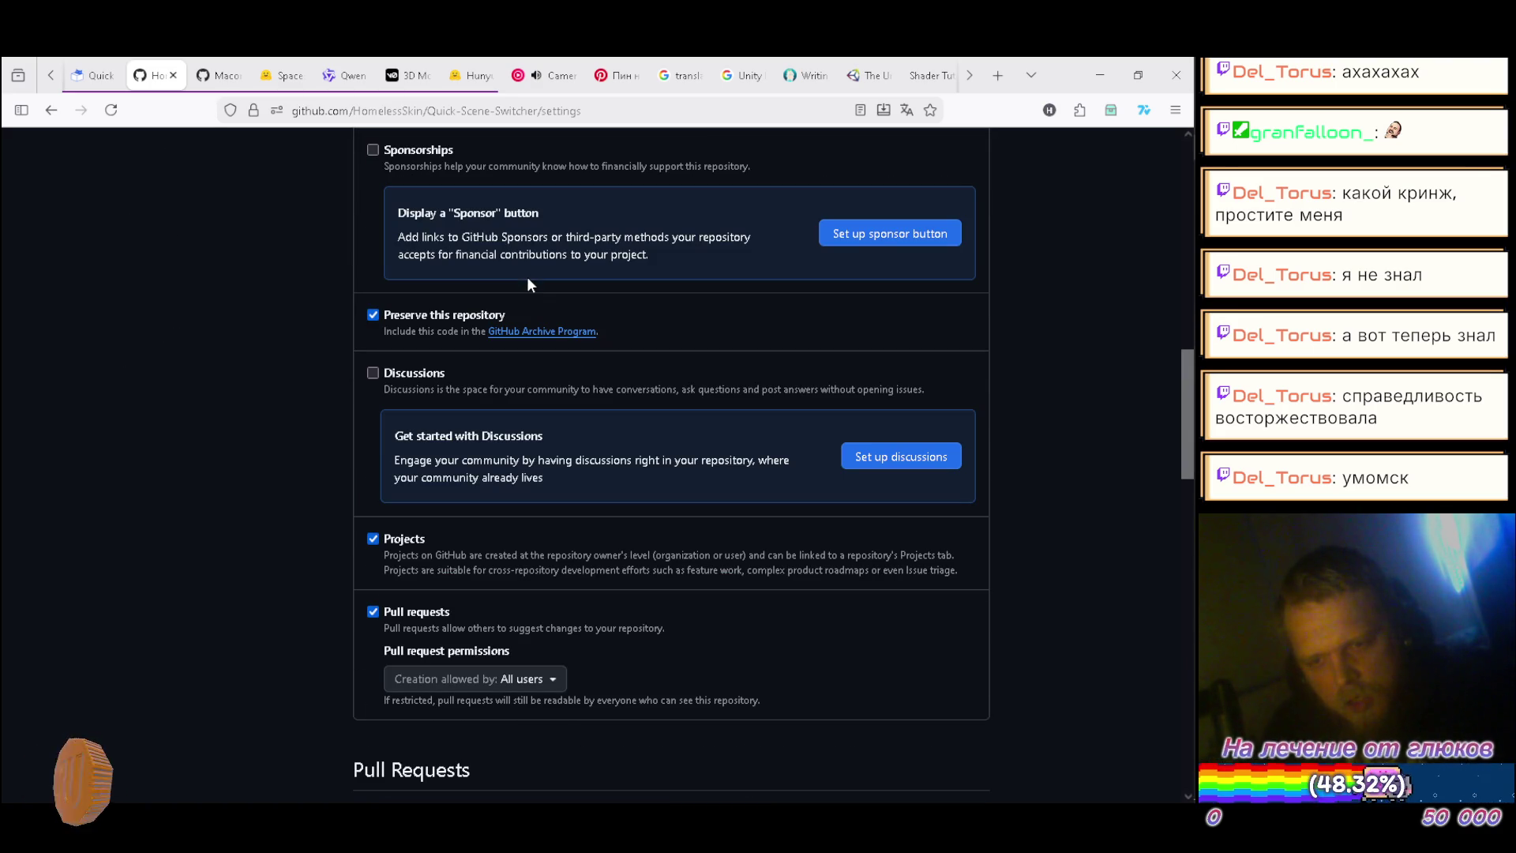
scroll(527, 278, "down", 3)
scroll(527, 278, "down", 1)
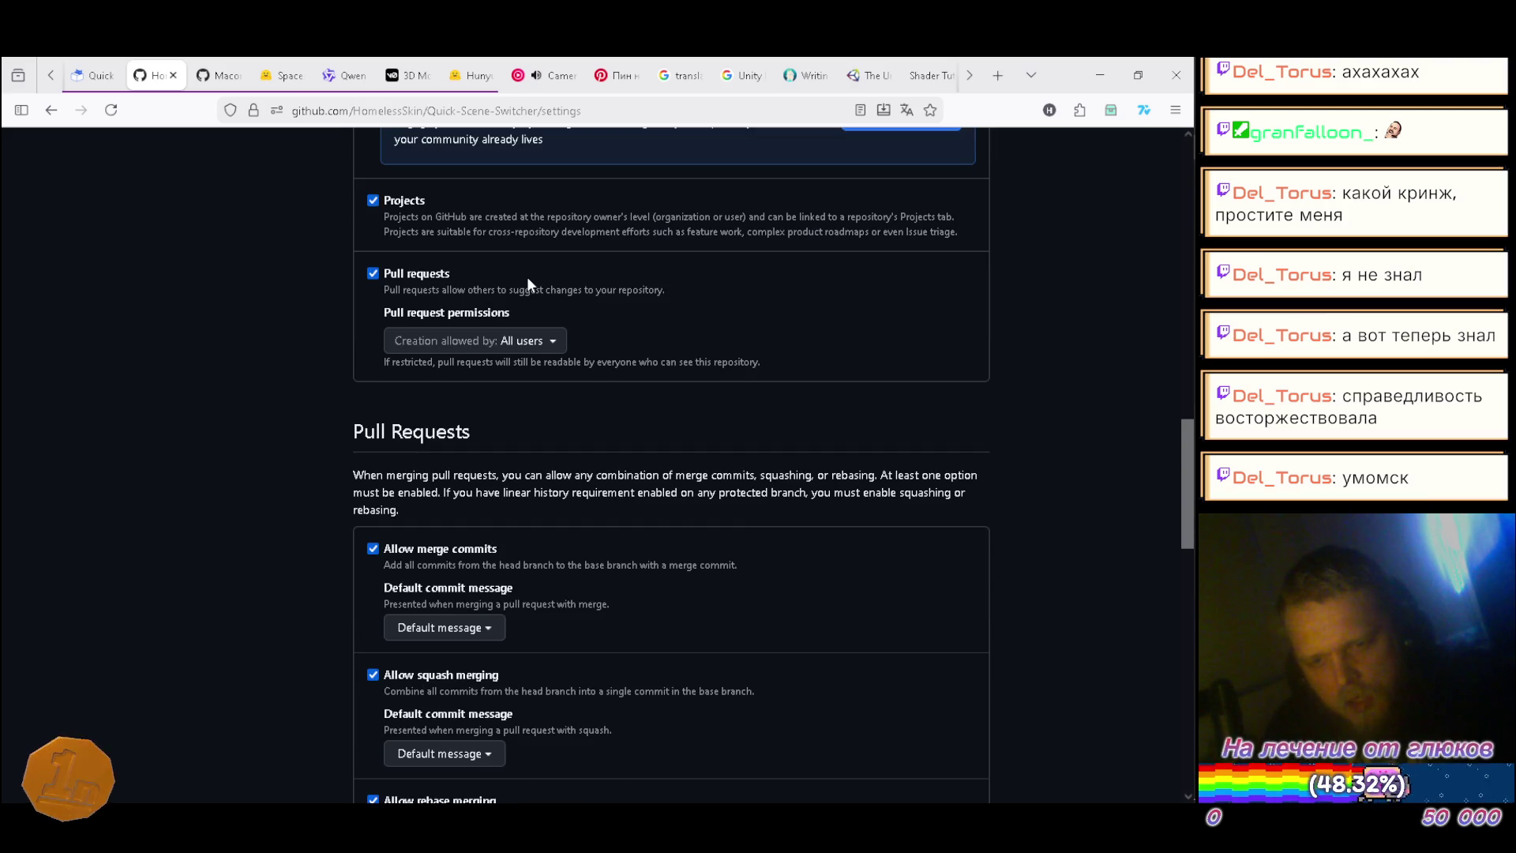
scroll(528, 278, "down", 4)
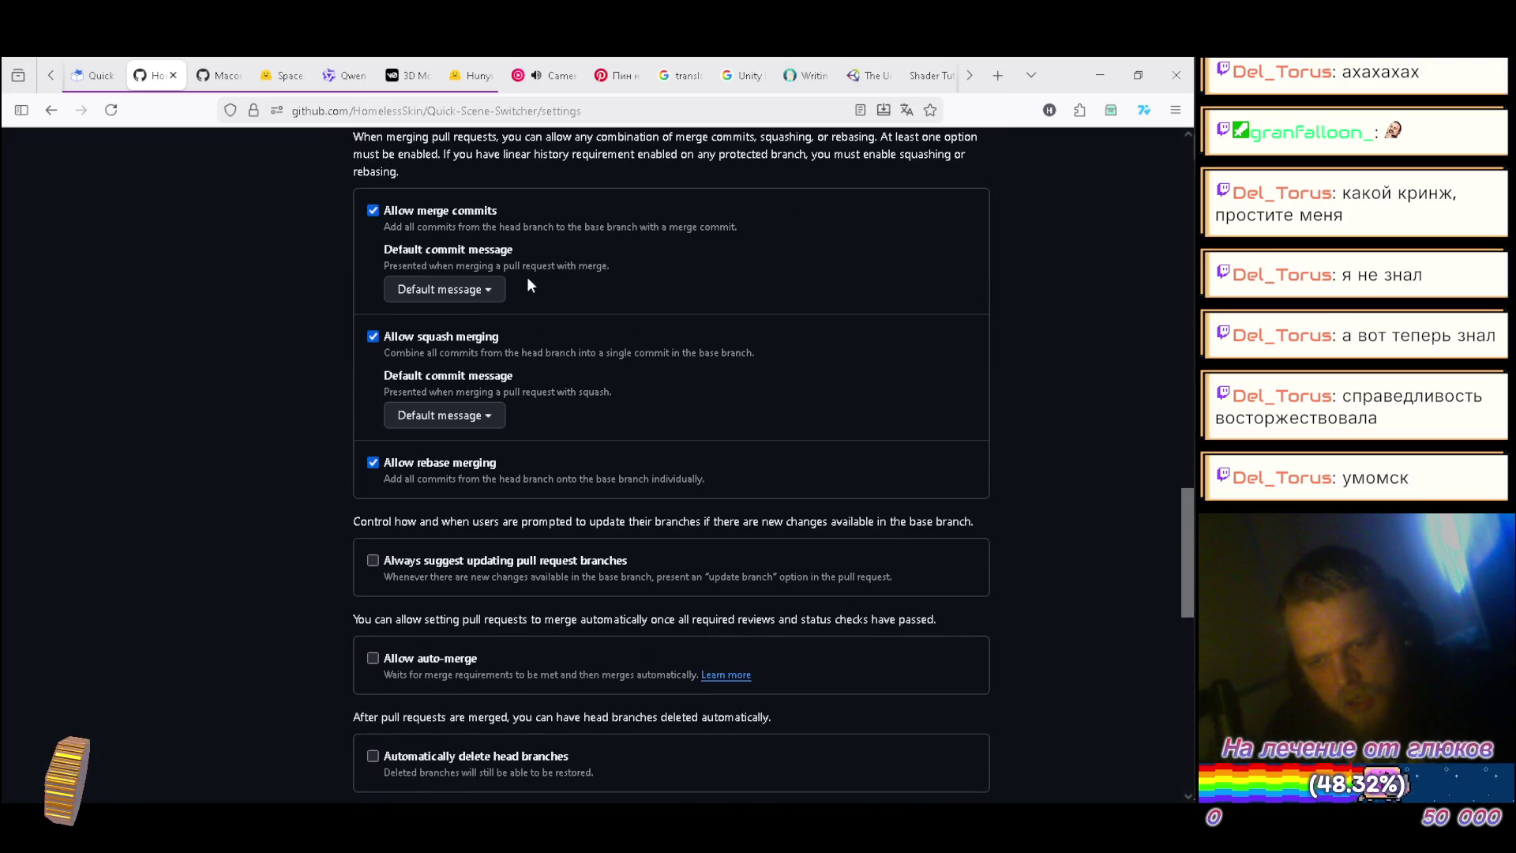
scroll(528, 280, "down", 3)
scroll(528, 283, "down", 1)
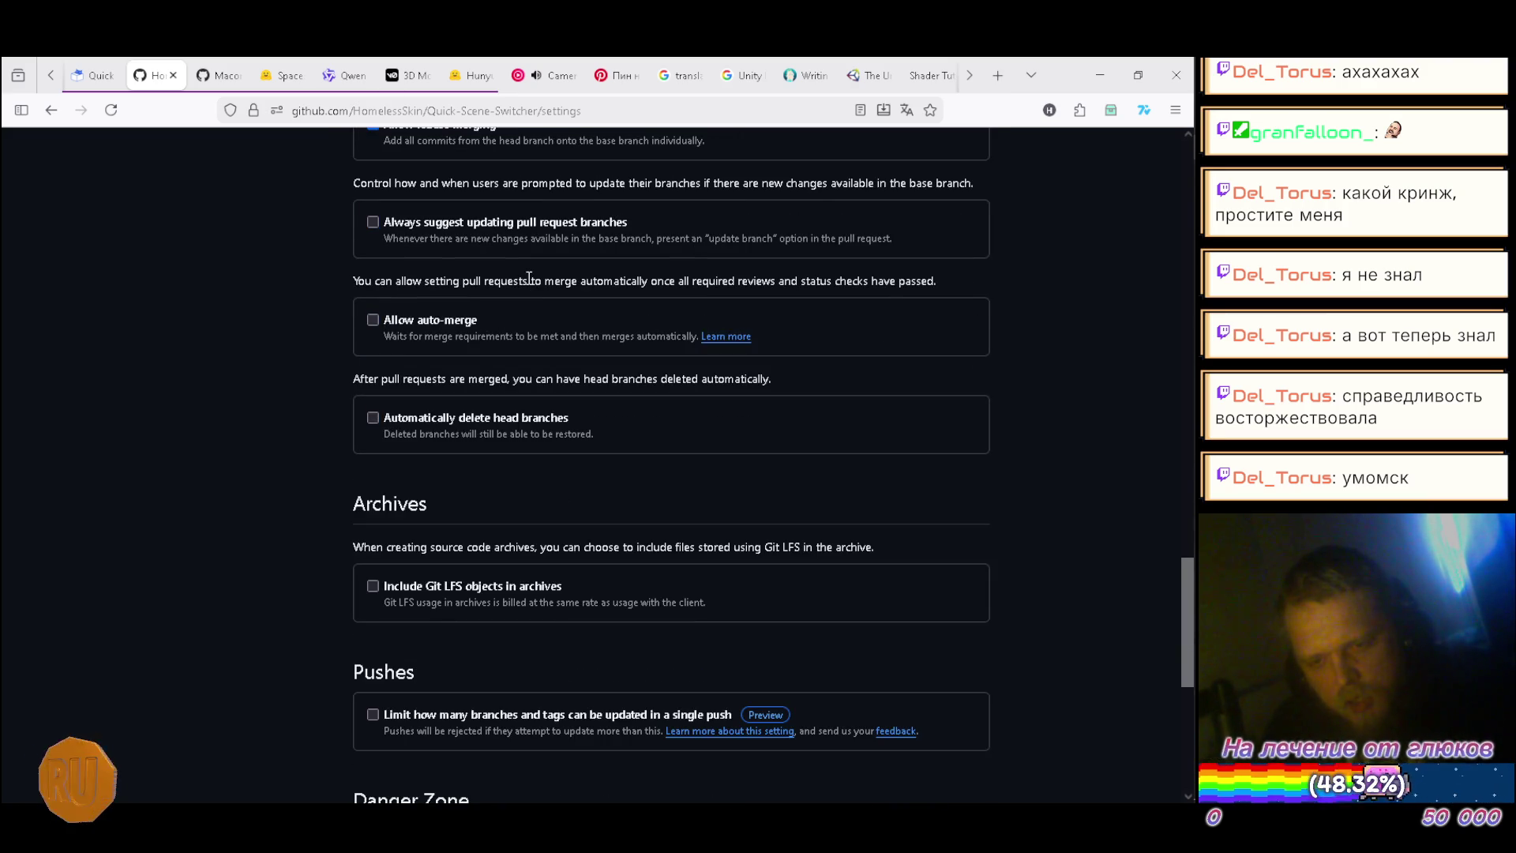
scroll(527, 283, "down", 4)
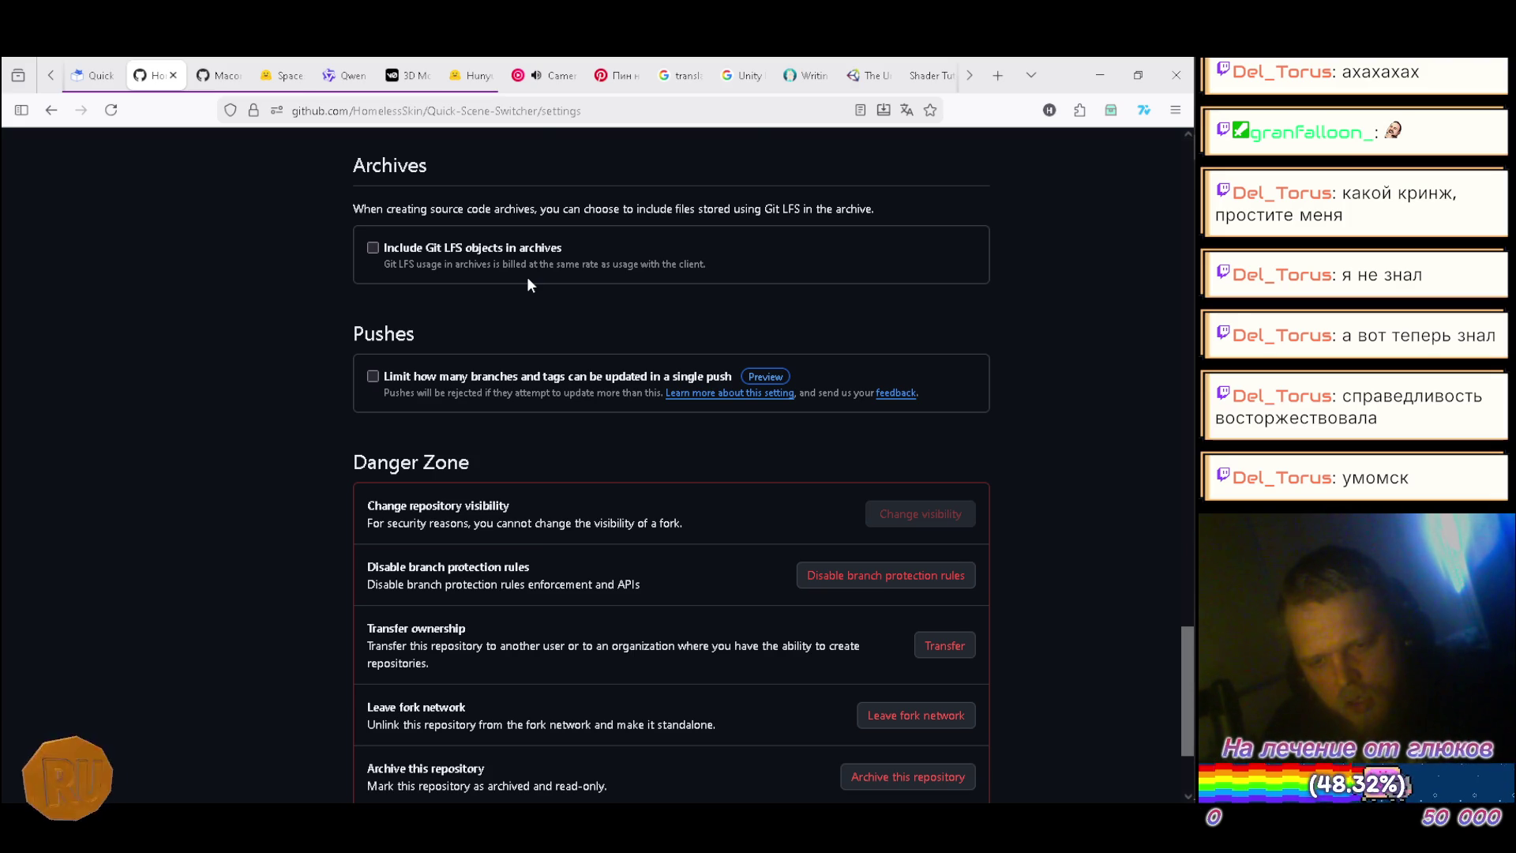
scroll(528, 283, "down", 1)
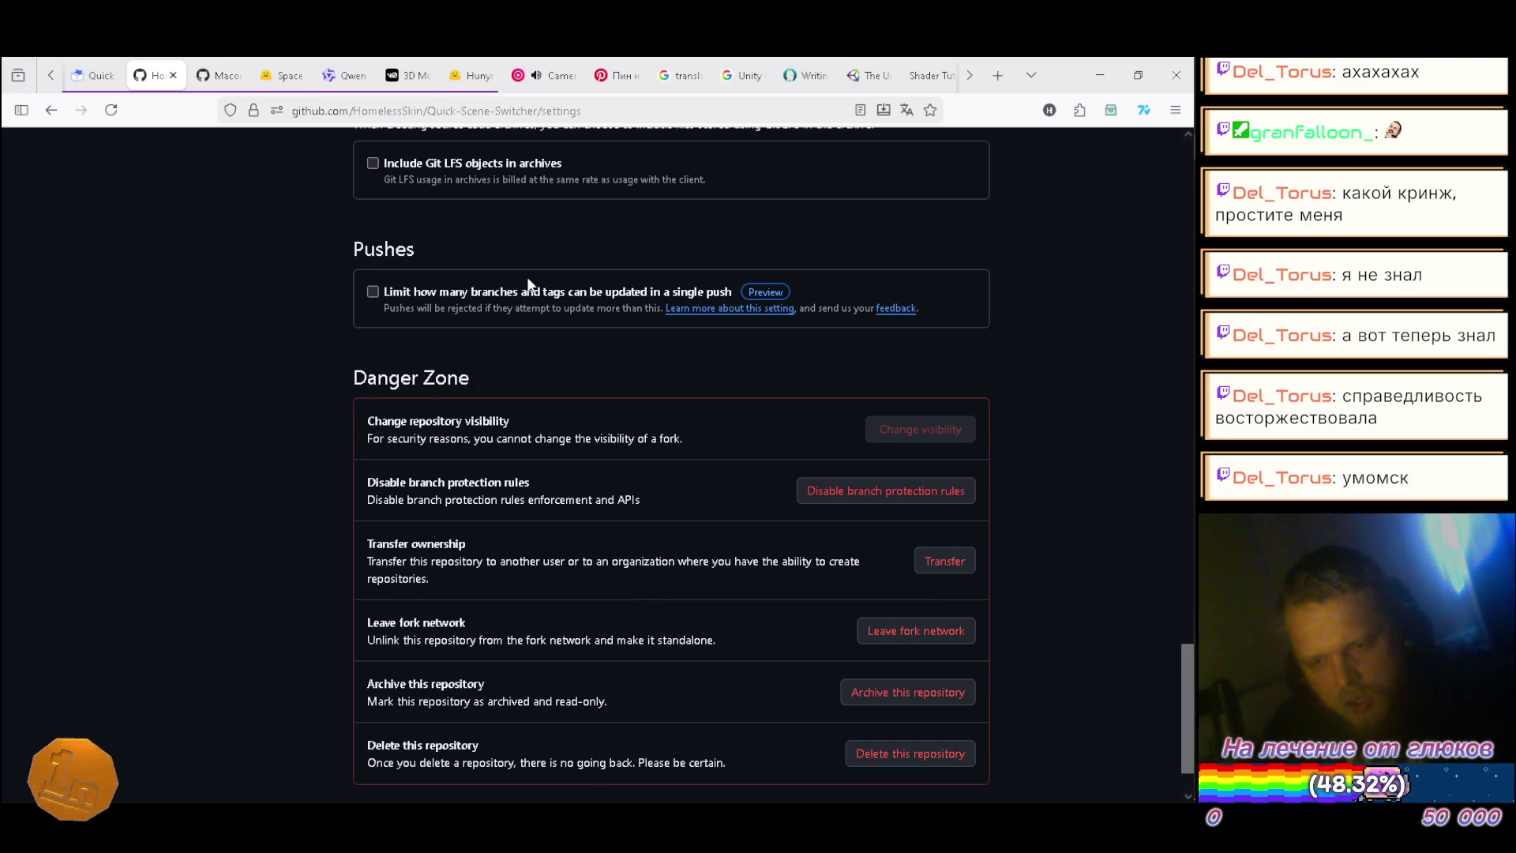
scroll(528, 283, "down", 1)
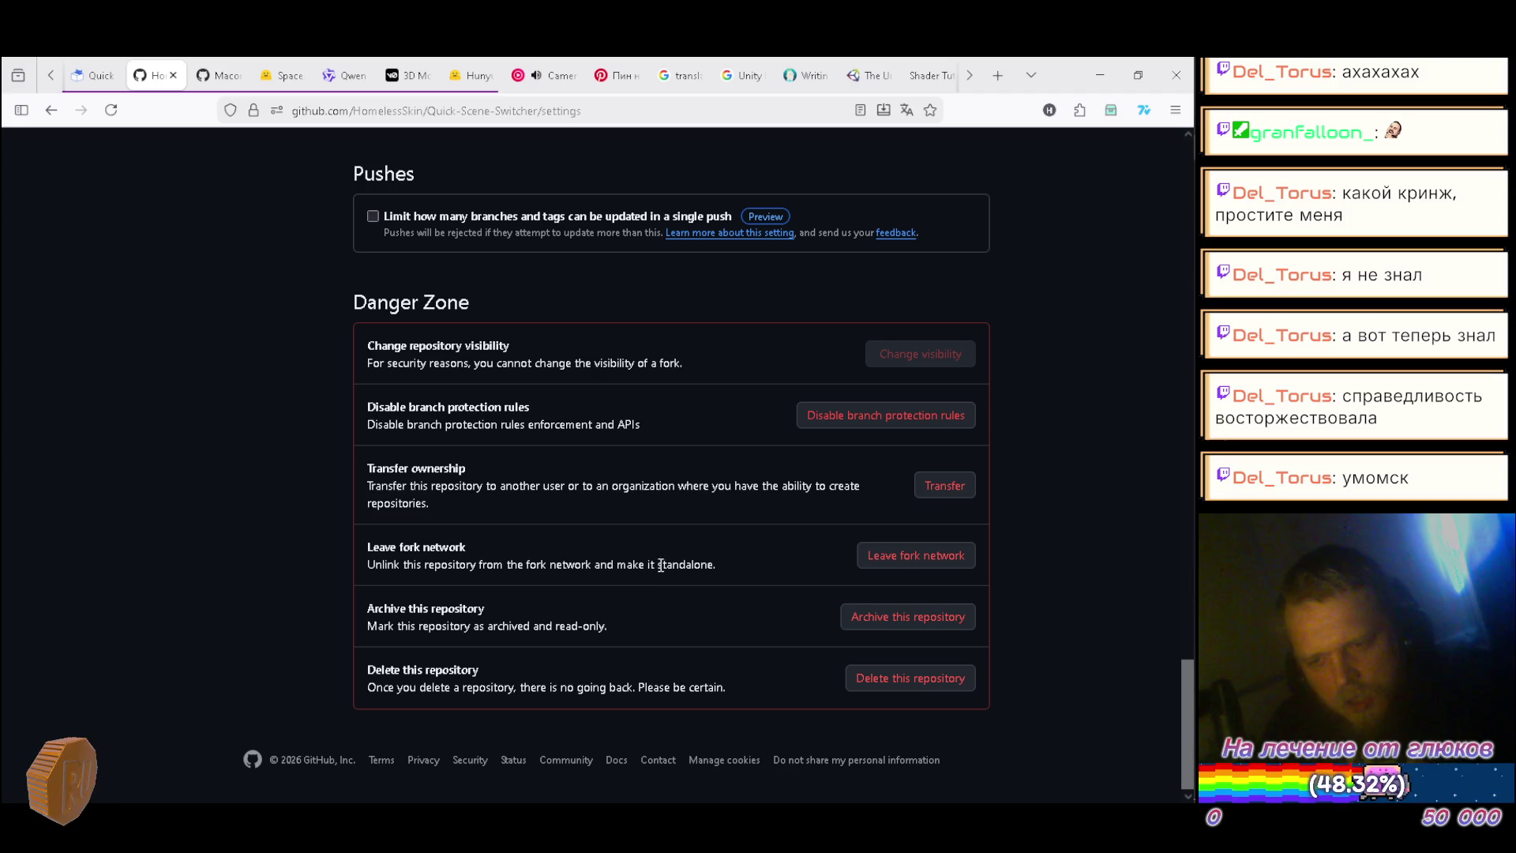
Step: Leave the fork network, confirming with the pasted repository name and the two-factor verification code
left_click(949, 556)
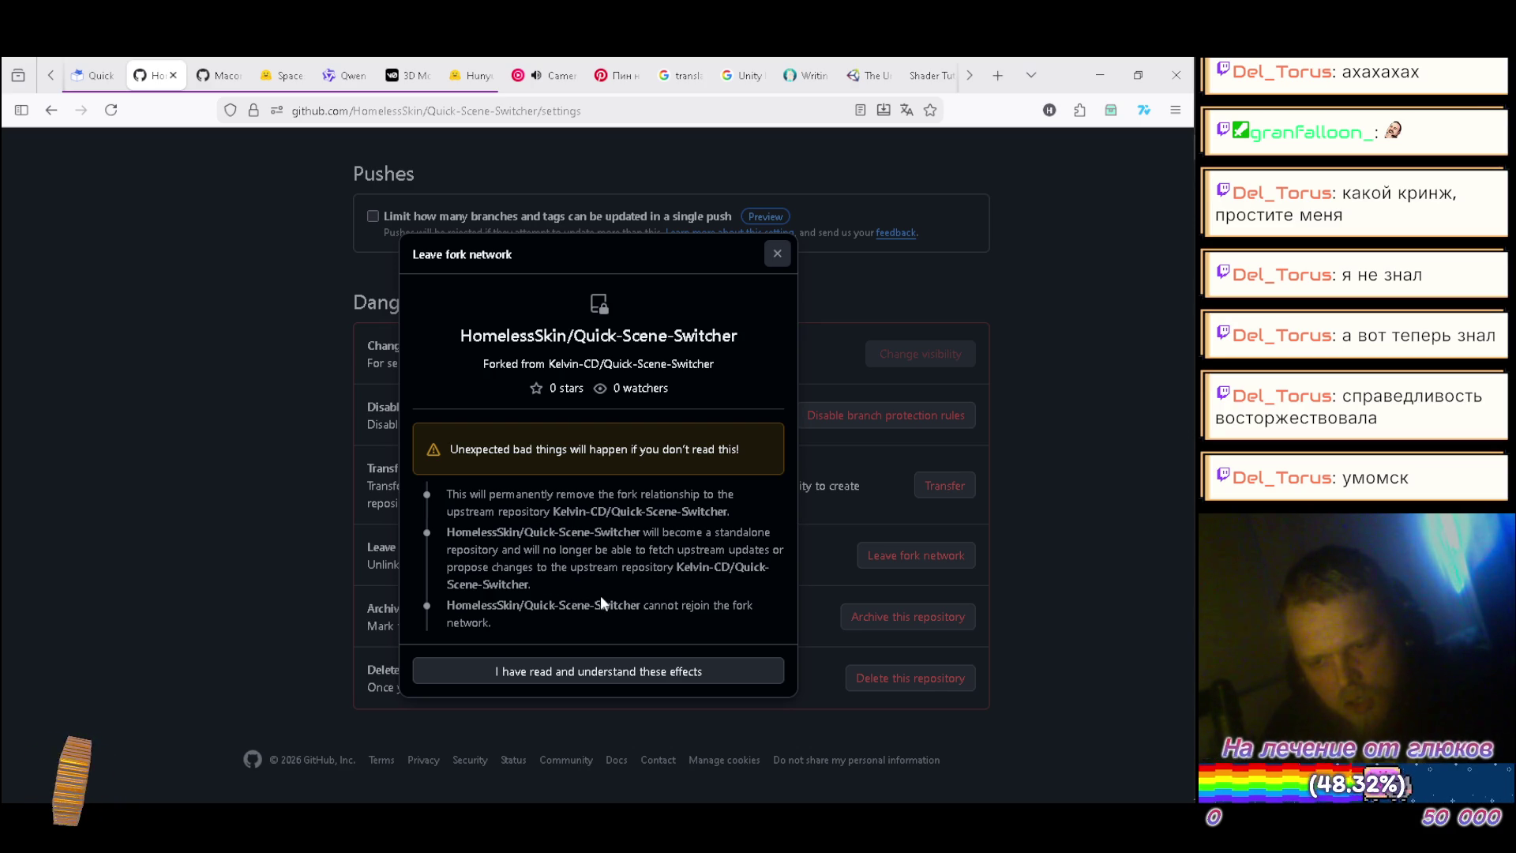
left_click(605, 673)
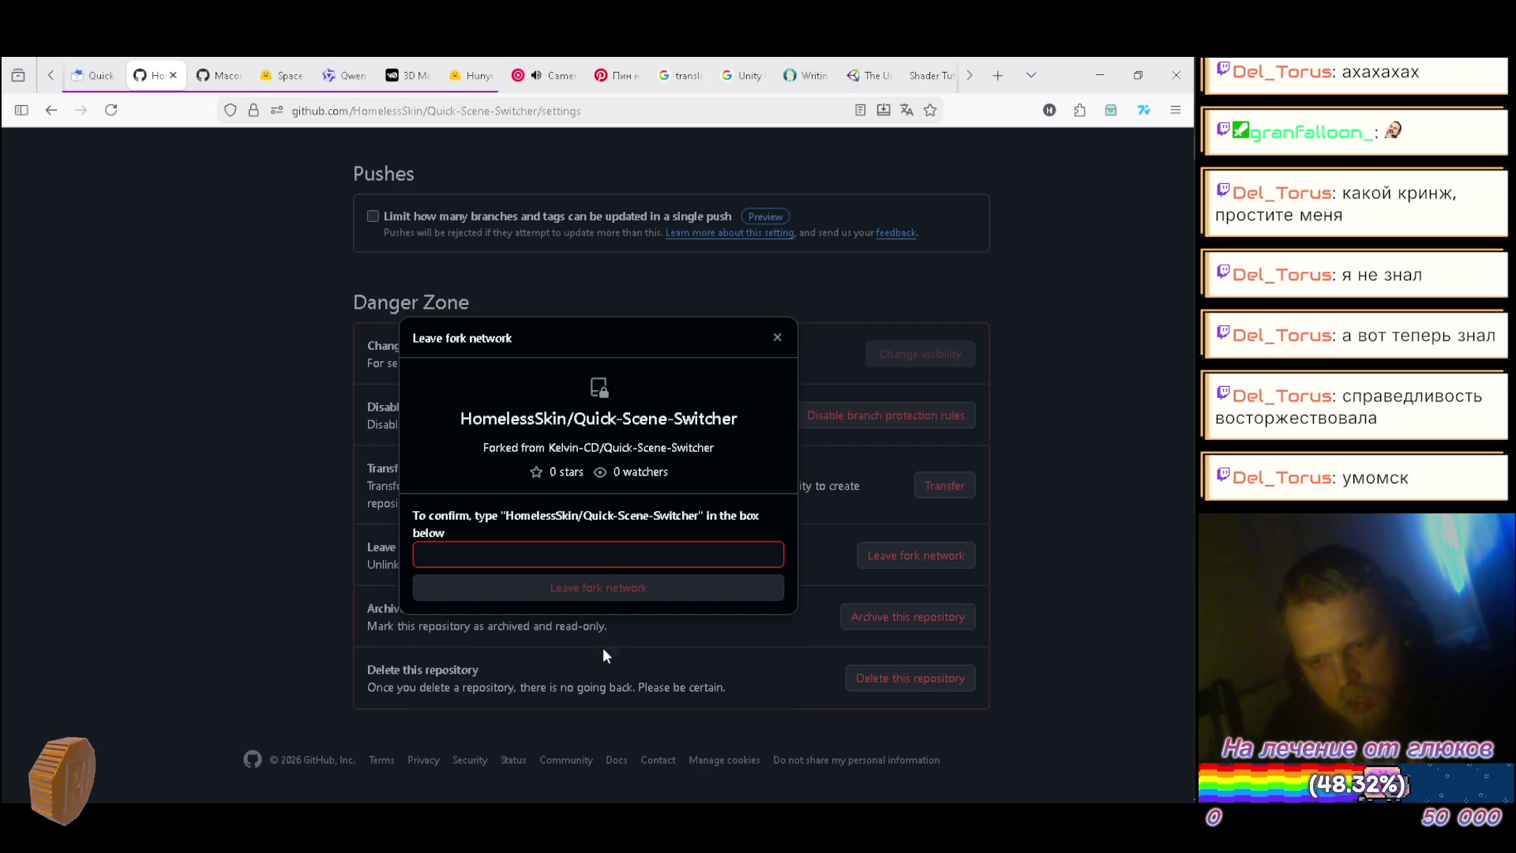
left_click_drag(505, 513, 694, 522)
key("ctrl+c")
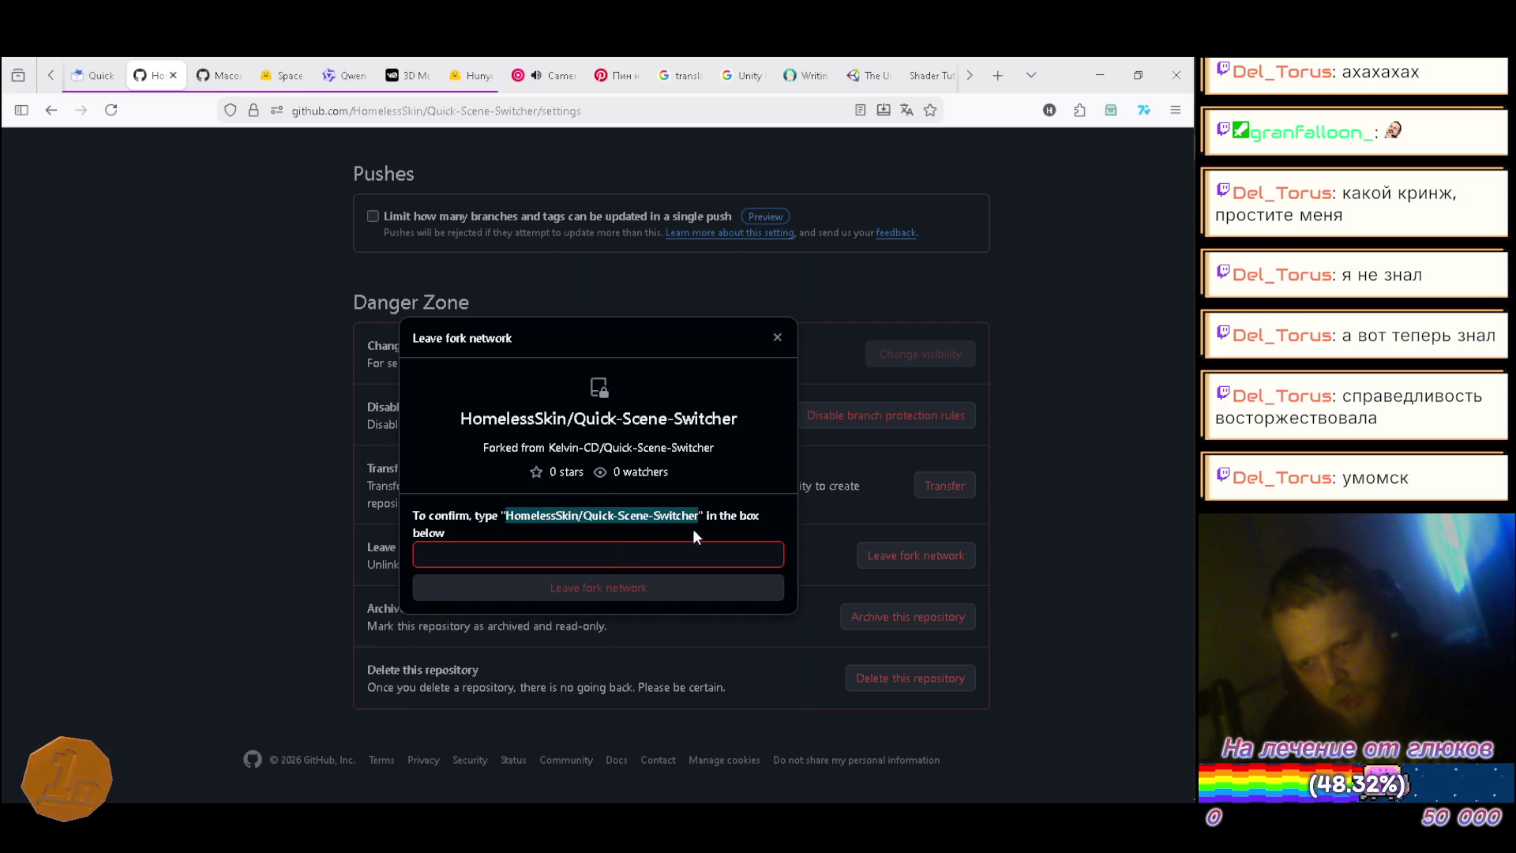
left_click(651, 552)
key("ctrl+v")
left_click(620, 592)
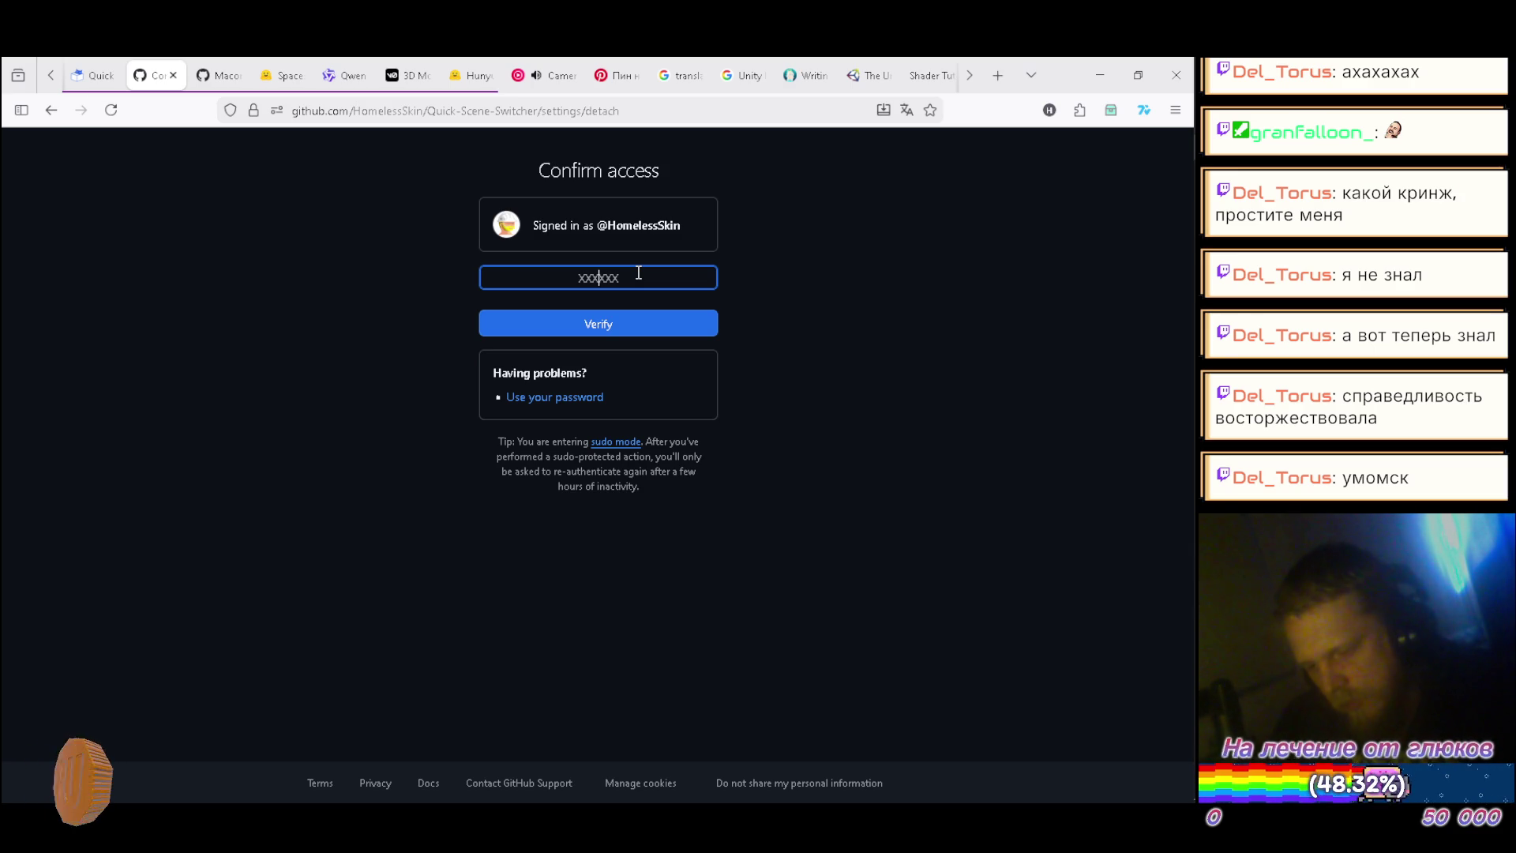
type("750")
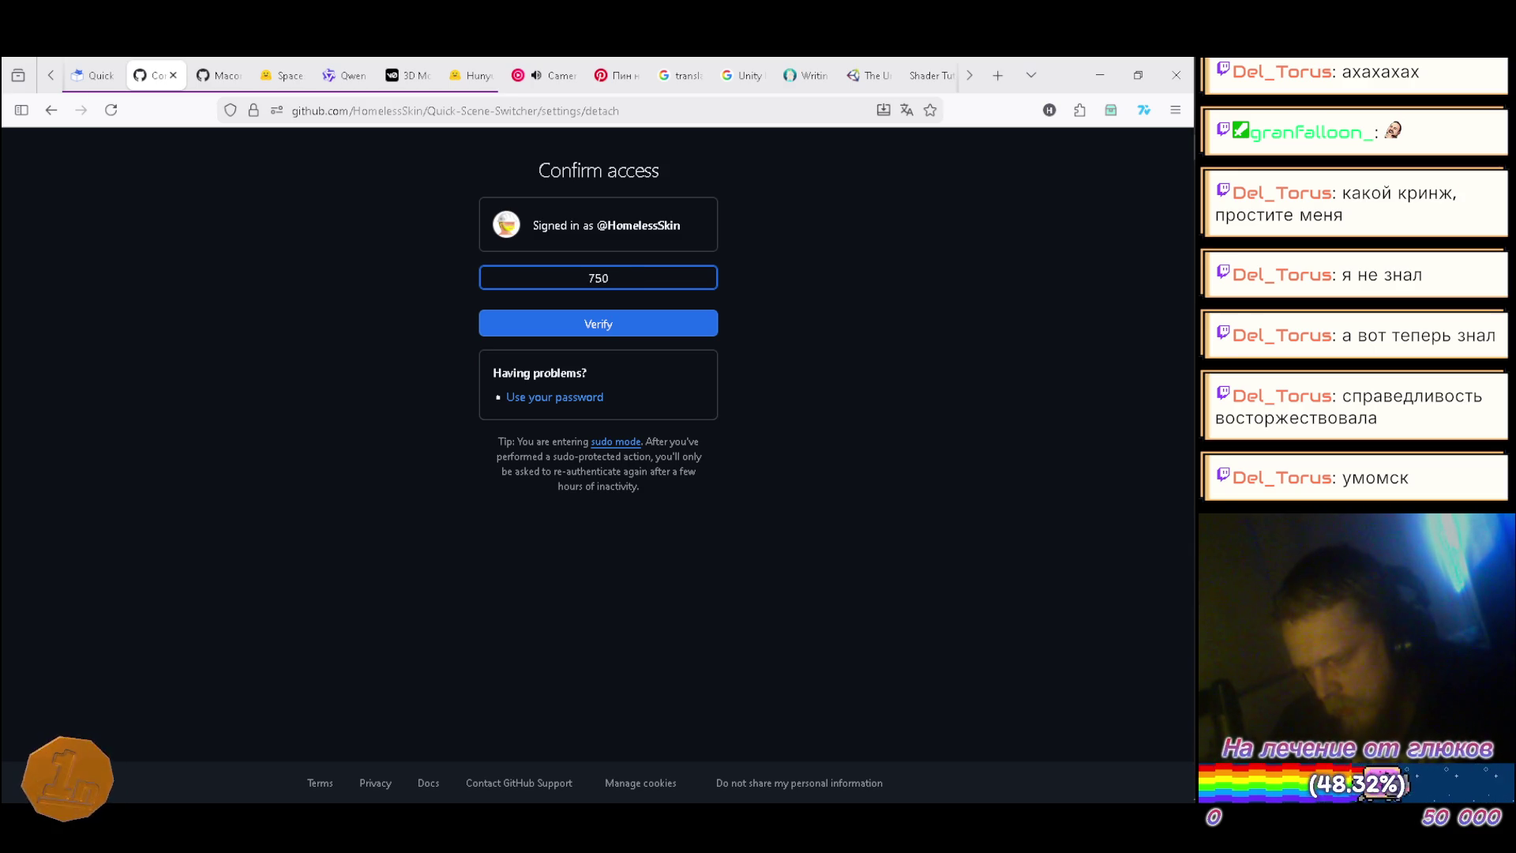
type("395")
left_click(610, 325)
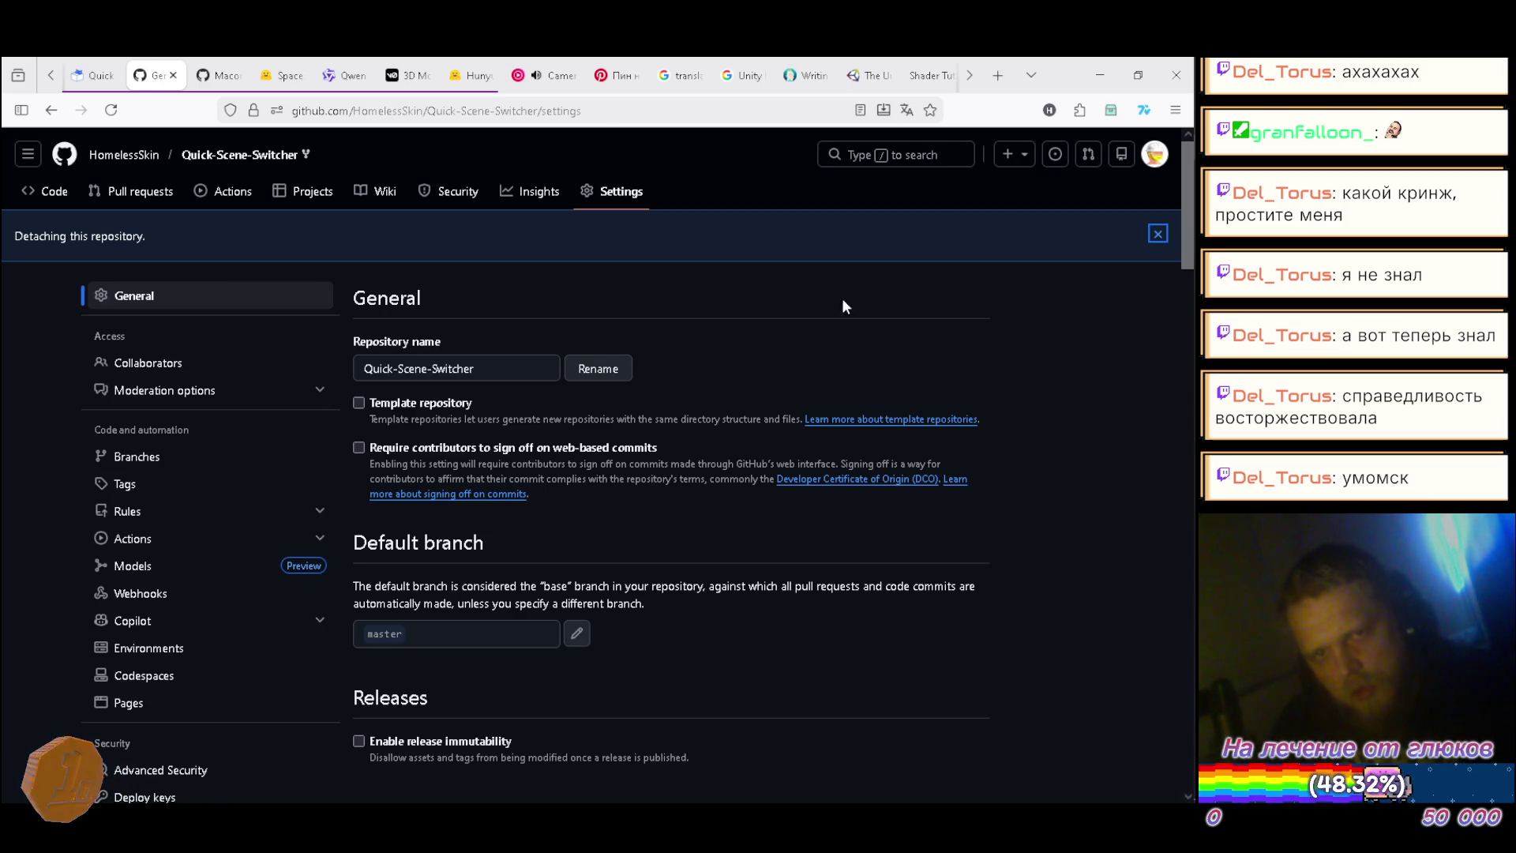
Step: In GitHub Desktop, try fetching origin and dismiss the sign-in options without changes
key("alt+Tab")
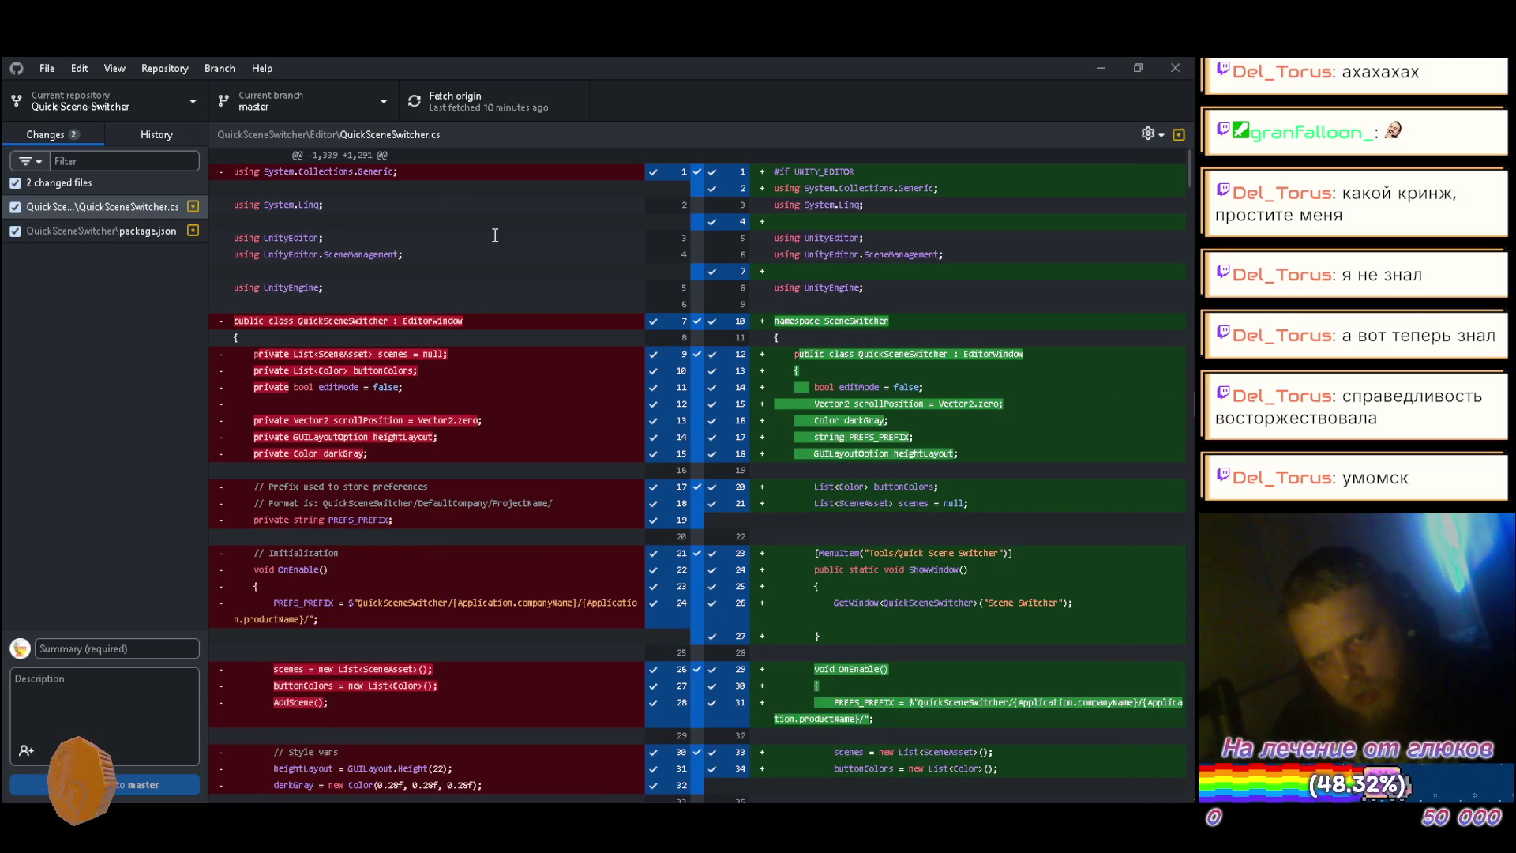
left_click(472, 93)
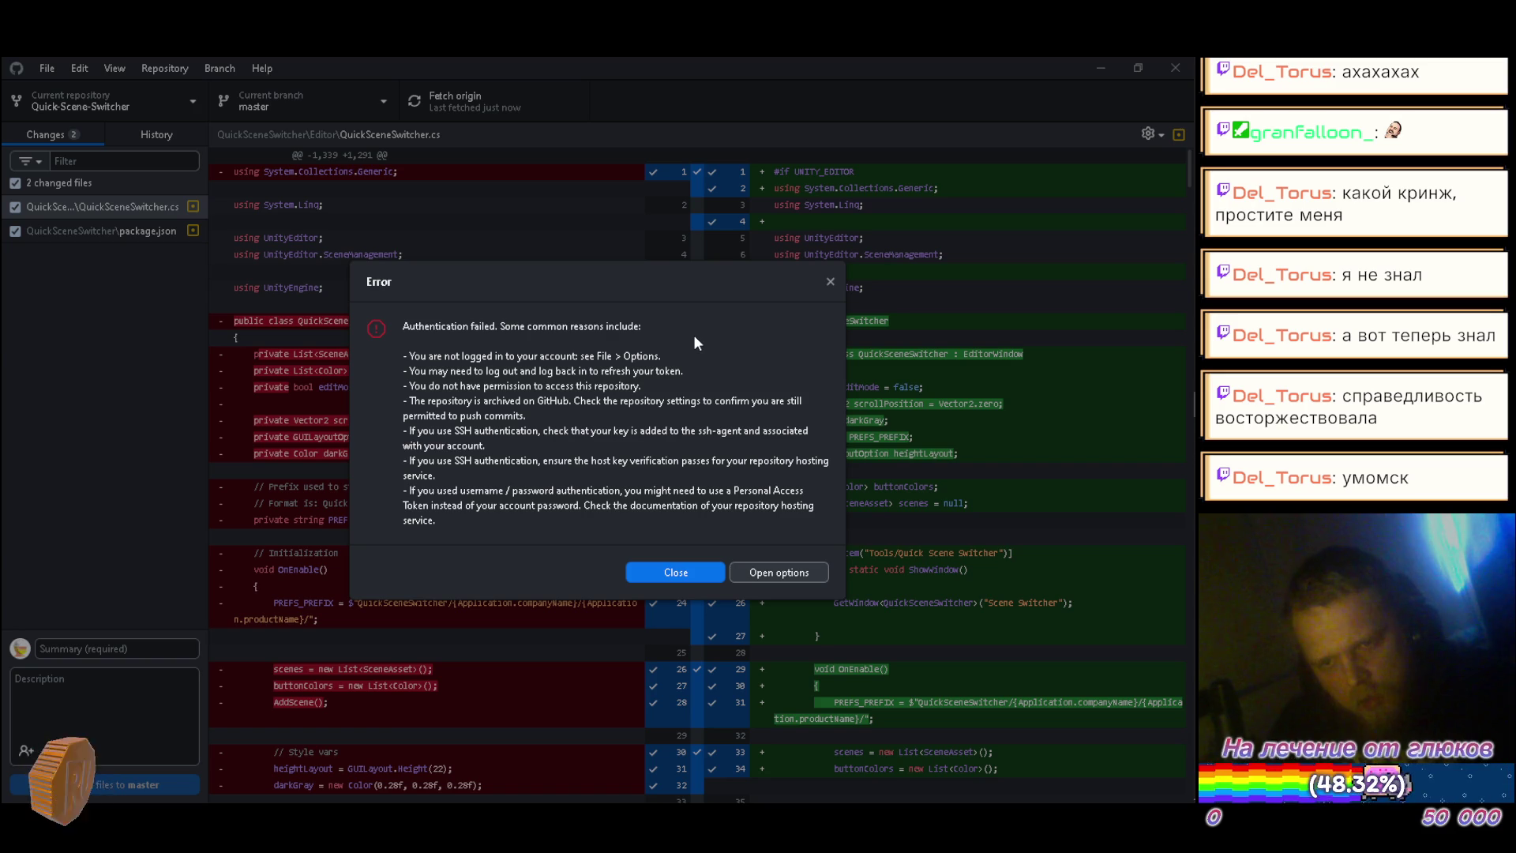
left_click(772, 574)
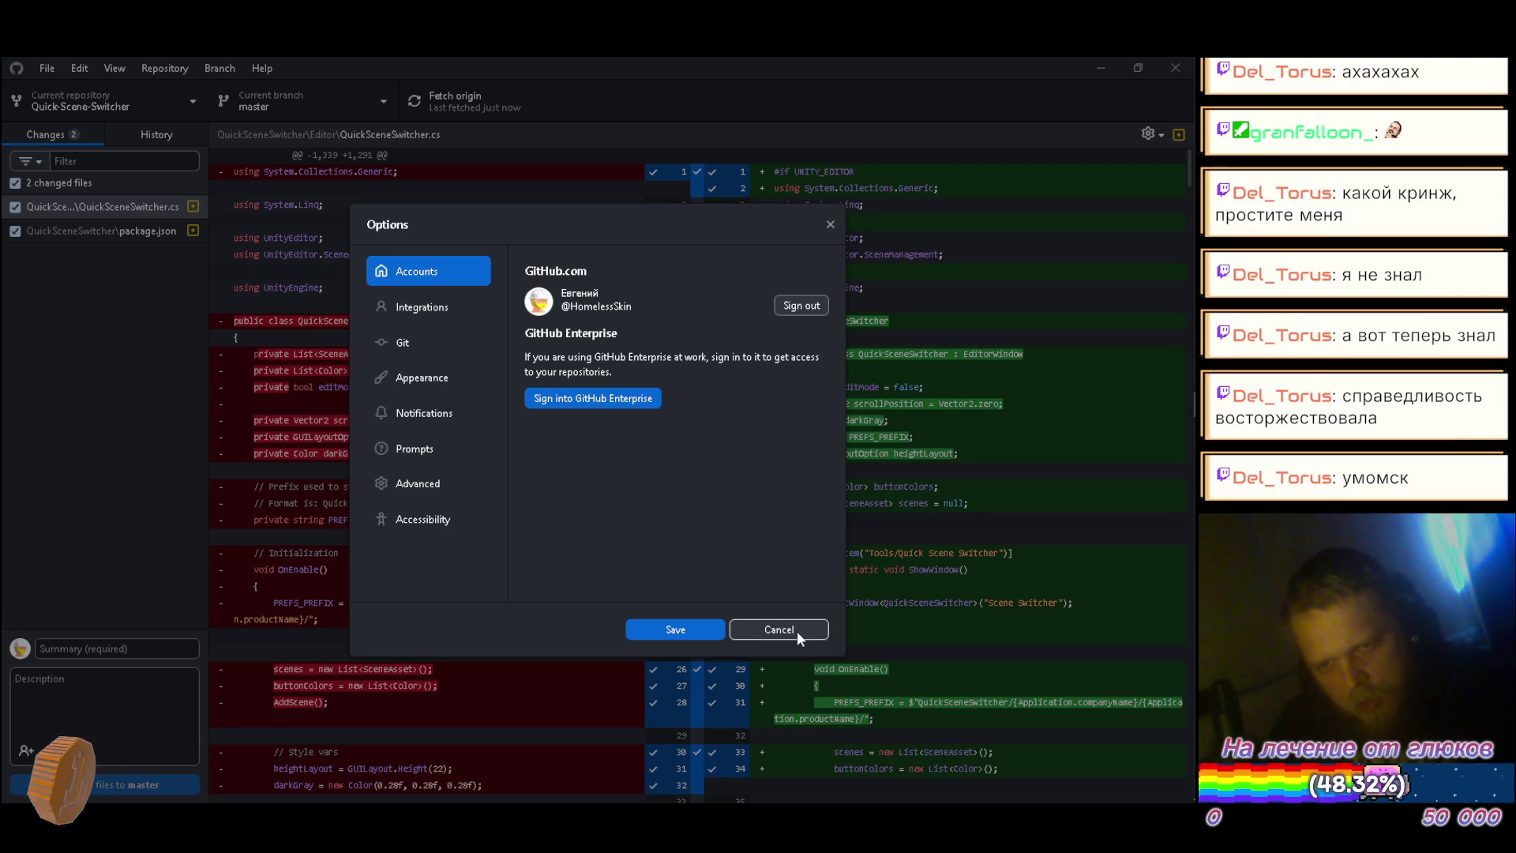
left_click(688, 629)
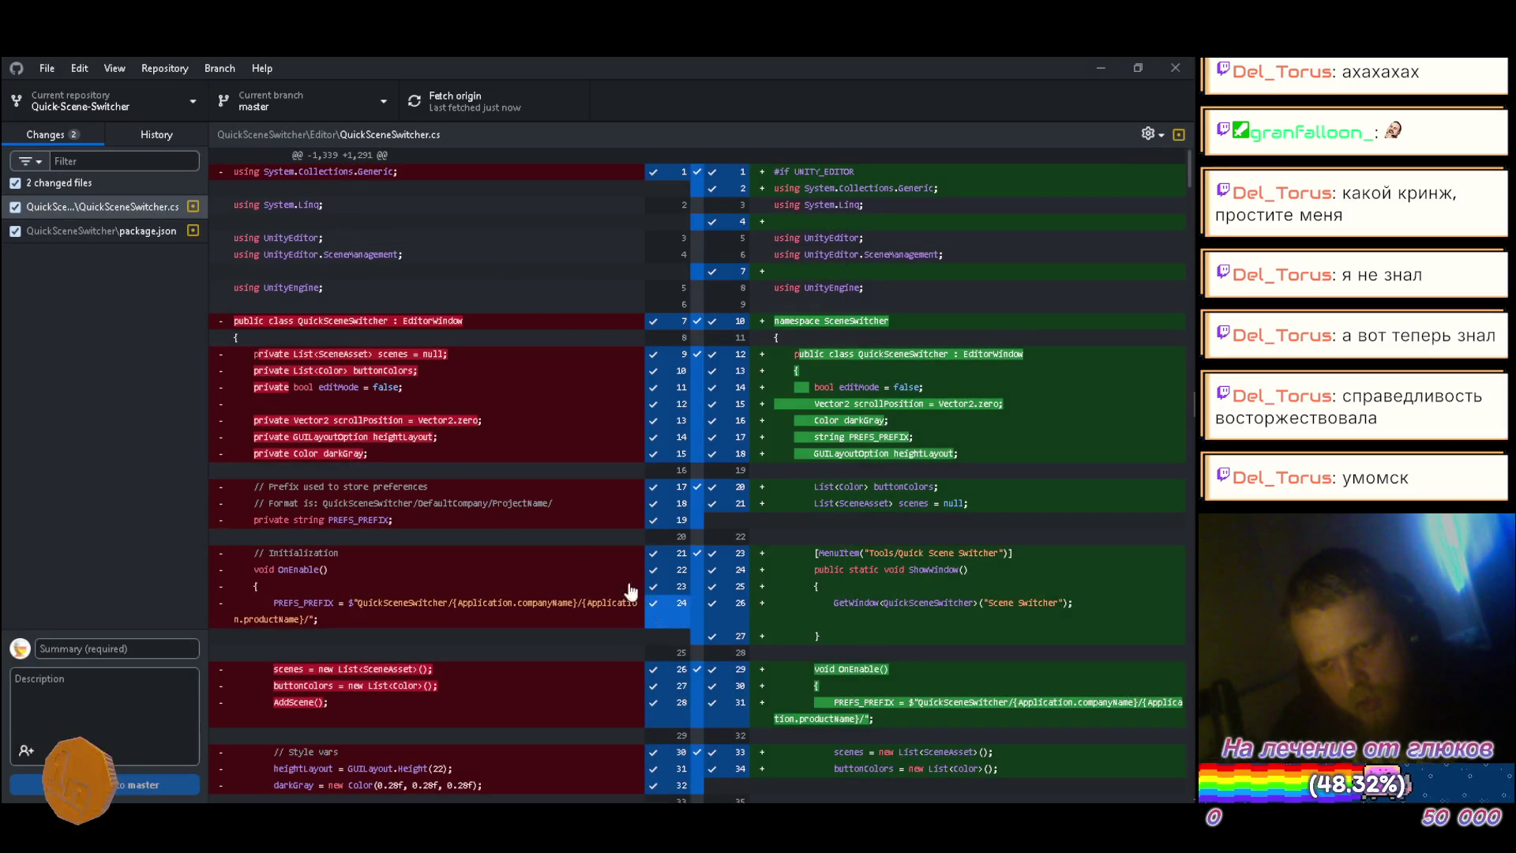
left_click(480, 108)
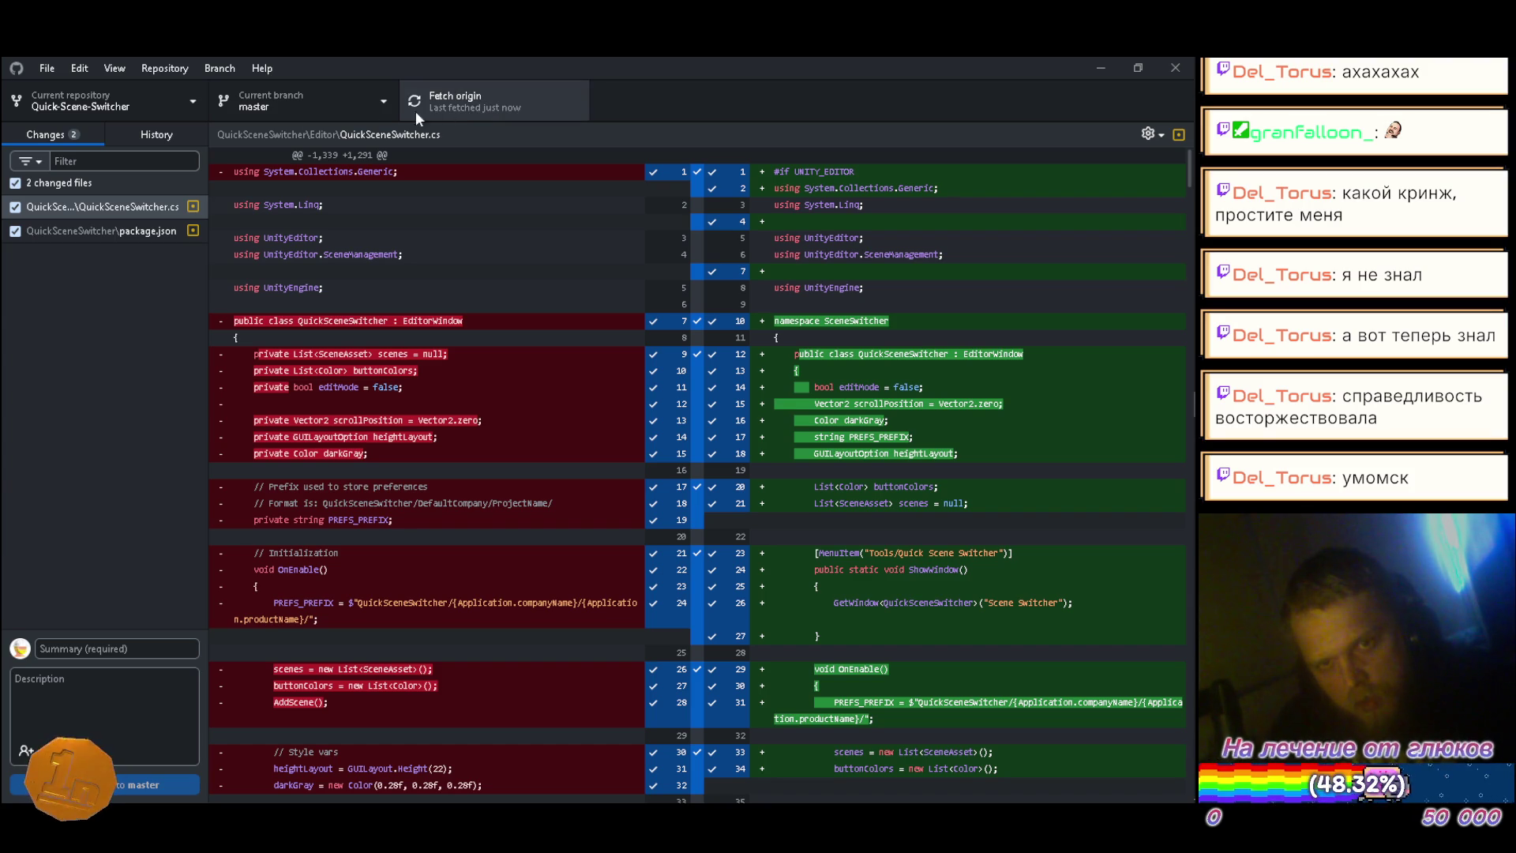
Step: Commit the QuickSceneSwitcher.cs and package.json changes to master with summary '0'
left_click(156, 137)
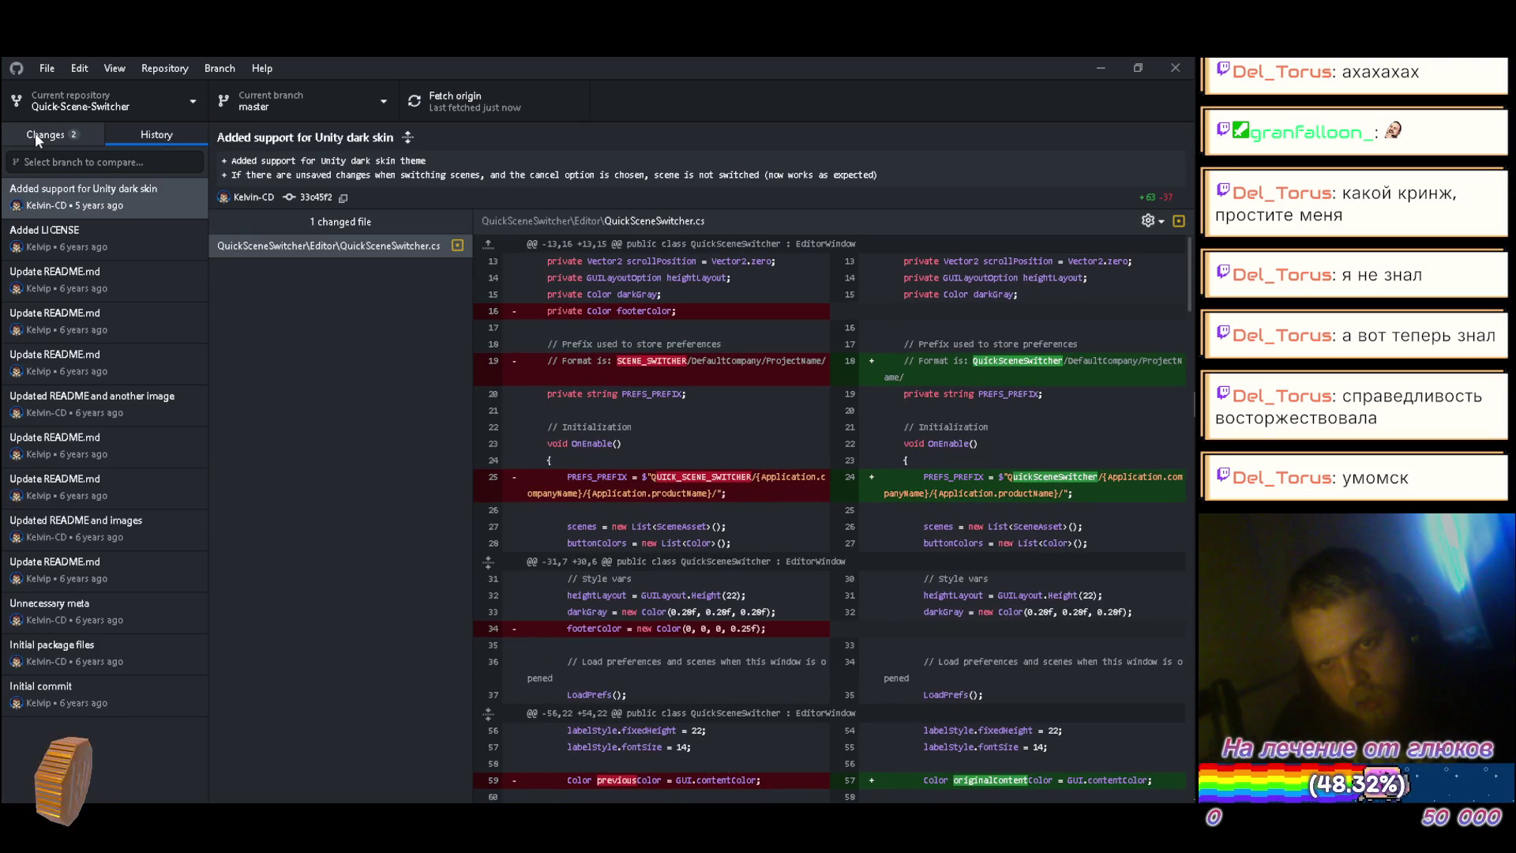
left_click(39, 132)
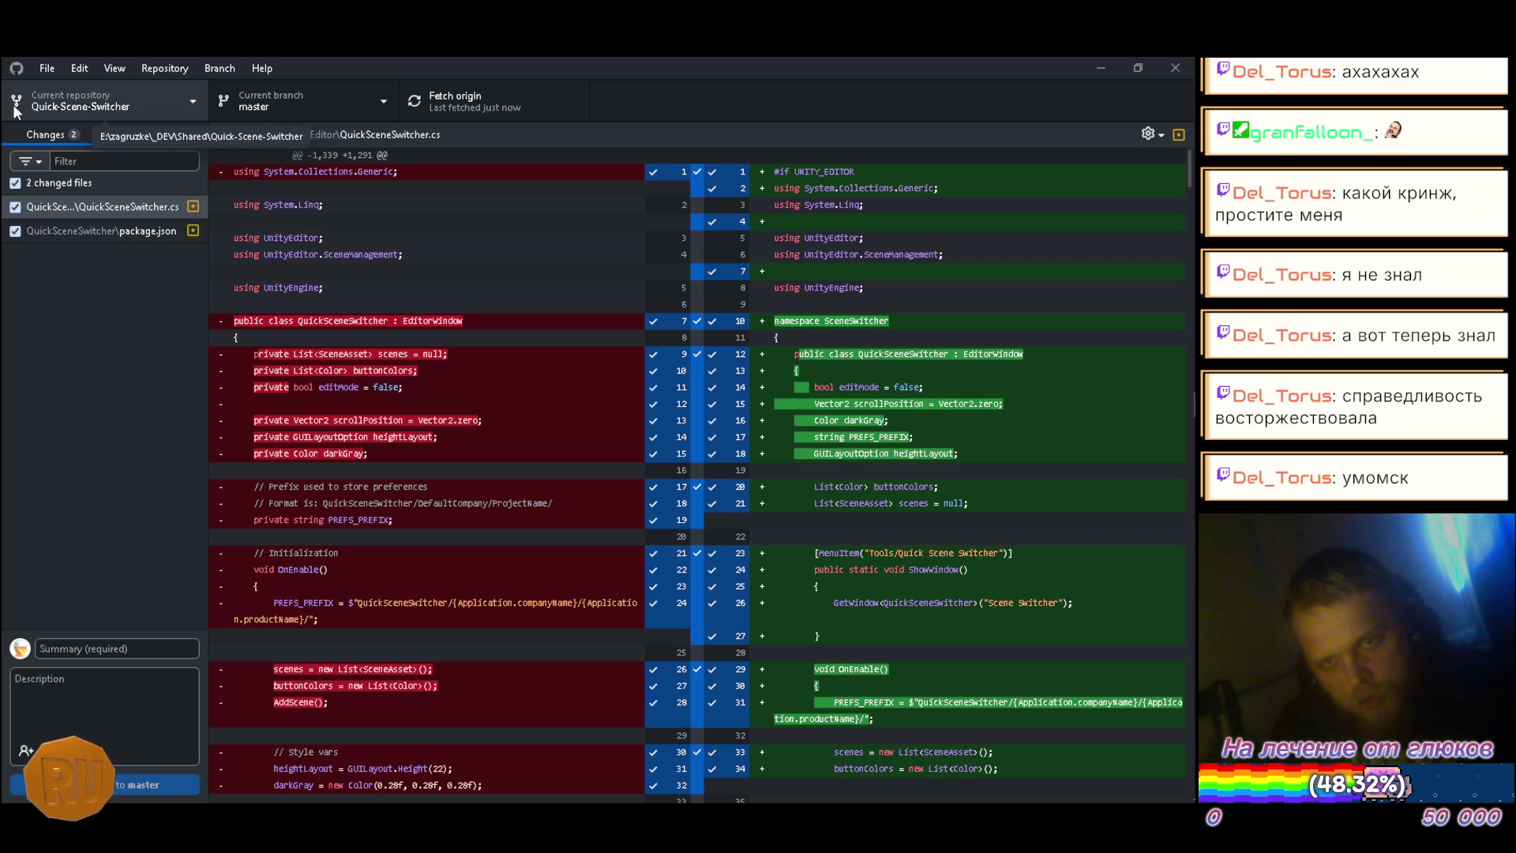
mouse_move(1196, 326)
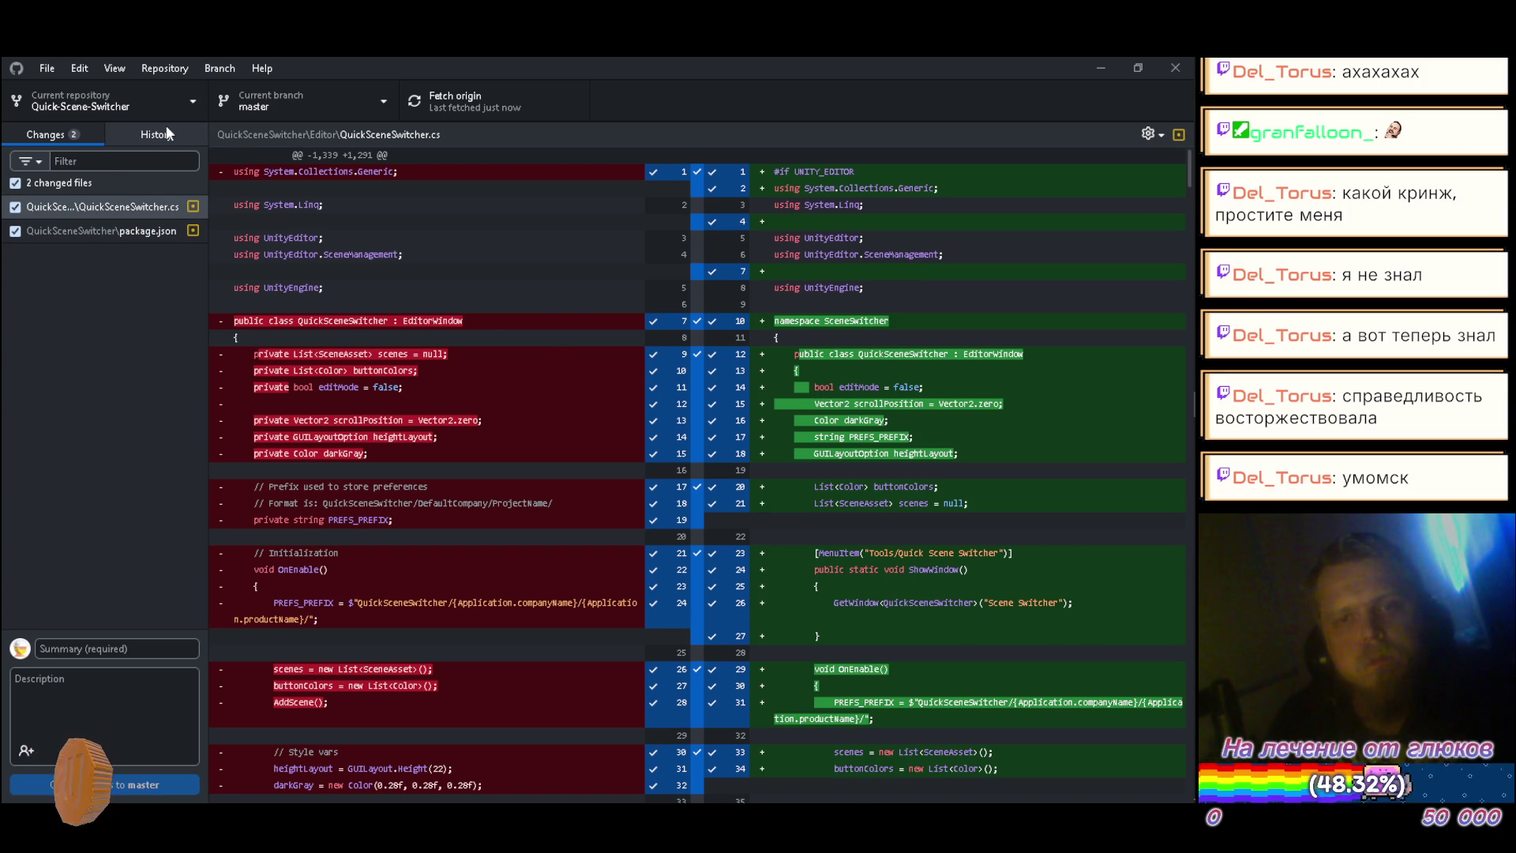
left_click(164, 128)
left_click(38, 131)
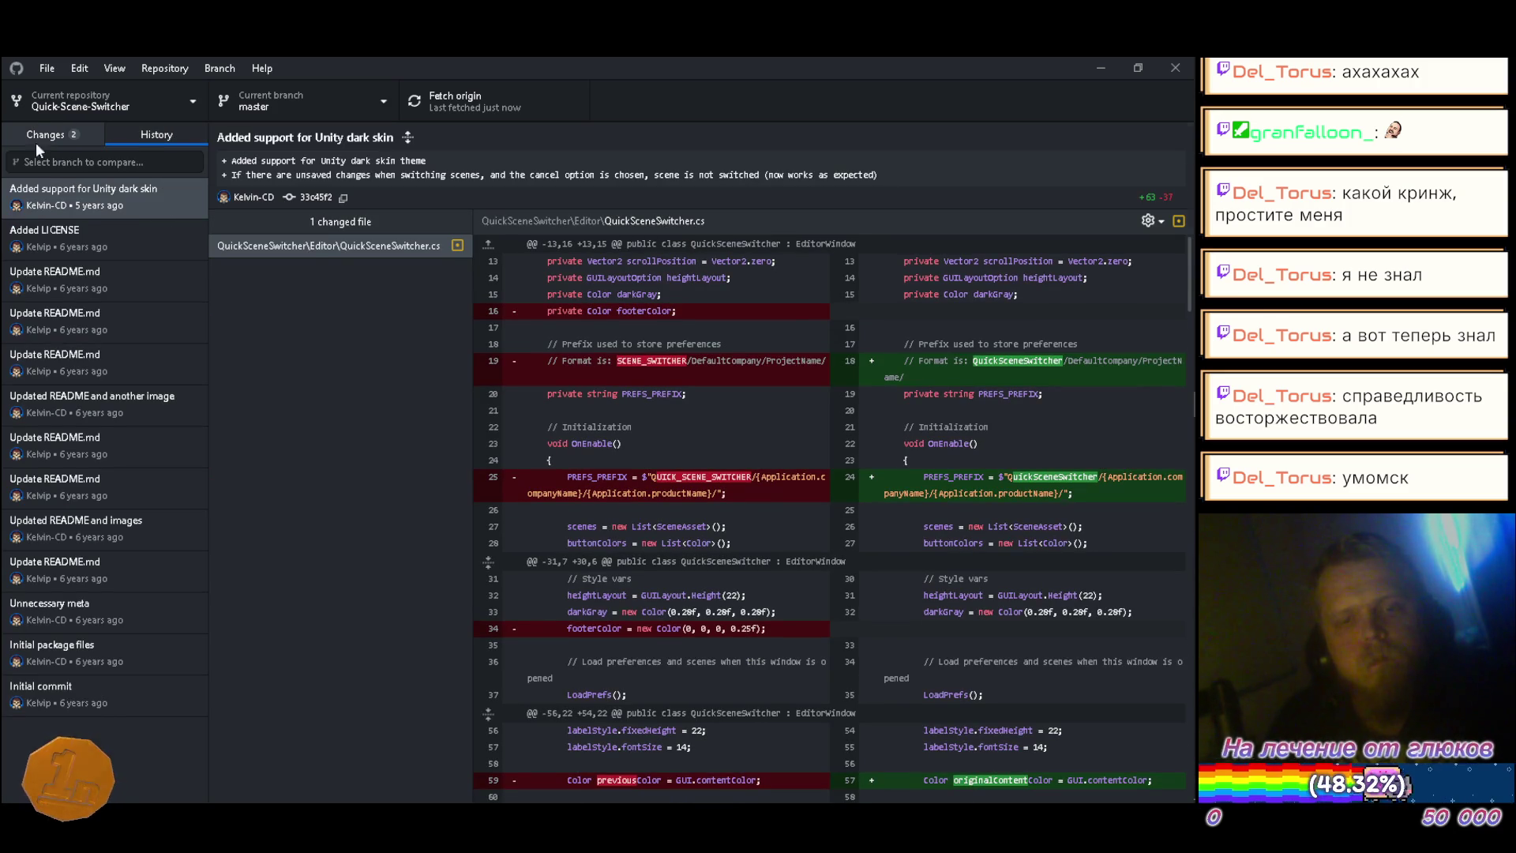
left_click(136, 653)
type("0")
left_click(142, 785)
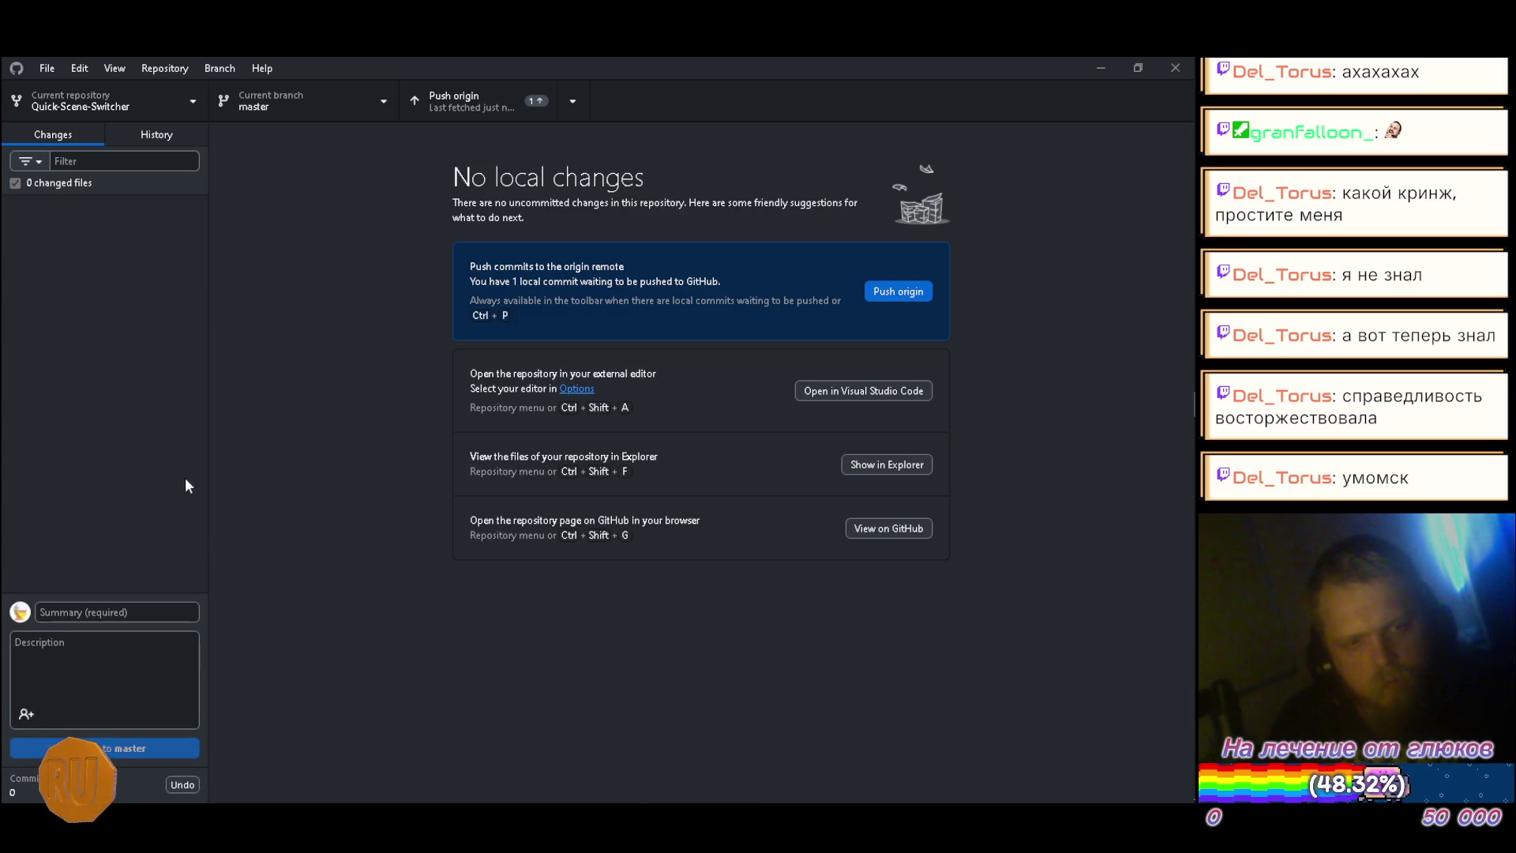
Step: Push the local commit to origin, then restart GitHub Desktop and fetch to confirm it's up to date
left_click(912, 293)
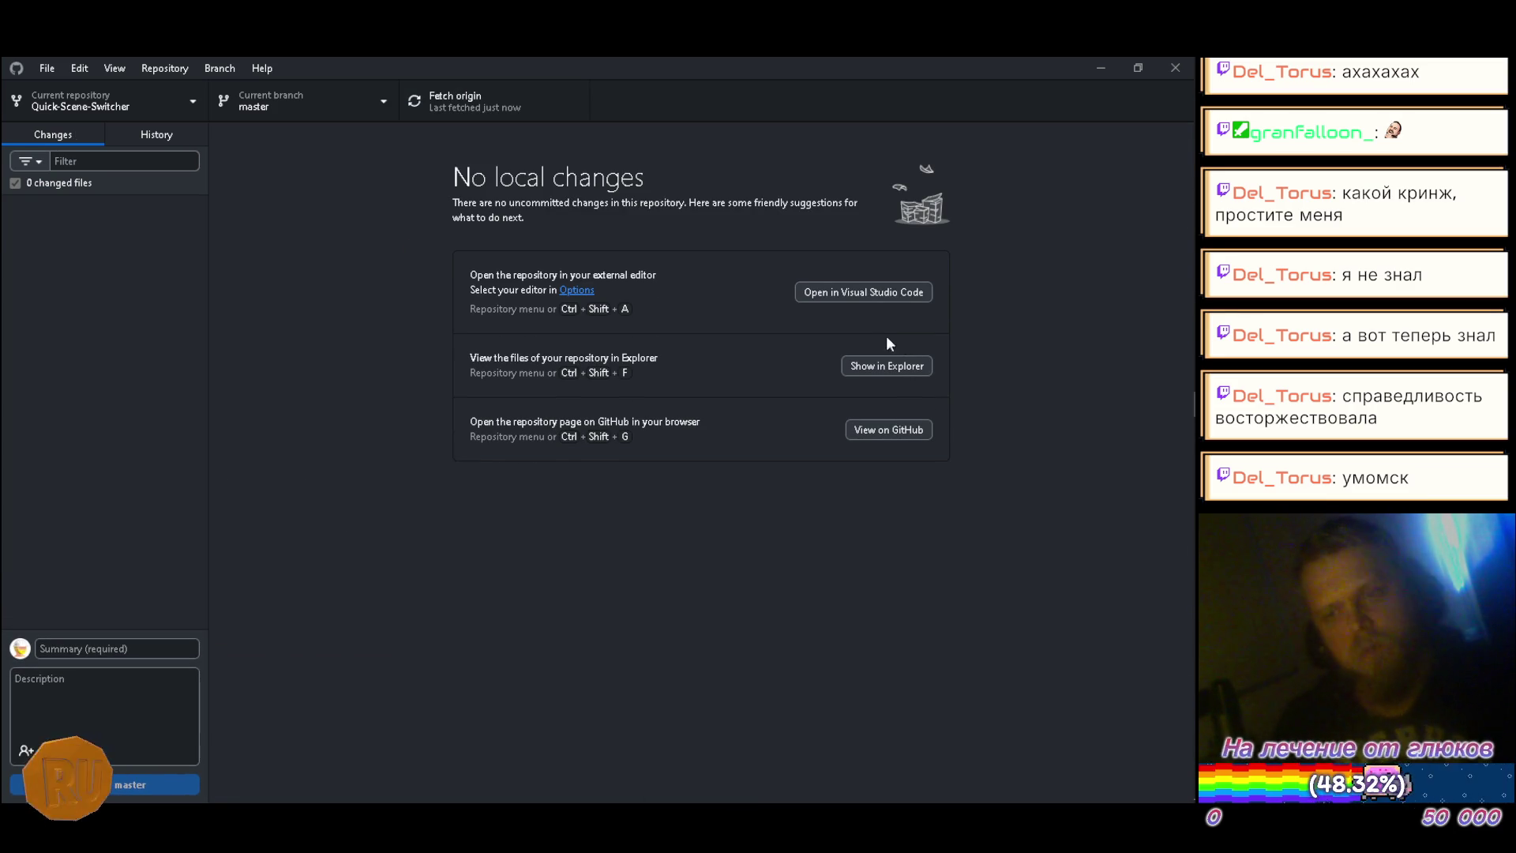
left_click(1101, 68)
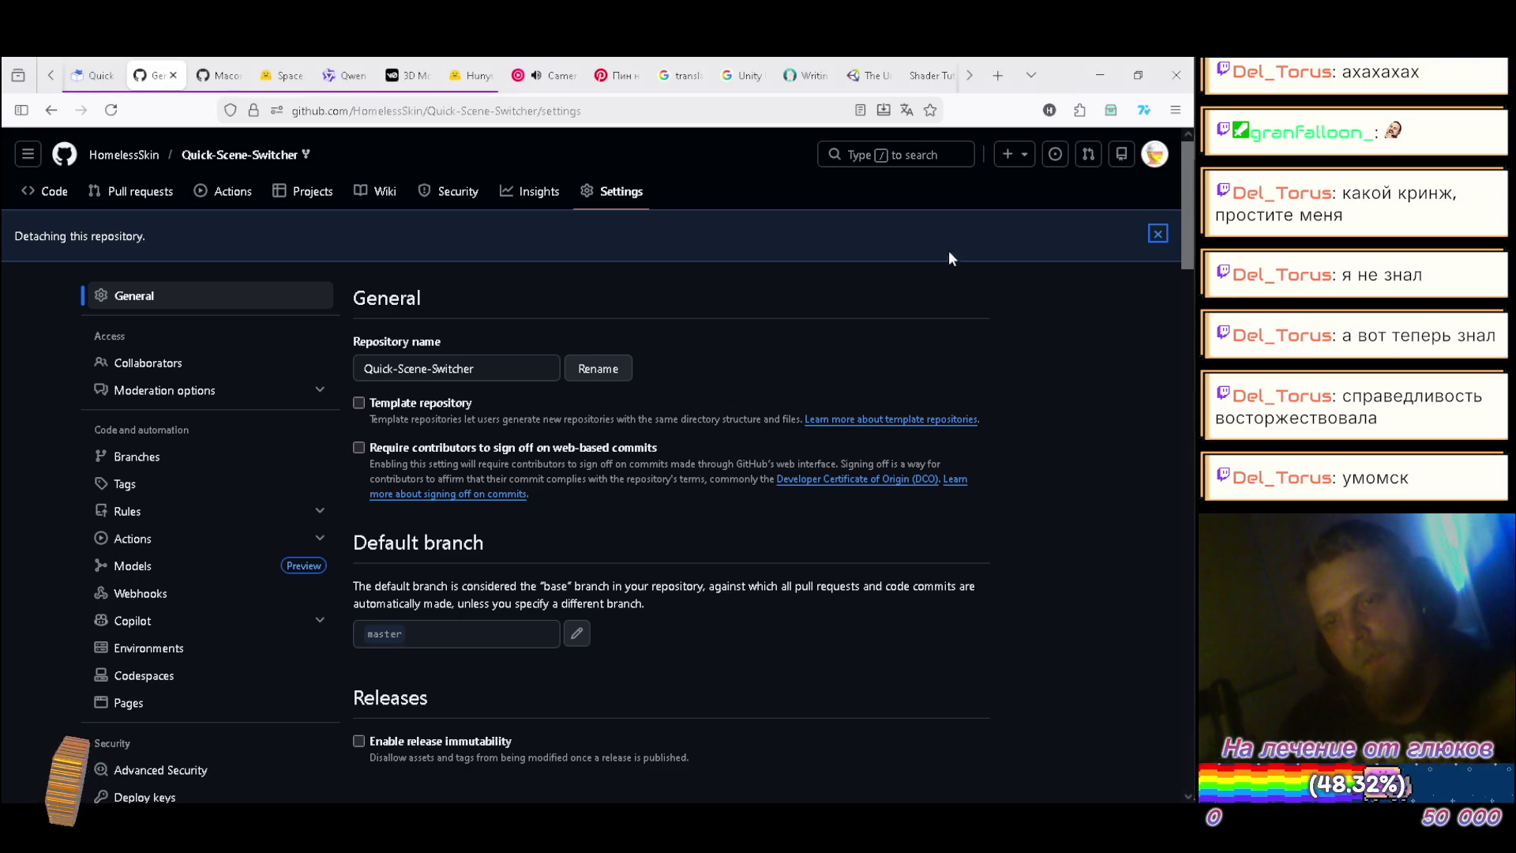
left_click(1163, 417)
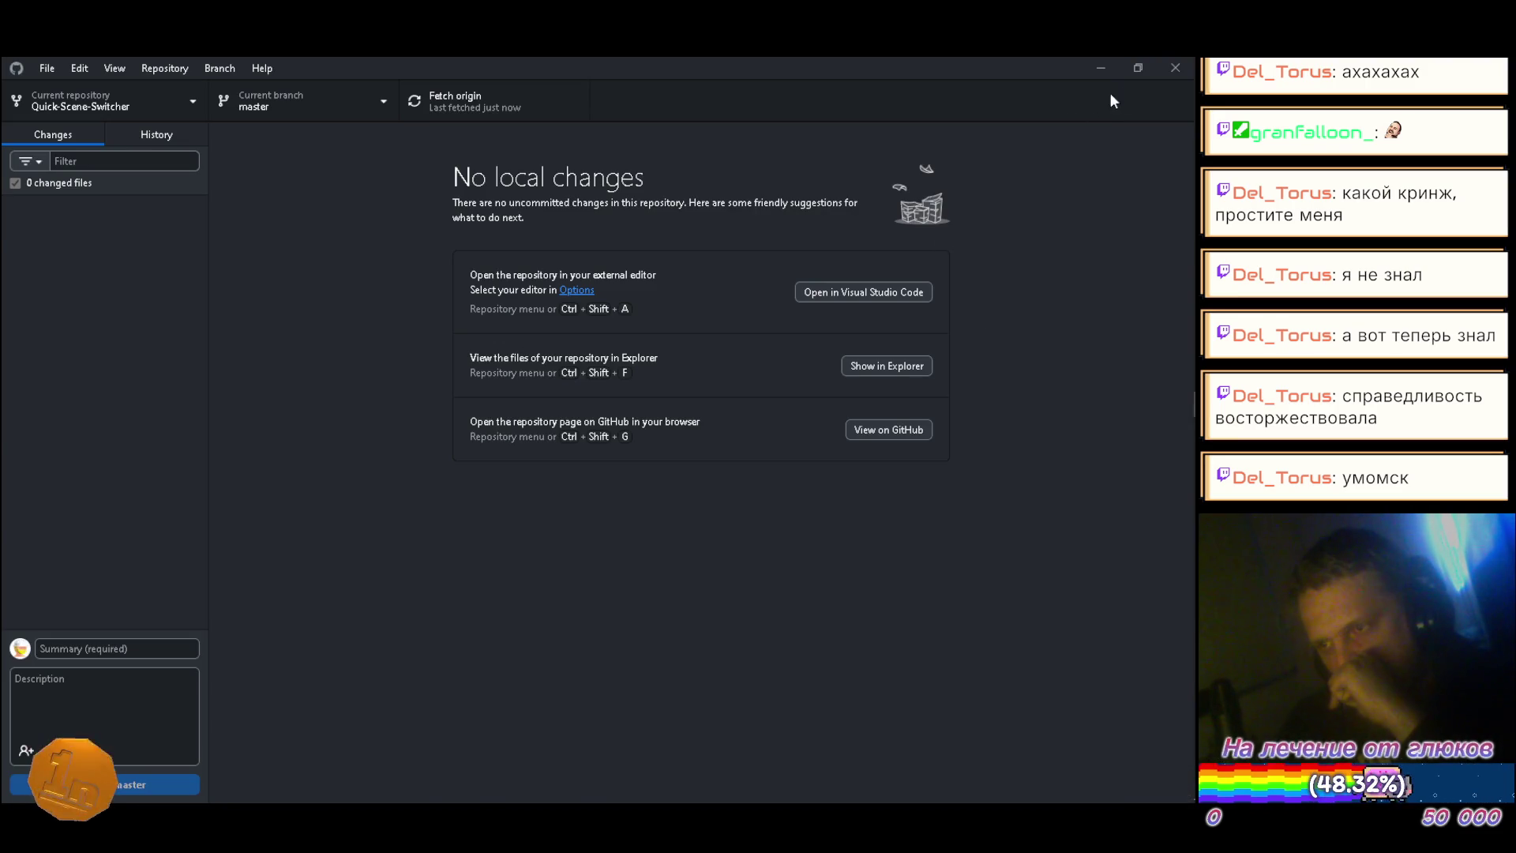
left_click(1170, 68)
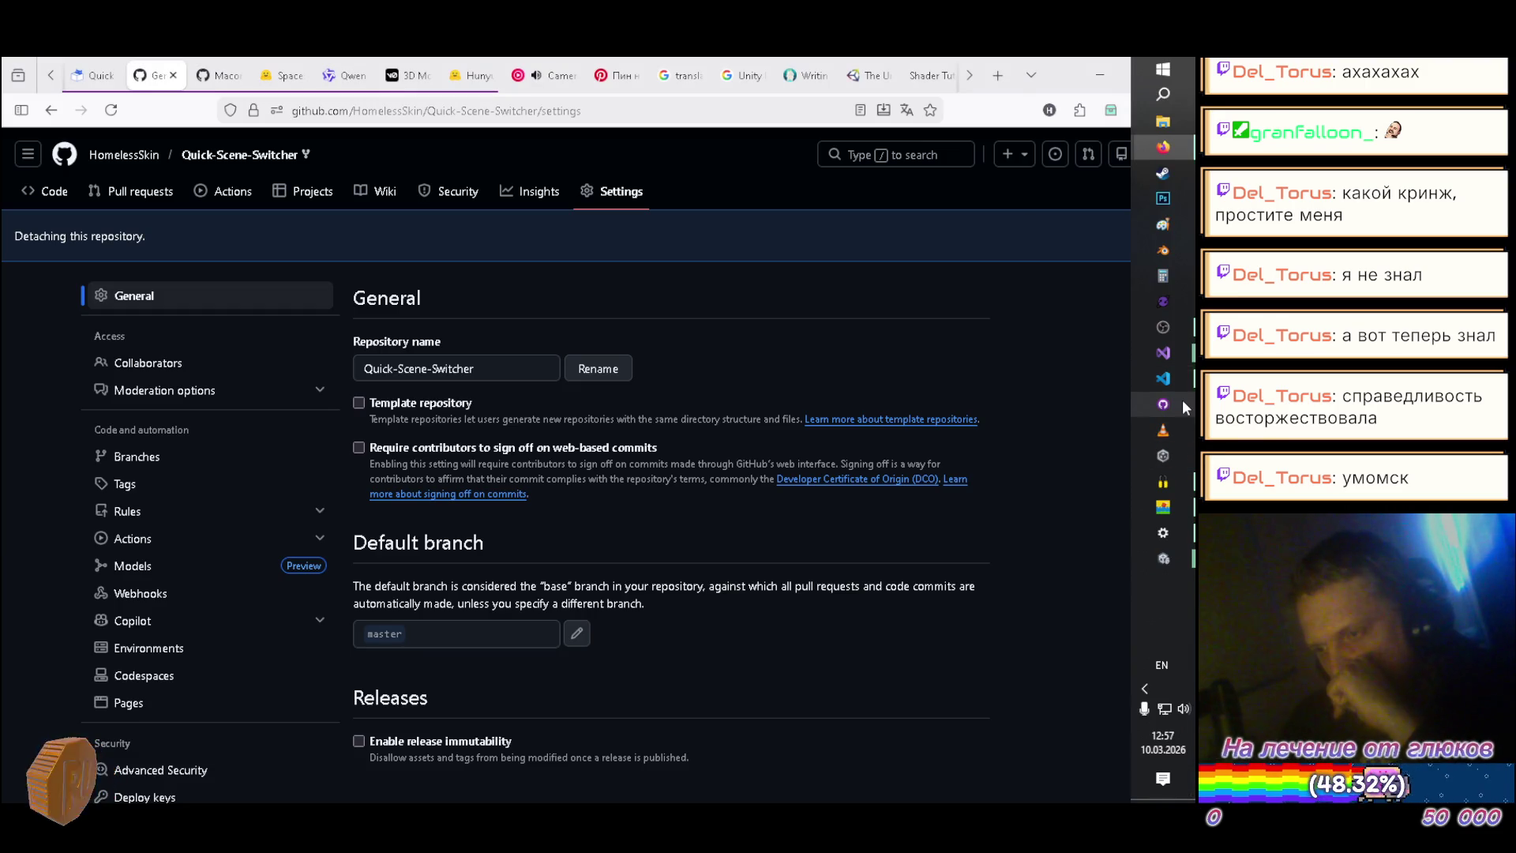
left_click(1165, 405)
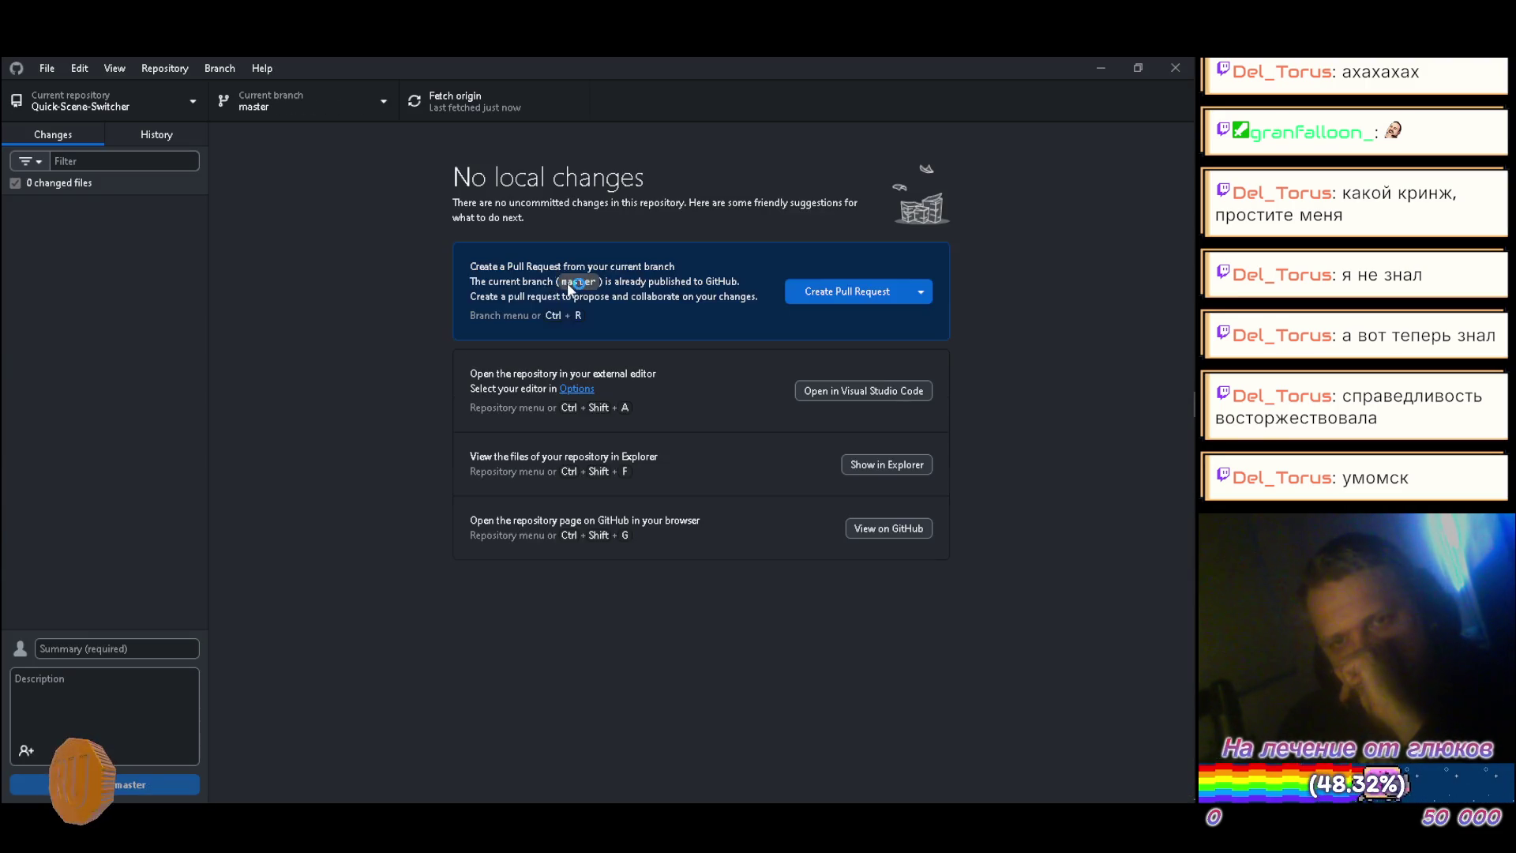
left_click(434, 117)
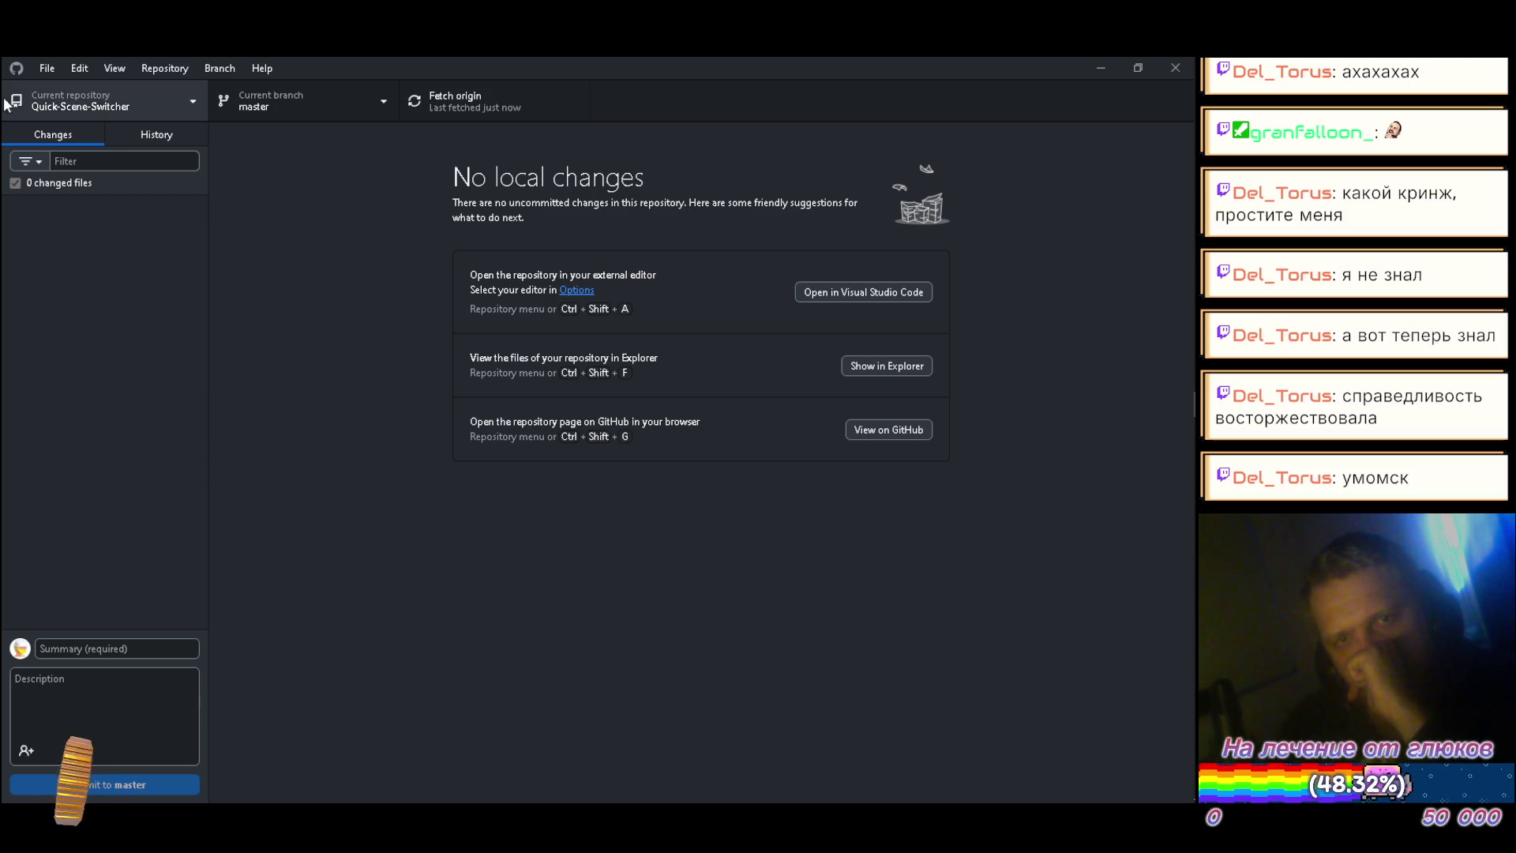
Step: Minimize GitHub Desktop and bring the Unity editor back to the front
left_click(1099, 68)
mouse_move(1190, 567)
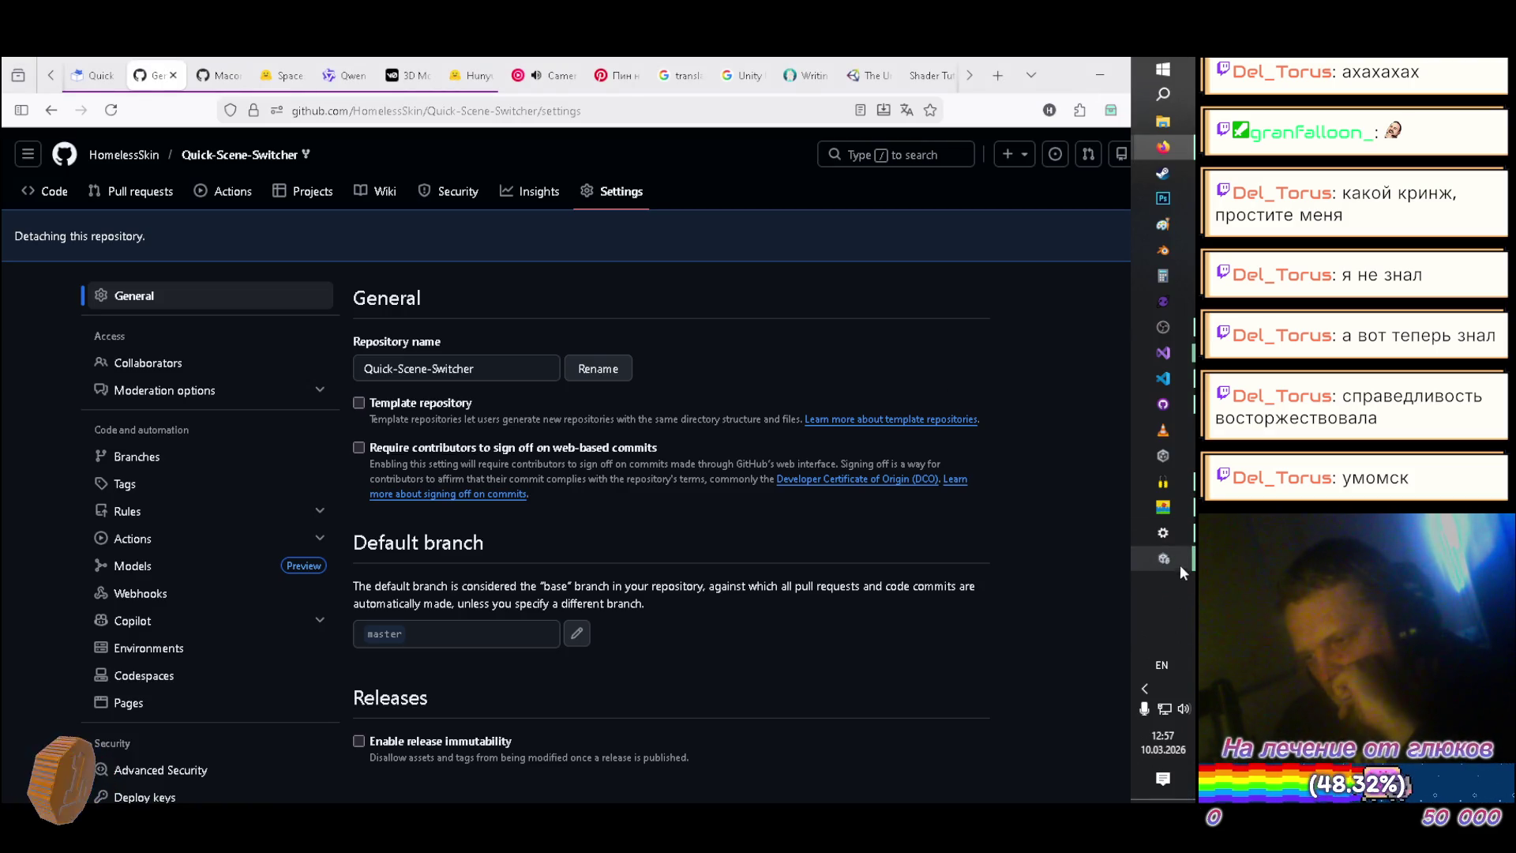
left_click(844, 574)
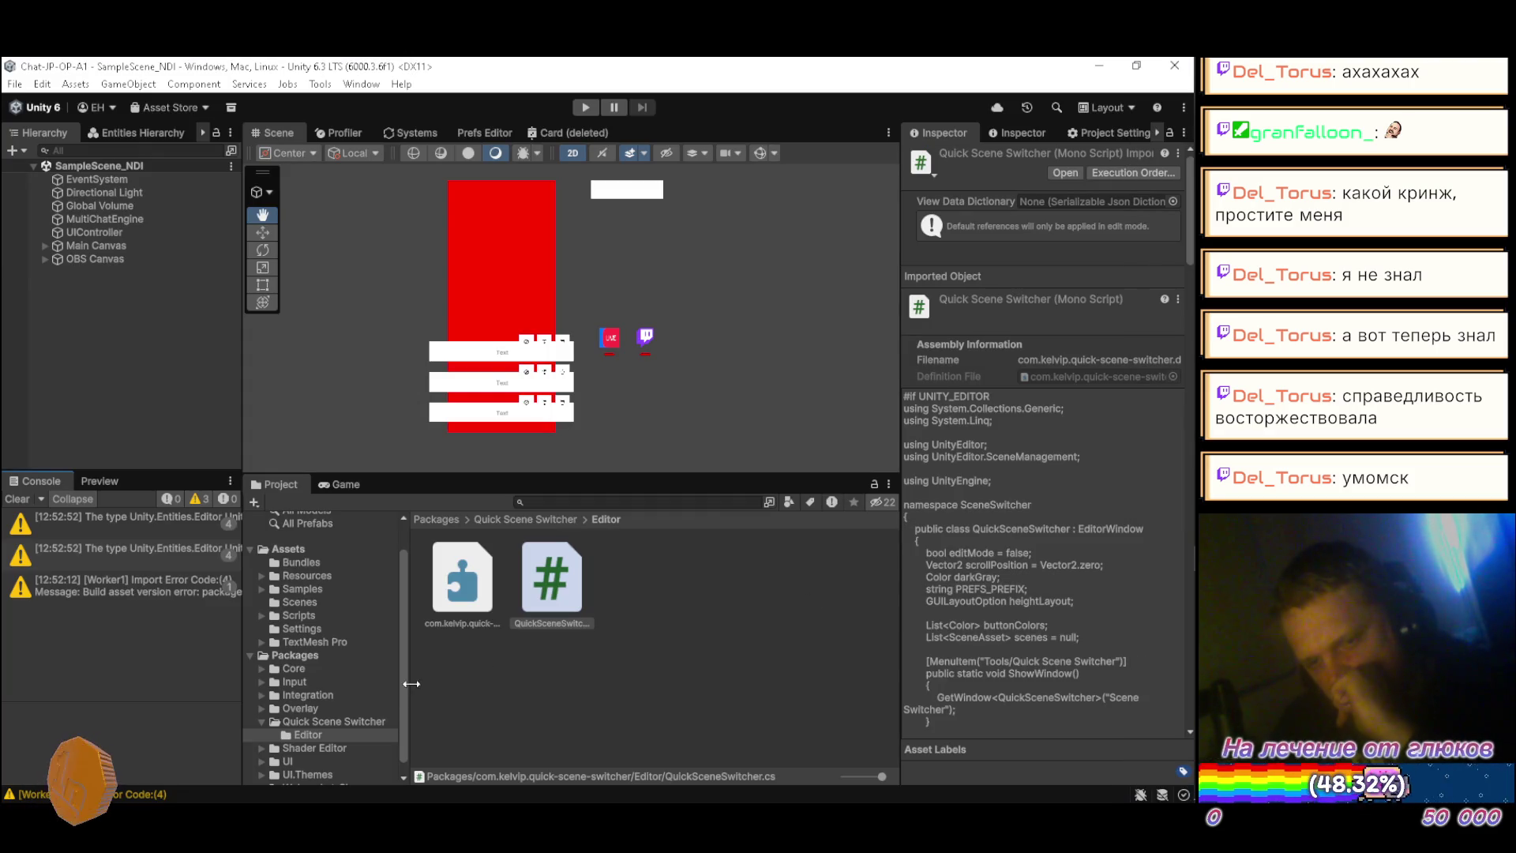
Step: In package.json, set name scene-switcher, organization homelessskin and display name Scene Switcher
left_click(293, 721)
left_click(528, 622)
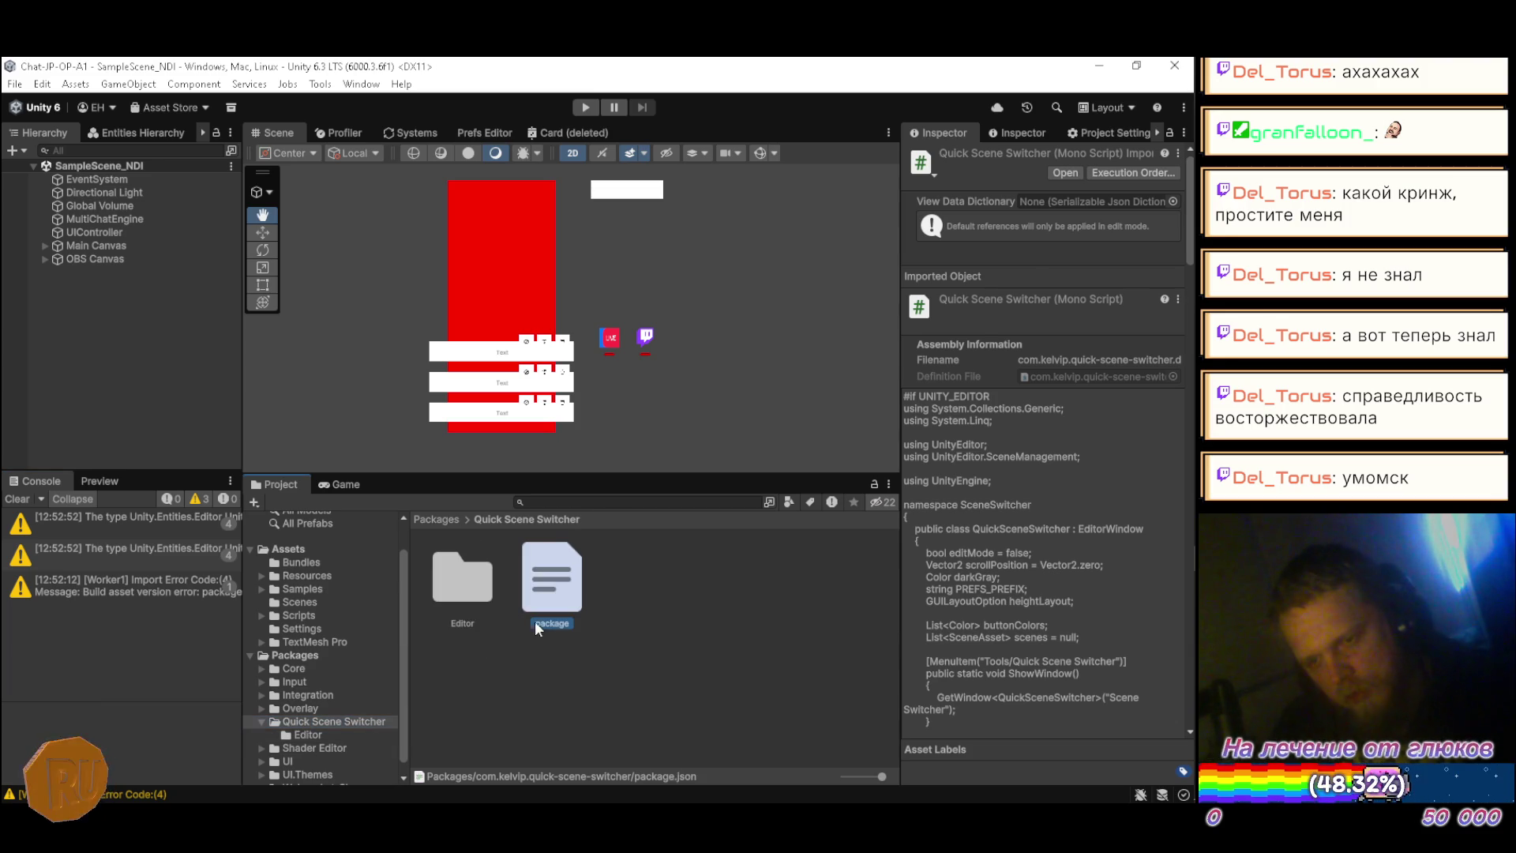
left_click(1134, 219)
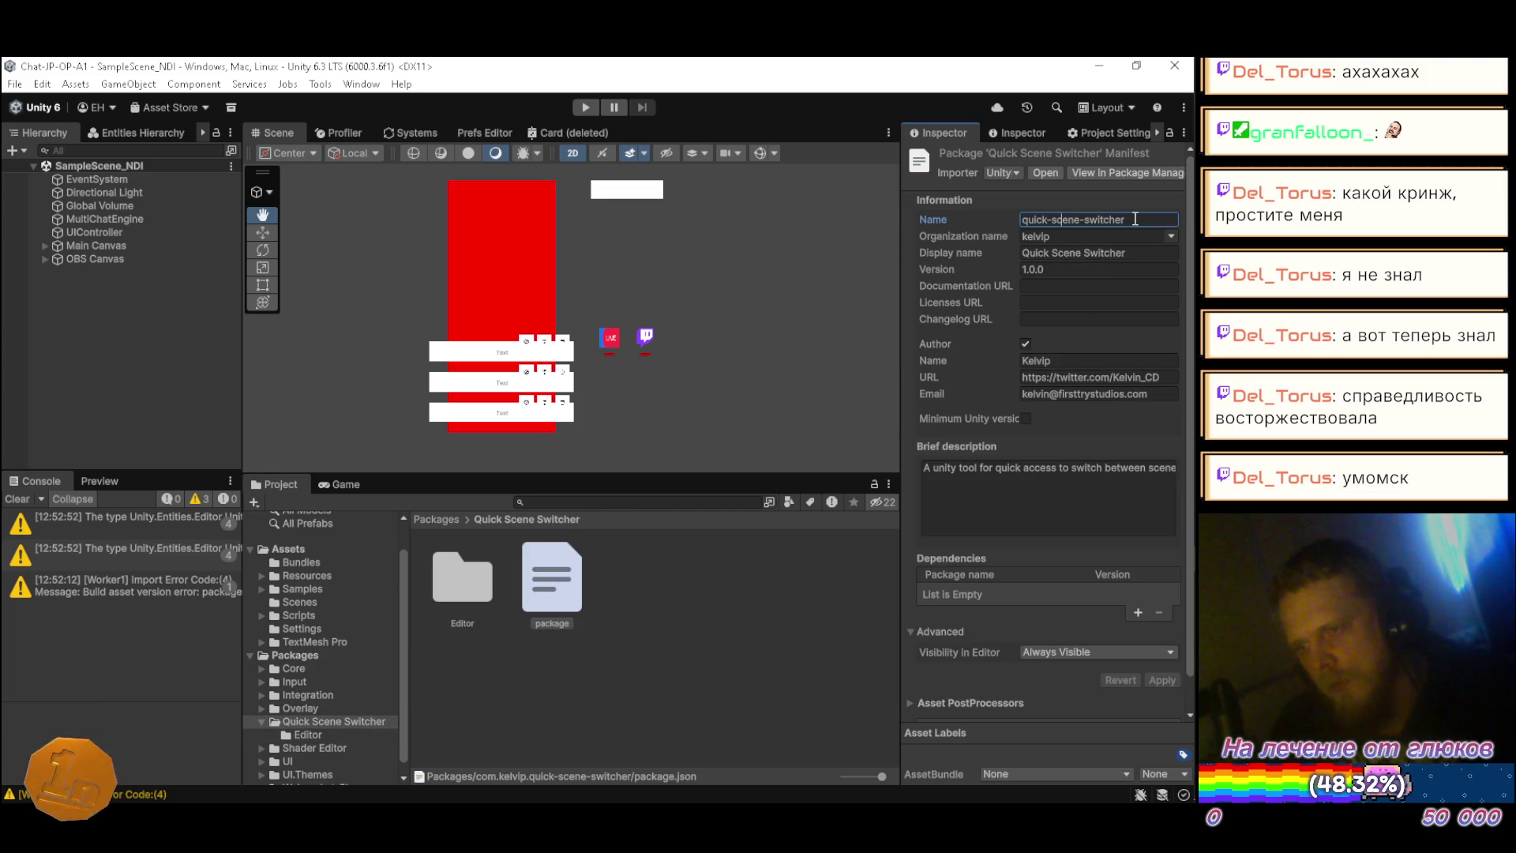
key("BackSpace")
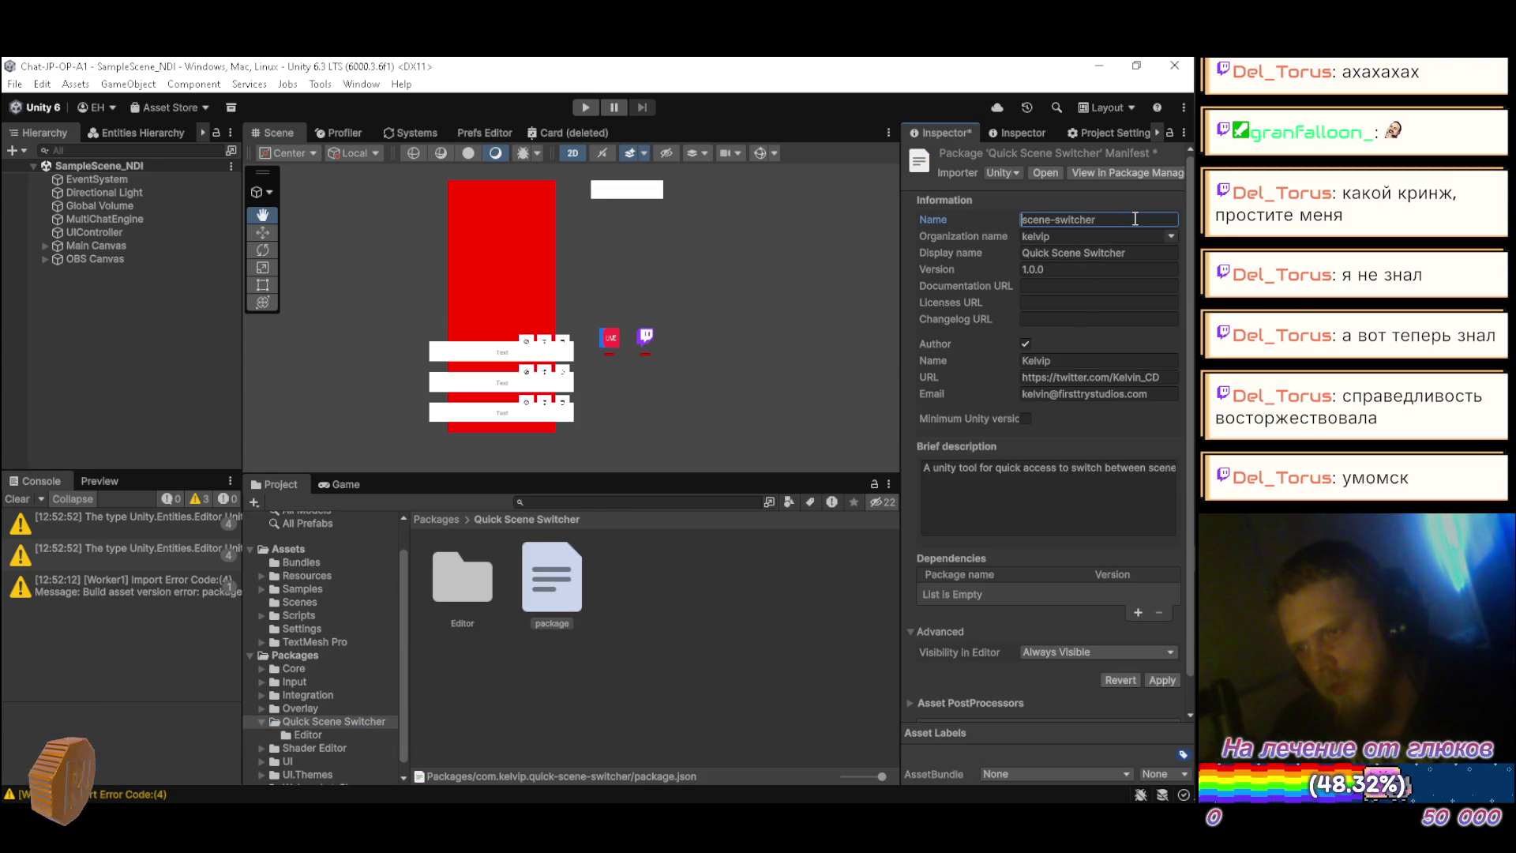
key("Tab")
type("ho")
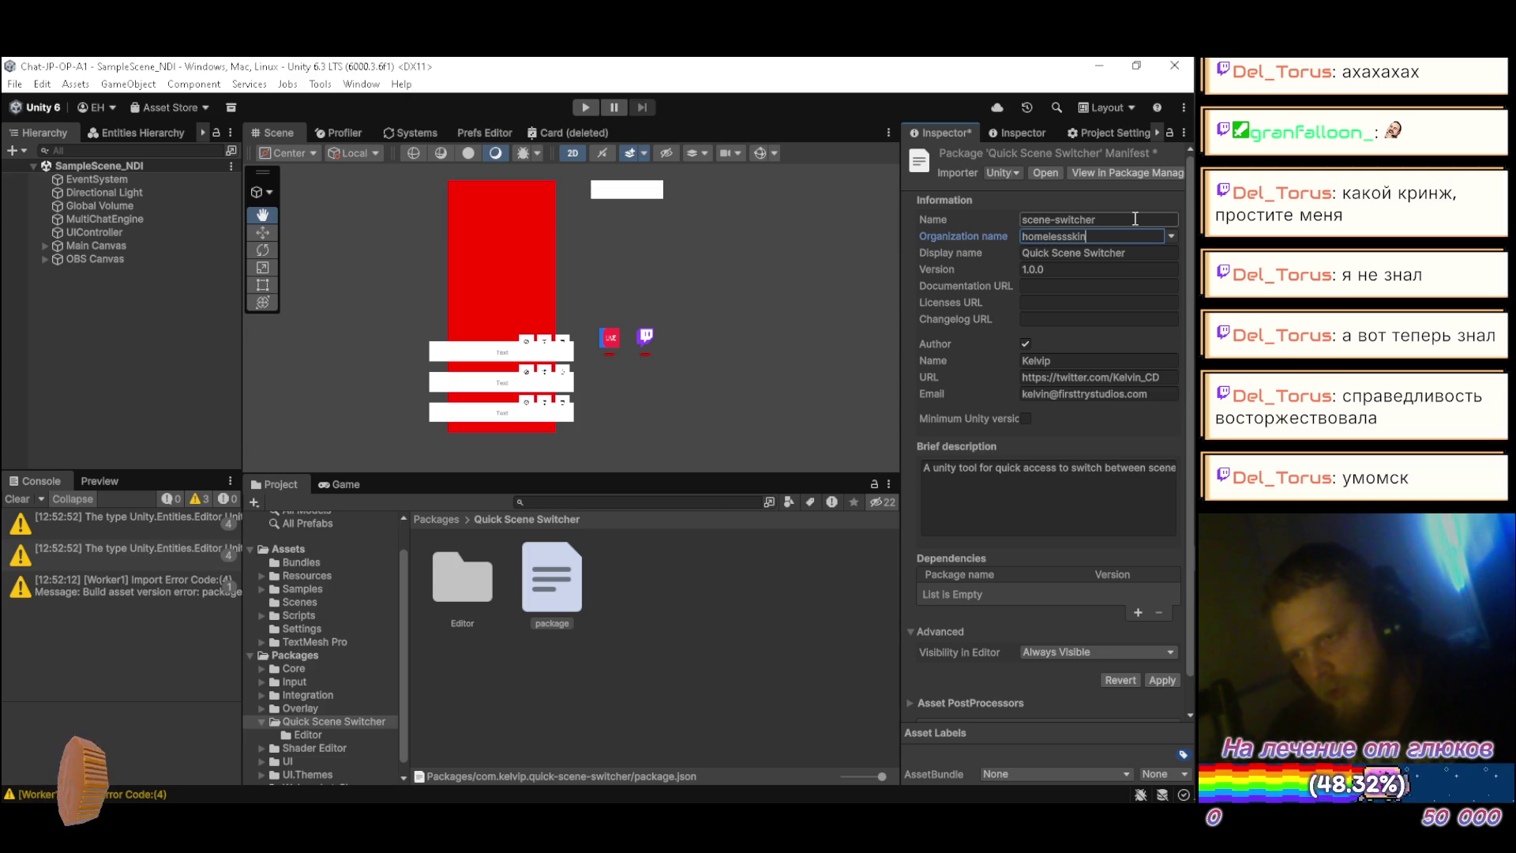
key("Tab")
key("Home")
key("Delete")
key("Delete")
key("Delete")
key("Delete")
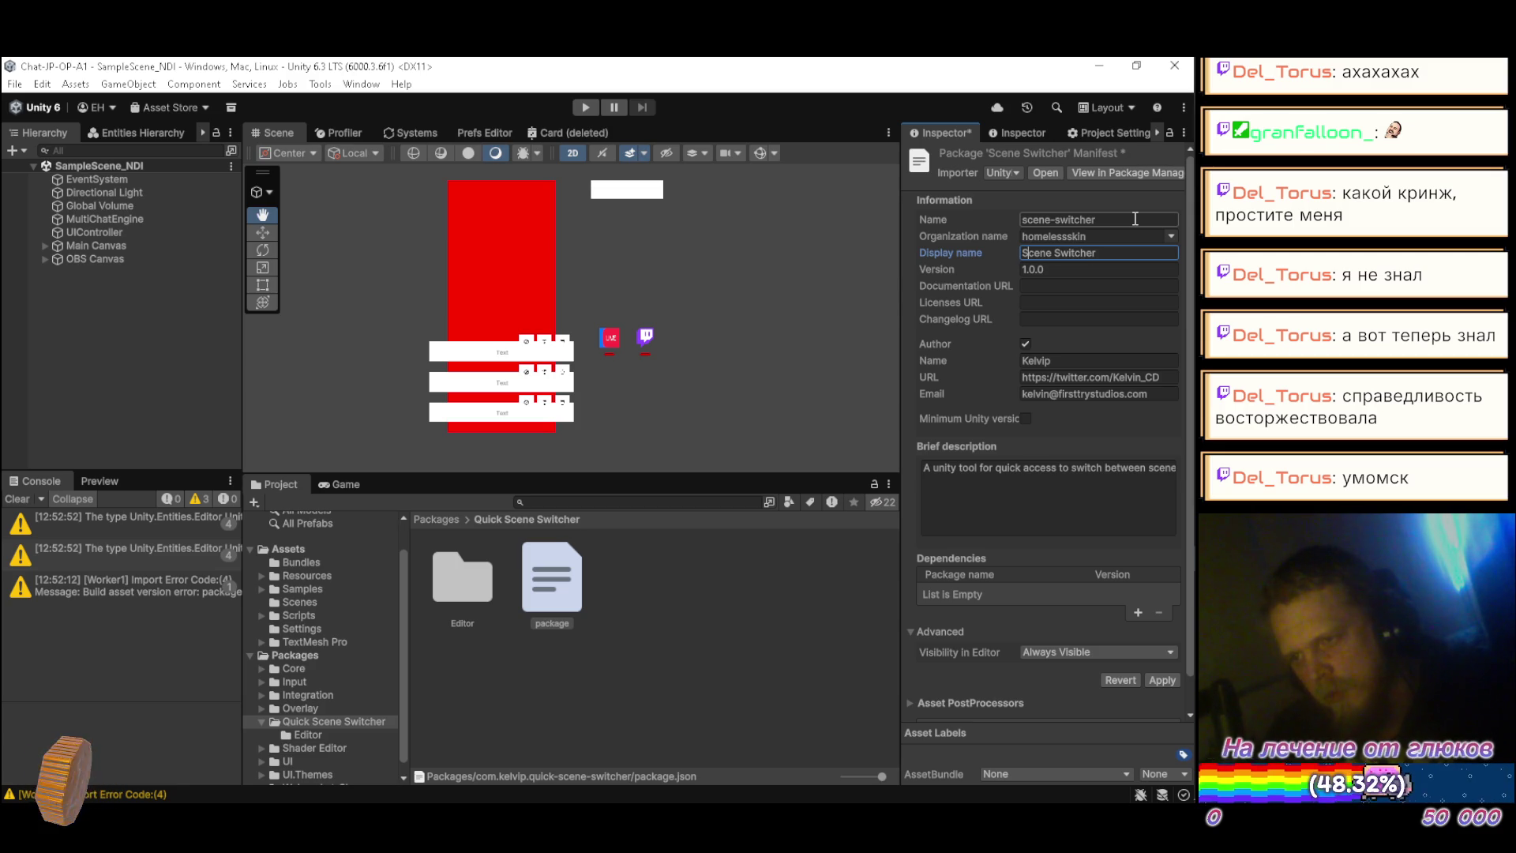
key("Tab")
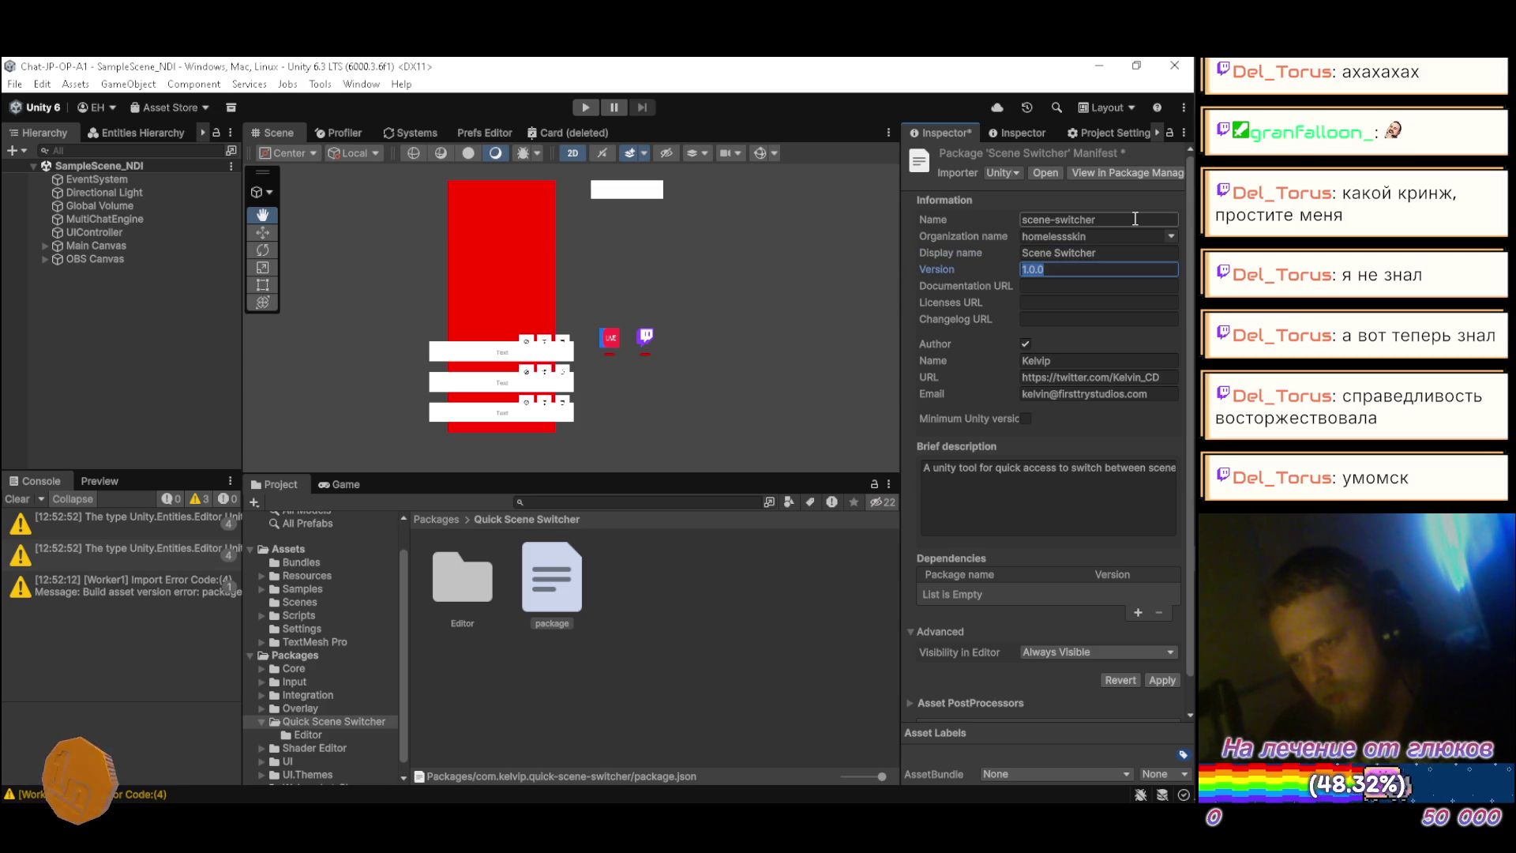
Step: Replace the manifest's author name and e-mail with the new author details and apply
left_click(1080, 361)
type("RU_1")
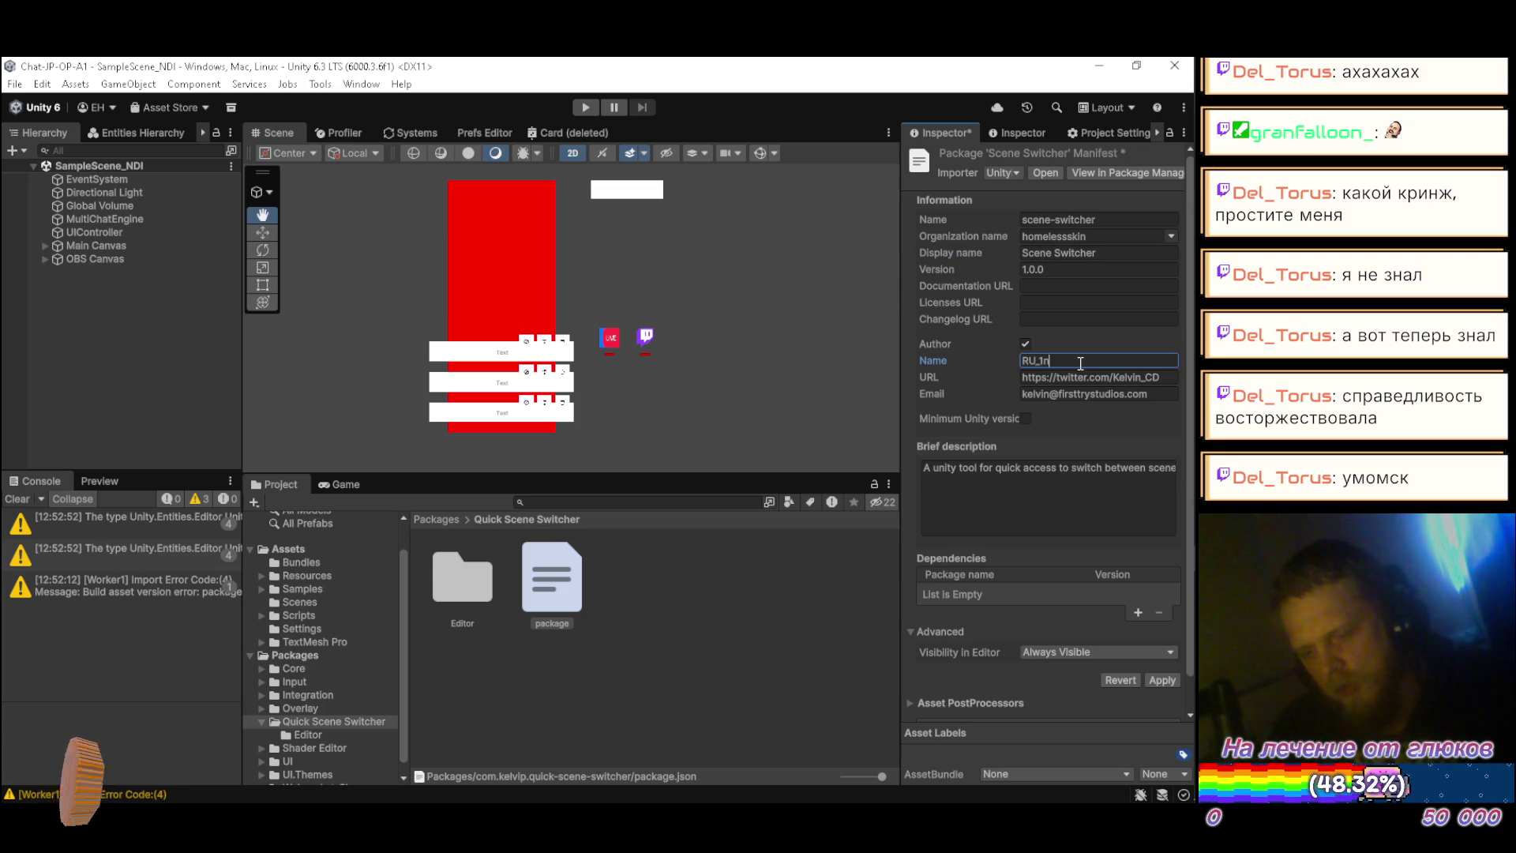
type("n")
key("Tab")
key("Tab")
key("BackSpace")
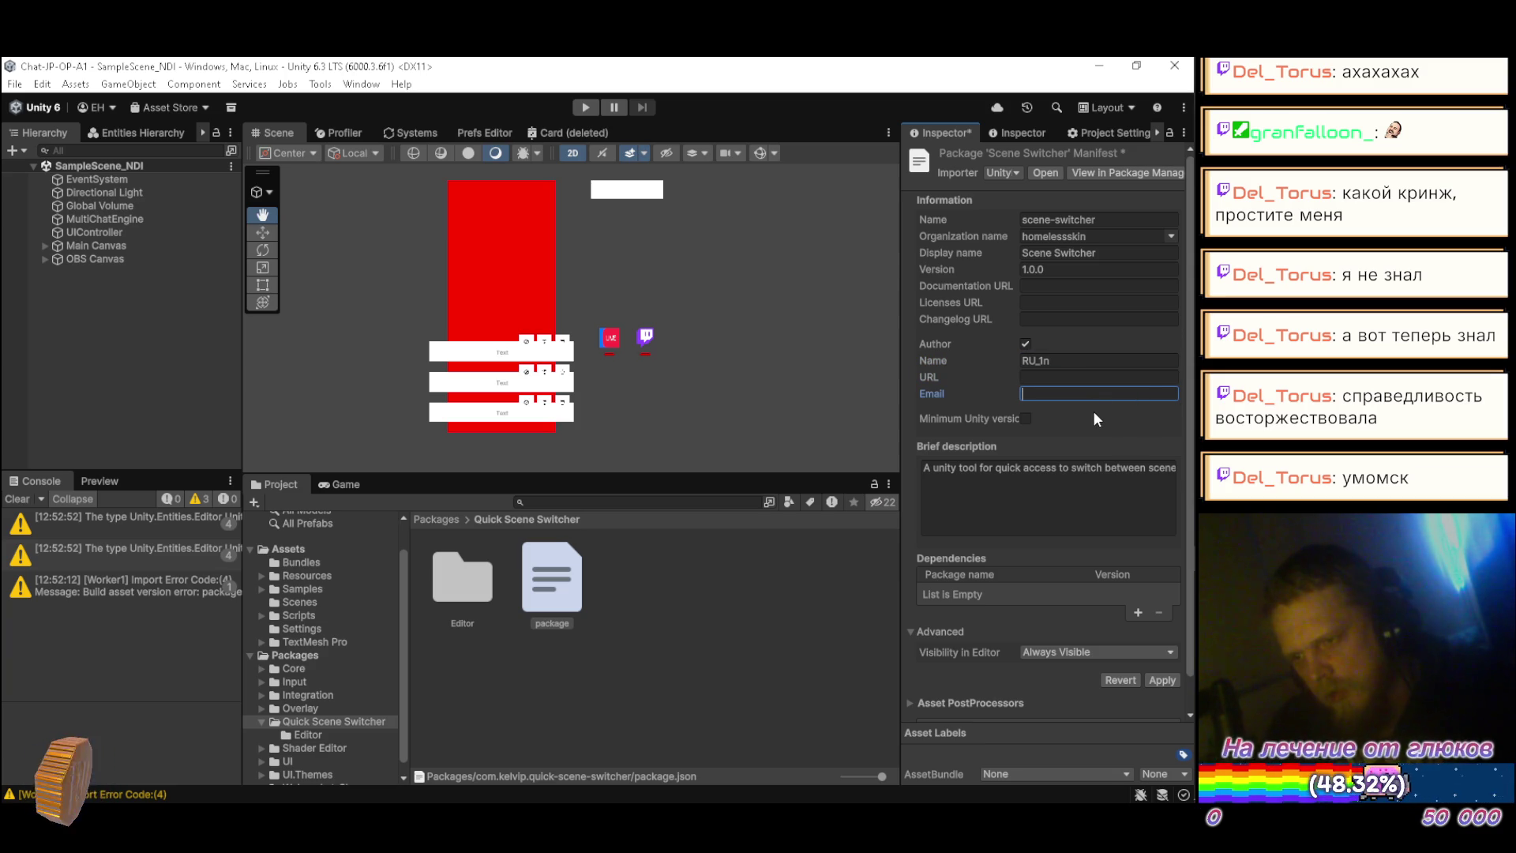
type("hy")
type("xy")
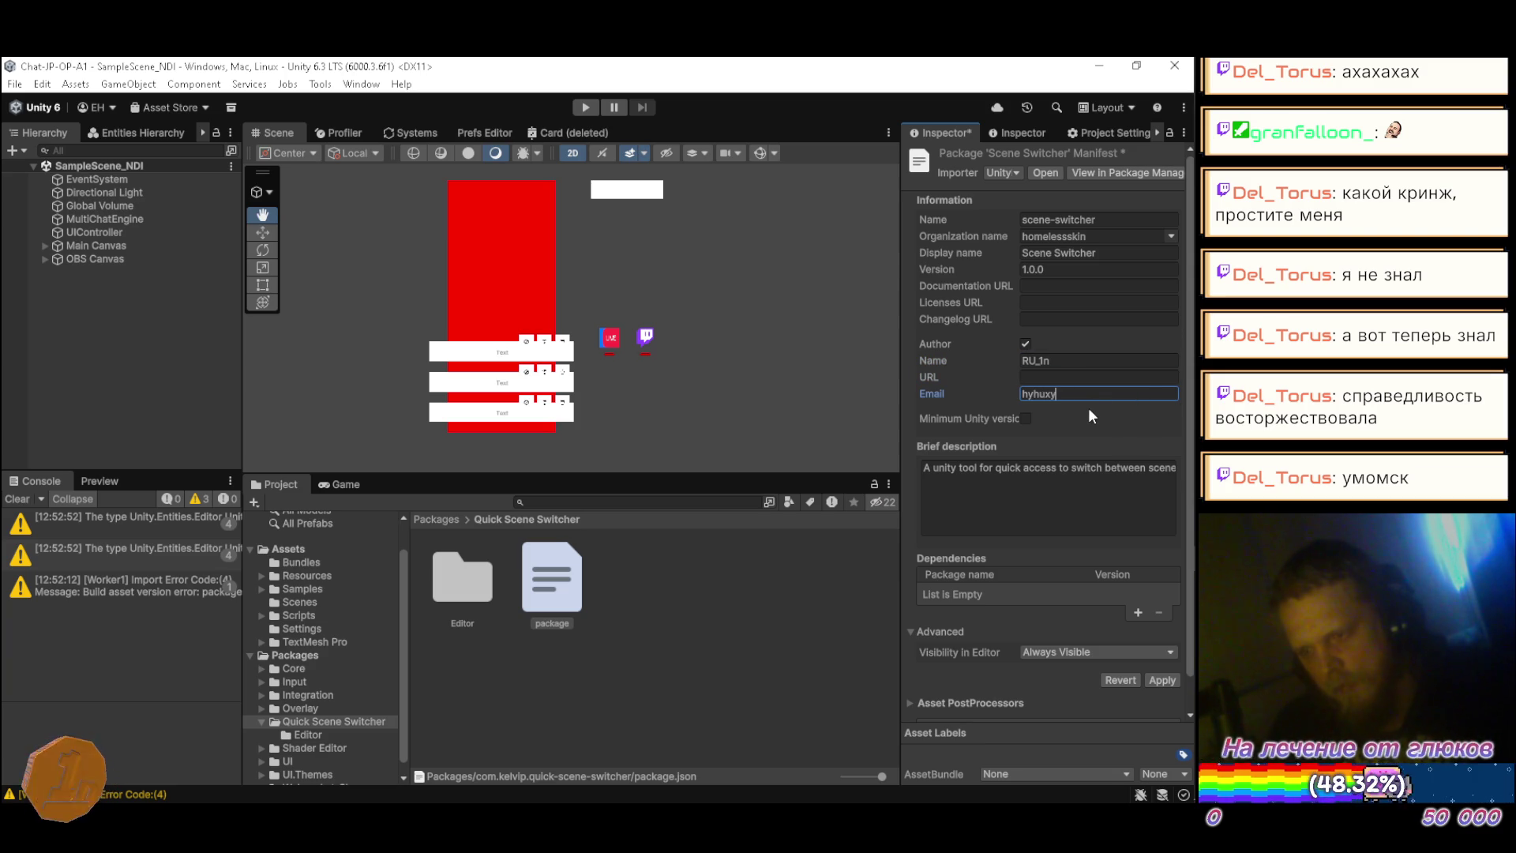
type("6e@gmail")
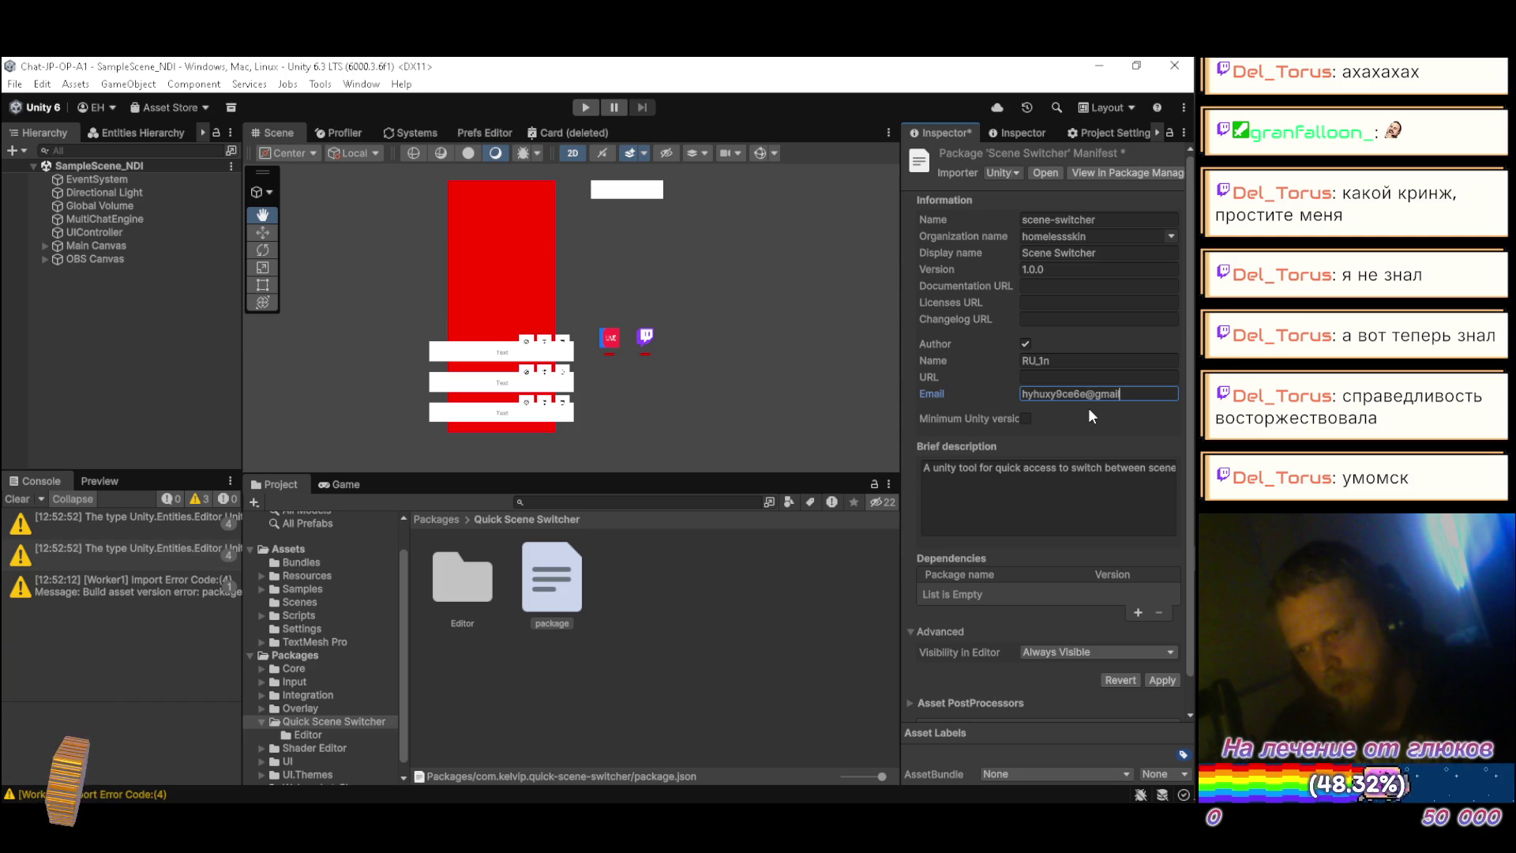
type(".com")
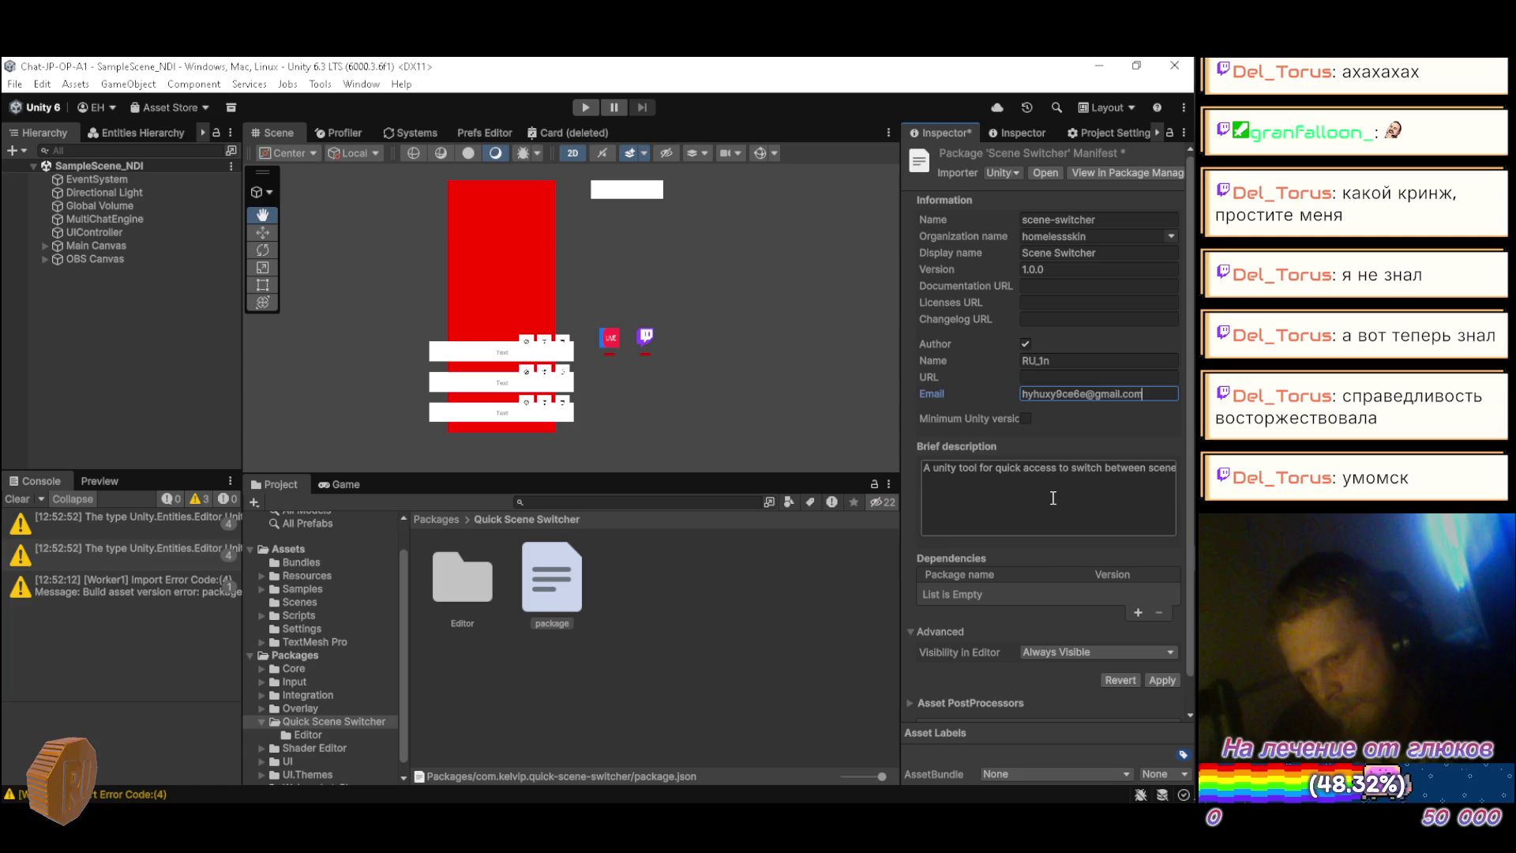
scroll(1049, 552, "down", 2)
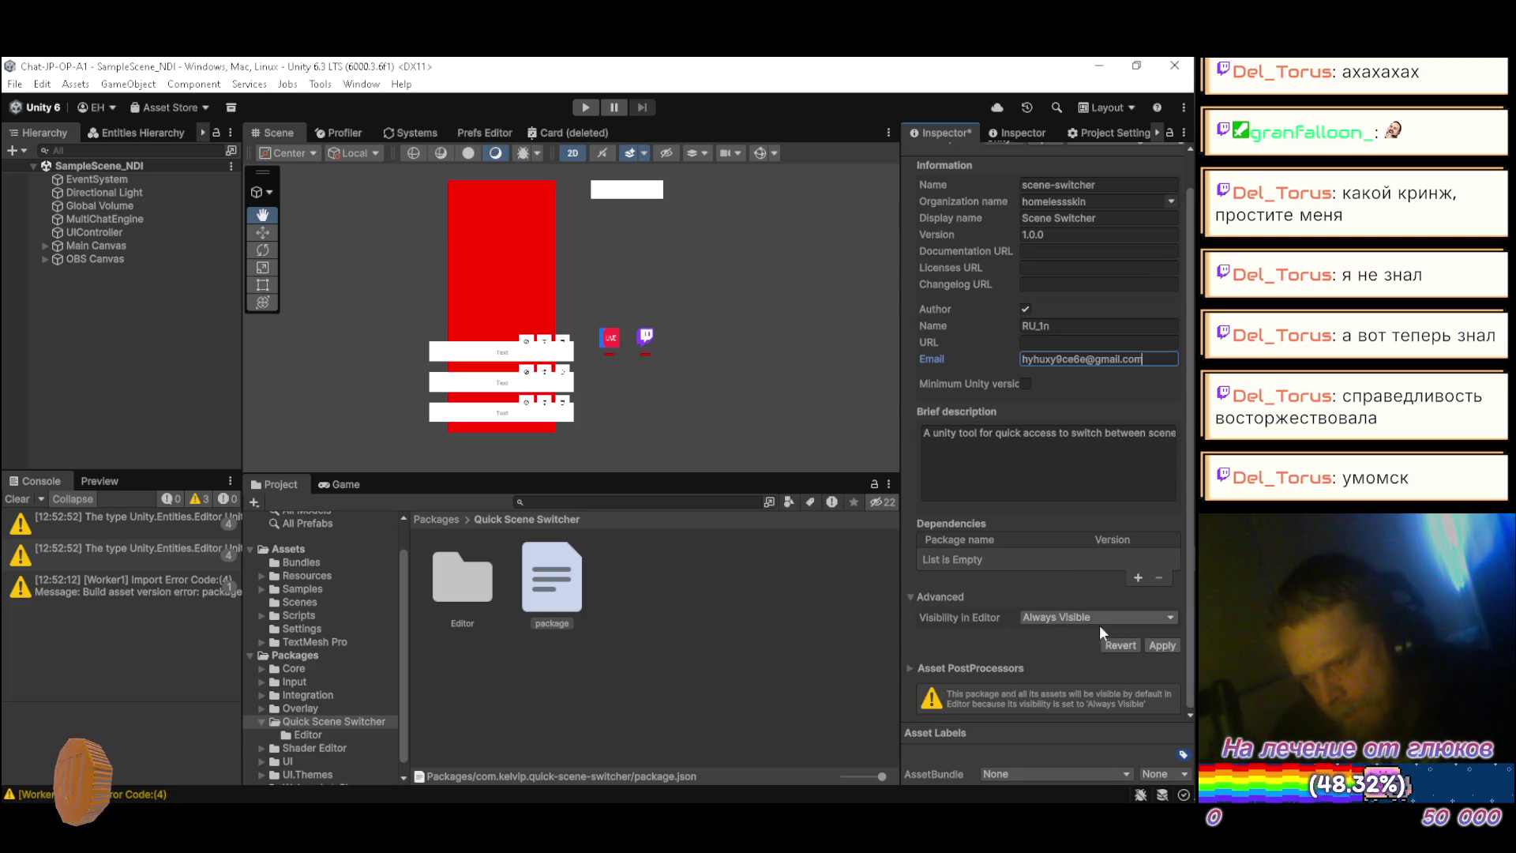
left_click(1159, 644)
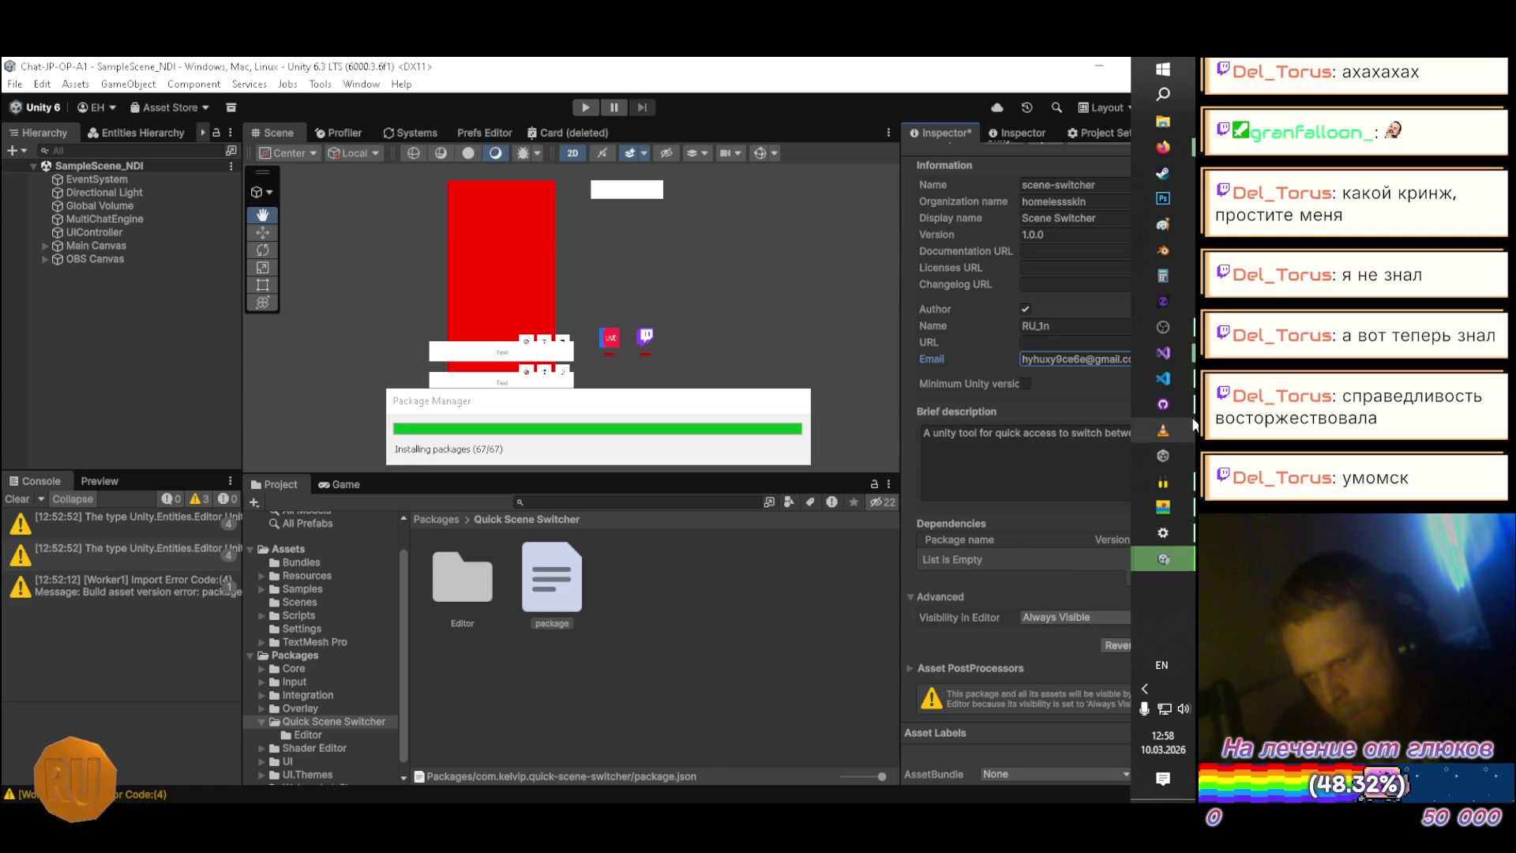
Step: Check the SceneSwitcher namespace in Visual Studio, then finish applying and select the renamed Scene Switcher folder
mouse_move(1163, 351)
left_click(859, 363)
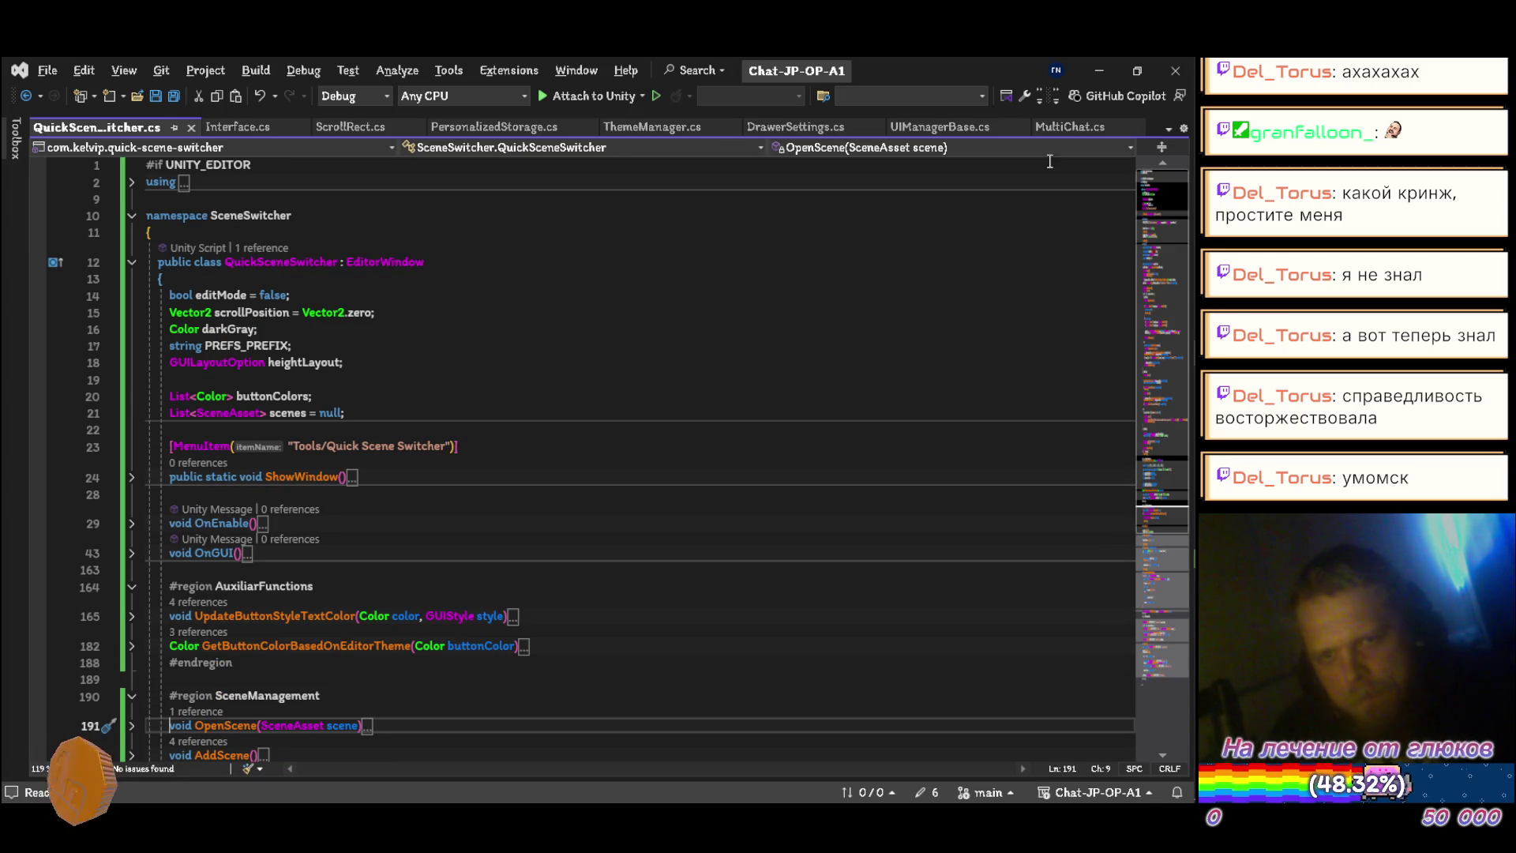
double_click(281, 215)
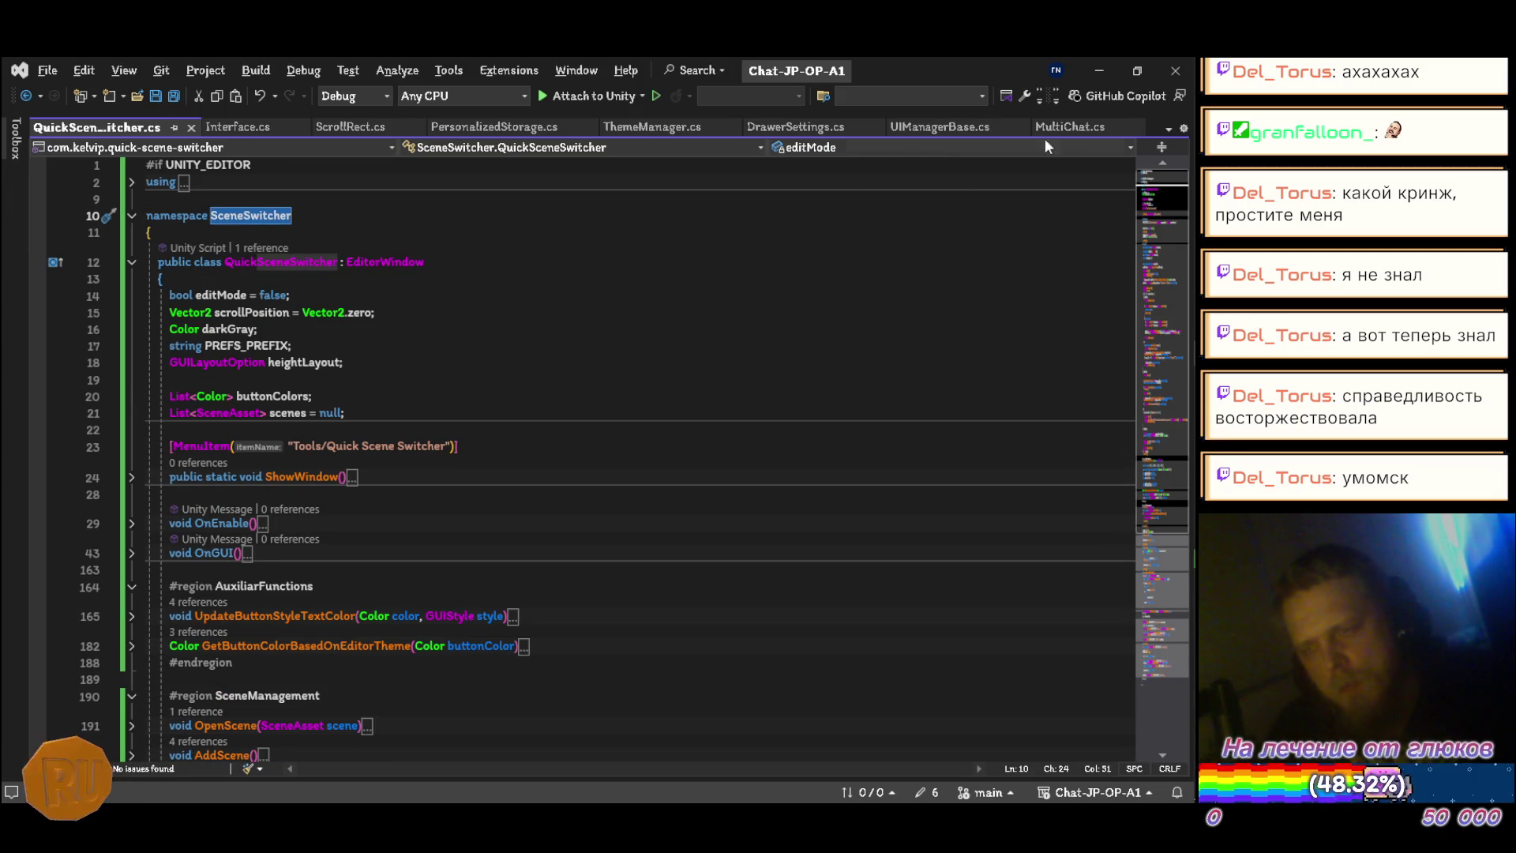
left_click(1097, 71)
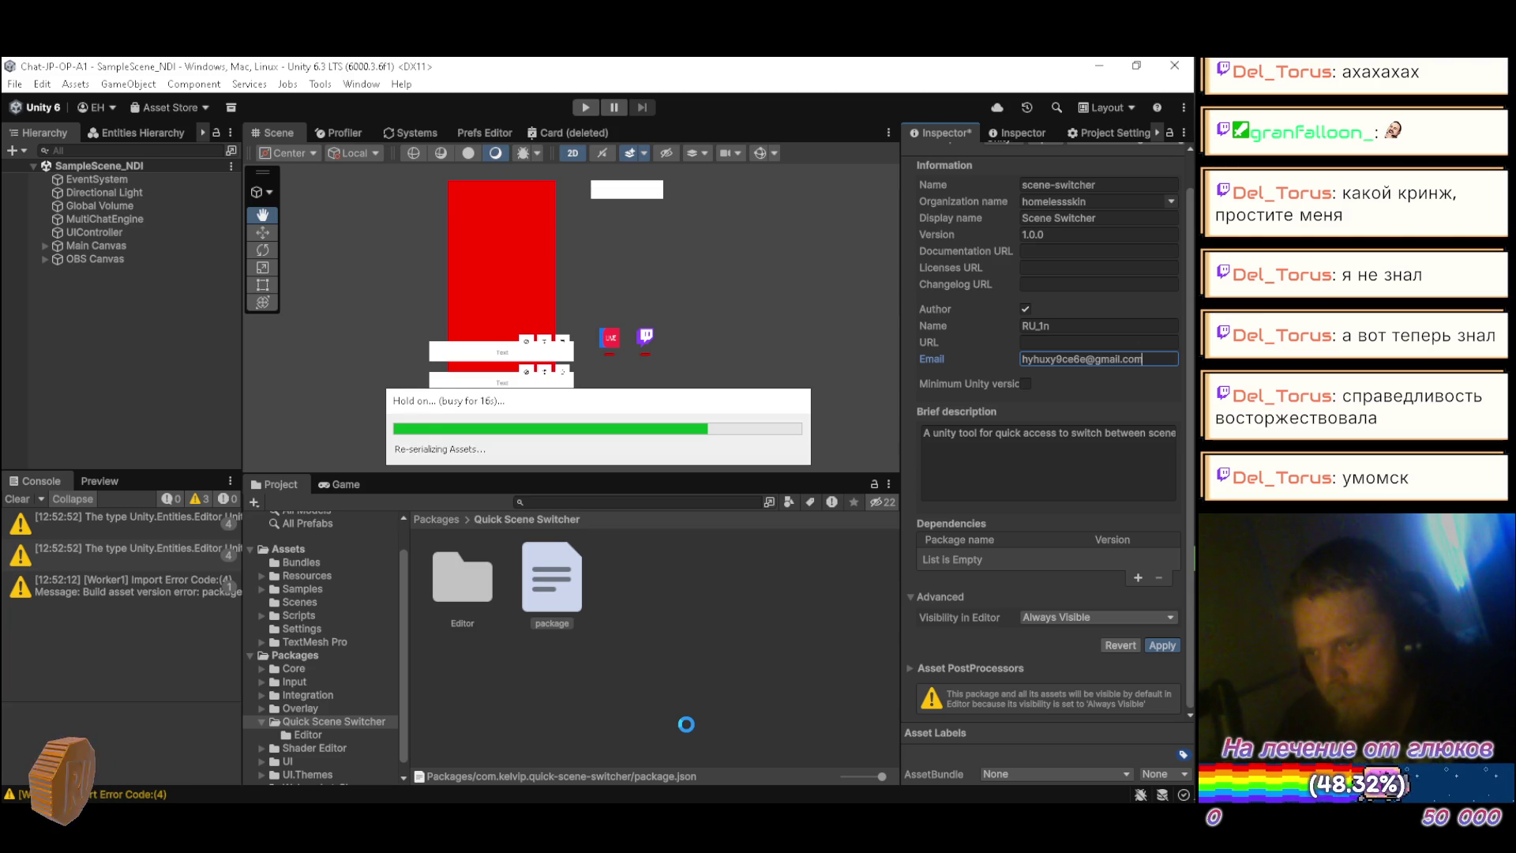
left_click(329, 733)
left_click(334, 722)
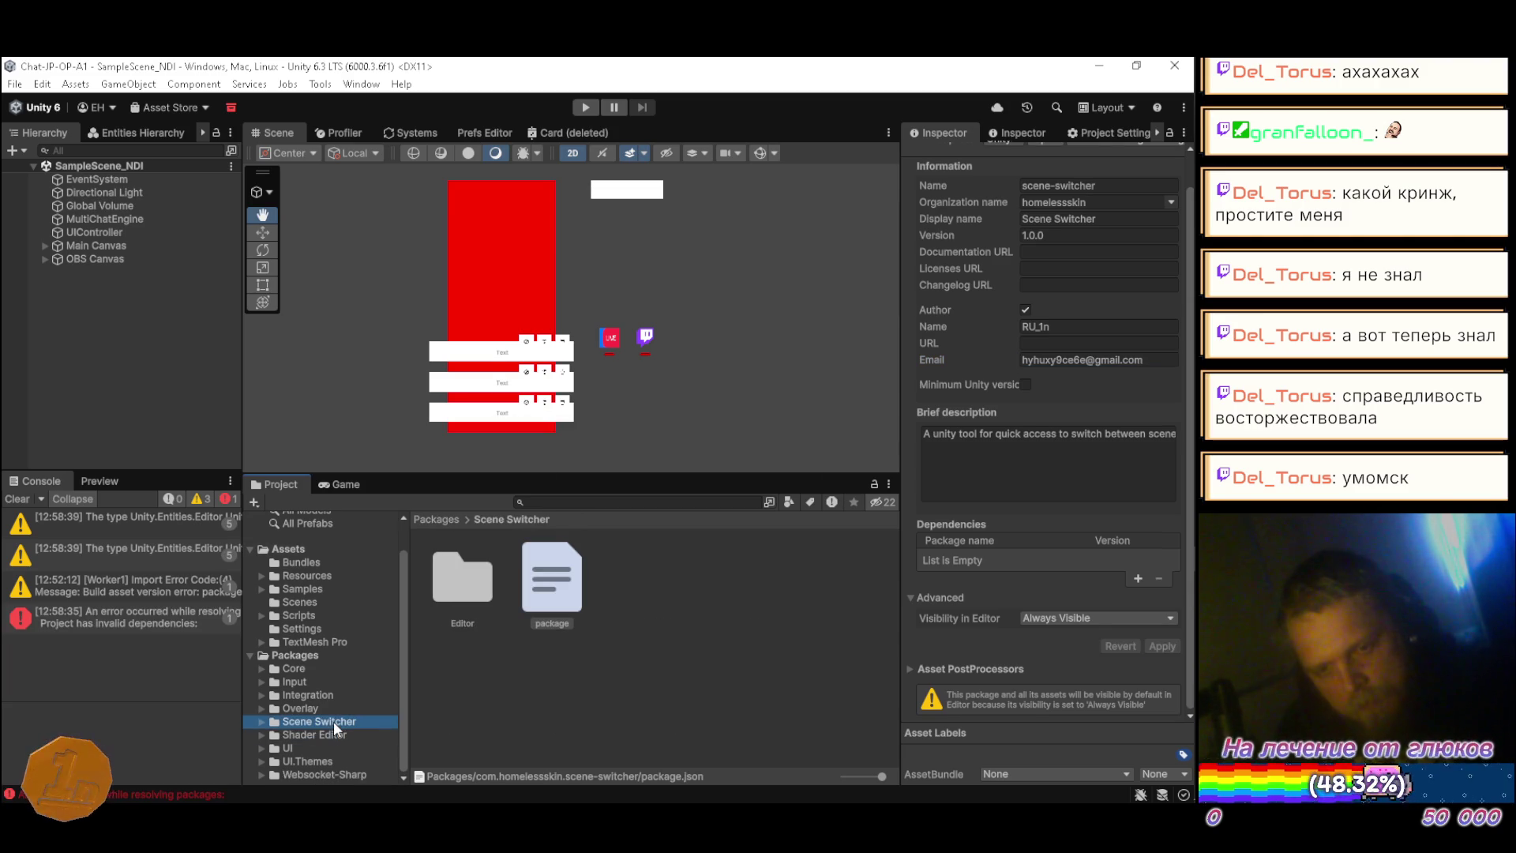
Step: Clear the console warnings and open the remaining invalid-dependencies error's full message
left_click(69, 623)
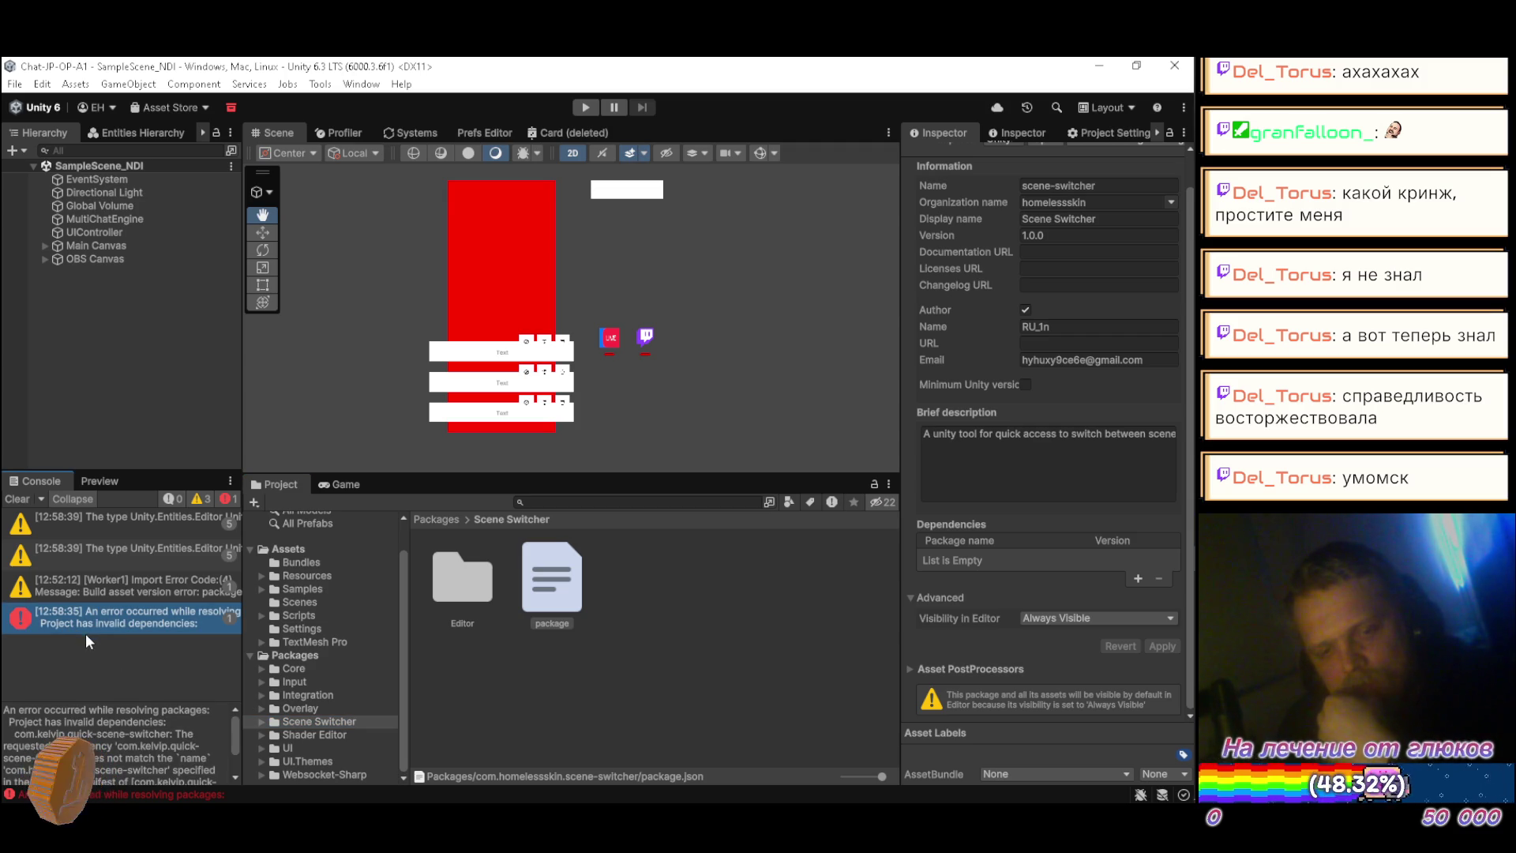
left_click(17, 498)
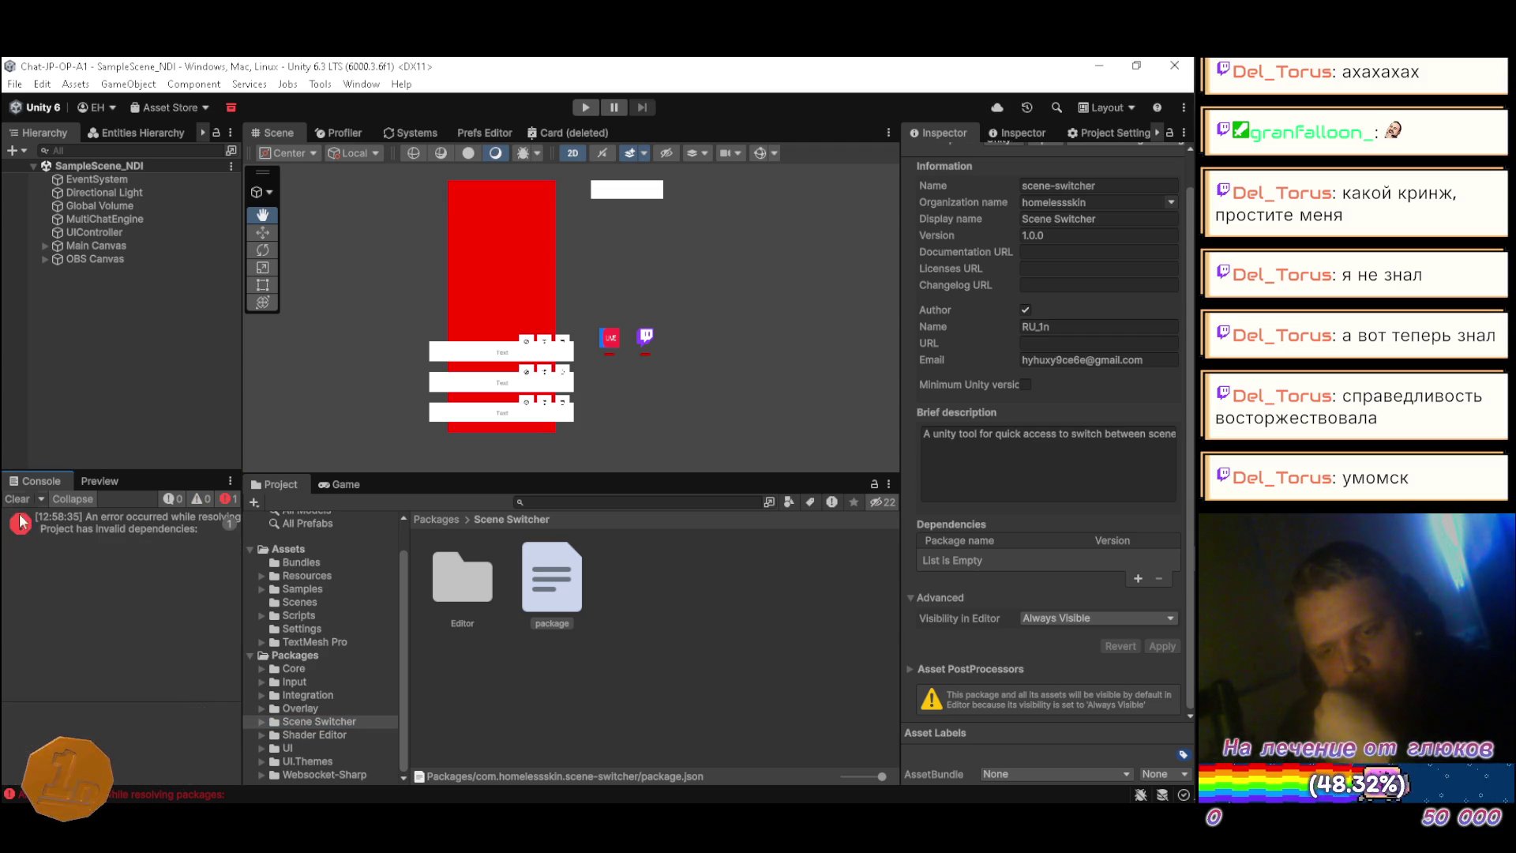
left_click(144, 529)
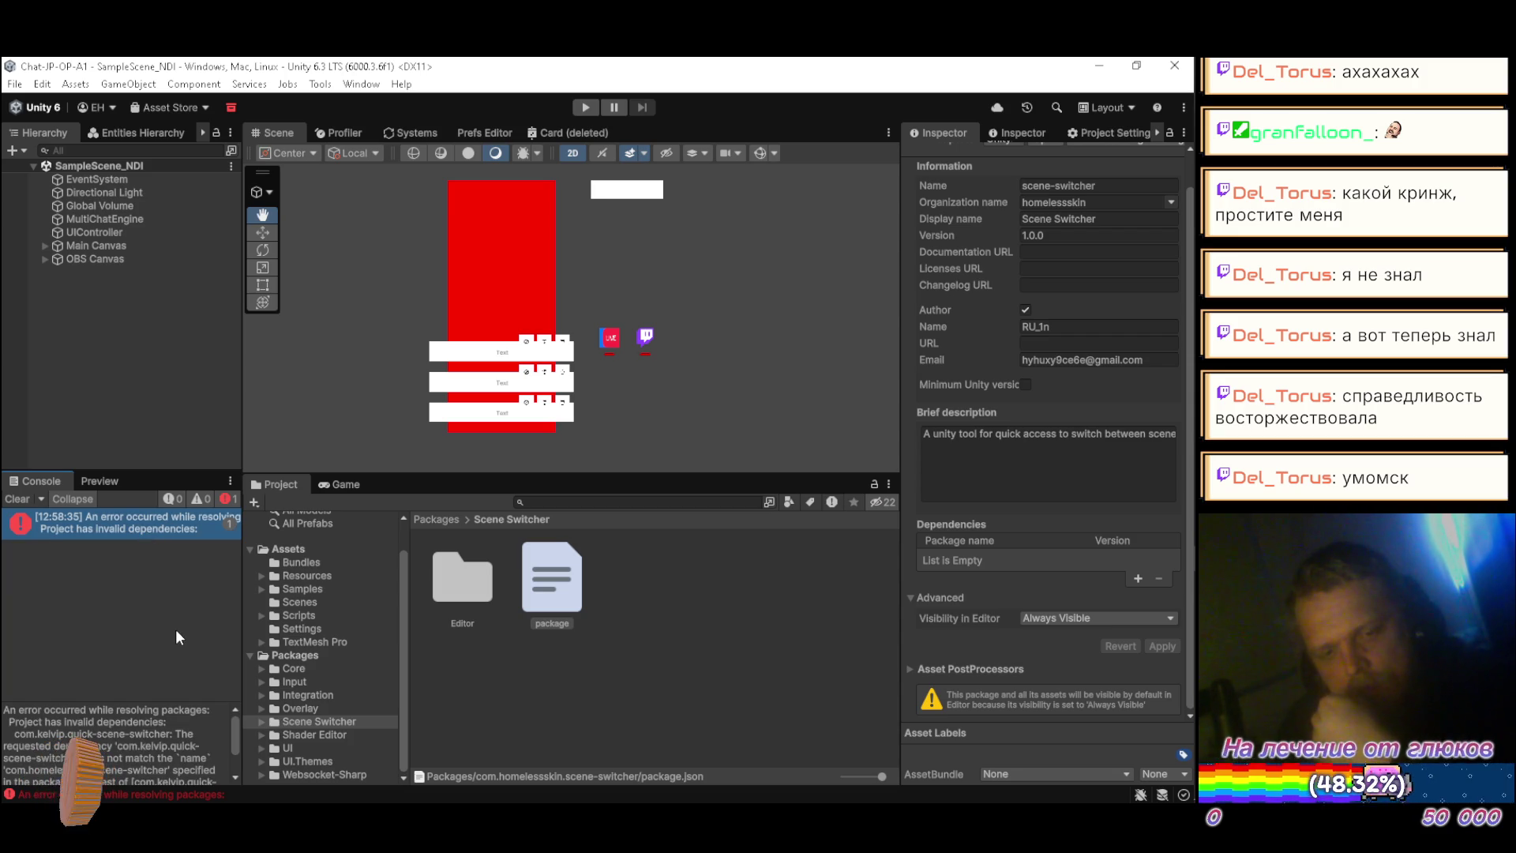
Step: Expand the Scene Switcher package folder in the Project window
left_click(254, 719)
left_click(259, 722)
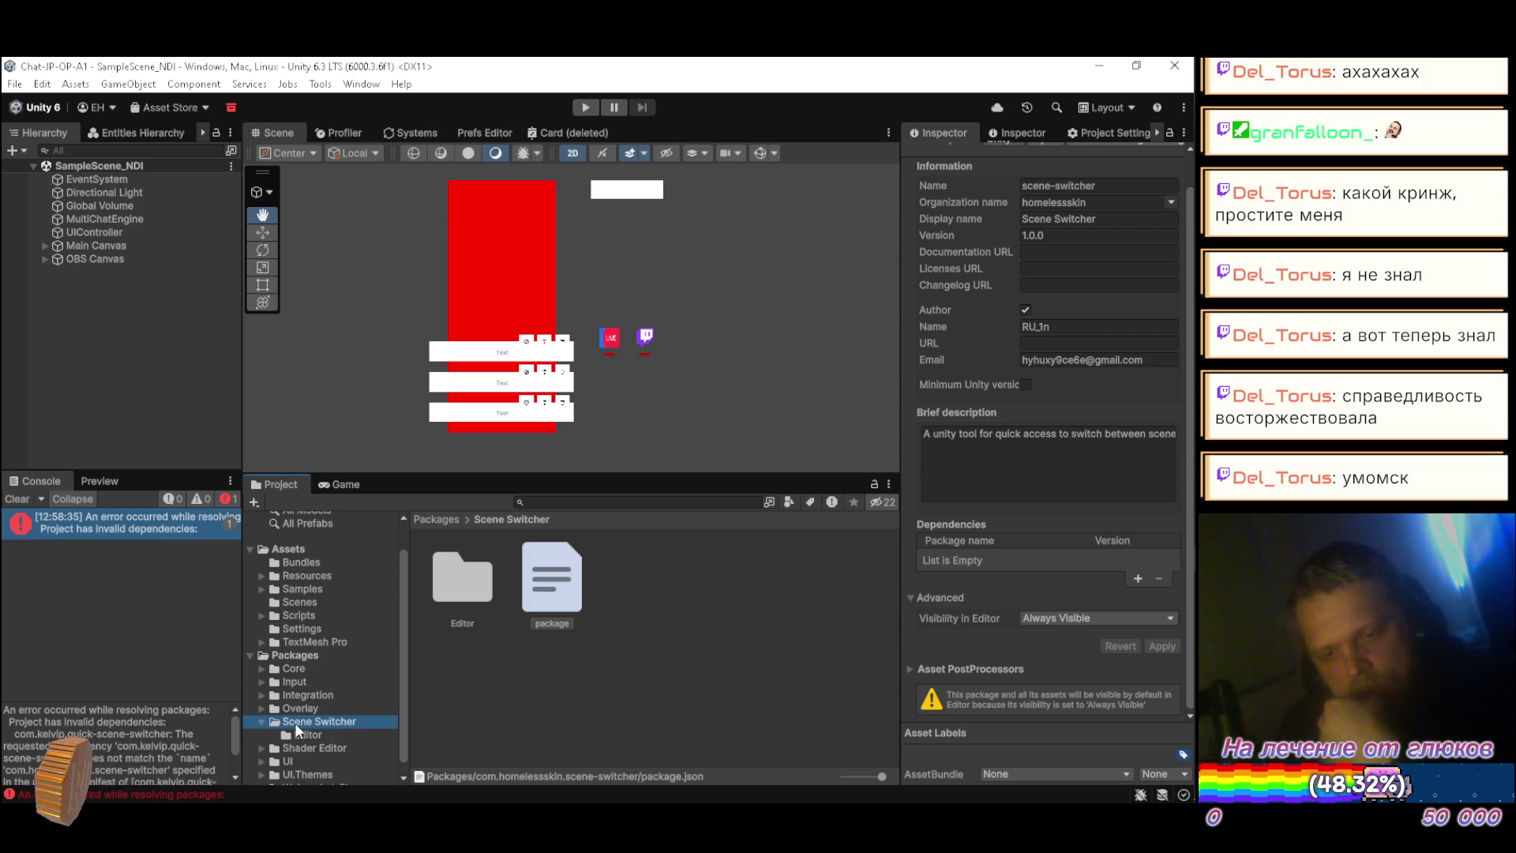
right_click(522, 728)
Step: Create a Scripts folder in the package and move the Editor folder into it
mouse_move(702, 246)
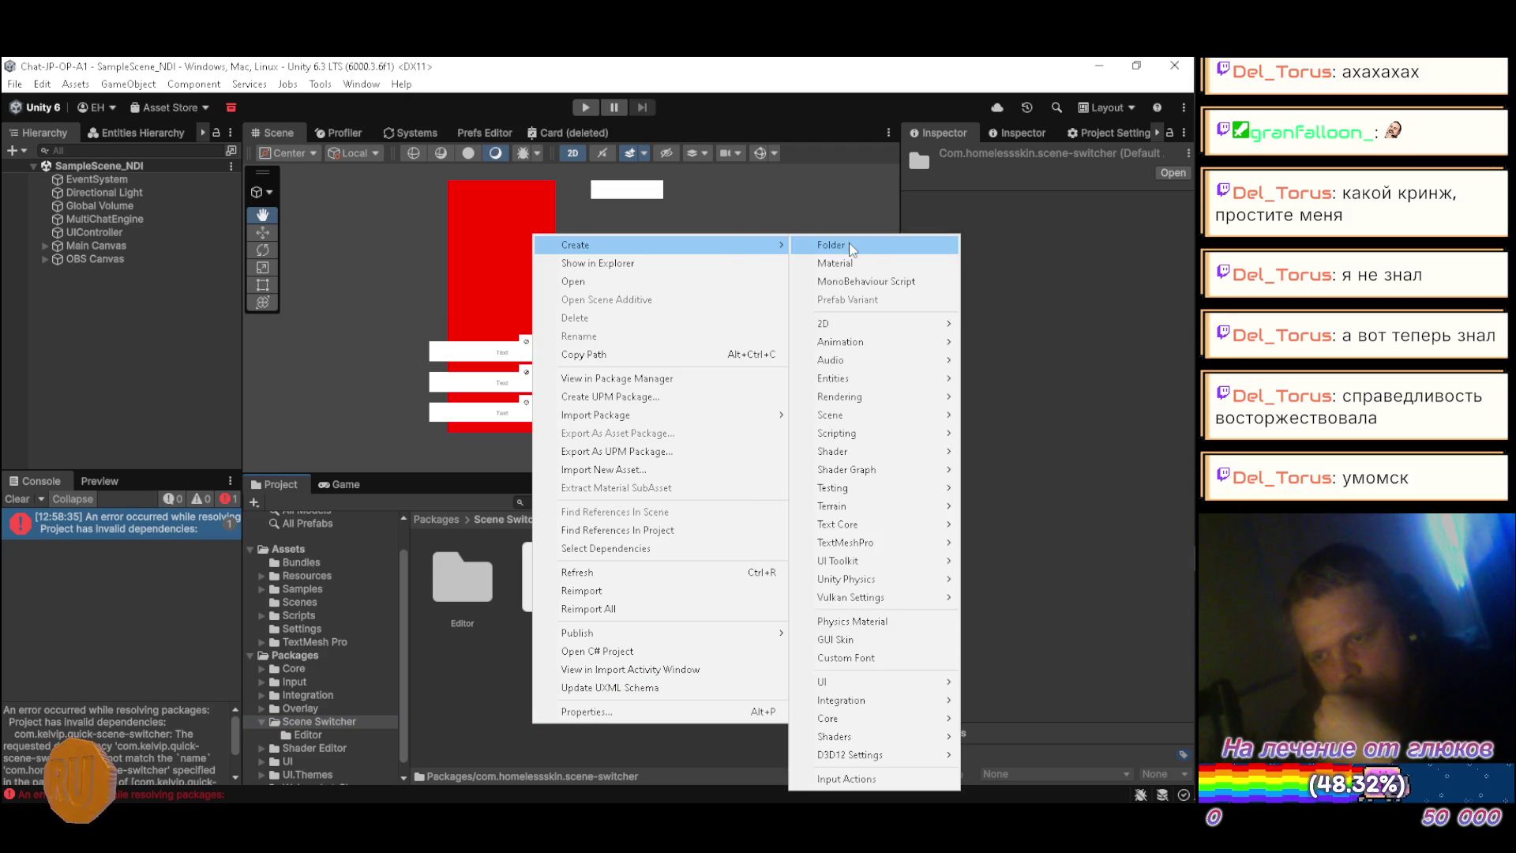
left_click(847, 247)
type("Scripts")
key("Return")
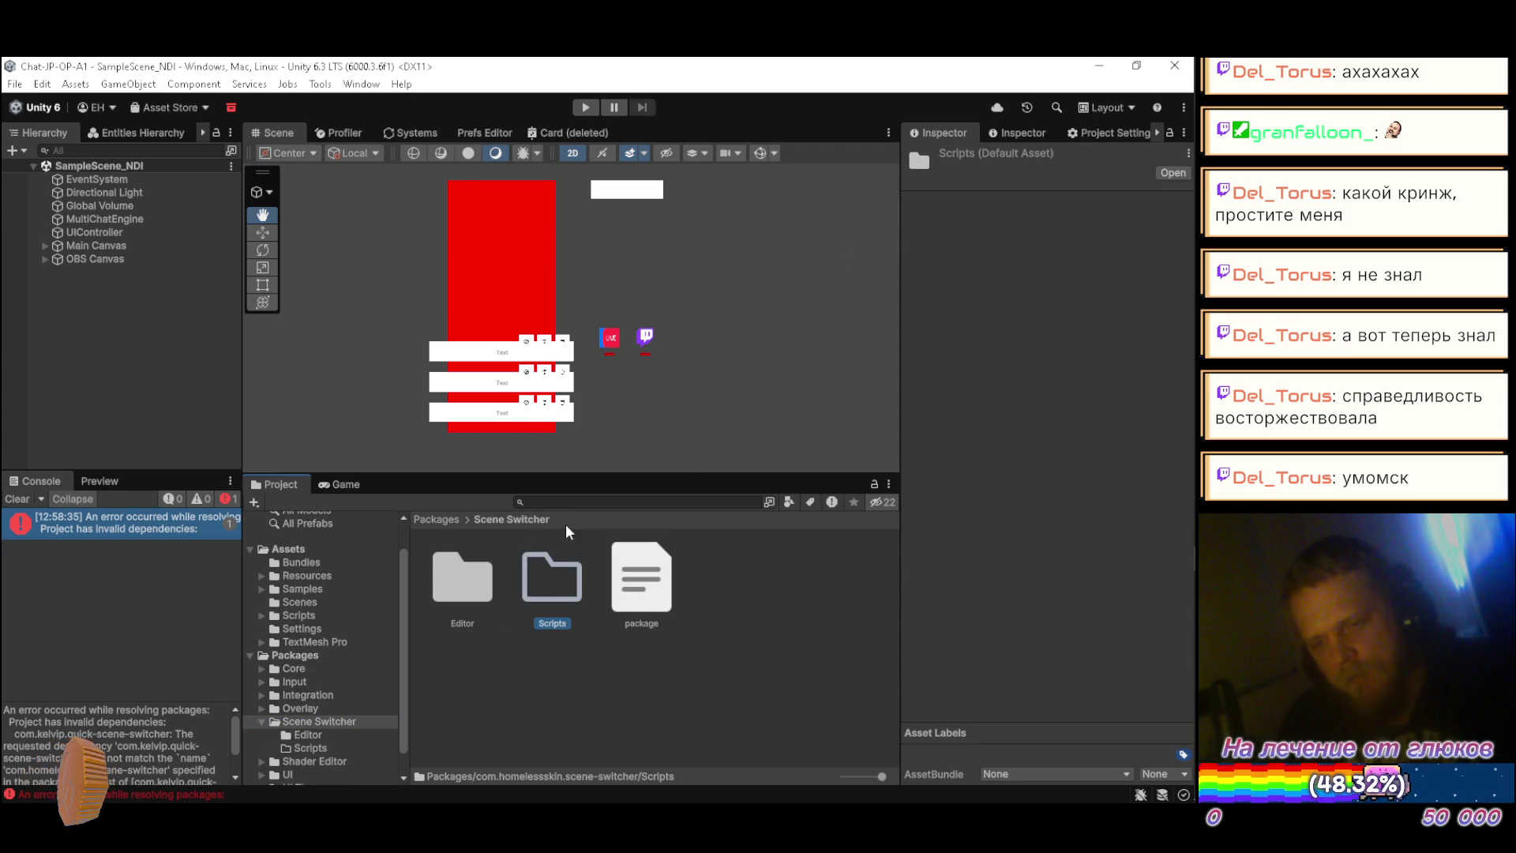
left_click_drag(485, 594, 531, 605)
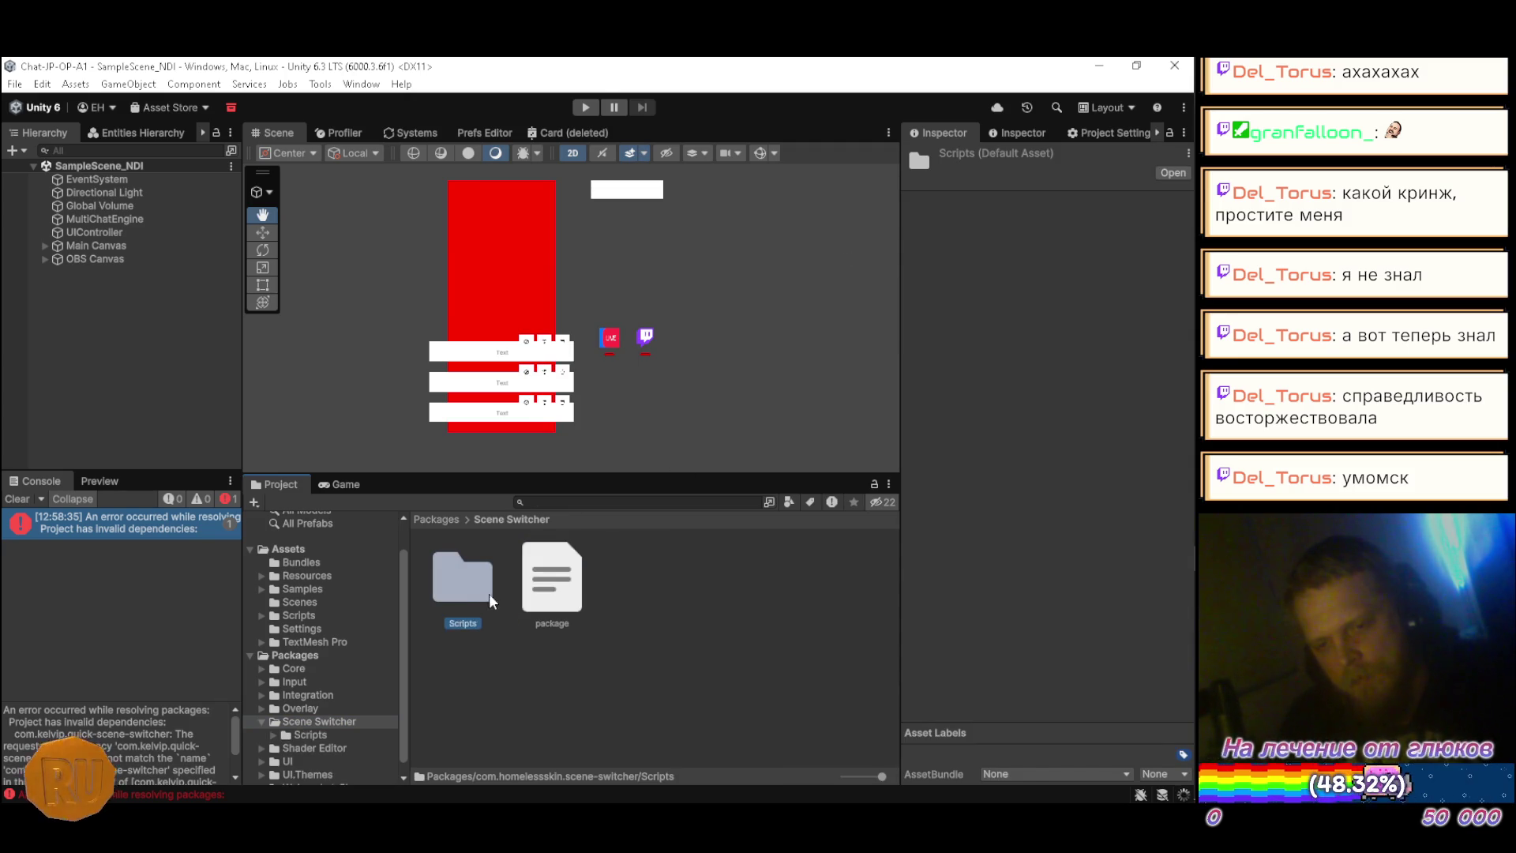
Step: Reload the solution in Visual Studio and close the broken QuickSceneSwitcher file
key("alt+Tab")
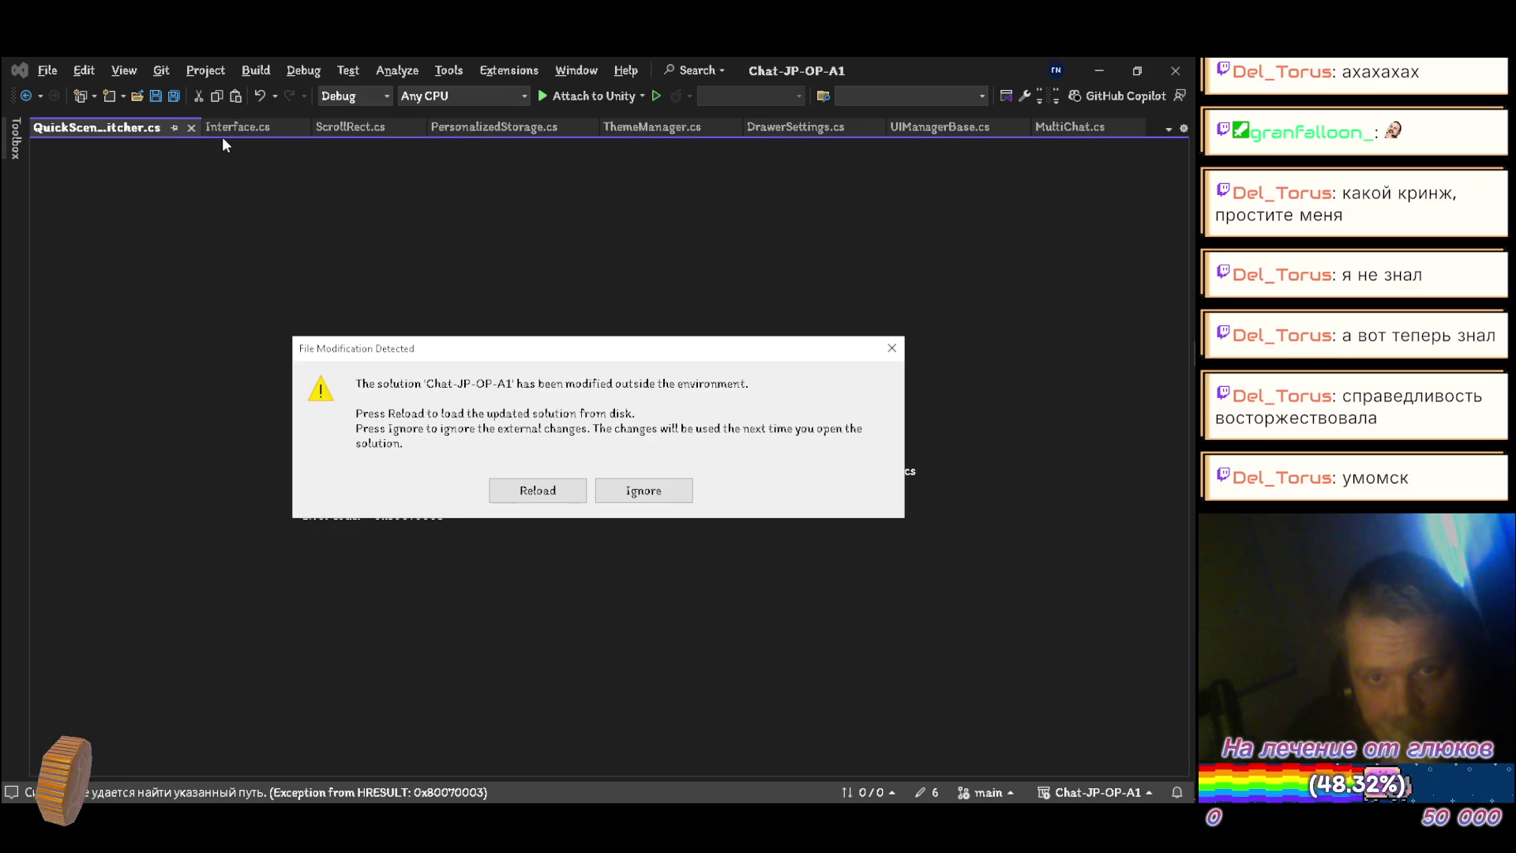
left_click(557, 490)
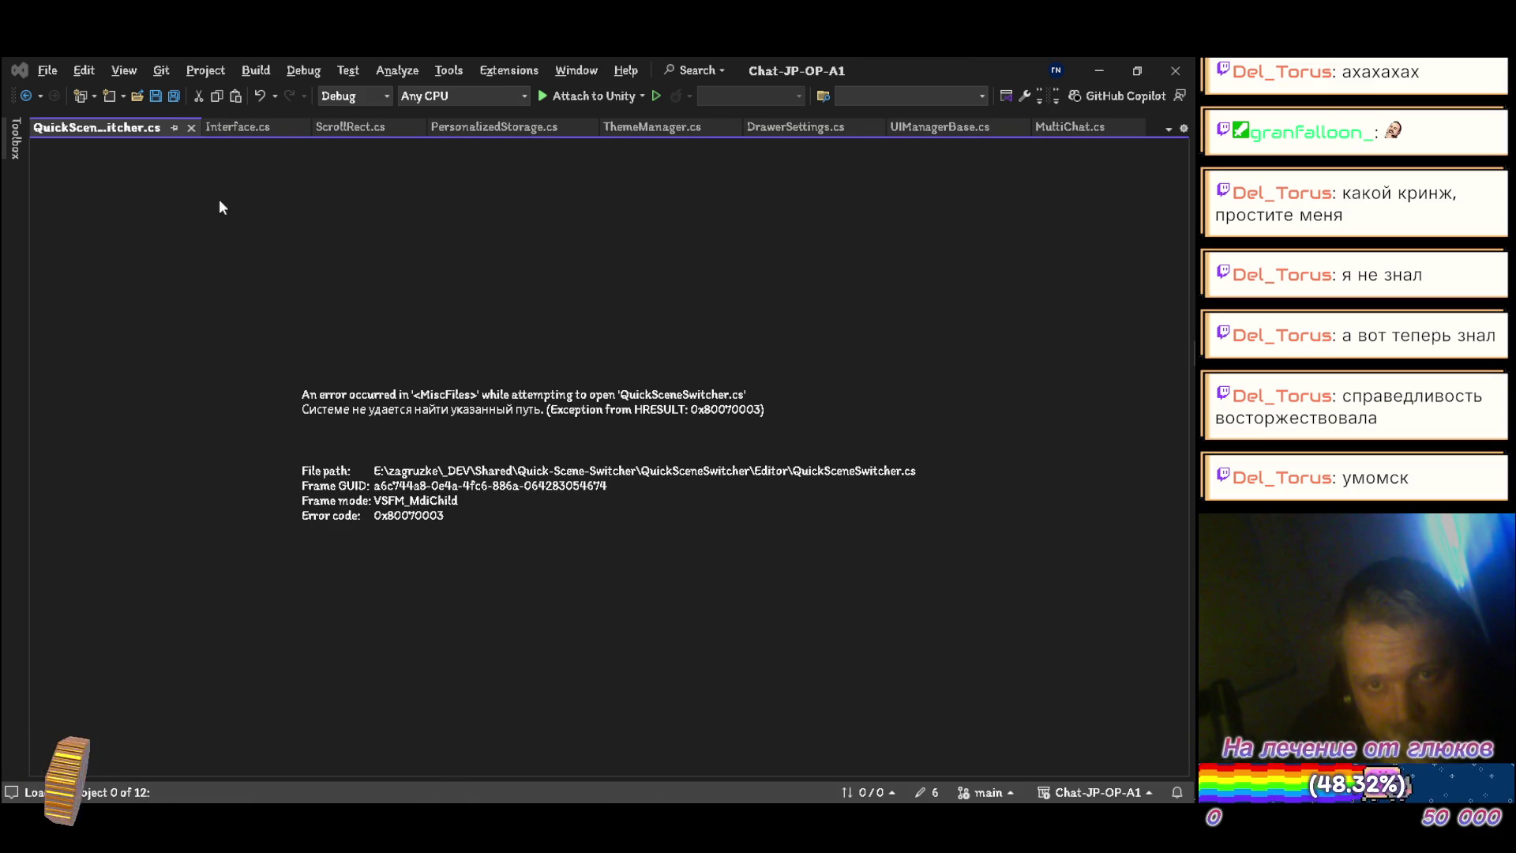
left_click(190, 128)
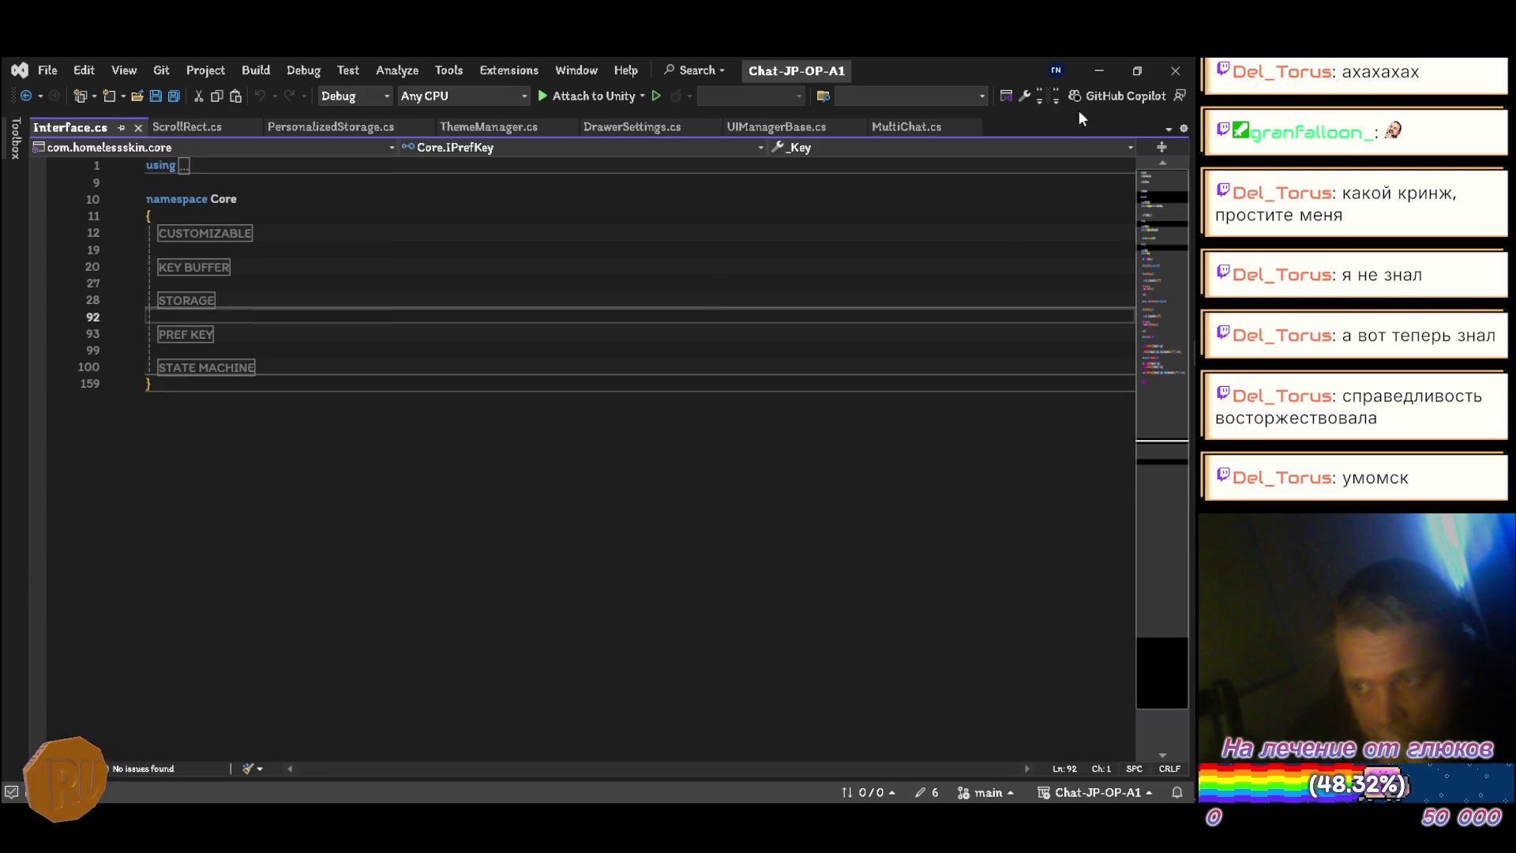
key("alt+Tab")
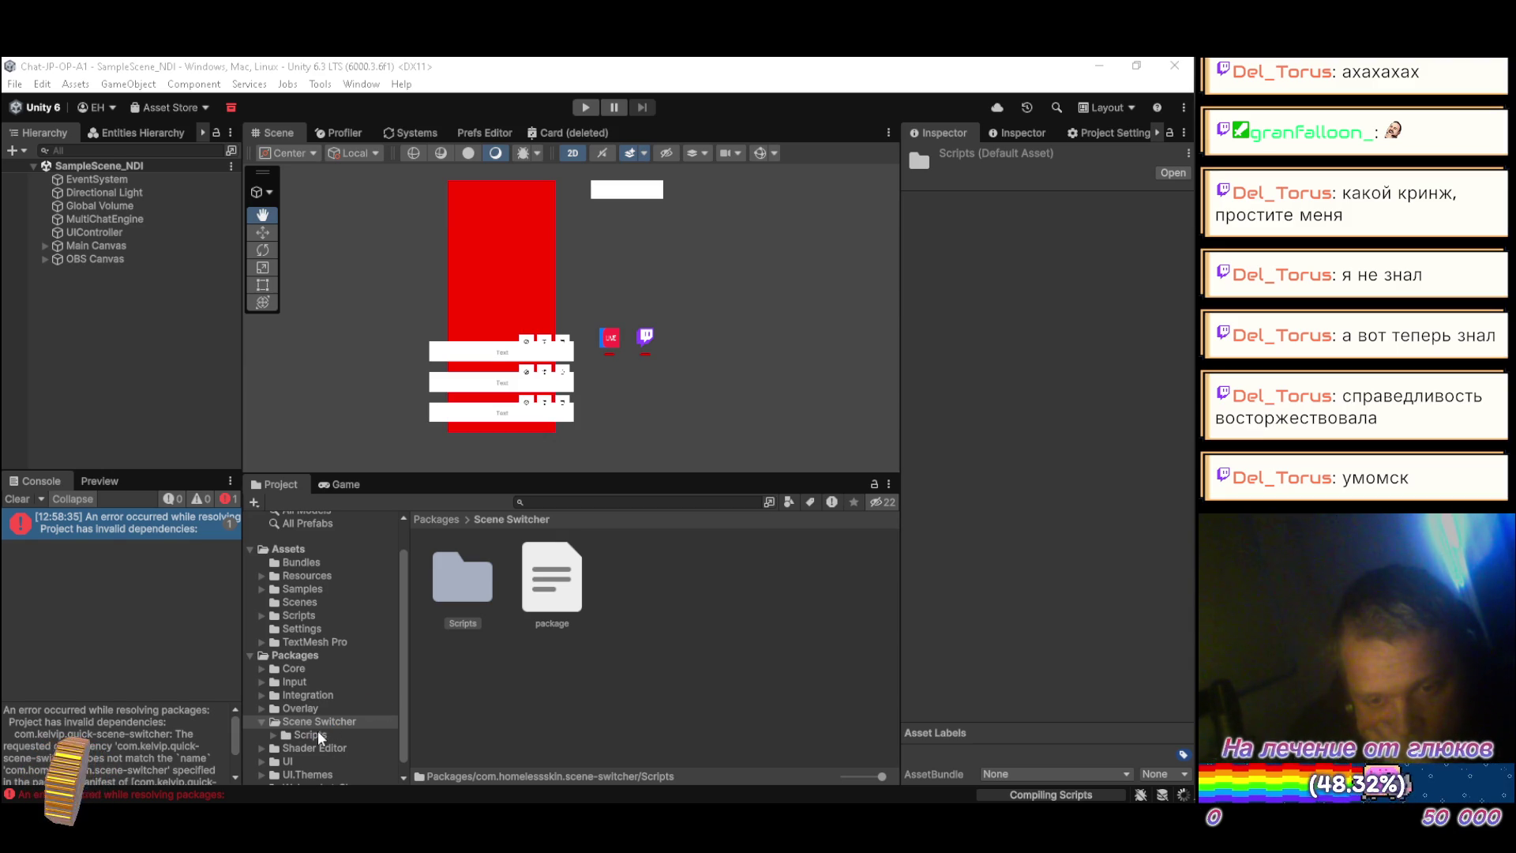
Step: Open Scripts/Editor in Unity to show its assembly definition and QuickSceneSwitcher script
left_click(300, 734)
left_click(273, 735)
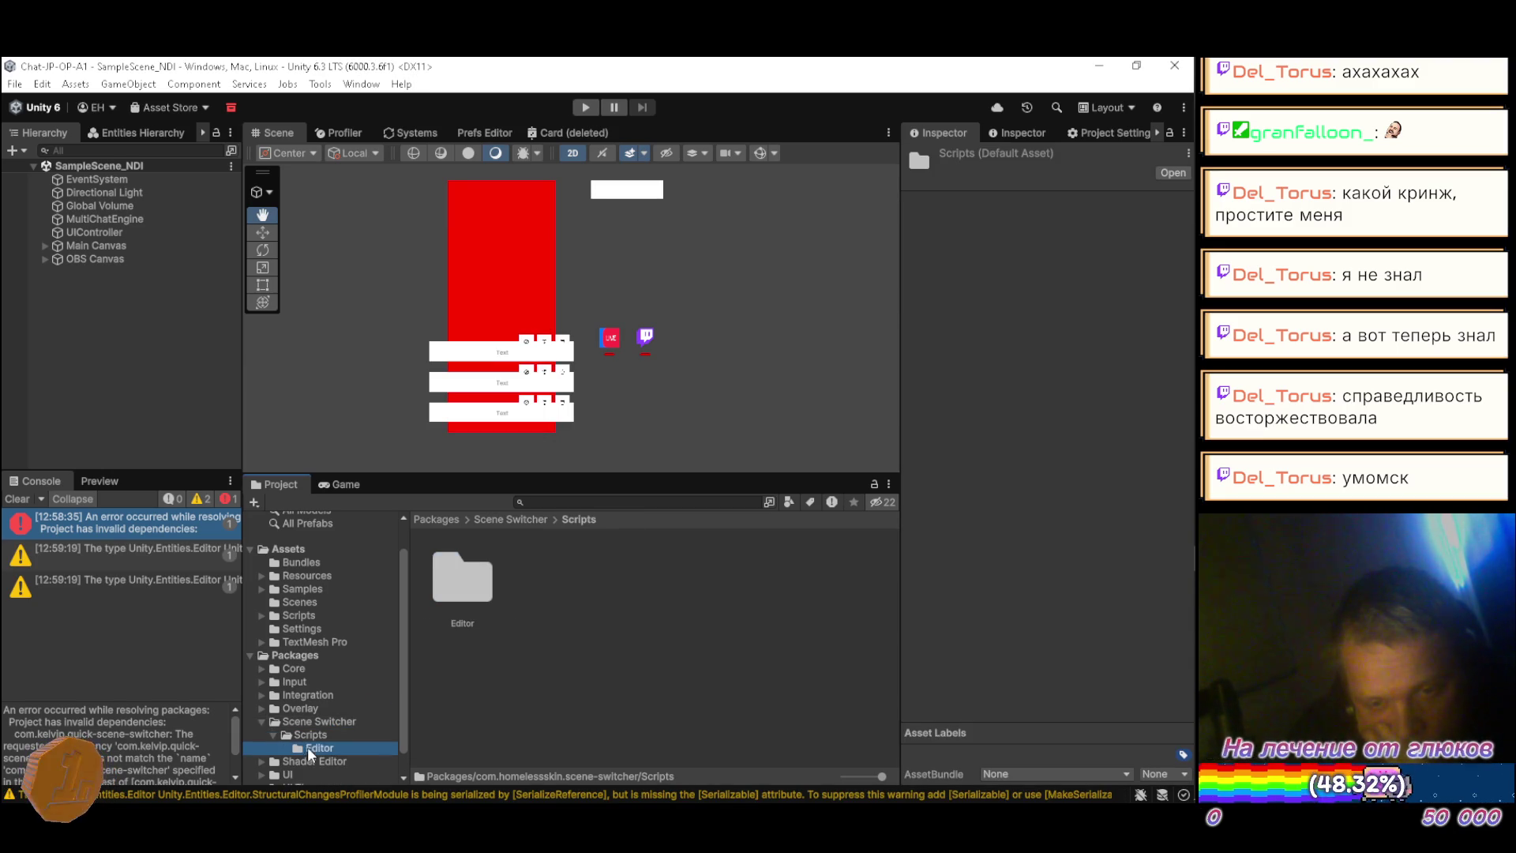
left_click(306, 746)
left_click(454, 586)
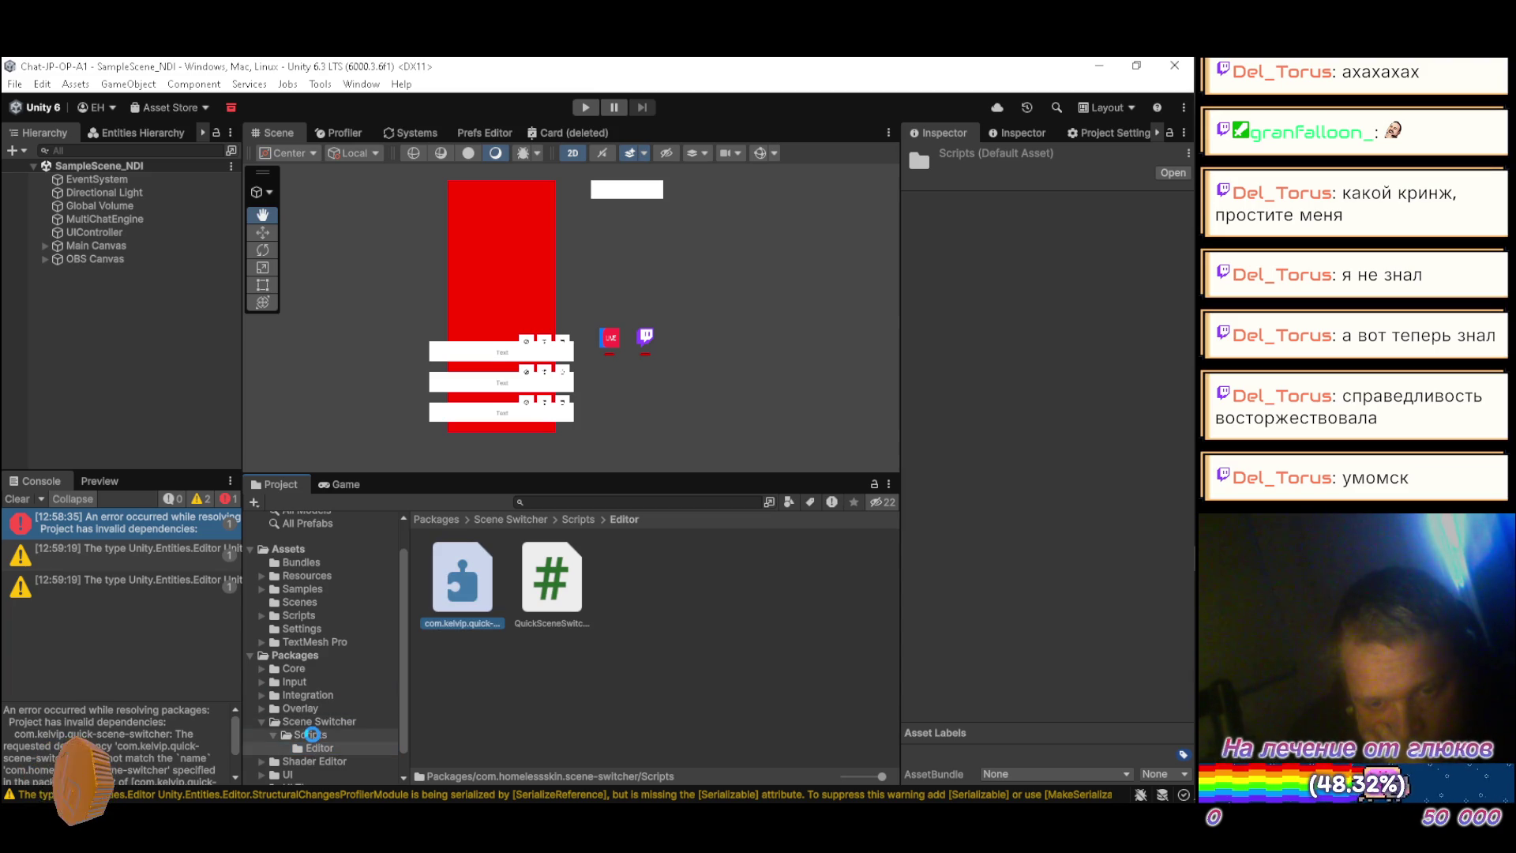
Step: Rename the QuickSceneSwitcher script to QuickSwitcher and reload the solution in Visual Studio
key("alt+Tab")
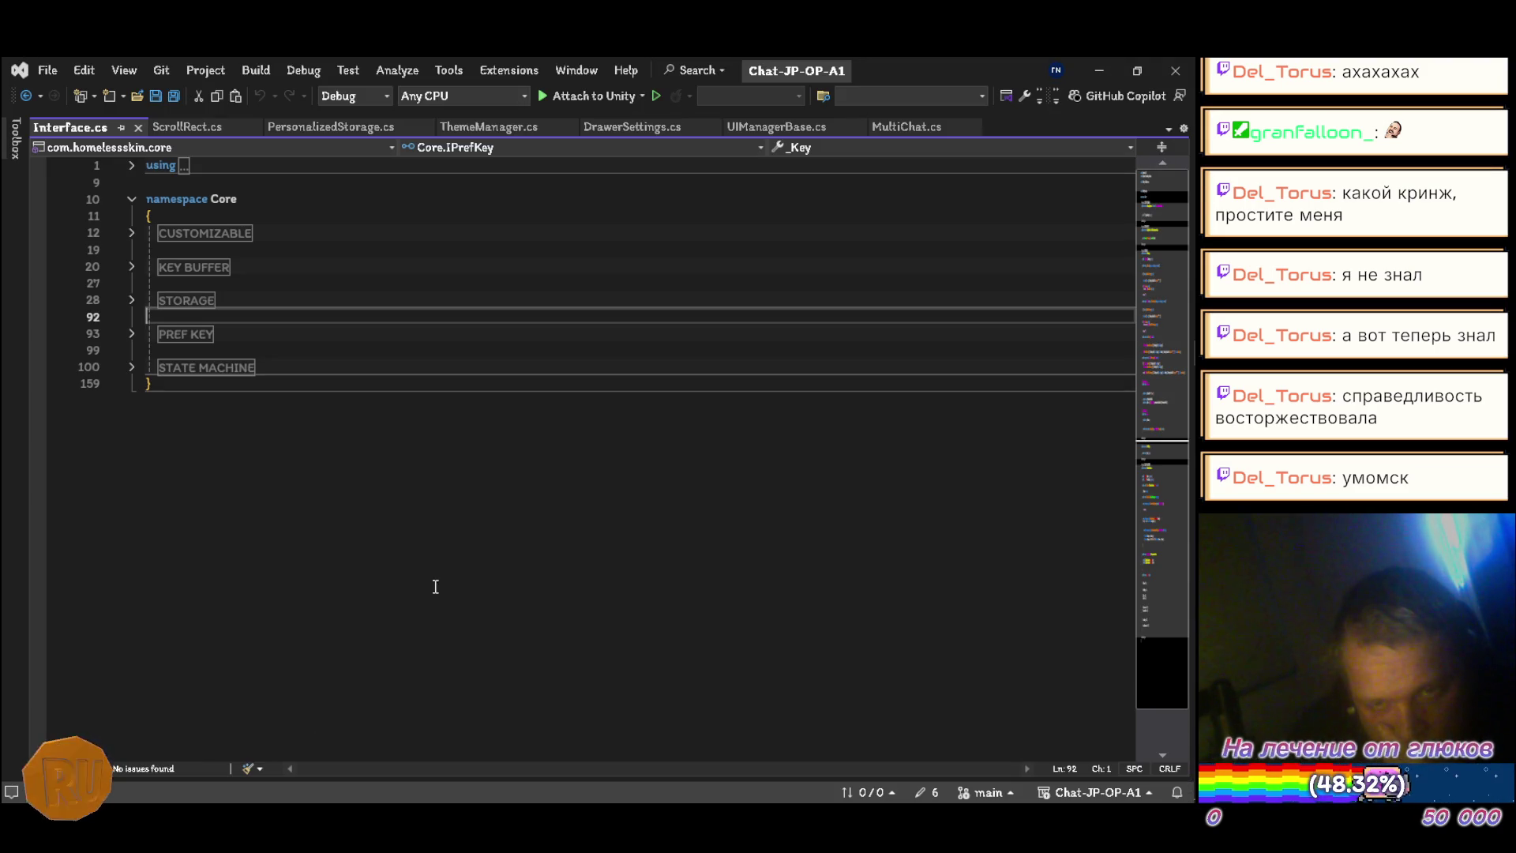
key("alt+Tab")
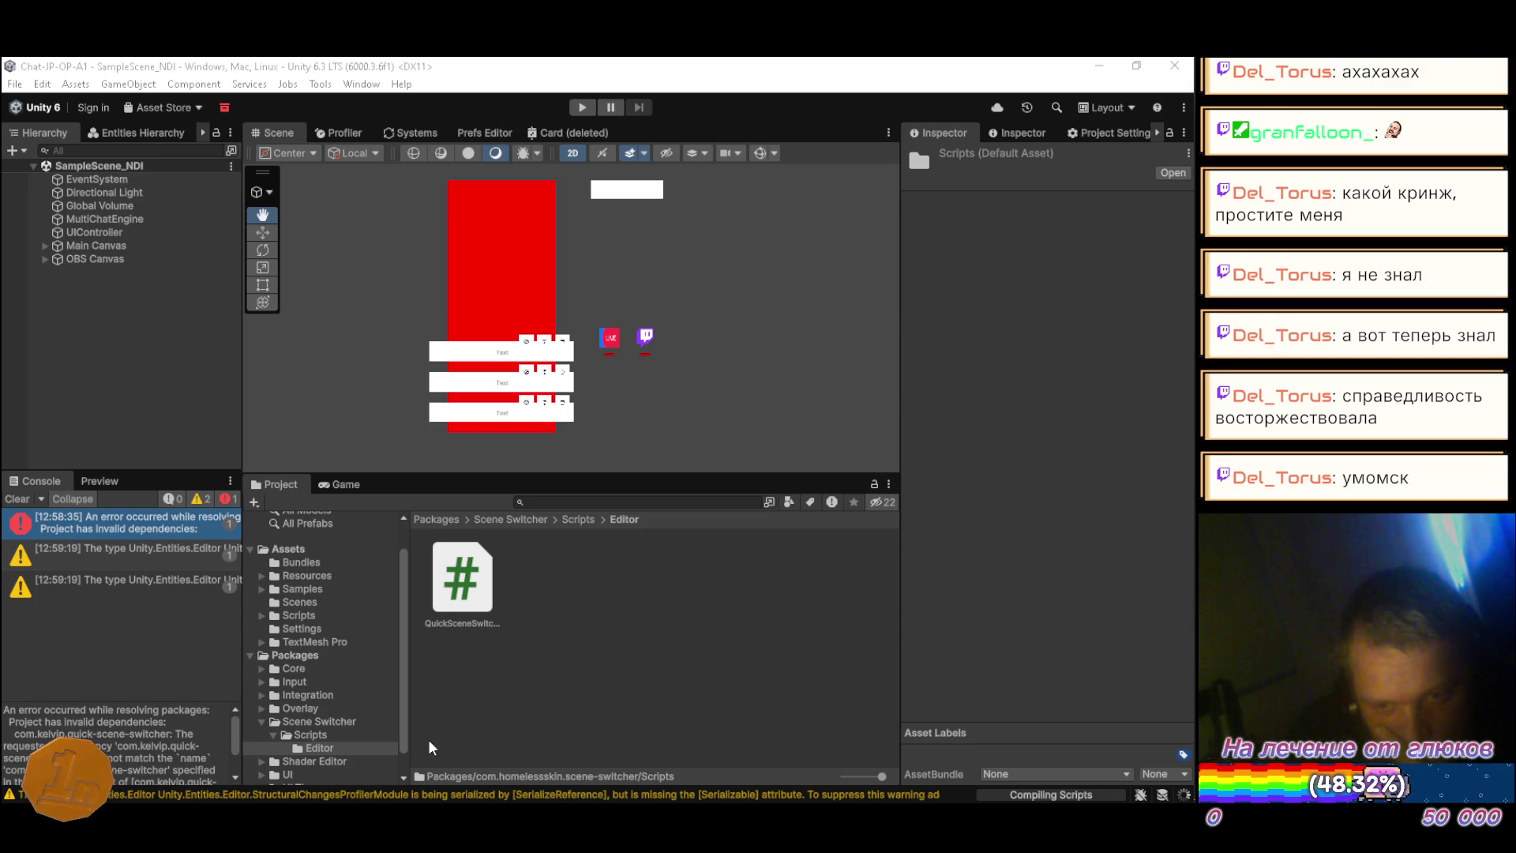
left_click(458, 623)
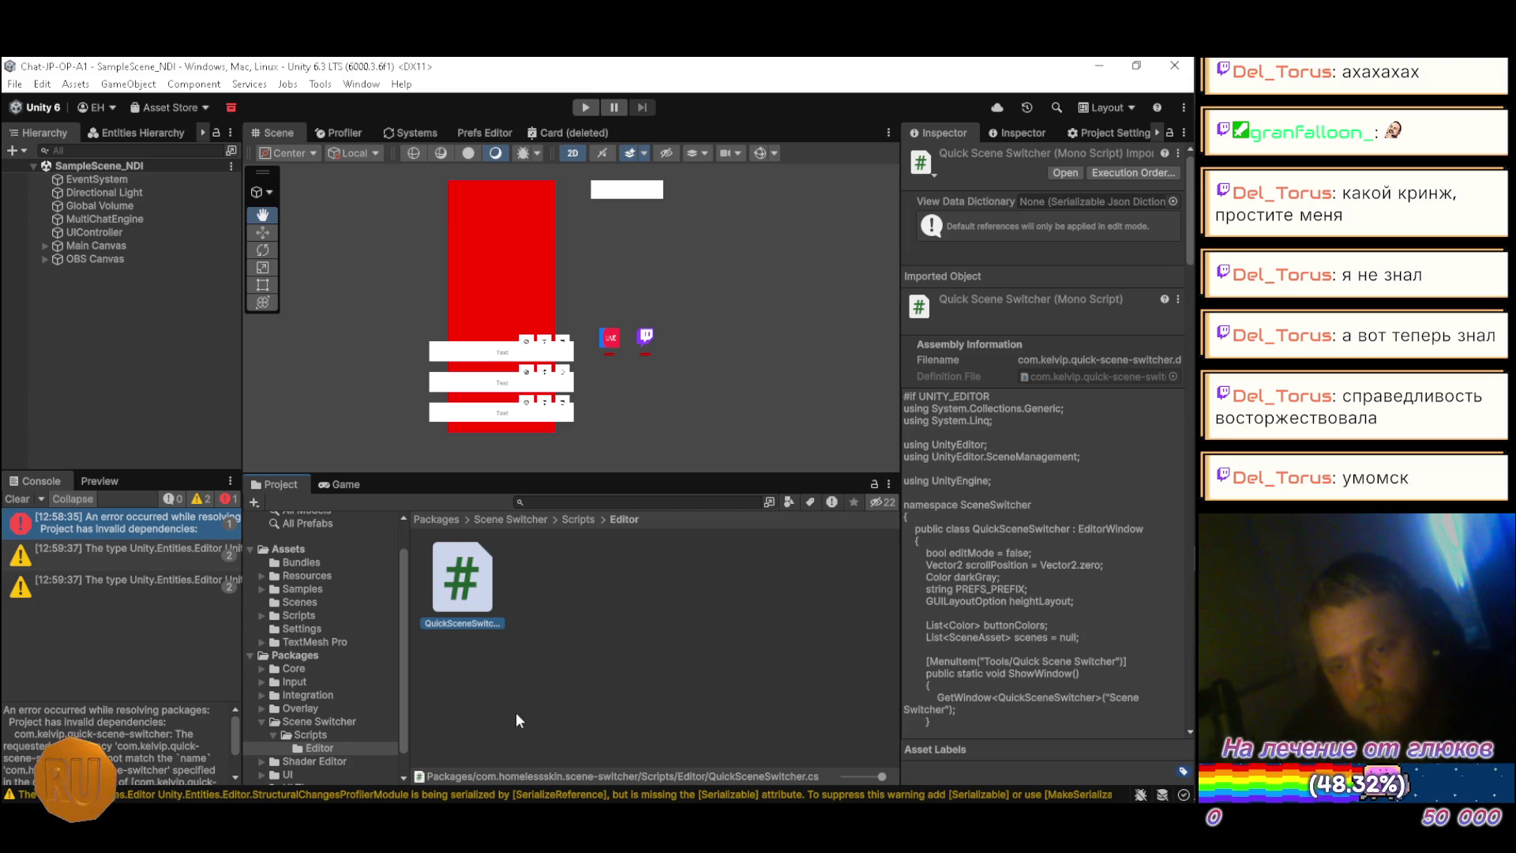
key("F2")
key("Delete")
key("Delete")
key("Delete")
key("BackSpace")
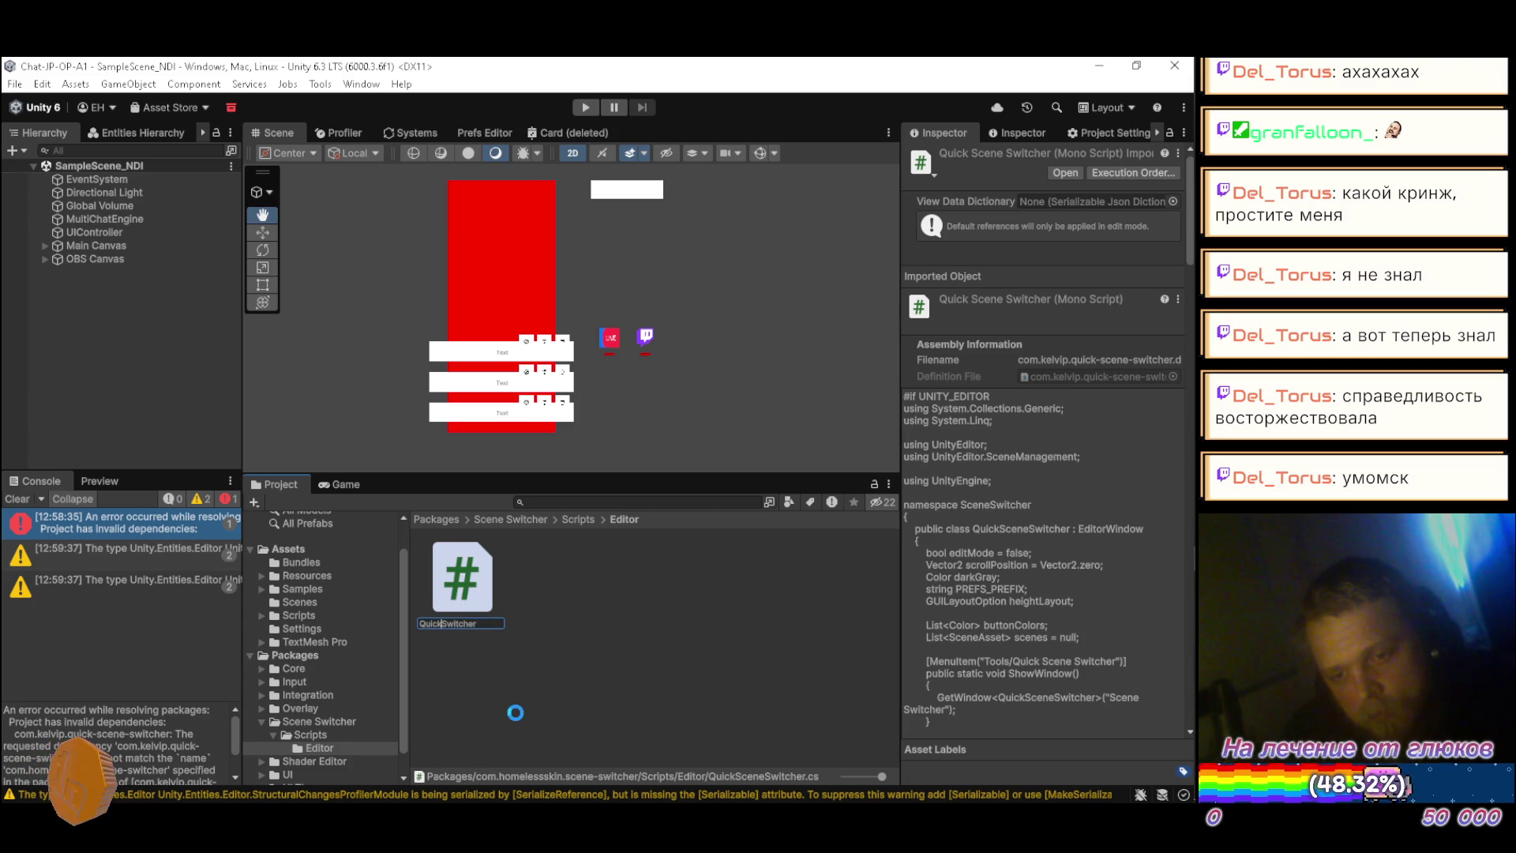
key("Return")
key("alt+Tab")
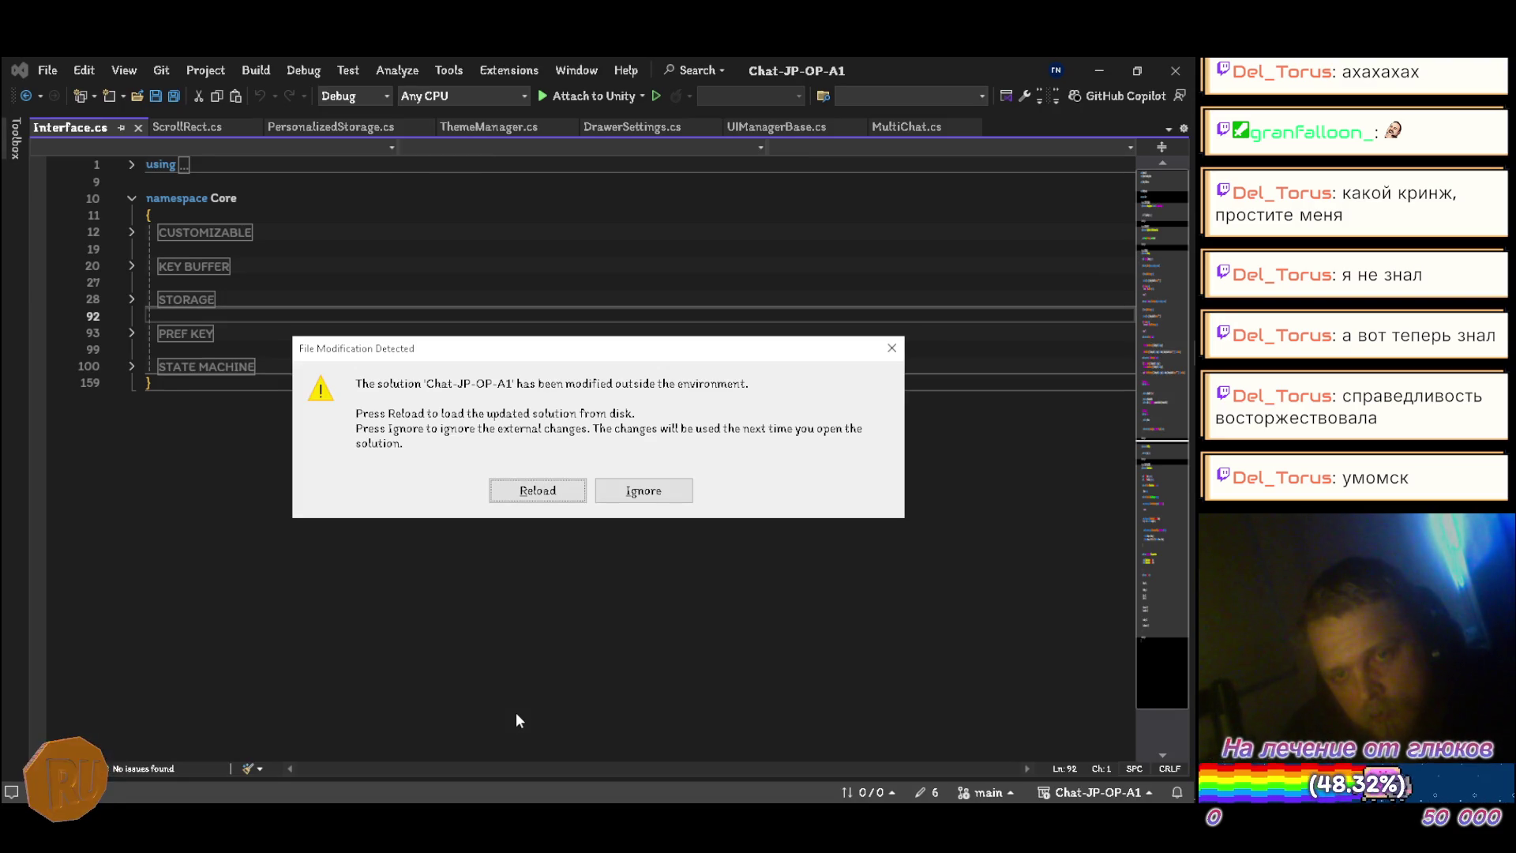
left_click(538, 493)
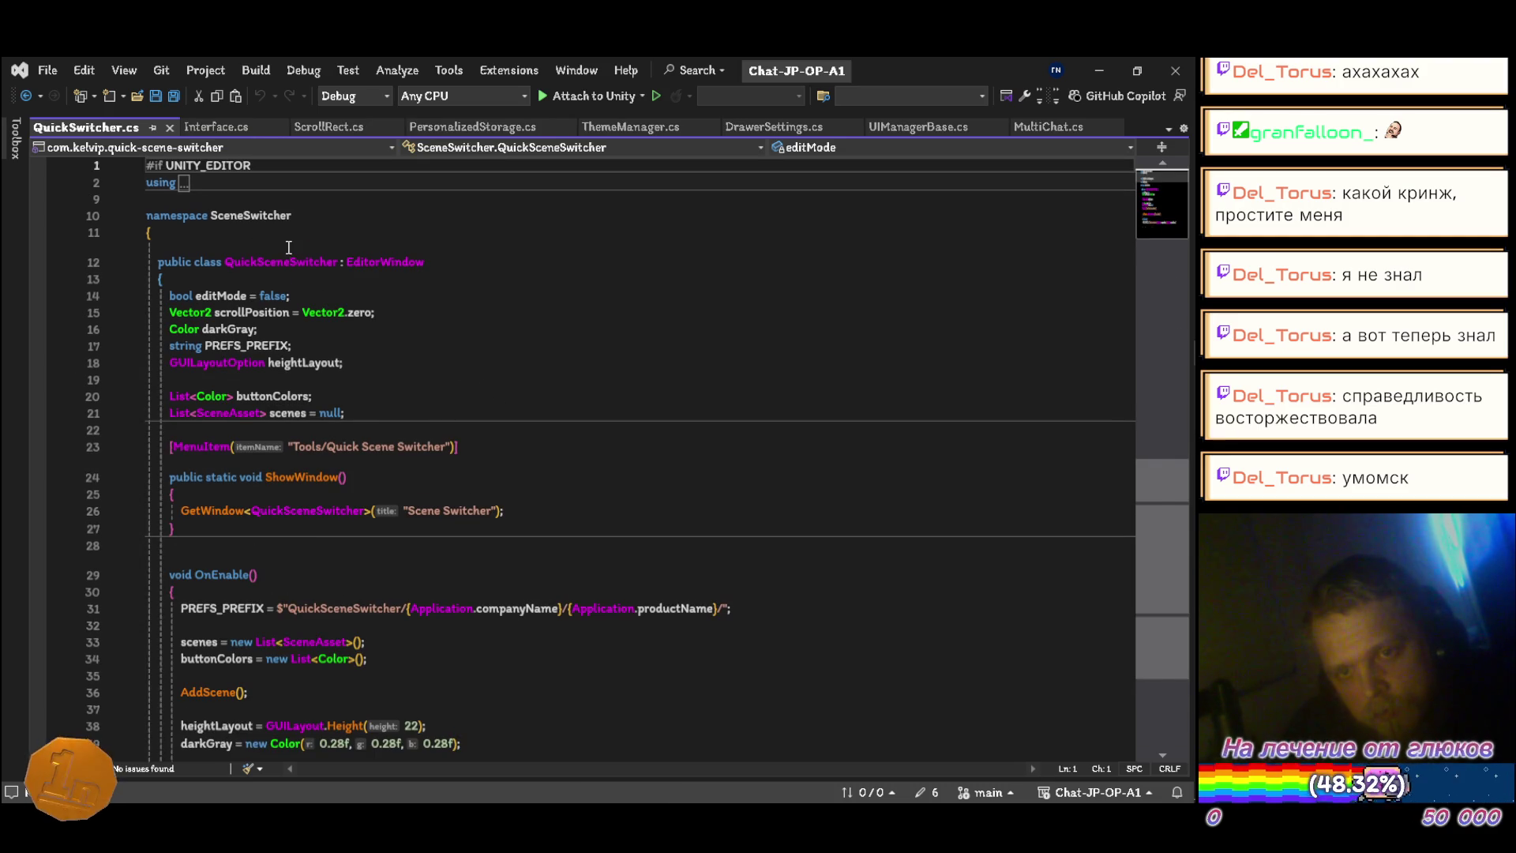
Step: Rename class QuickSceneSwitcher (line 12) and GetWindow<> (line 26) to QuickSwitcher, then save QuickSwitcher.cs
left_click(291, 262)
key("BackSpace")
key("BackSpace")
key("BackSpace")
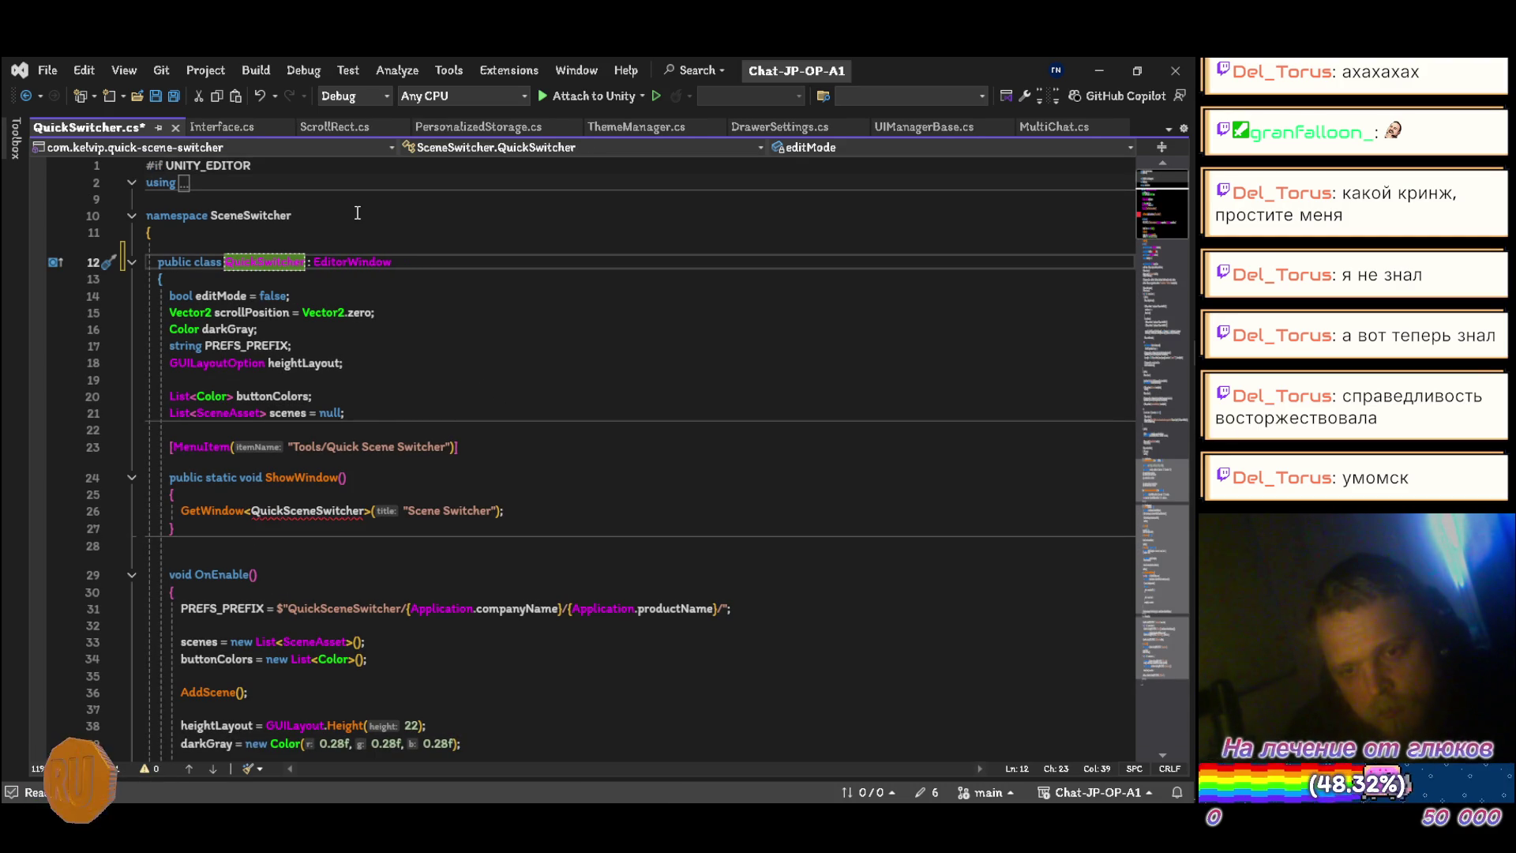
key("Down")
key("Right")
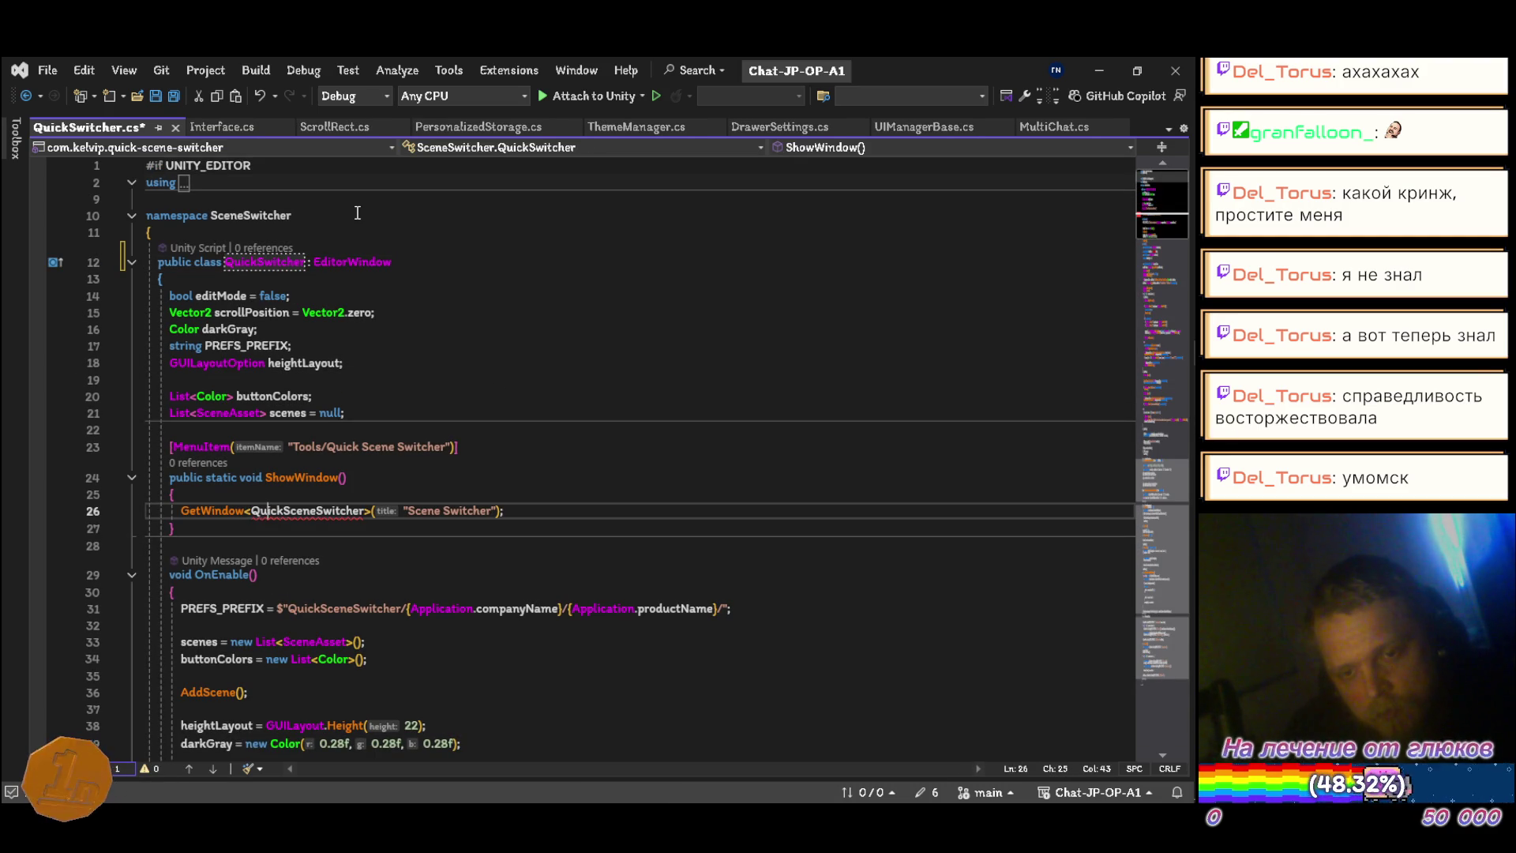
key("Delete")
key("Delete")
key("Delete")
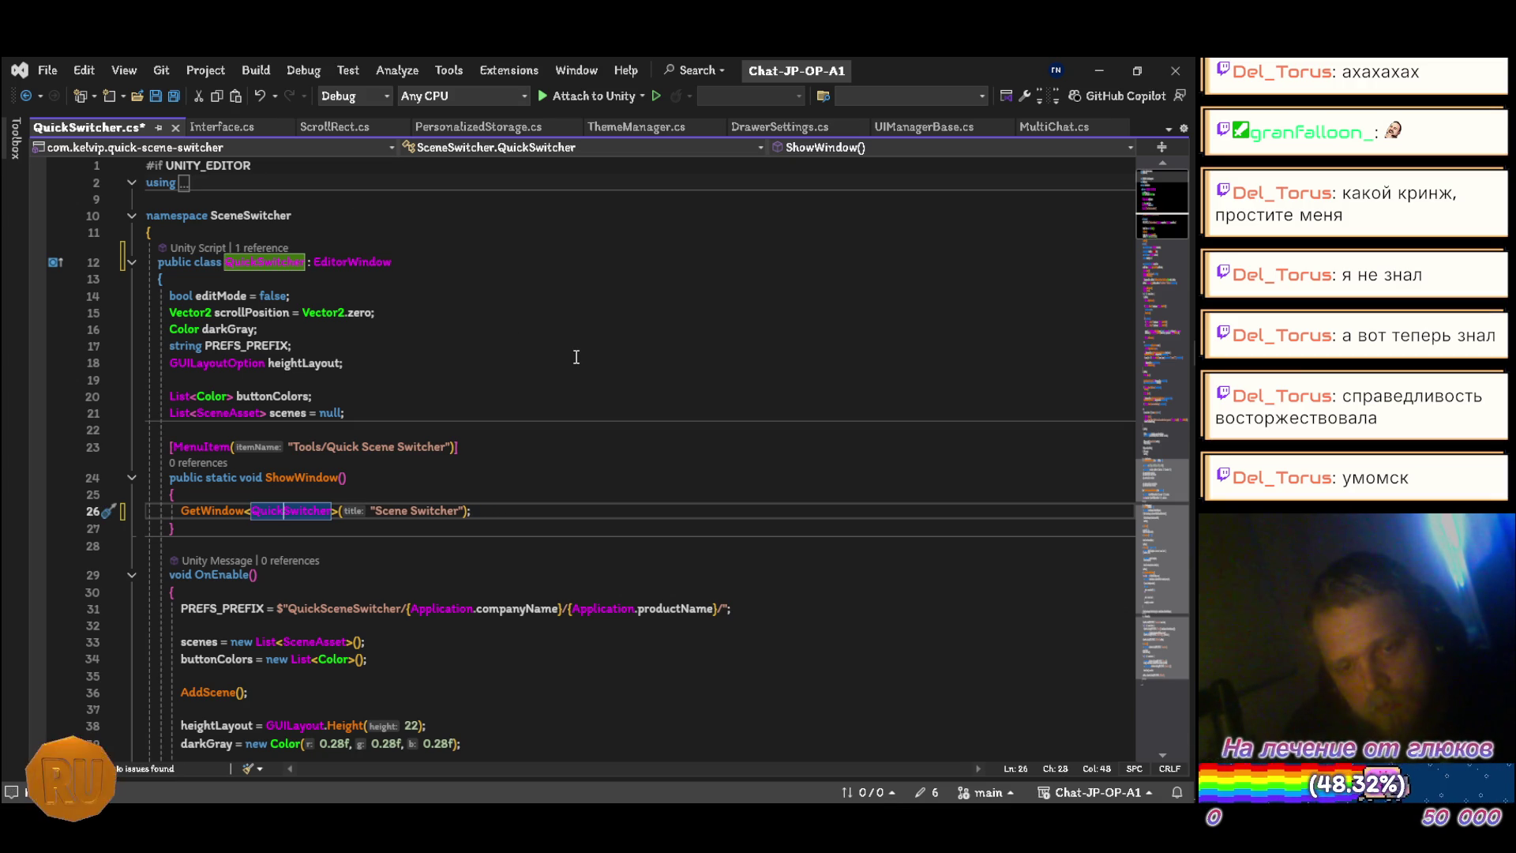
key("ctrl+s")
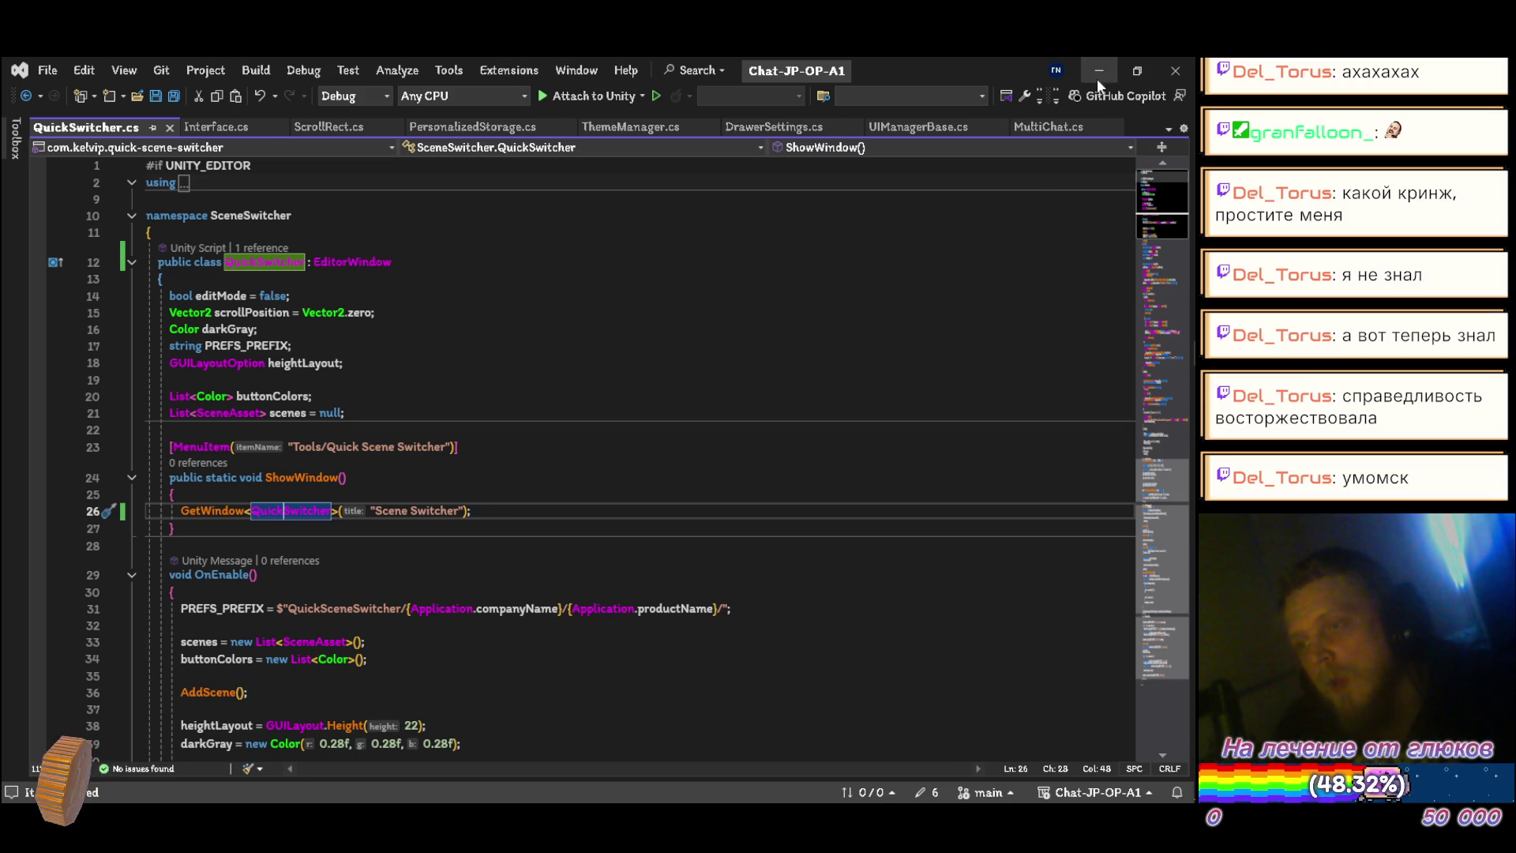
key("alt+Tab")
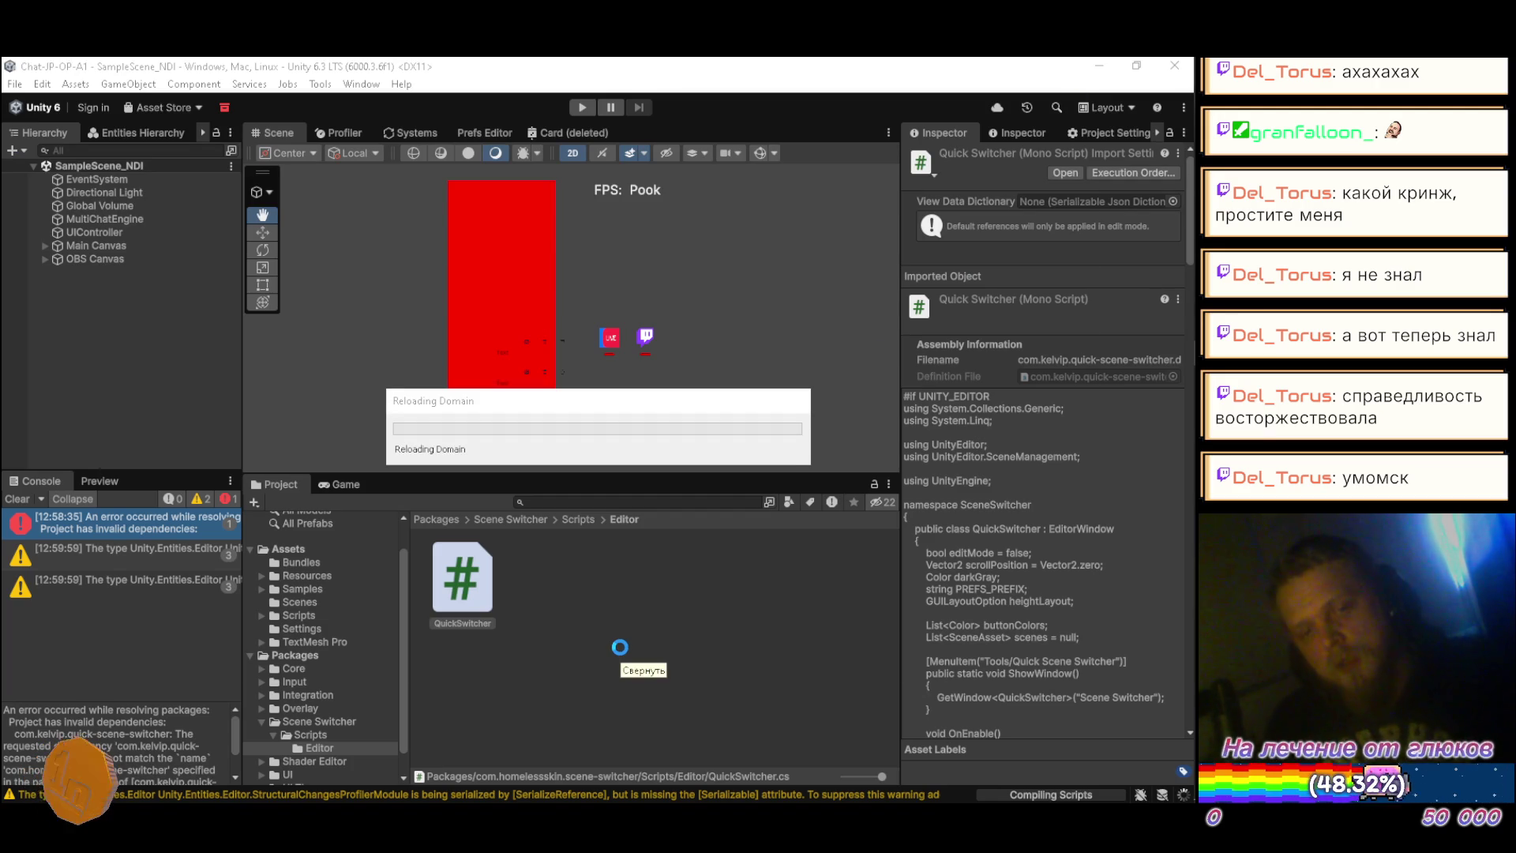
key("alt+Tab")
key("Tab")
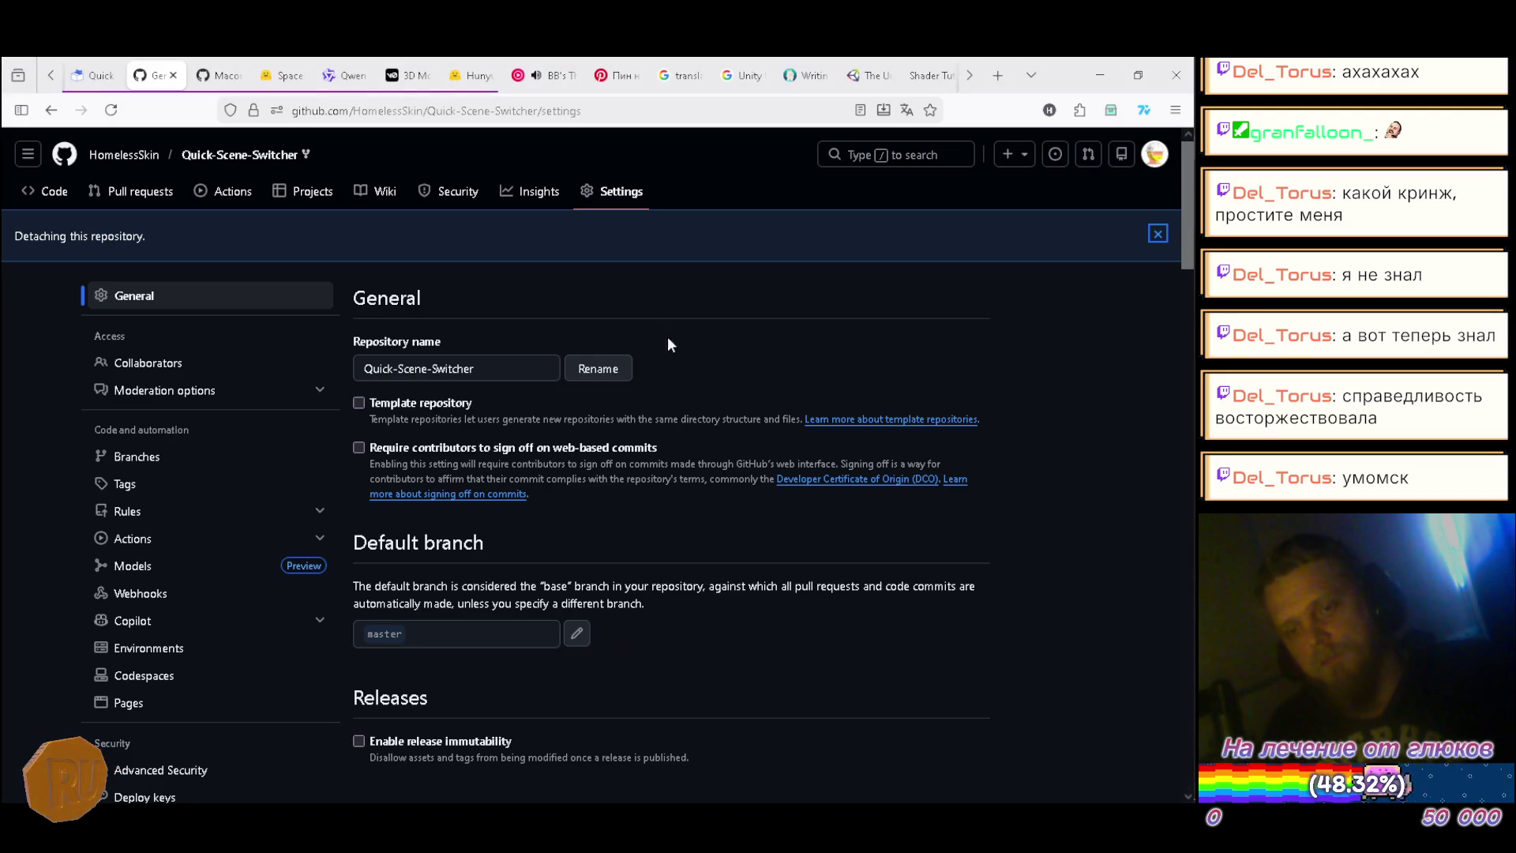
Step: Open and refresh the Quick-Scene-Switcher Code page showing 14 commits, then bring Unity forward
left_click(245, 157)
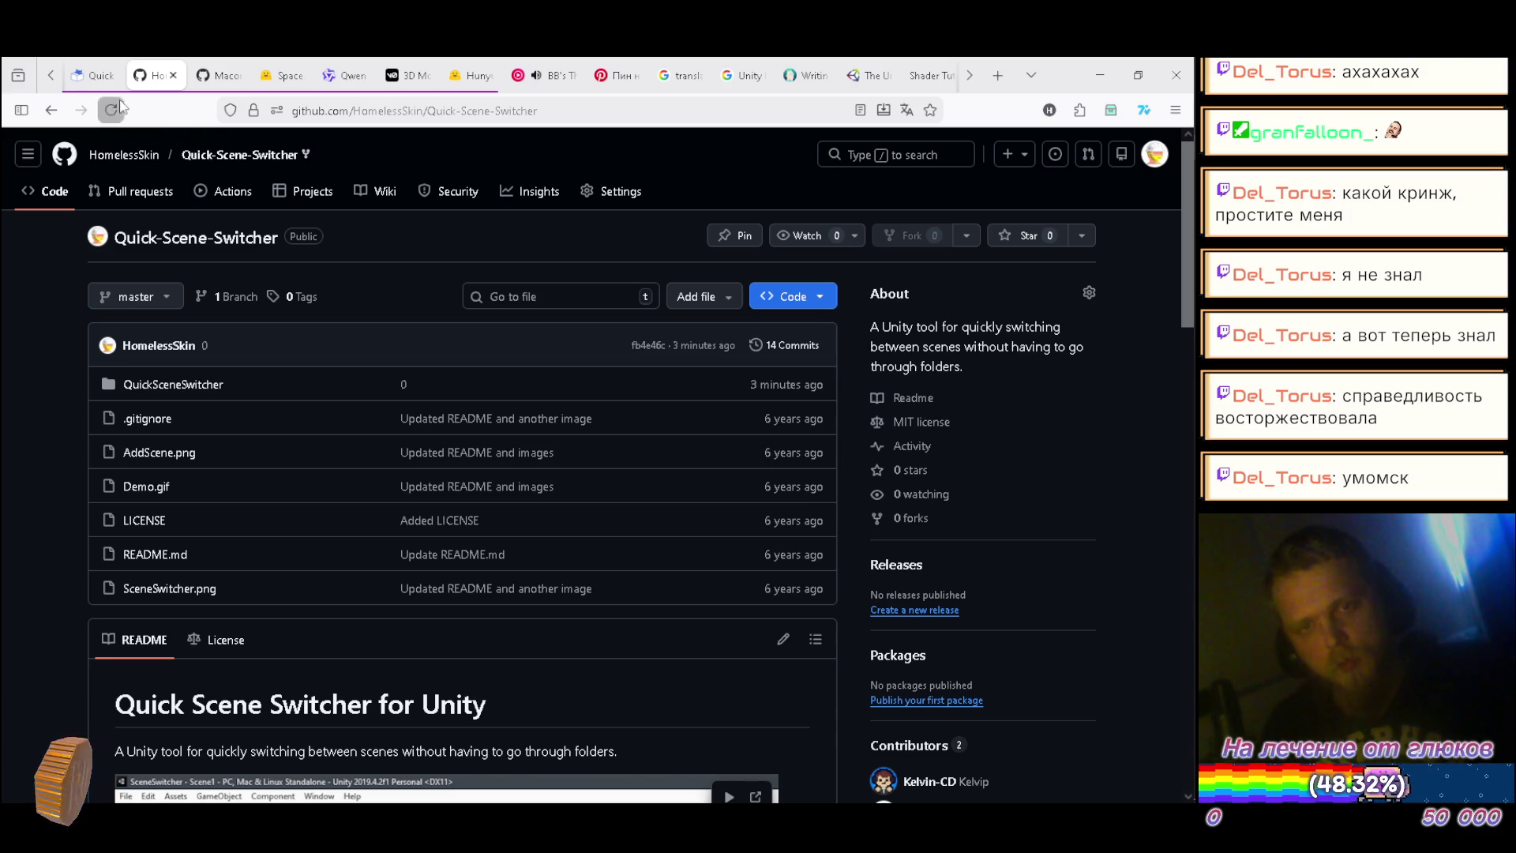
left_click(94, 156)
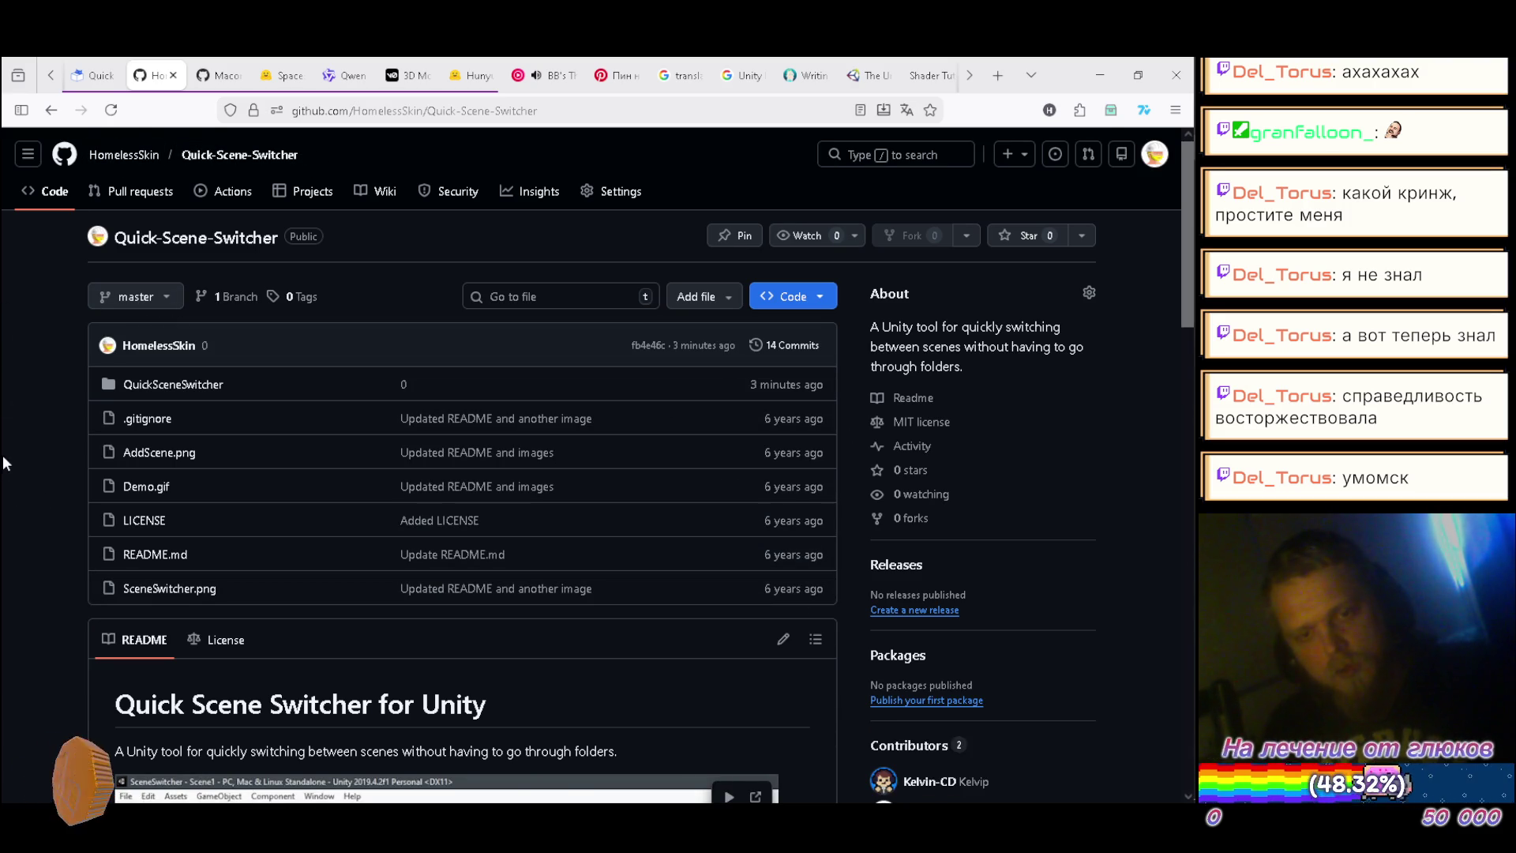
key("alt+Tab")
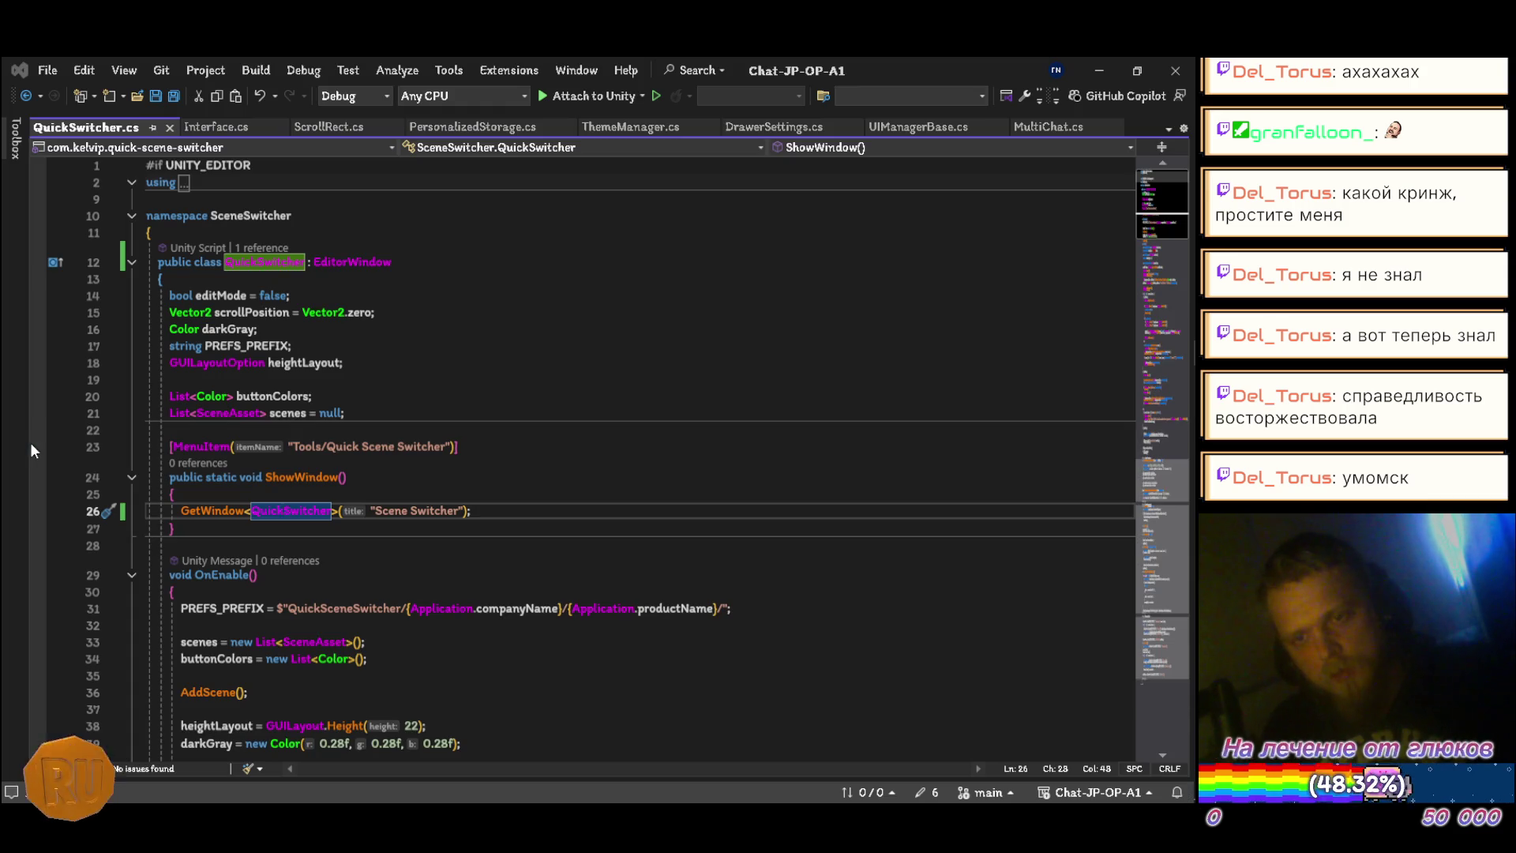
key("alt+Tab")
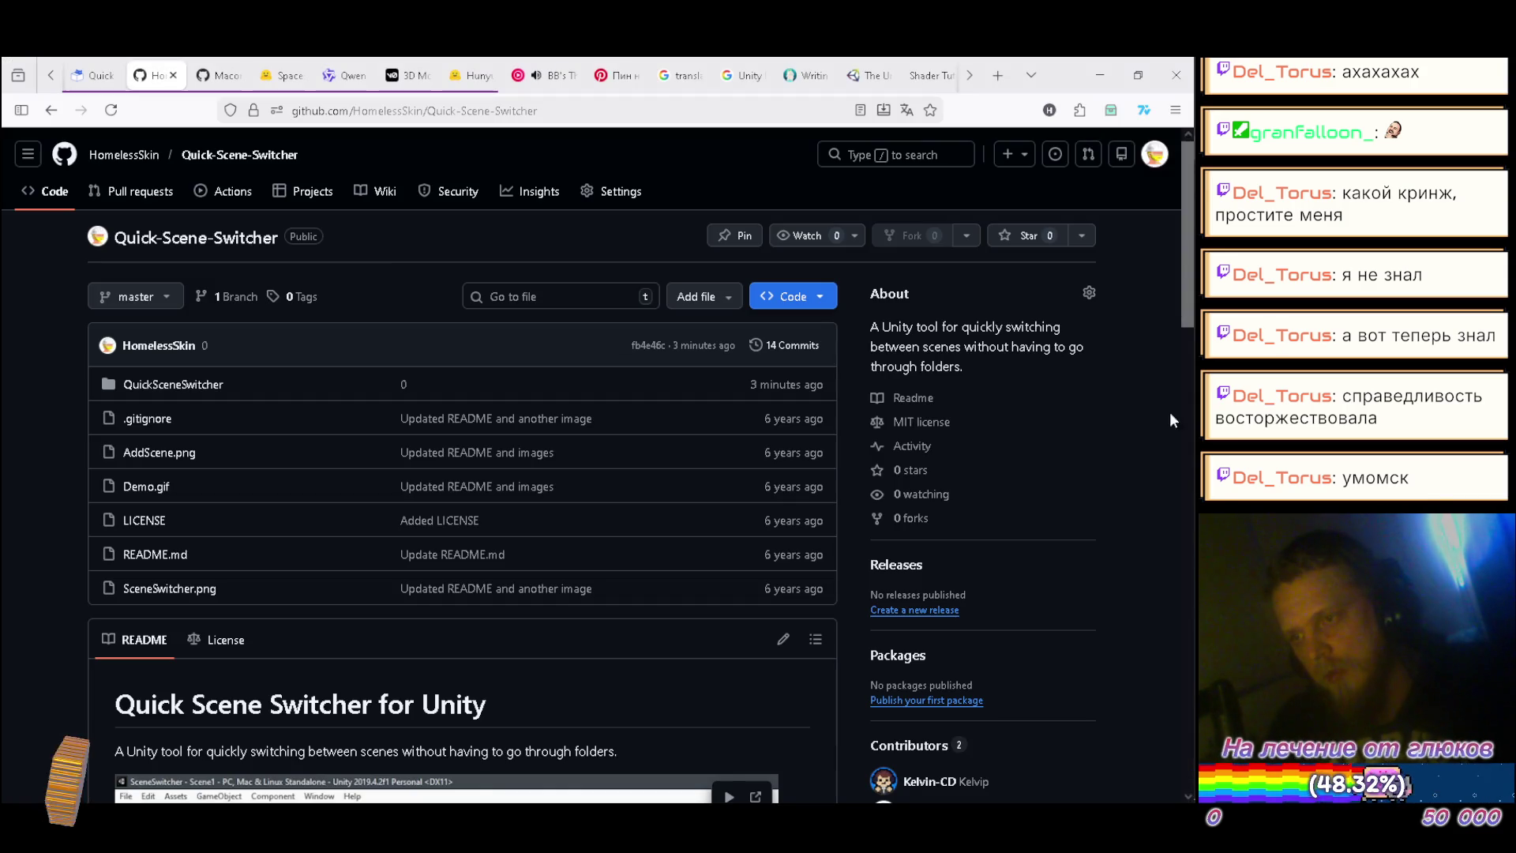
mouse_move(1165, 556)
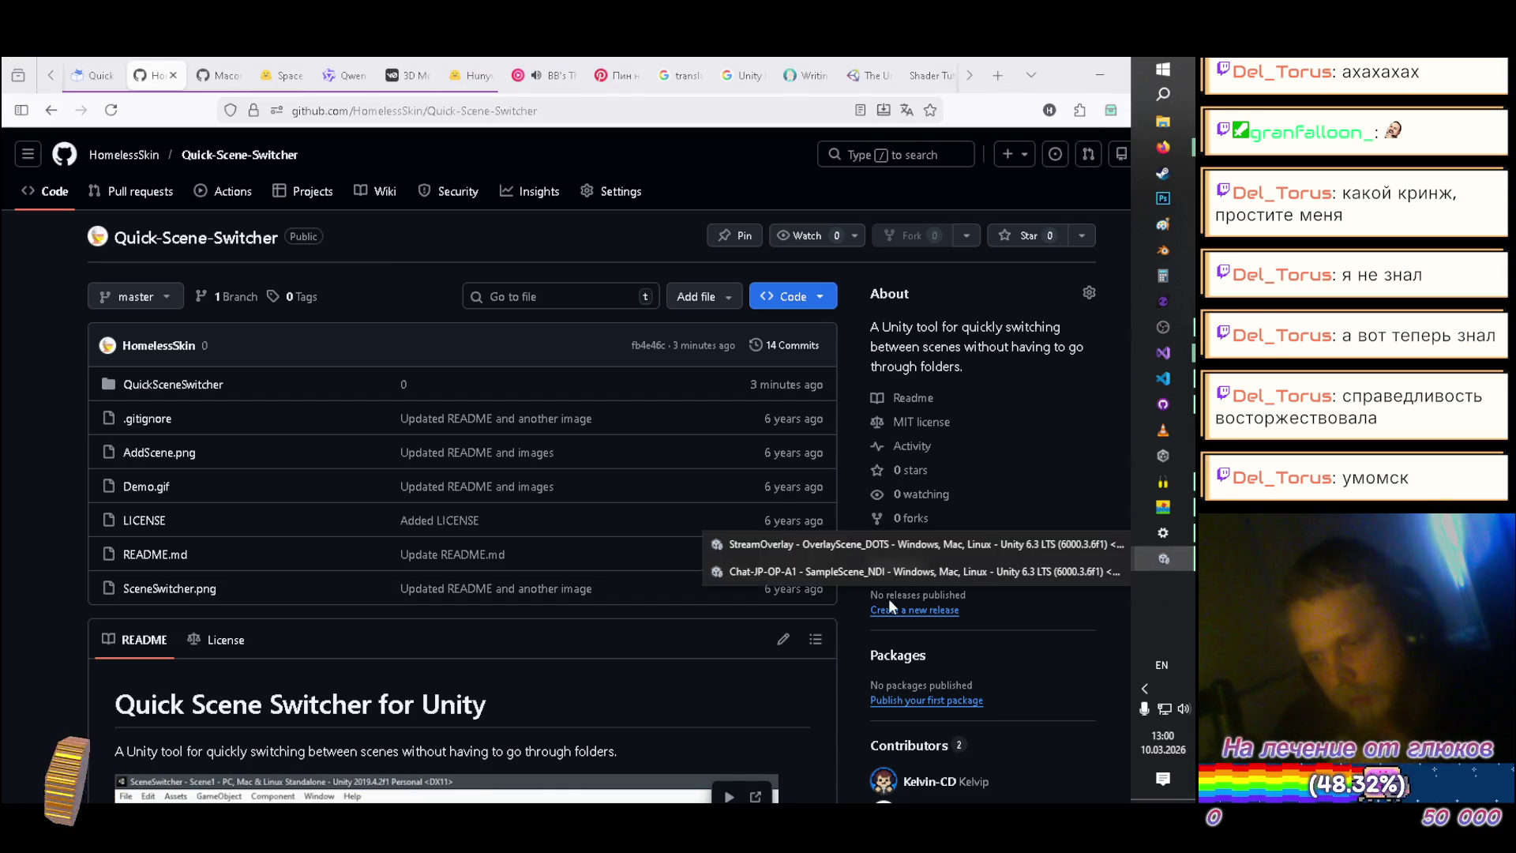
left_click(792, 566)
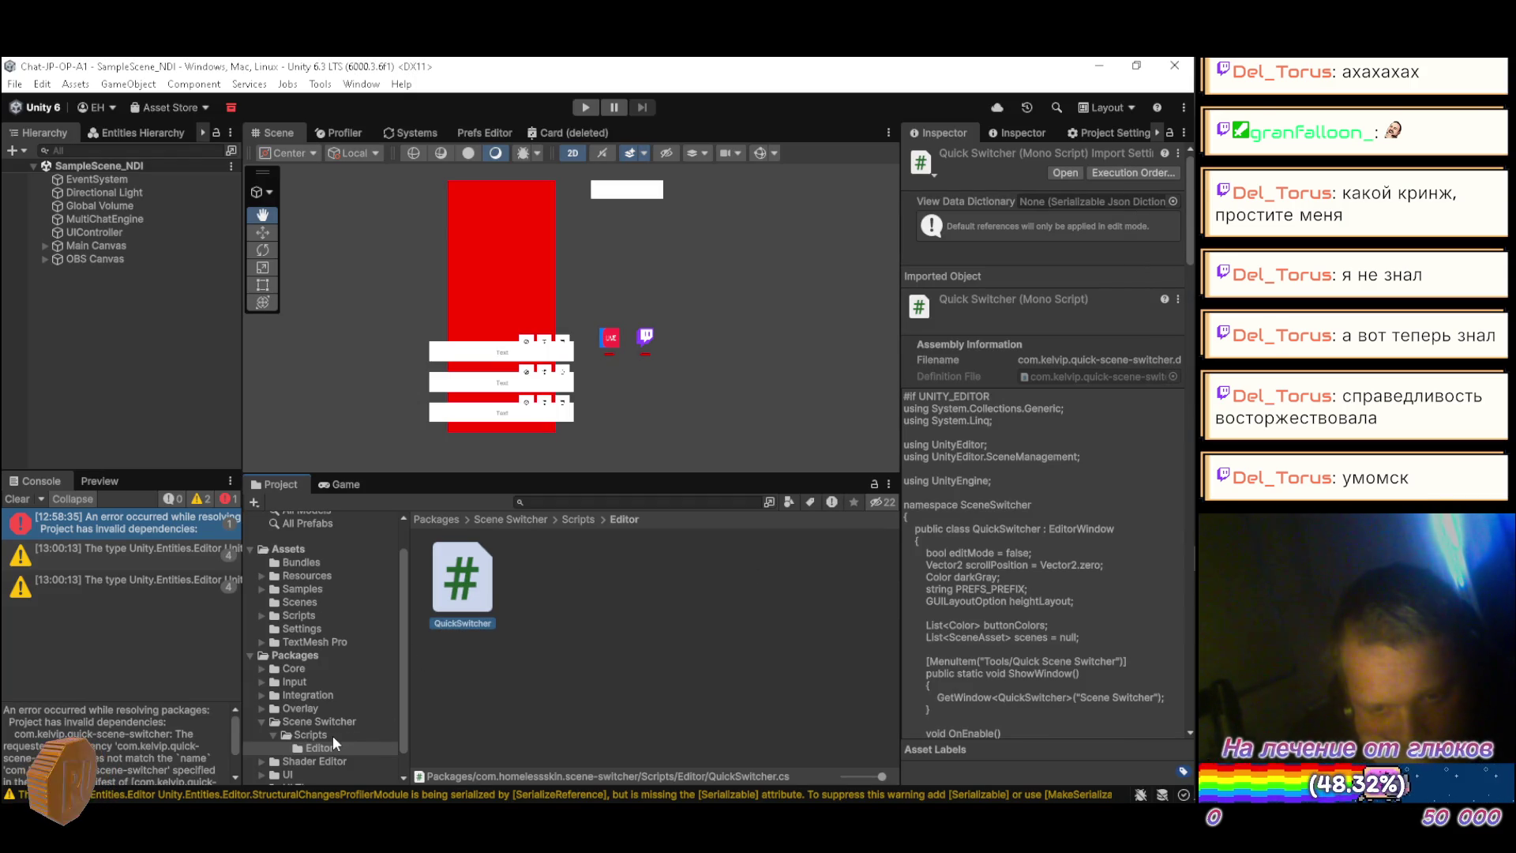
Step: Rename the assembly definition file in Scripts to com.homelessskin.scene-switcher
left_click(333, 736)
left_click(552, 581)
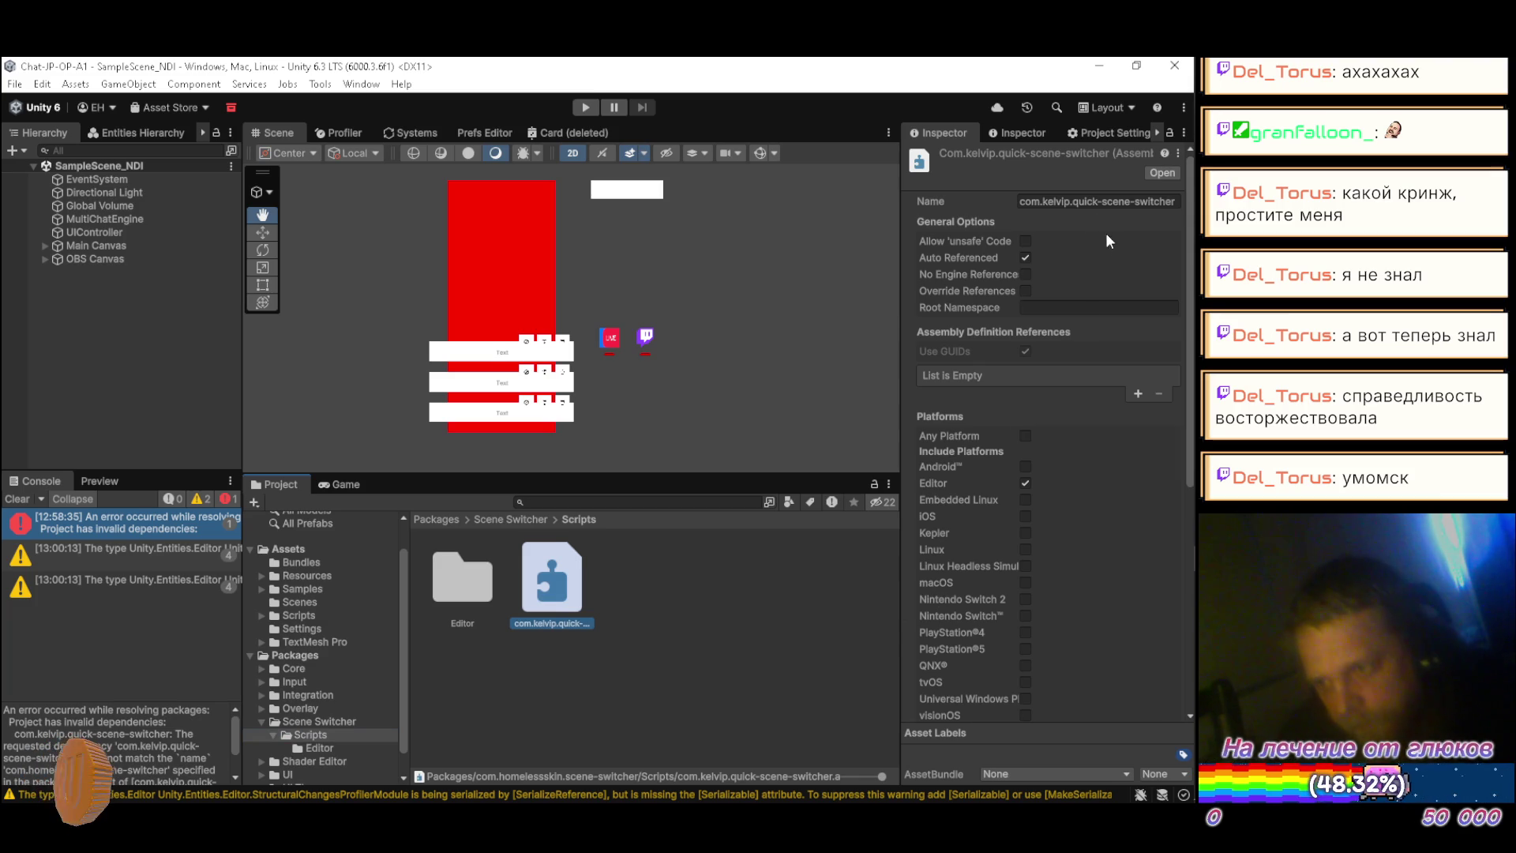
key("F2")
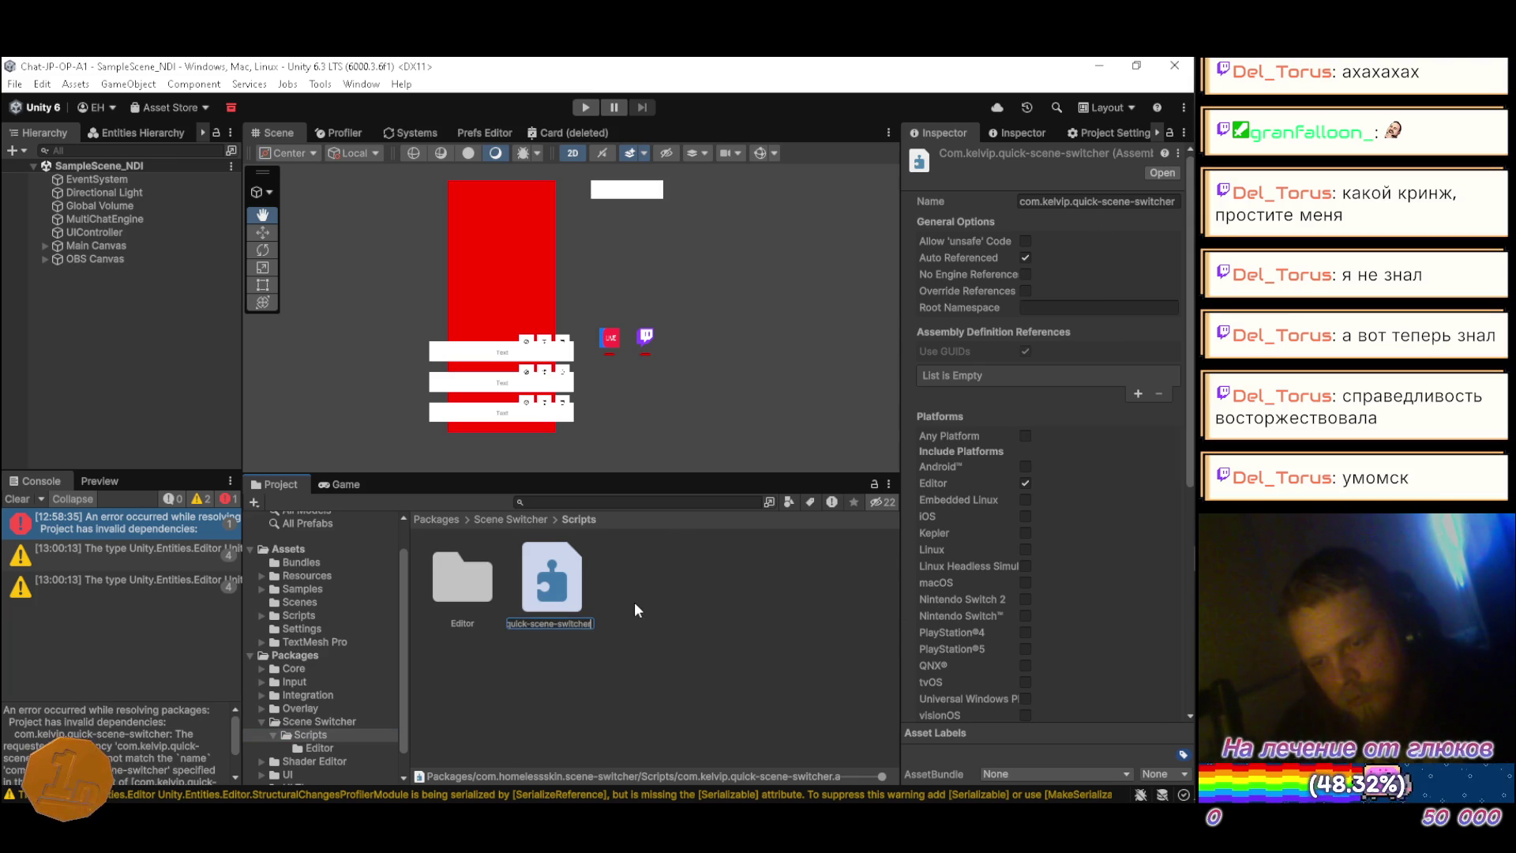
key("ctrl+Left")
key("ctrl+Left")
key("BackSpace")
key("BackSpace")
key("BackSpace")
key("BackSpace")
key("BackSpace")
key("BackSpace")
key("BackSpace")
type("homelessskin")
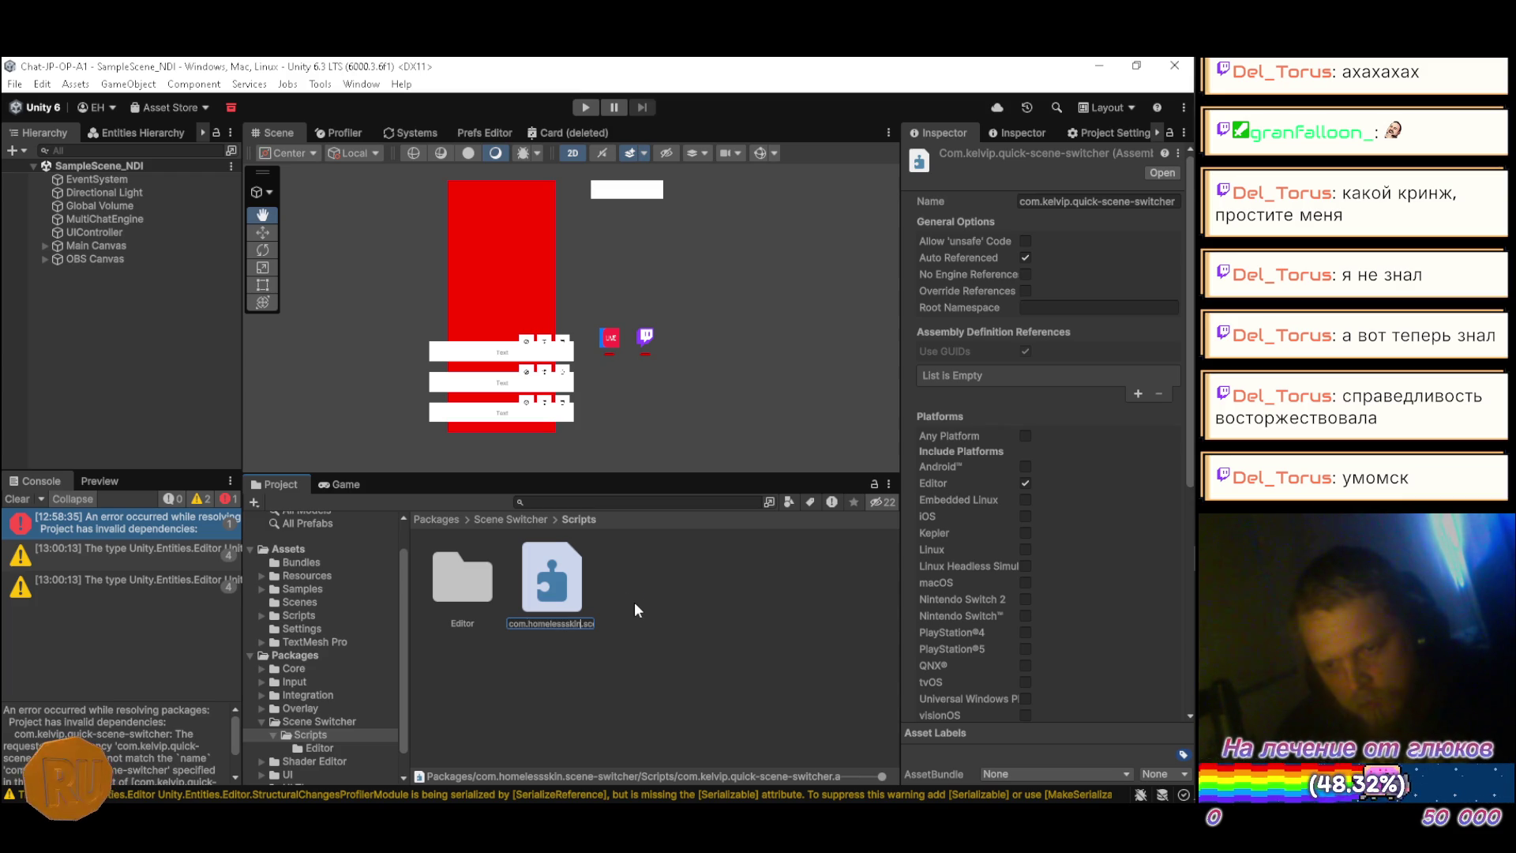
key("alt+Tab")
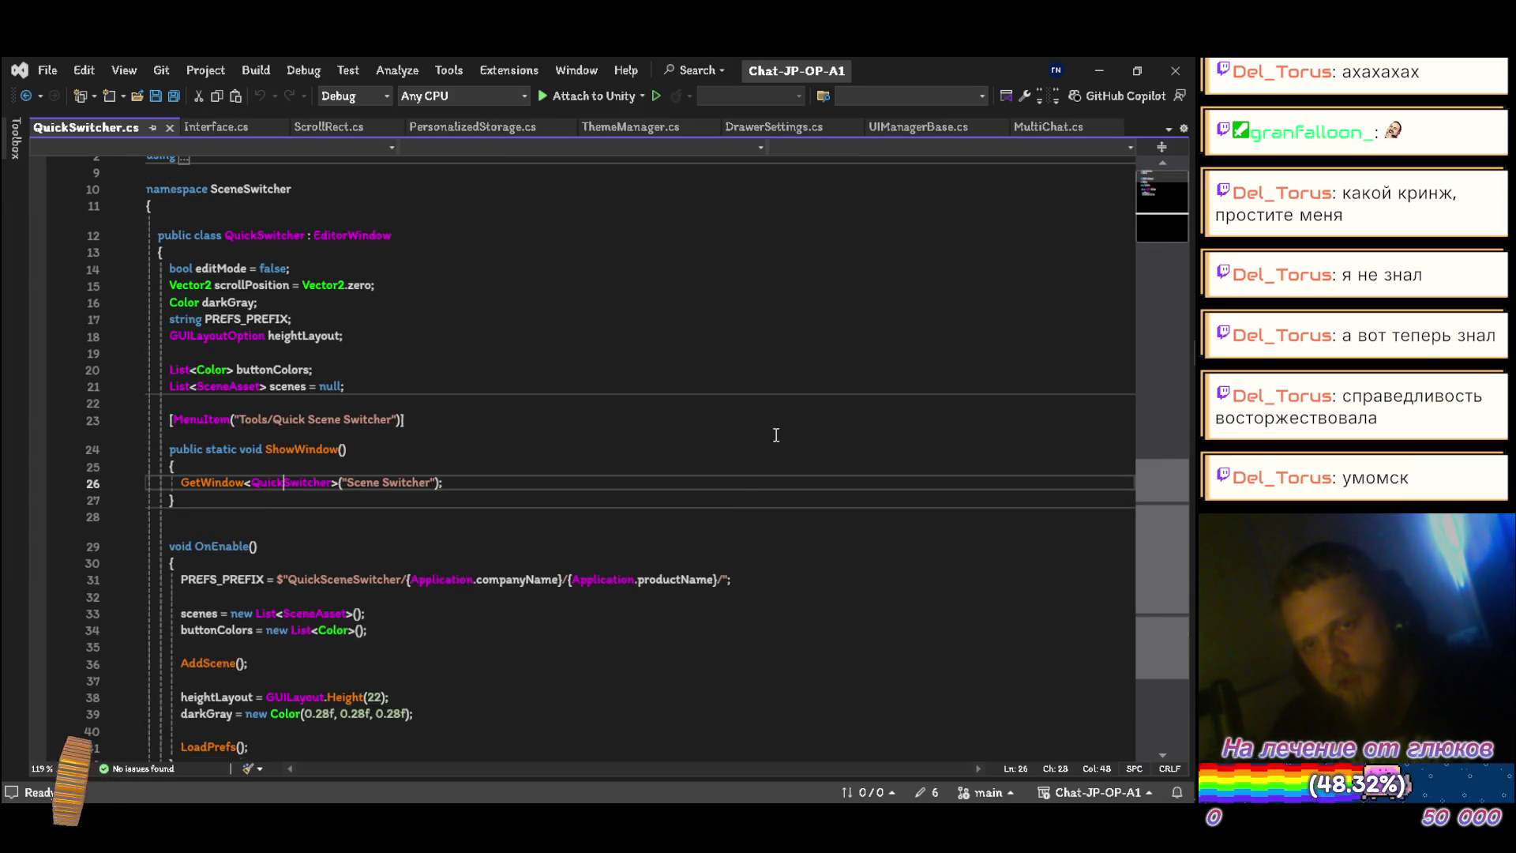
key("alt+Tab")
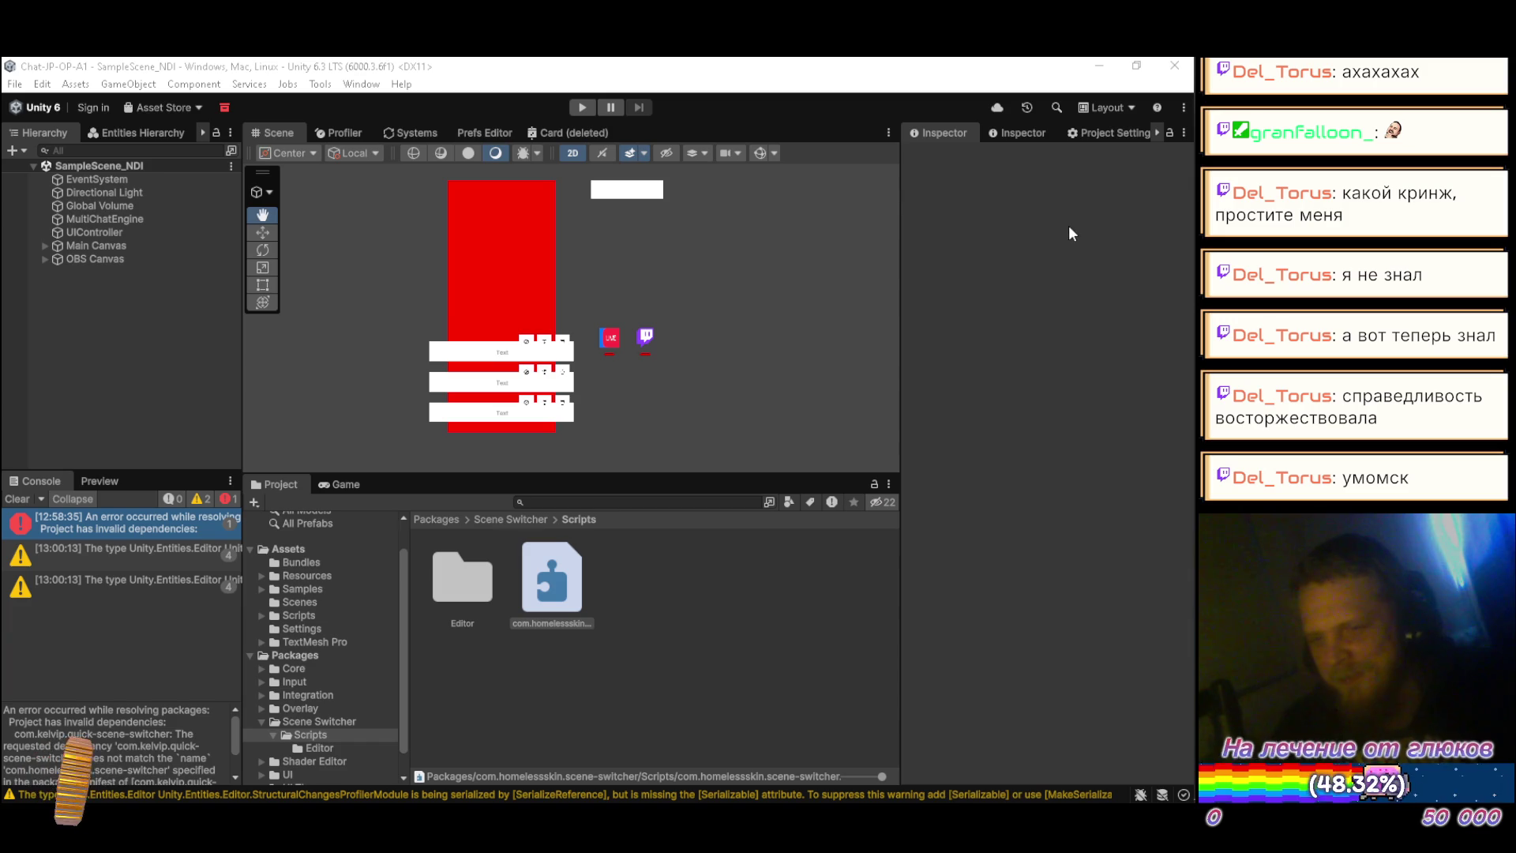
Step: Change the asmdef's Inspector Name to com.homelessskin.scene-switcher and apply it
left_click(557, 583)
left_click(1103, 202)
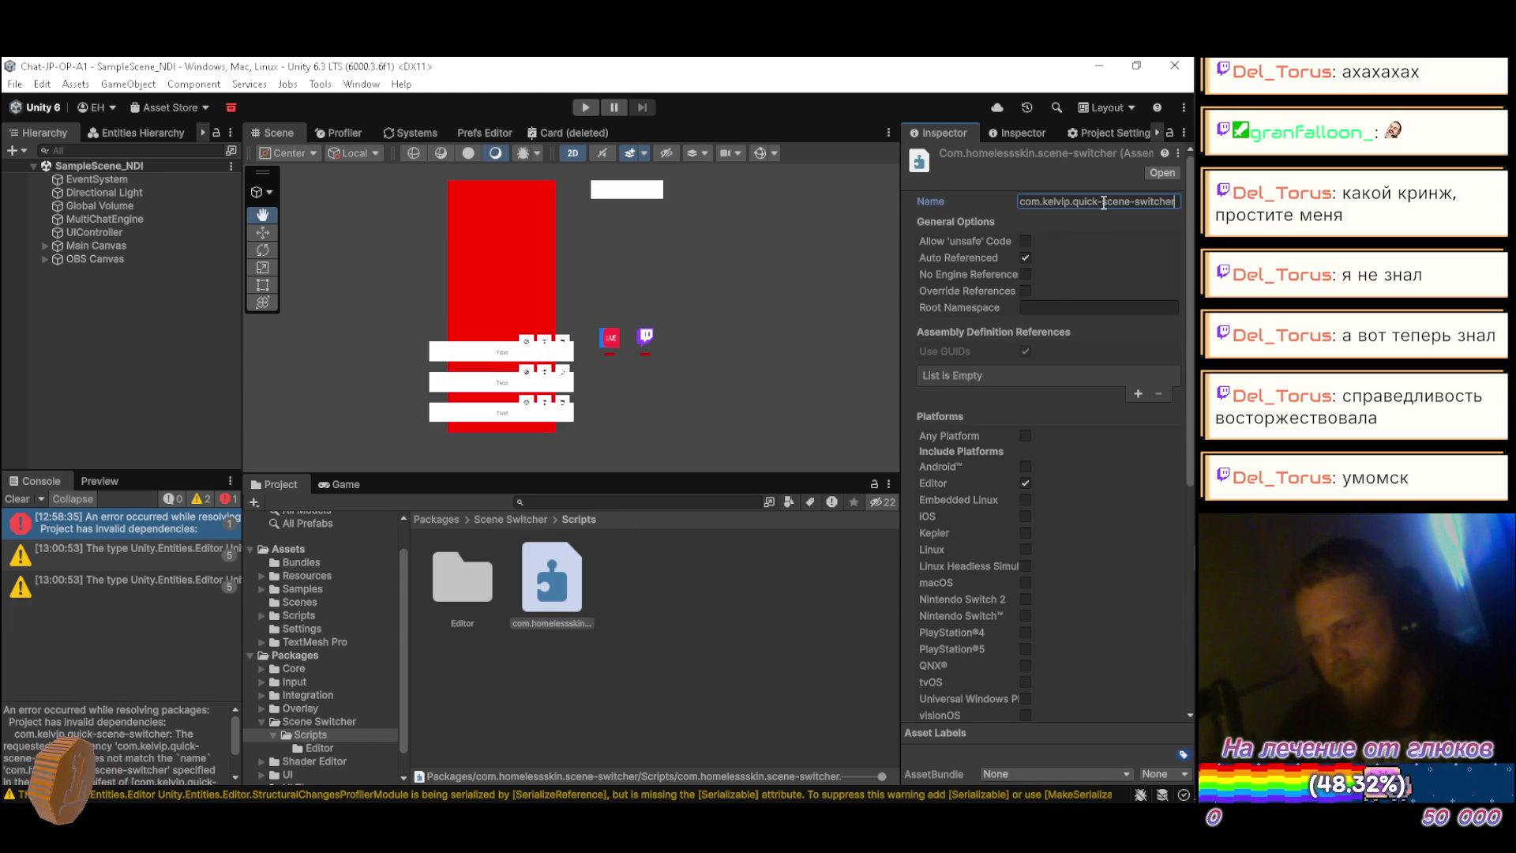
key("BackSpace")
key("BackSpace")
key("BackSpace")
key("BackSpace")
key("BackSpace")
key("BackSpace")
type("homelss")
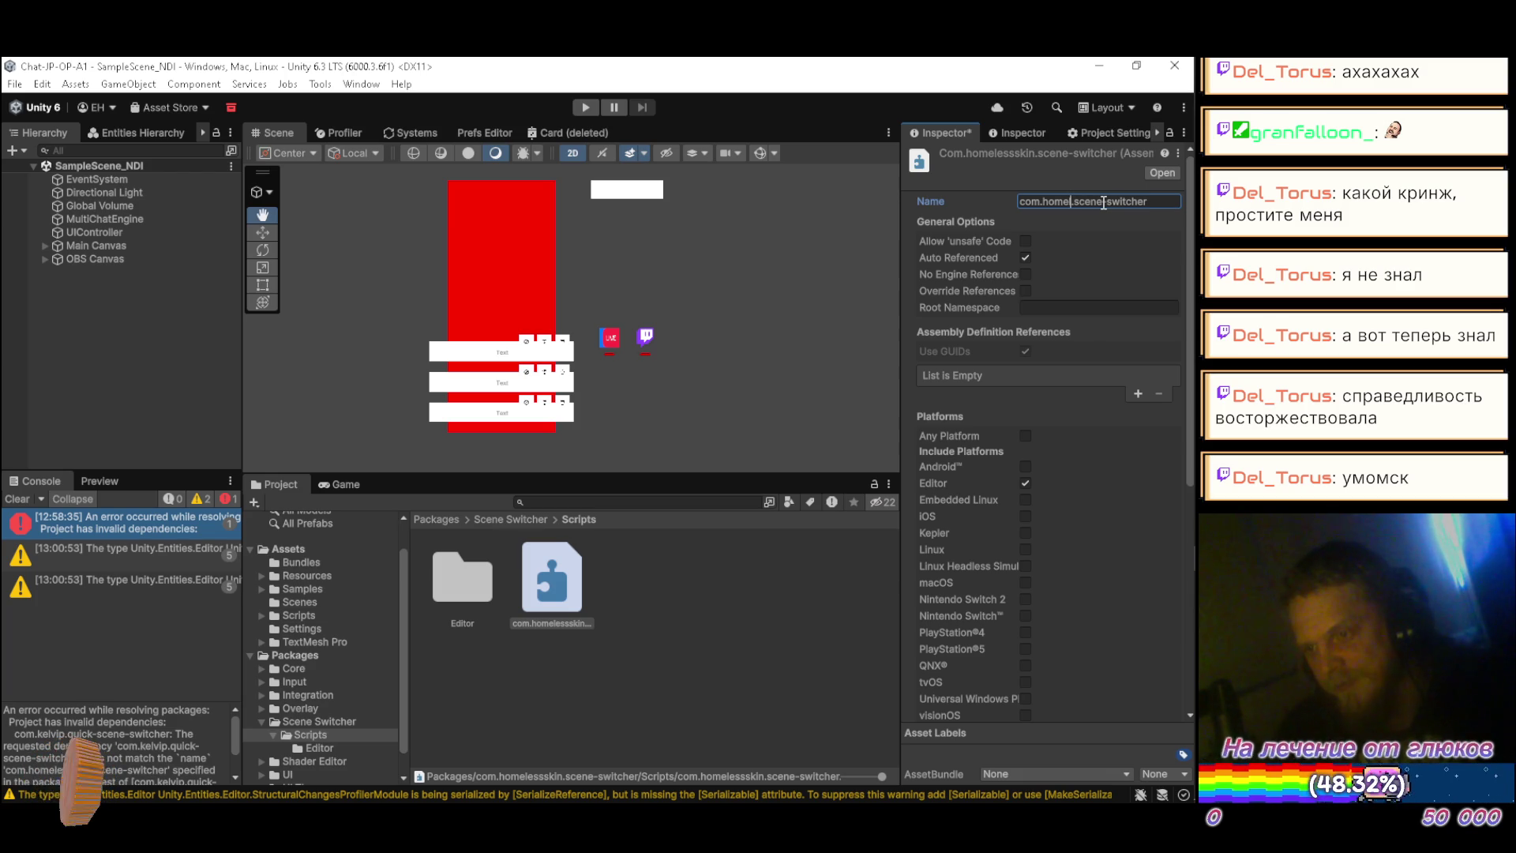
type("esss")
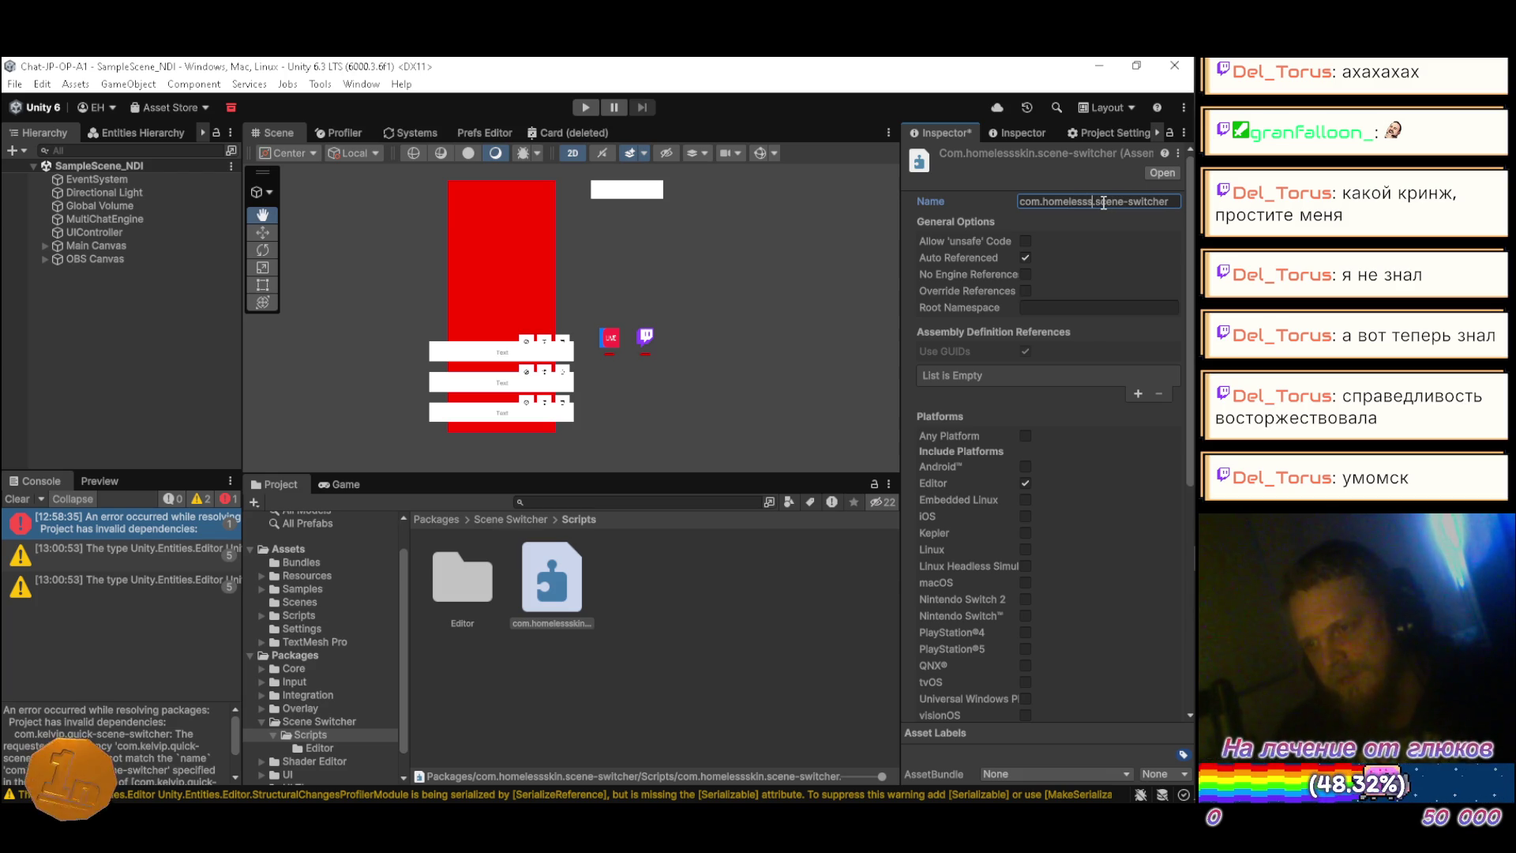
type("kin")
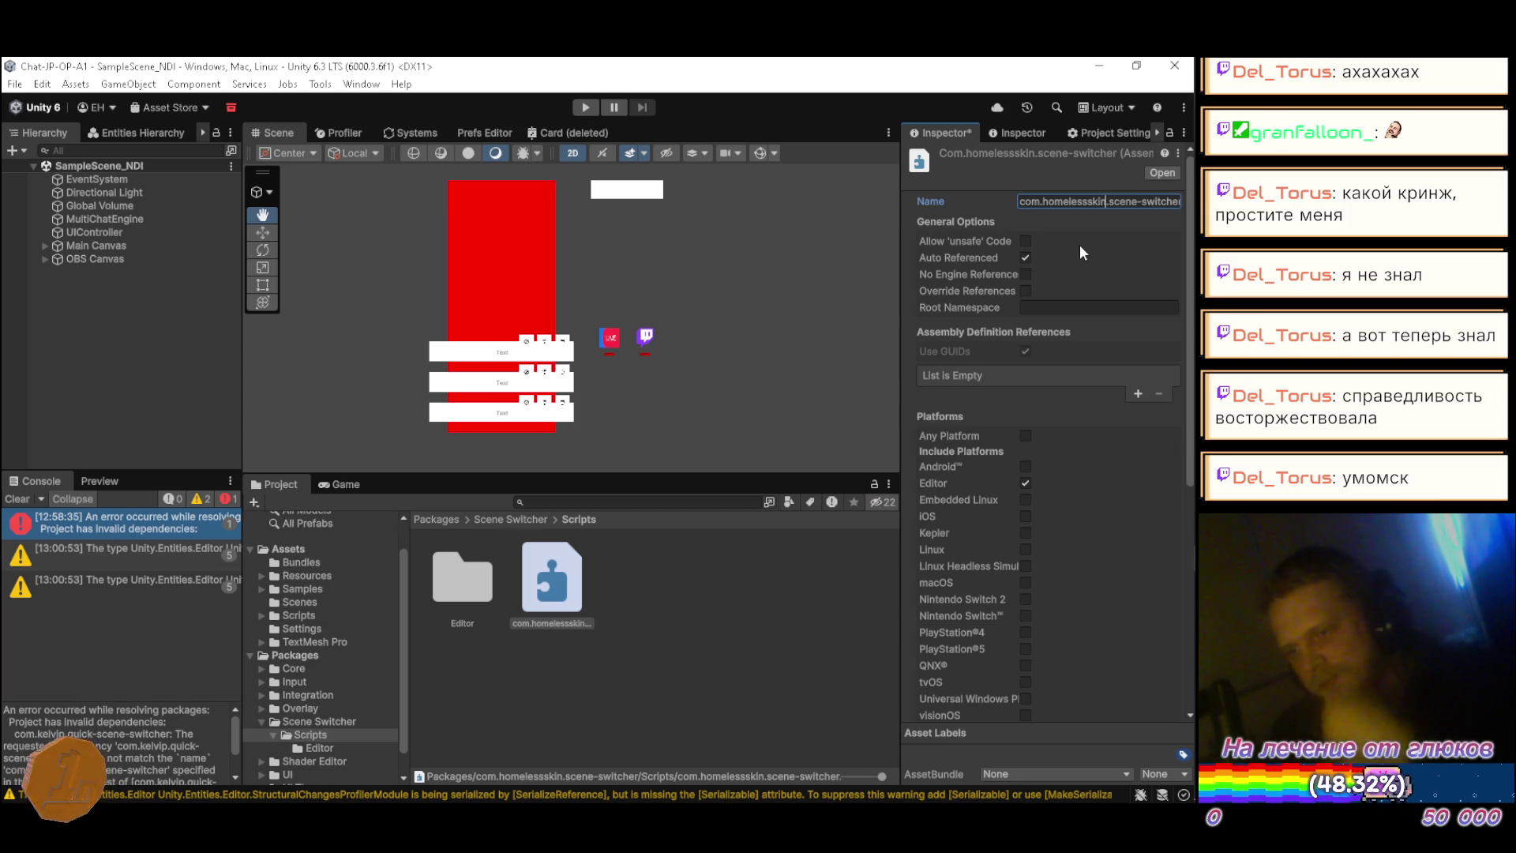
scroll(1079, 244, "down", 10)
left_click(1155, 682)
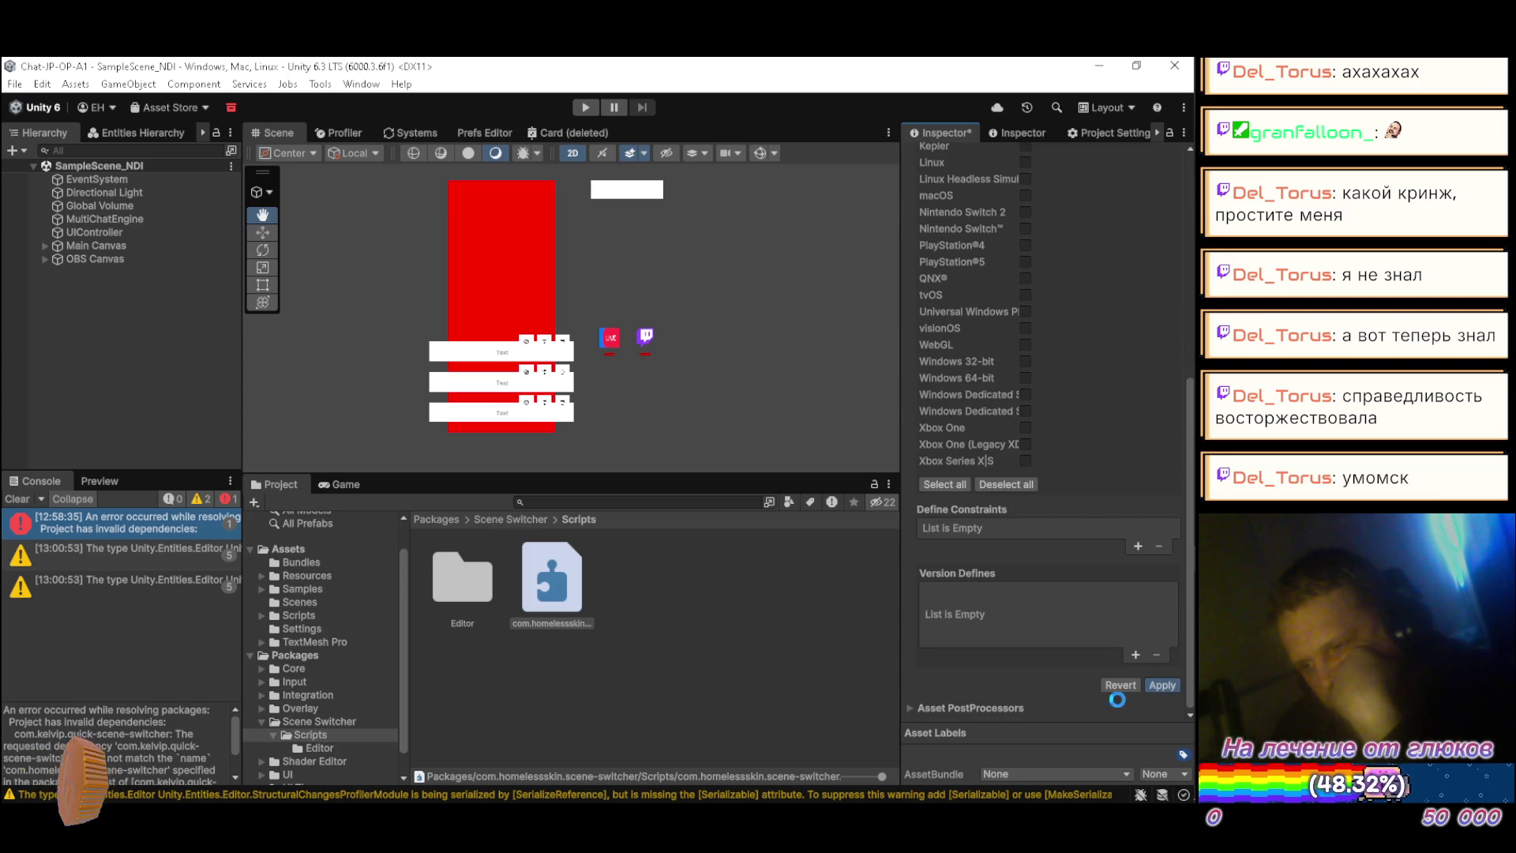
Step: Set the assembly's Root Namespace to SceneSwitcher and confirm the value sticks
scroll(1129, 362, "up", 10)
left_click(1063, 308)
type("SceneSwitcher")
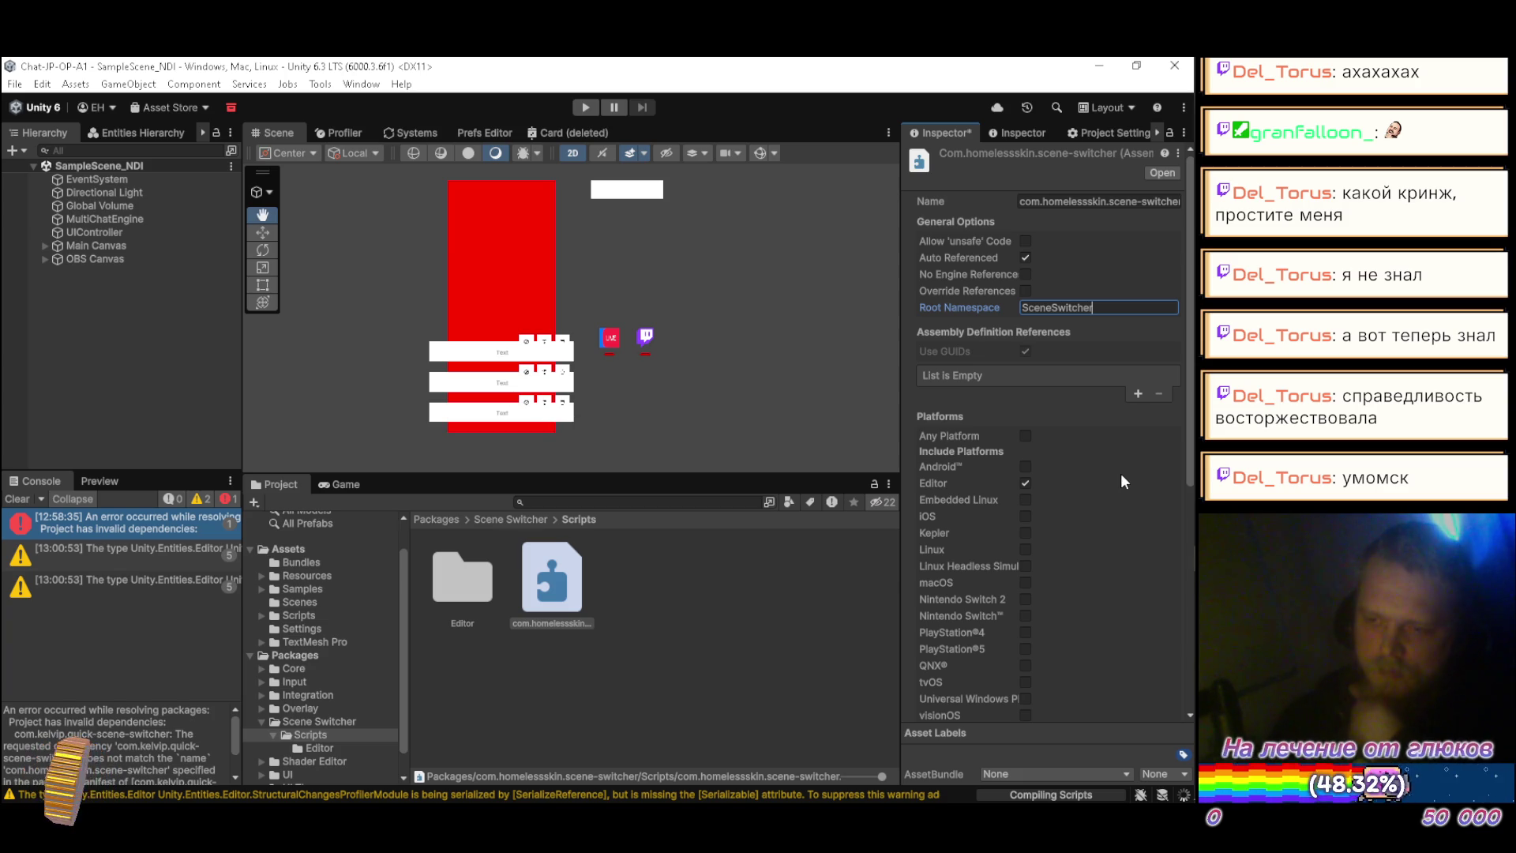
scroll(1120, 472, "down", 8)
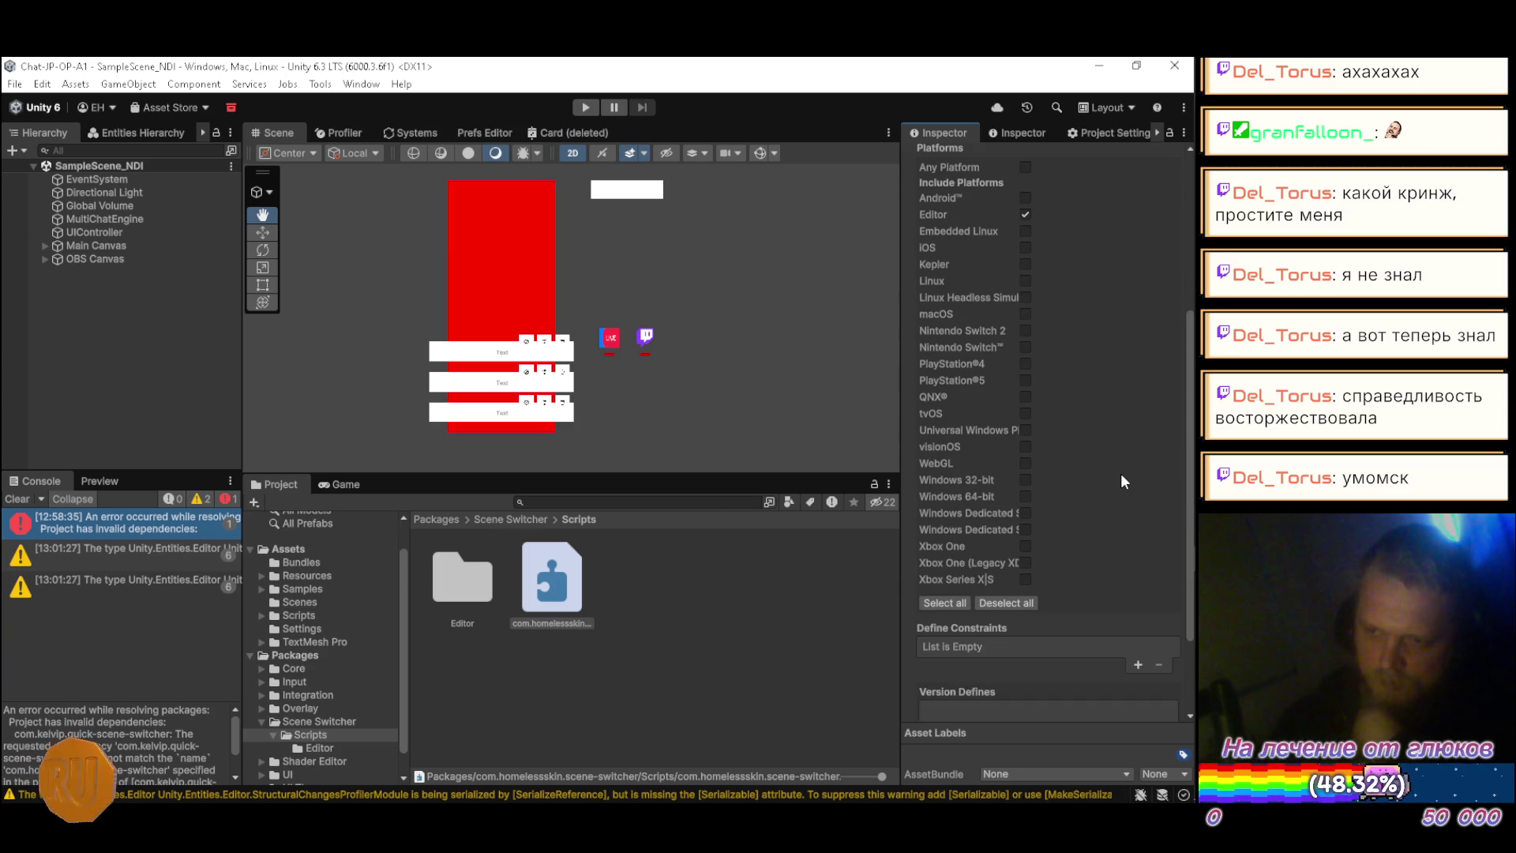
scroll(1105, 571, "up", 8)
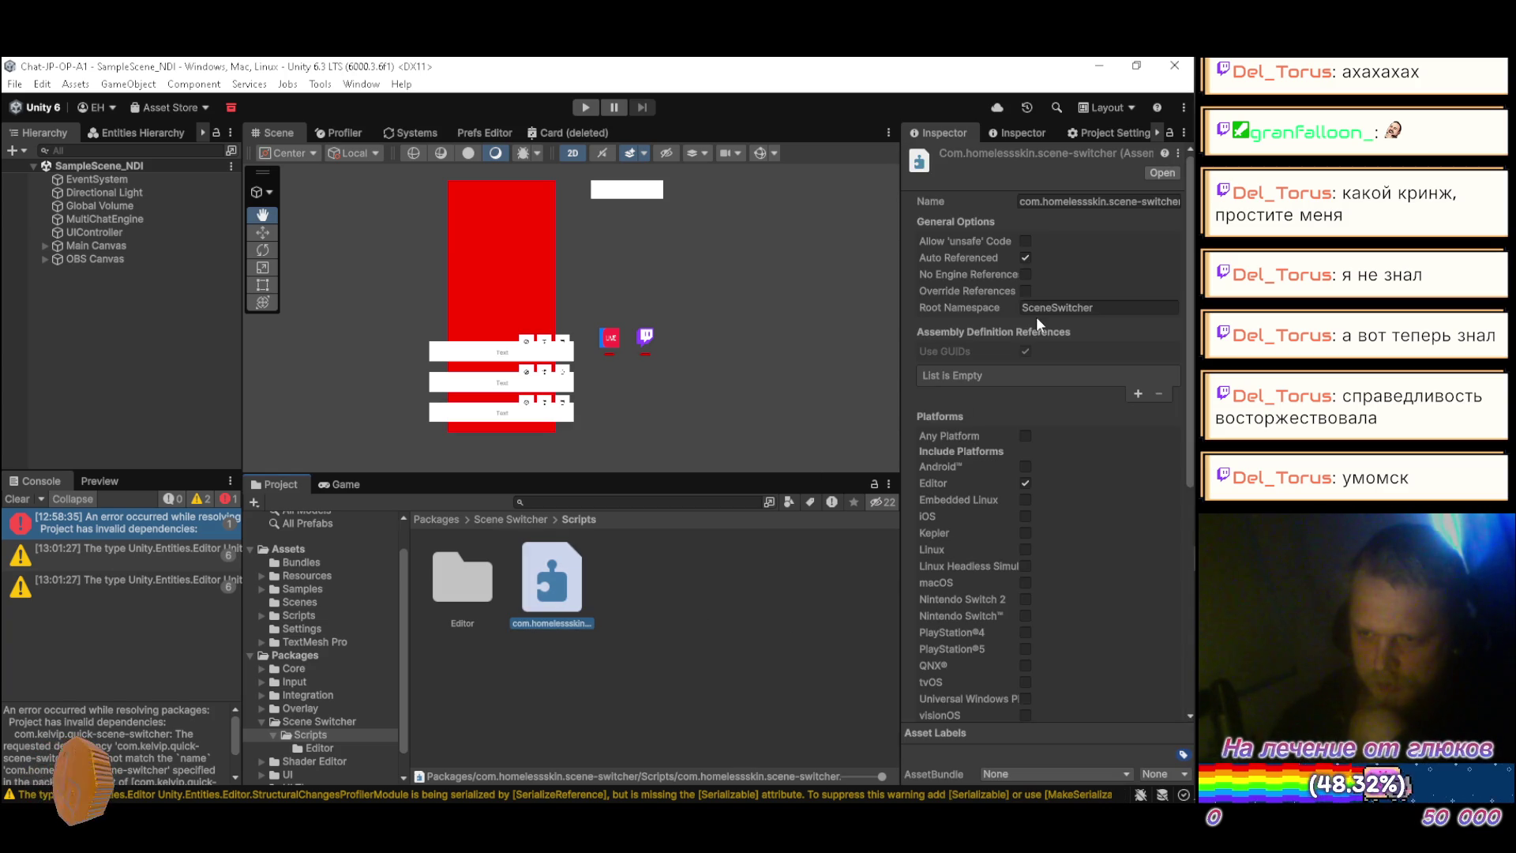
left_click(726, 610)
left_click(569, 597)
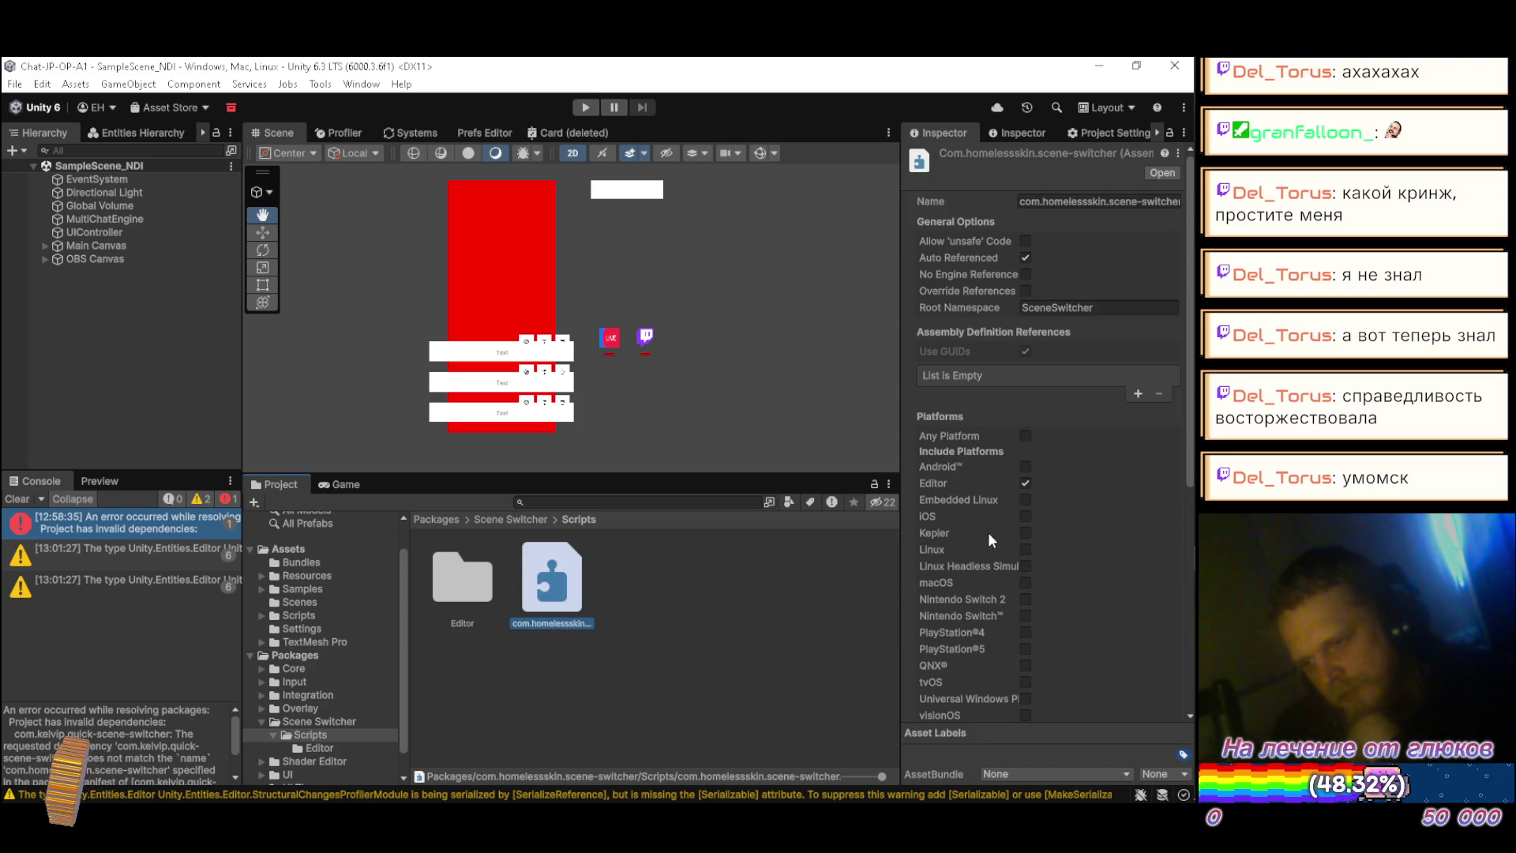
scroll(950, 570, "down", 5)
scroll(976, 544, "up", 5)
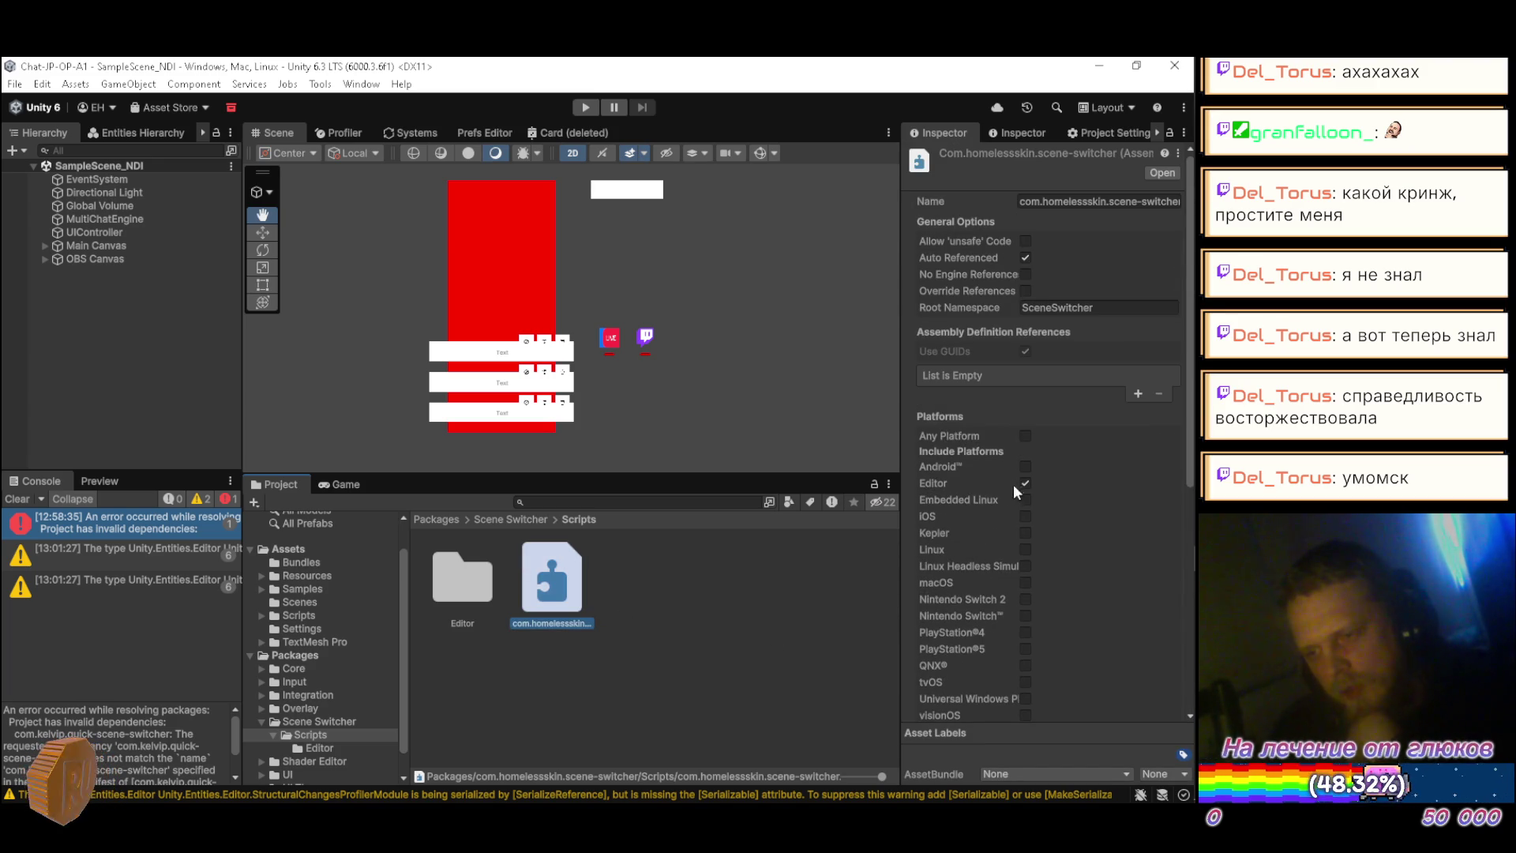
left_click(317, 761)
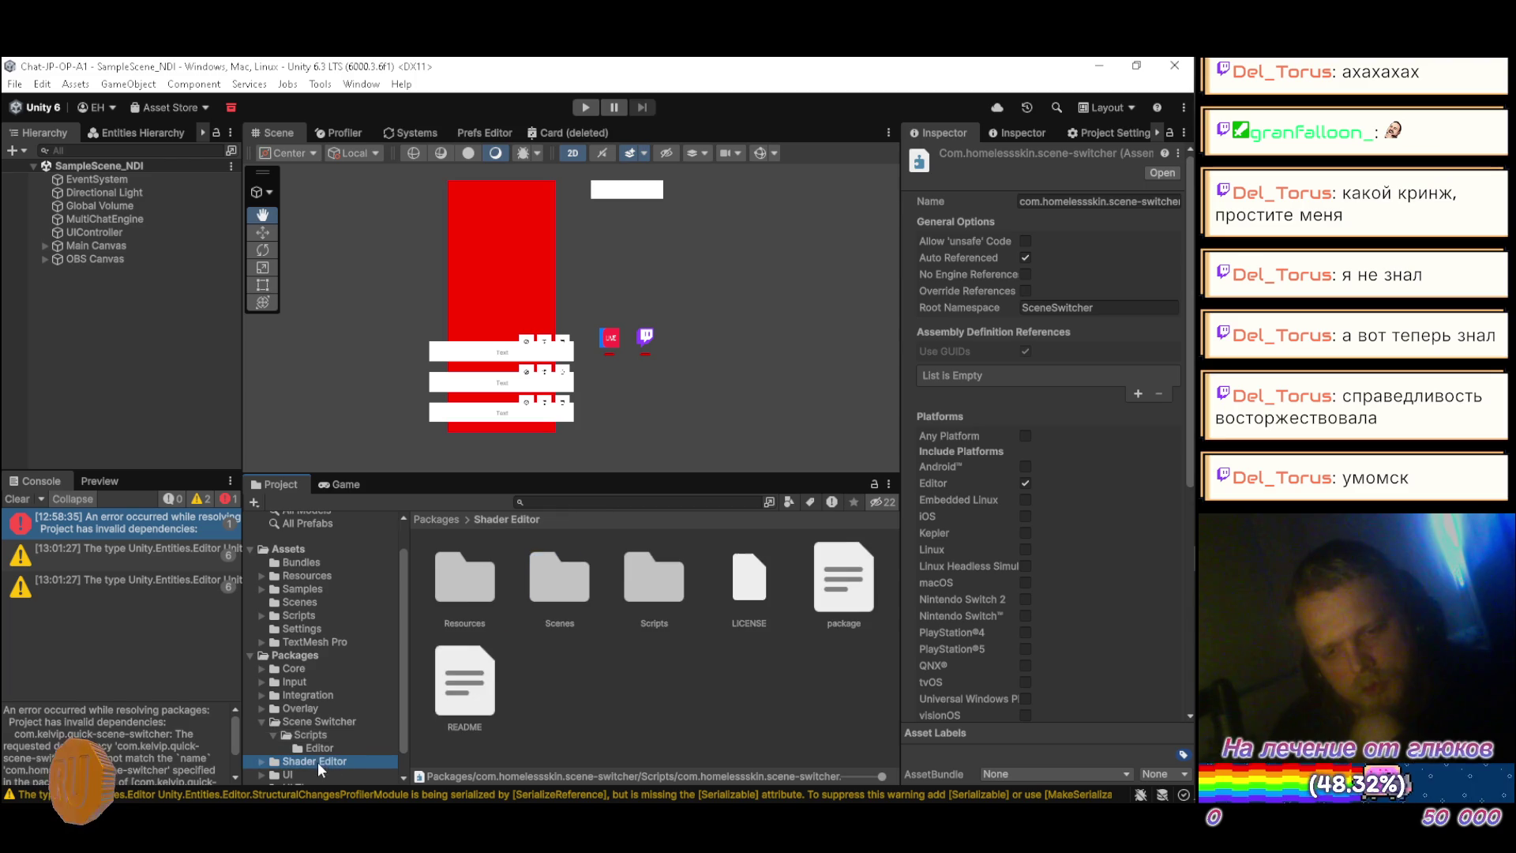
Step: Untick Any Platform on the Shader Editor Scripts asmdef and include only the Editor platform
left_click(262, 760)
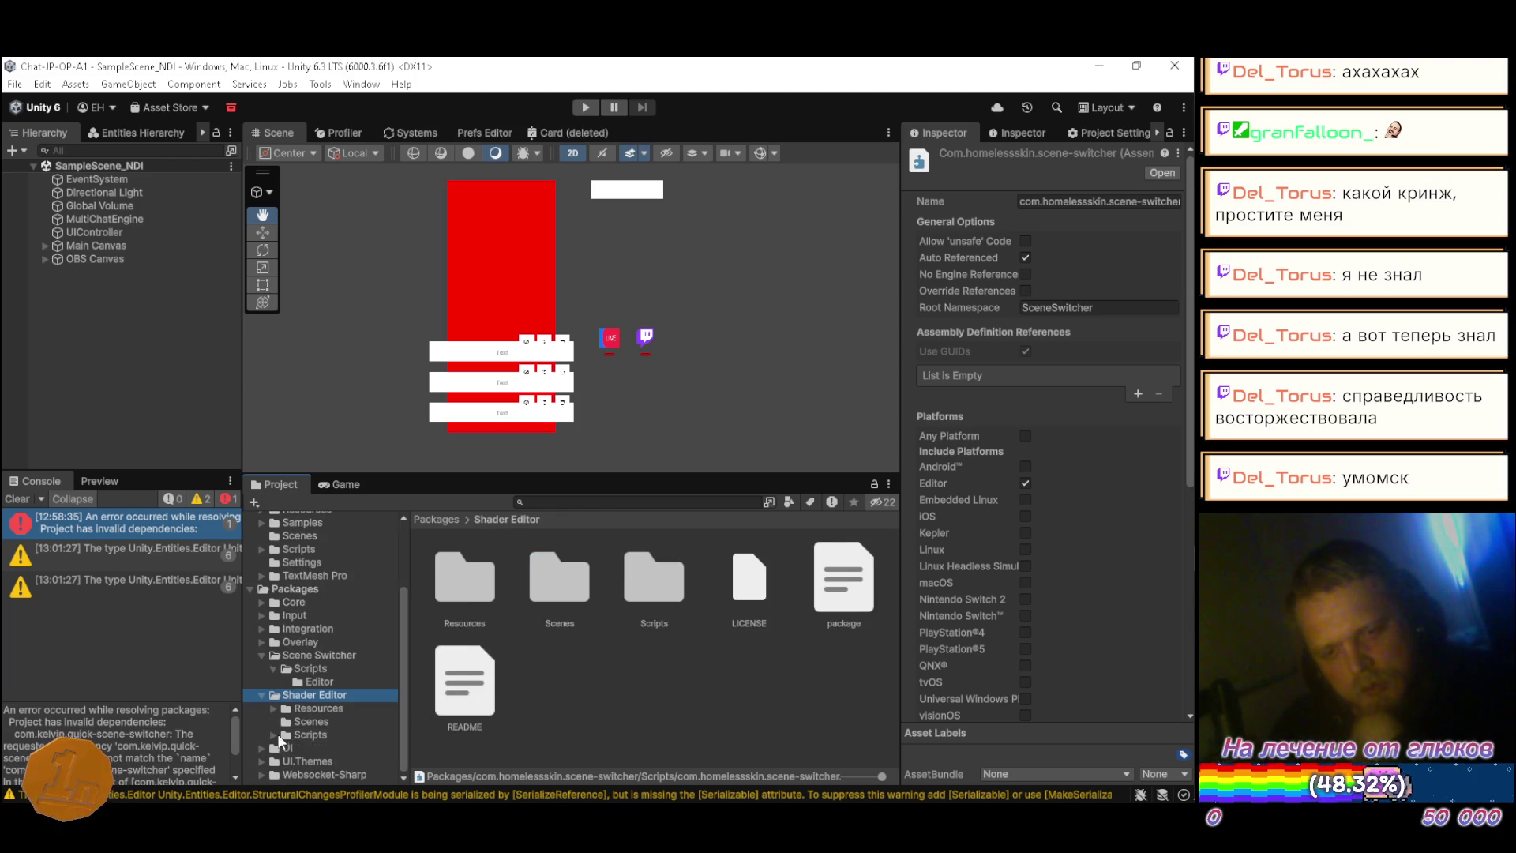
left_click(300, 735)
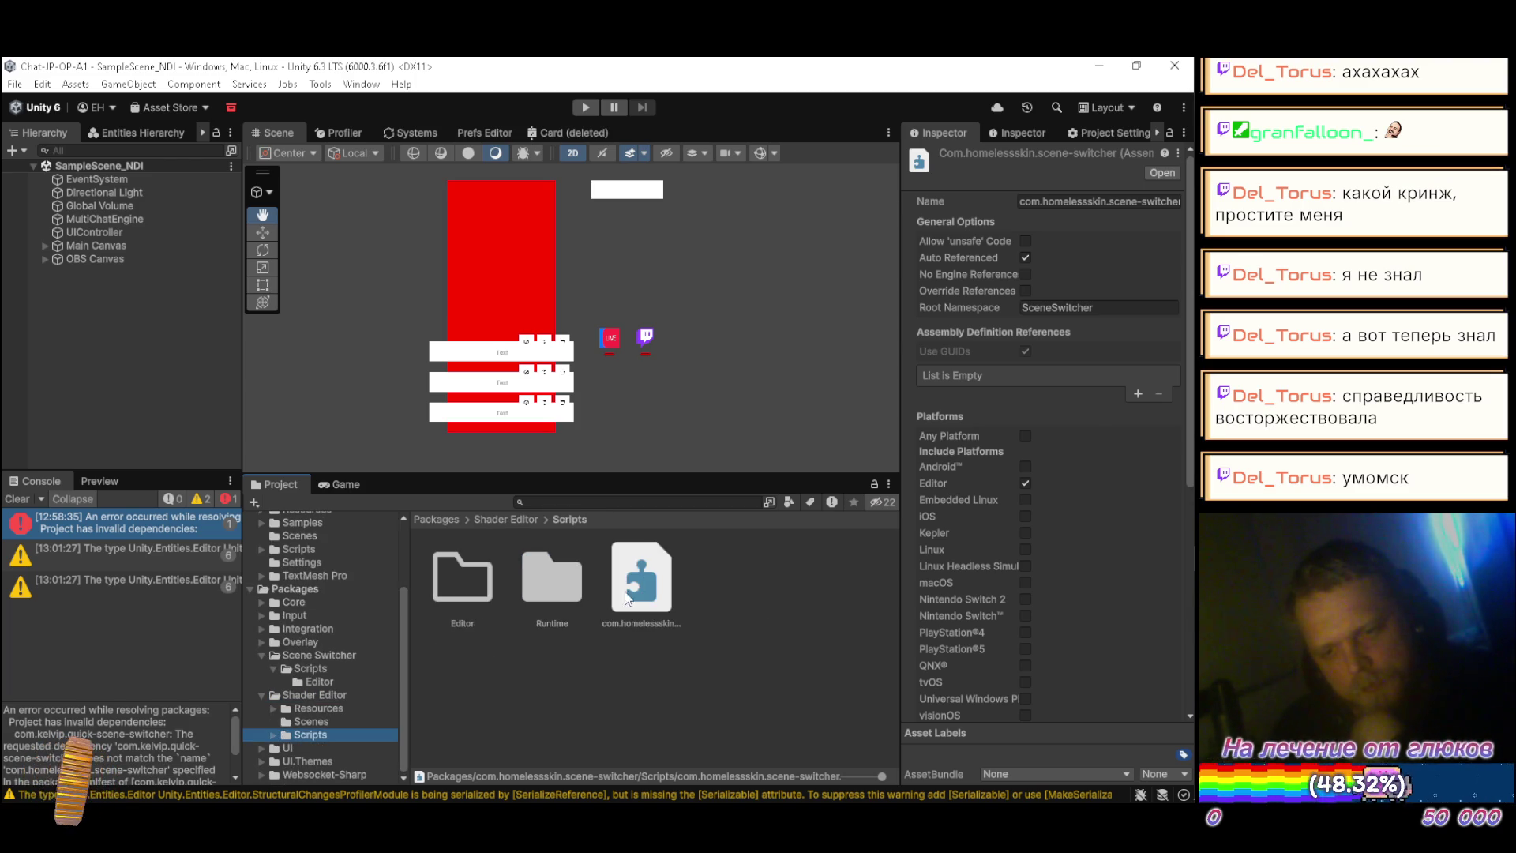
left_click(639, 588)
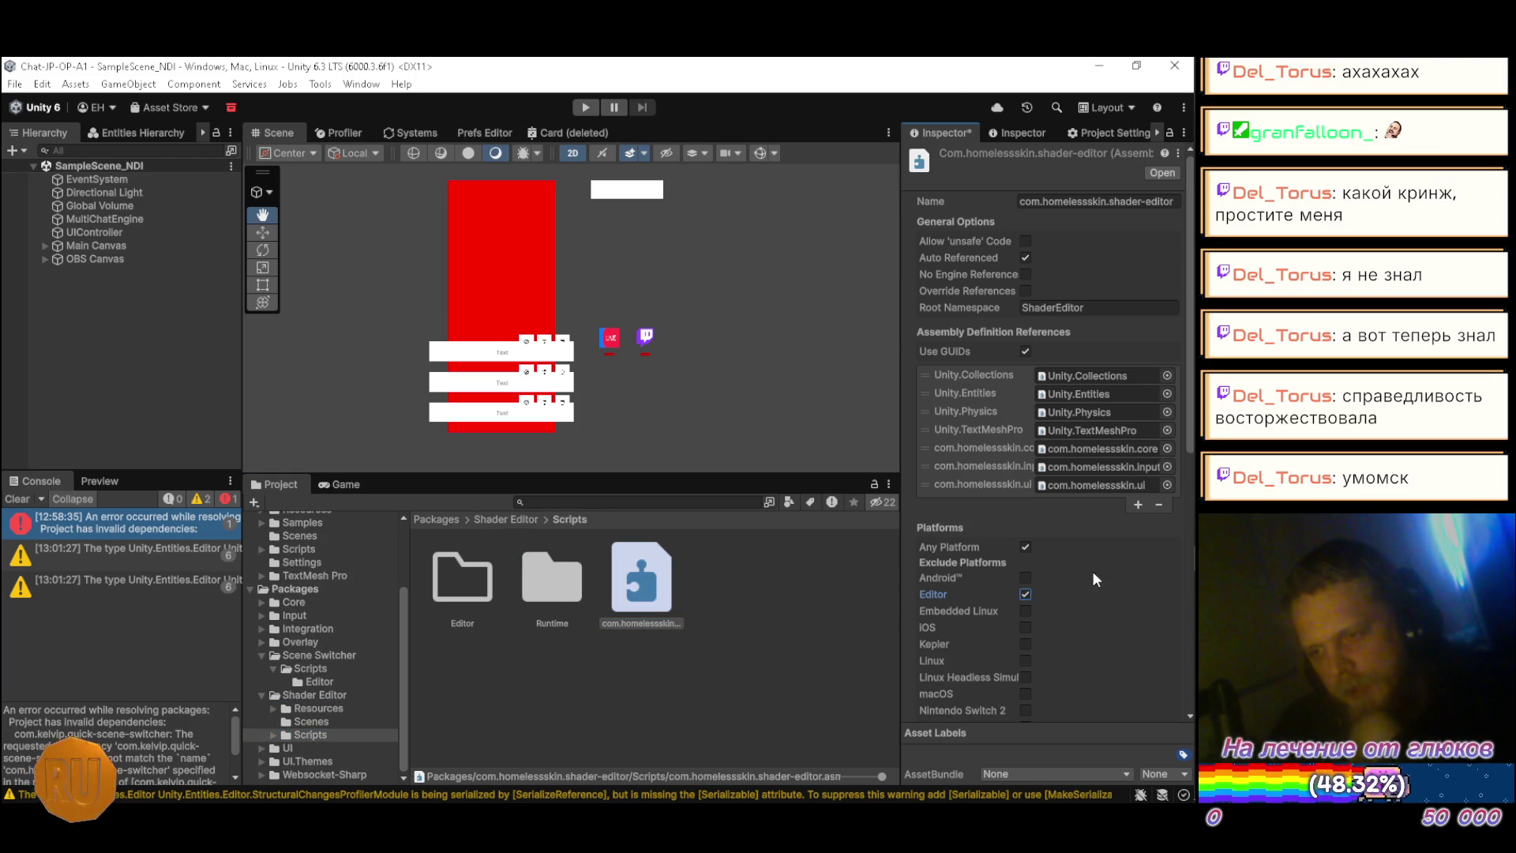
left_click(1025, 546)
left_click(1025, 594)
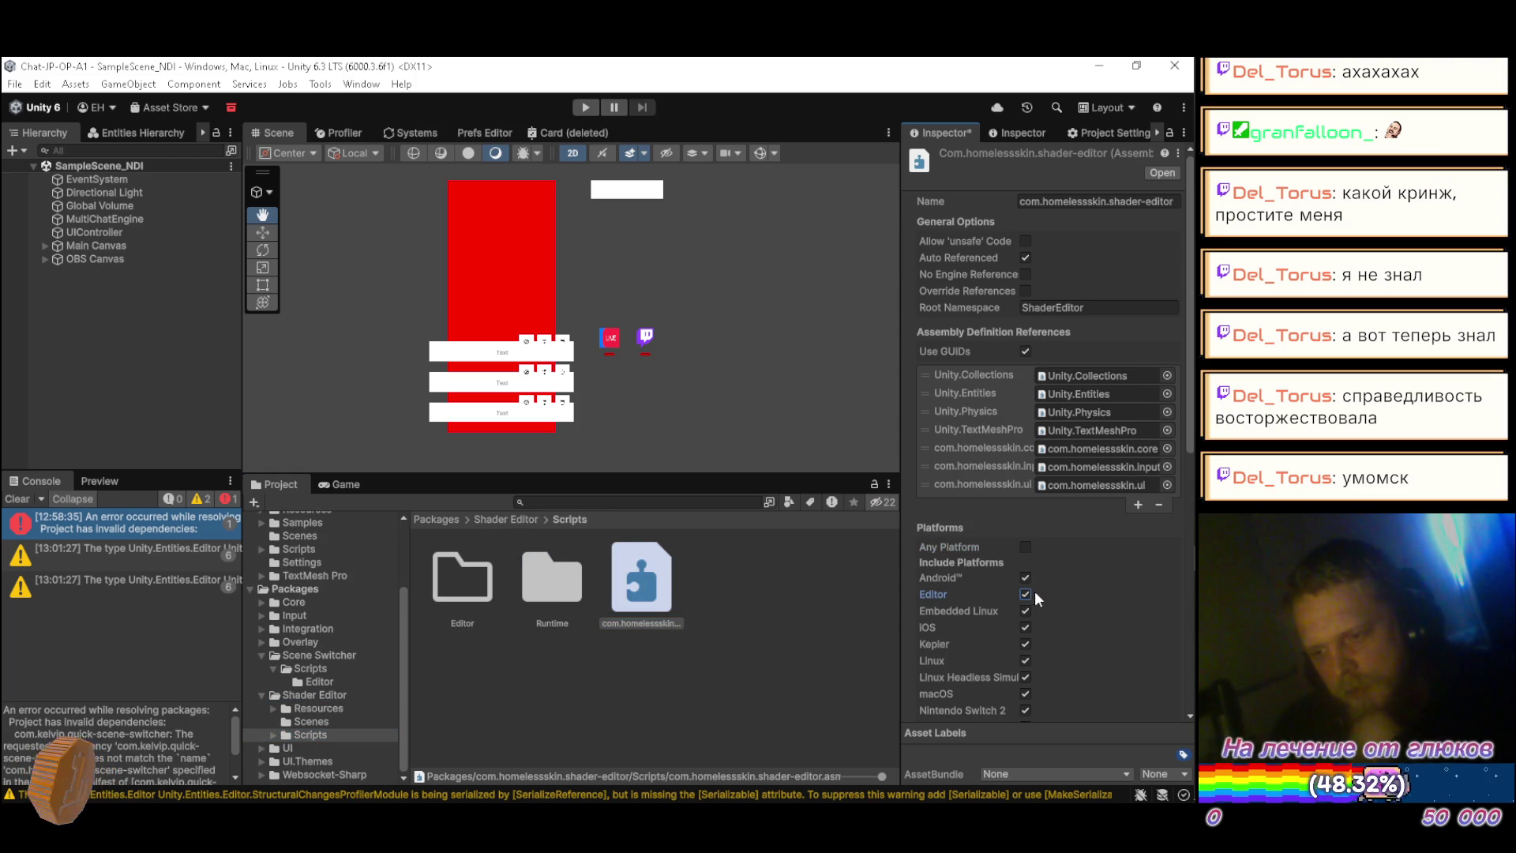
left_click(1025, 546)
left_click(1025, 546)
scroll(1027, 568, "down", 5)
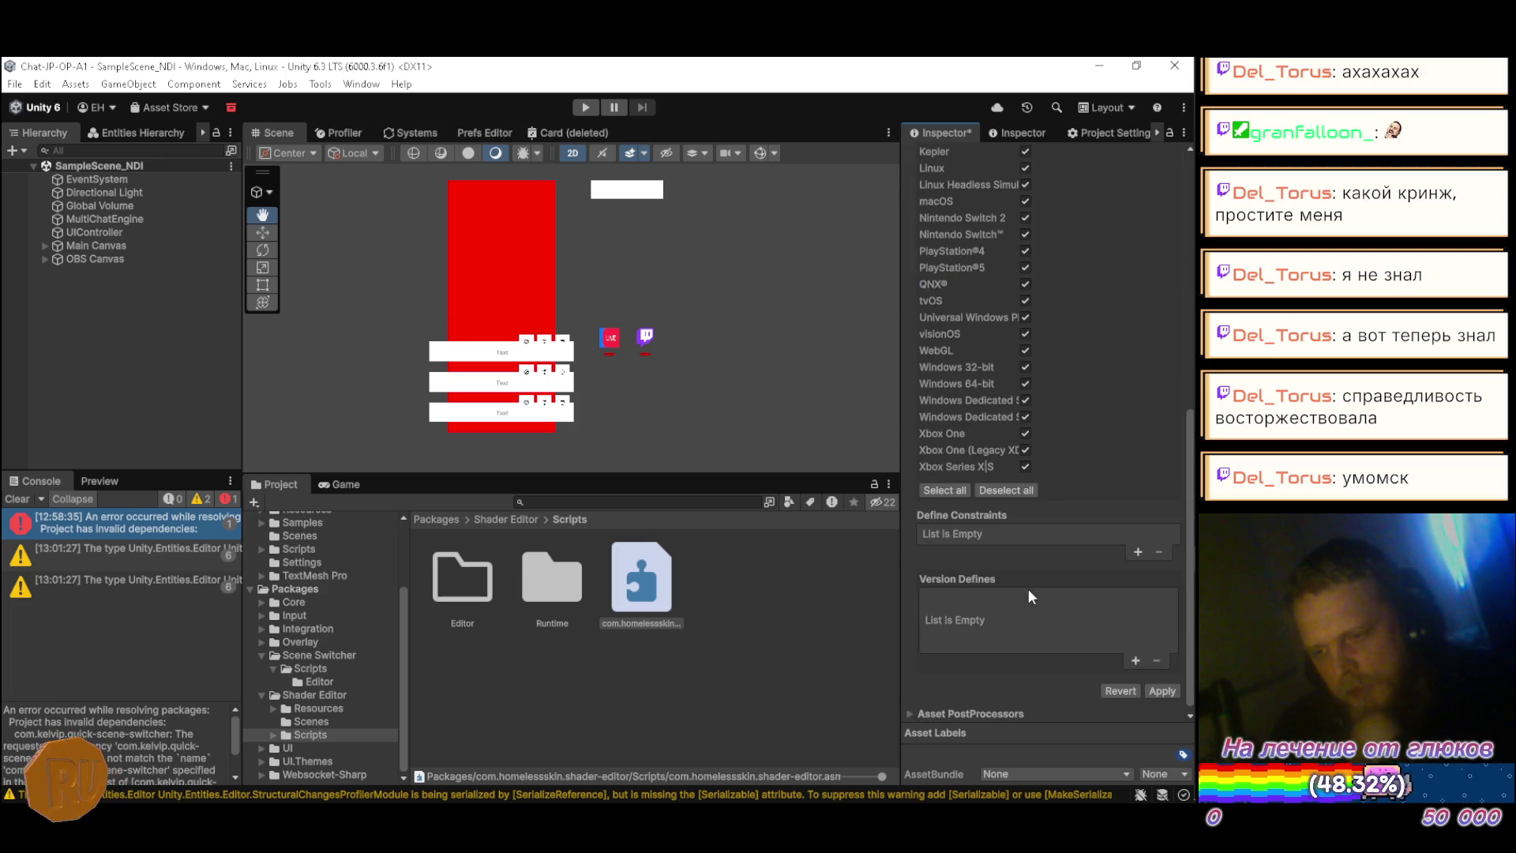
left_click(1006, 581)
scroll(1019, 577, "up", 3)
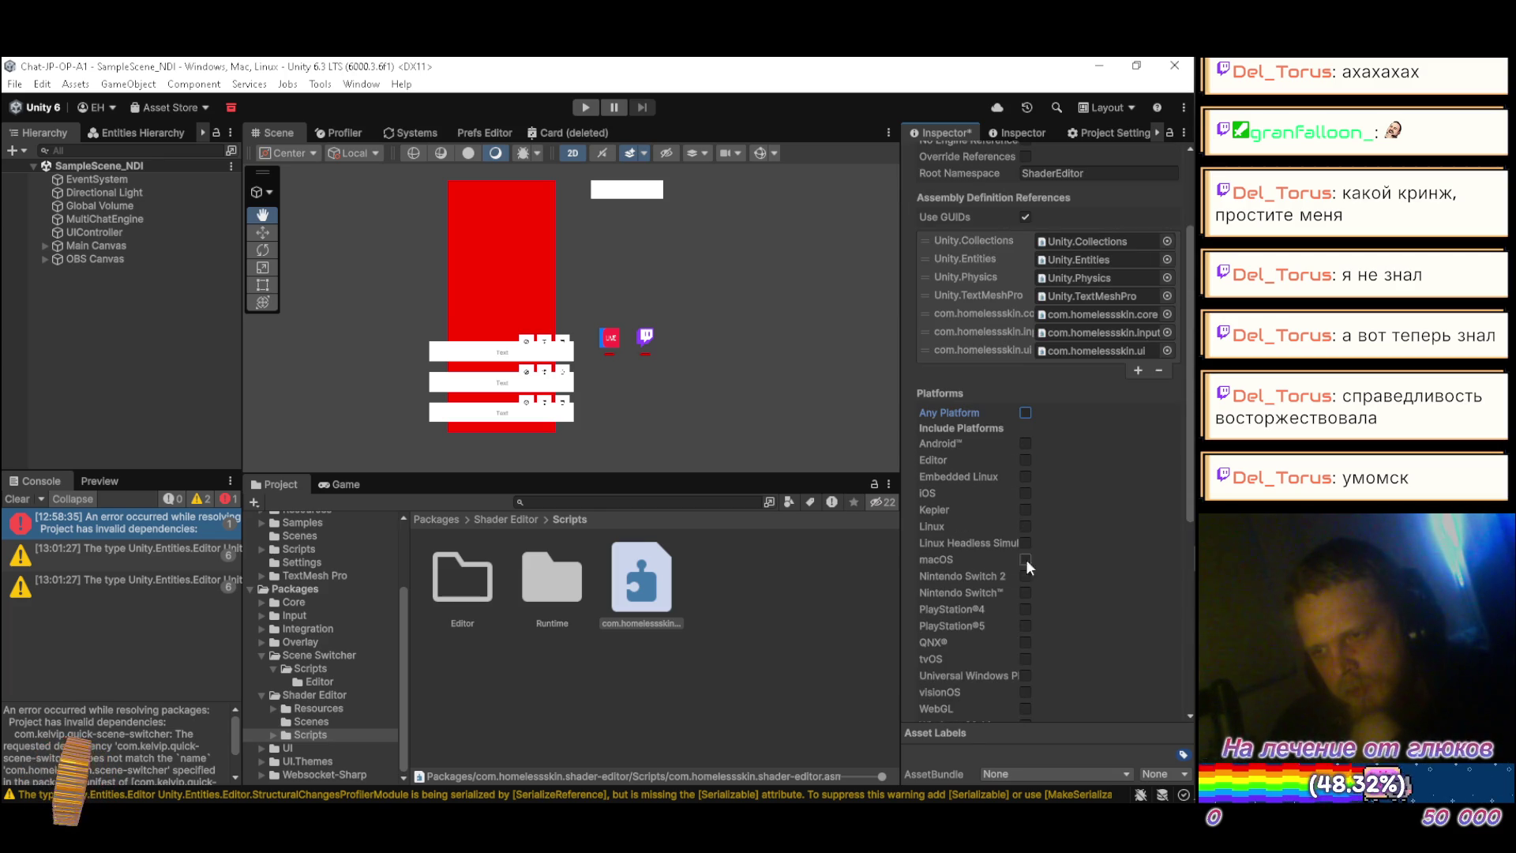
left_click(1025, 459)
scroll(1095, 478, "down", 5)
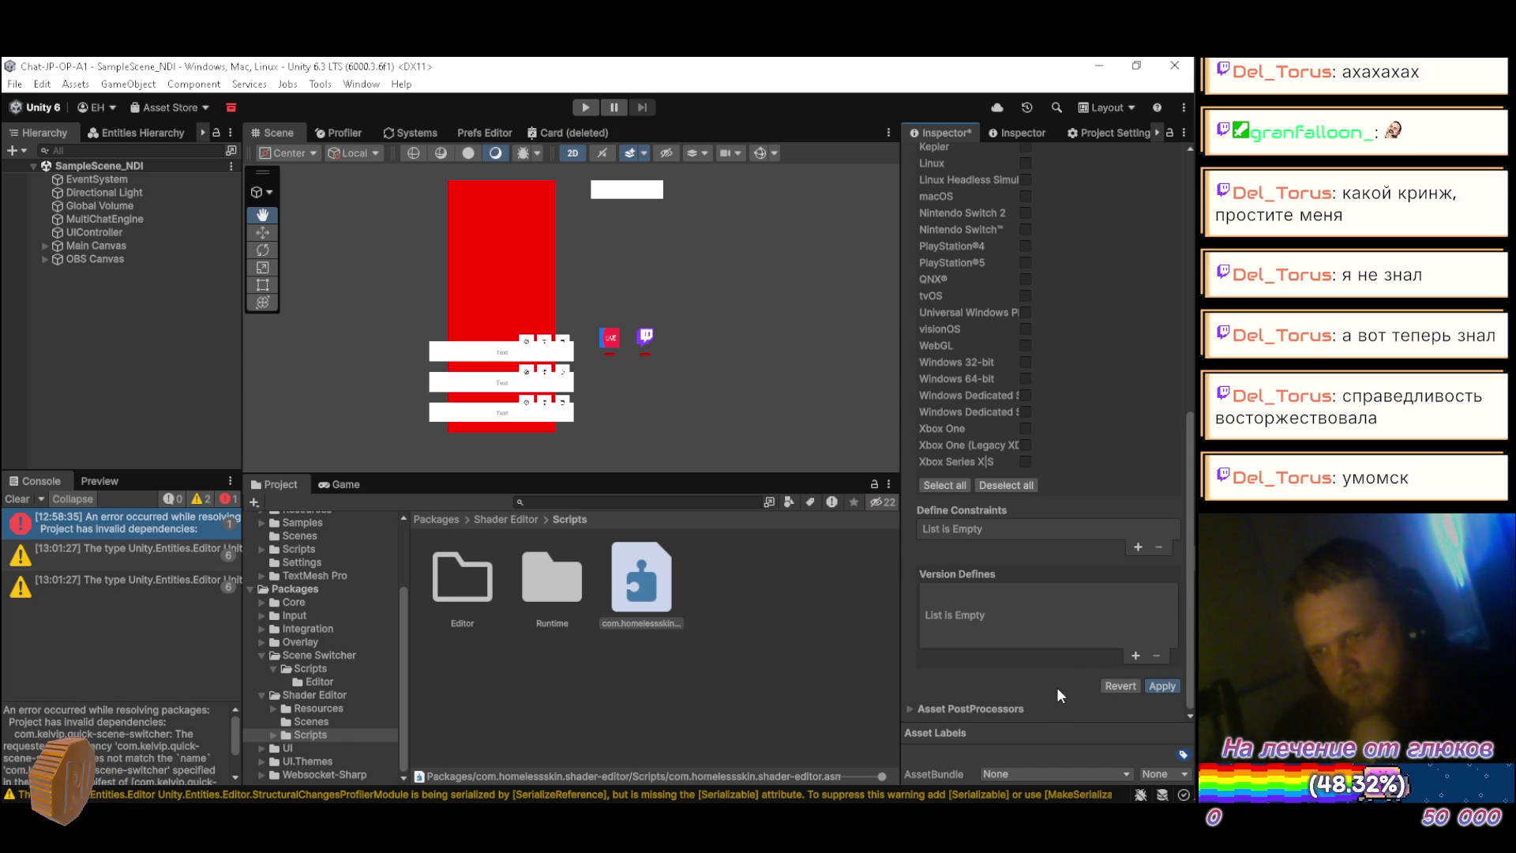
key("alt+Tab")
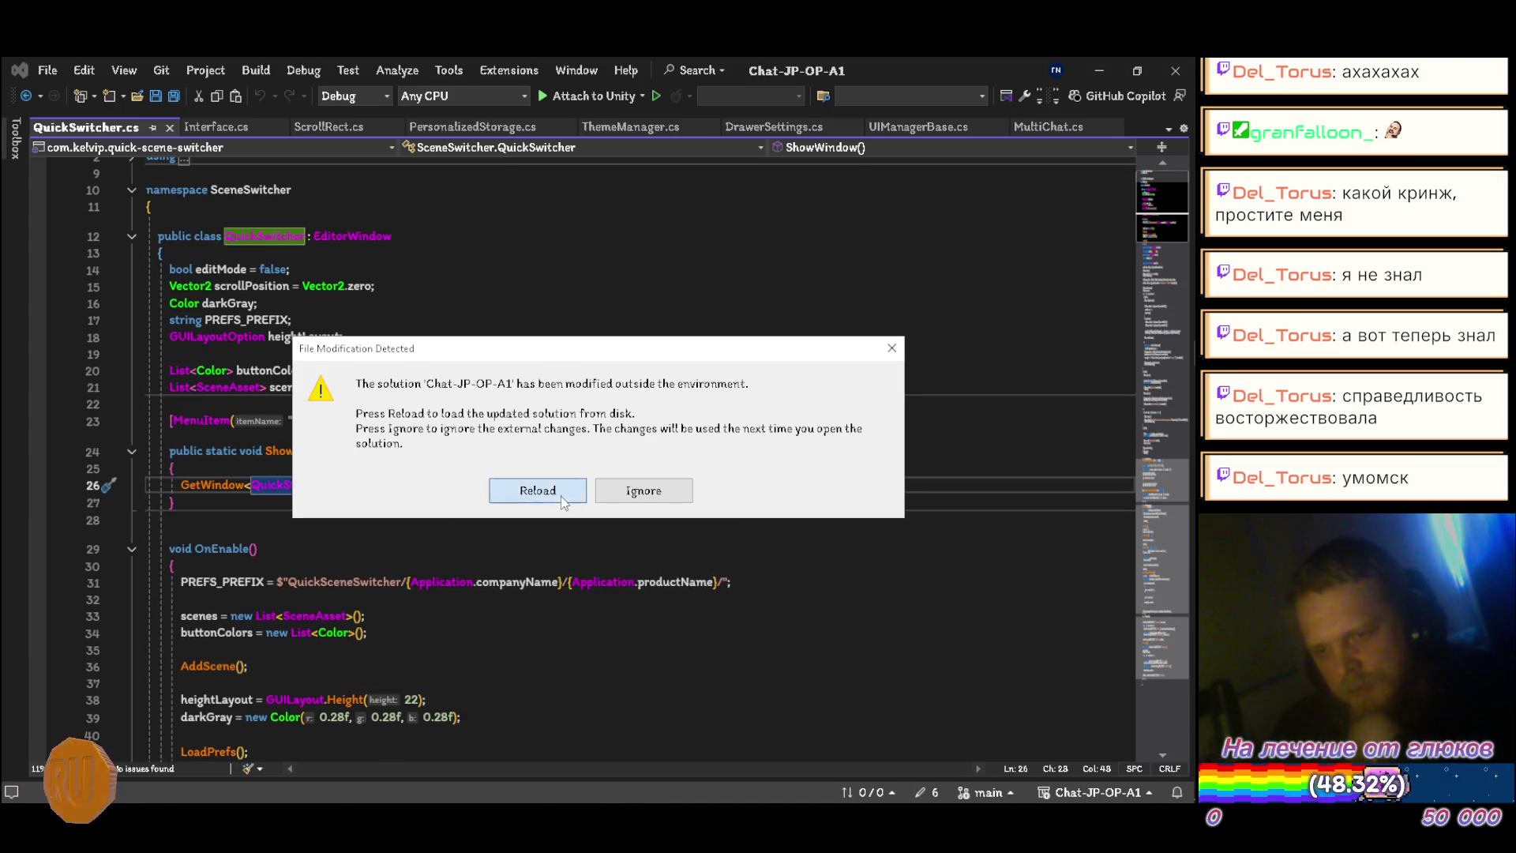
Step: Reload the externally modified solution and minimize Visual Studio
left_click(561, 496)
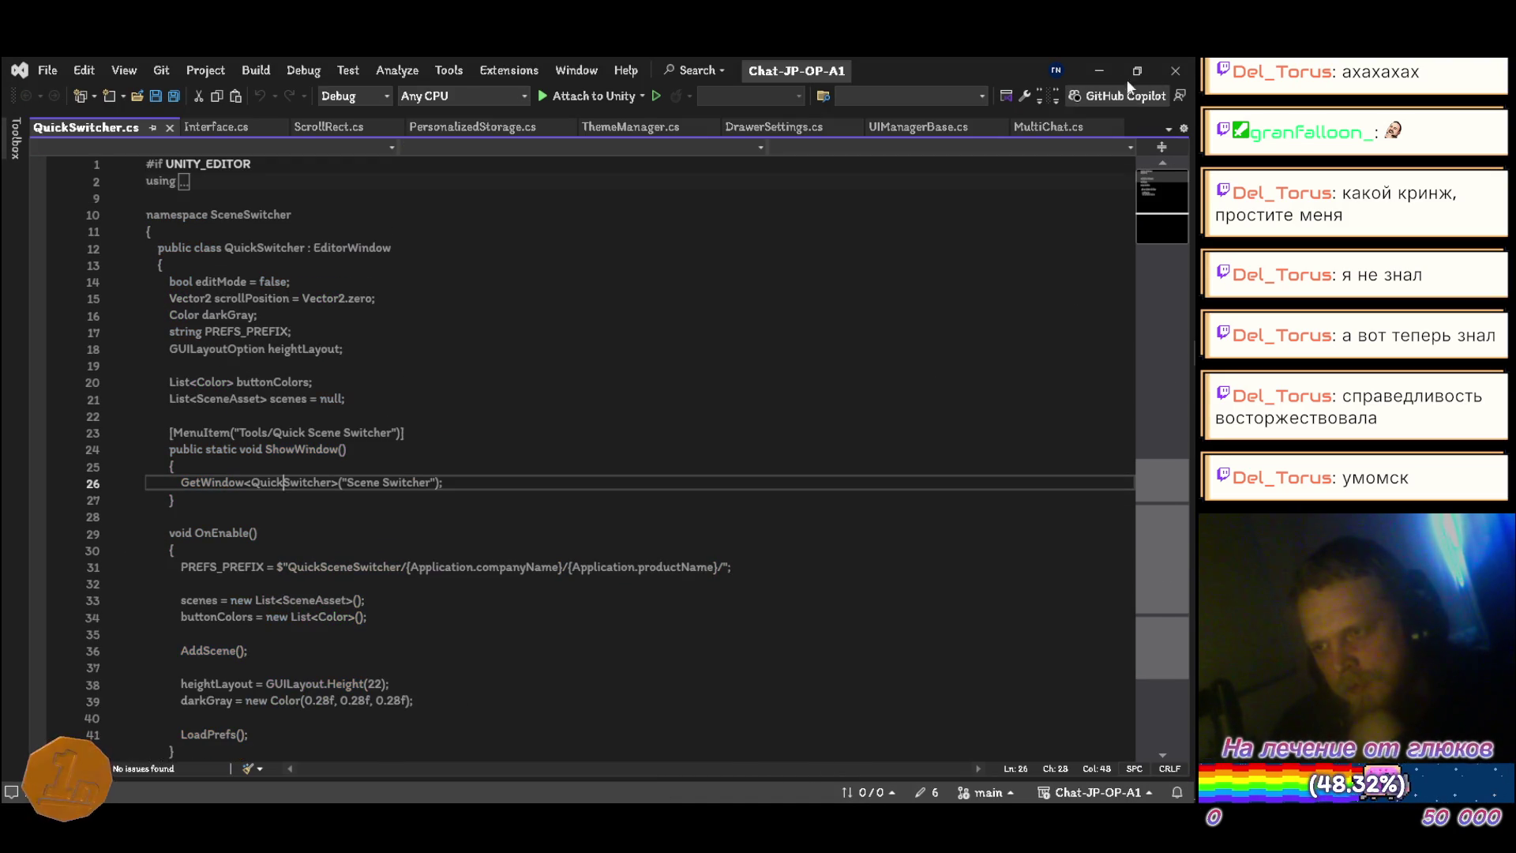
left_click(1106, 68)
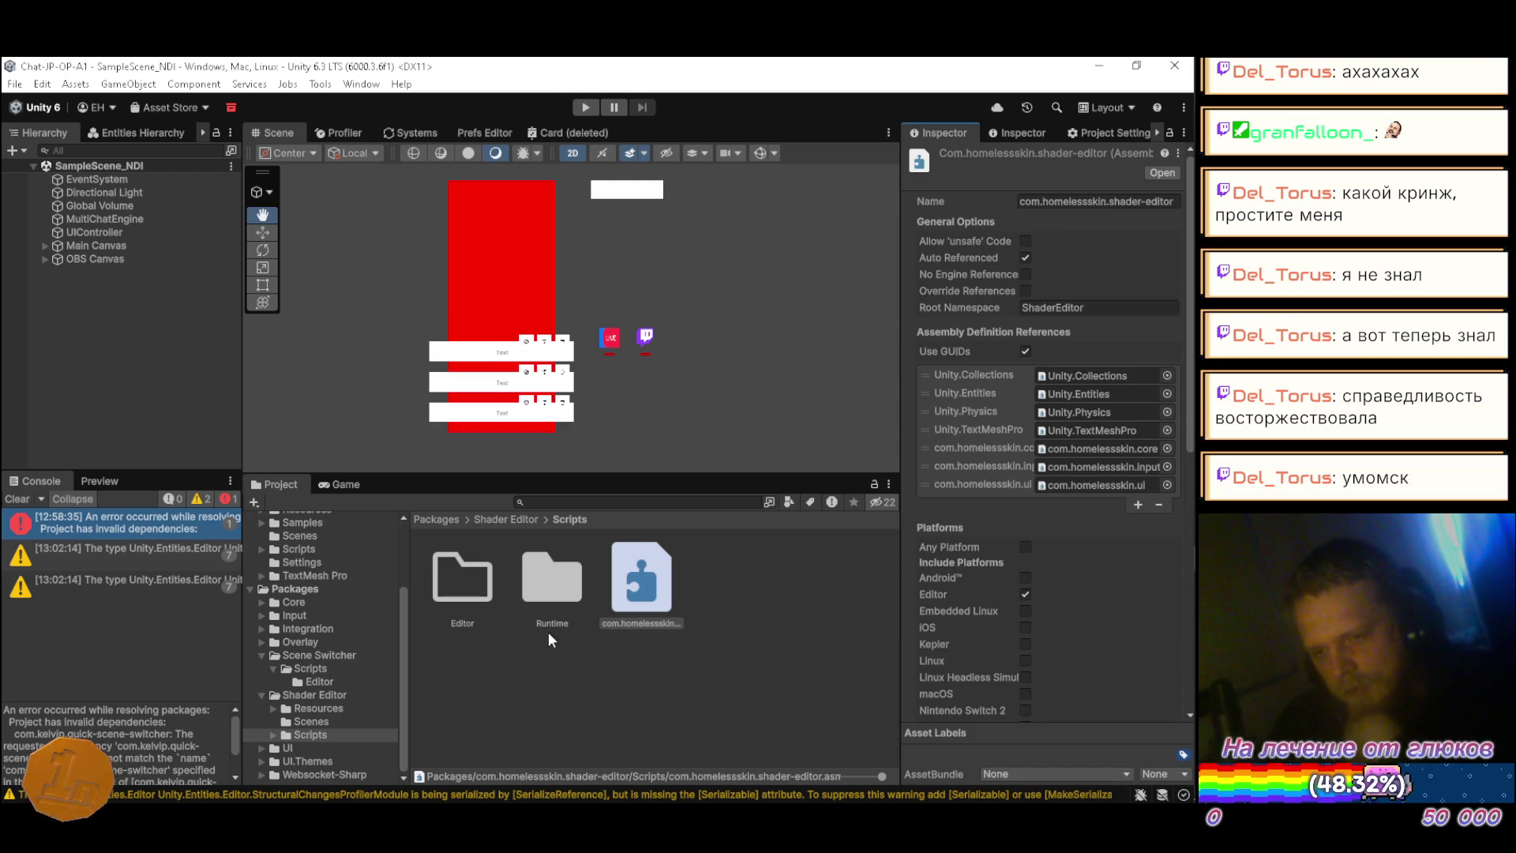
Step: Browse the Scene Switcher package, previewing QuickSwitcher and inspecting its assembly definition
left_click(341, 698)
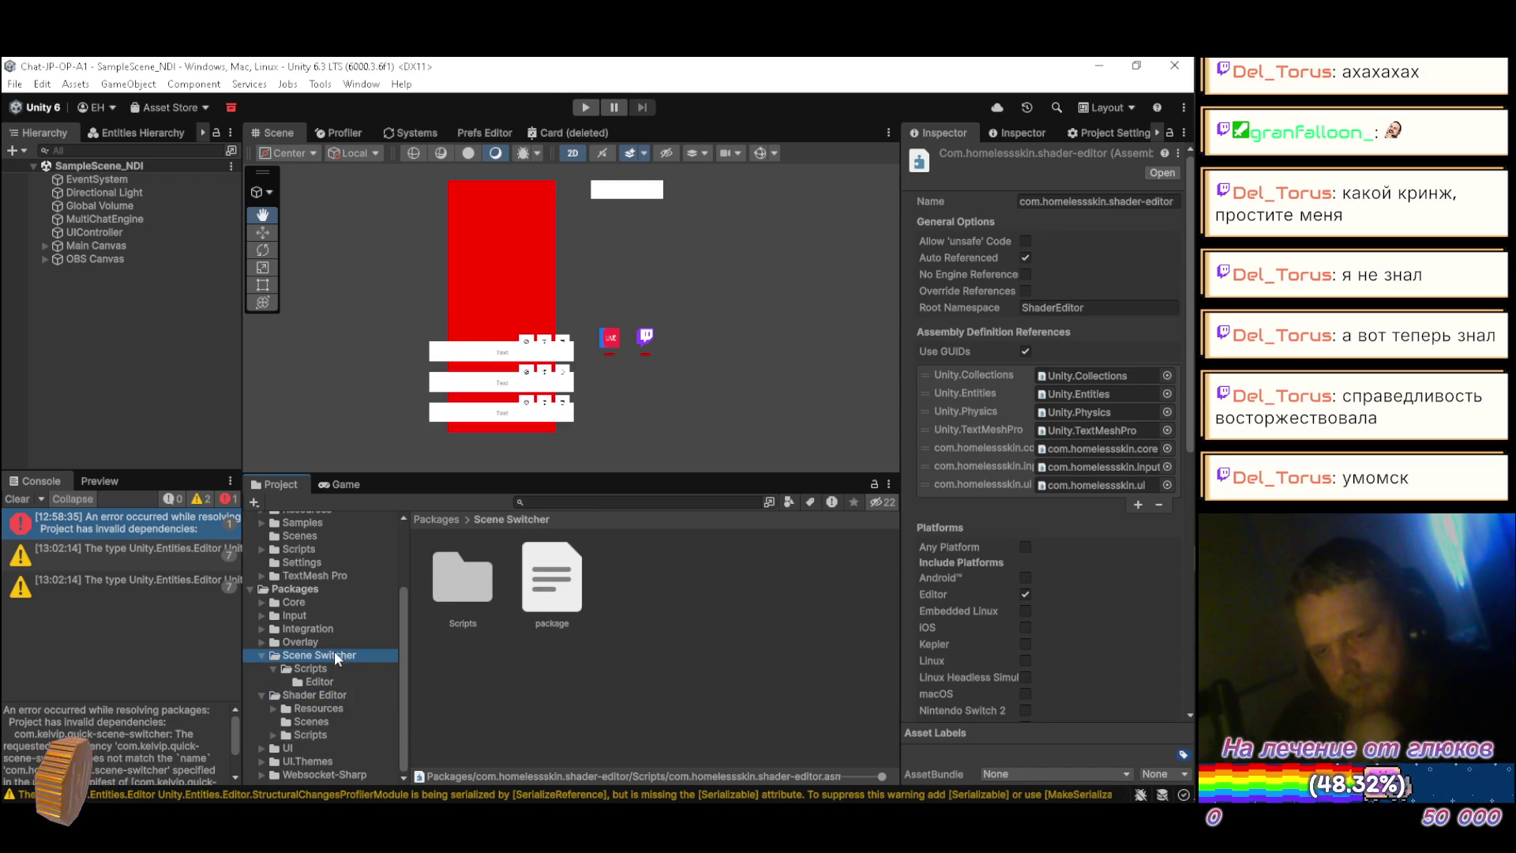
left_click(326, 682)
left_click(463, 584)
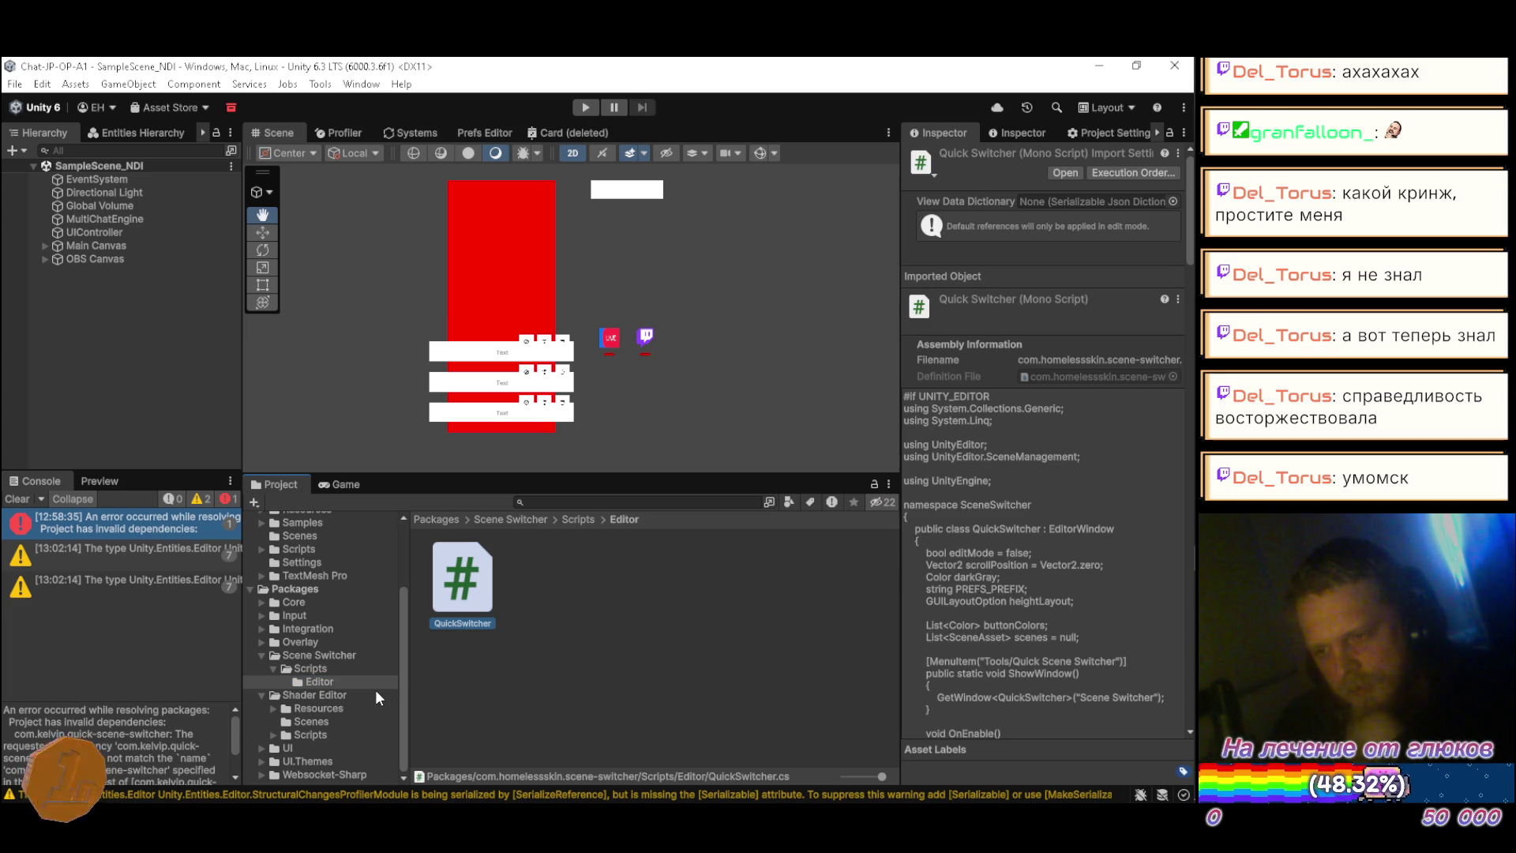
left_click(319, 668)
left_click(539, 580)
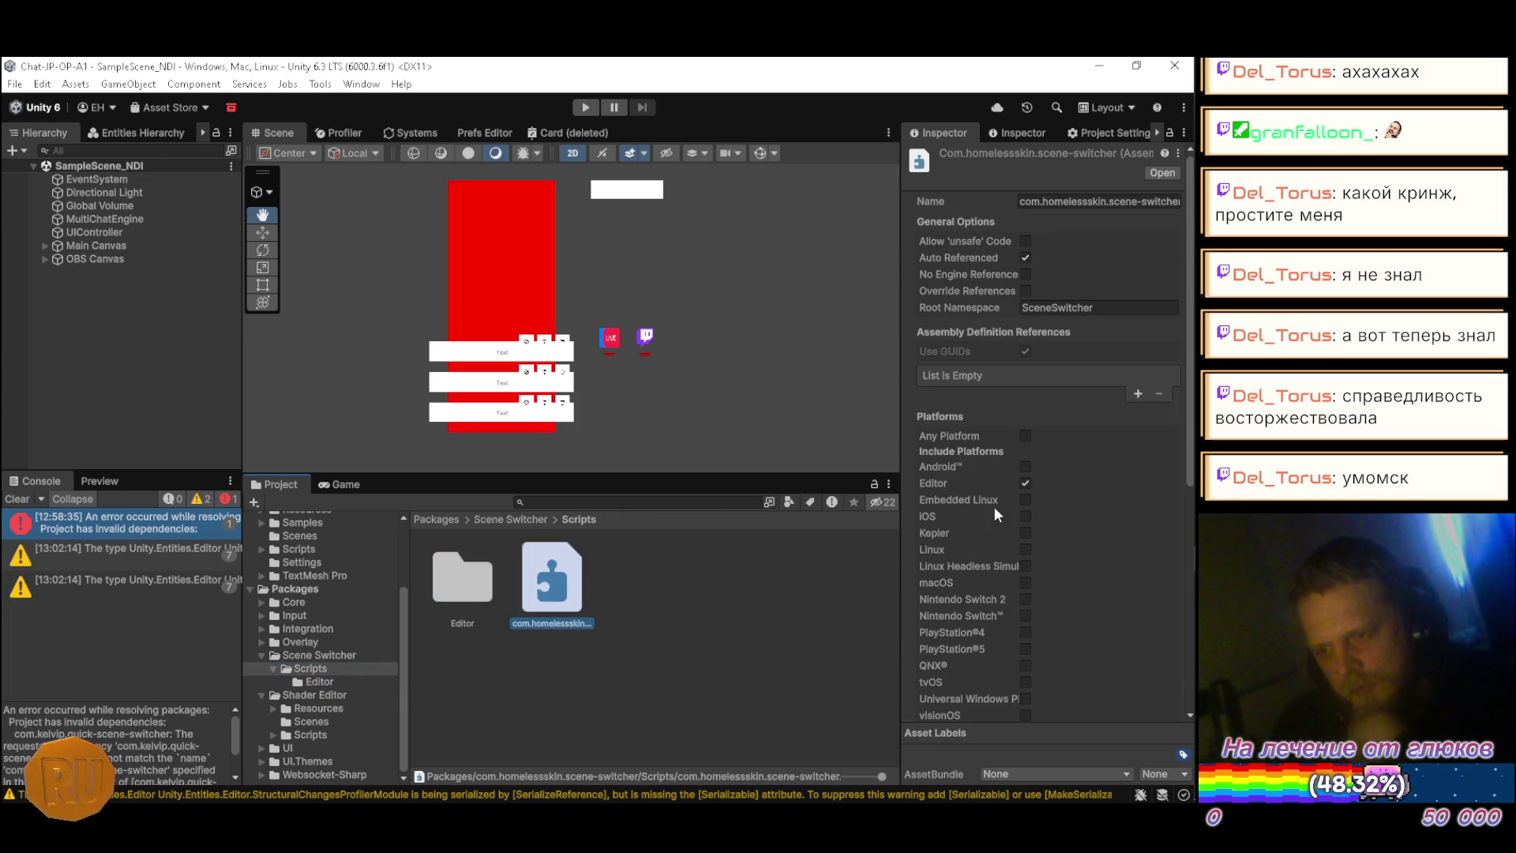
scroll(1115, 427, "down", 5)
scroll(1117, 433, "up", 5)
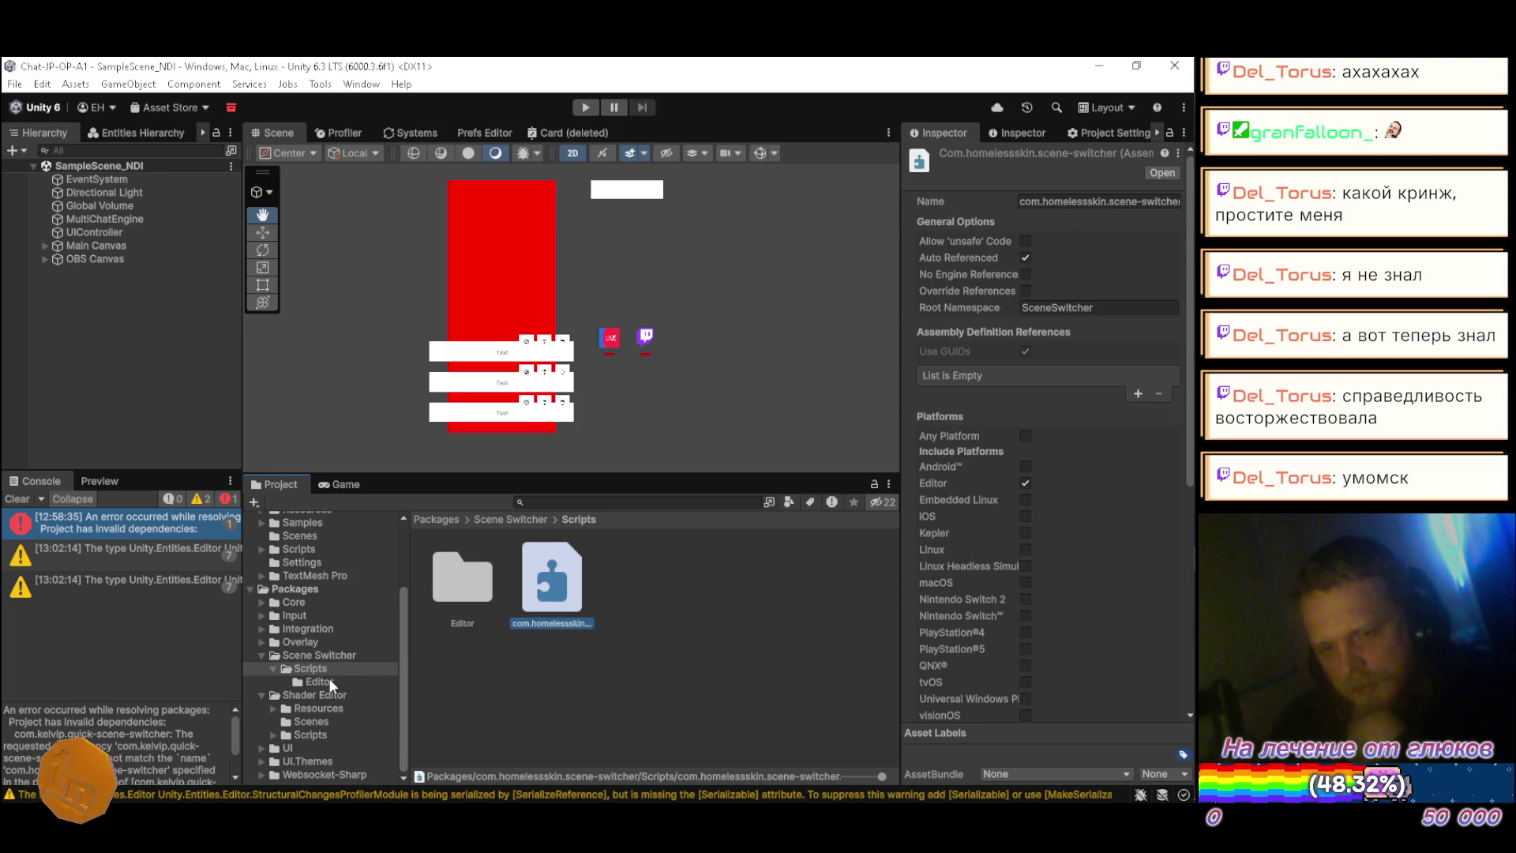
Step: Check the package manifest, then open QuickSwitcher.cs from the Editor folder in Visual Studio
left_click(350, 680)
key("Up")
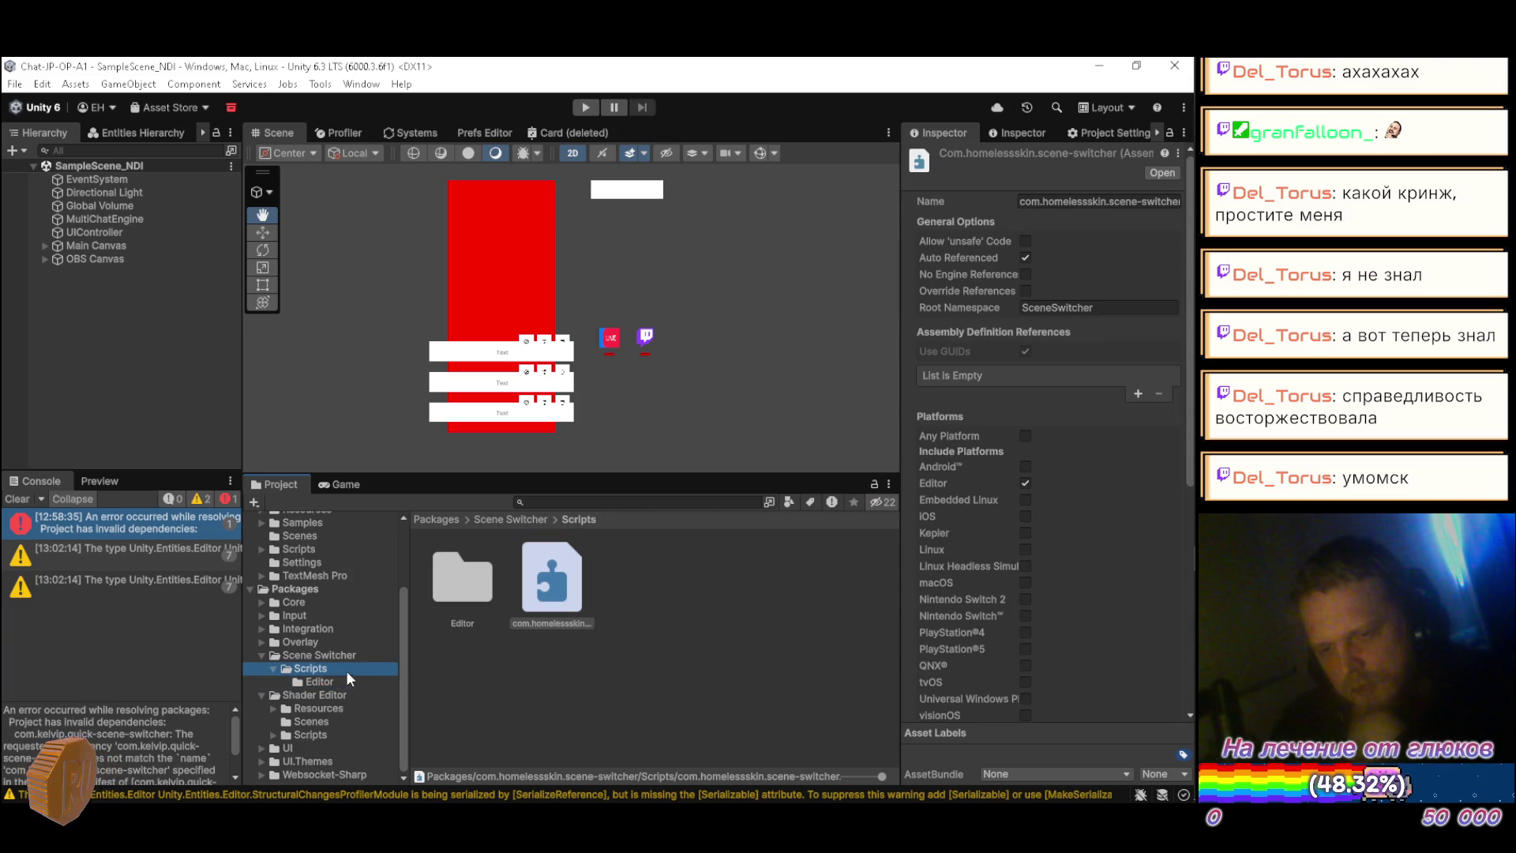
left_click(368, 656)
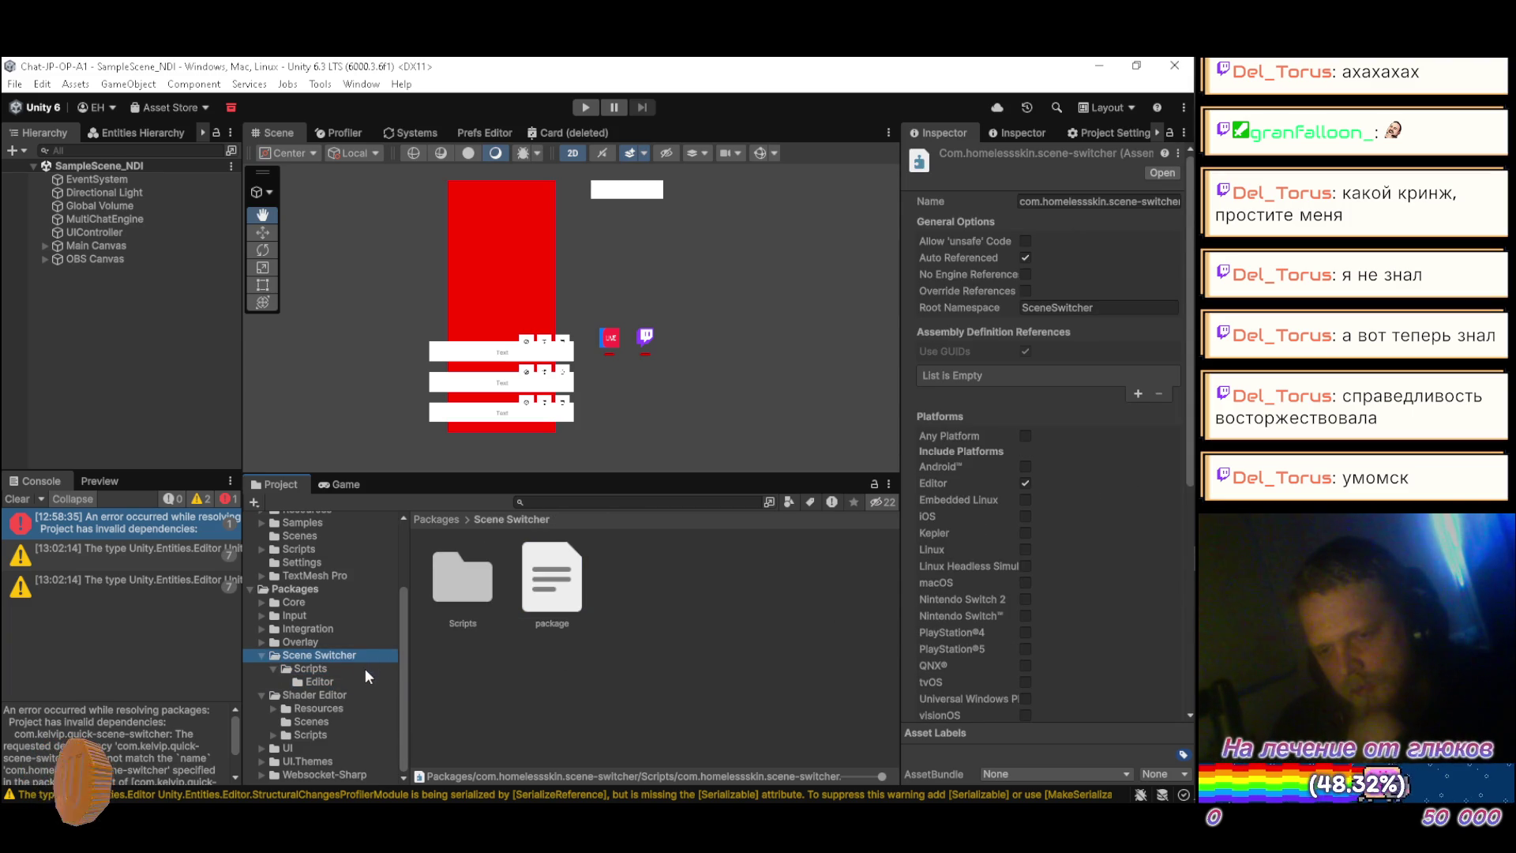
left_click(556, 590)
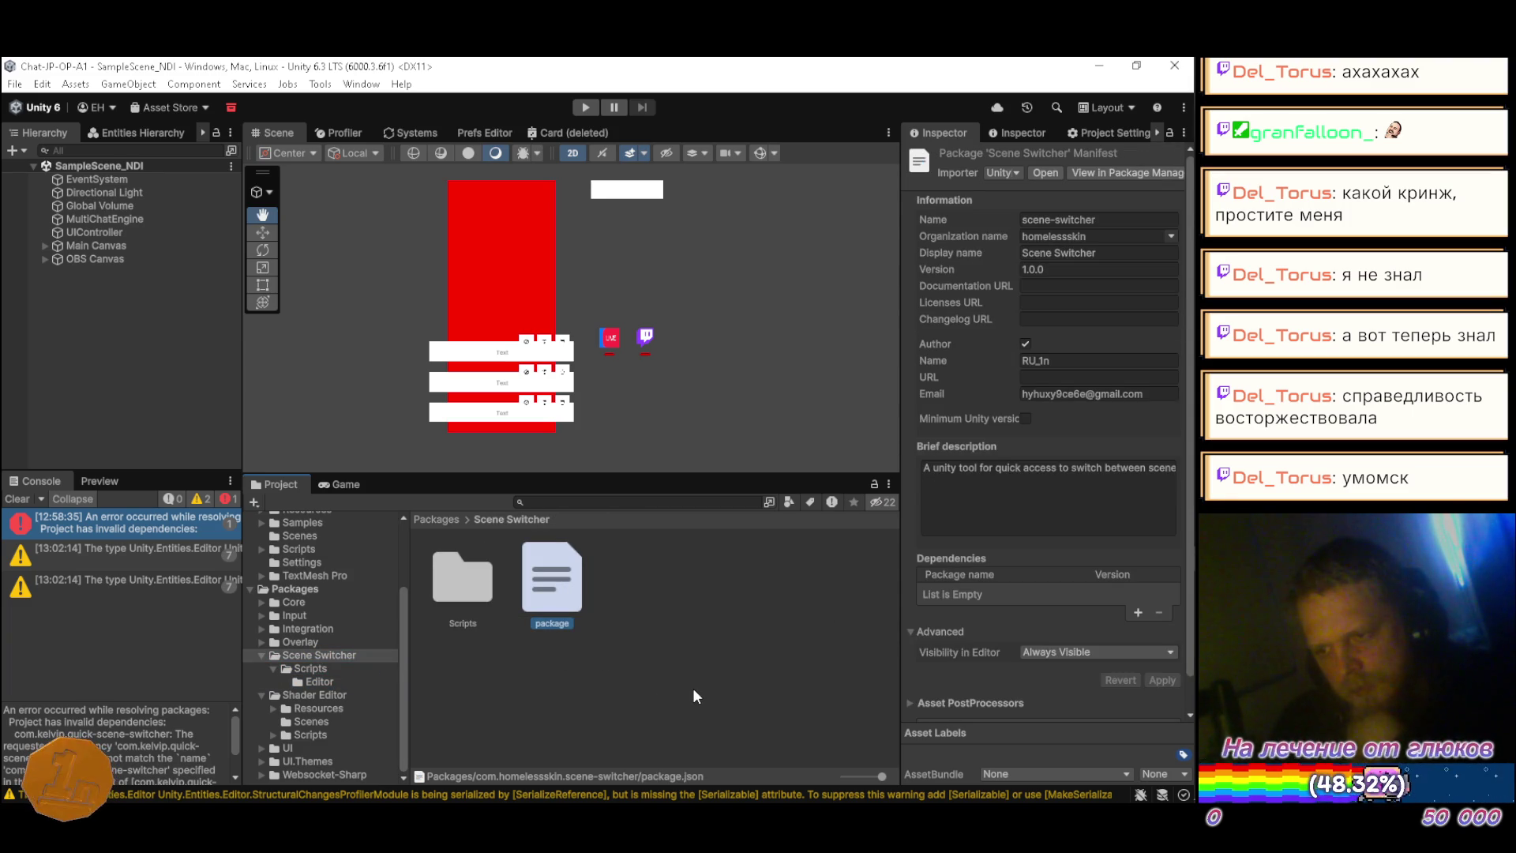
scroll(930, 647, "down", 1)
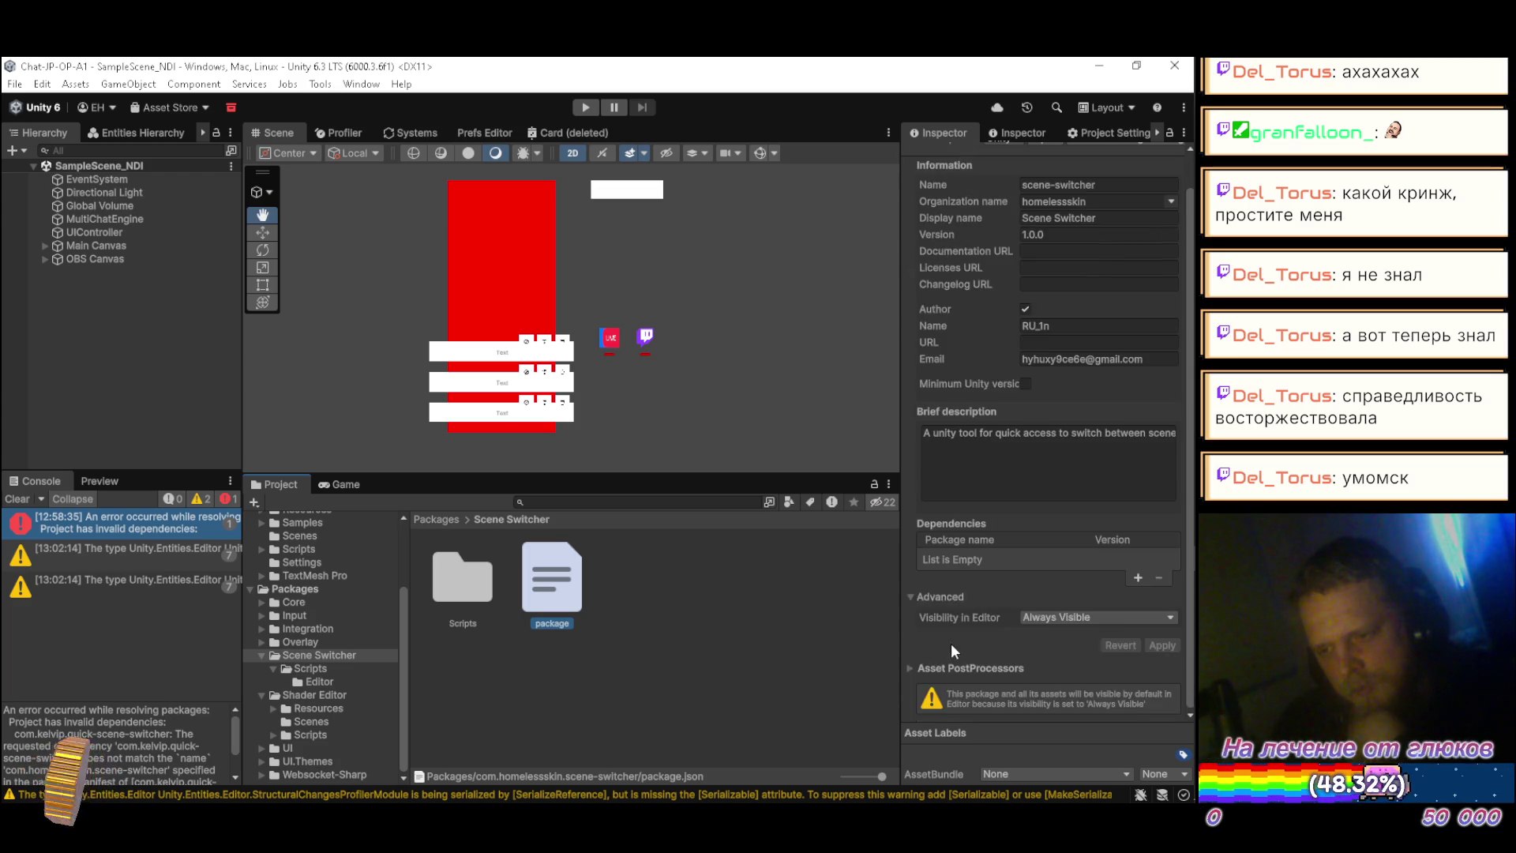
left_click(320, 681)
left_click(463, 600)
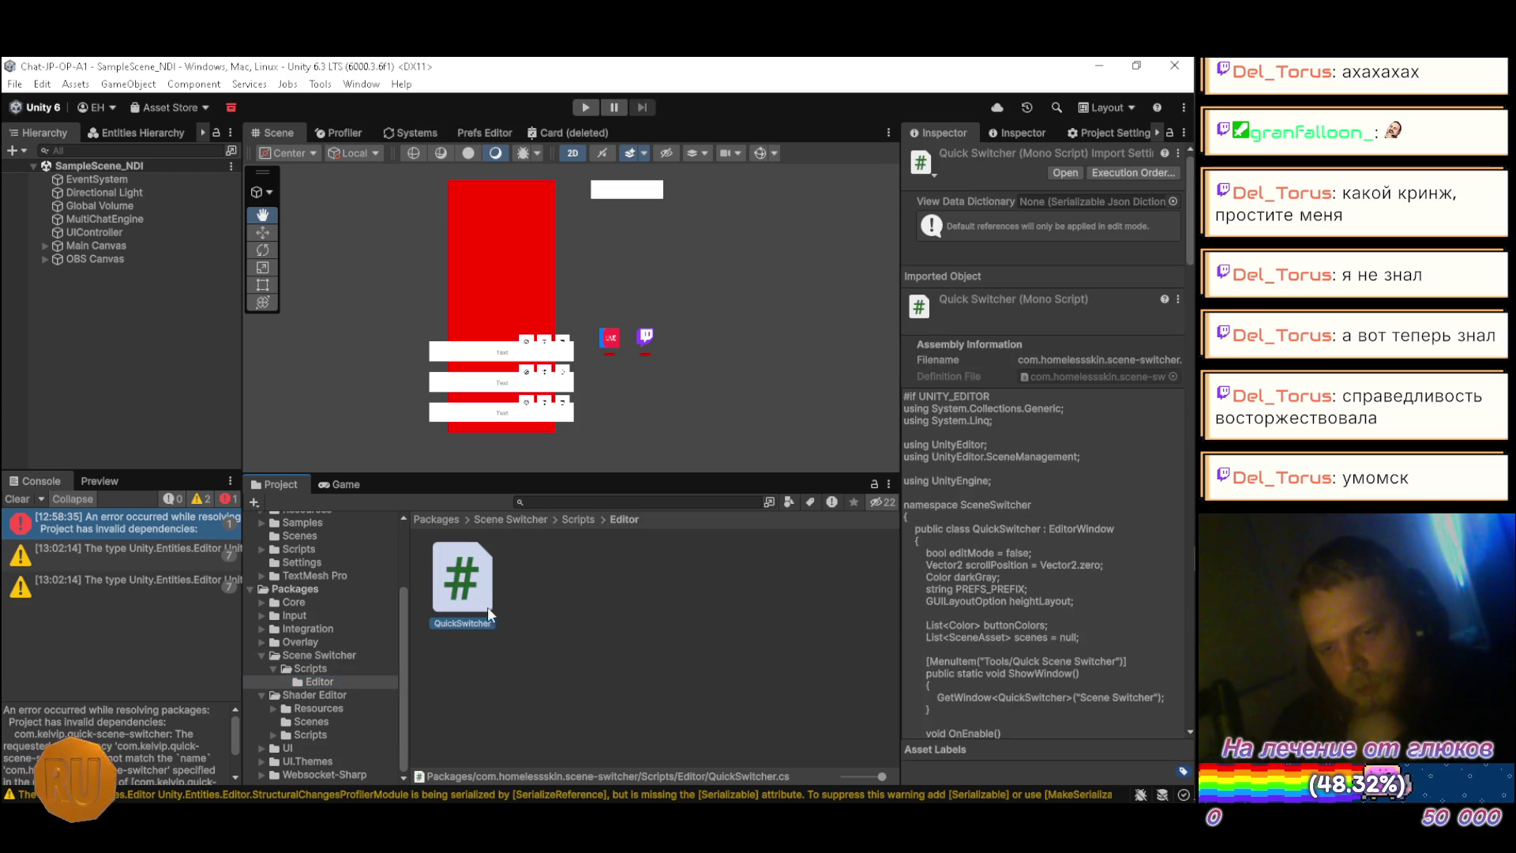
double_click(491, 608)
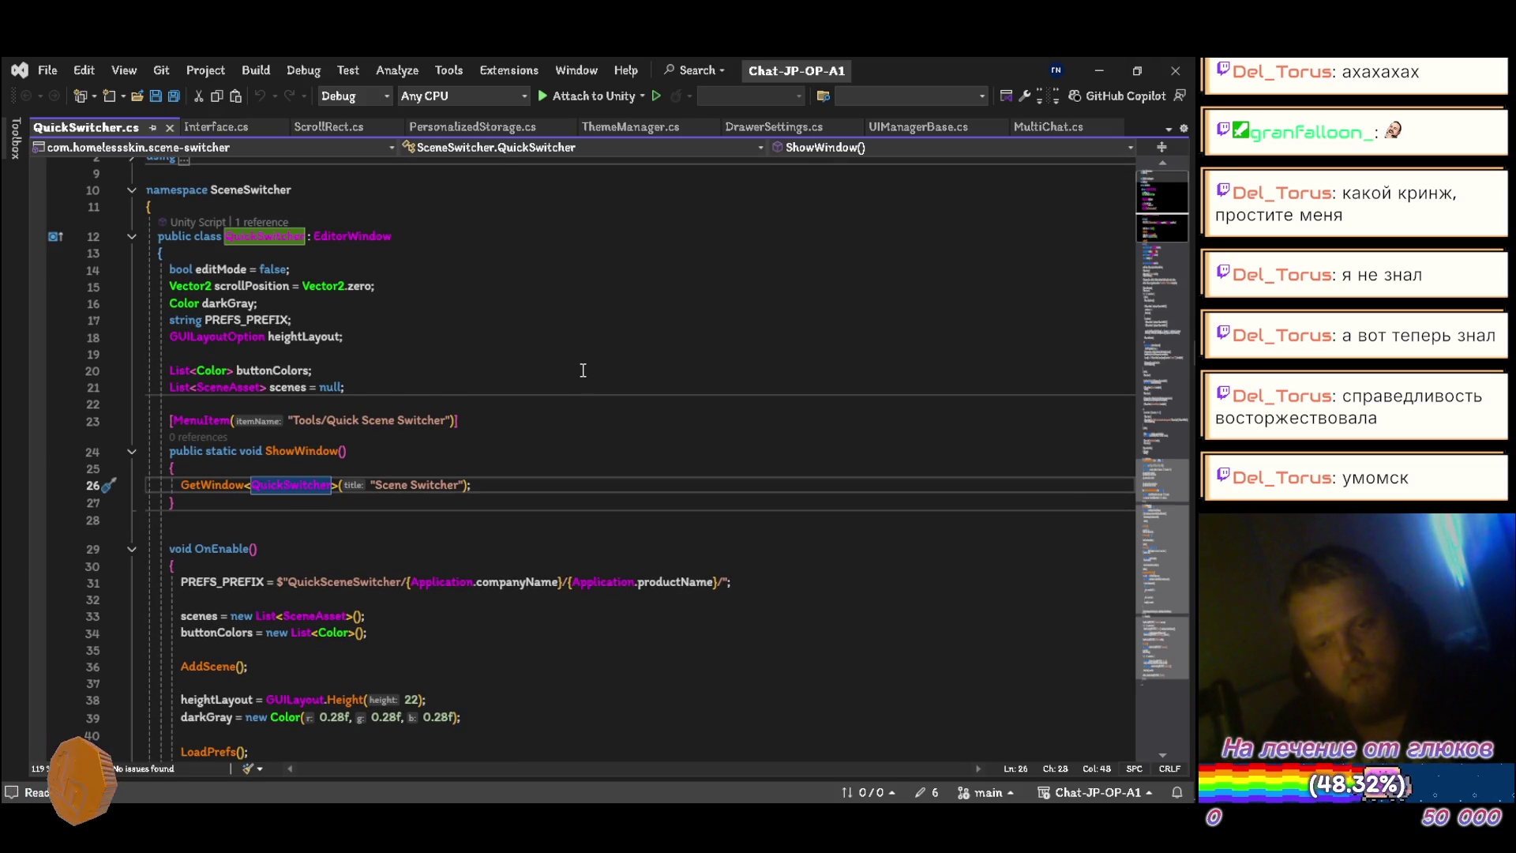
Step: Rename the editMode and scrollPosition fields to EditMode and ScrollPosition
scroll(487, 442, "up", 1)
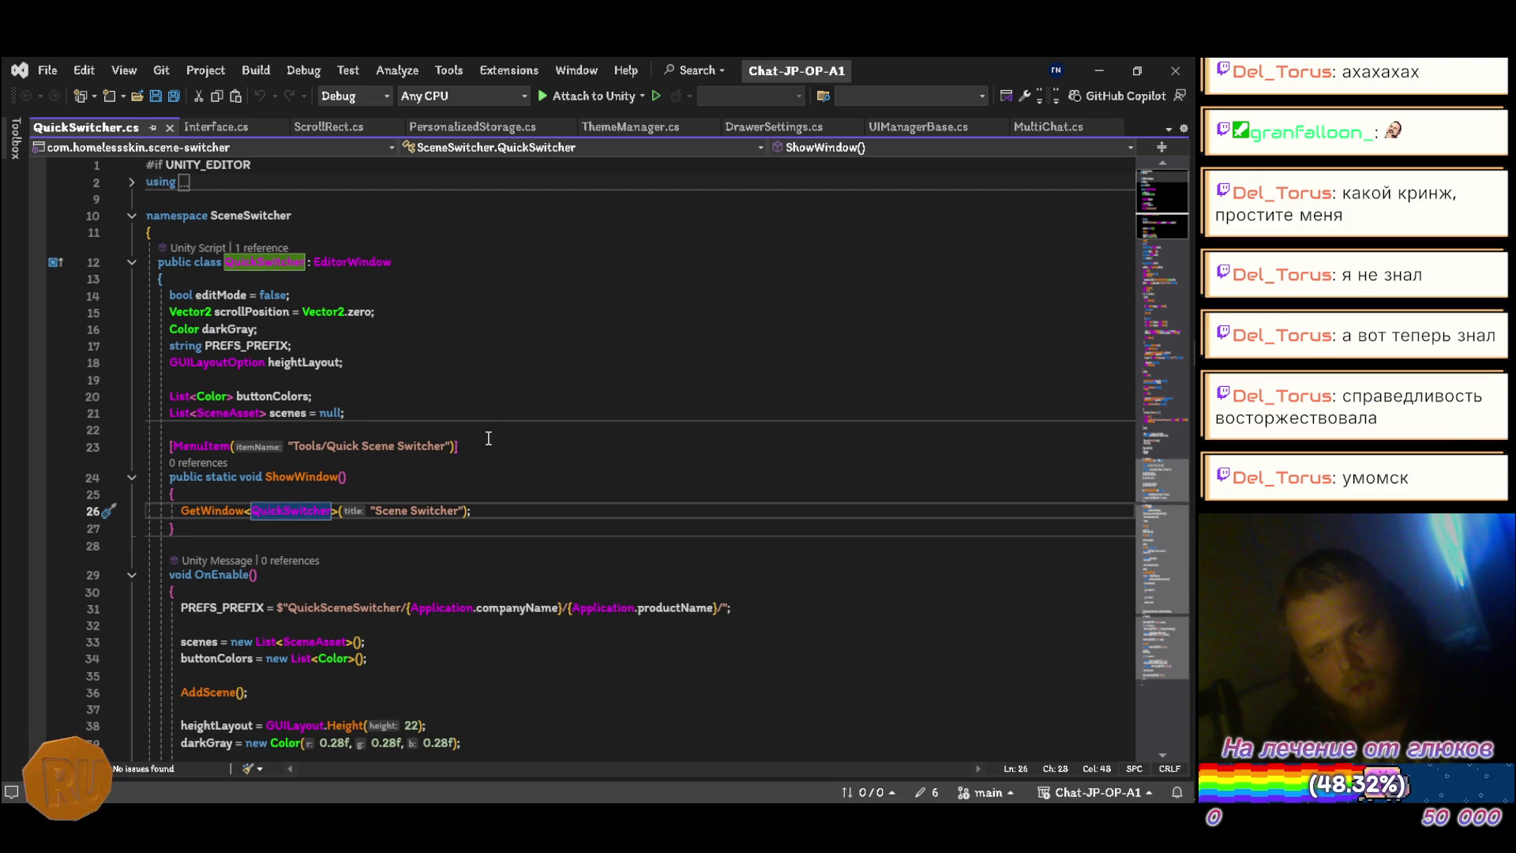
left_click(219, 294)
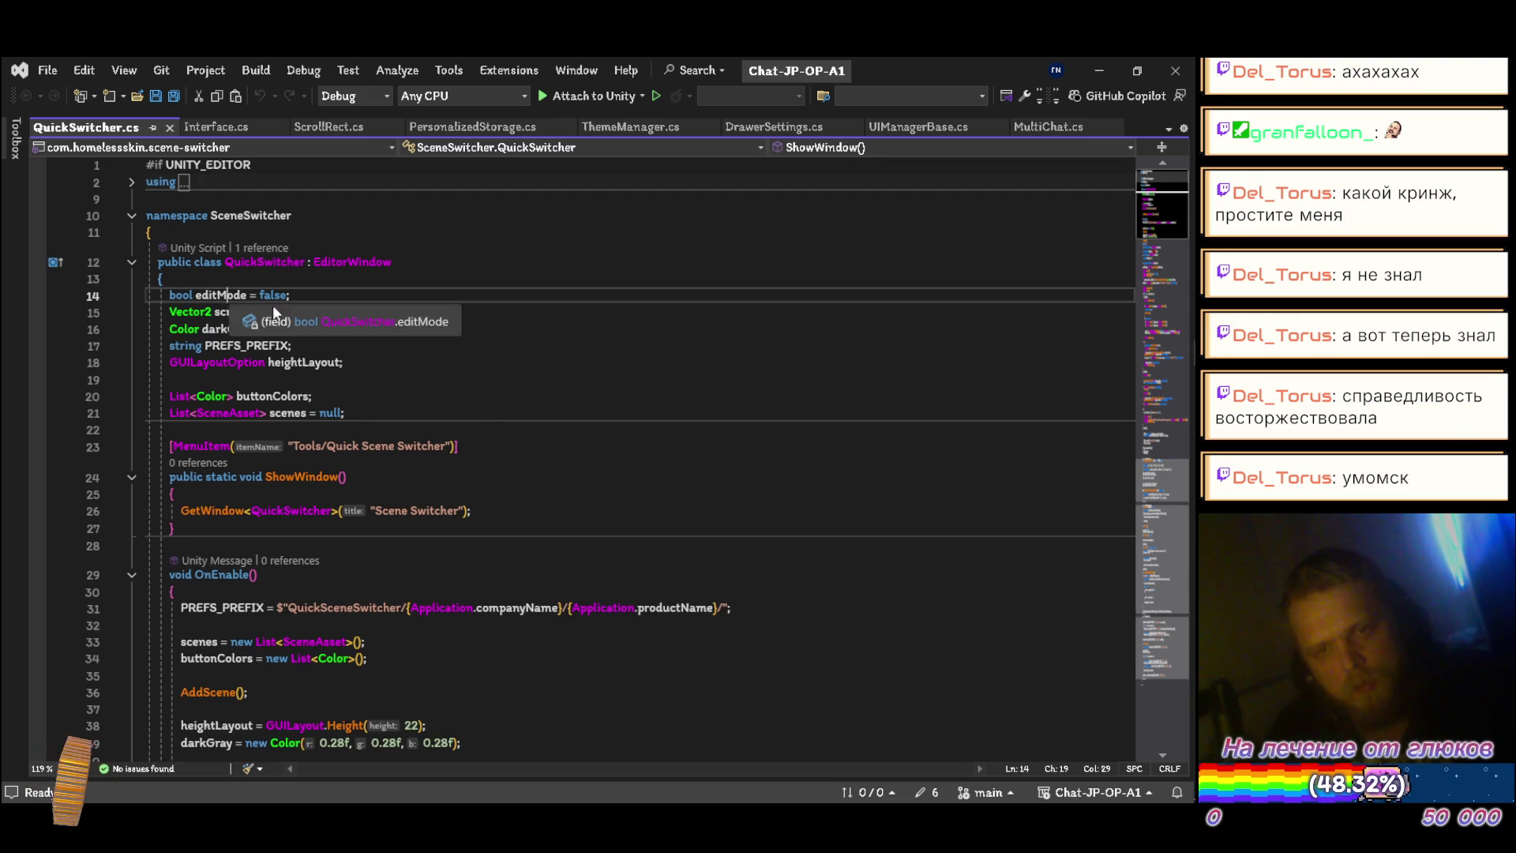
key("ctrl+r")
key("ctrl+r")
type("EditMode")
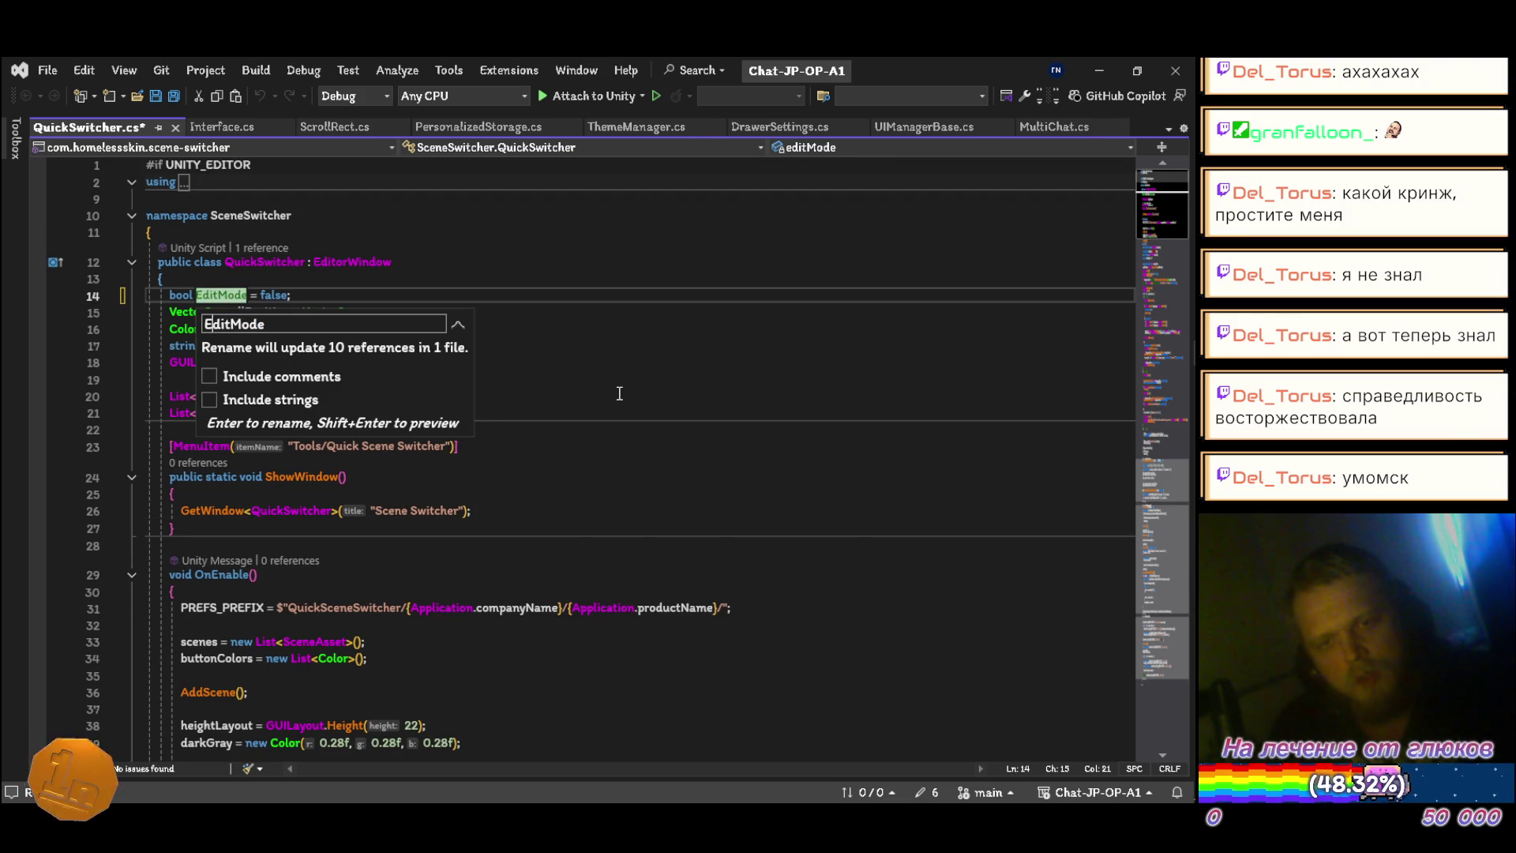
key("Return")
key("Down")
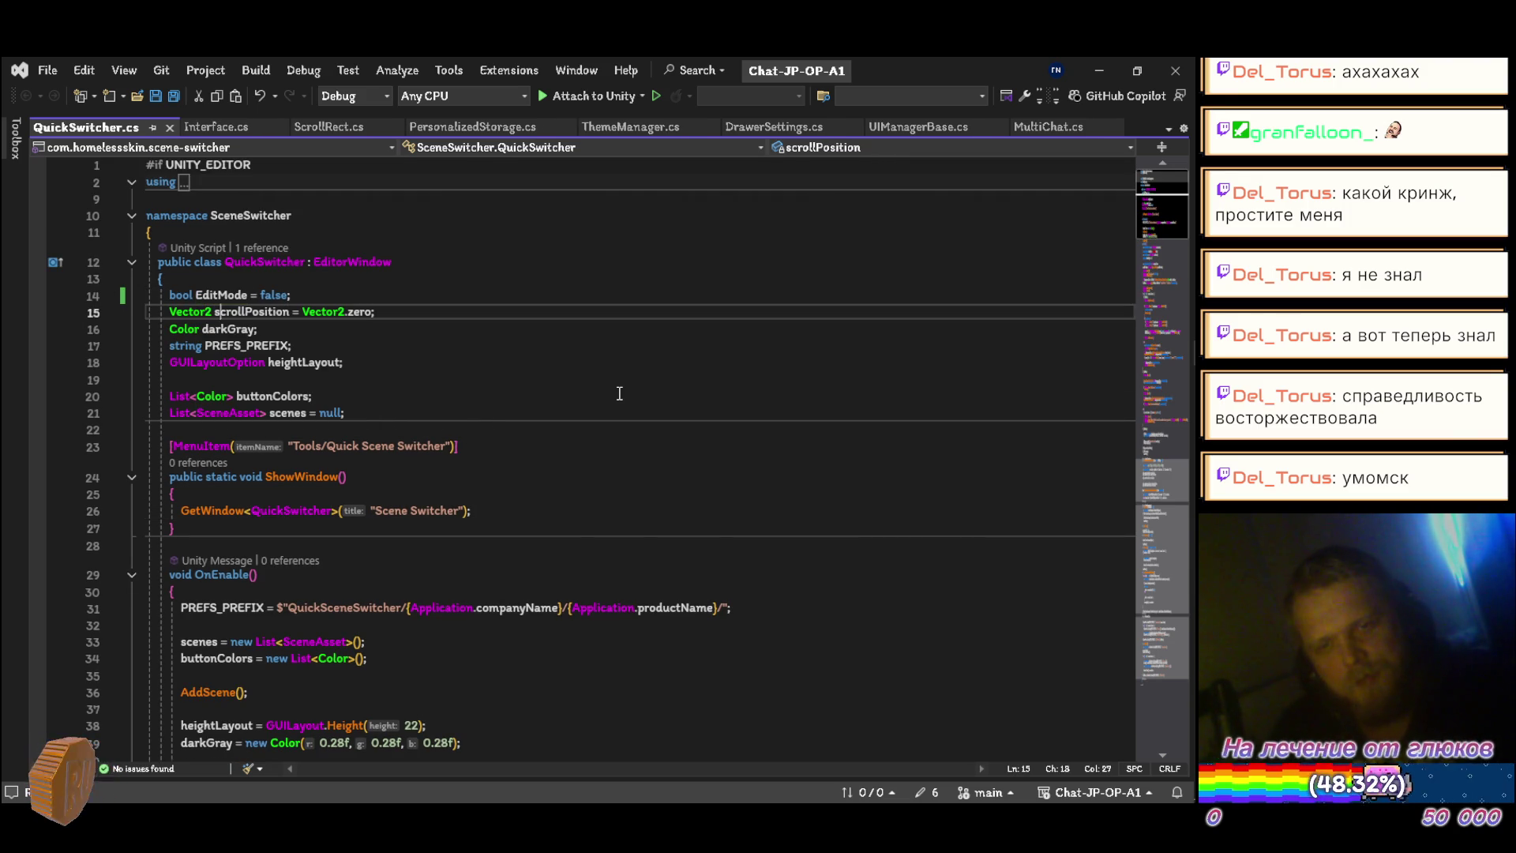
key("ctrl+r")
key("ctrl+r")
type("ScrollPosition")
key("Return")
Step: Rename the darkGray and heightLayout fields to DarkGray and HeightLayout
key("Down")
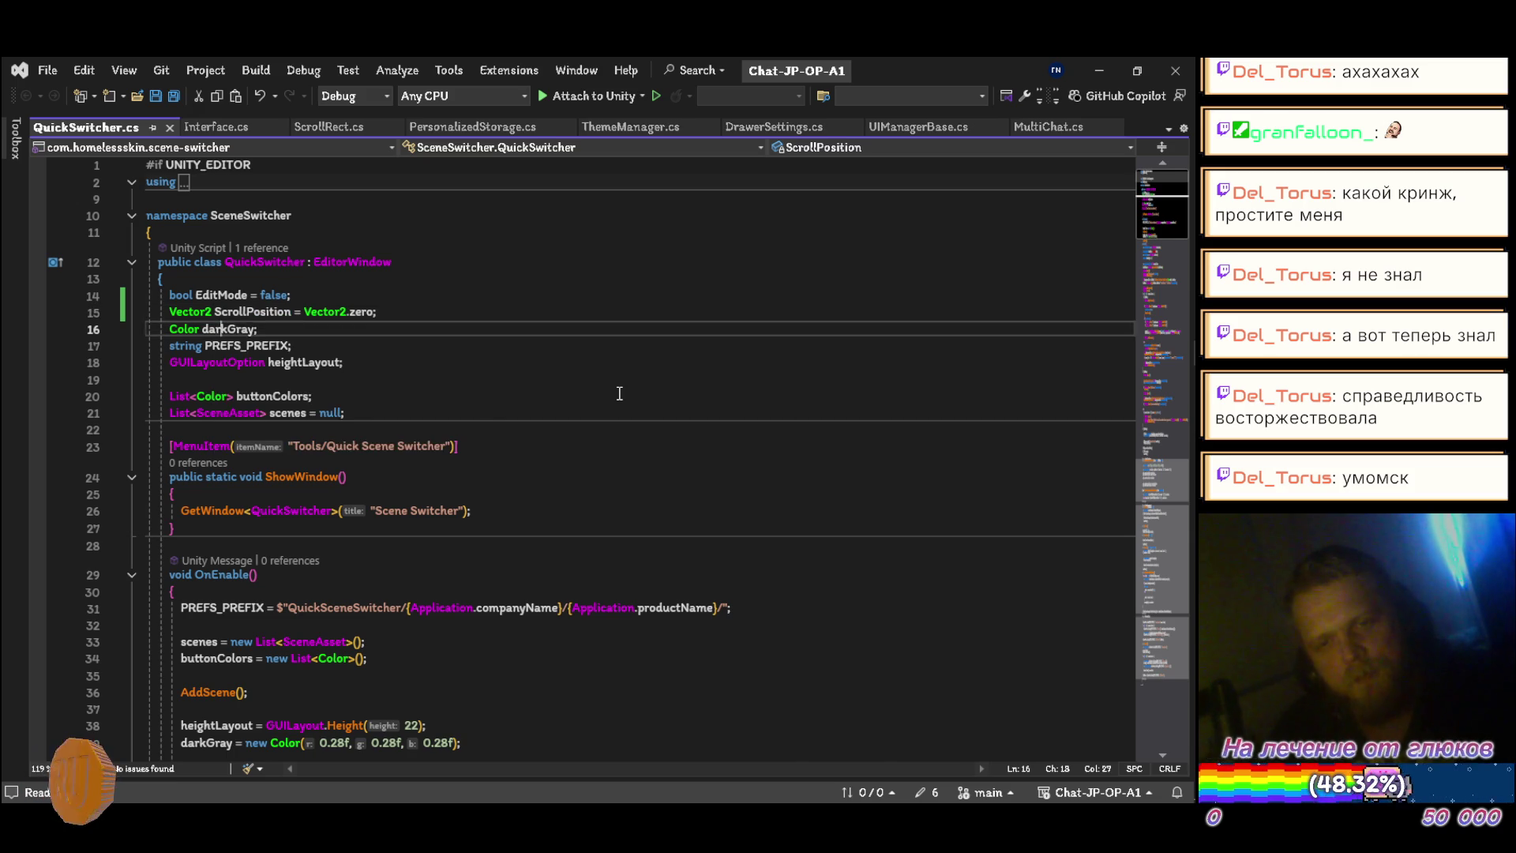
key("ctrl+r")
key("ctrl+r")
type("DarkGray")
key("Return")
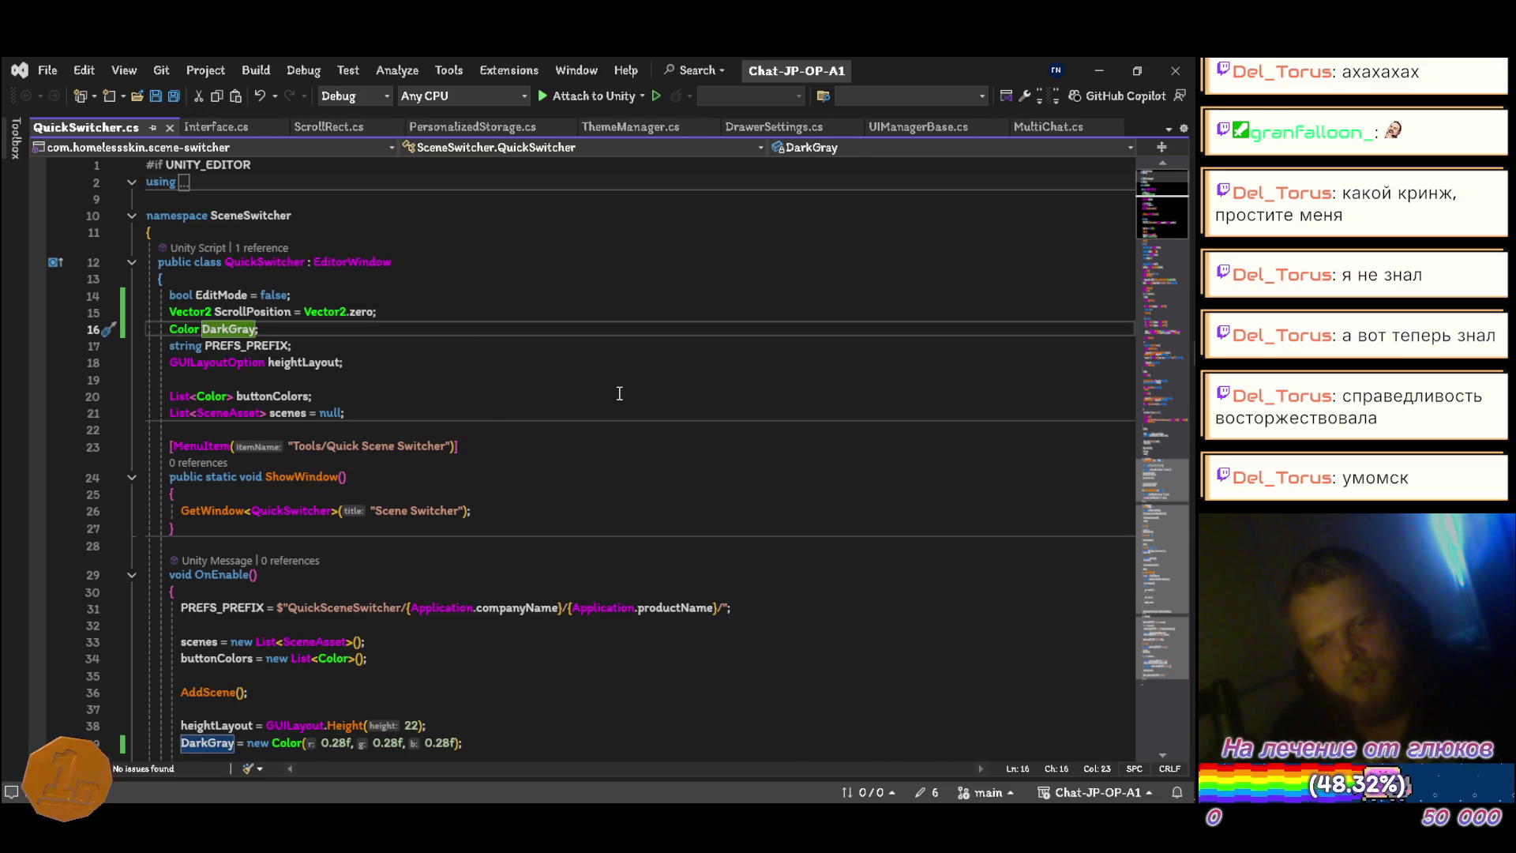
key("Down")
key("Down")
key("ctrl+Right")
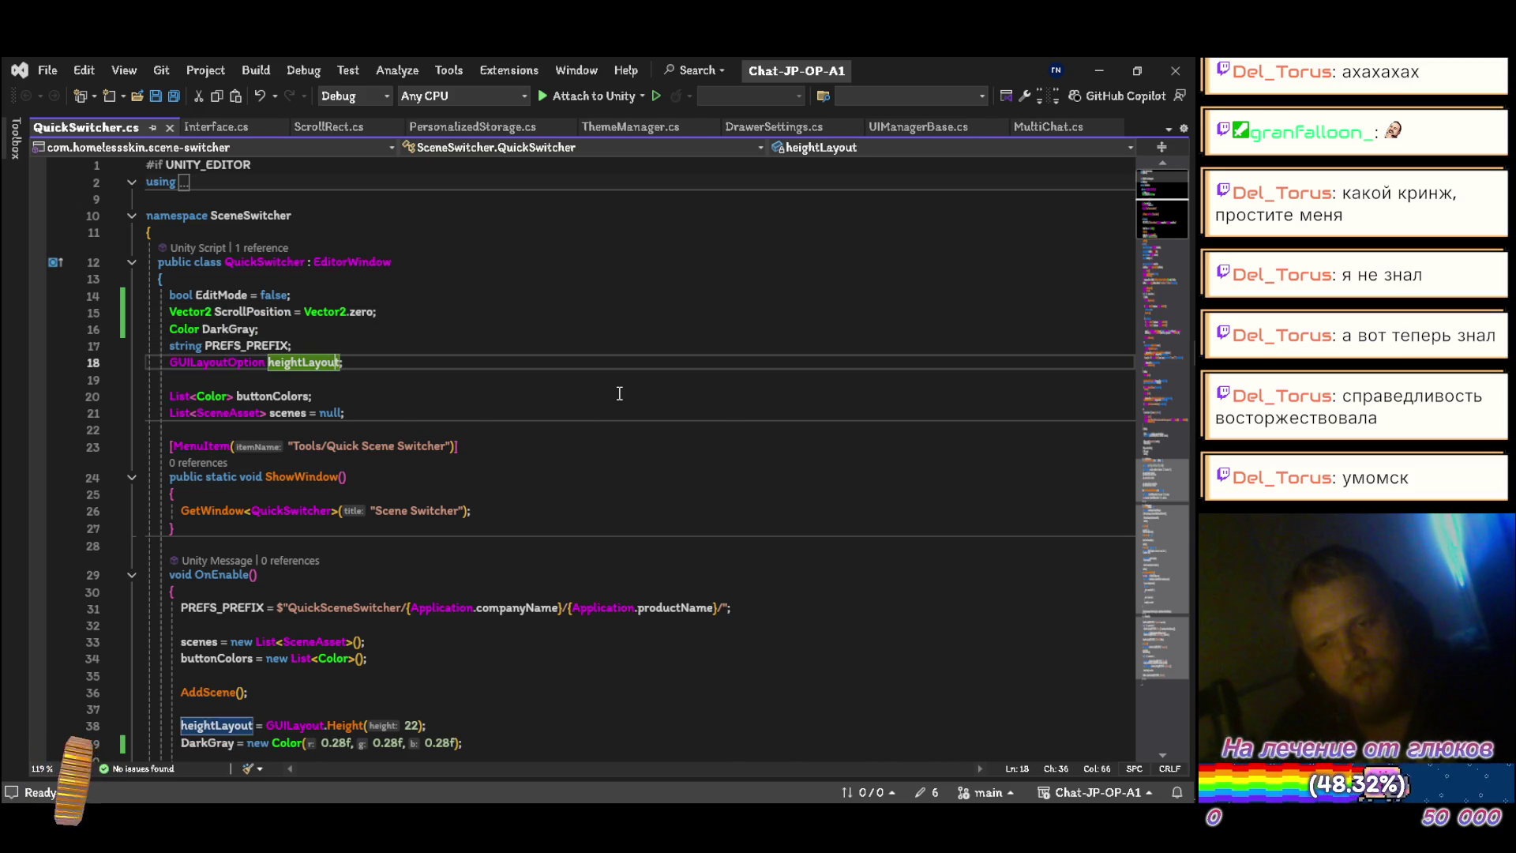
key("ctrl+r")
key("ctrl+r")
type("HeightLayout")
key("Return")
Step: Select the Color assignment after DarkGray on line 39
key("Up")
key("Up")
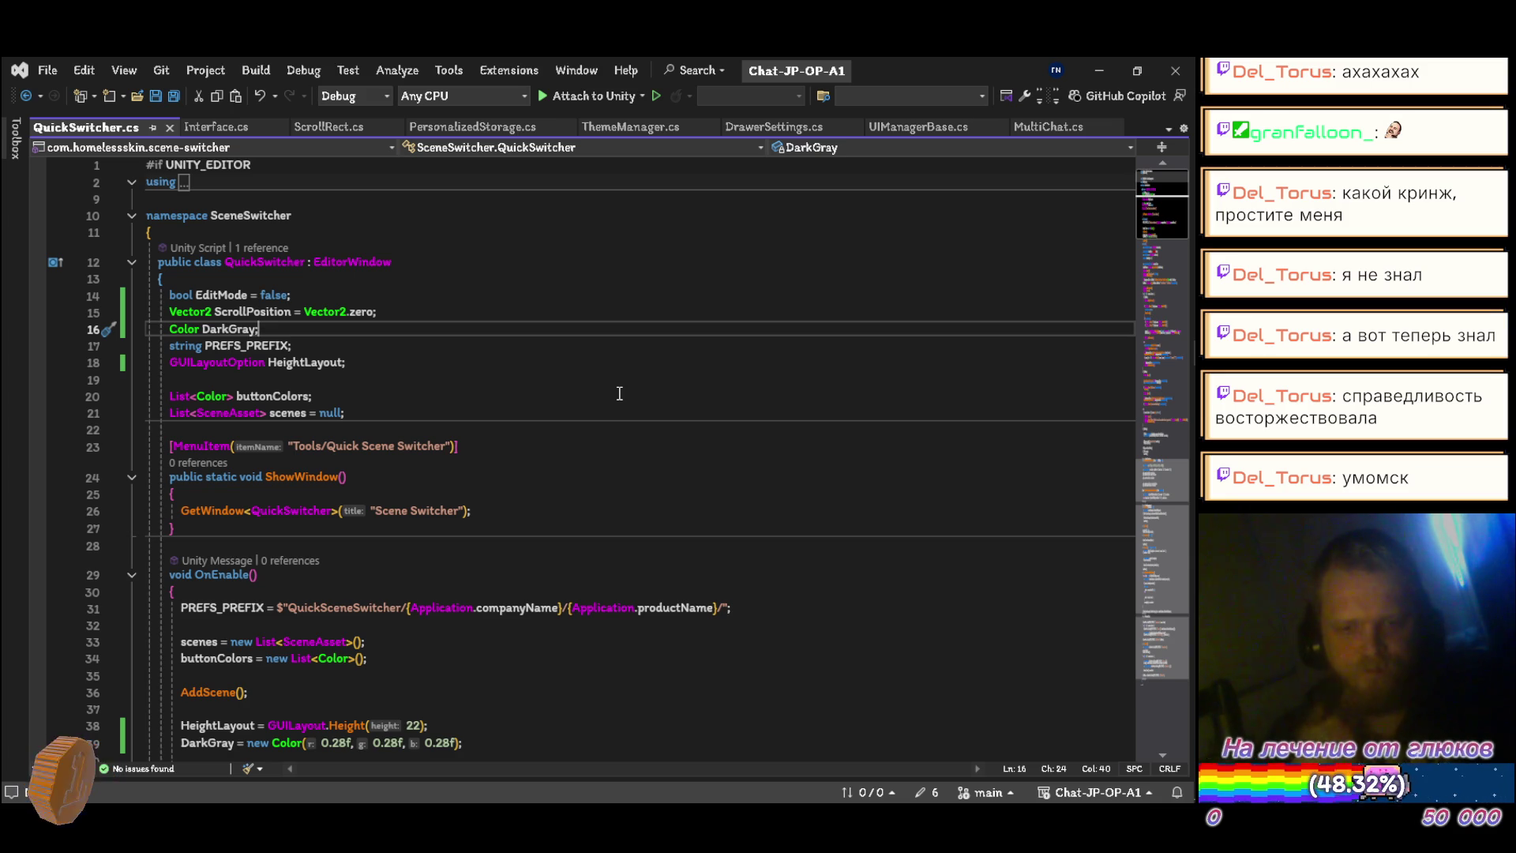
key("Left")
key("ctrl+r")
key("ctrl+r")
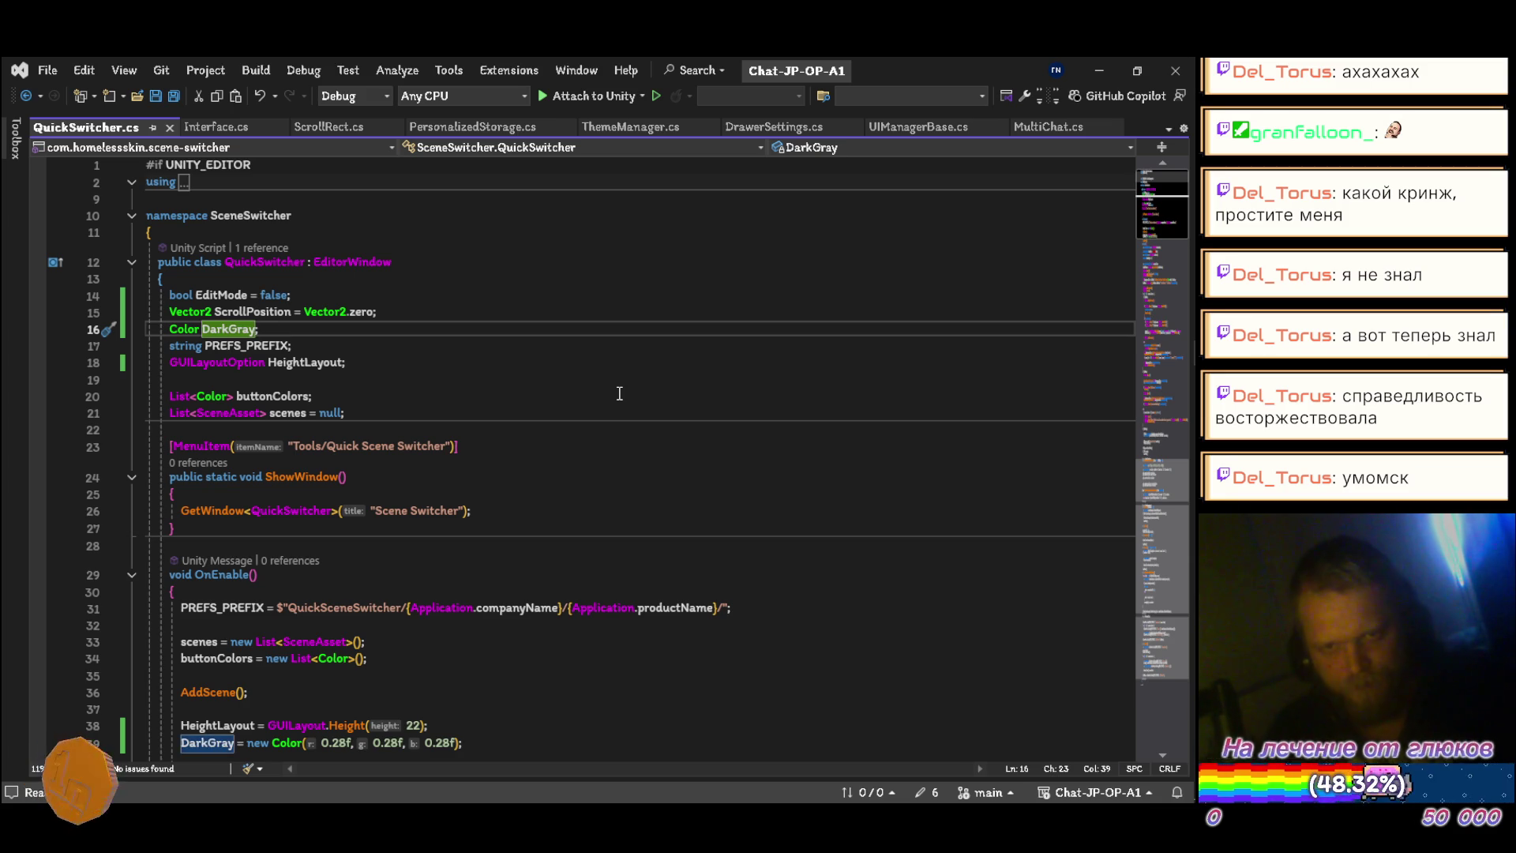
scroll(565, 377, "down", 3)
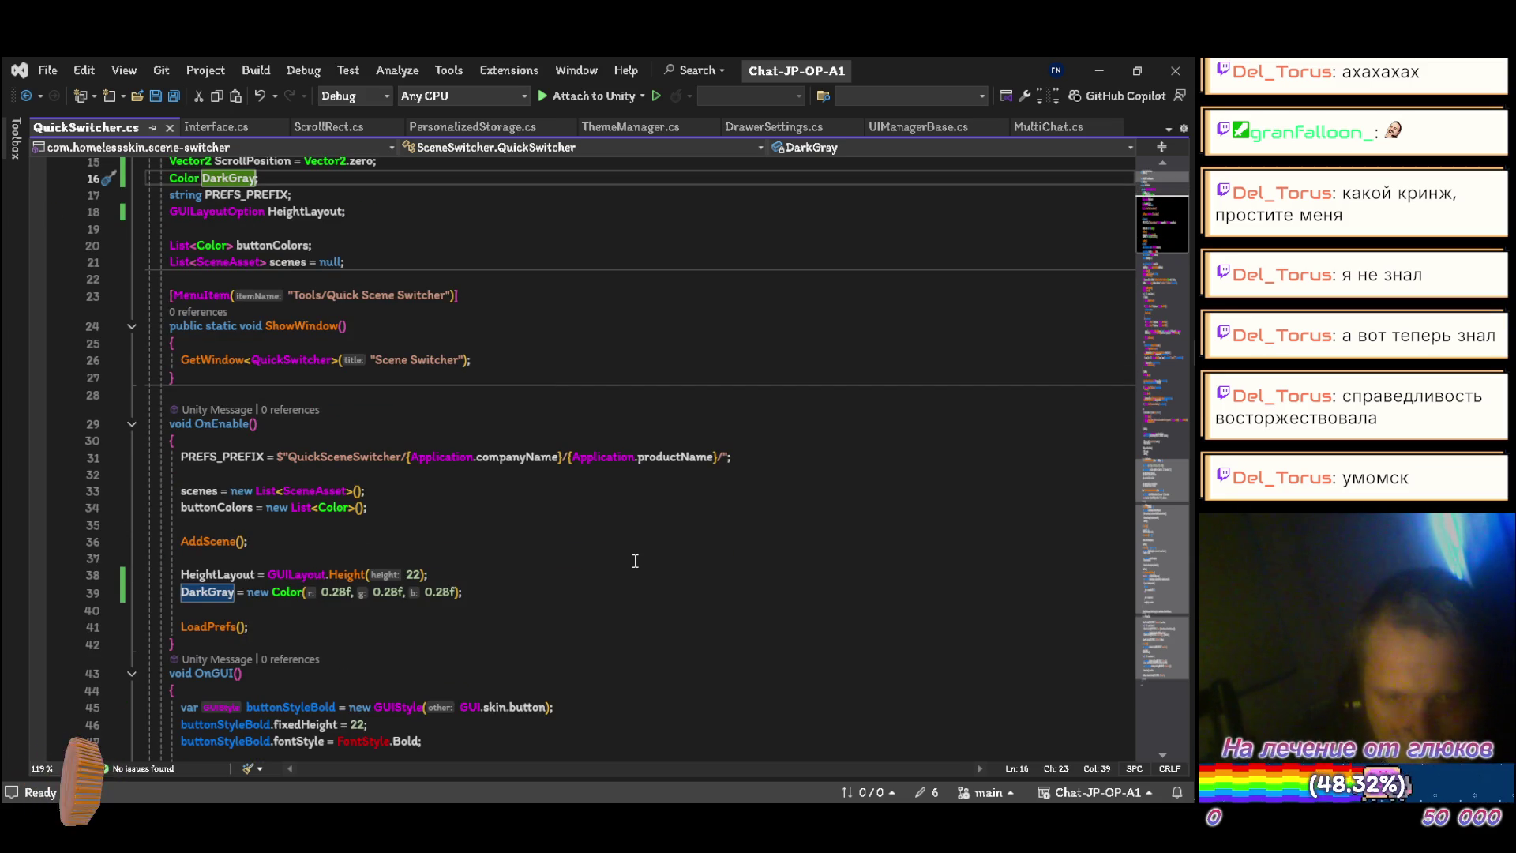
left_click(237, 593)
key("shift+End")
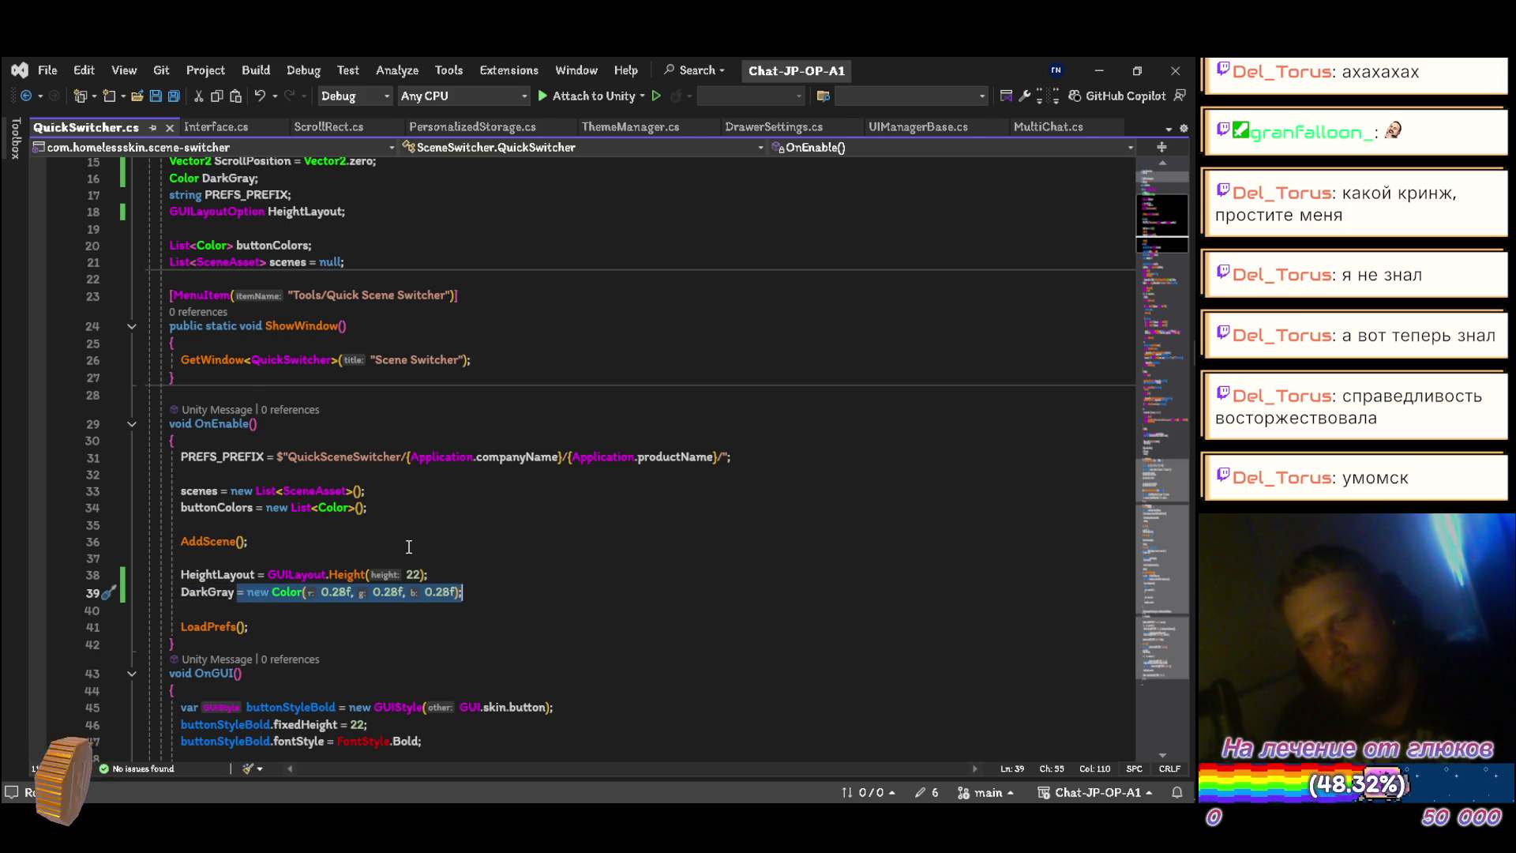
Step: Give DarkGray an inline 0.28 grey Color initializer, remove the old OnEnable assignment, and save
key("Delete")
scroll(289, 393, "up", 5)
left_click(267, 328)
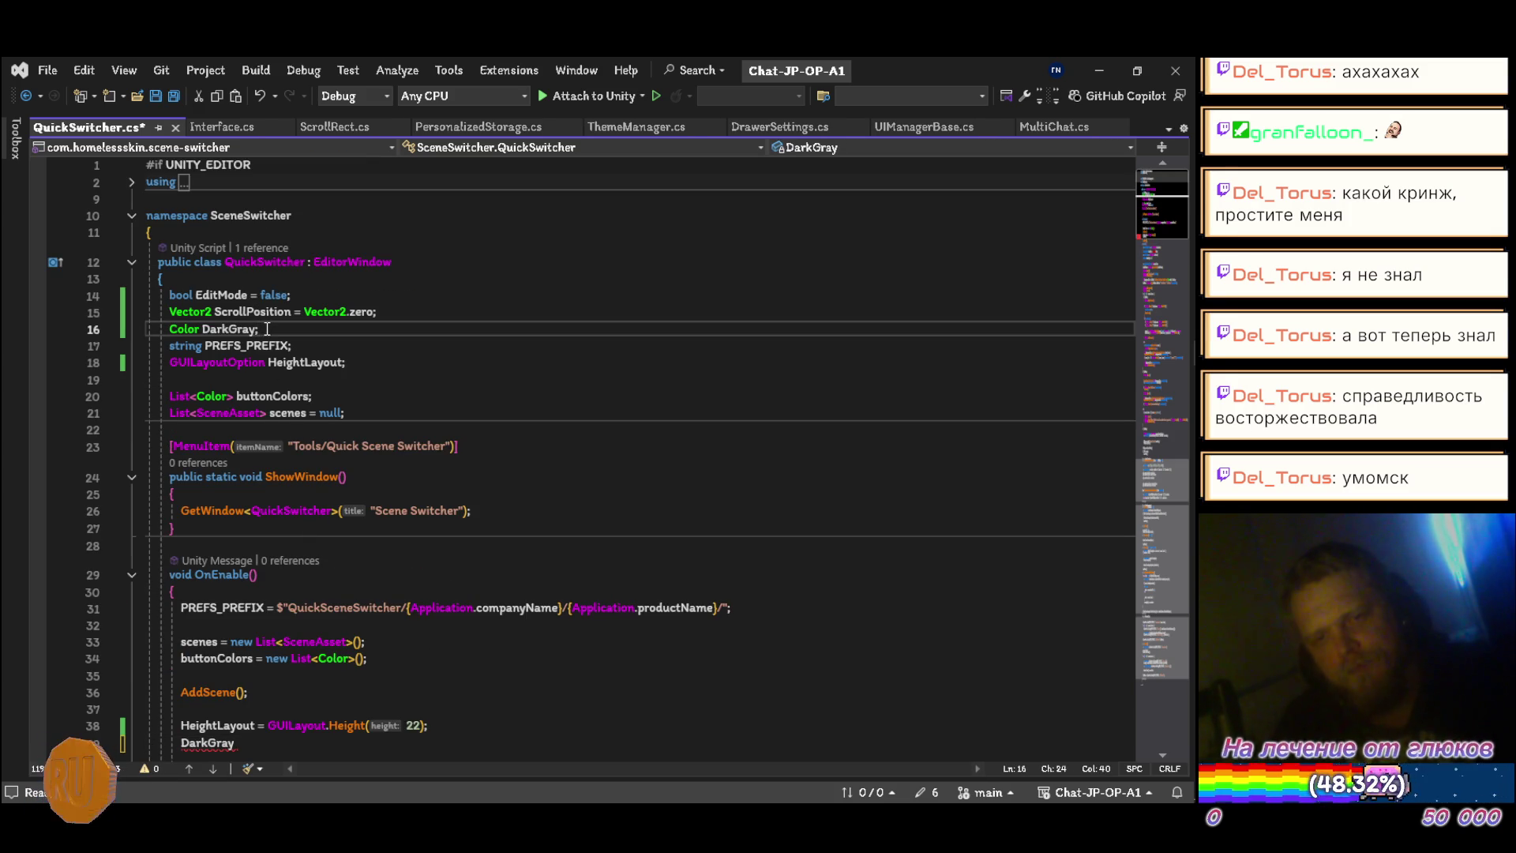
type("=")
key("Tab")
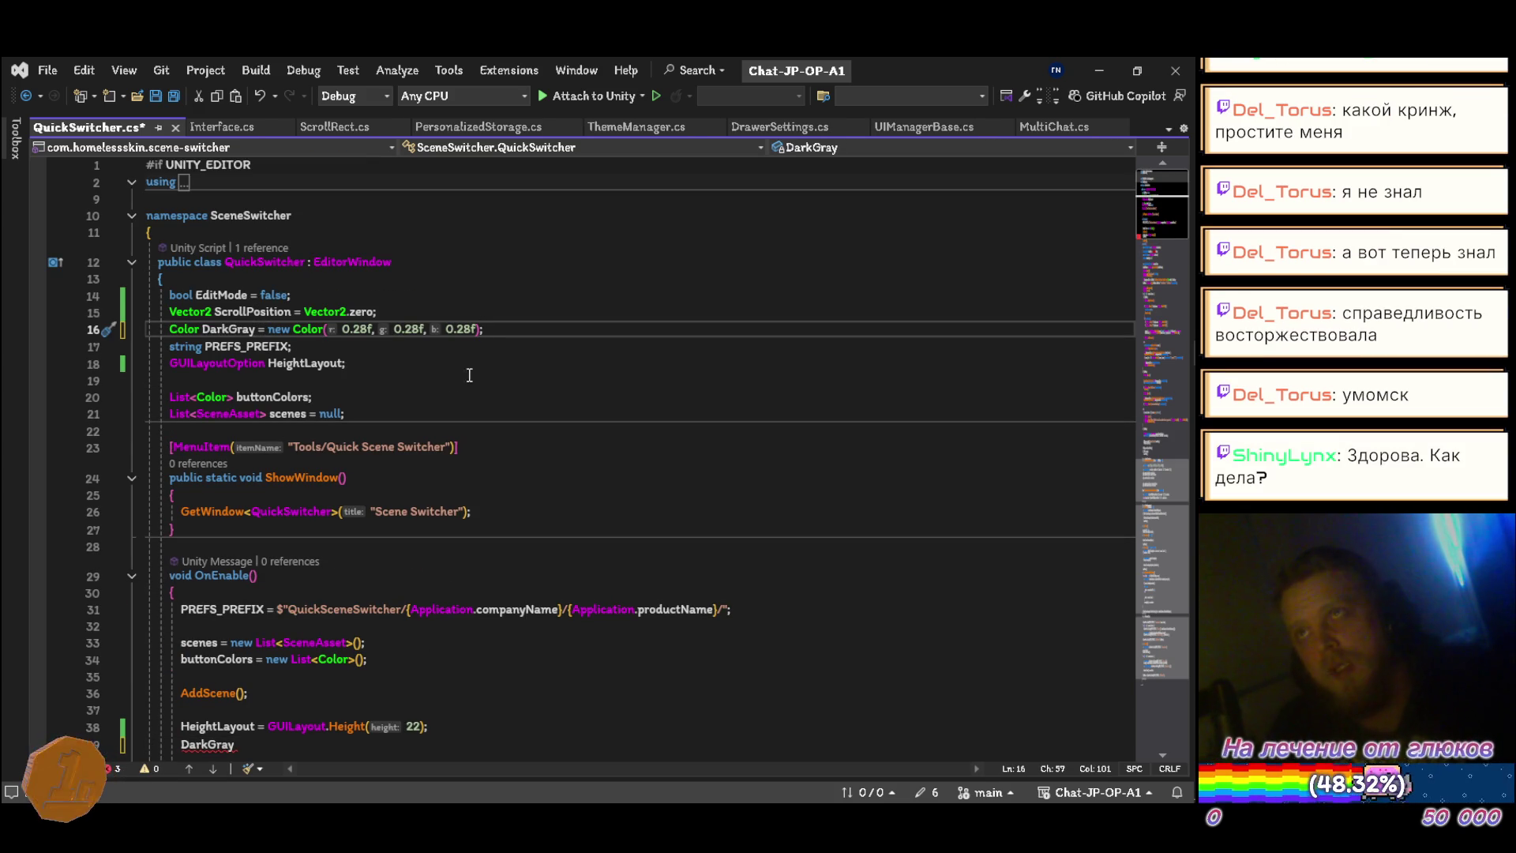
scroll(293, 506, "down", 5)
left_click(297, 492)
key("ctrl+x")
key("ctrl+s")
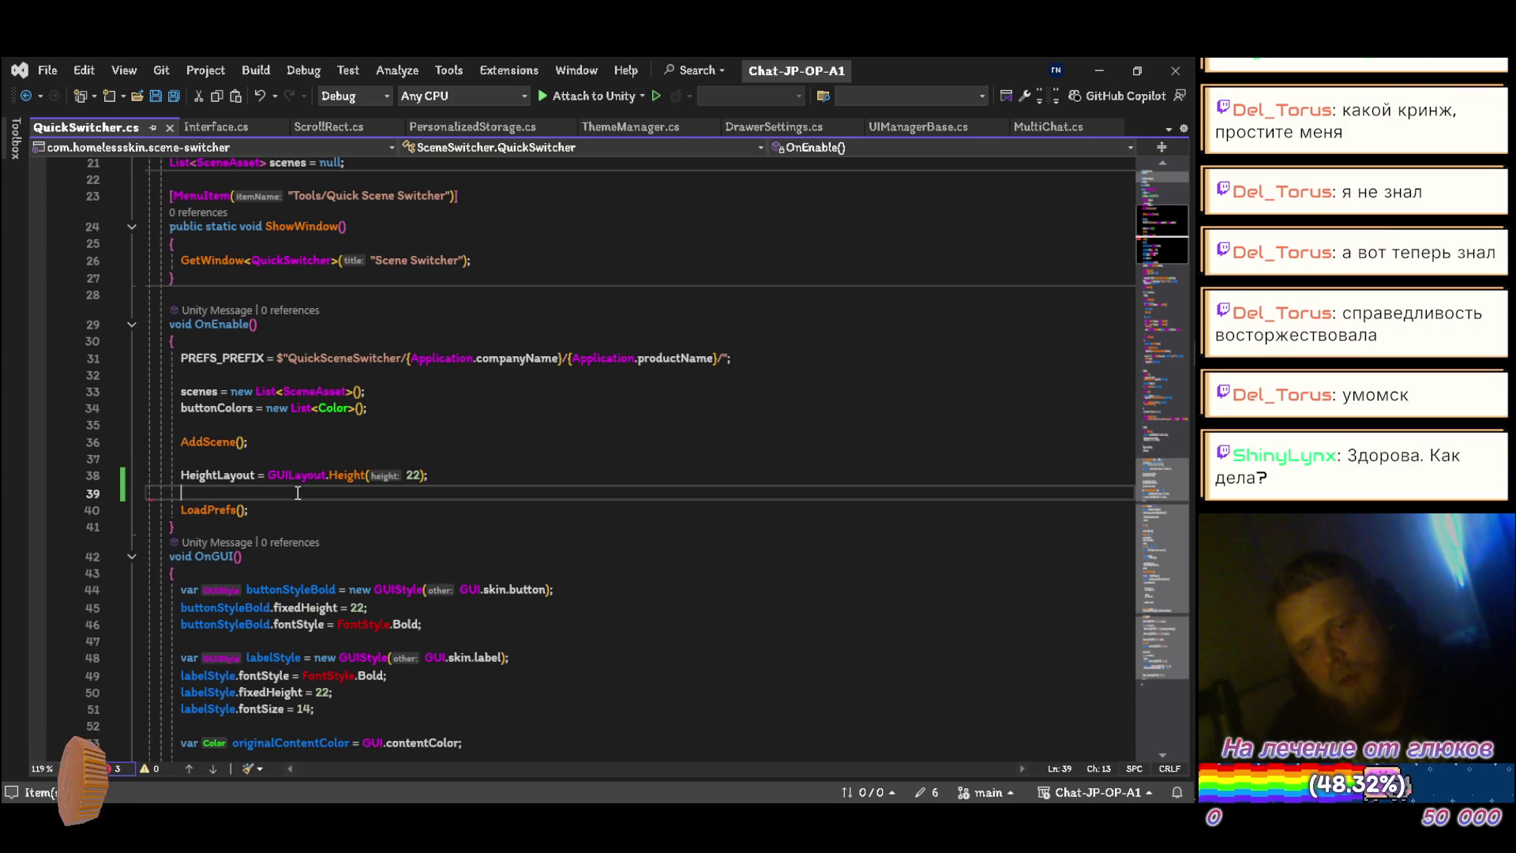
Step: Rename the scenes and buttonColors fields to Scenes and ButtonColors and save
scroll(403, 428, "up", 4)
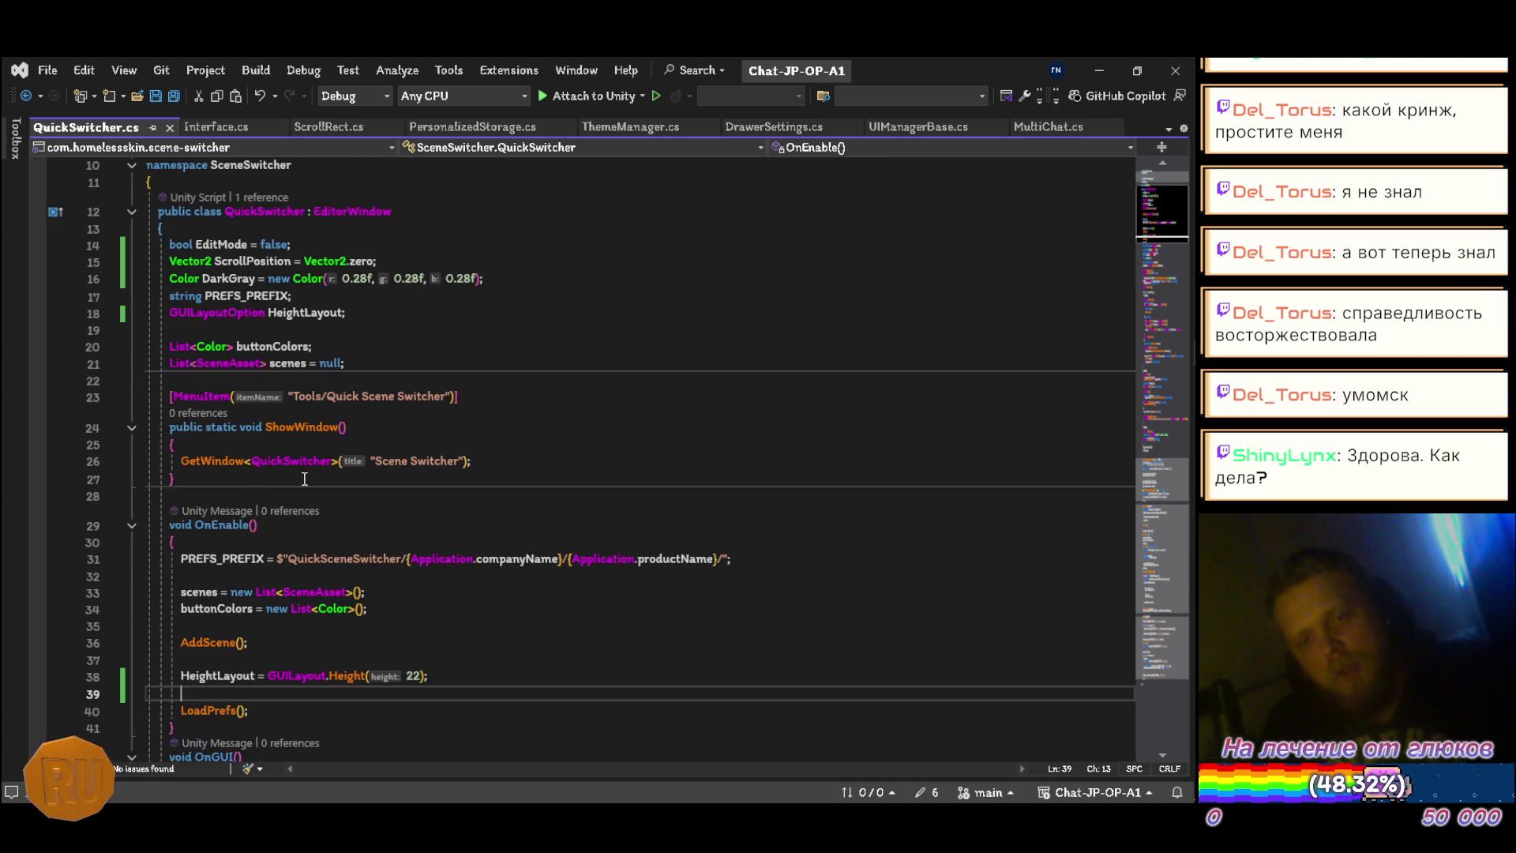
left_click(199, 593)
key("ctrl+r")
key("ctrl+r")
key("Home")
key("Delete")
type("S")
key("Return")
key("Down")
key("ctrl+r")
key("ctrl+r")
key("Home")
key("Delete")
type("B")
key("Return")
key("ctrl+s")
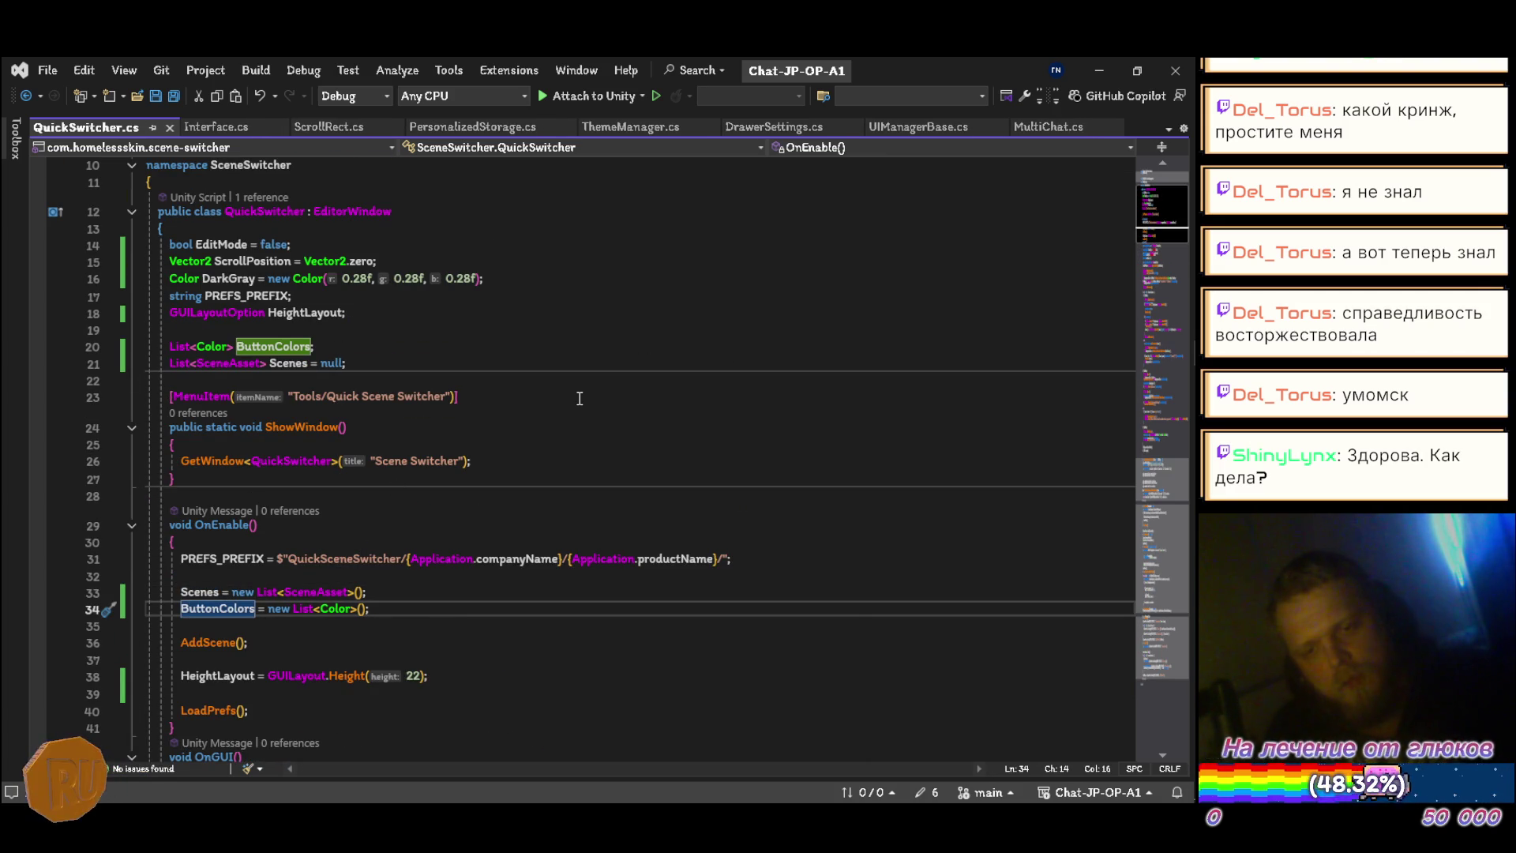
Step: Move the ButtonColors initialization above Scenes and add a blank line after DarkGray
key("End")
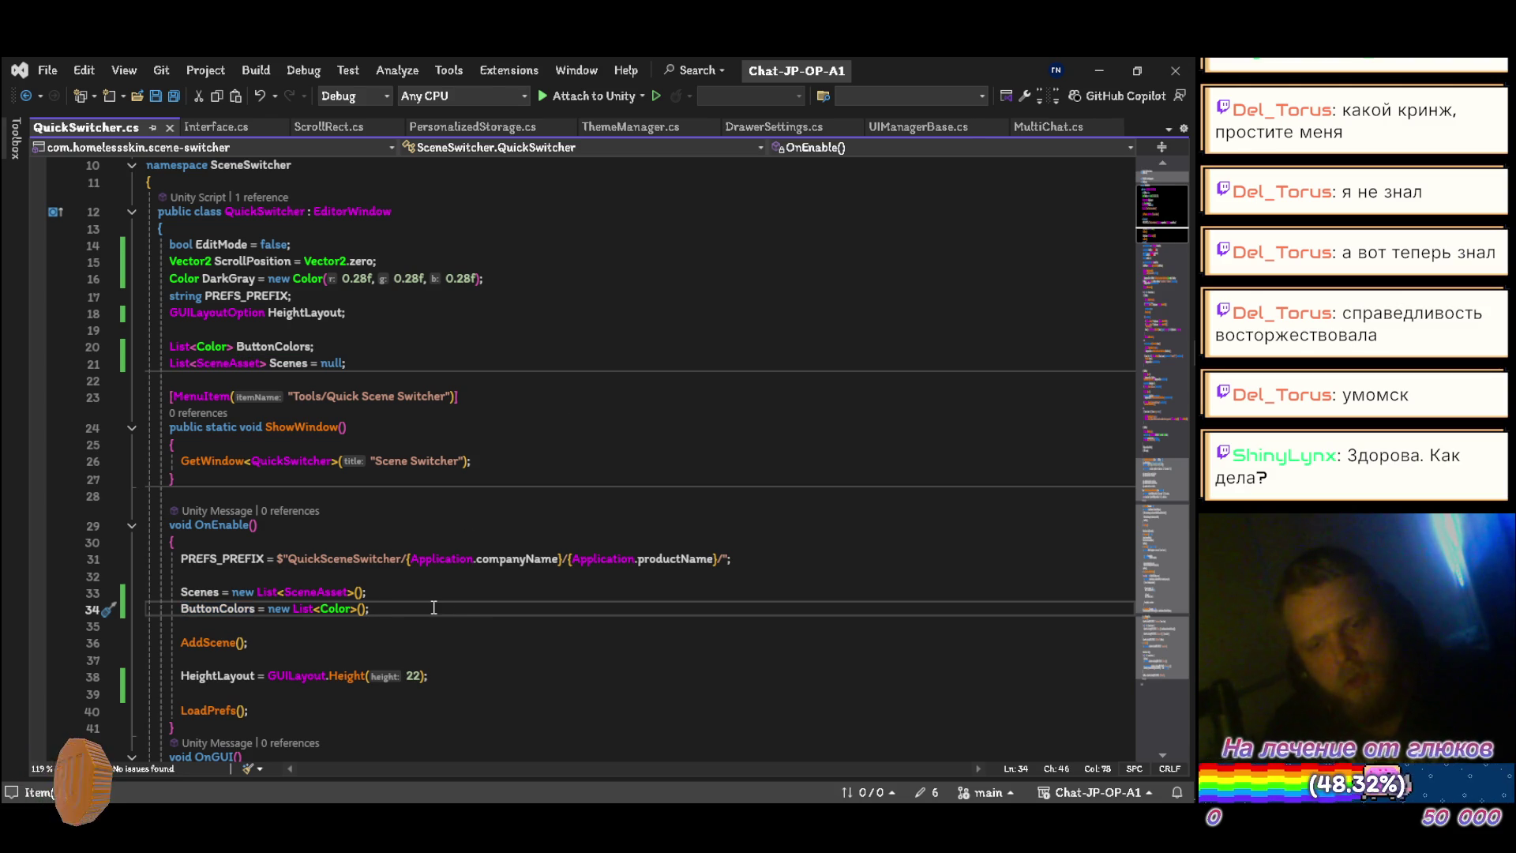
key("alt+Up")
key("ctrl+s")
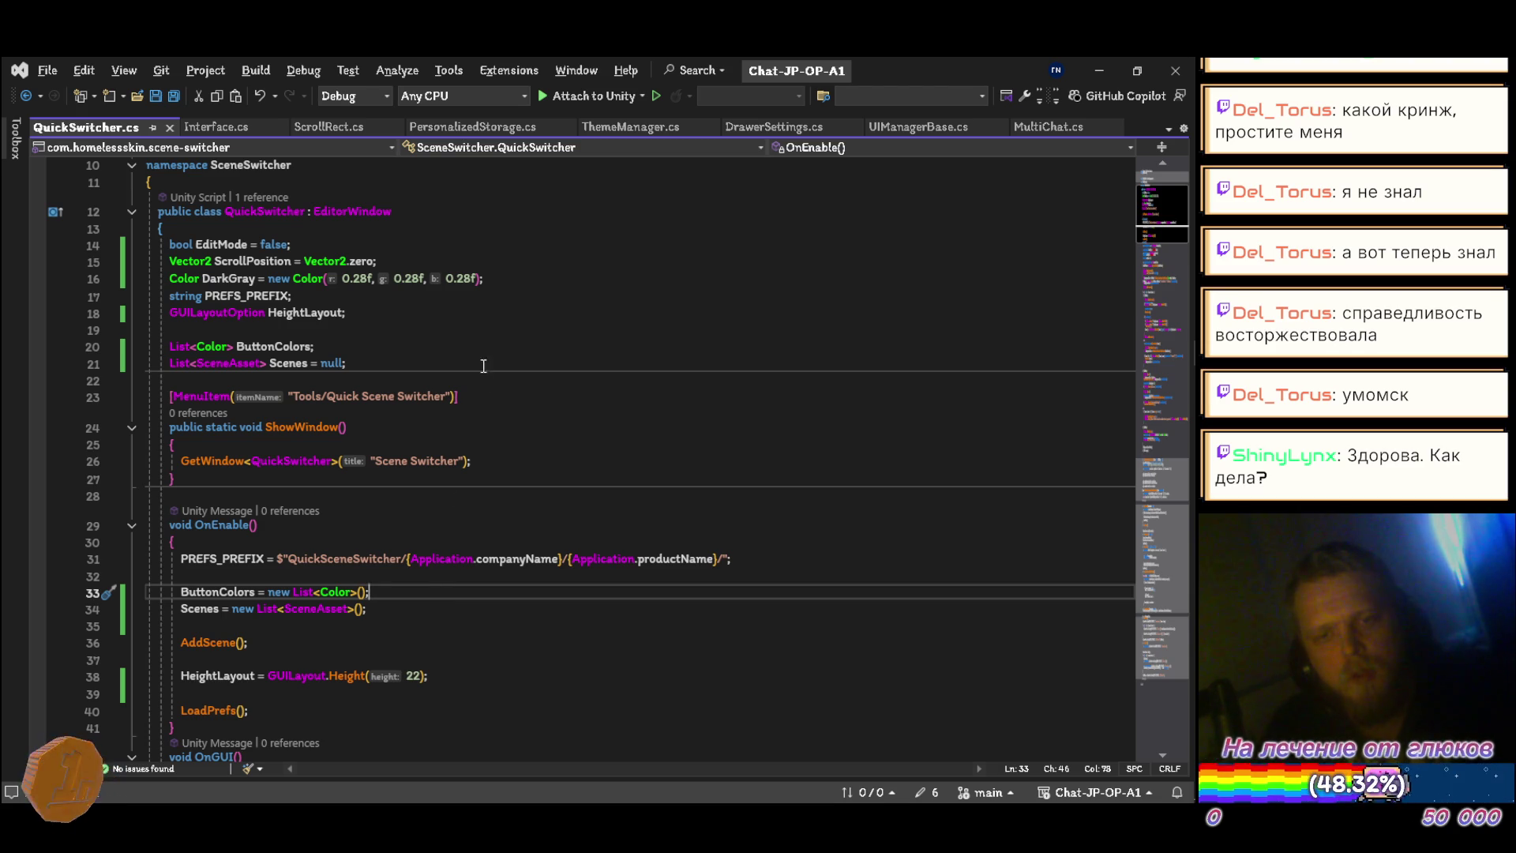
scroll(483, 341, "up", 1)
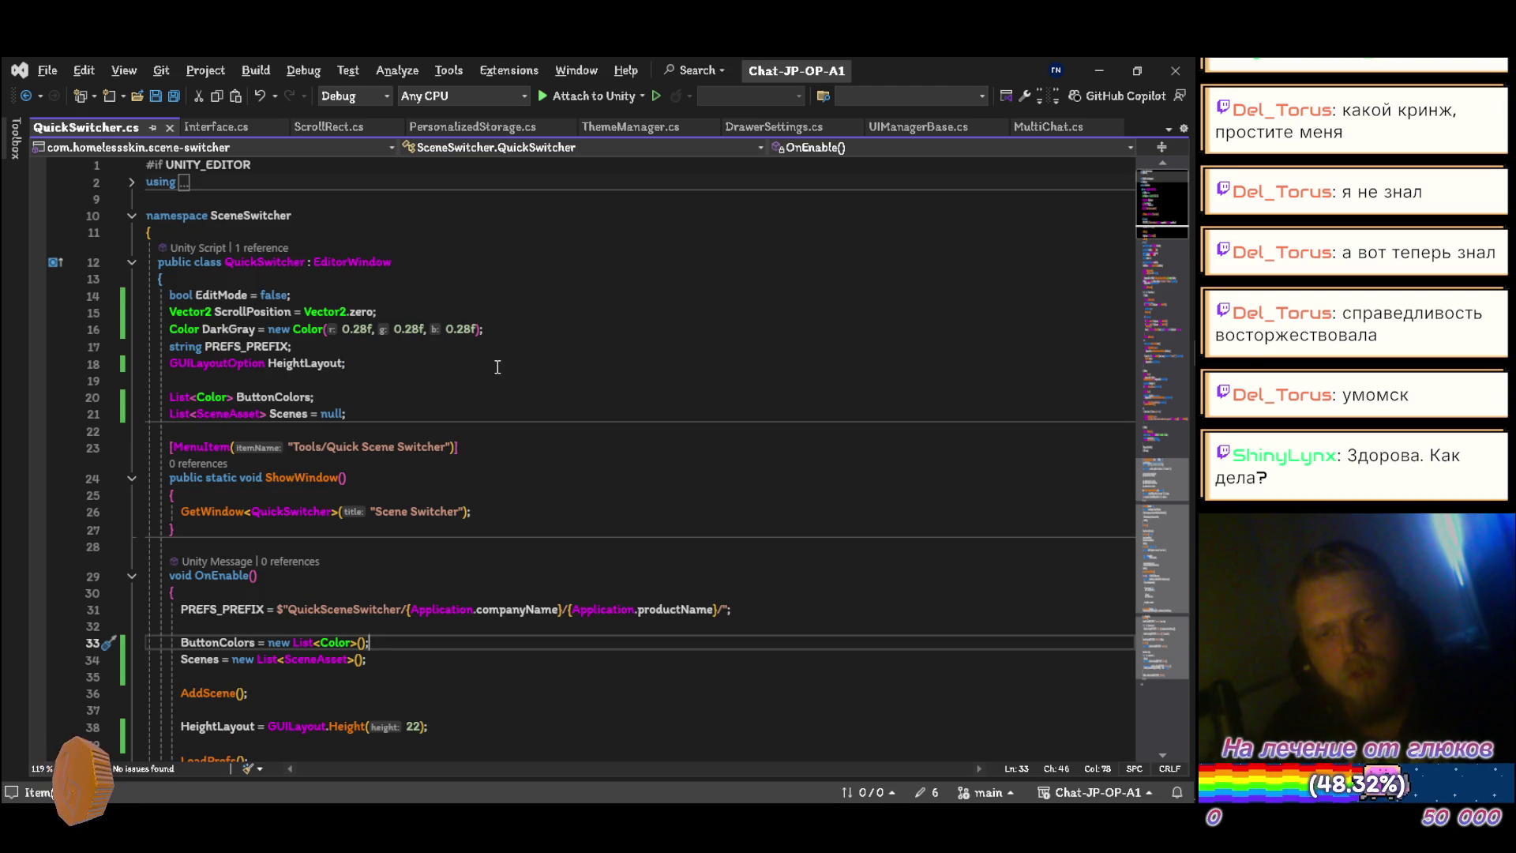
left_click(521, 330)
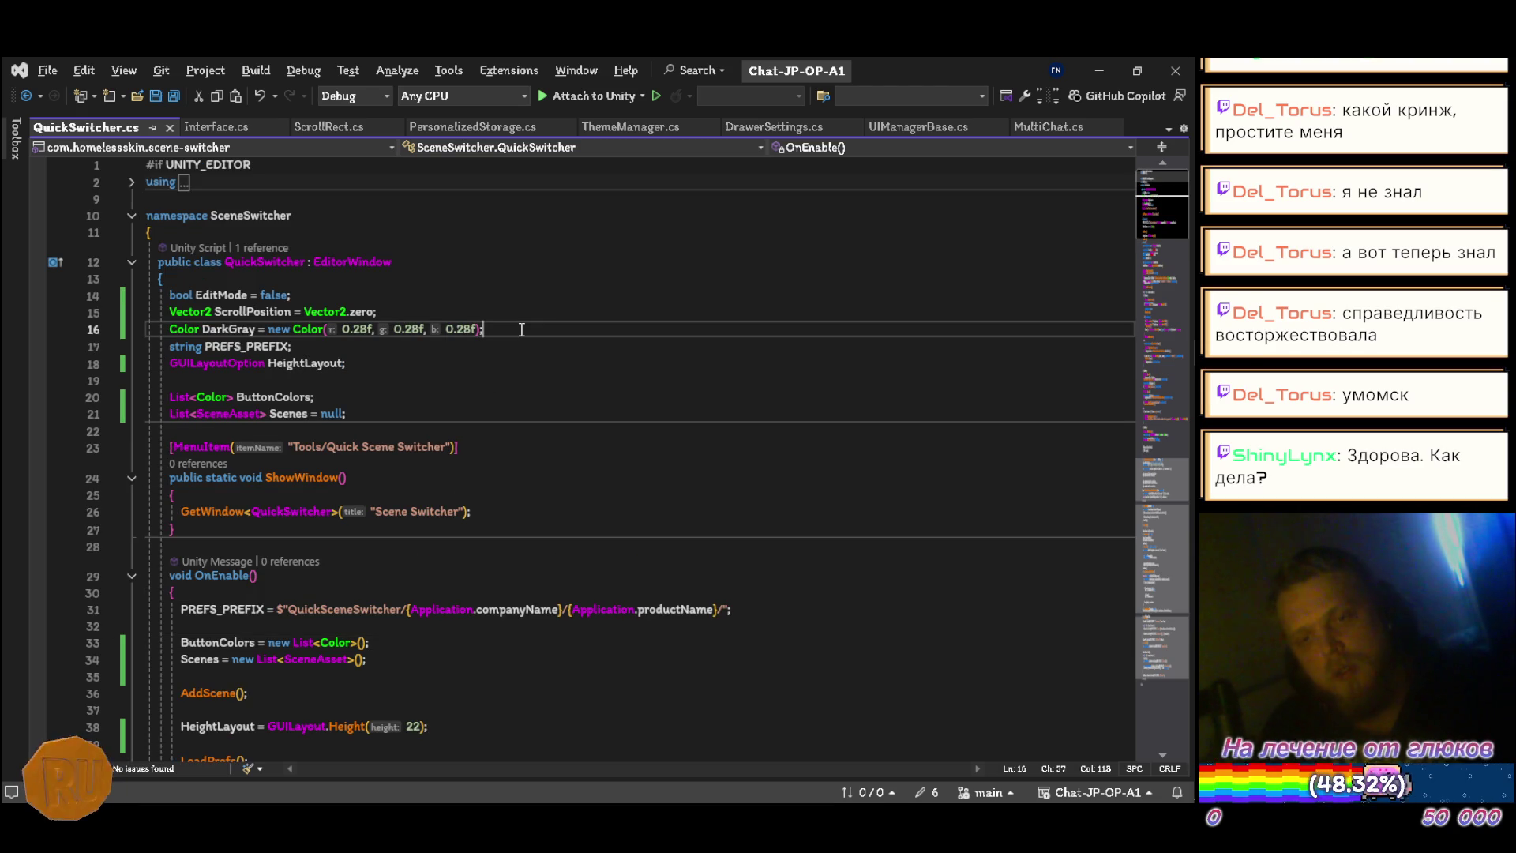
key("Return")
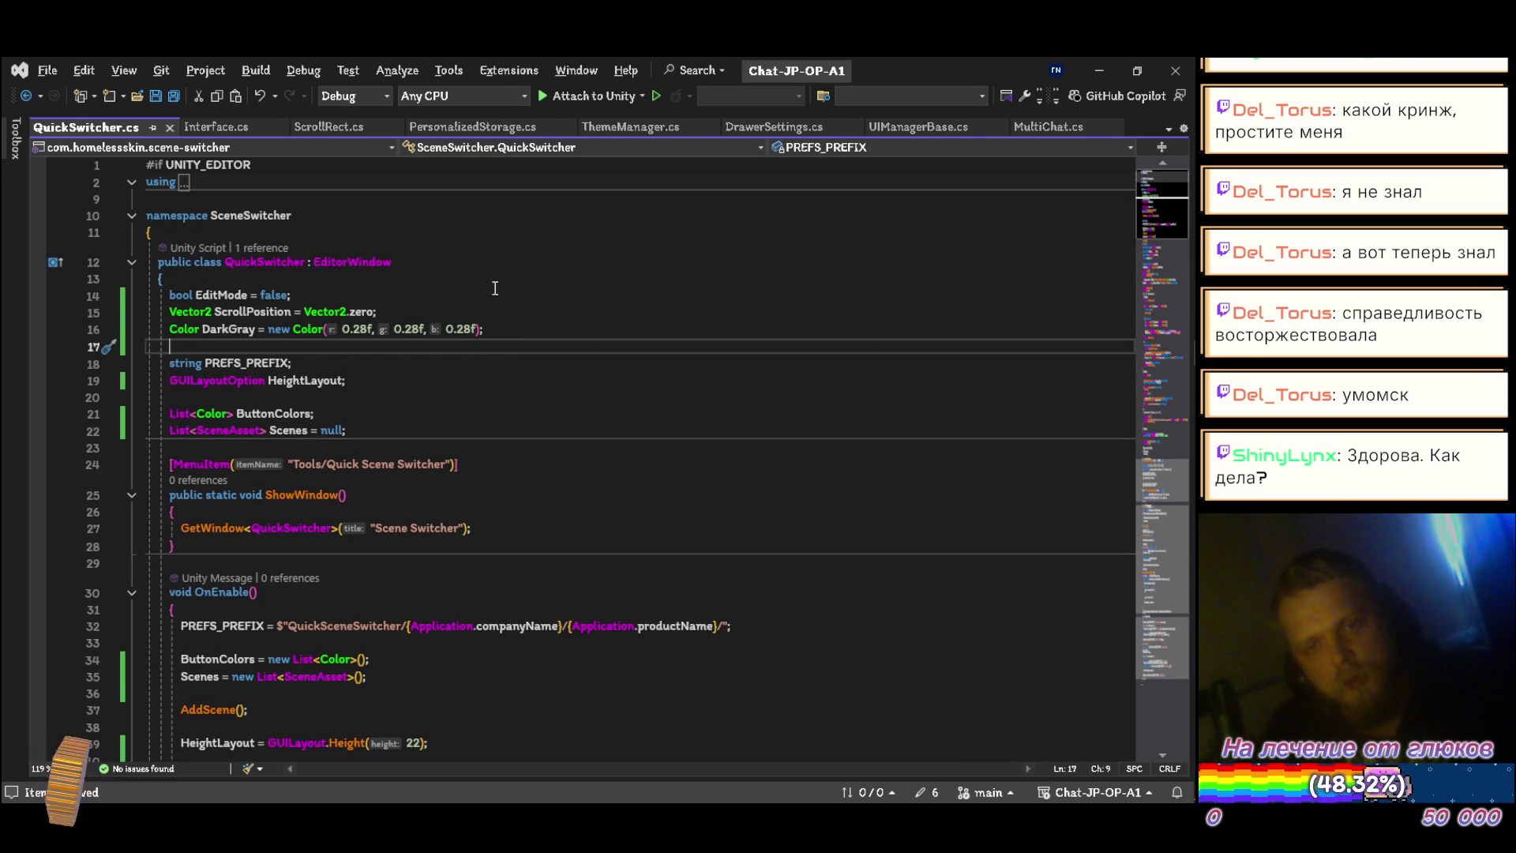
Step: Remove the braces from the scene for-loop and review OnGUI
scroll(424, 351, "down", 5)
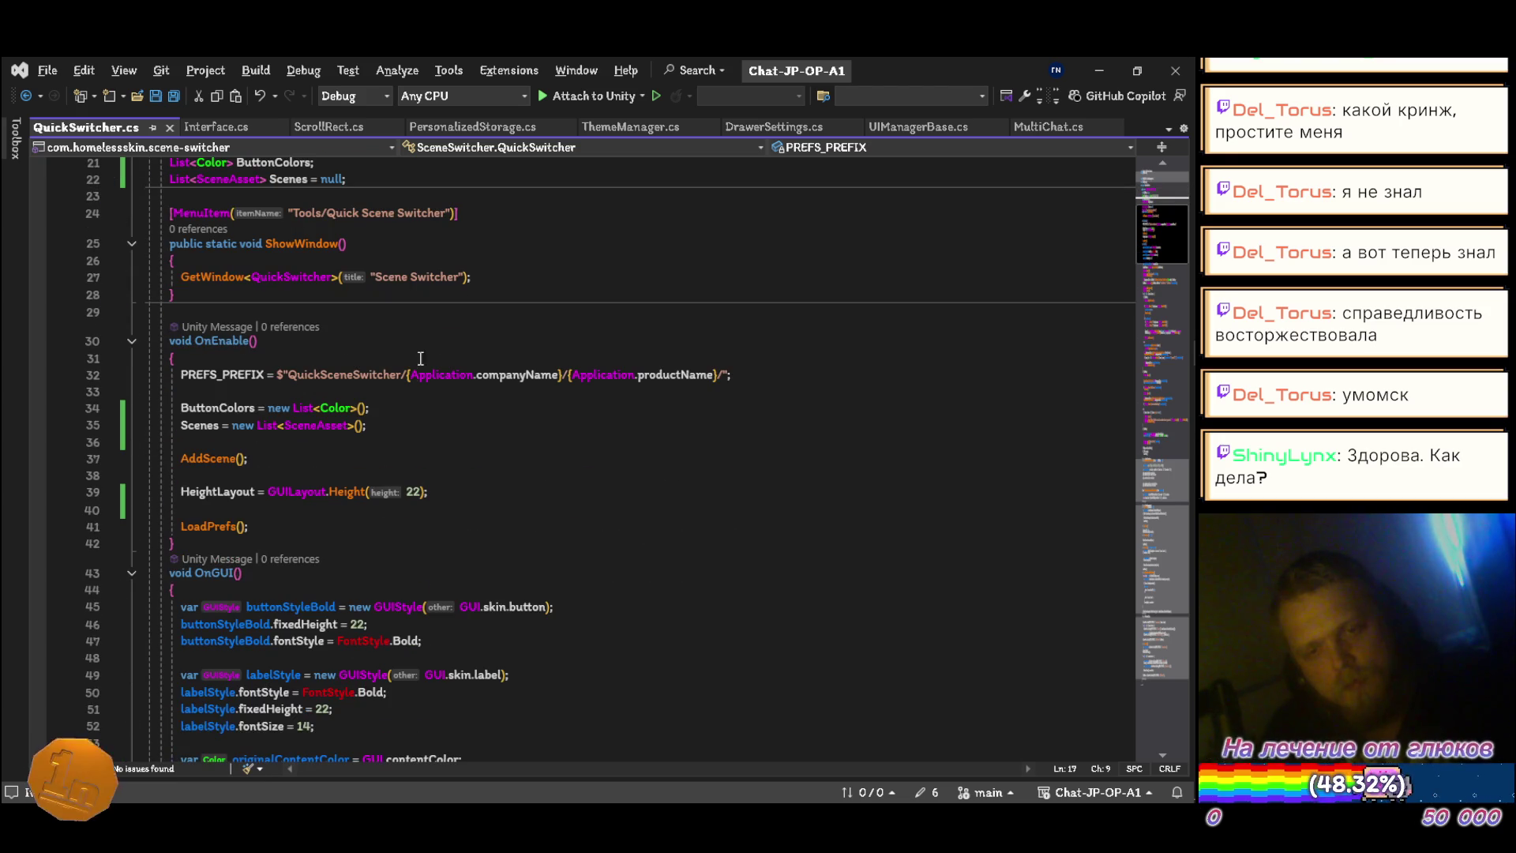
scroll(396, 451, "down", 3)
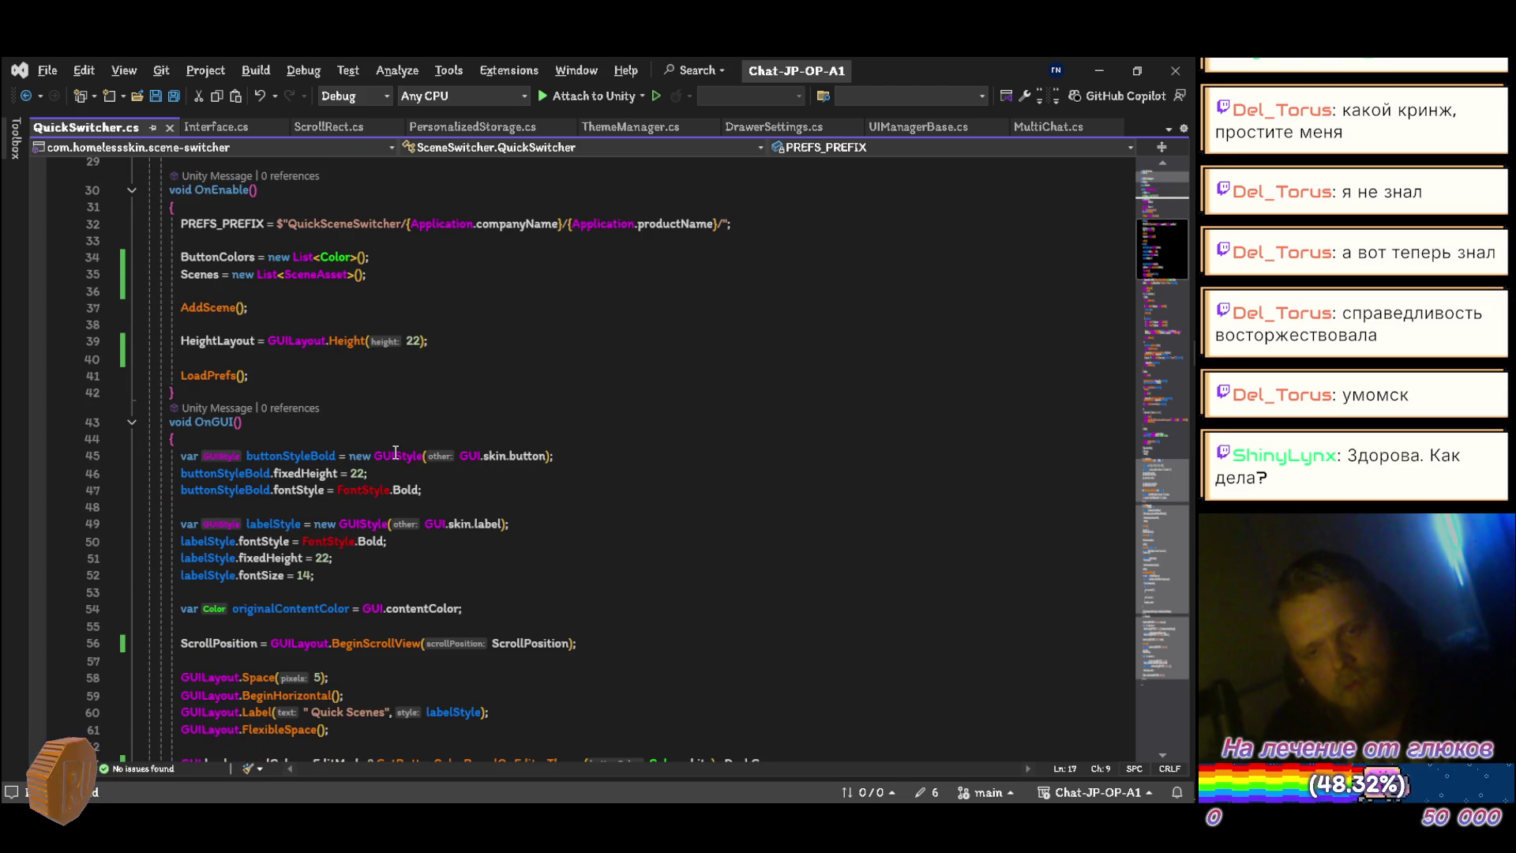
scroll(396, 452, "down", 5)
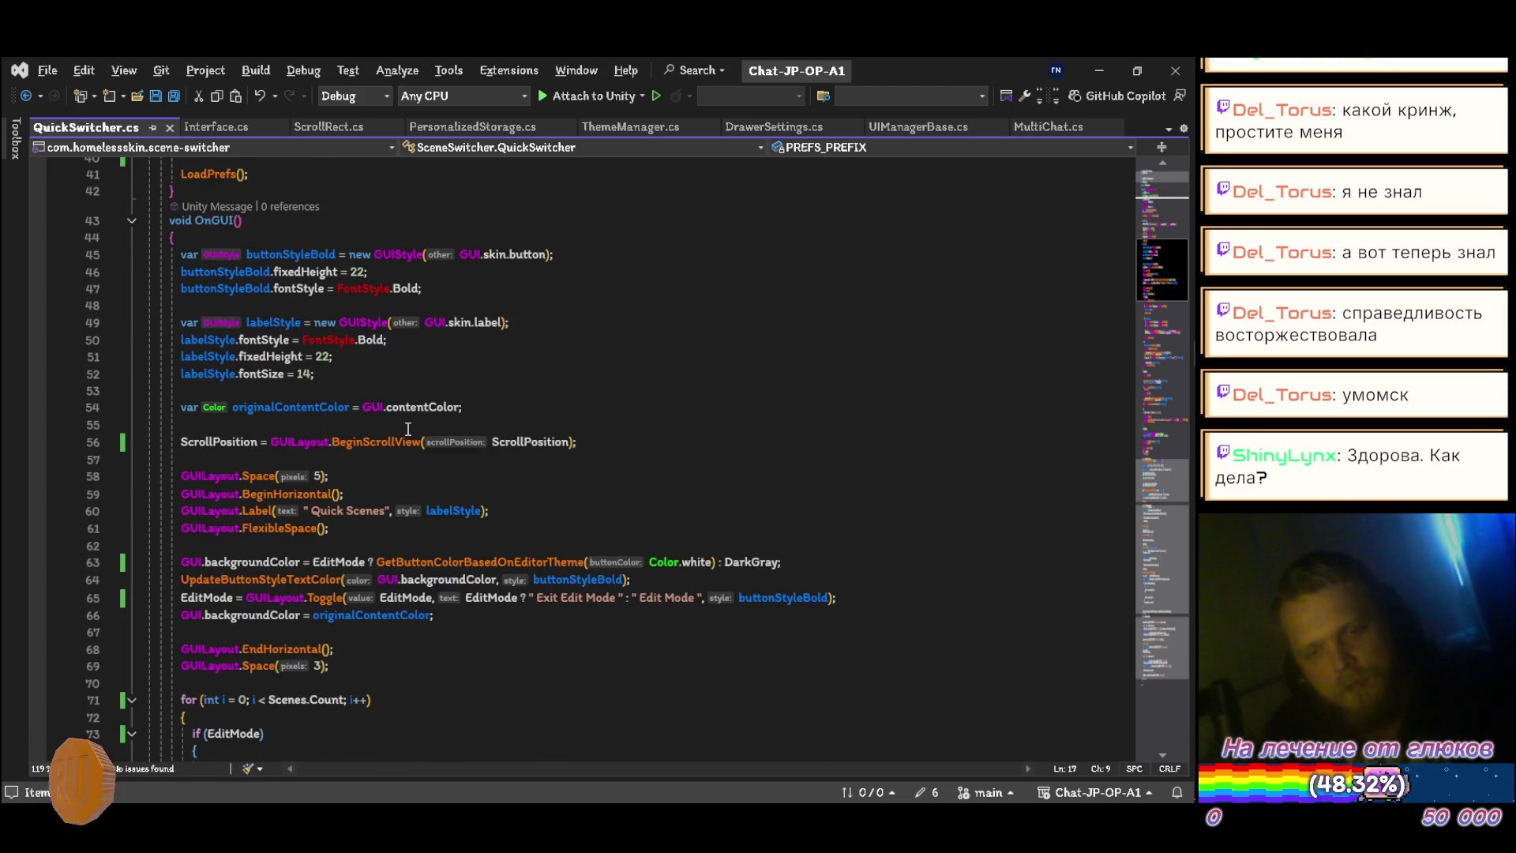
scroll(407, 428, "down", 4)
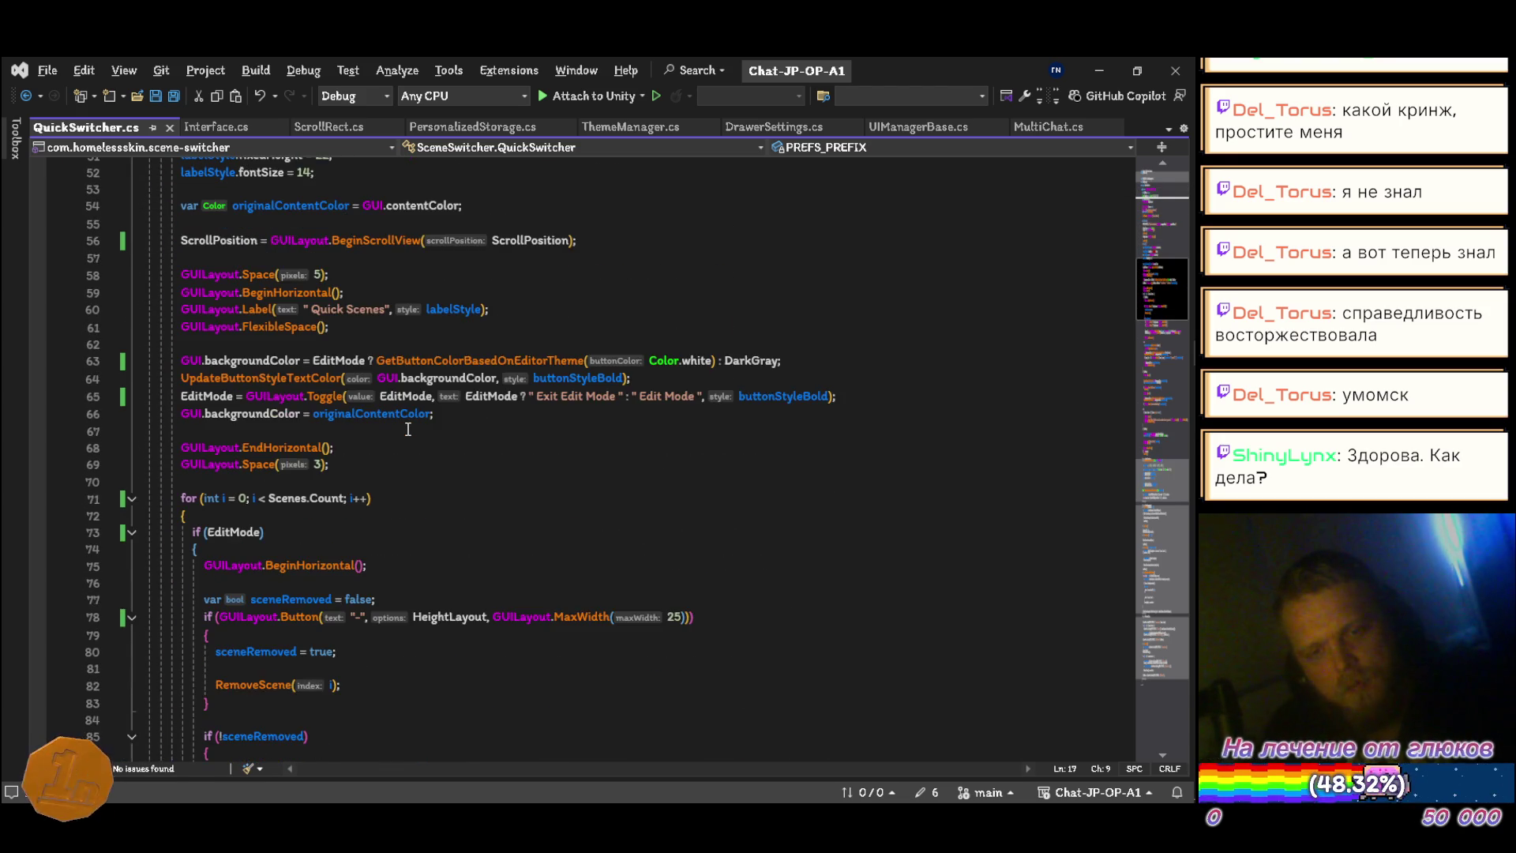
scroll(409, 407, "down", 8)
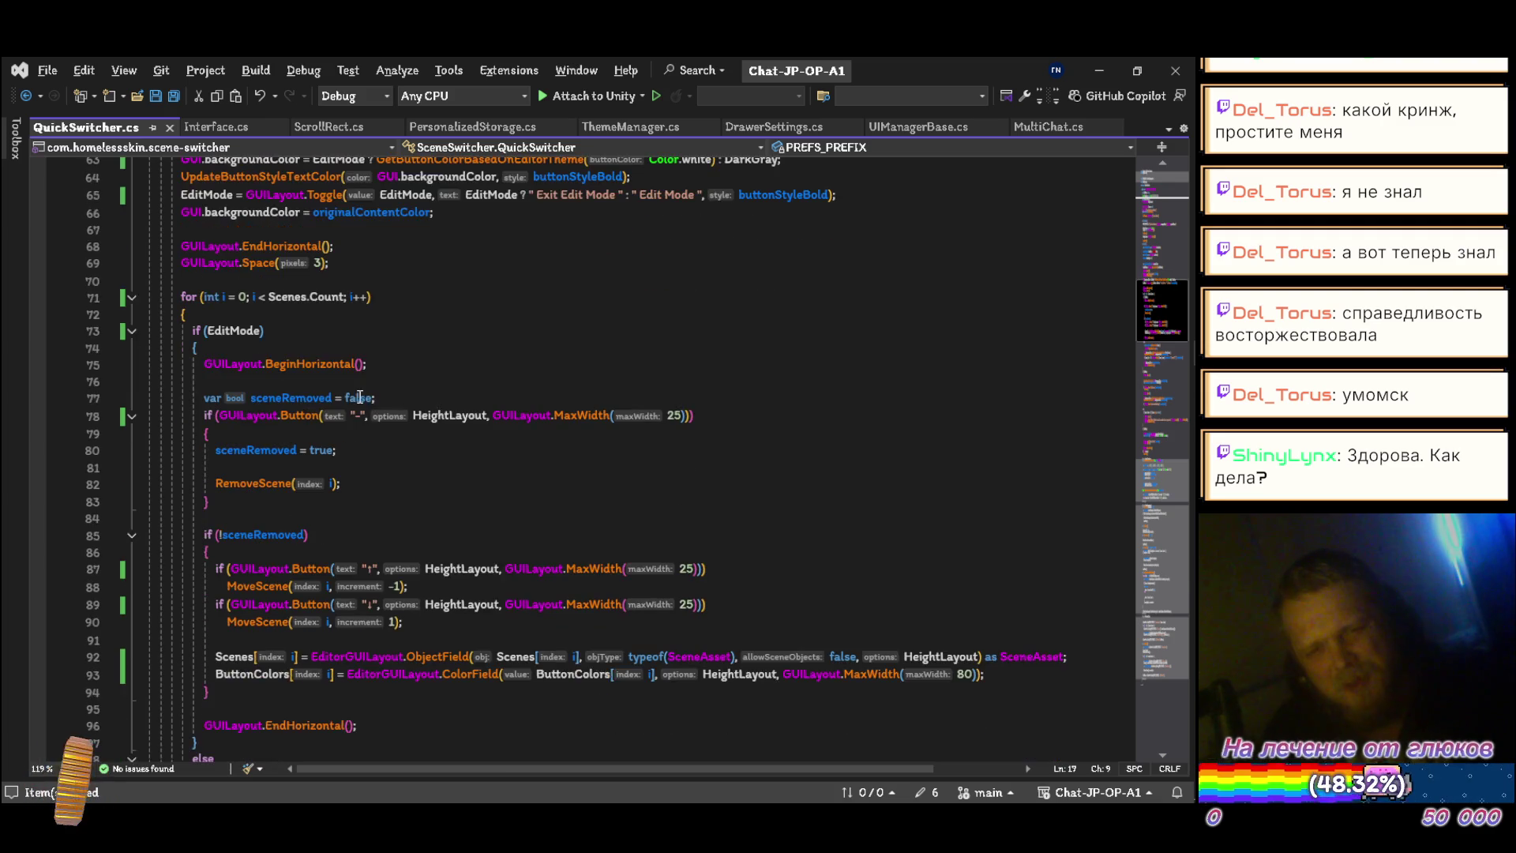
scroll(275, 410, "up", 6)
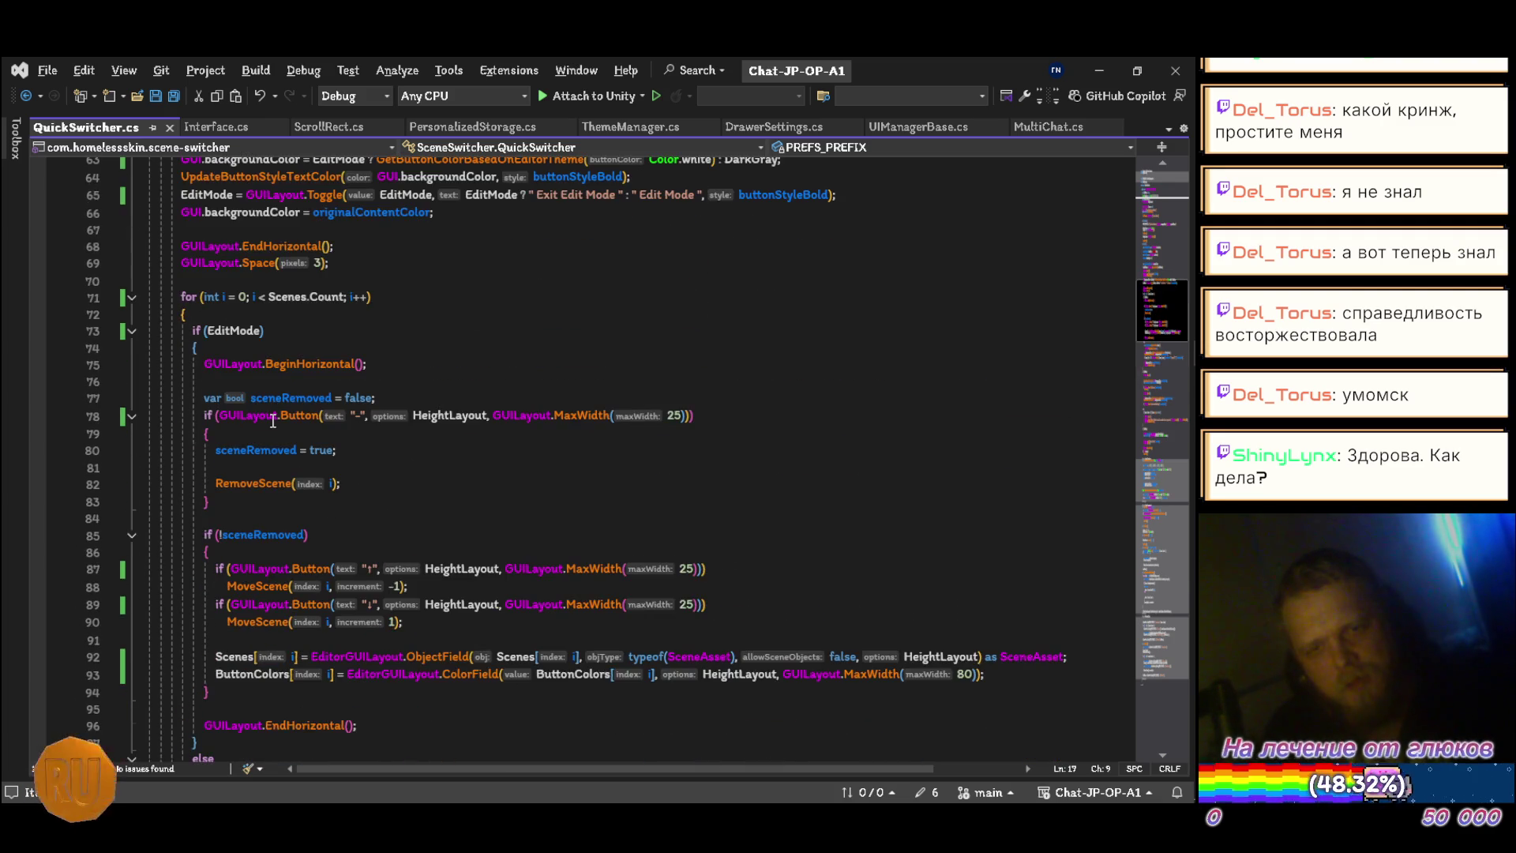
scroll(272, 421, "down", 10)
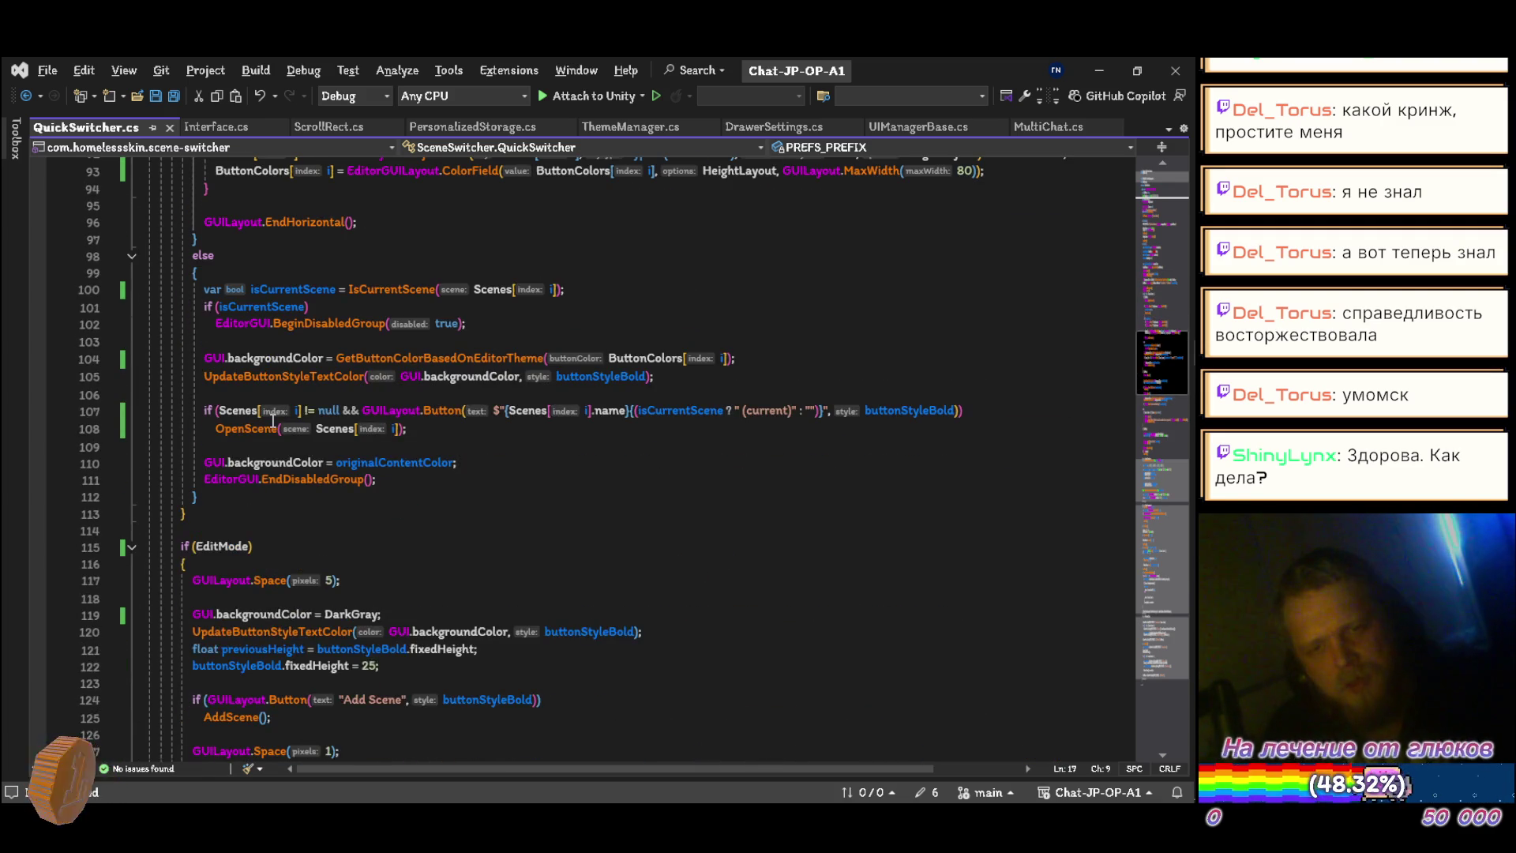
scroll(272, 424, "up", 11)
left_click(239, 369)
type("{")
scroll(237, 442, "down", 14)
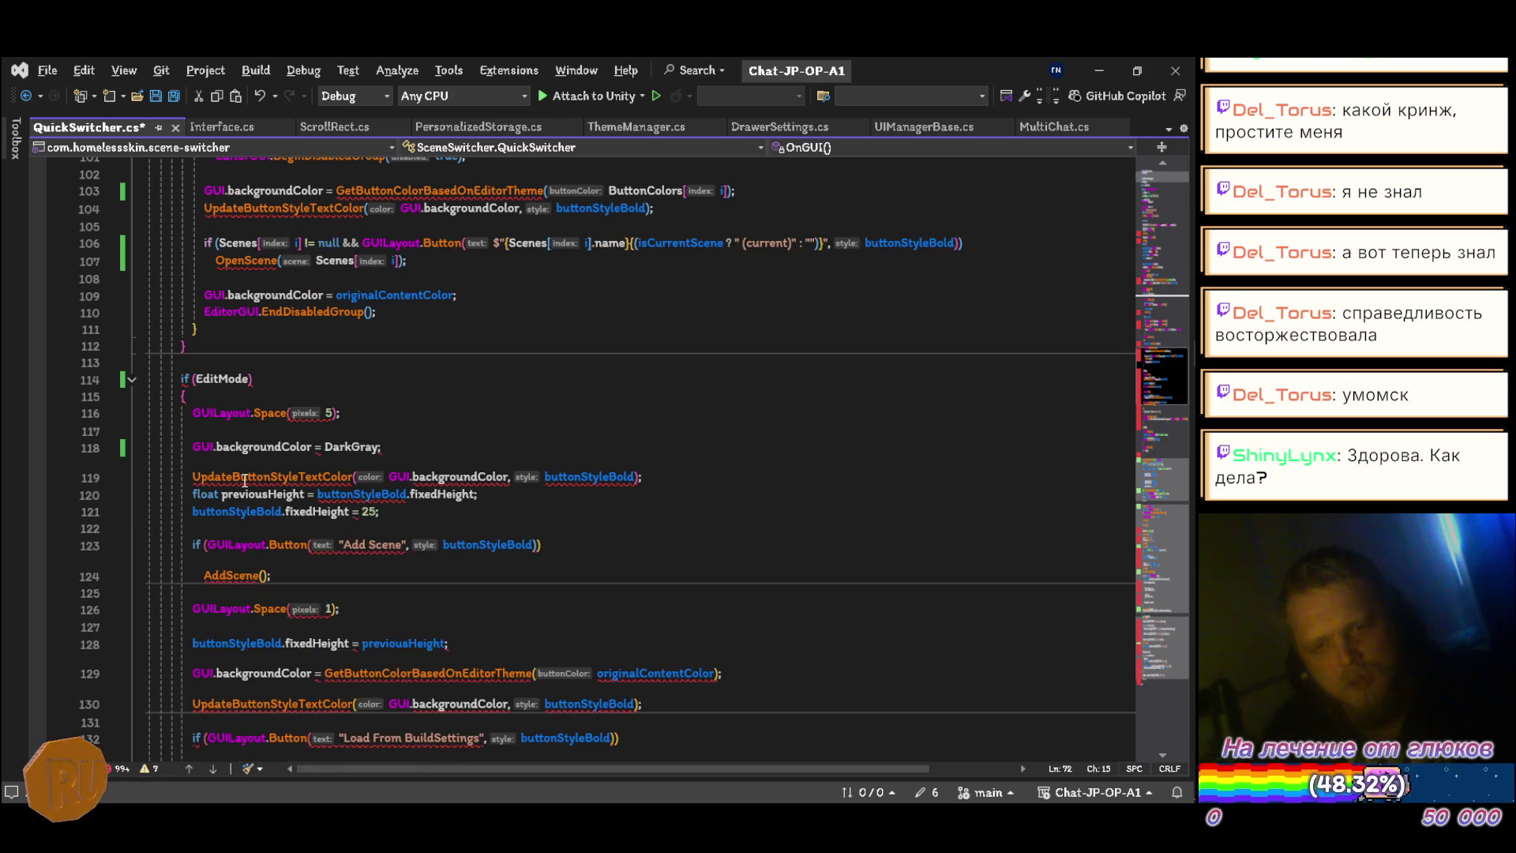
key("ctrl+z")
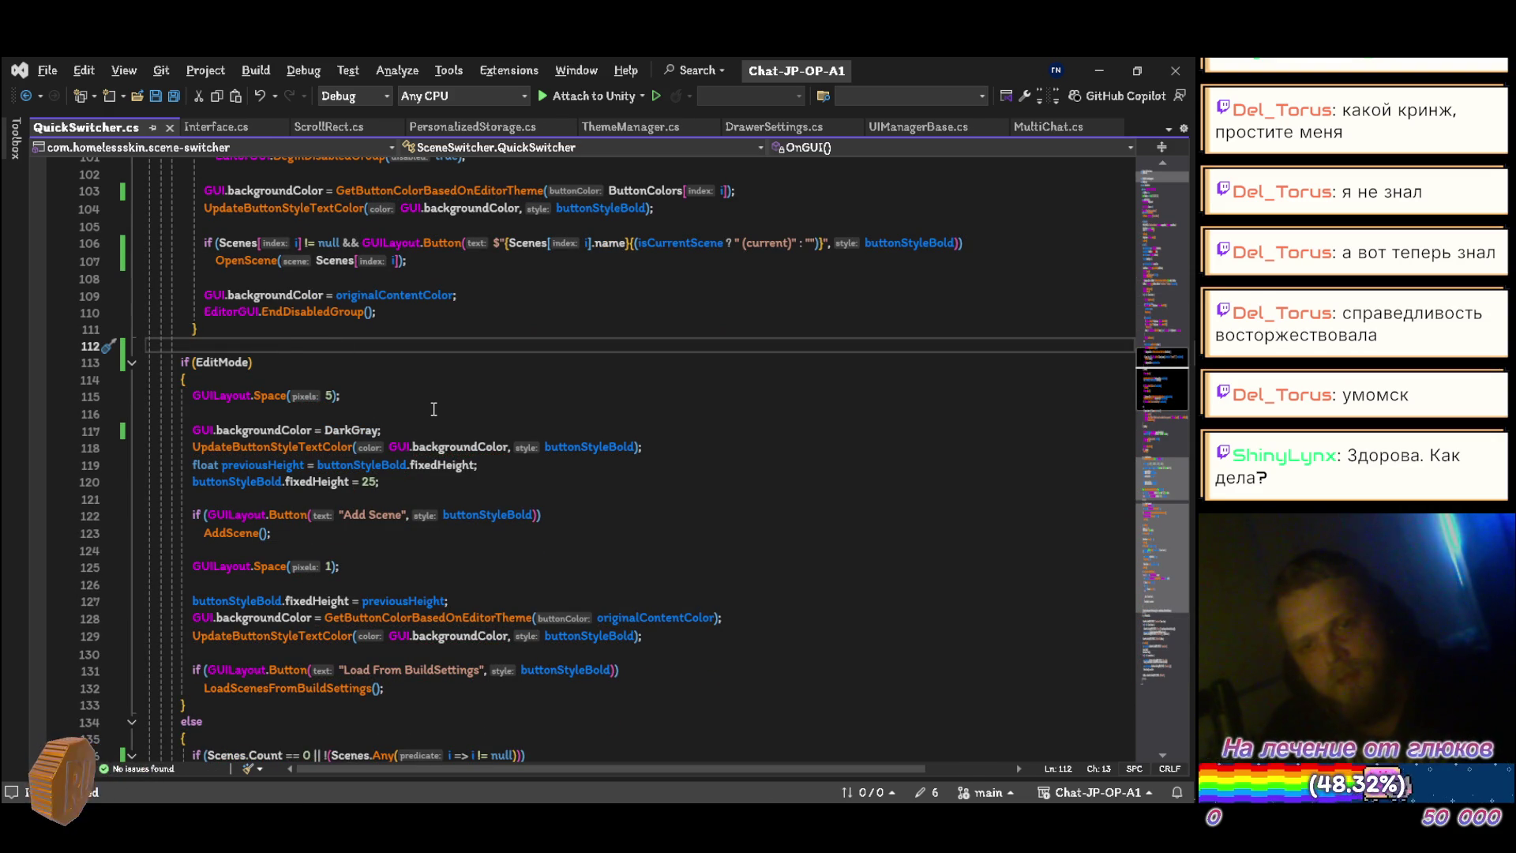
scroll(434, 409, "up", 14)
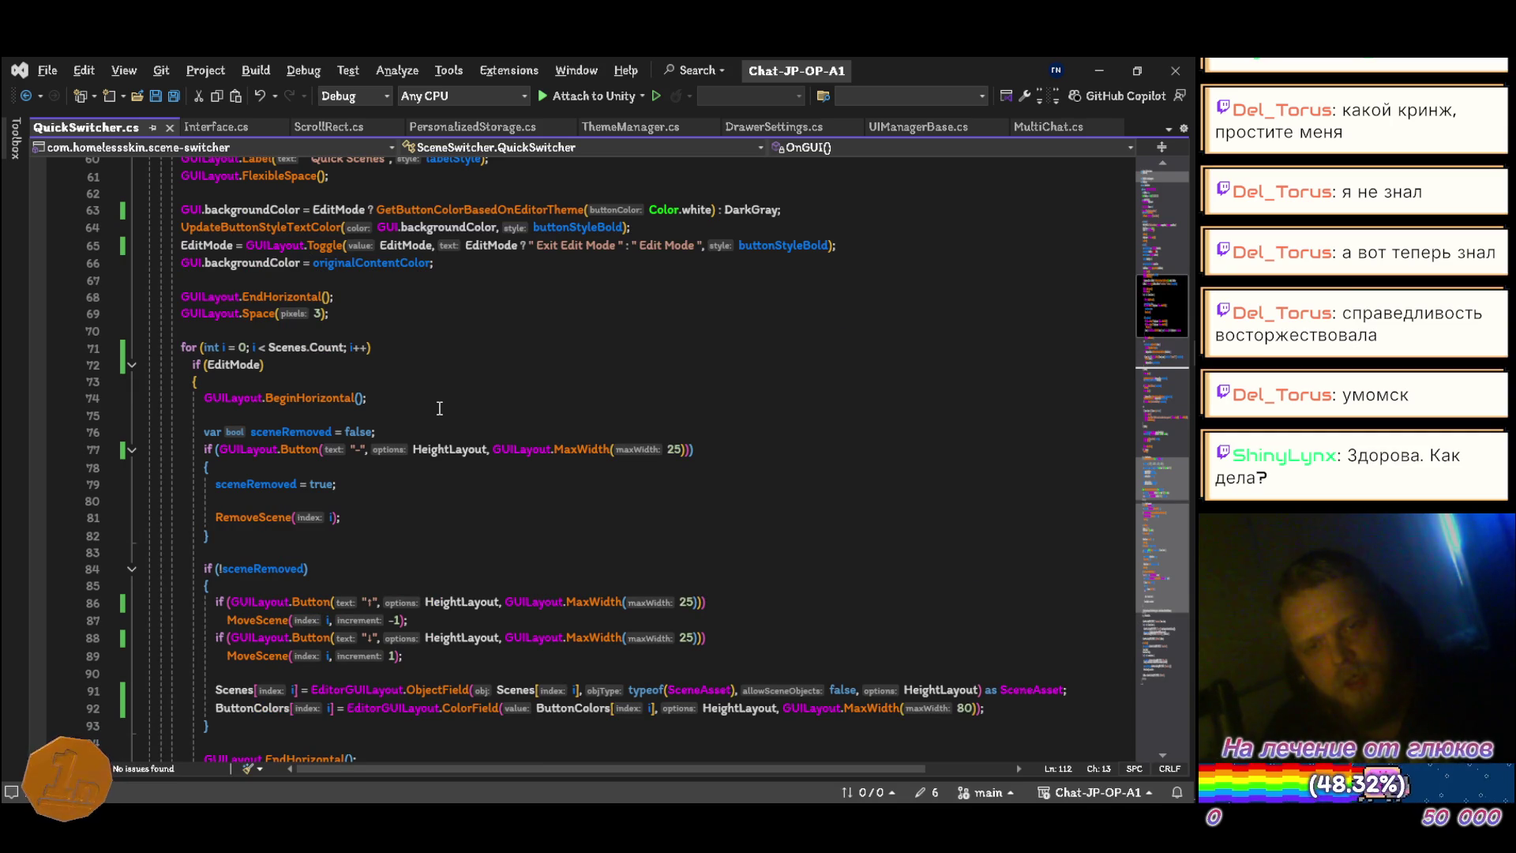
scroll(440, 408, "down", 14)
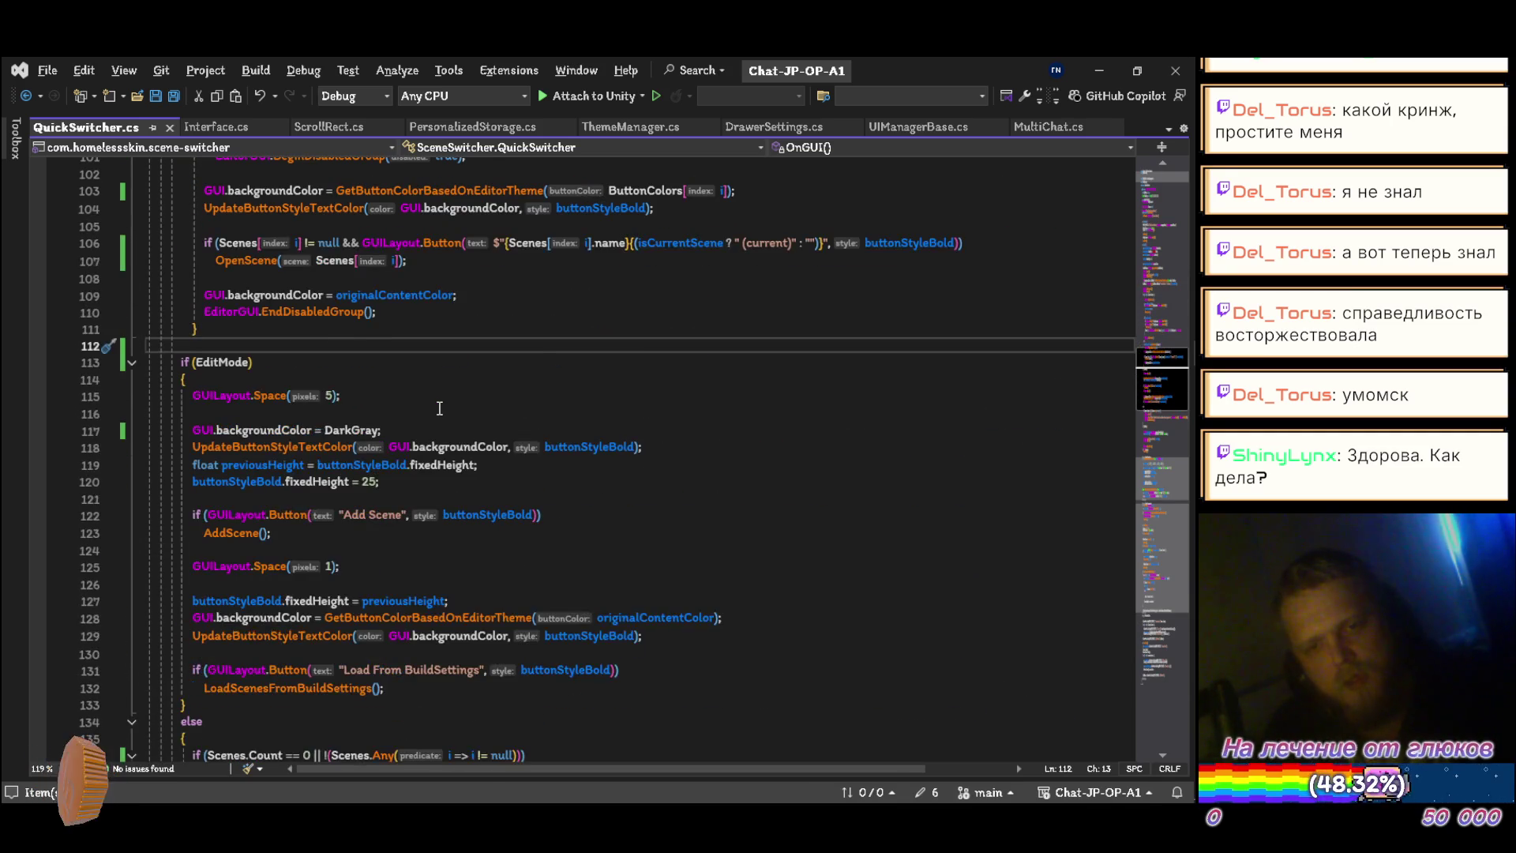
scroll(440, 408, "down", 5)
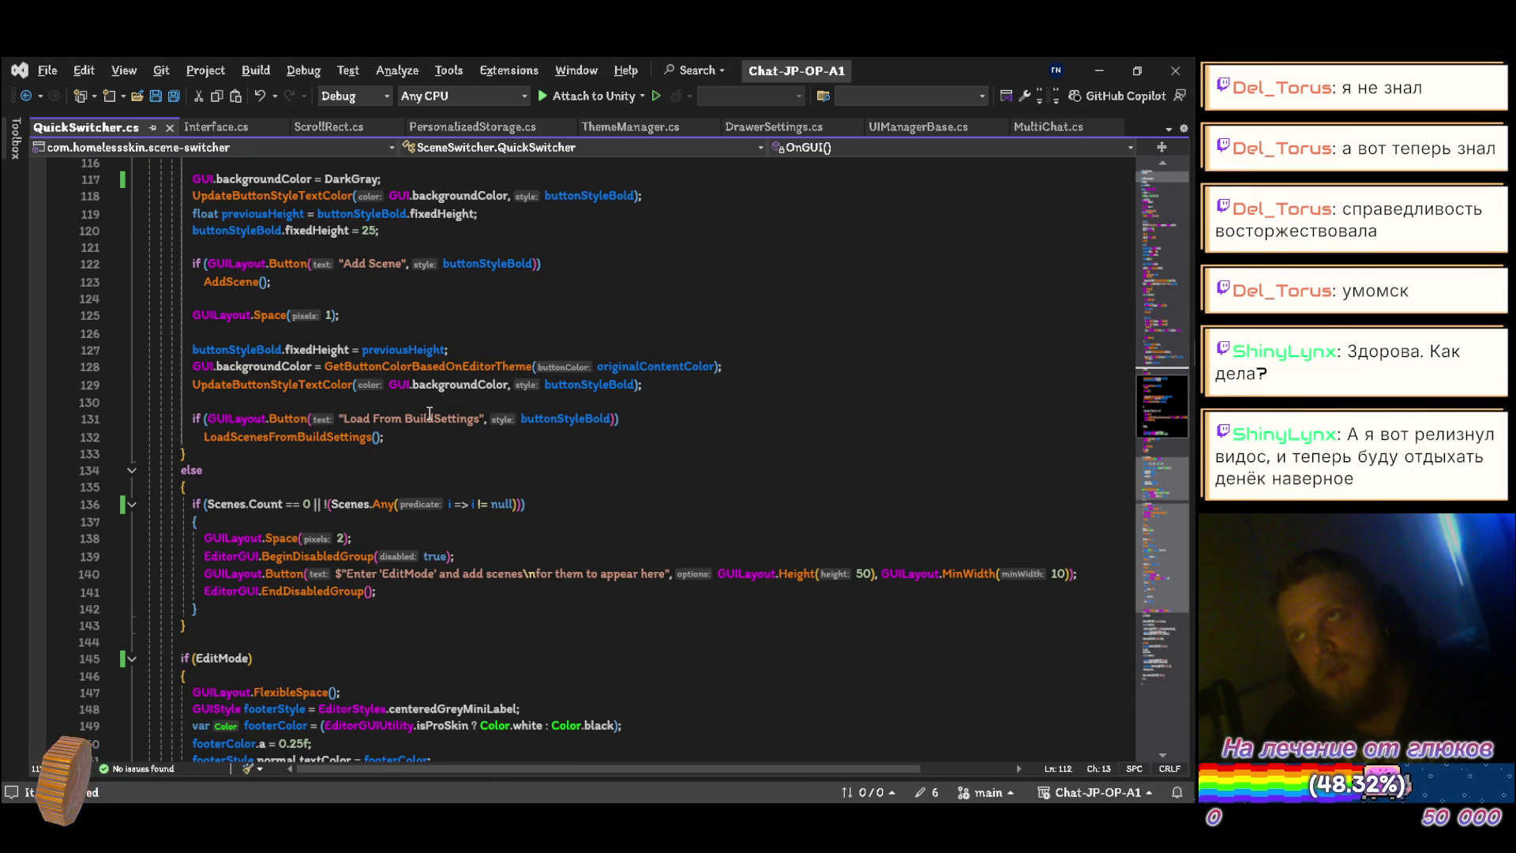
scroll(429, 413, "down", 6)
scroll(433, 404, "up", 9)
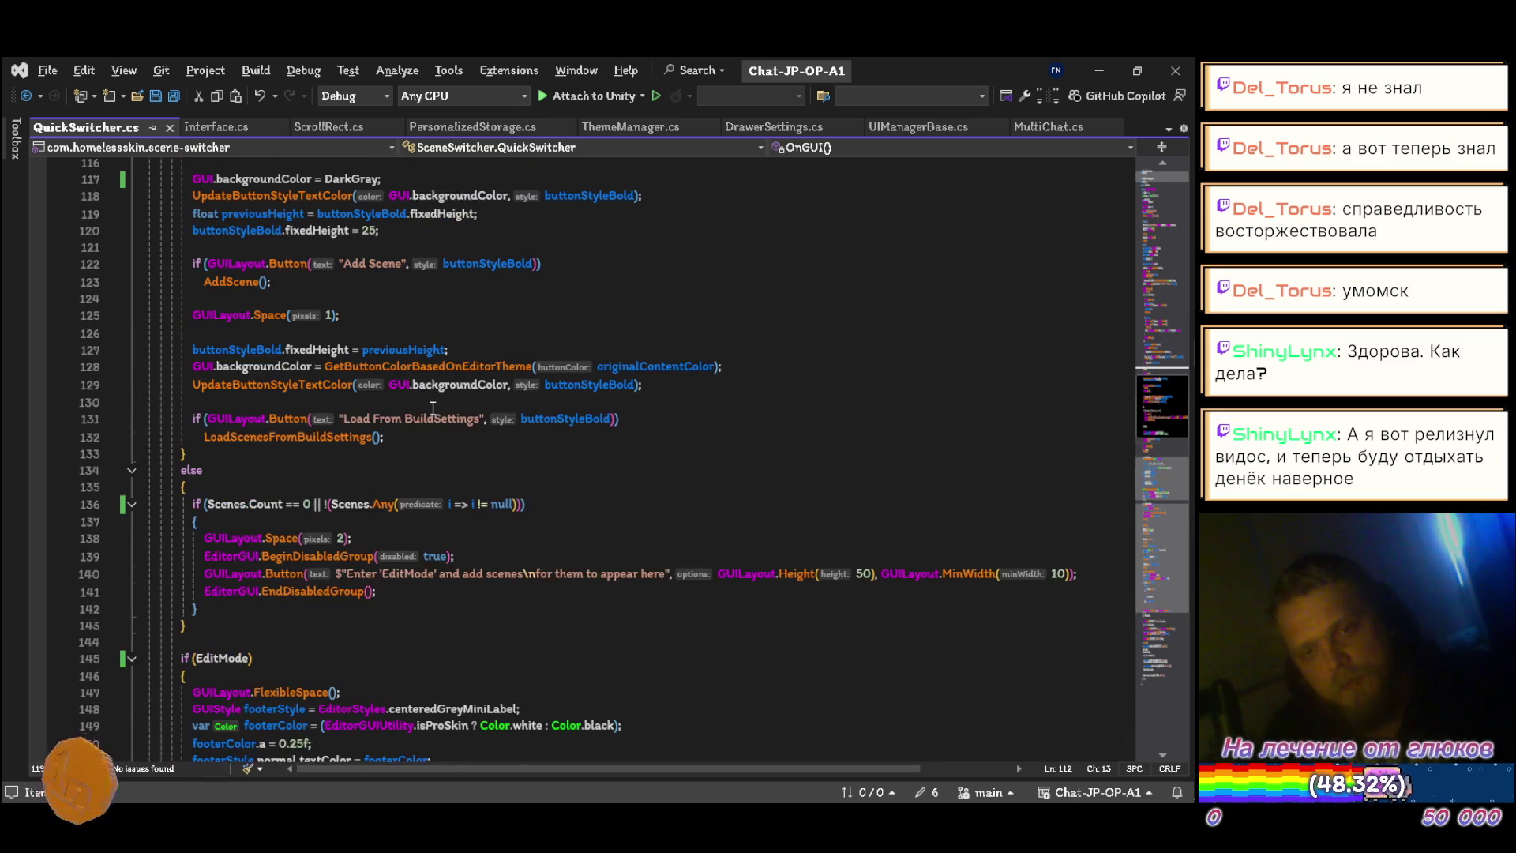
scroll(431, 433, "down", 6)
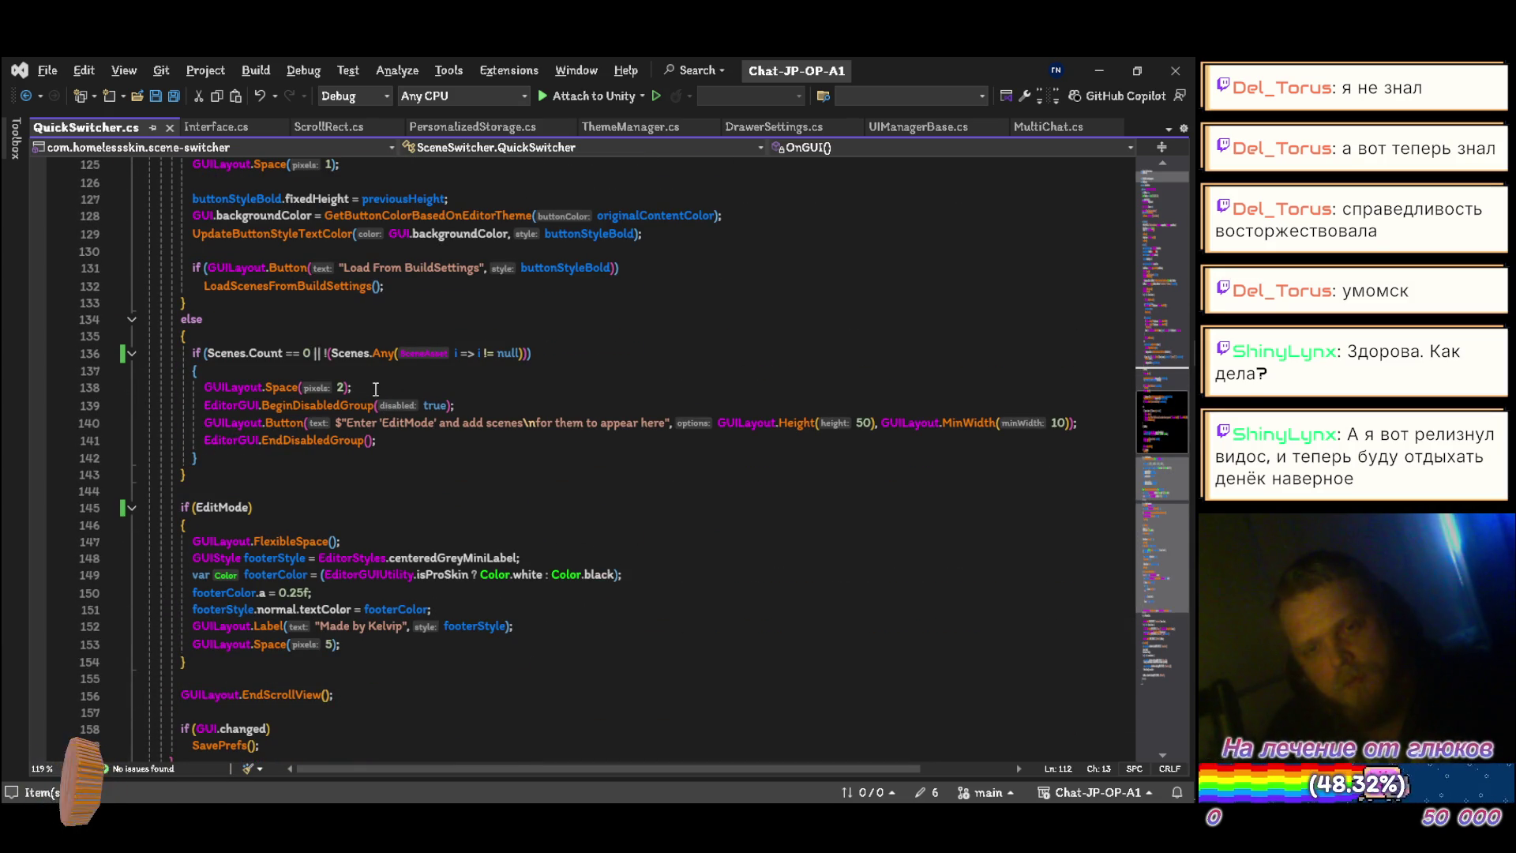
scroll(378, 393, "up", 5)
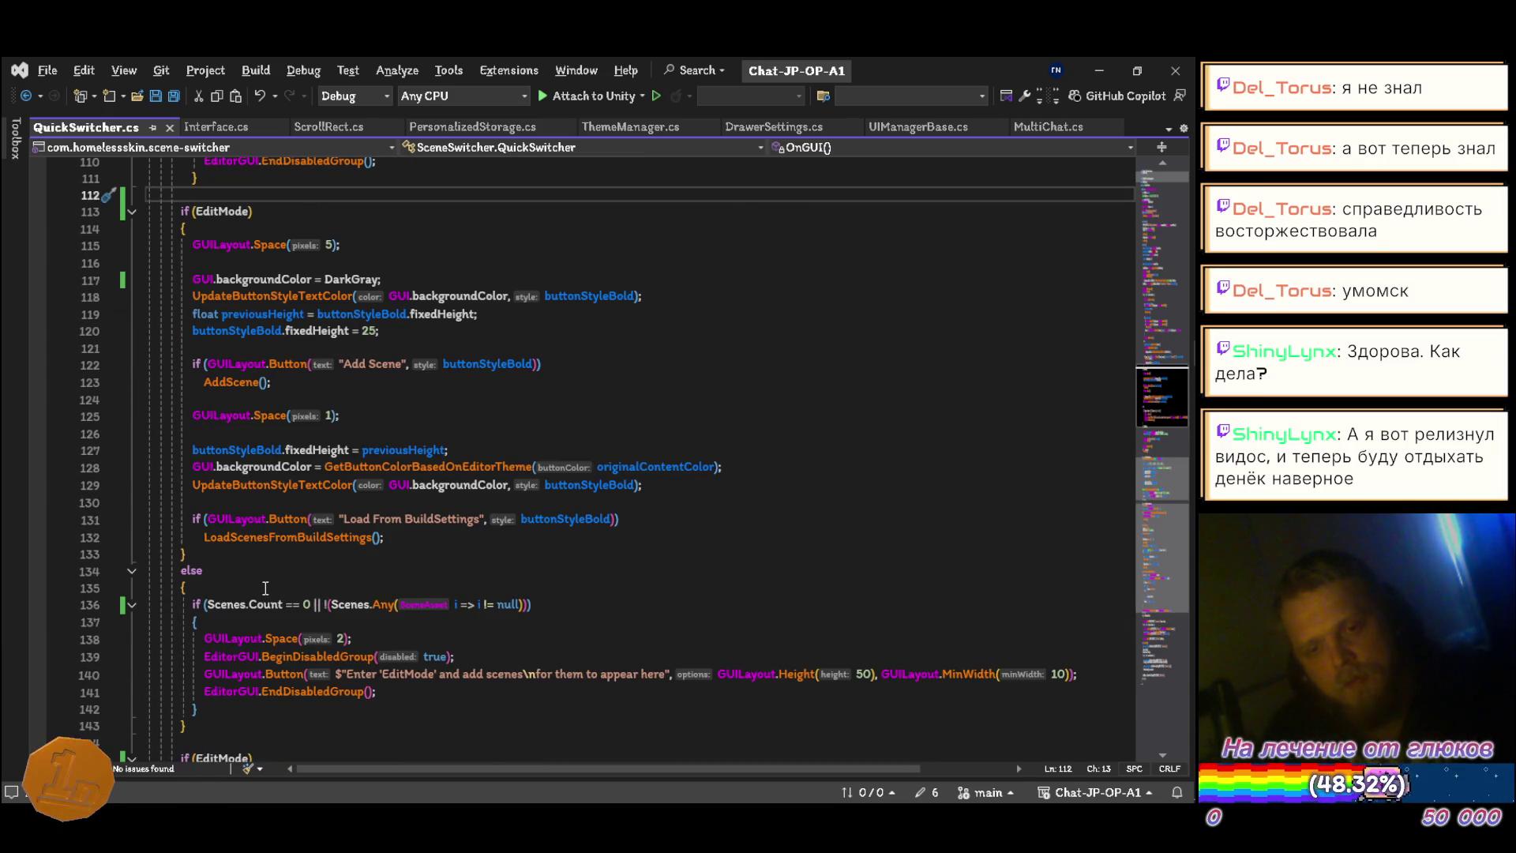
Step: Remove the else block's braces, merge the if onto the else line, and save QuickSwitcher.cs
left_click(286, 584)
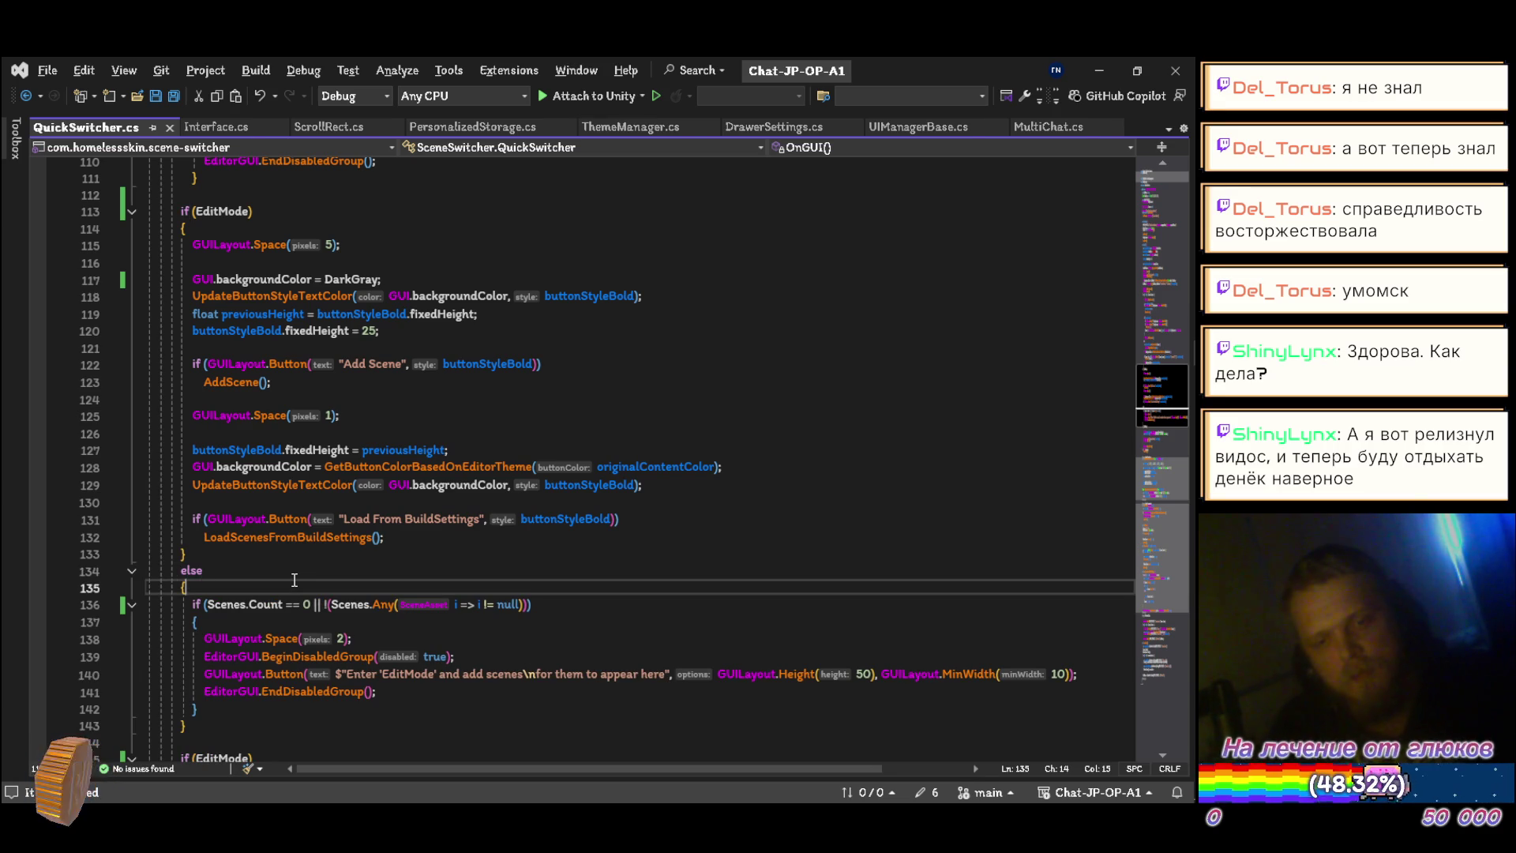
key("ctrl+x")
key("Down")
key("Down")
key("Down")
key("ctrl+x")
key("Up")
key("Up")
key("Up")
key("End")
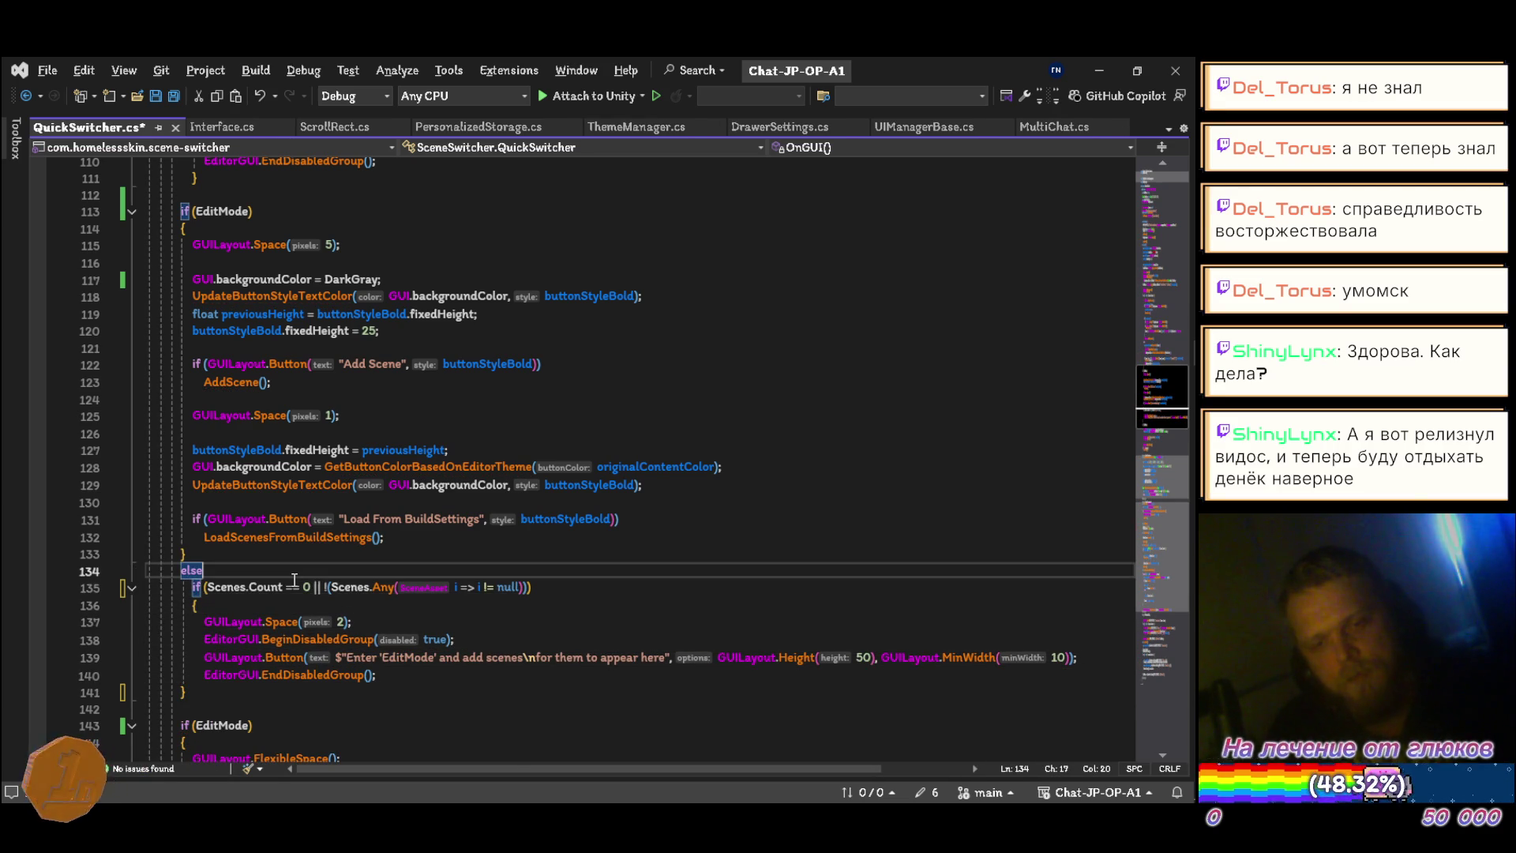
key("Delete")
key("ctrl+s")
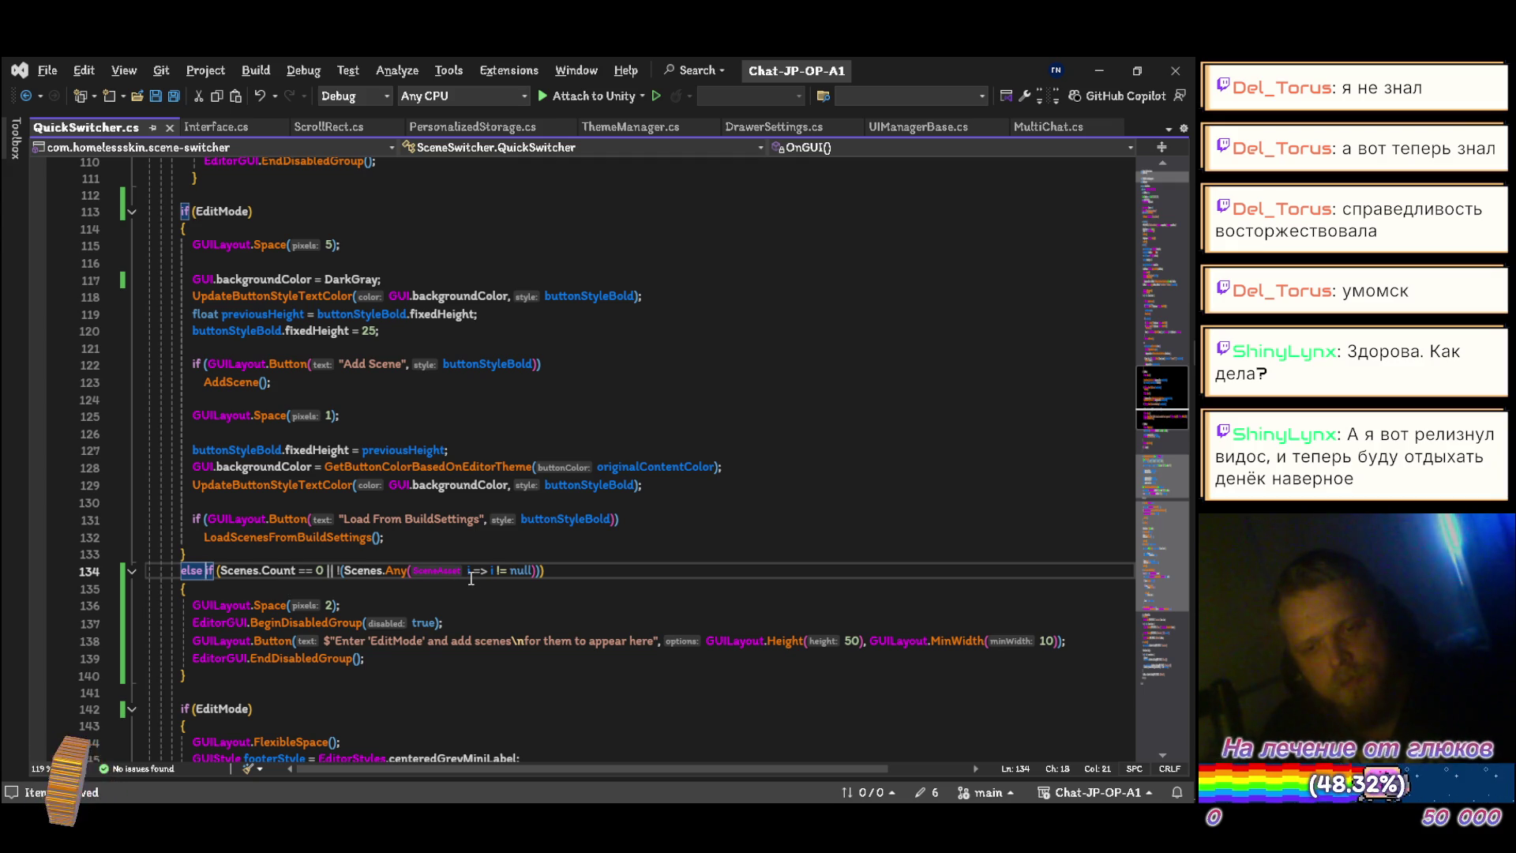
Step: Expand the AuxiliarFunctions and SceneManagement regions, review the remaining methods, and switch windows
scroll(470, 578, "down", 8)
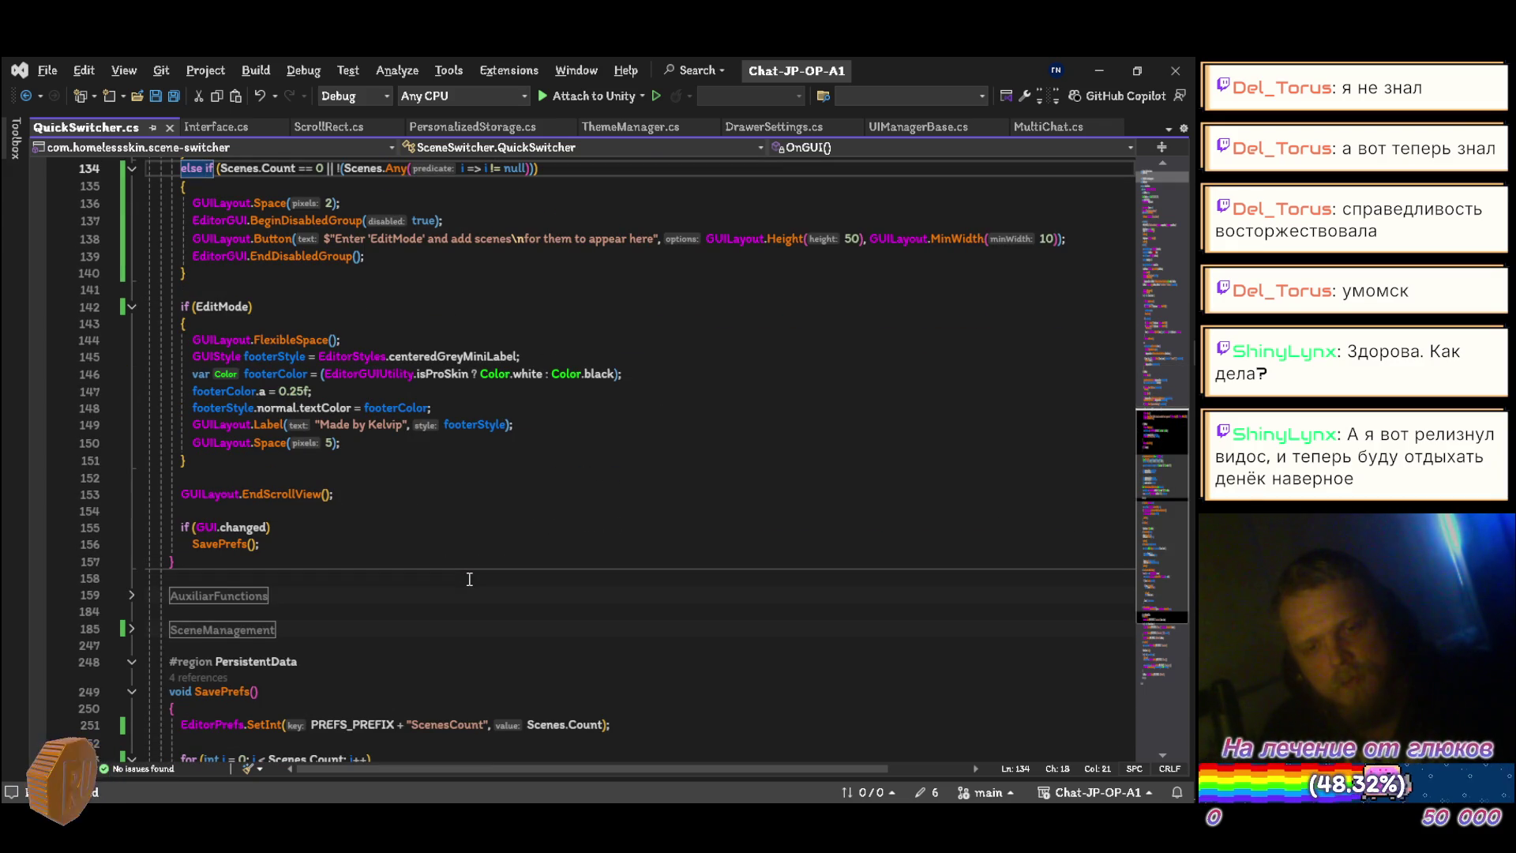
scroll(410, 563, "down", 2)
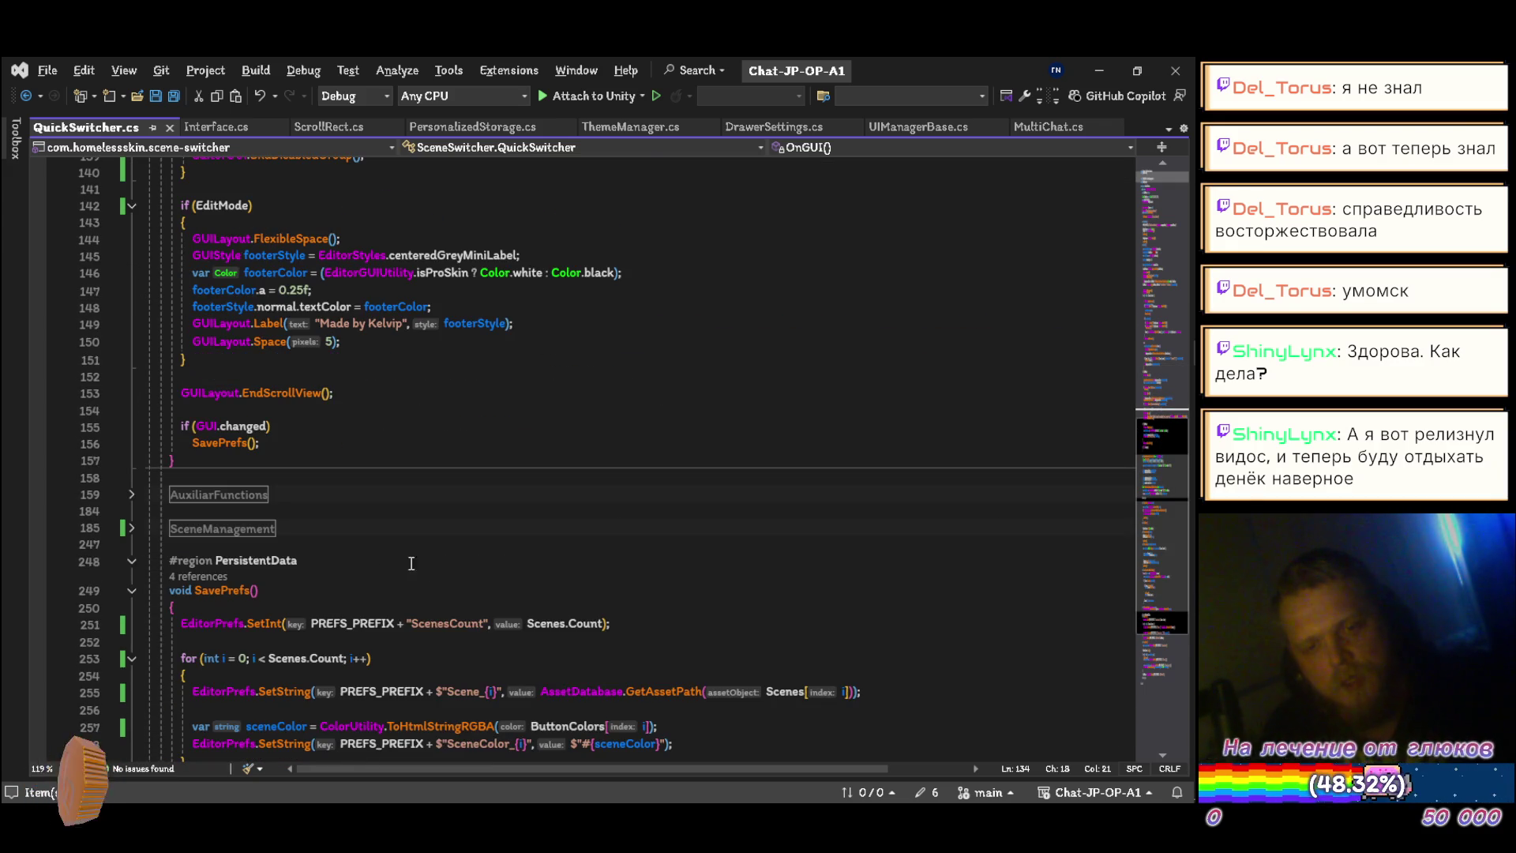
left_click(132, 495)
scroll(130, 529, "down", 9)
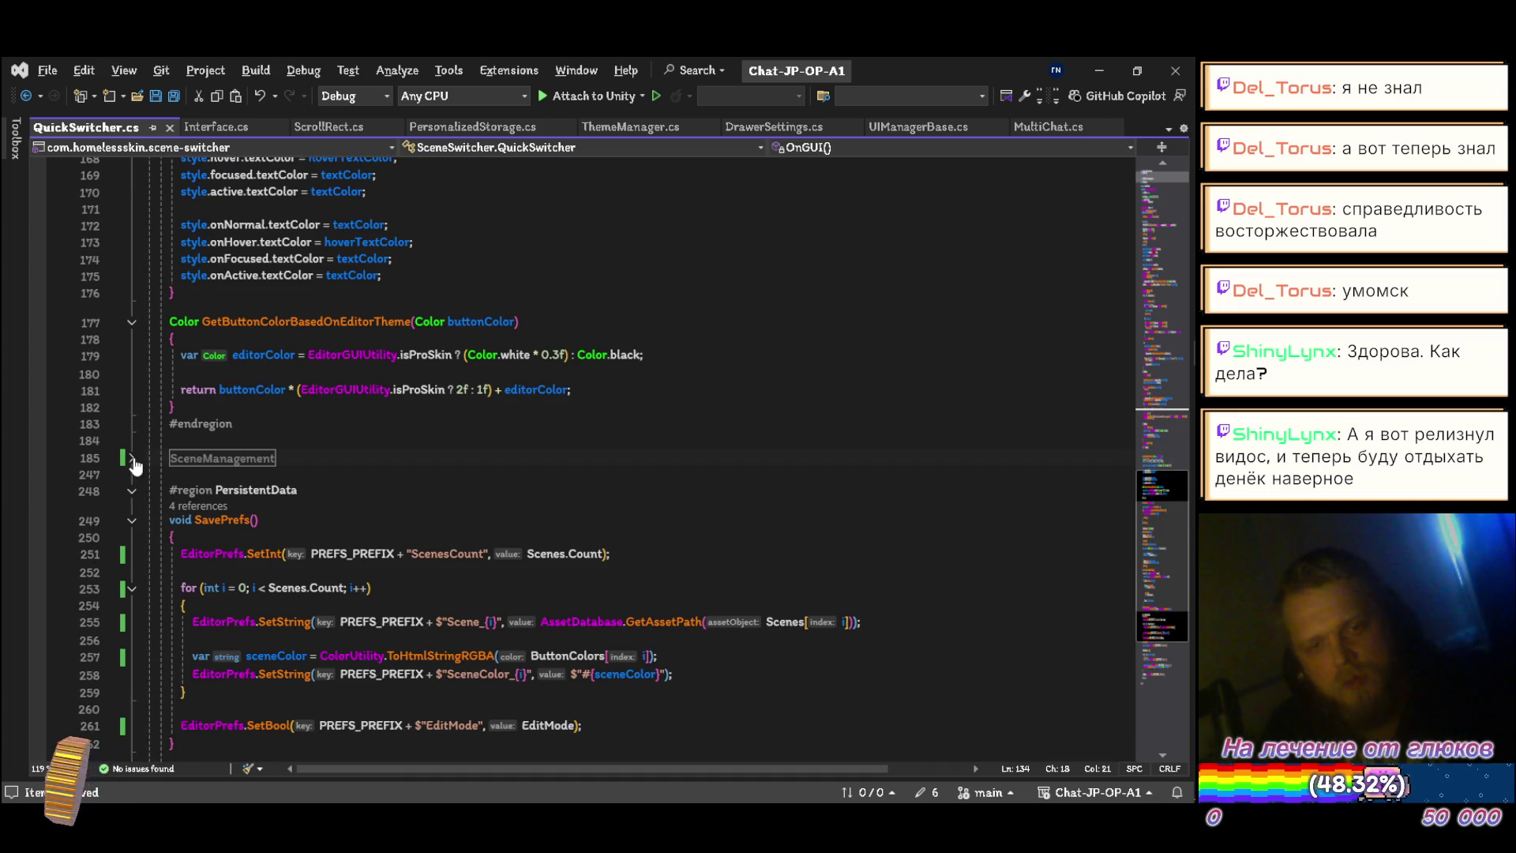
left_click(133, 460)
scroll(375, 508, "down", 5)
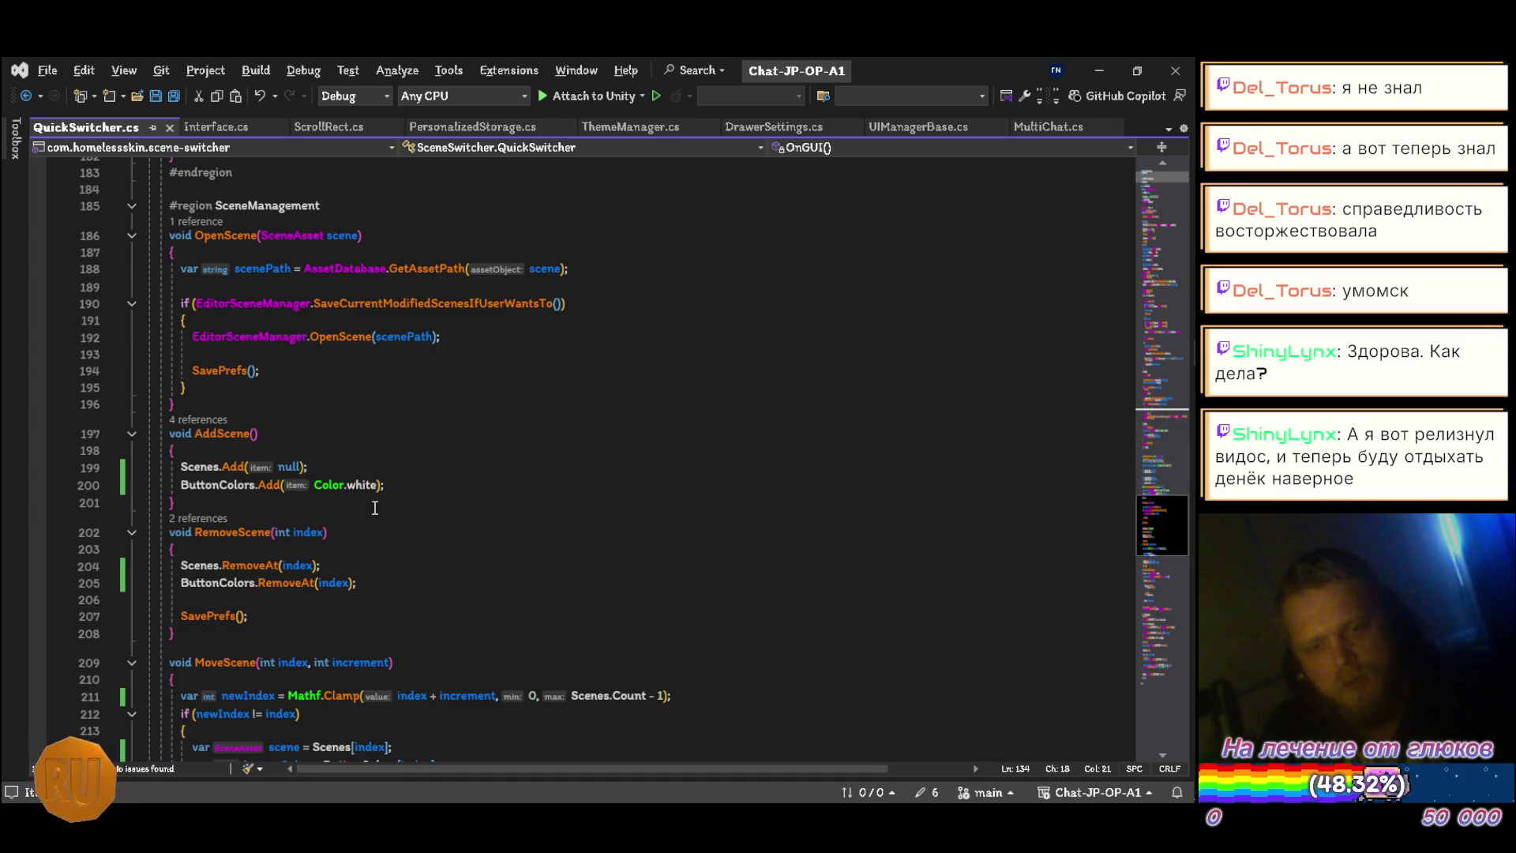
scroll(374, 509, "down", 4)
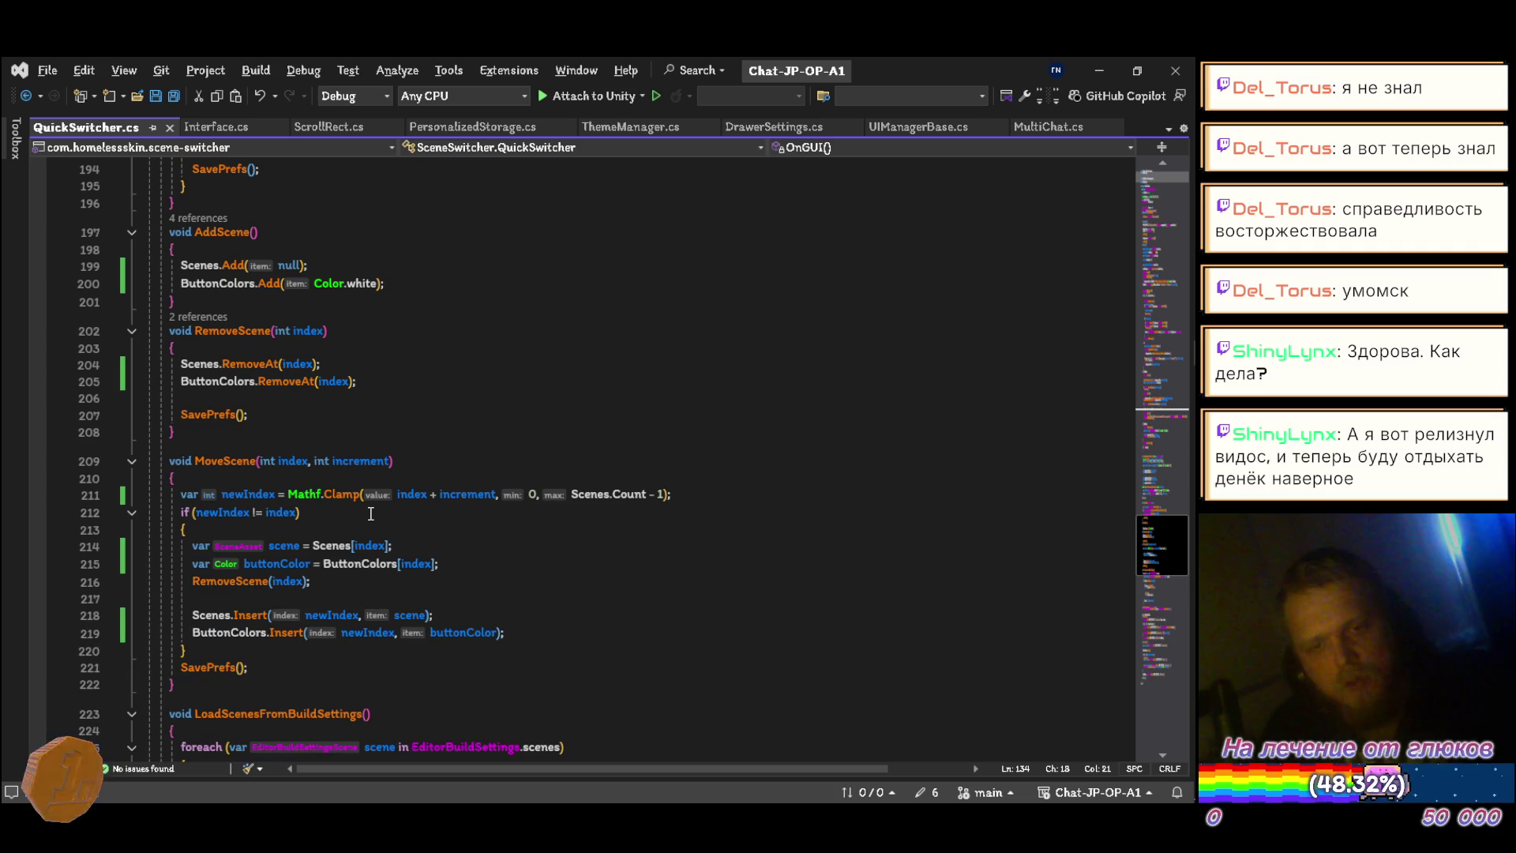
scroll(281, 454, "down", 8)
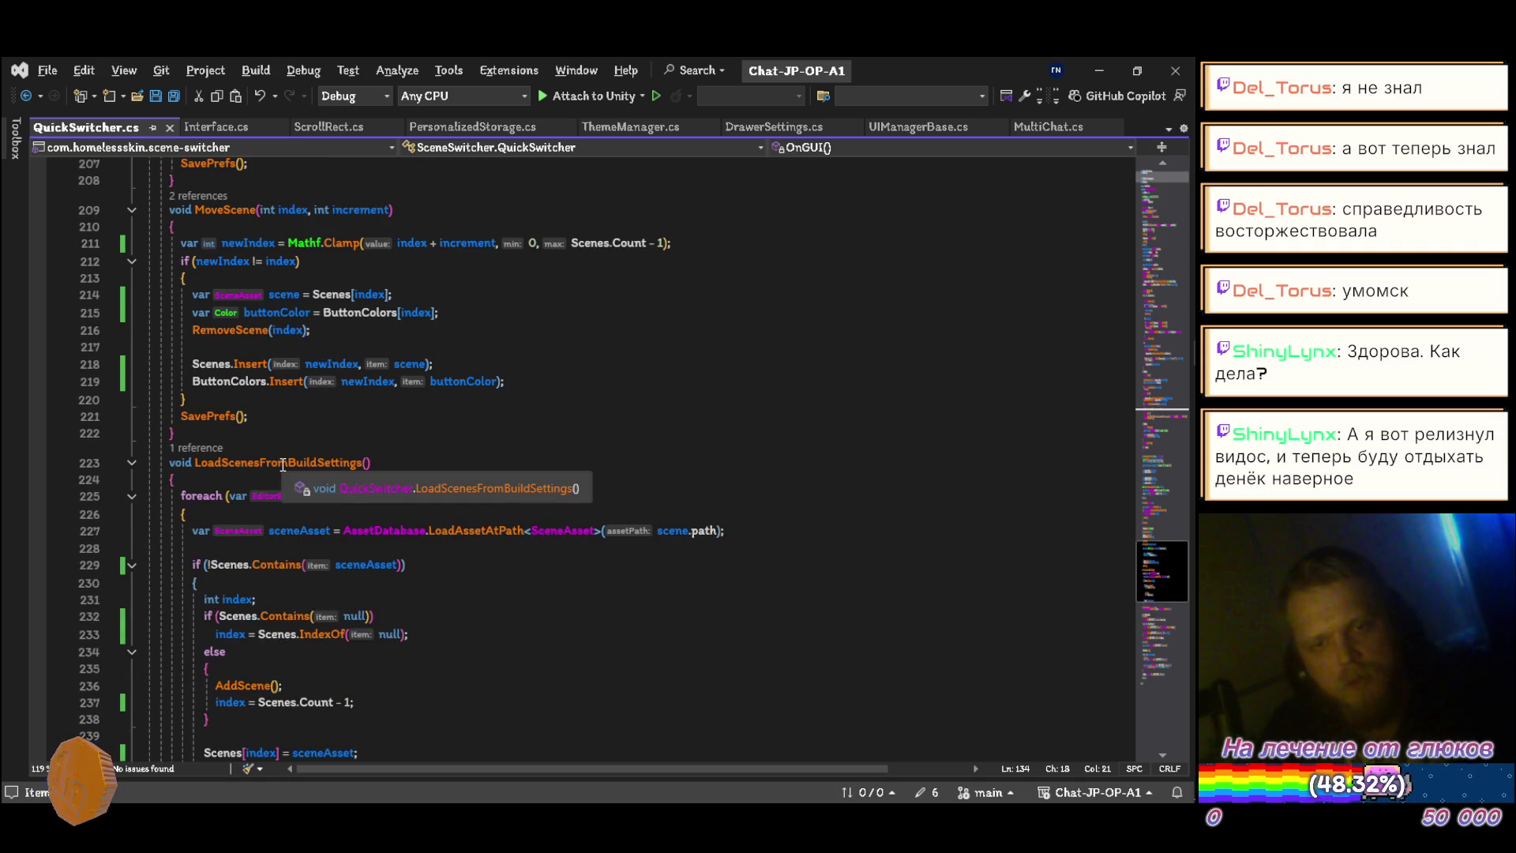
scroll(282, 467, "down", 1)
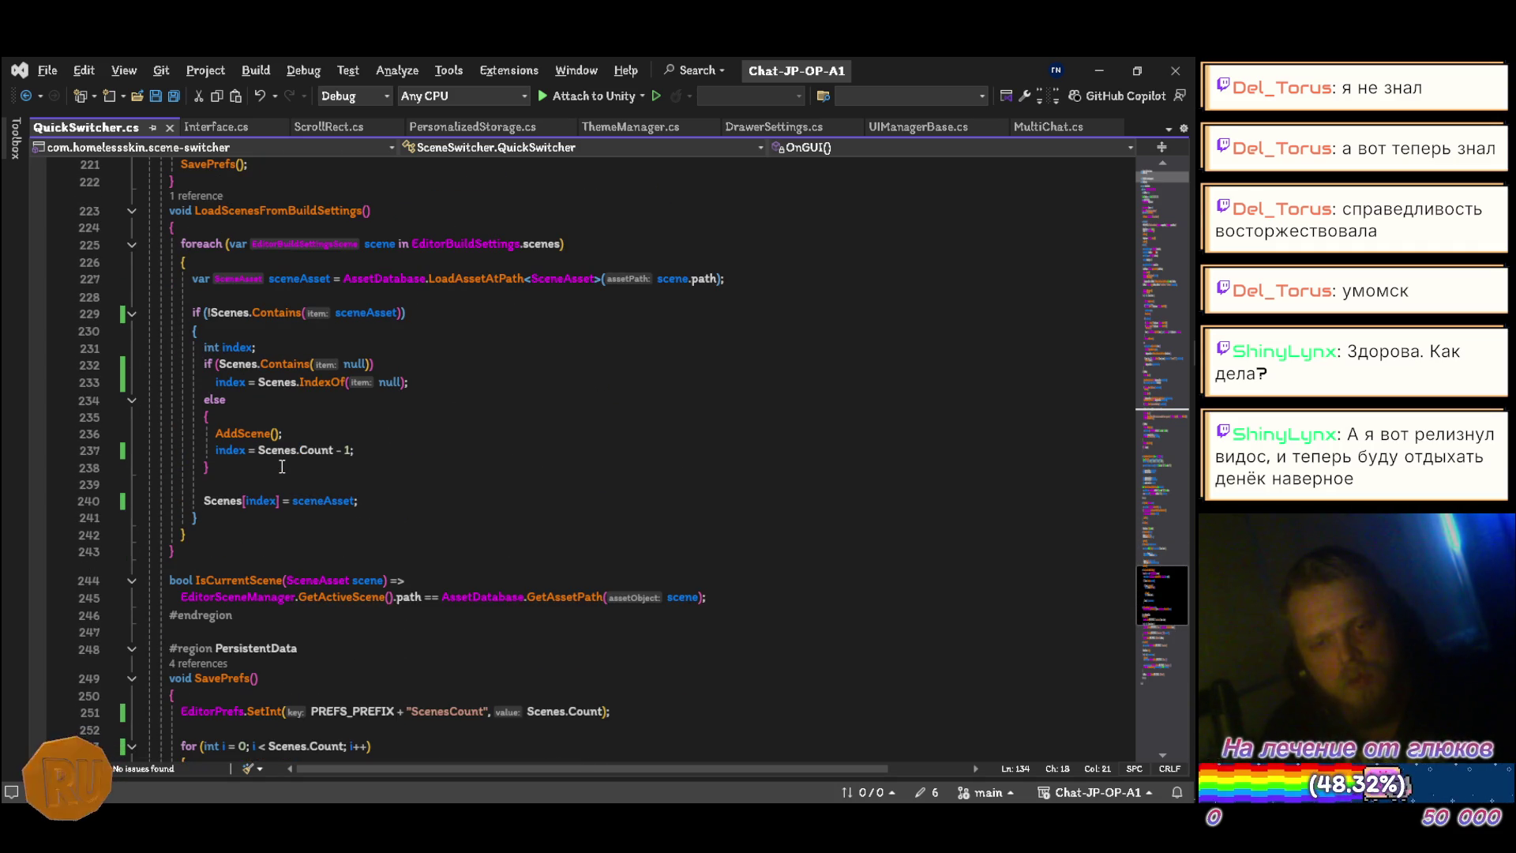
scroll(280, 468, "down", 12)
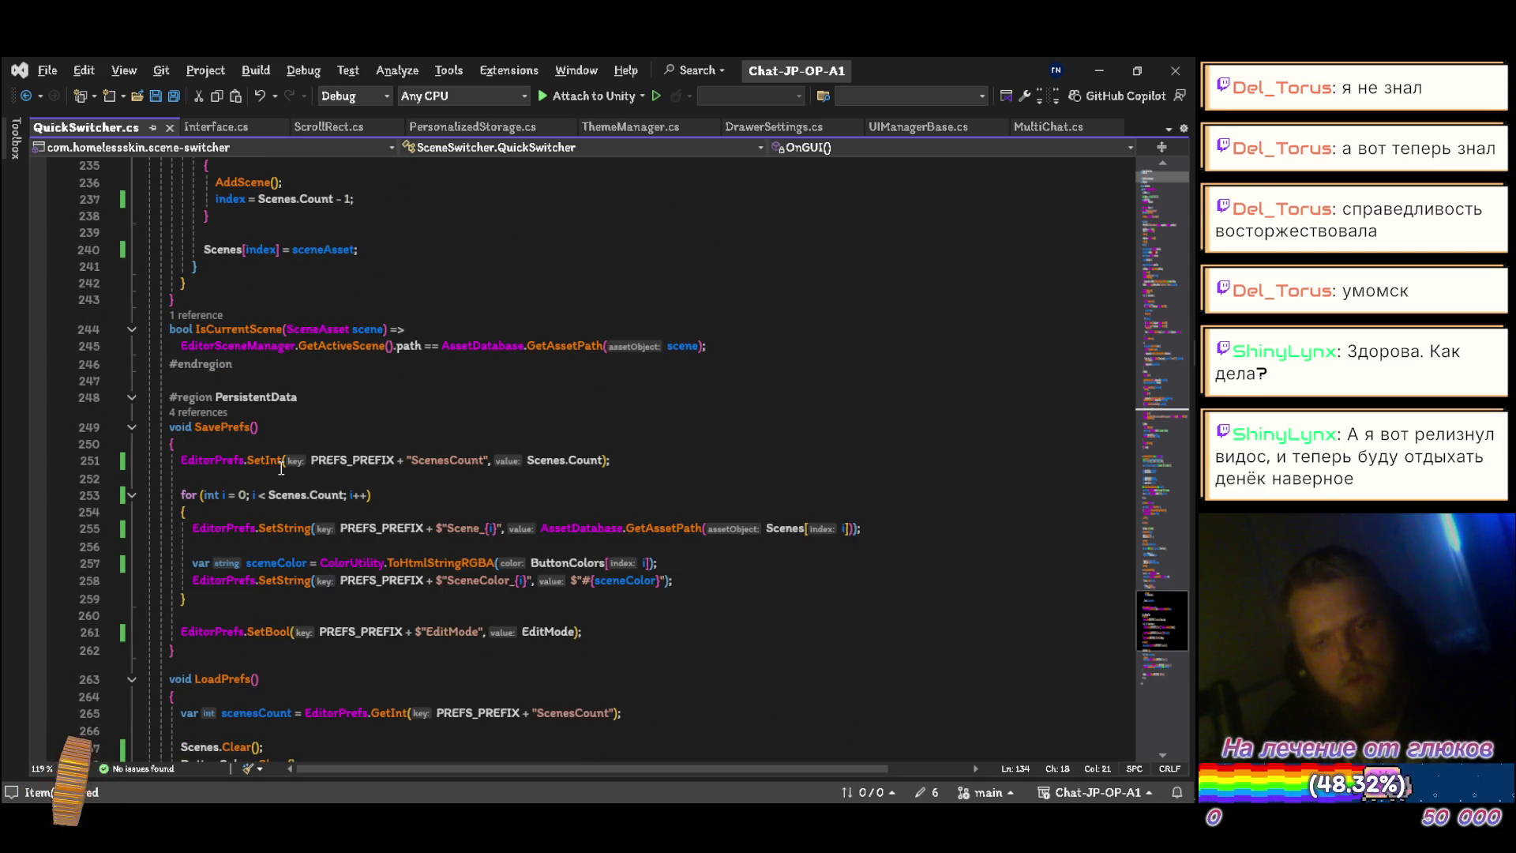
scroll(277, 471, "up", 20)
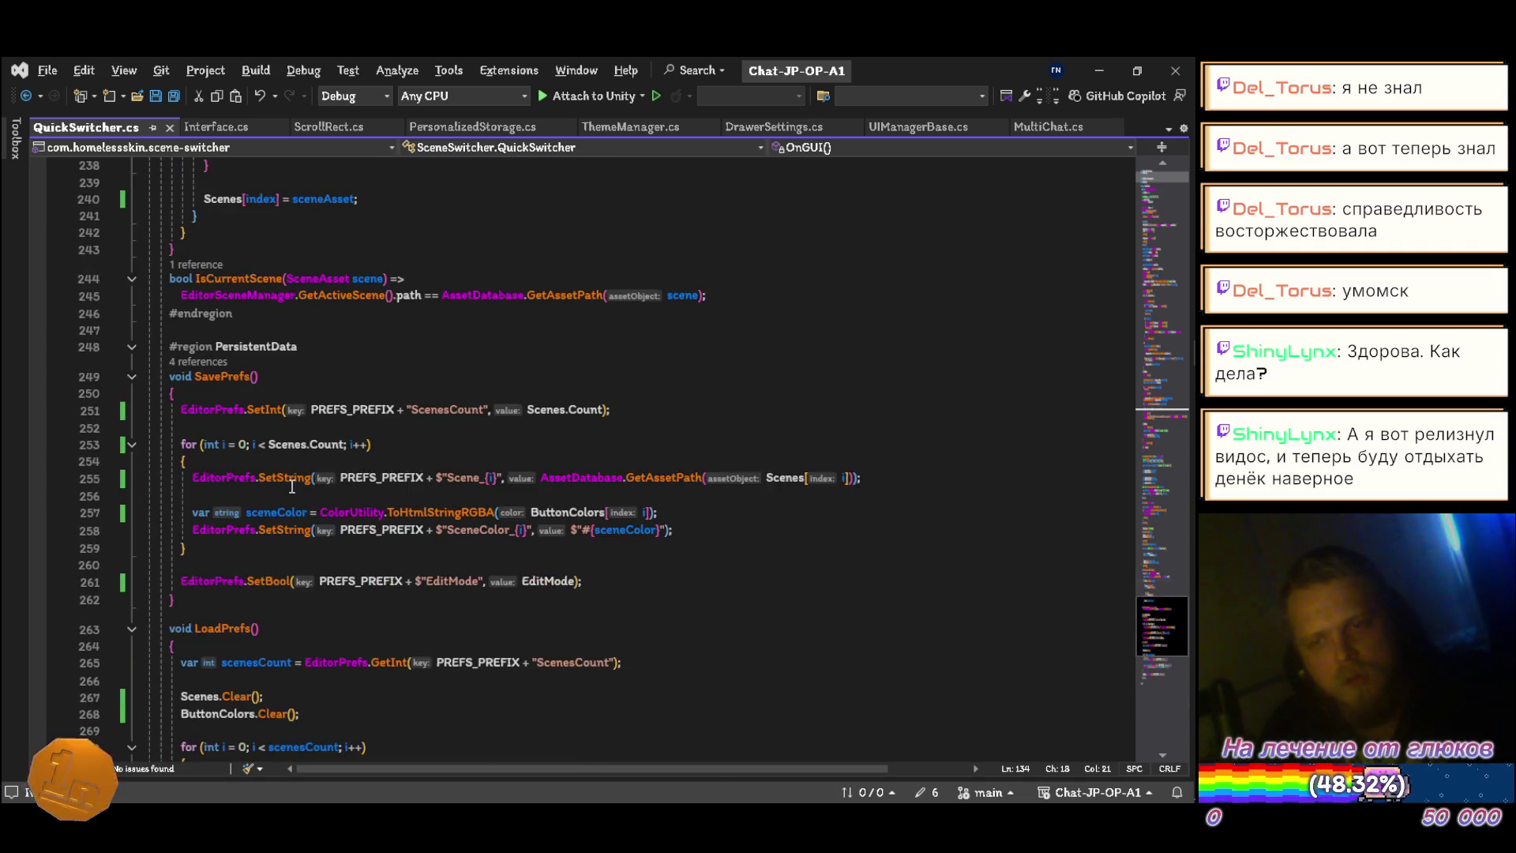
key("alt+Tab")
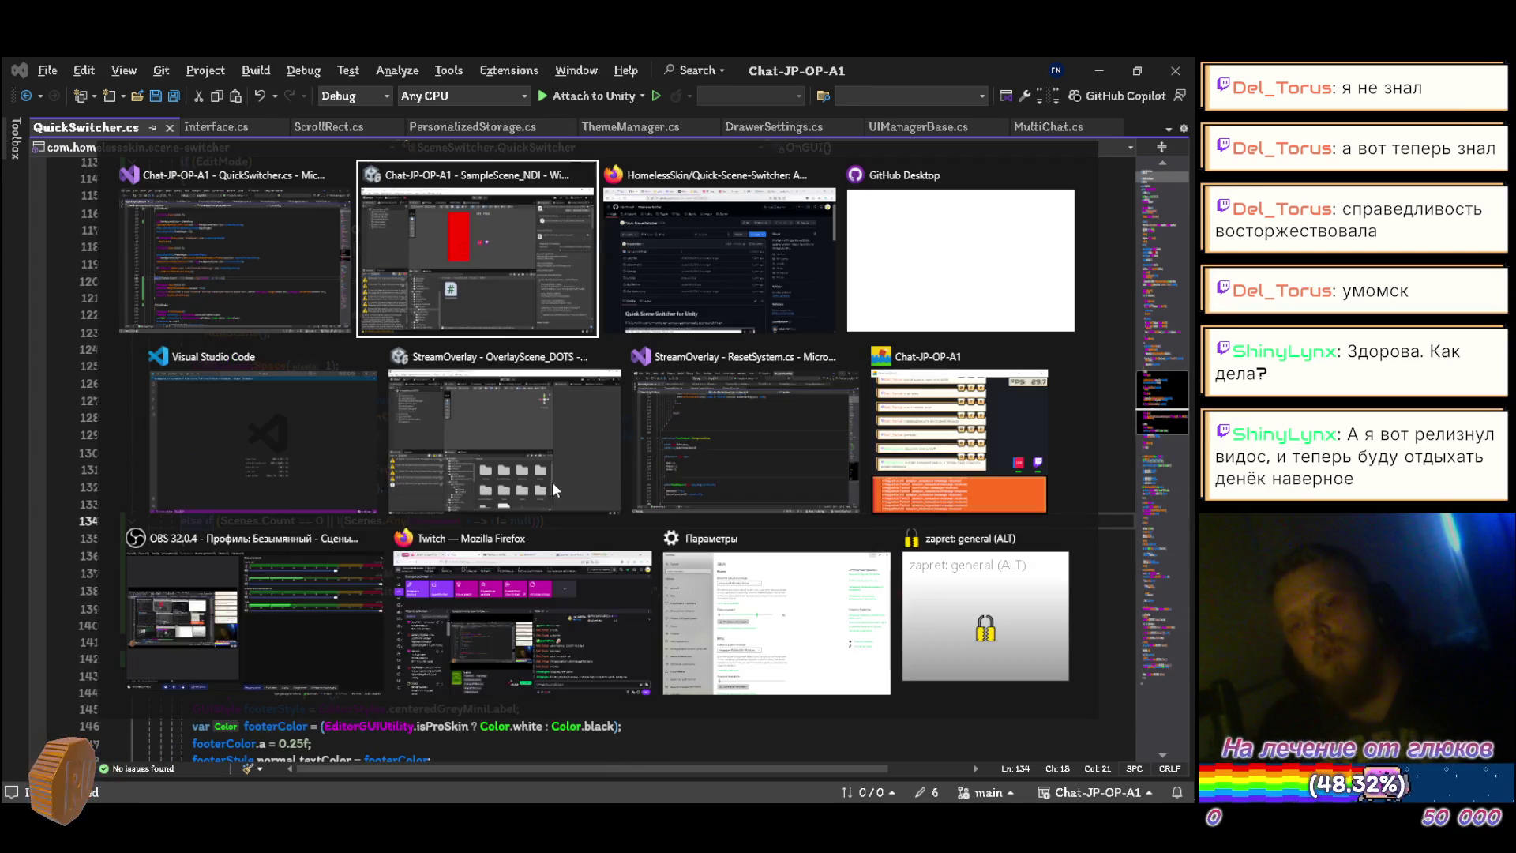
Step: Switch to Firefox and open YouTube's home page in a new tab
key("alt+Tab")
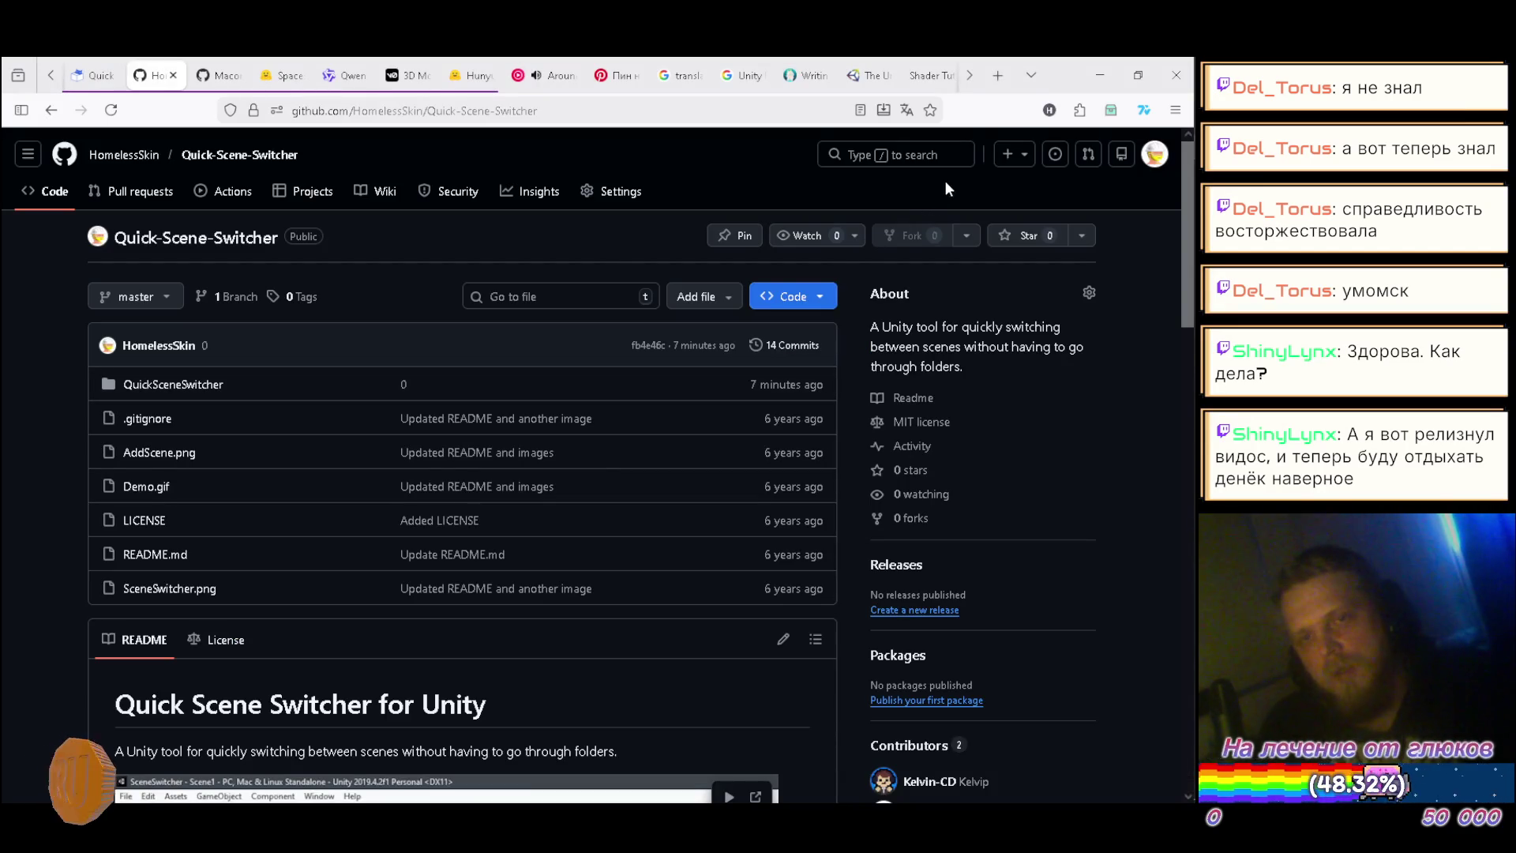
left_click(998, 75)
left_click(549, 520)
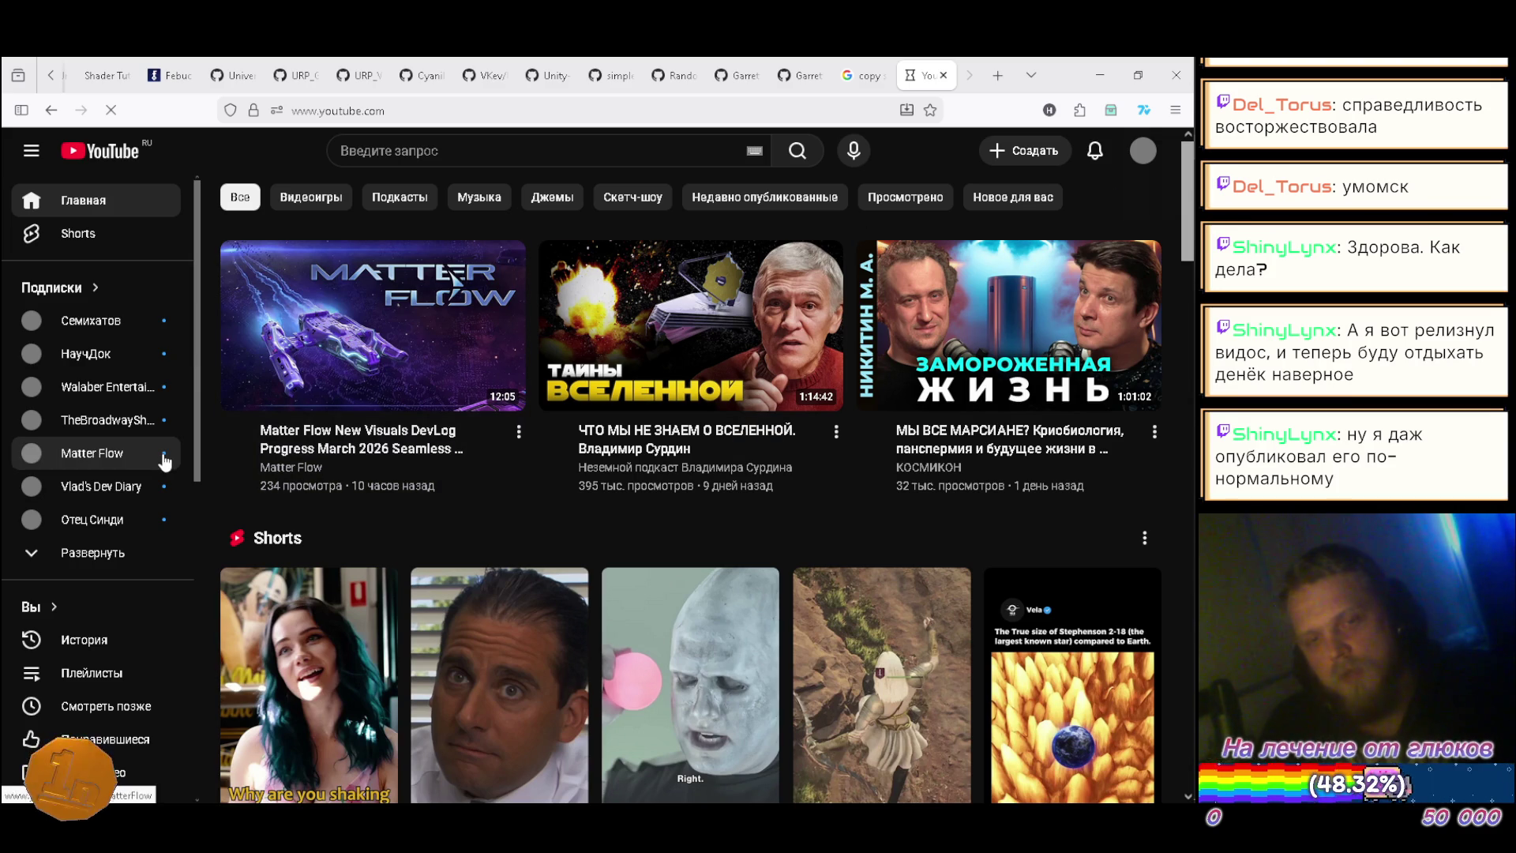
Step: Check the YouTube notifications list twice, closing it each time
left_click(1094, 152)
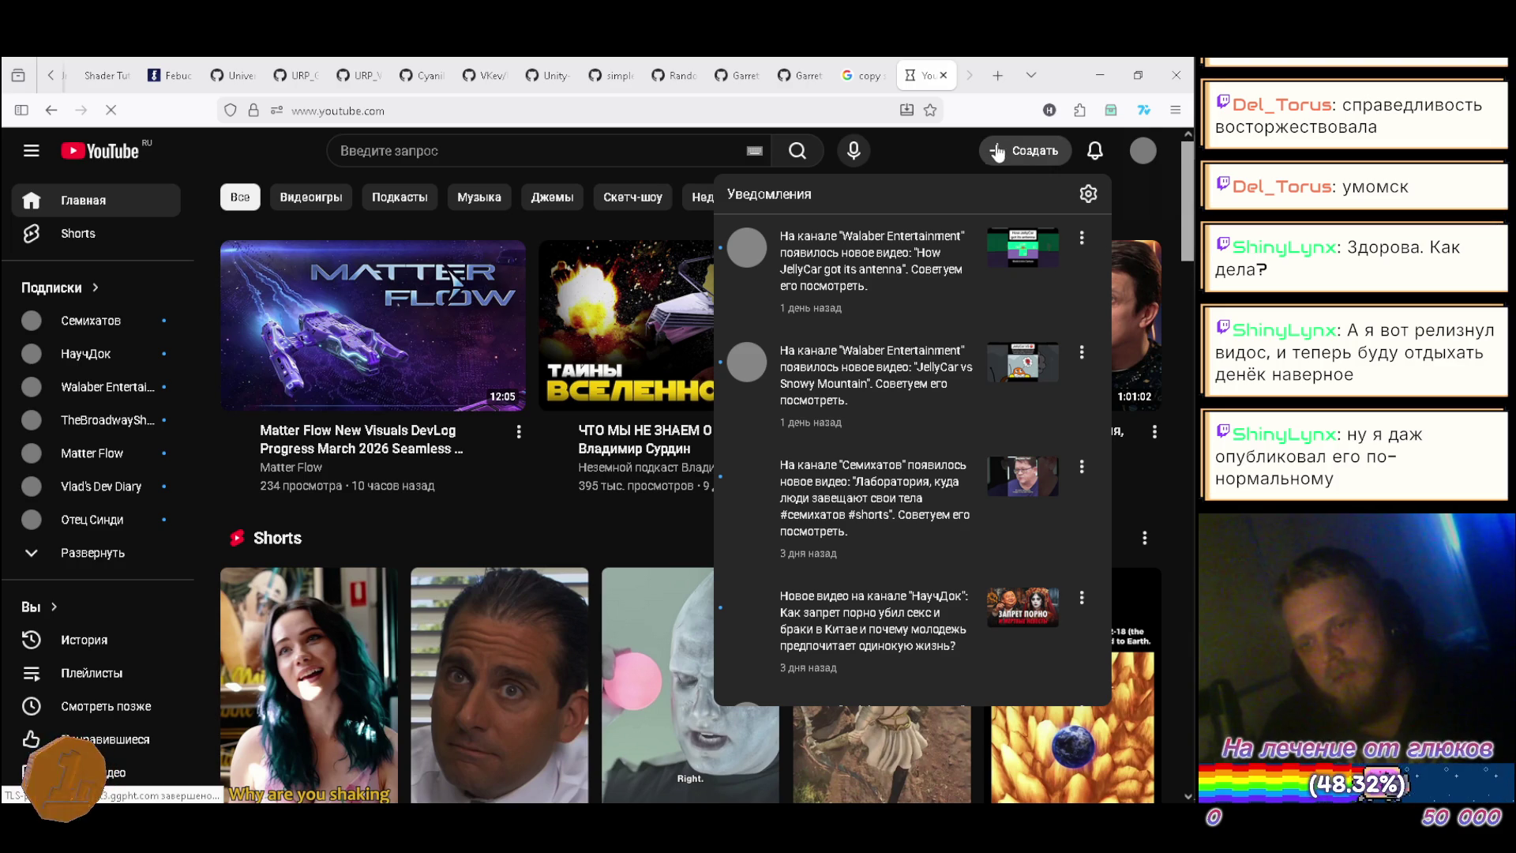
left_click(917, 154)
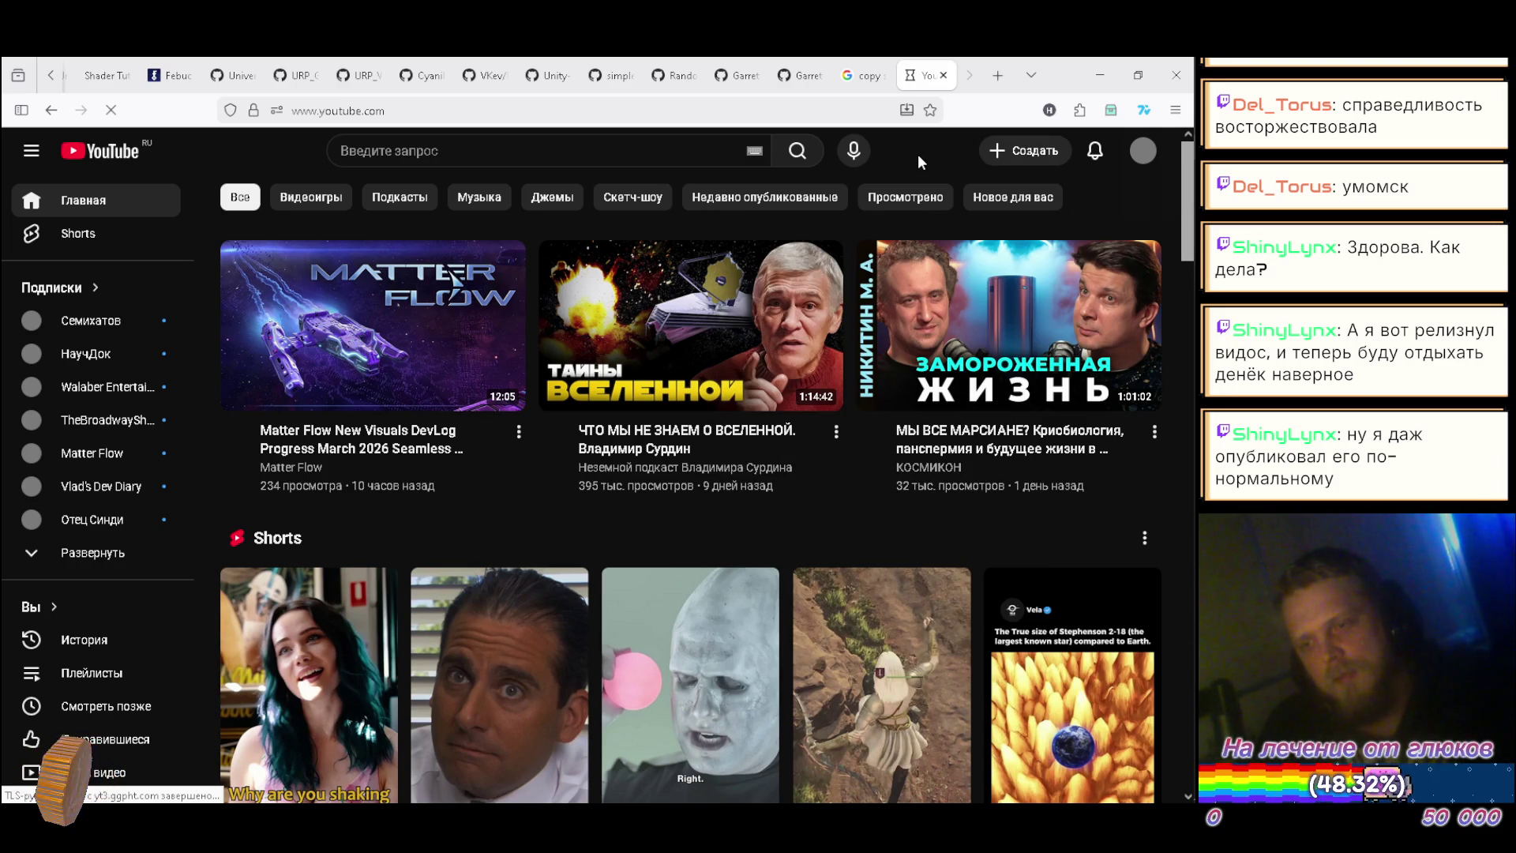
left_click(1095, 158)
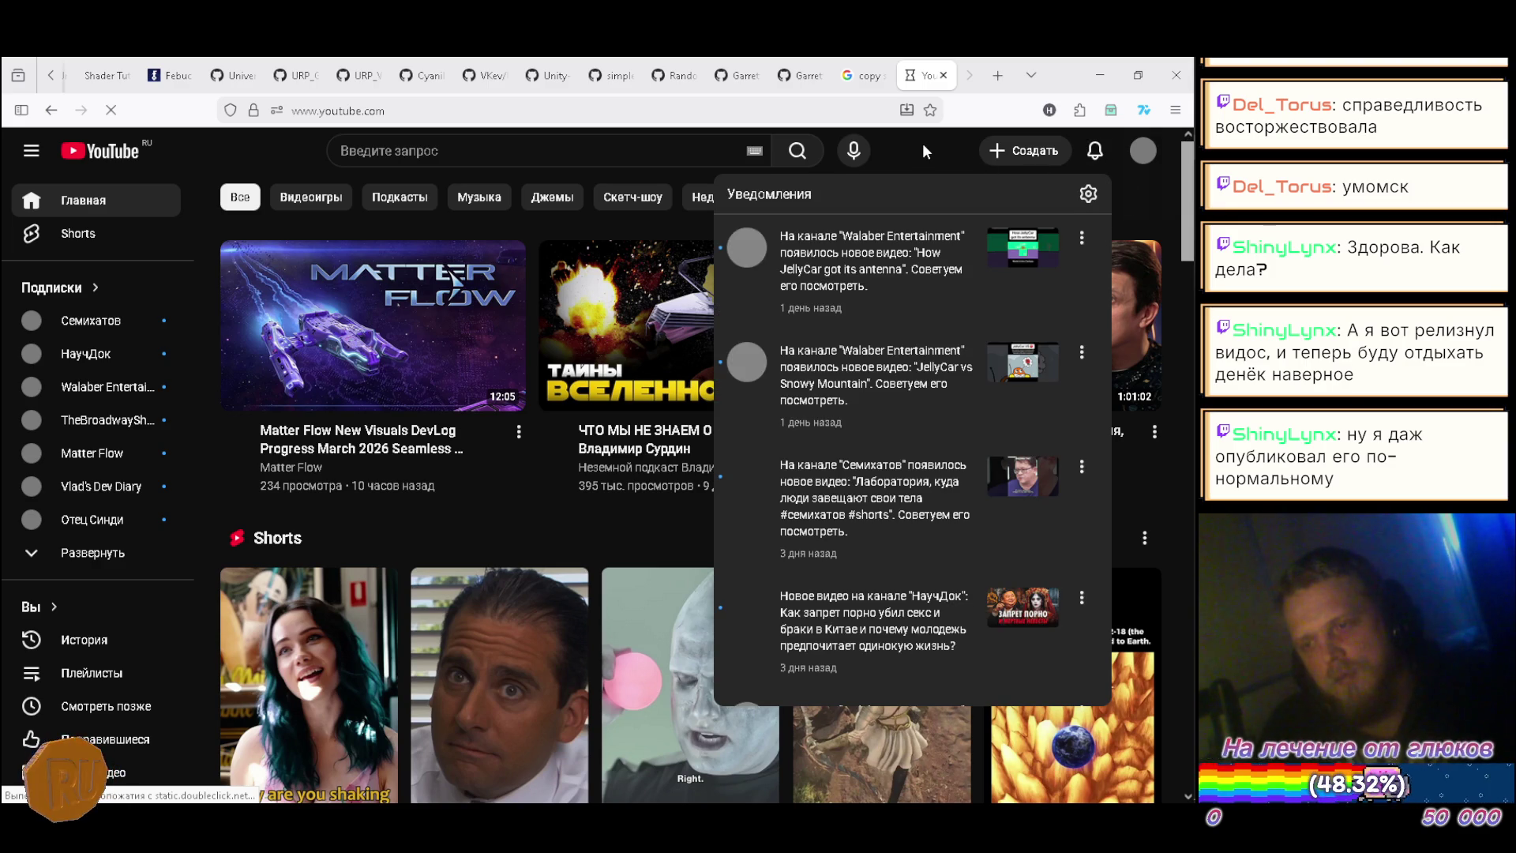
left_click(923, 147)
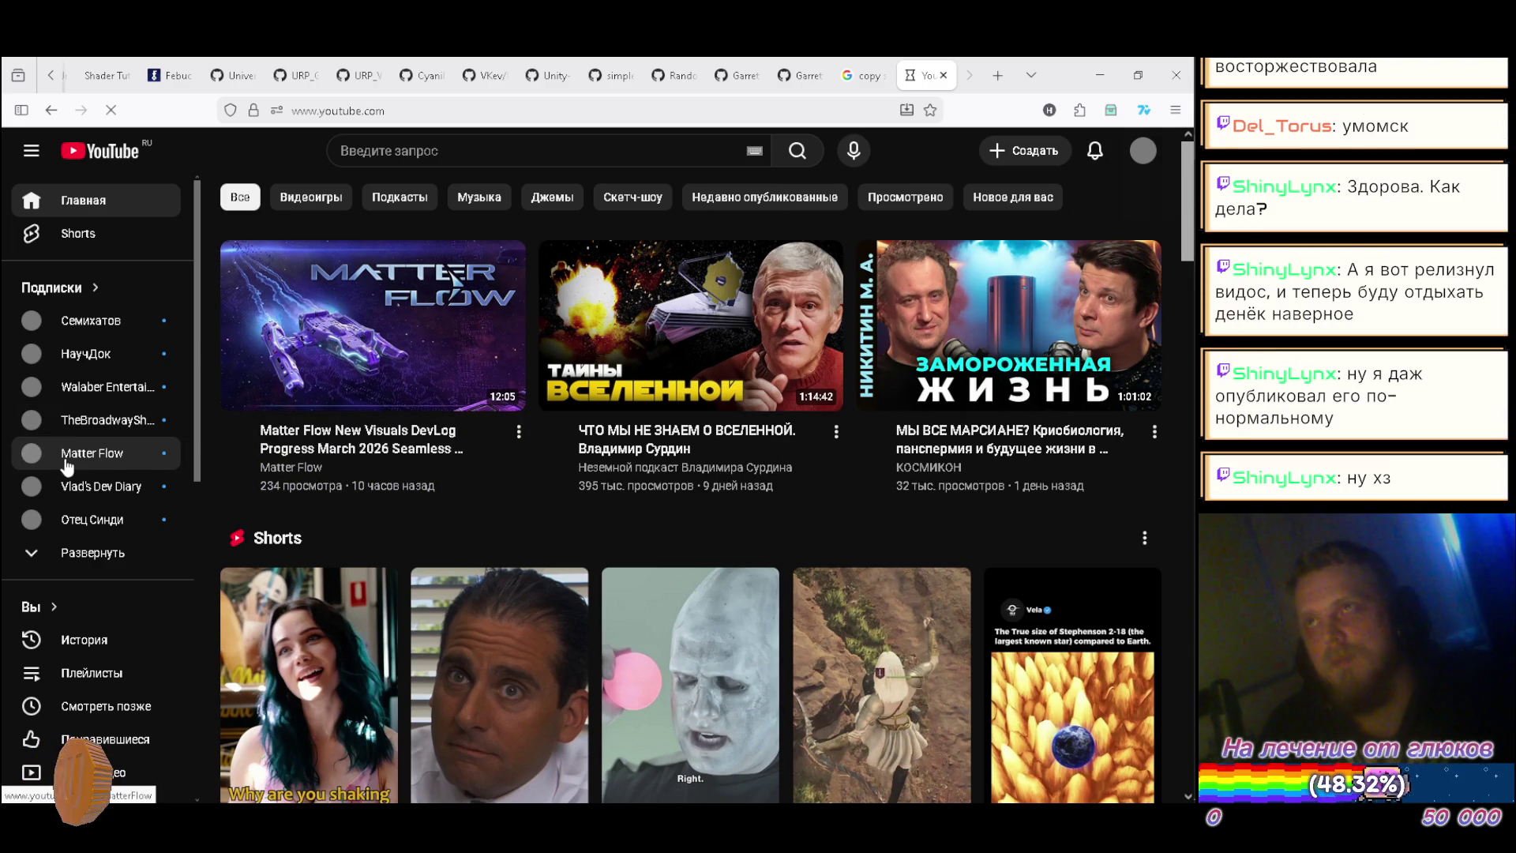
Step: Go to the Matter Flow channel from Subscriptions and open its newest devlog video
left_click(111, 461)
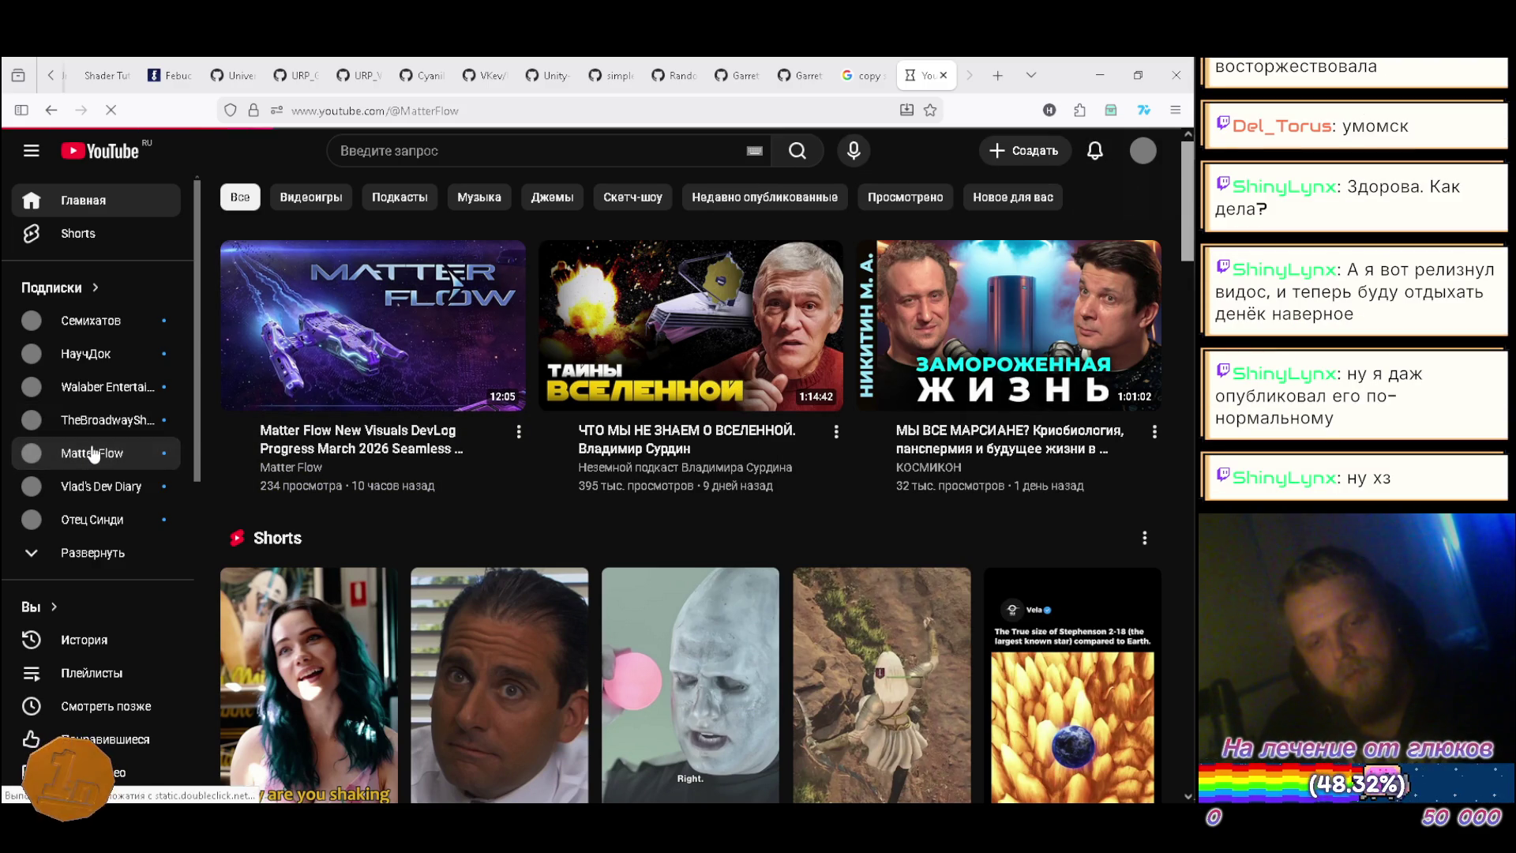
scroll(358, 304, "down", 2)
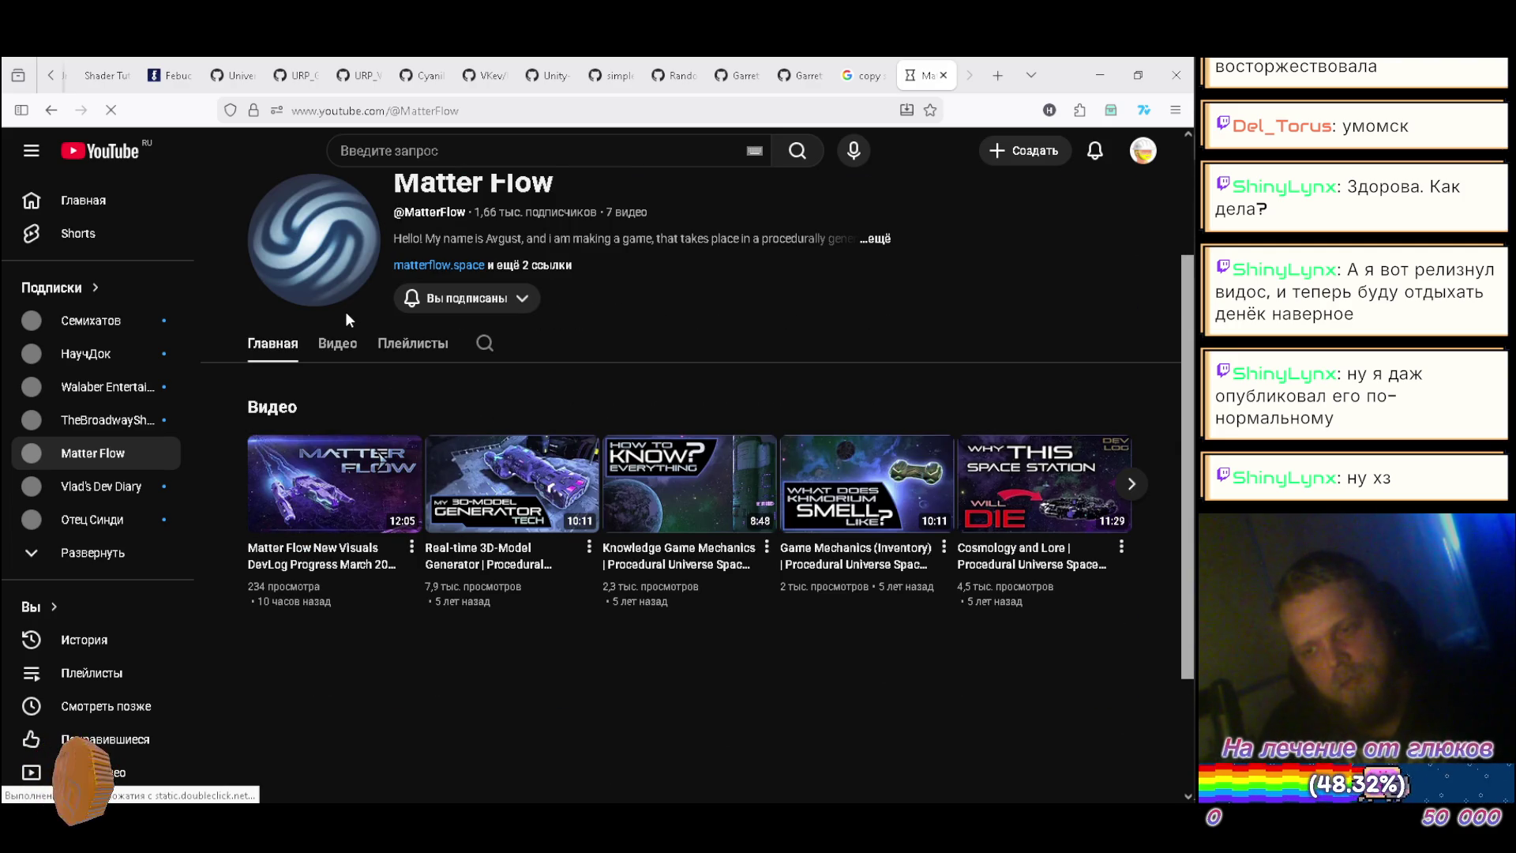
mouse_move(1168, 547)
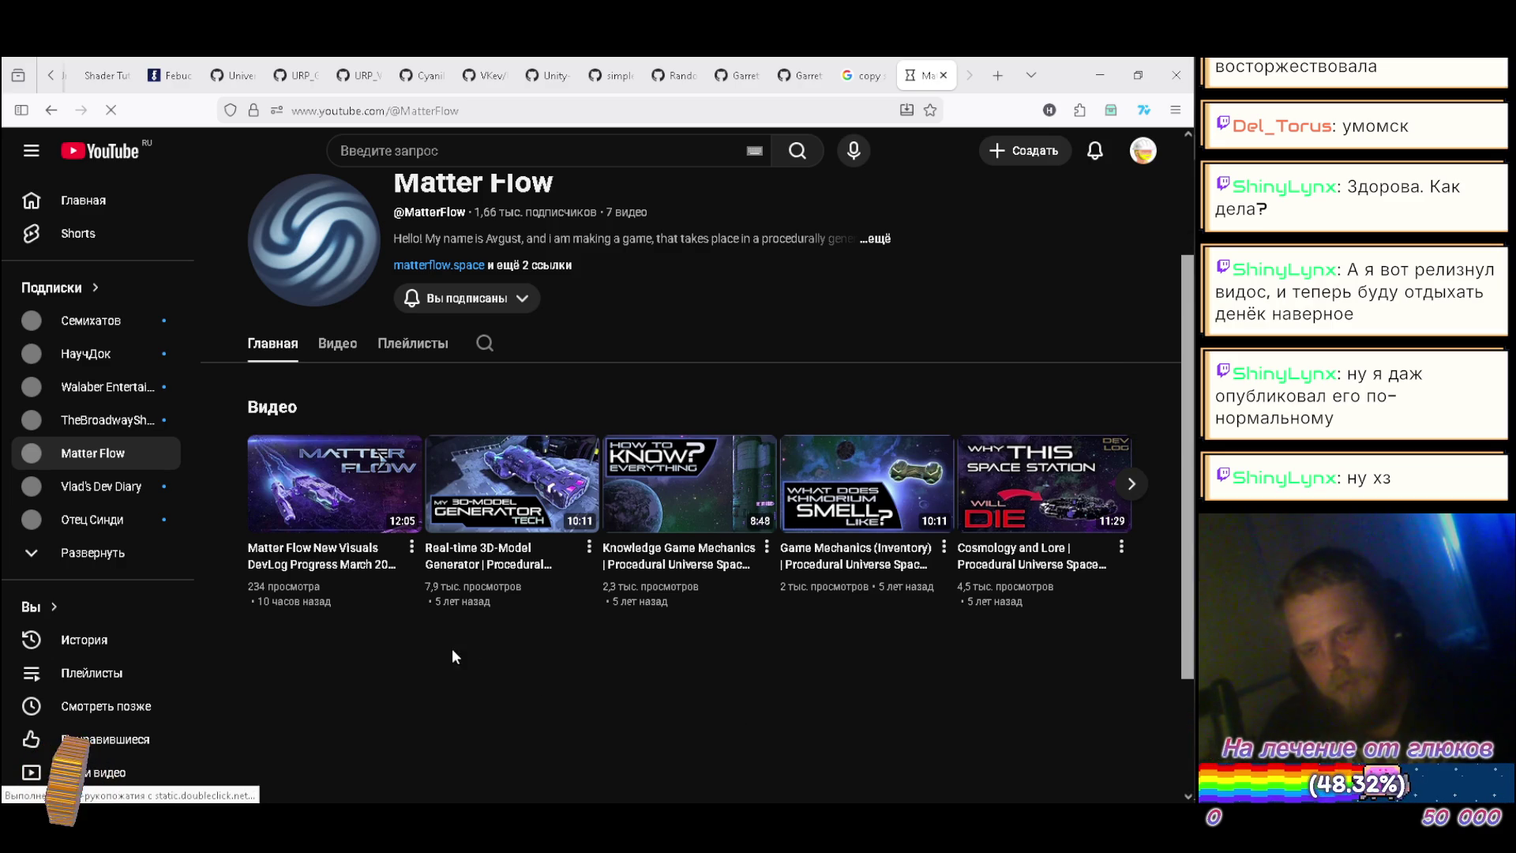
left_click(336, 476)
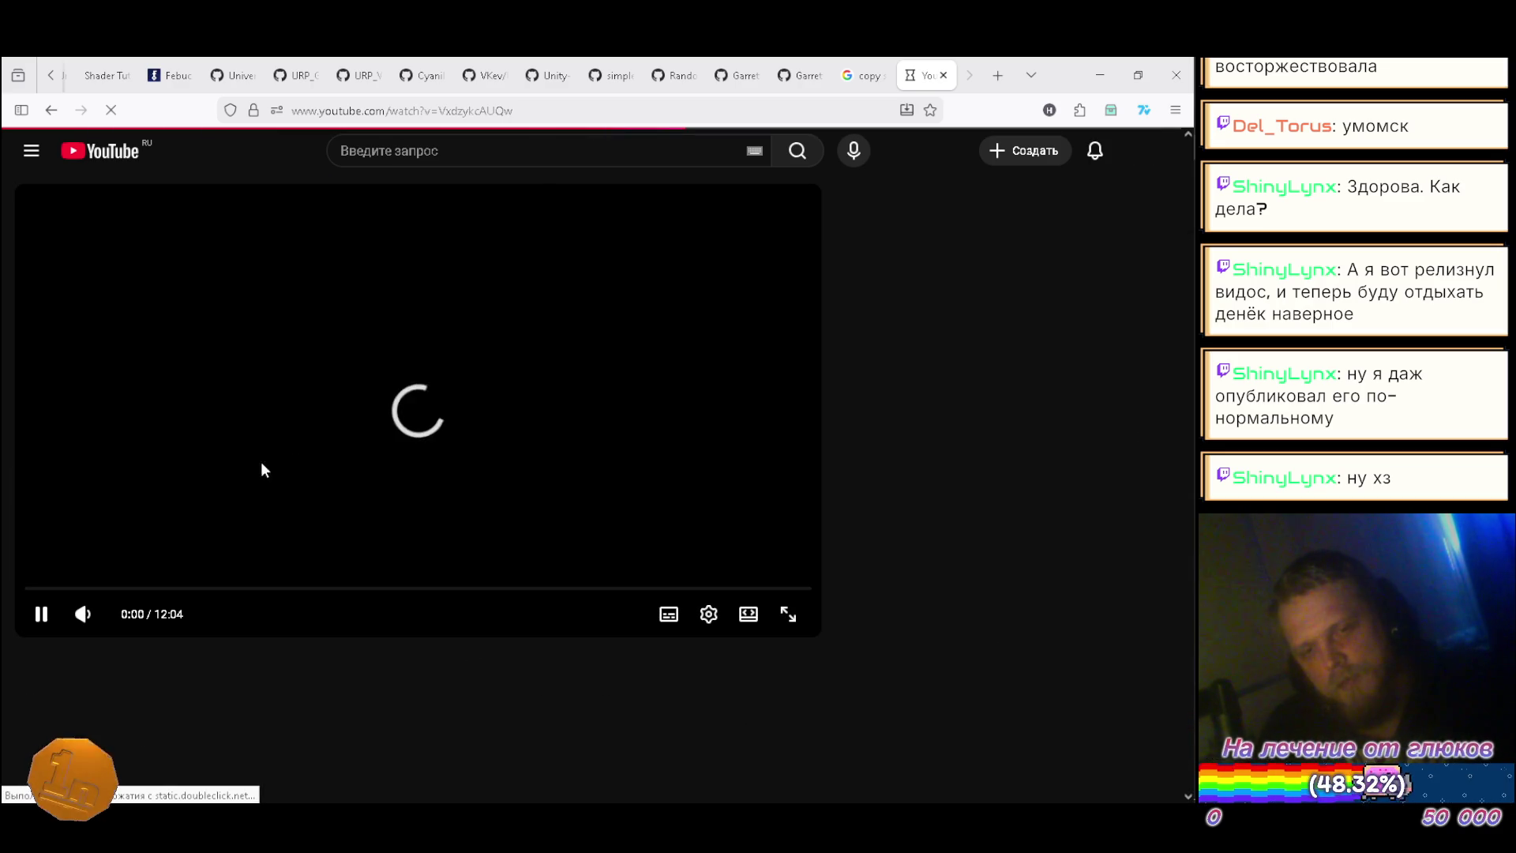
Step: Check the YouTube Music tab, return to the Matter Flow DevLog tab, and get the video playing
scroll(77, 83, "up", 6)
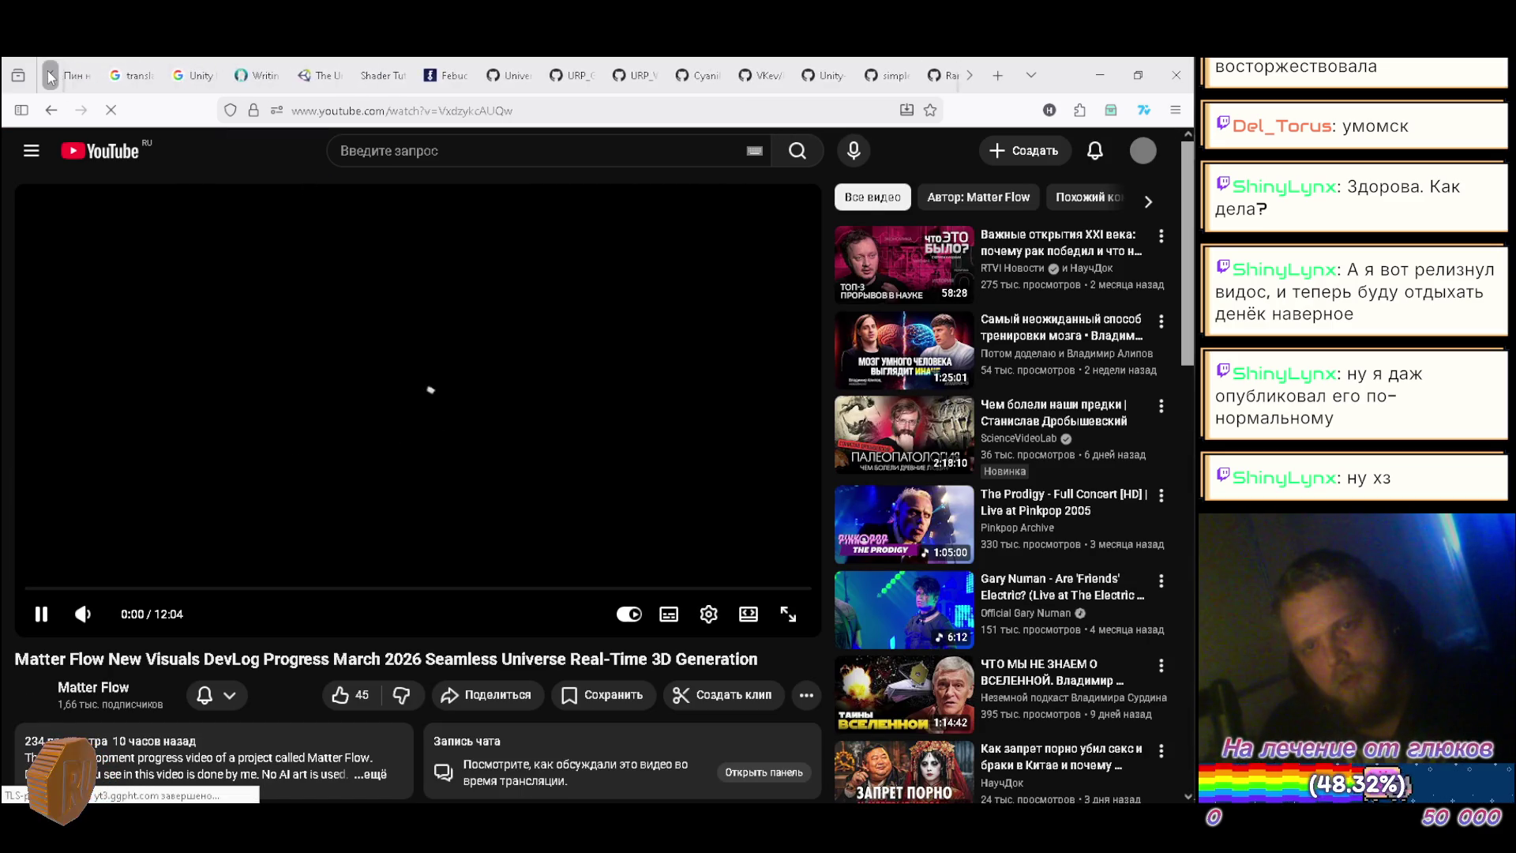
left_click(251, 79)
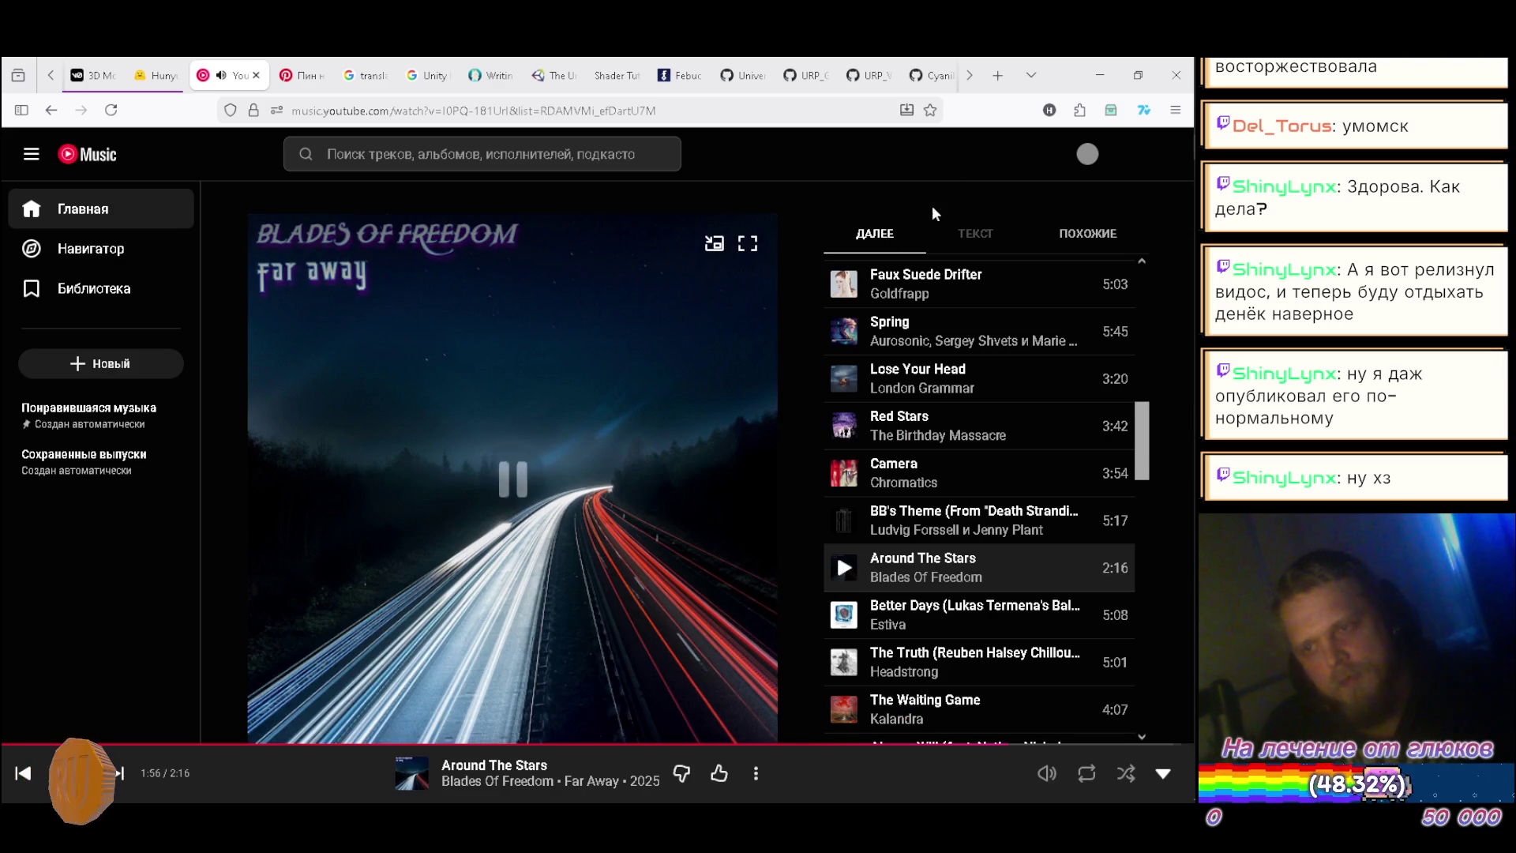
left_click(969, 79)
left_click(969, 78)
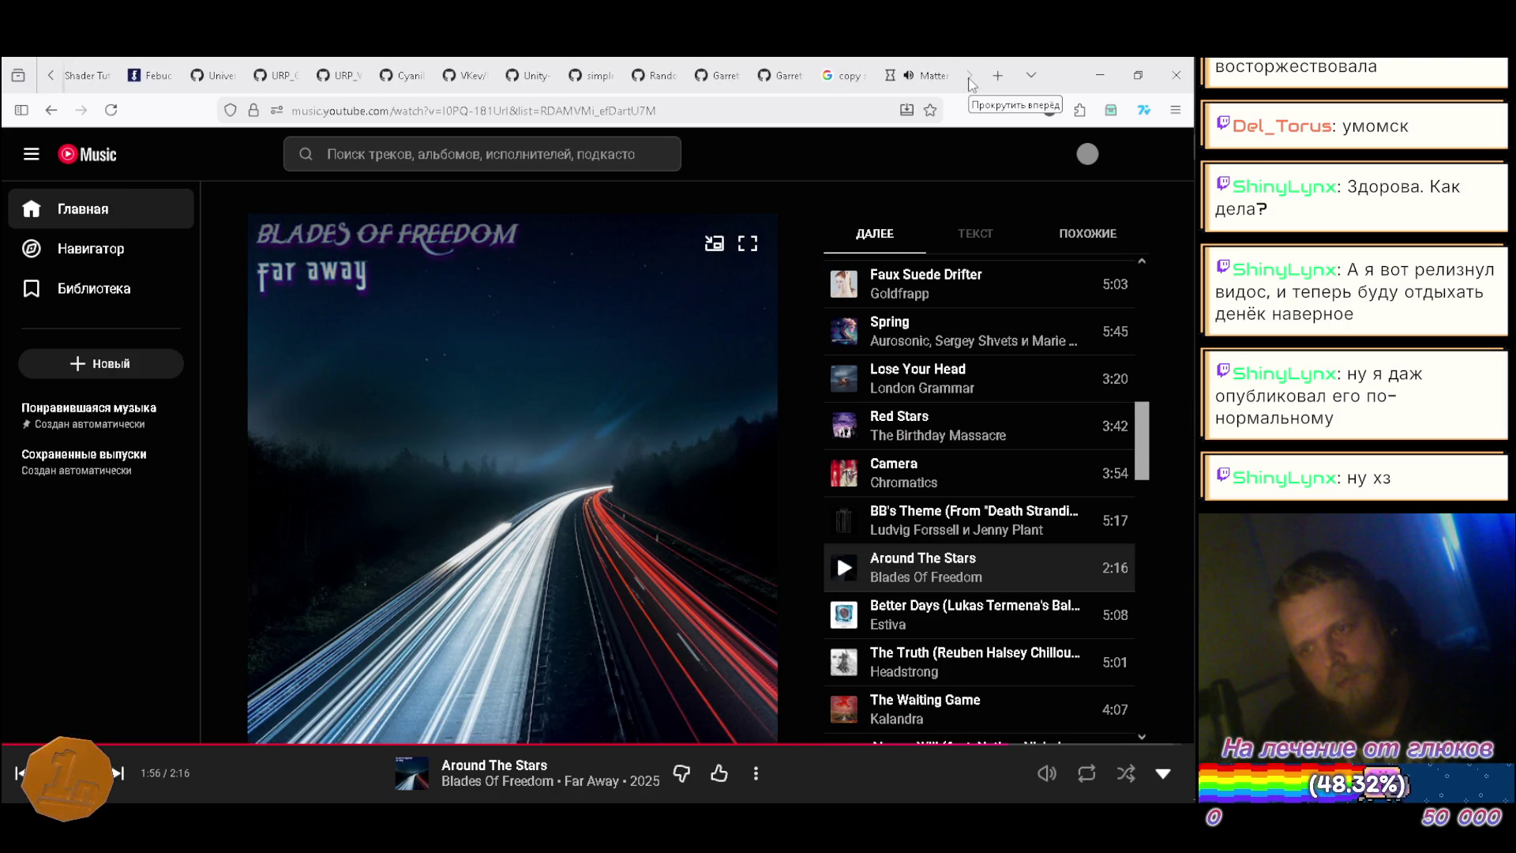
left_click(928, 76)
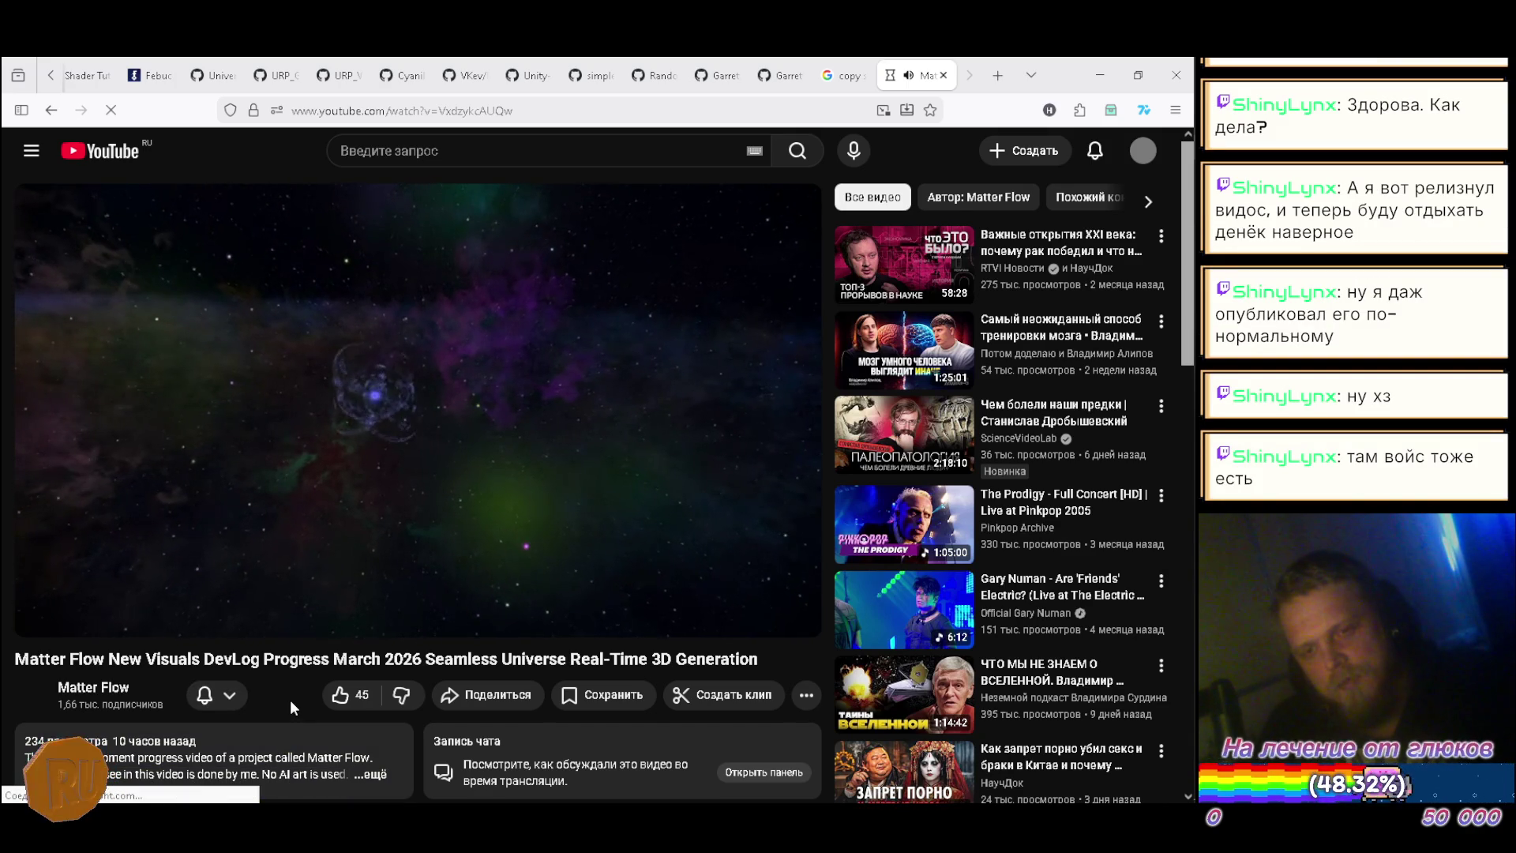
left_click(396, 389)
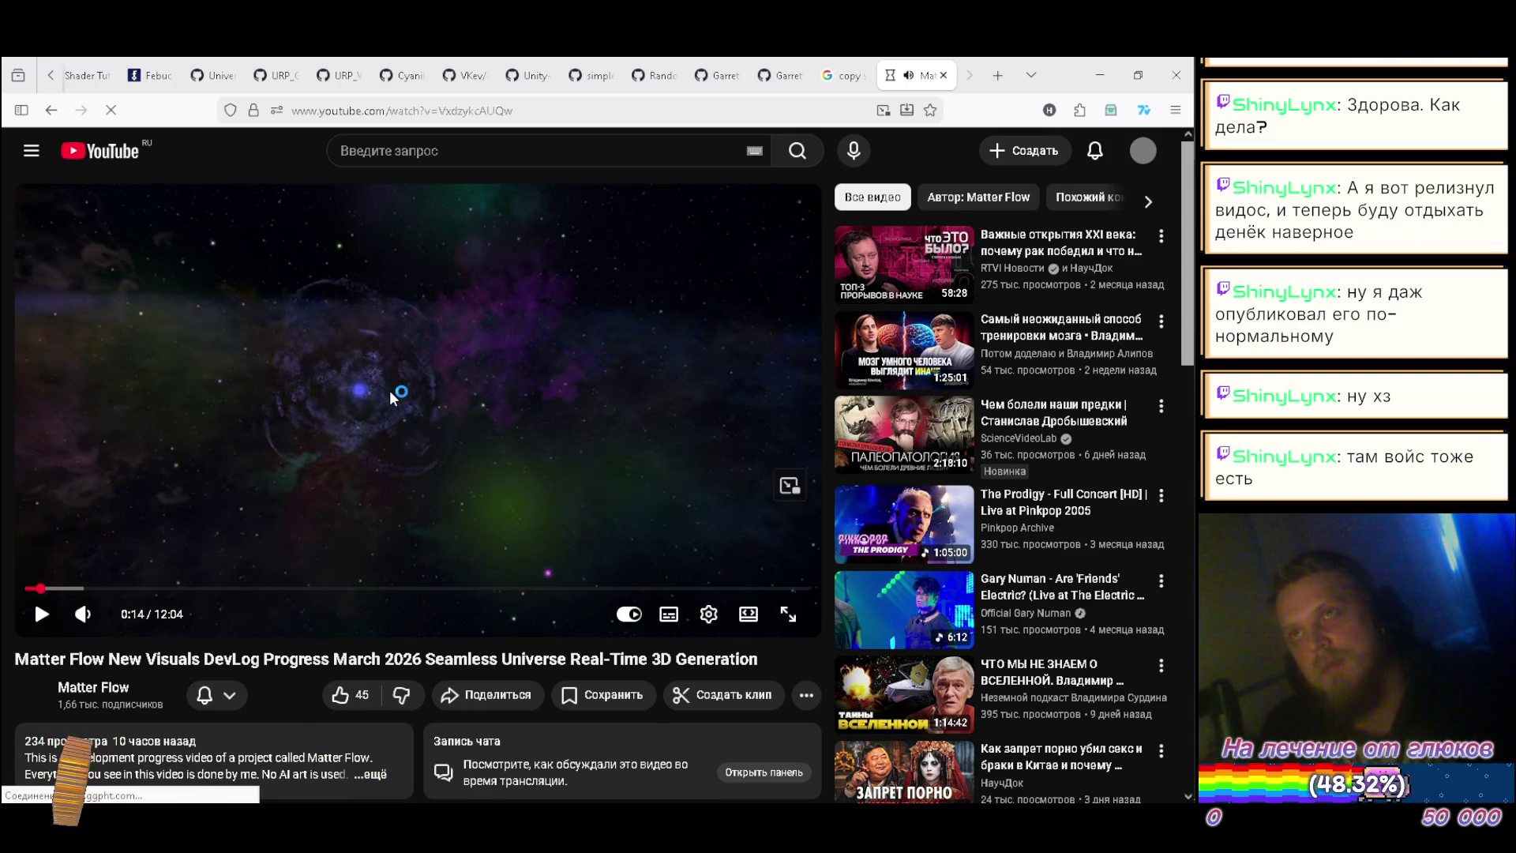
left_click(268, 379)
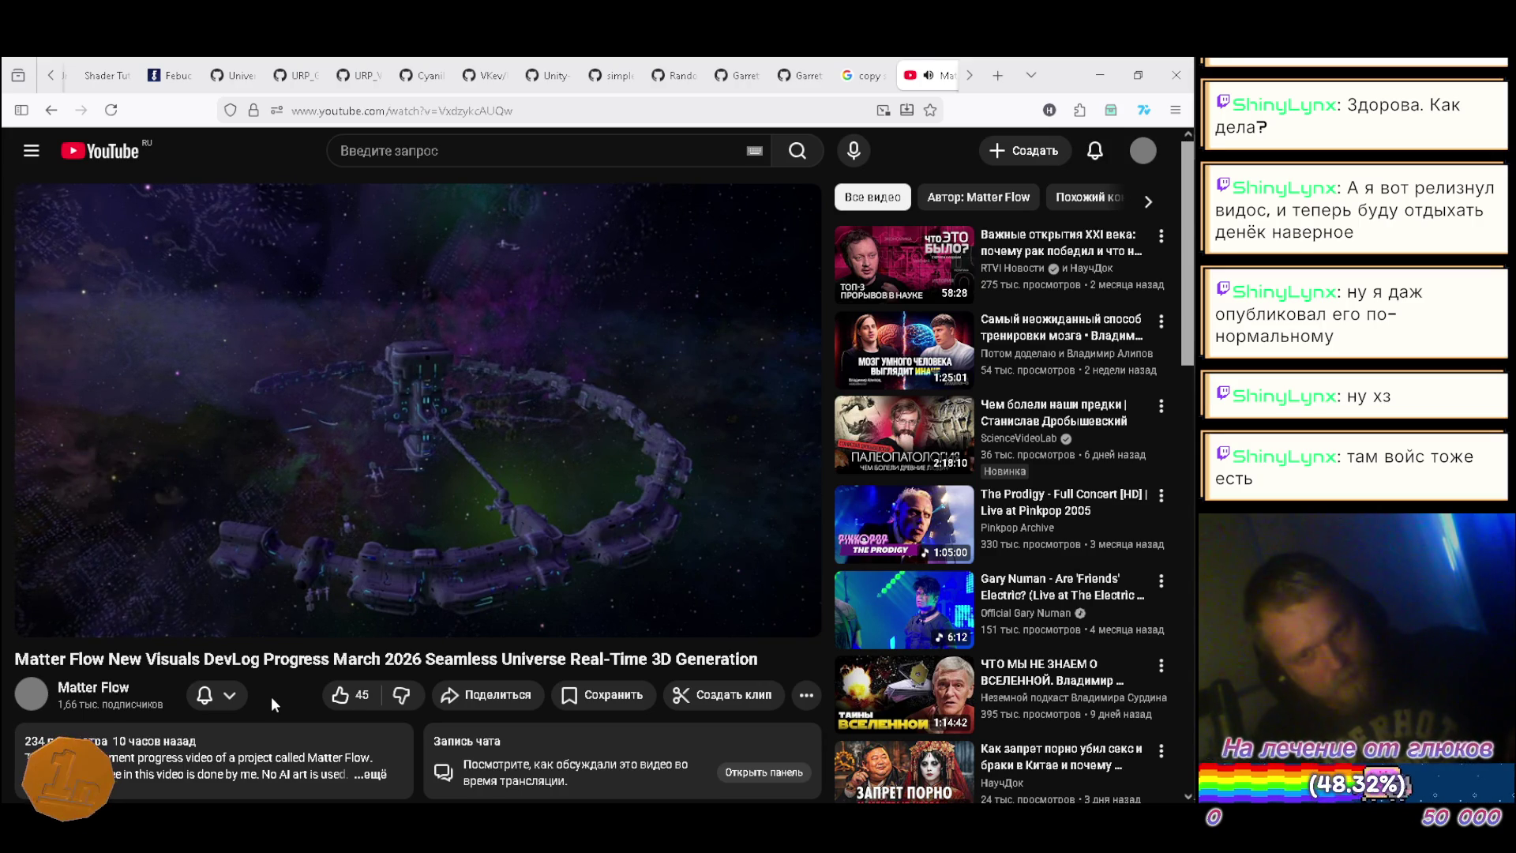
key("ctrl+alt+r")
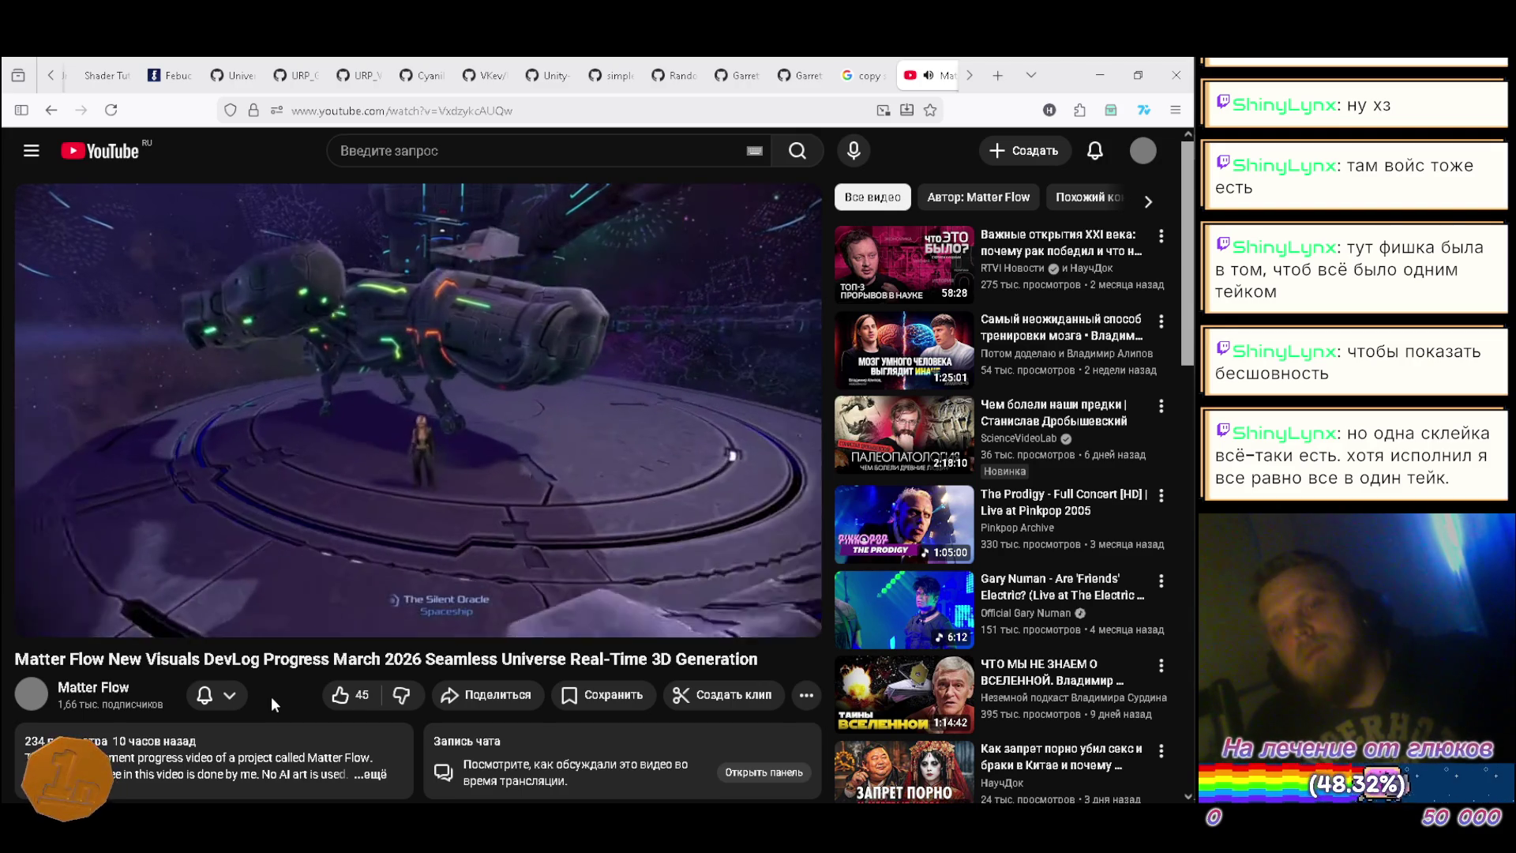
key("ctrl+alt+r")
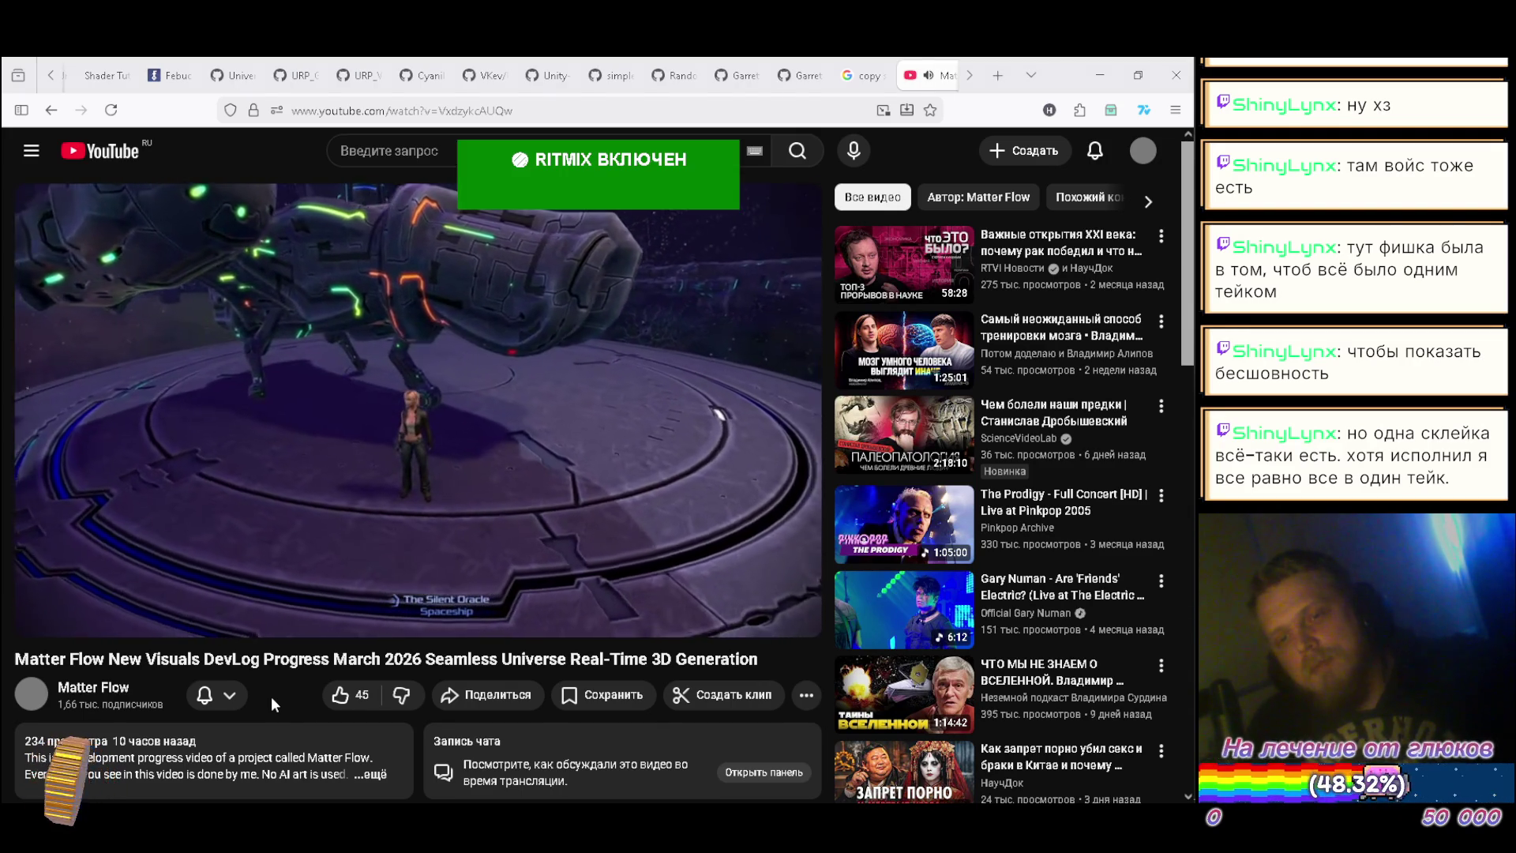